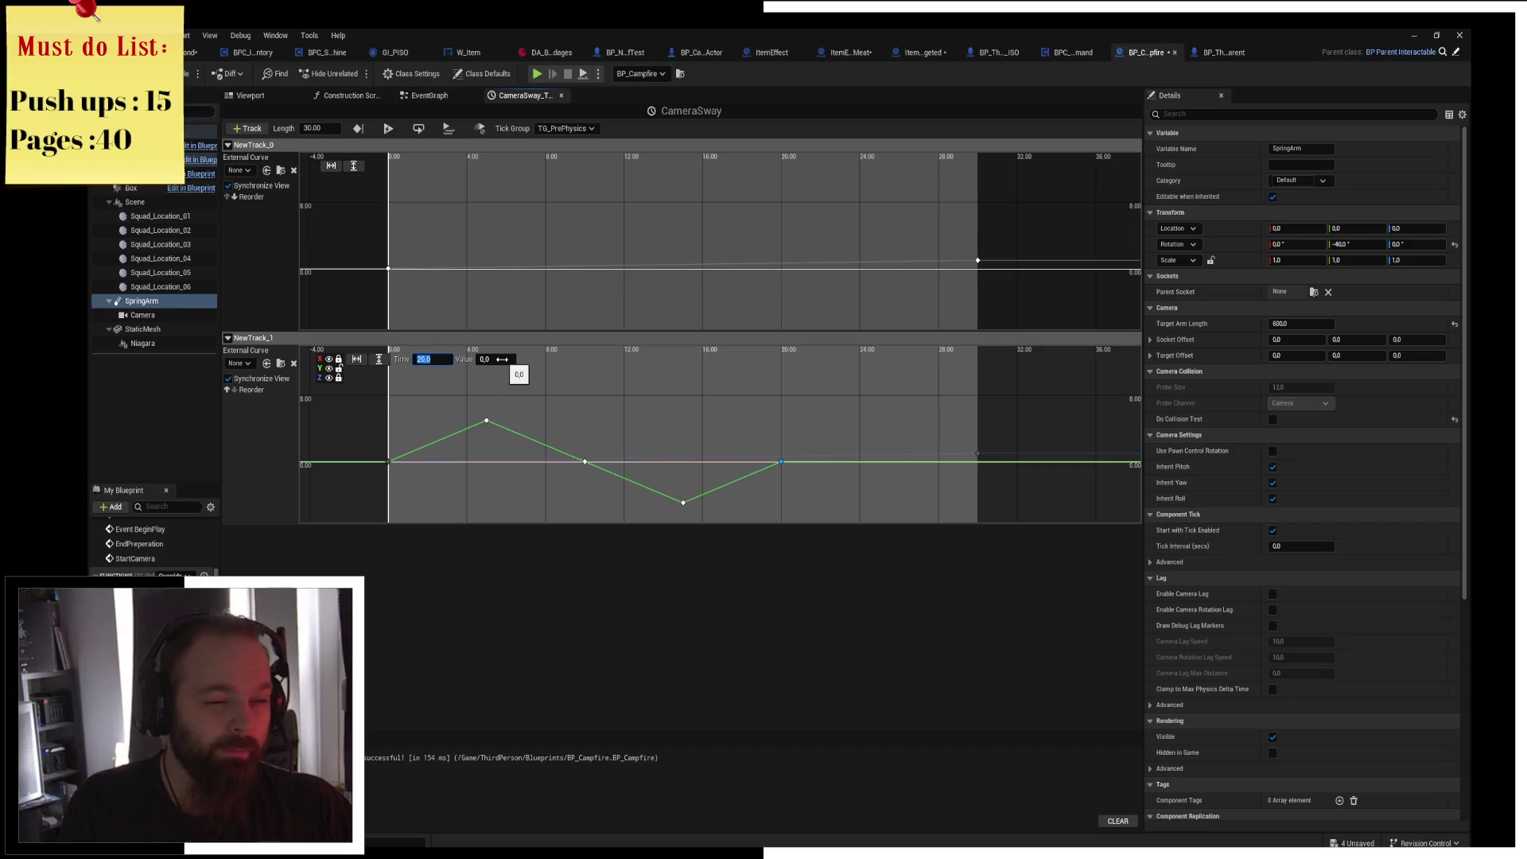
Add keys to NewTrack_1's curve: one with value 5 and another at time 28.
{"action": "right_click", "coordinate": [816, 418]}
{"action": "left_click", "coordinate": [842, 443]}
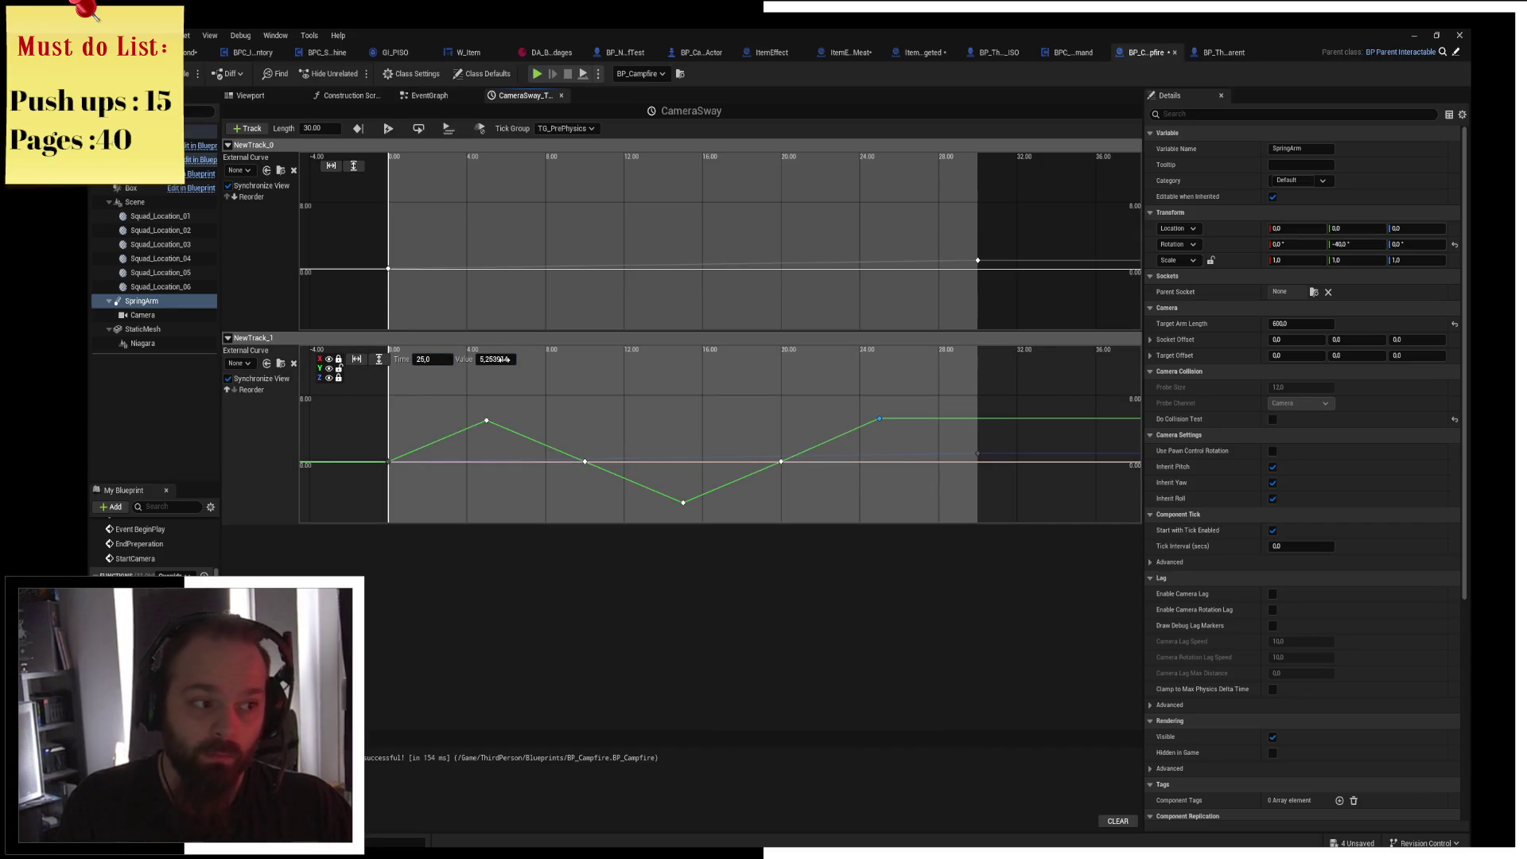
{"action": "type", "text": "0"}
{"action": "key", "text": "Return"}
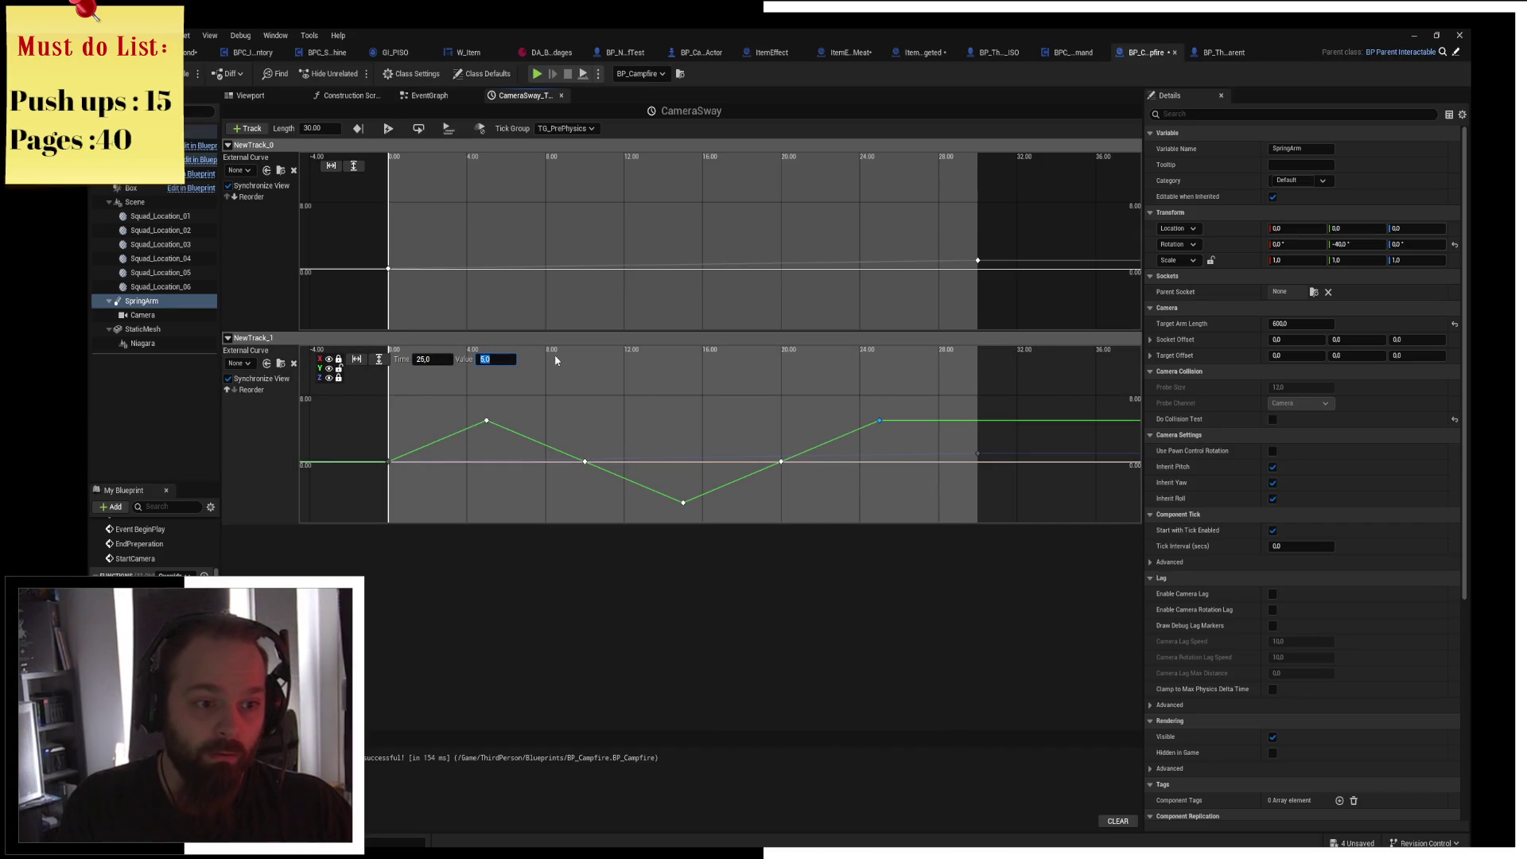
{"action": "left_click", "coordinate": [938, 487]}
{"action": "right_click", "coordinate": [939, 485]}
{"action": "left_click", "coordinate": [965, 509]}
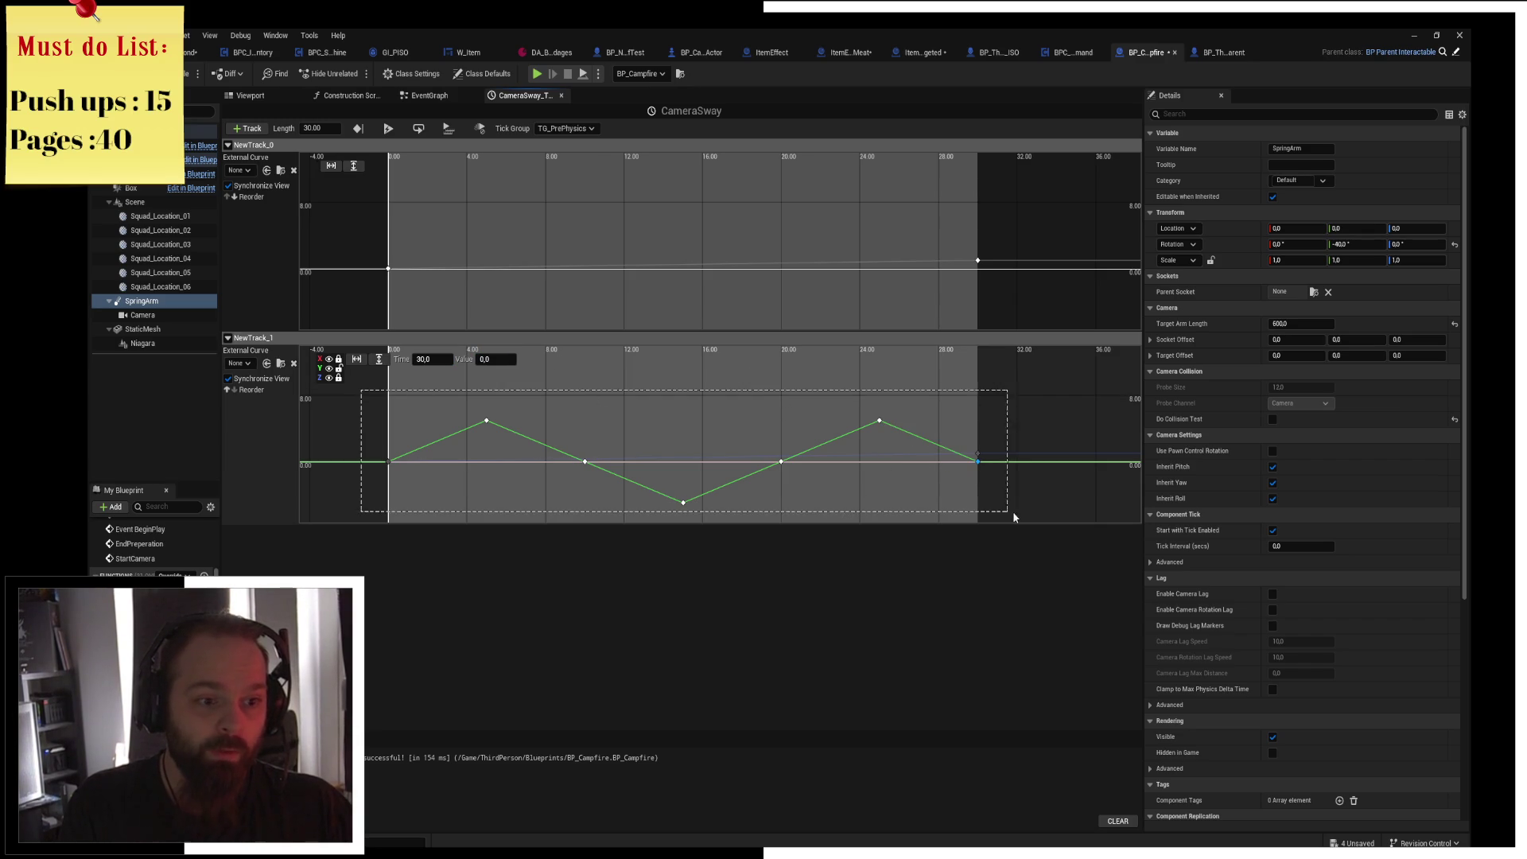
Give all NewTrack_1 keys Auto interpolation and save BP_Campfire.
{"action": "left_click_drag", "start_coordinate": [1013, 513], "coordinate": [1012, 511]}
{"action": "right_click", "coordinate": [489, 422]}
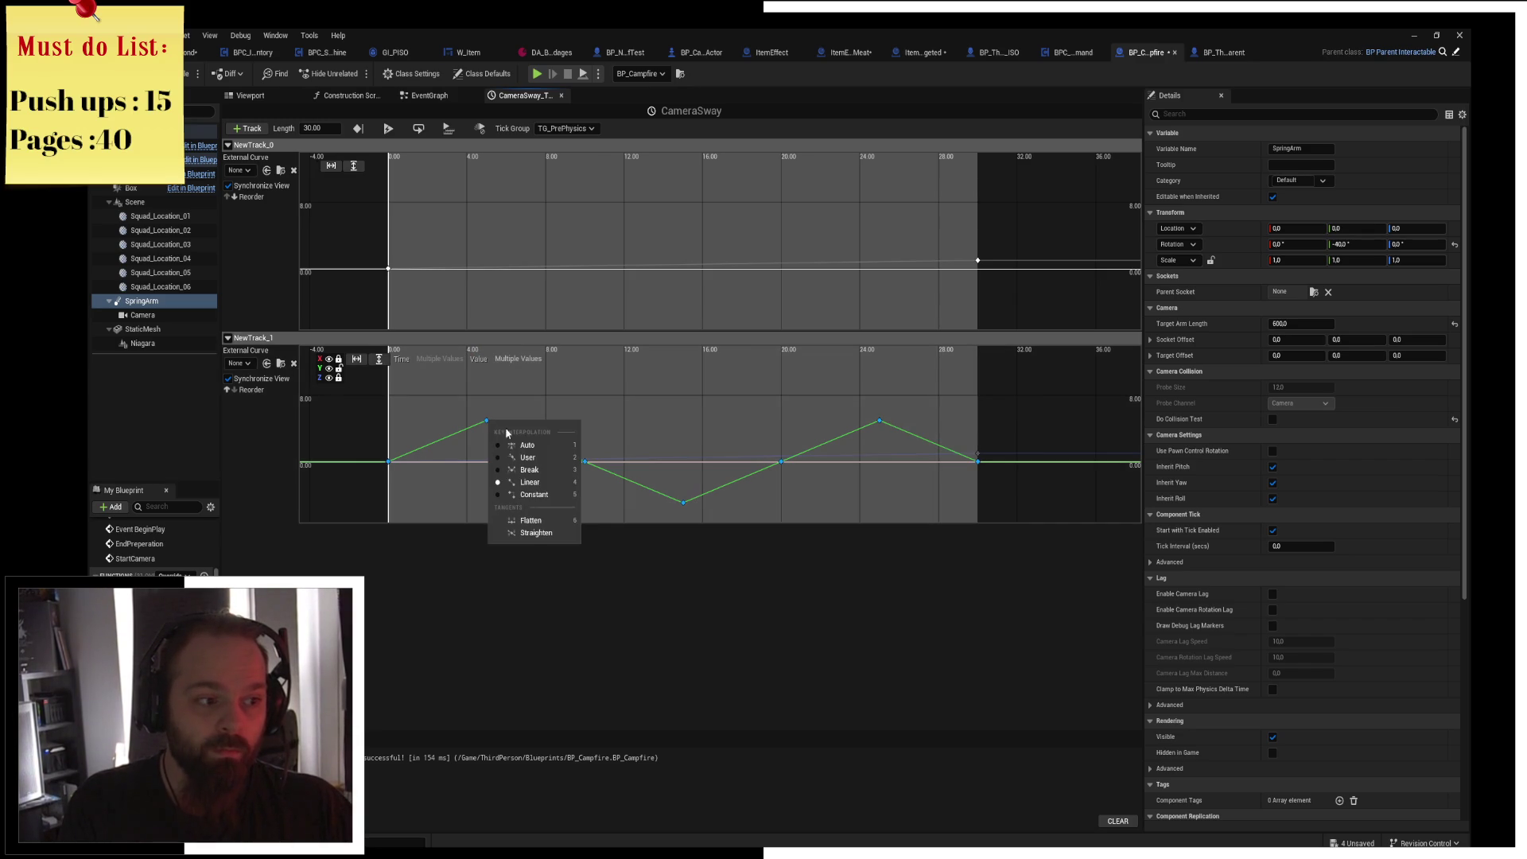
{"action": "left_click", "coordinate": [528, 444]}
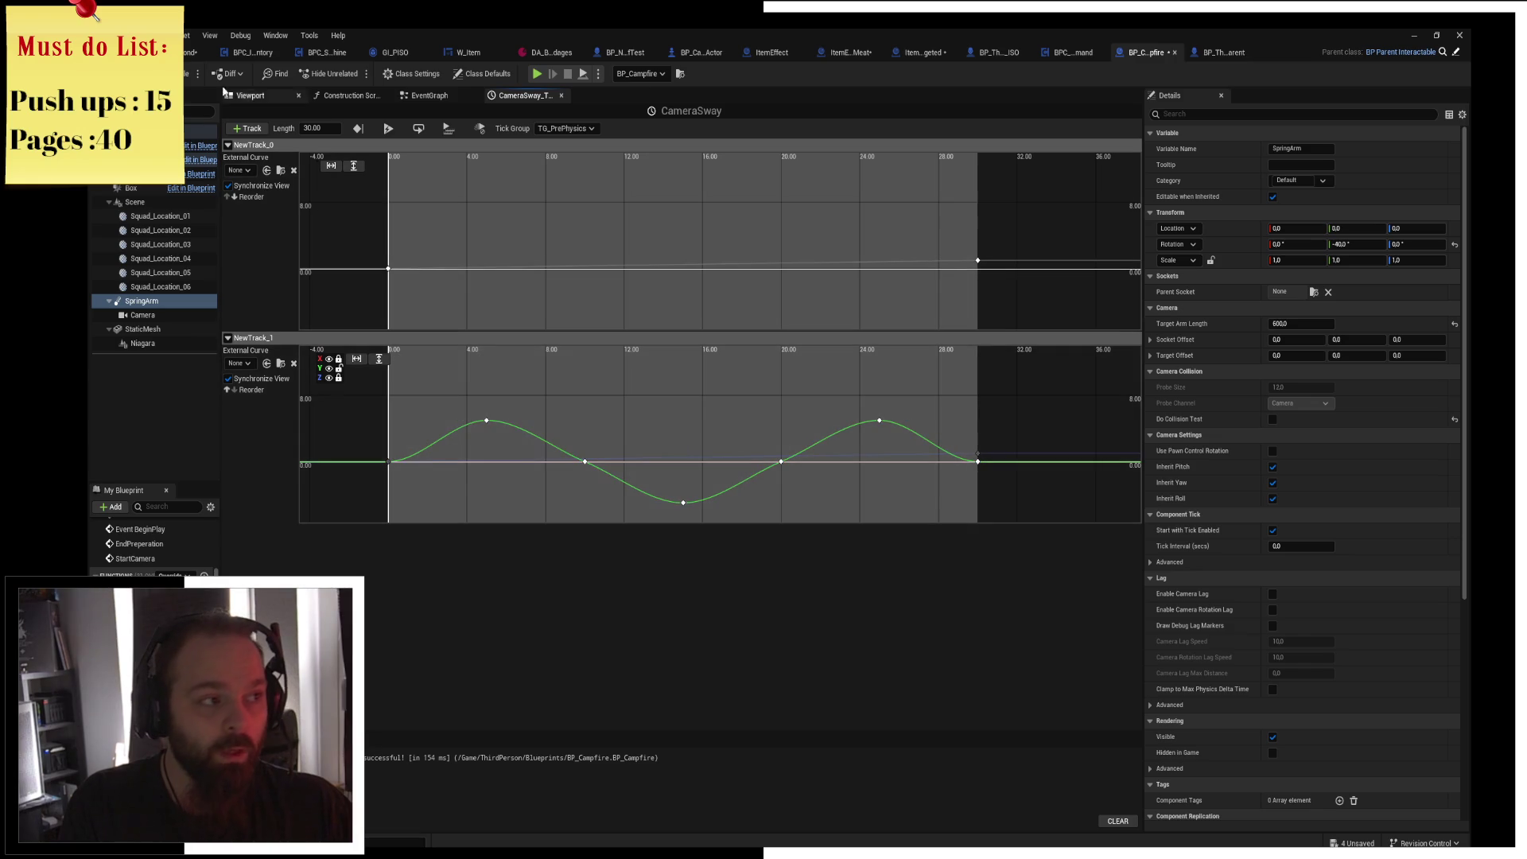
{"action": "key", "text": "ctrl+s"}
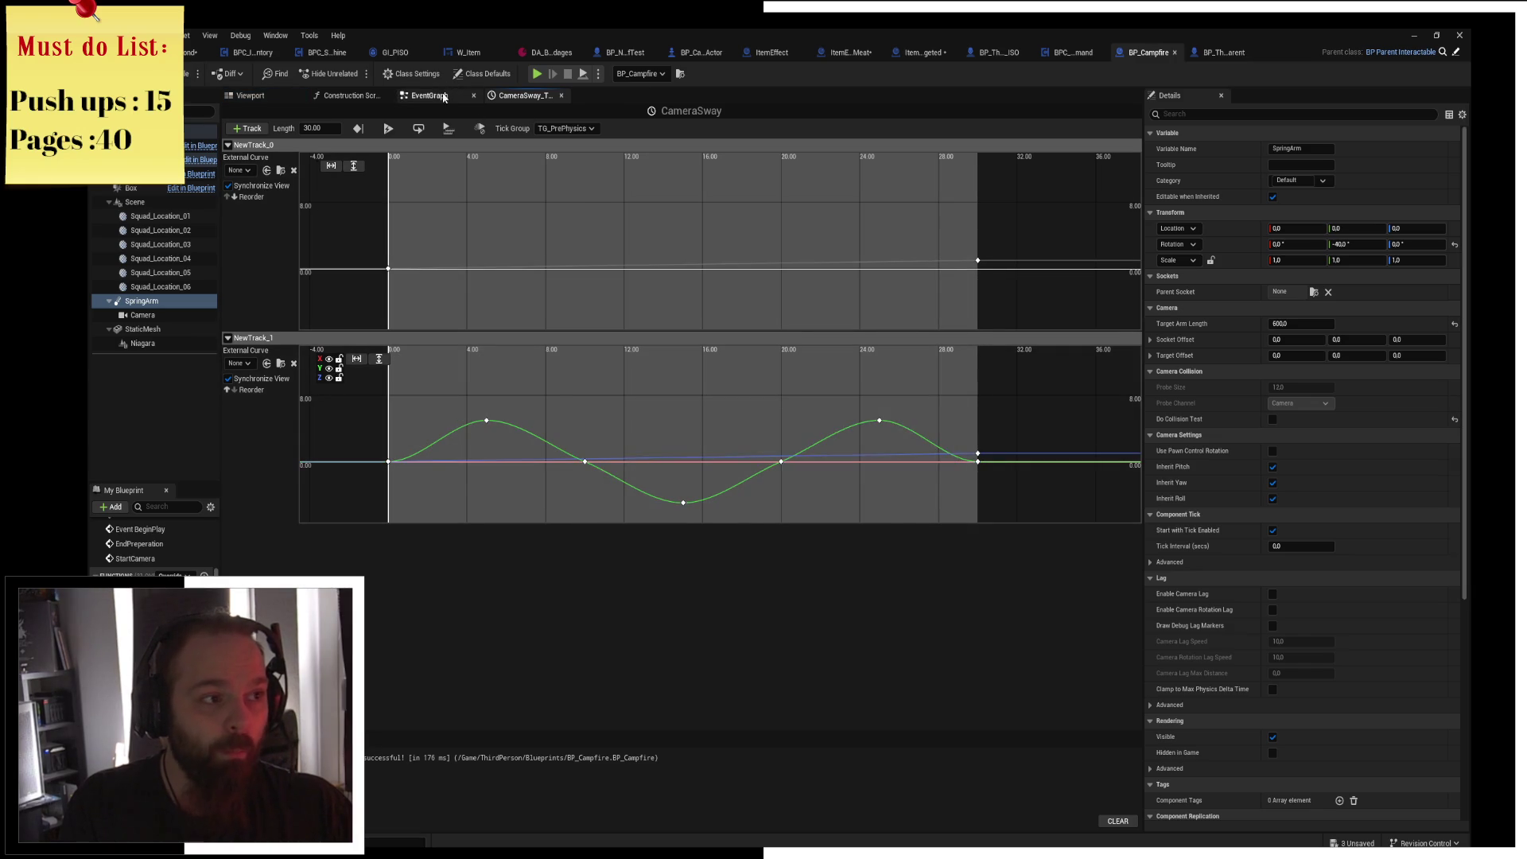
In the EventGraph, split New Track 1's output pin into X, Y and Z.
{"action": "left_click", "coordinate": [430, 96]}
{"action": "left_click_drag", "start_coordinate": [672, 465], "coordinate": [612, 411]}
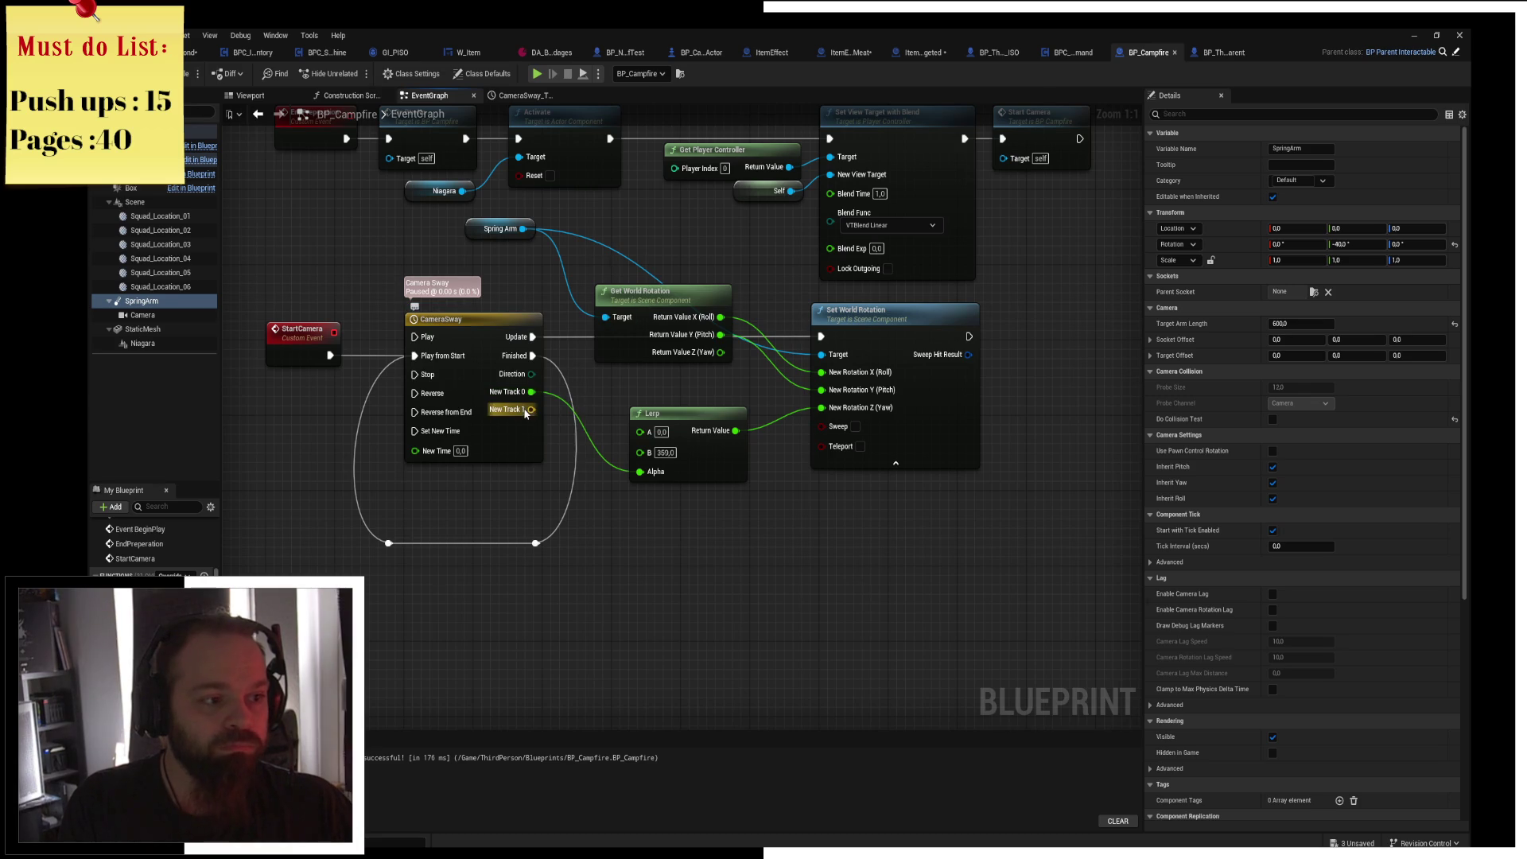
{"action": "right_click", "coordinate": [525, 410]}
{"action": "left_click", "coordinate": [570, 472]}
Duplicate the Lerp, wiring New Track 1 Y into the upper Lerp and Z into the lower Alpha.
{"action": "mouse_move", "coordinate": [538, 427]}
{"action": "left_mouse_down"}
{"action": "mouse_move", "coordinate": [694, 376]}
{"action": "mouse_move", "coordinate": [821, 390]}
{"action": "left_mouse_up"}
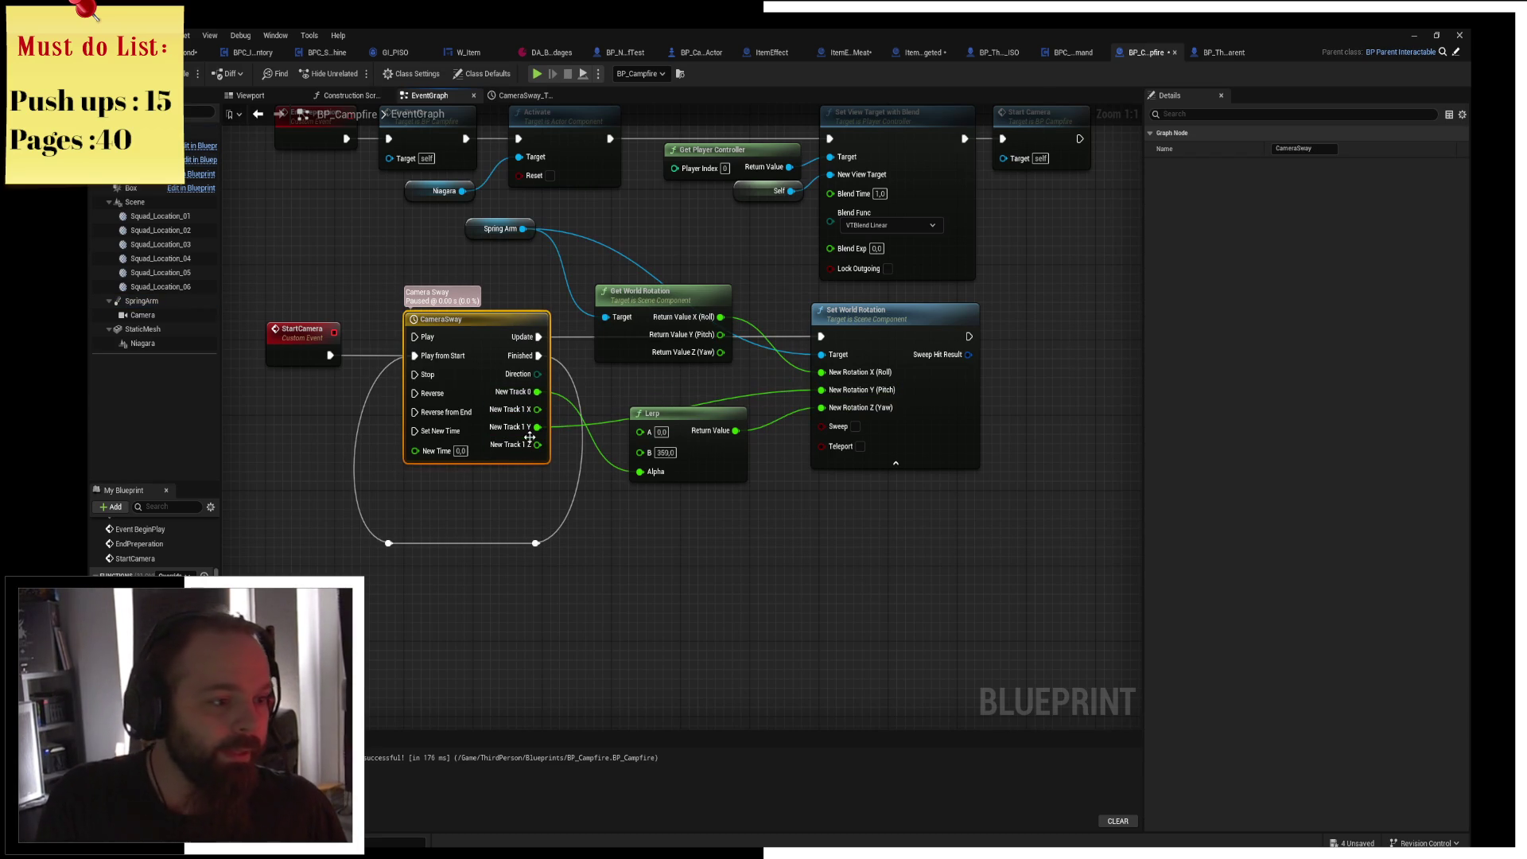
{"action": "mouse_move", "coordinate": [538, 445]}
{"action": "left_mouse_down"}
{"action": "mouse_move", "coordinate": [640, 472]}
{"action": "mouse_move", "coordinate": [696, 518]}
{"action": "left_mouse_up"}
{"action": "left_click", "coordinate": [693, 433]}
{"action": "key", "text": "ctrl+d"}
{"action": "left_click_drag", "start_coordinate": [703, 442], "coordinate": [667, 404]}
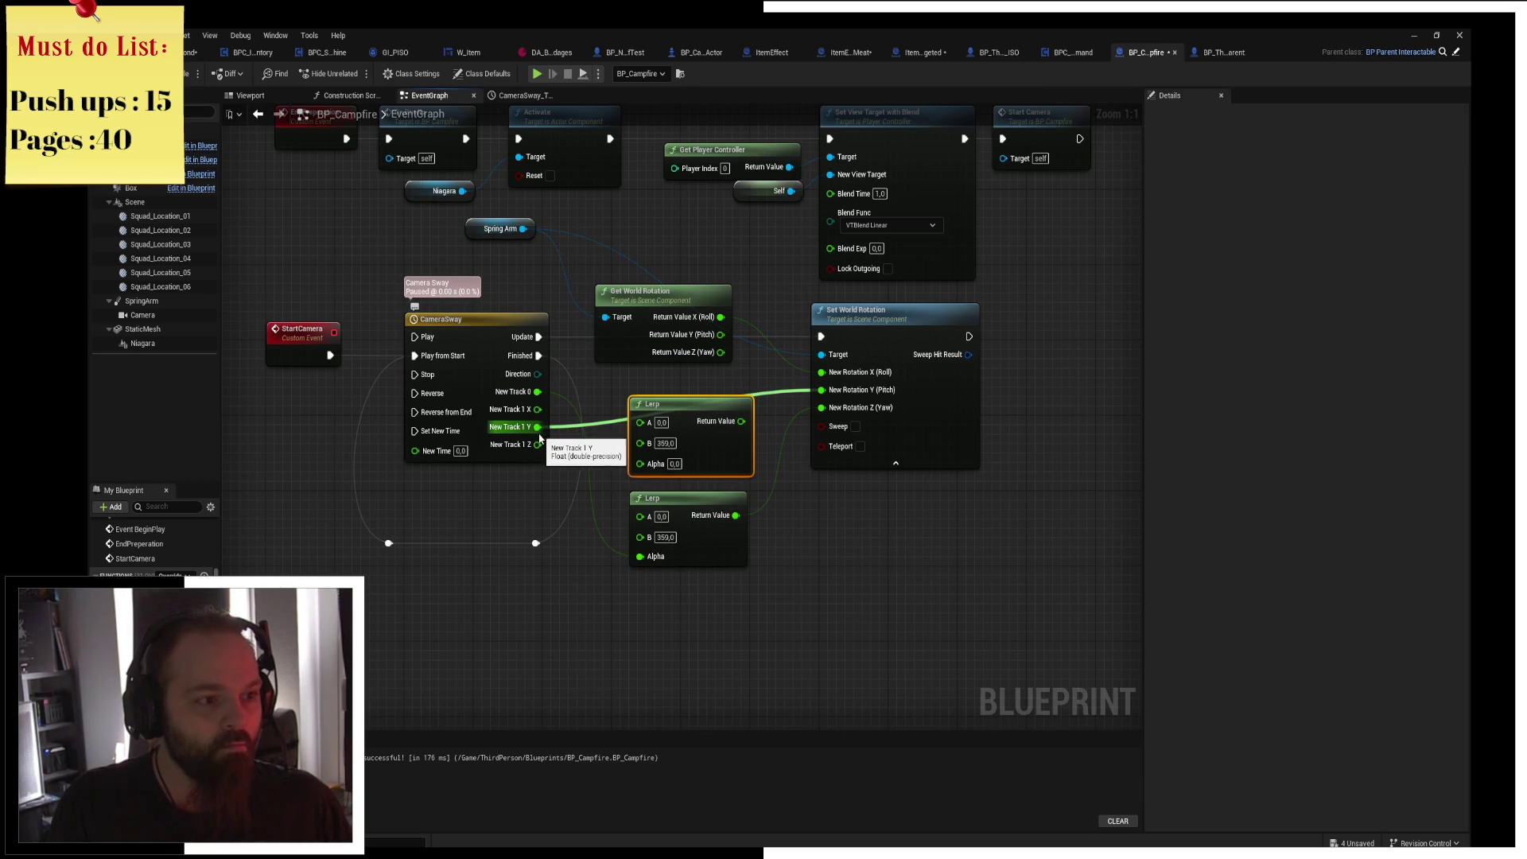
{"action": "mouse_move", "coordinate": [540, 436]}
{"action": "left_mouse_down"}
{"action": "mouse_move", "coordinate": [632, 445]}
{"action": "mouse_move", "coordinate": [629, 478]}
{"action": "mouse_move", "coordinate": [638, 469]}
{"action": "left_mouse_up"}
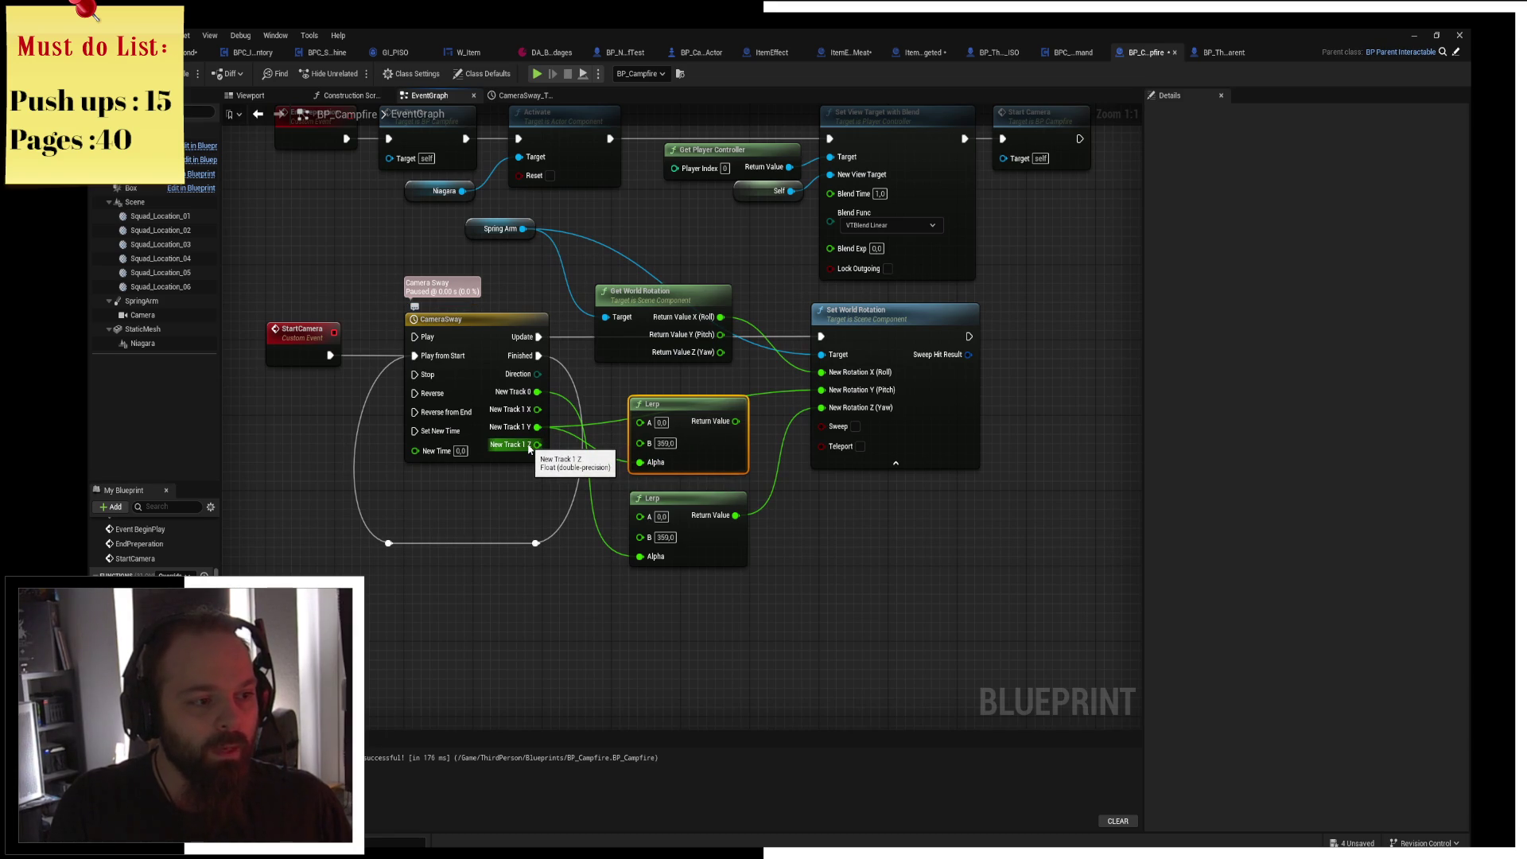
{"action": "left_click_drag", "start_coordinate": [537, 444], "coordinate": [640, 556]}
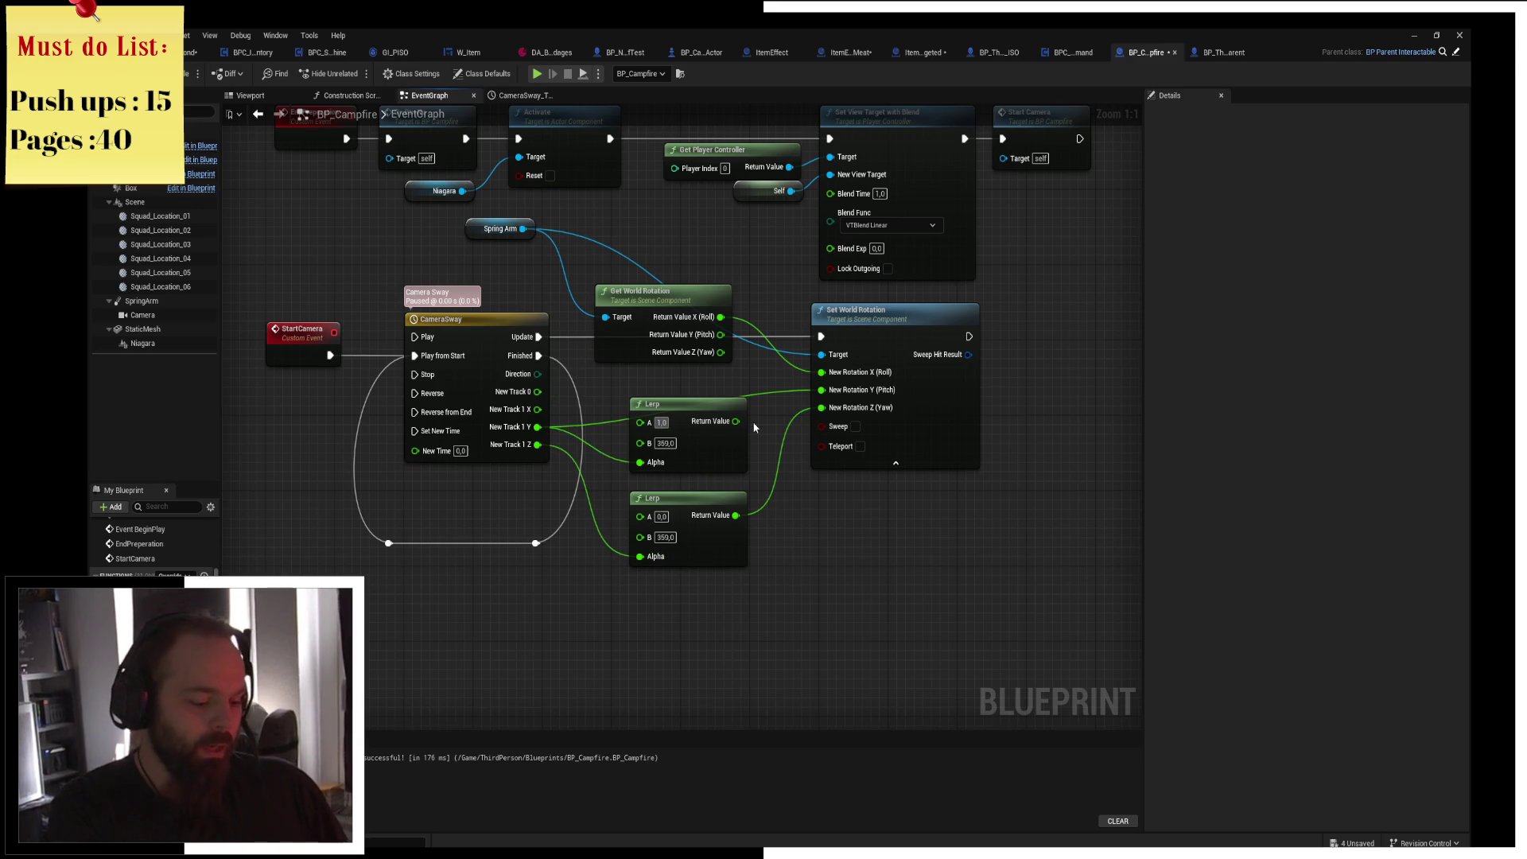
Set the upper Lerp's A to -10 and B to 10, then compile.
{"action": "type", "text": "-10"}
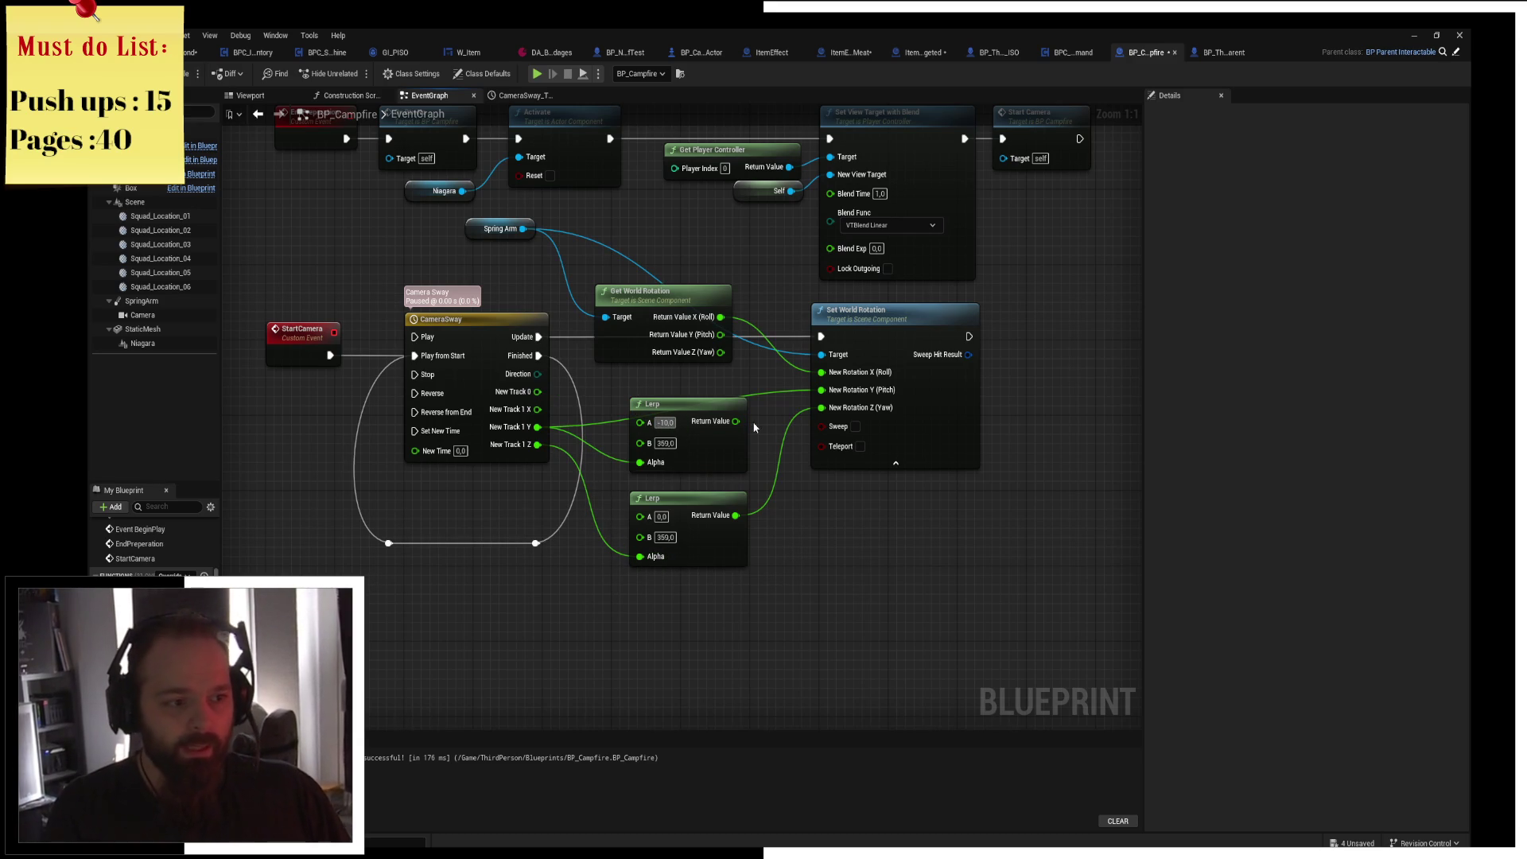
{"action": "type", "text": "10"}
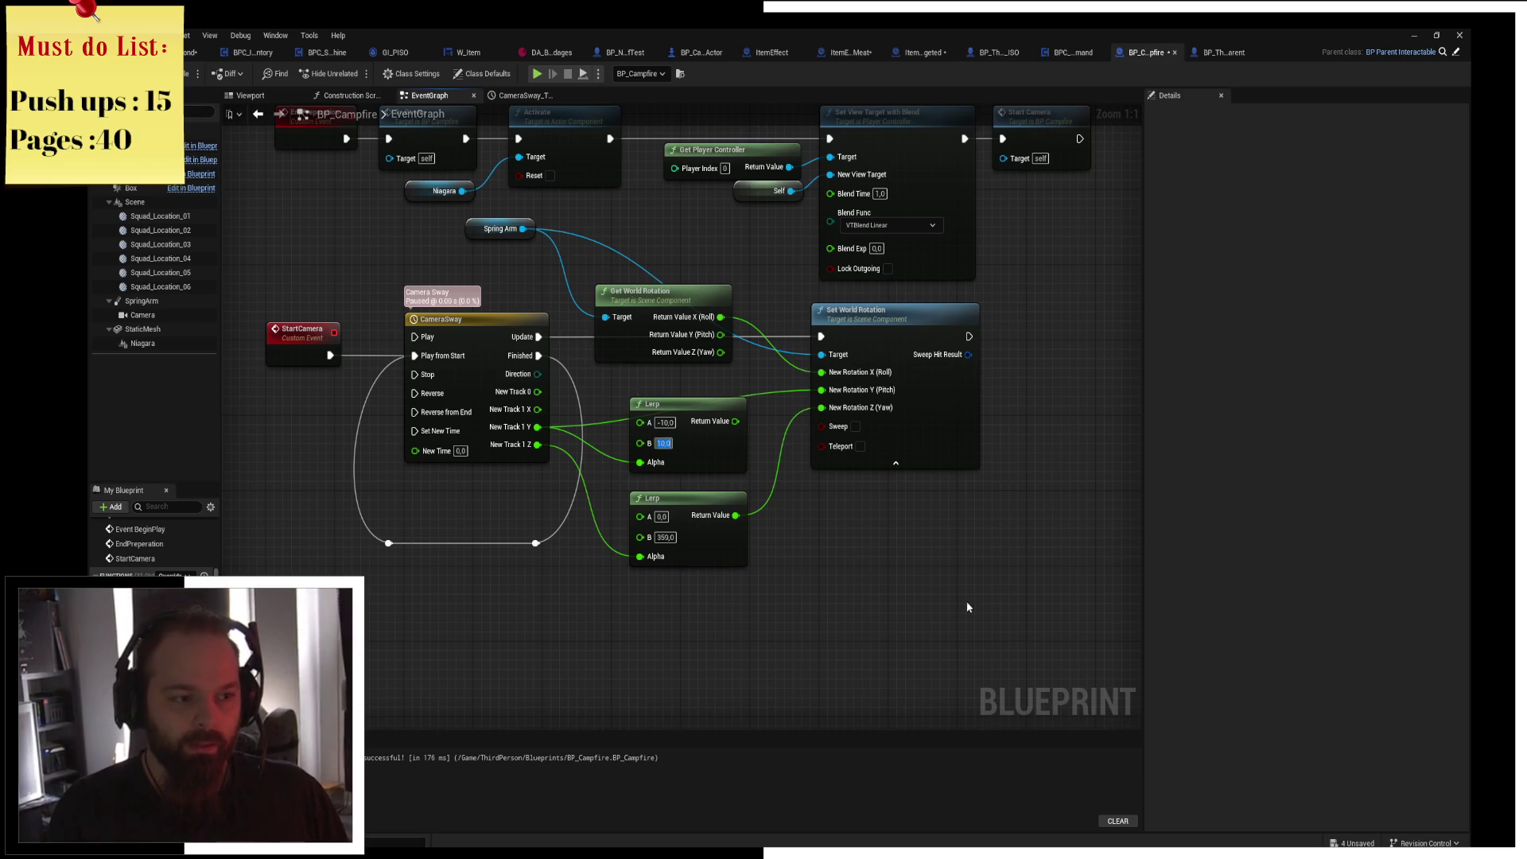
{"action": "key", "text": "Return"}
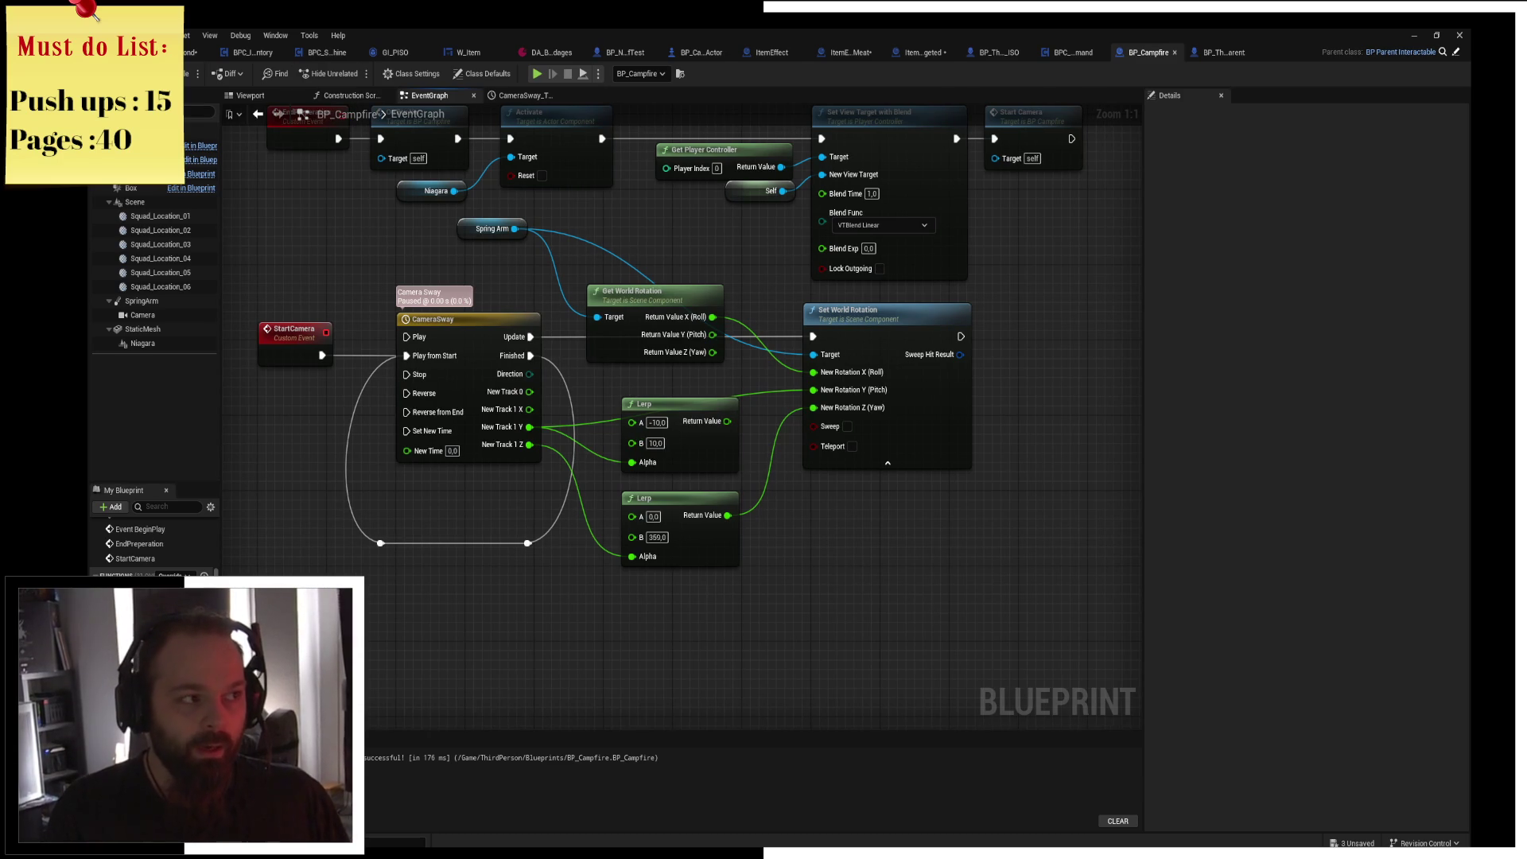
{"action": "left_click", "coordinate": [179, 73]}
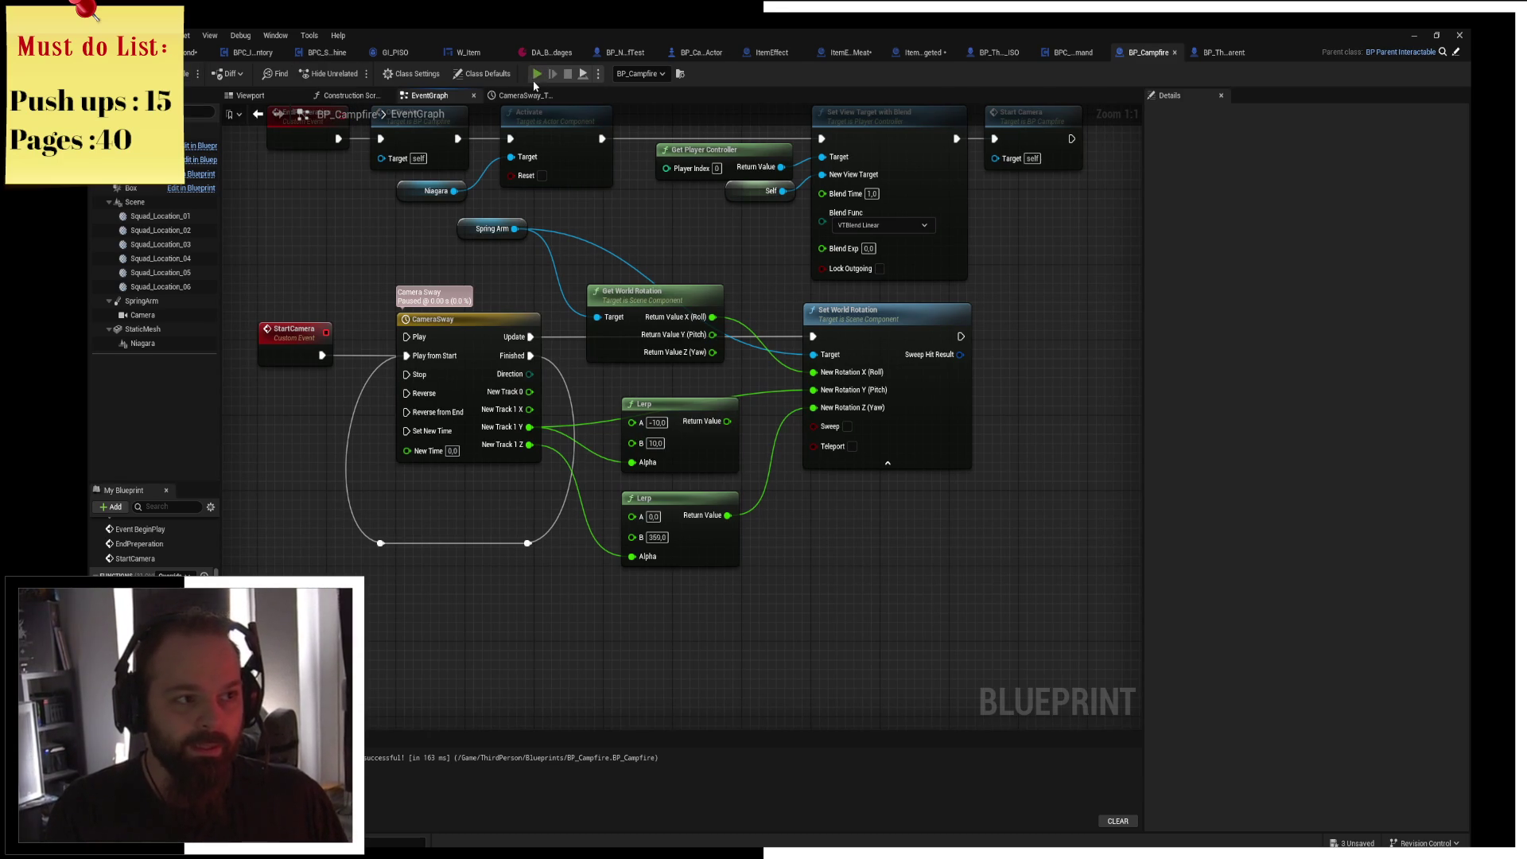
{"action": "left_click", "coordinate": [537, 74]}
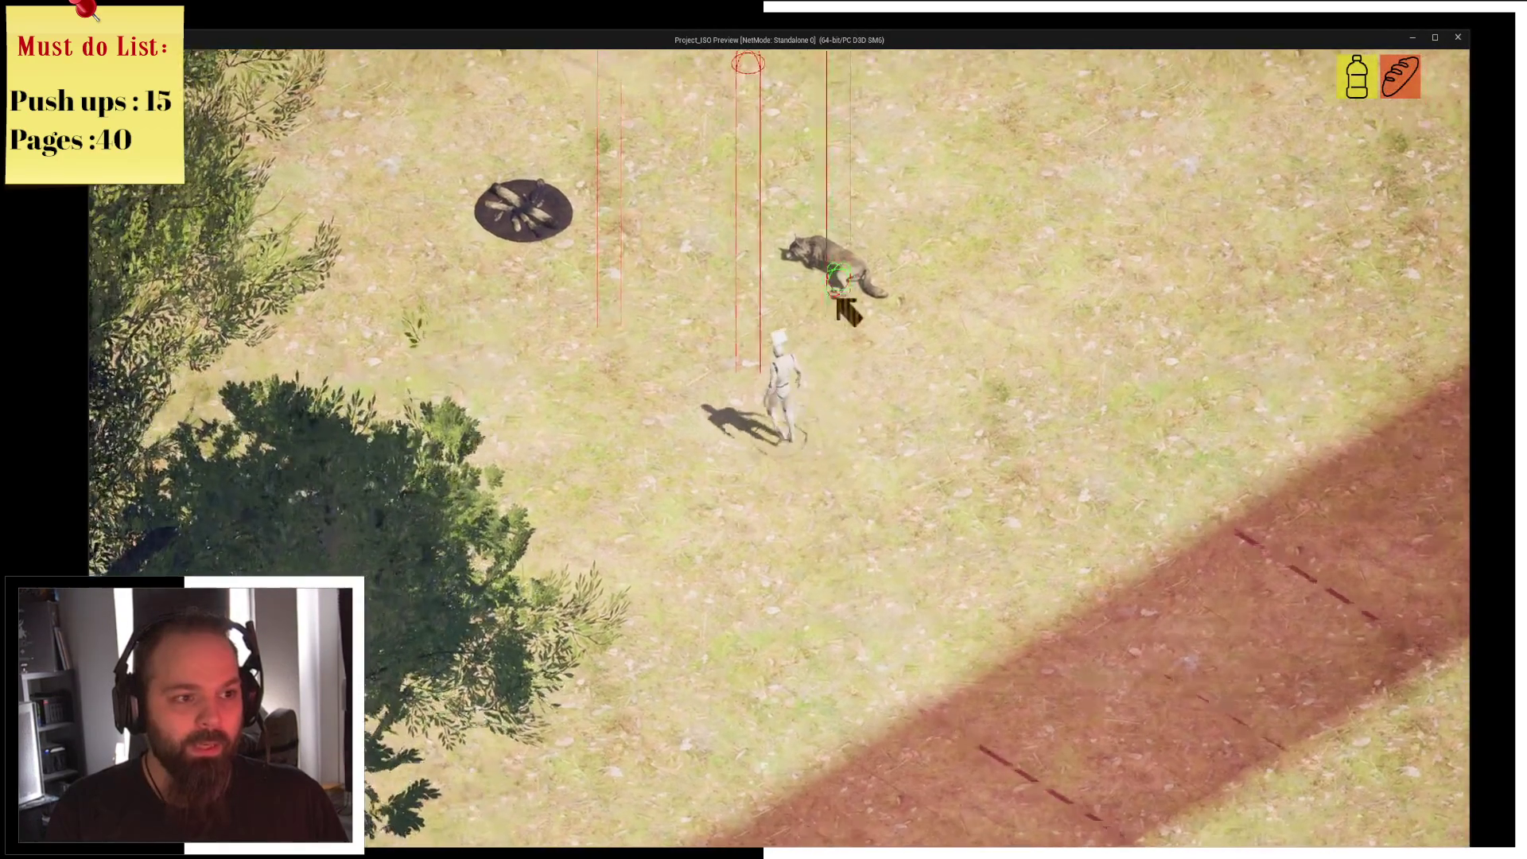
{"action": "left_click", "coordinate": [528, 290]}
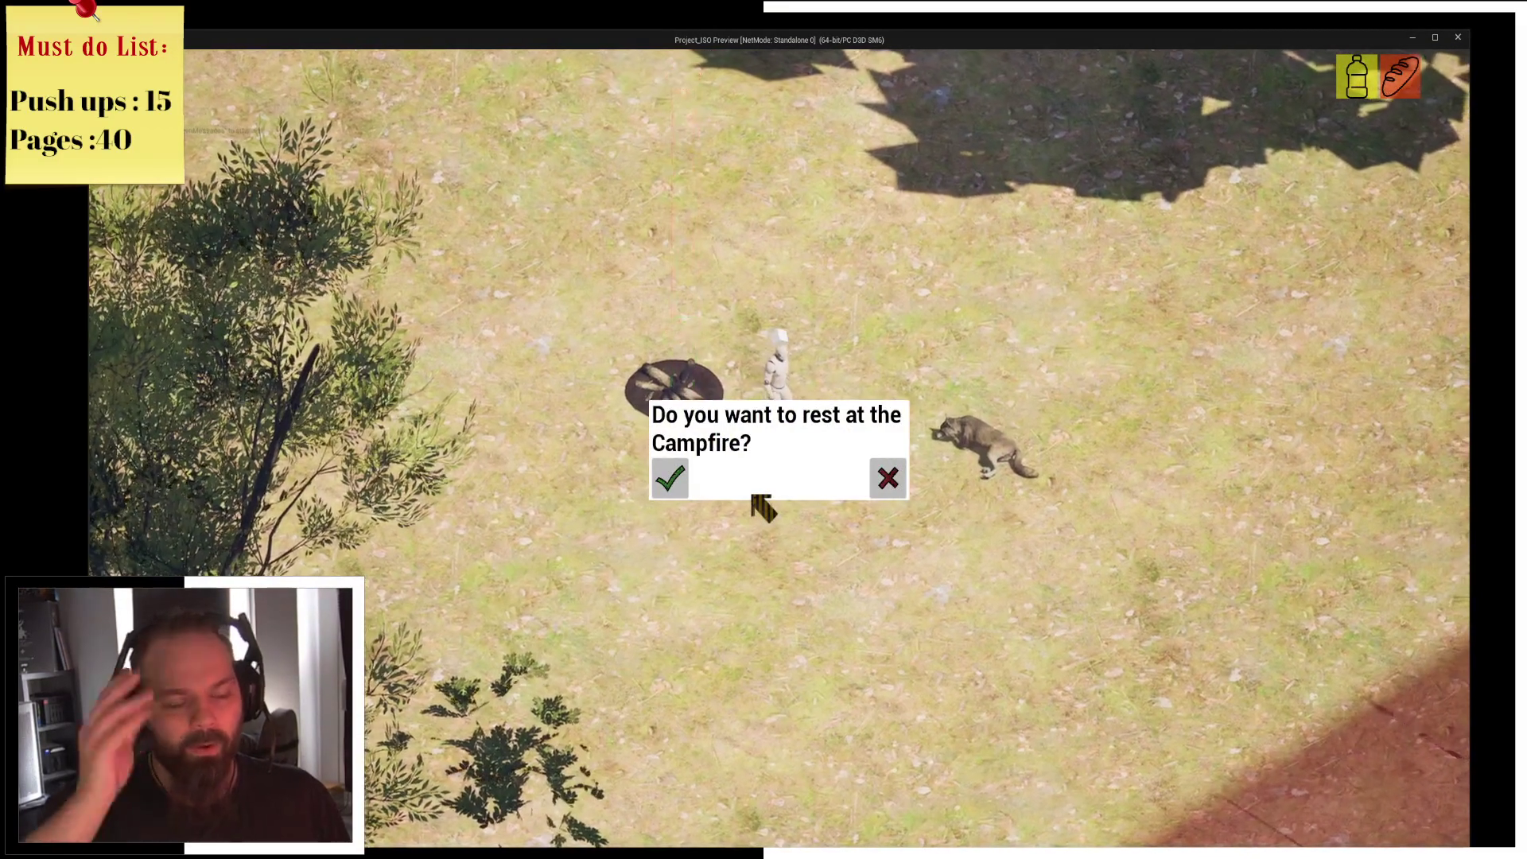
{"action": "key", "text": "Return"}
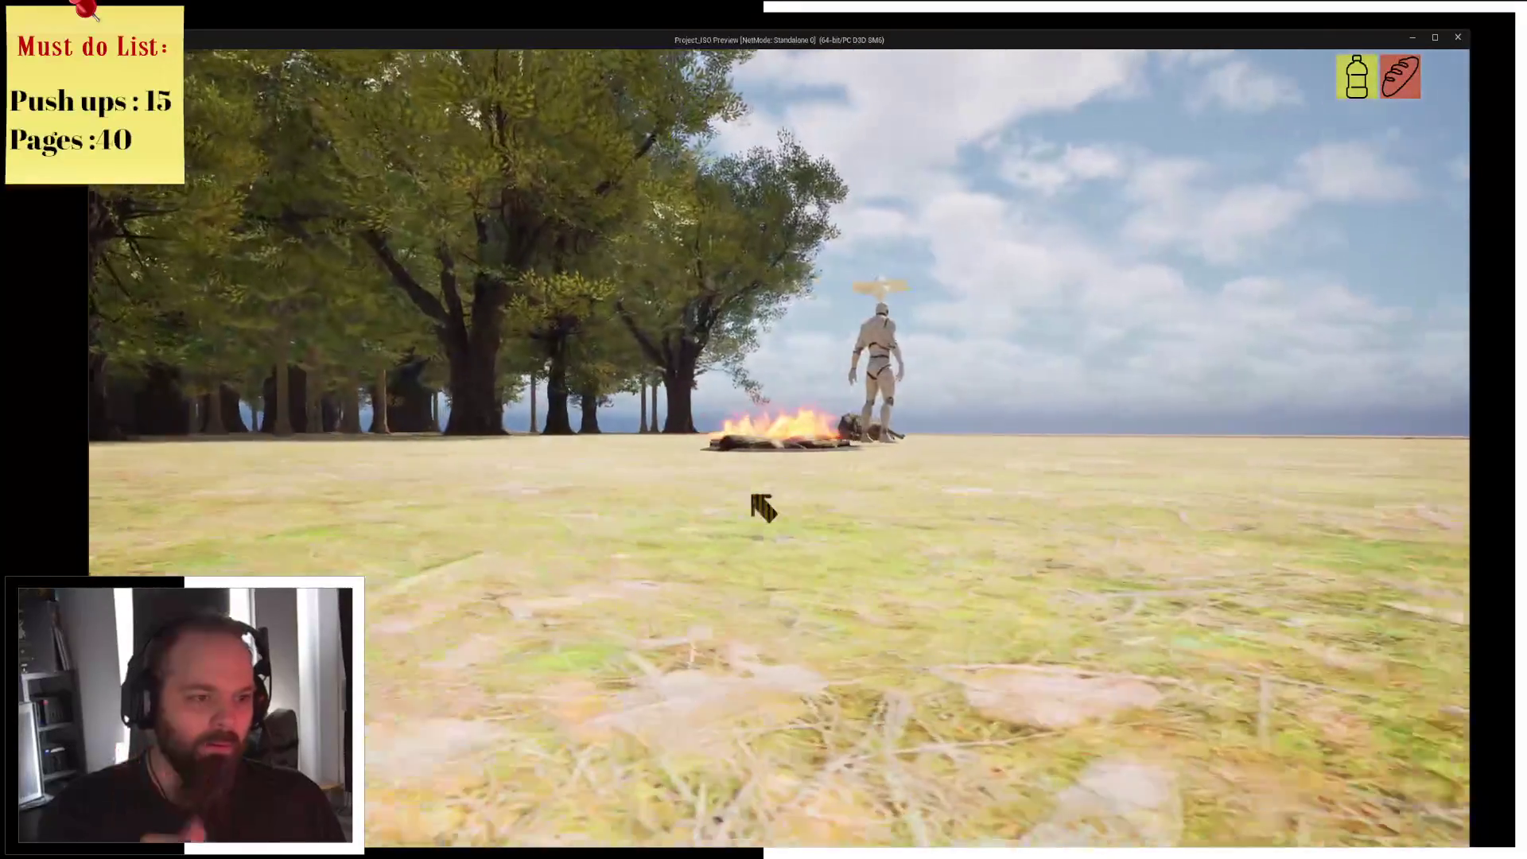
{"action": "key", "text": "Escape"}
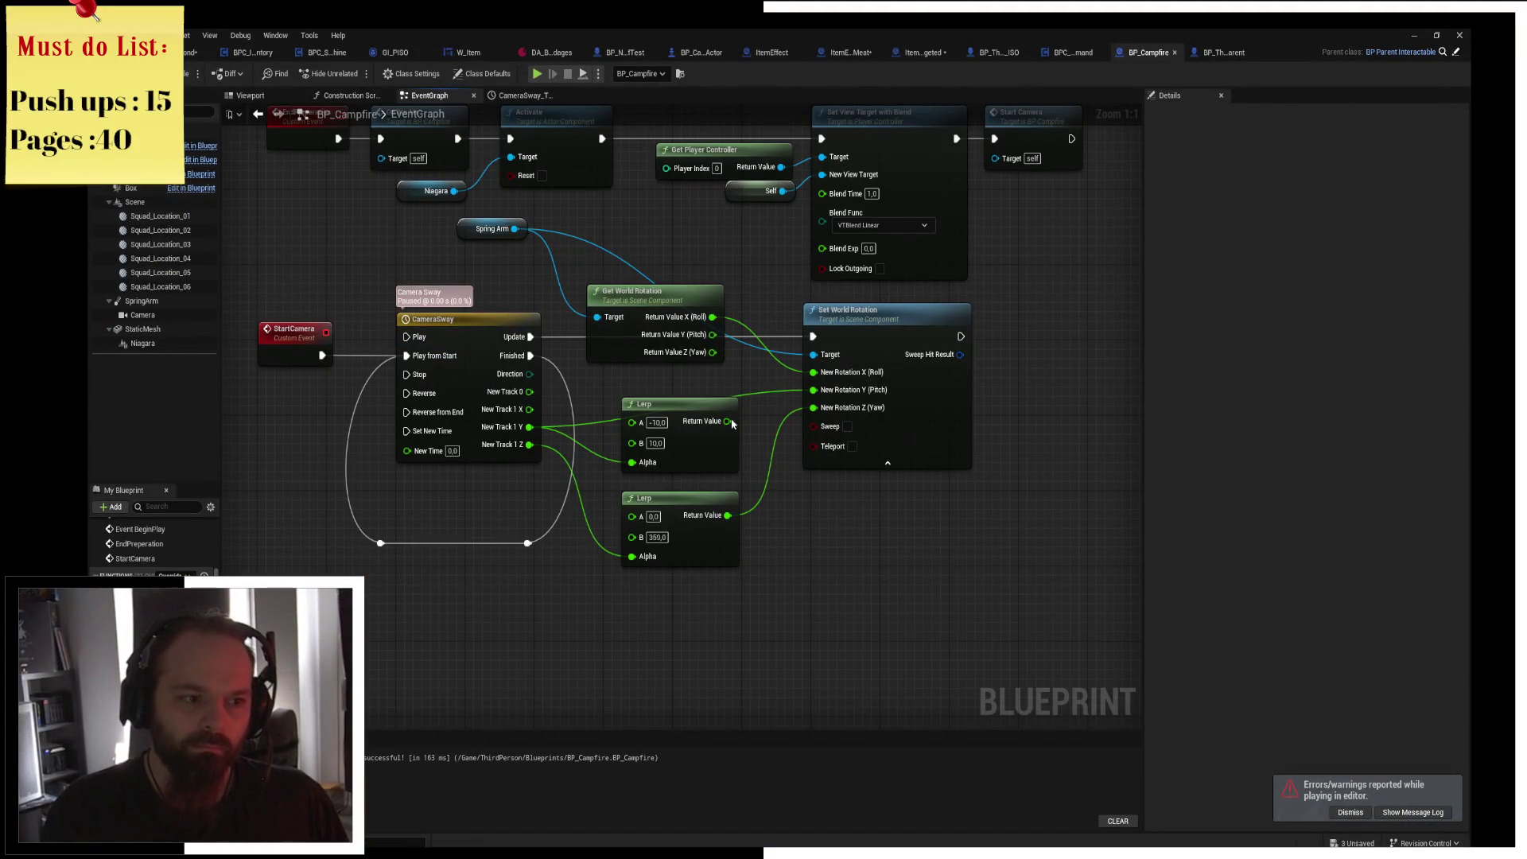
{"action": "left_click_drag", "start_coordinate": [784, 399], "coordinate": [789, 410]}
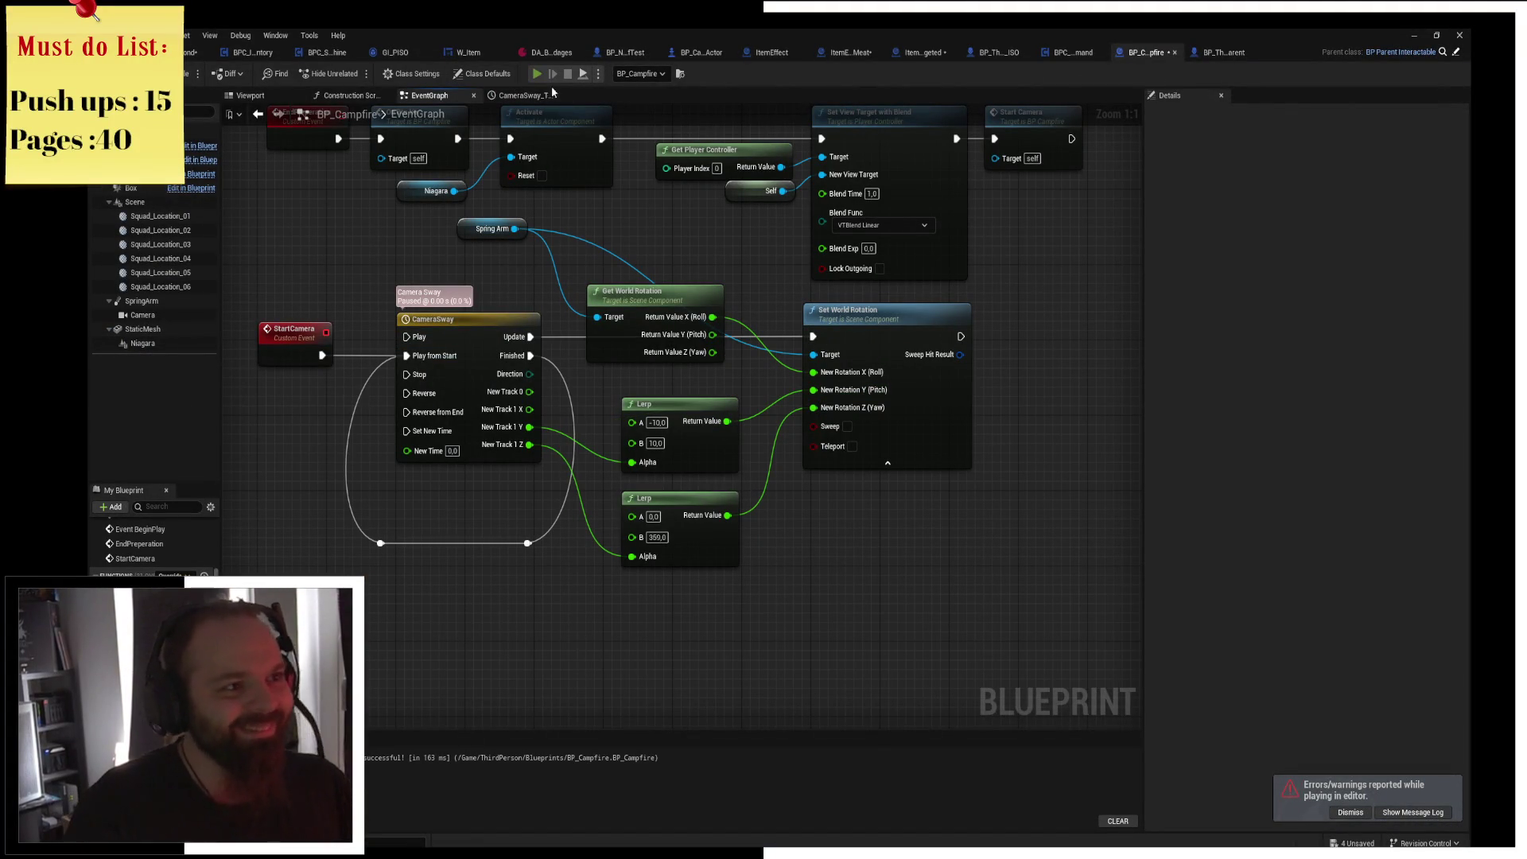
Play-test by walking to the campfire, accepting the rest offer, then ending the session.
{"action": "key", "text": "alt+p"}
{"action": "mouse_move", "coordinate": [642, 330]}
{"action": "left_mouse_down"}
{"action": "mouse_move", "coordinate": [528, 231]}
{"action": "mouse_move", "coordinate": [565, 231]}
{"action": "mouse_move", "coordinate": [634, 318]}
{"action": "mouse_move", "coordinate": [694, 354]}
{"action": "left_mouse_up"}
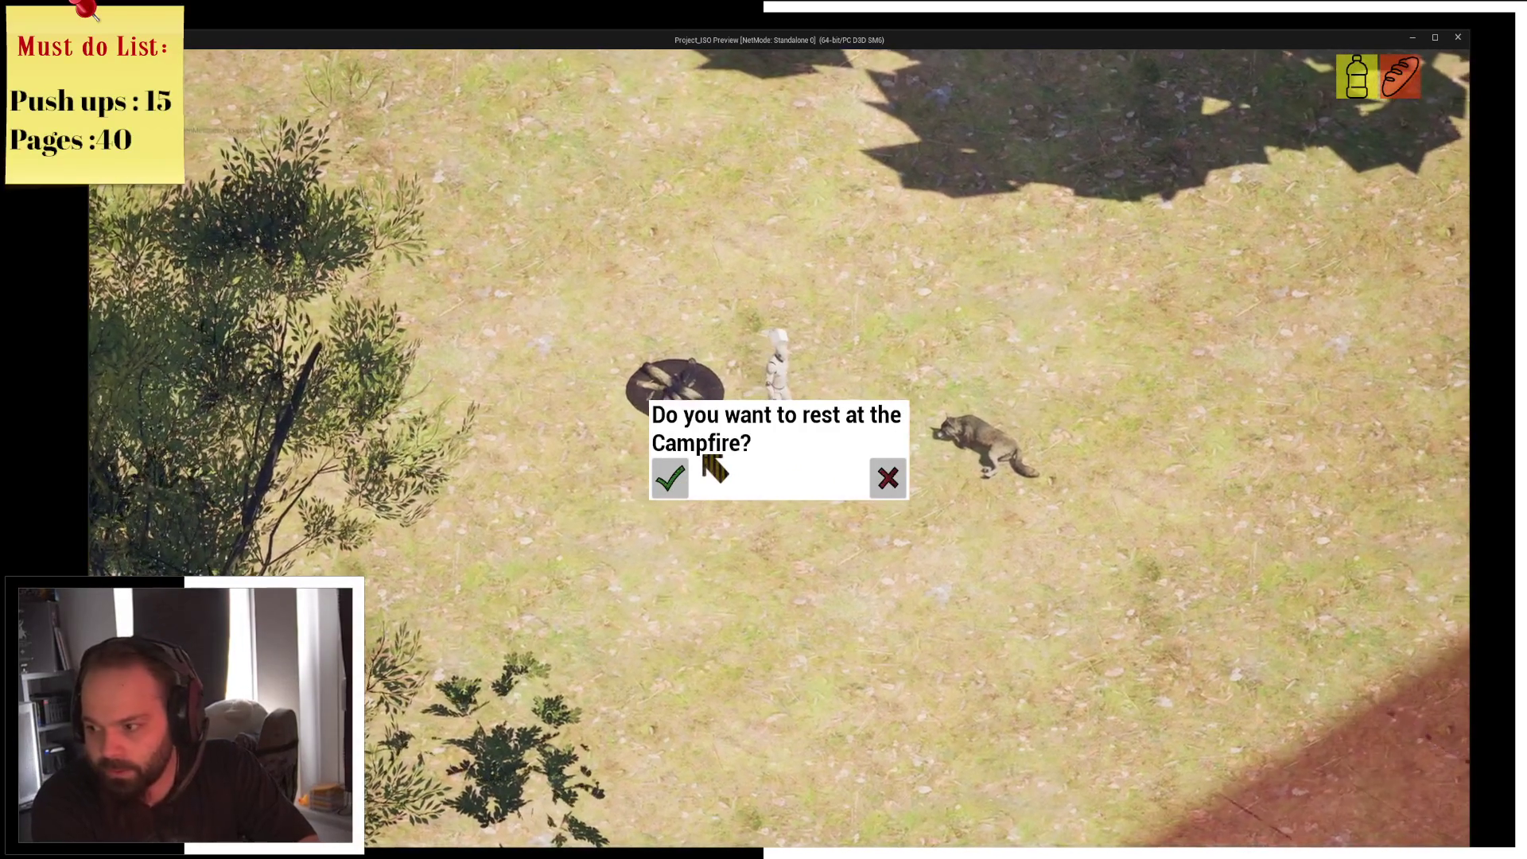
{"action": "left_click", "coordinate": [670, 477]}
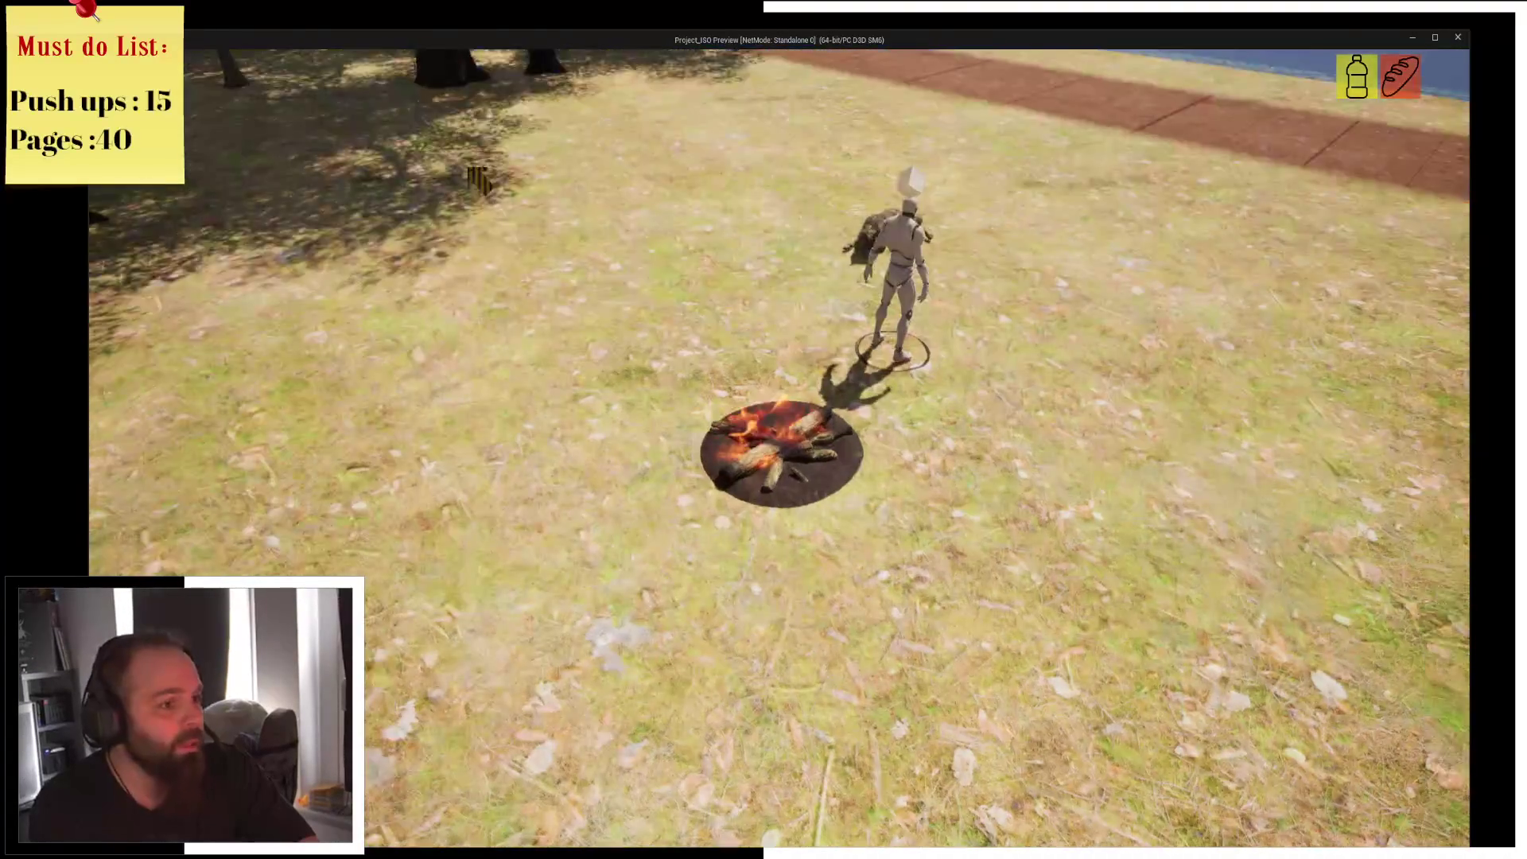
{"action": "key", "text": "Escape"}
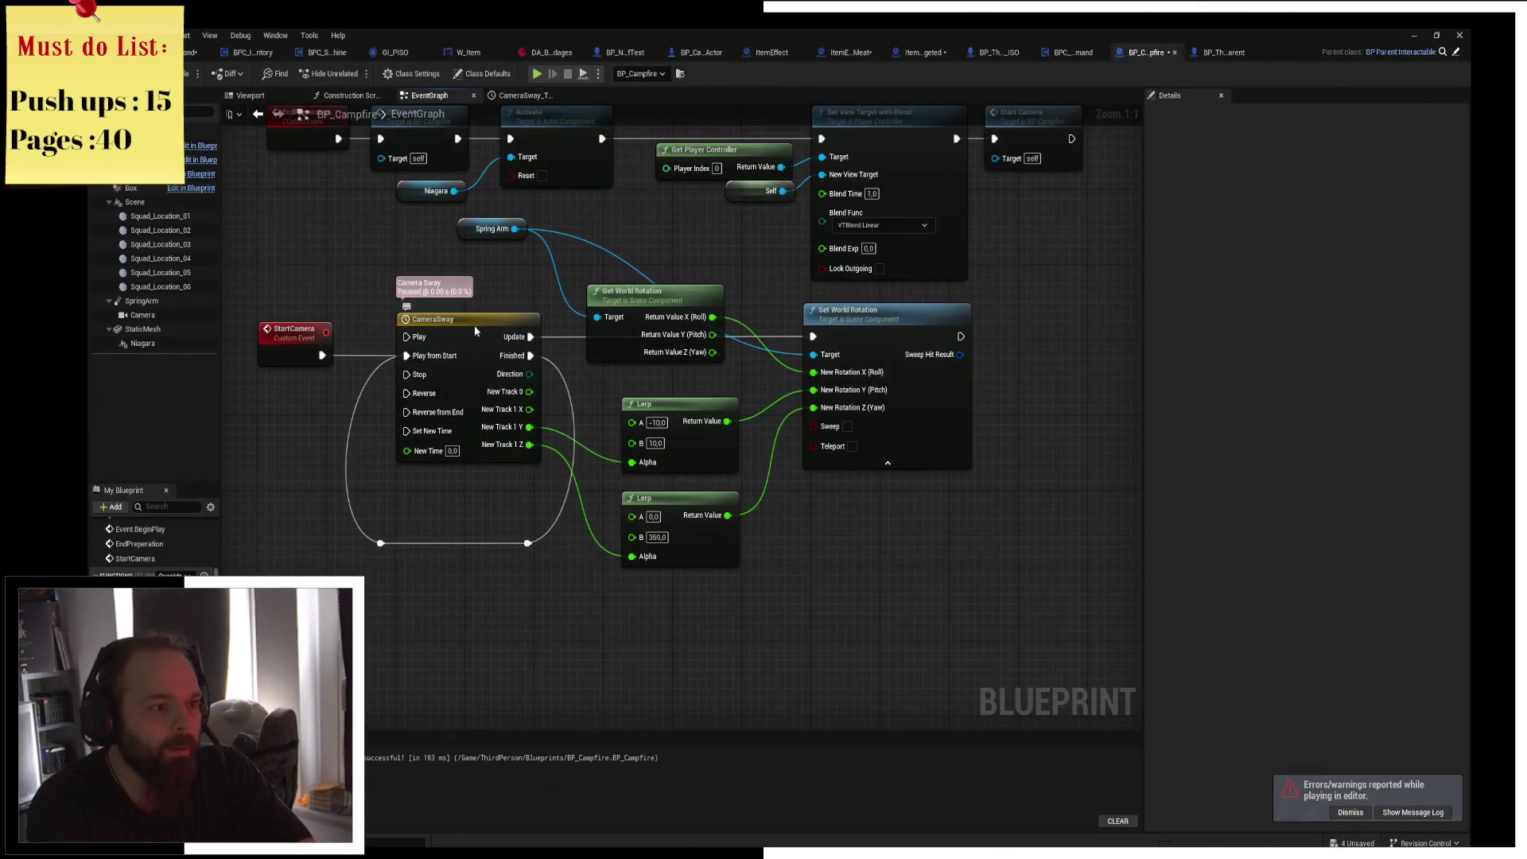
In CameraSway, set the peak keys to 1.0 and the trough key to -1.0, then save.
{"action": "double_click", "coordinate": [474, 326]}
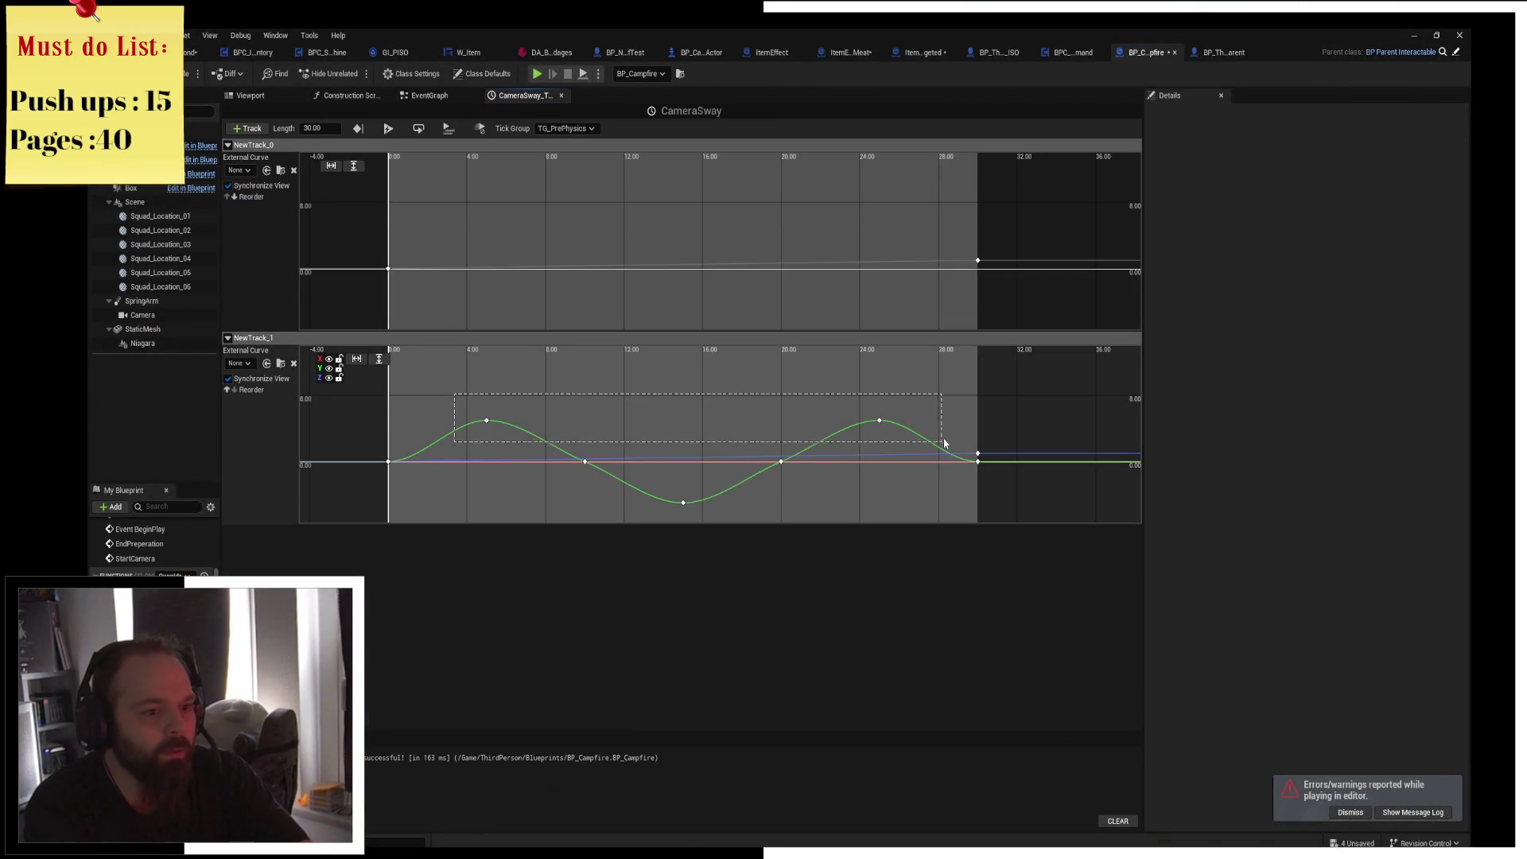
{"action": "key", "text": "Return"}
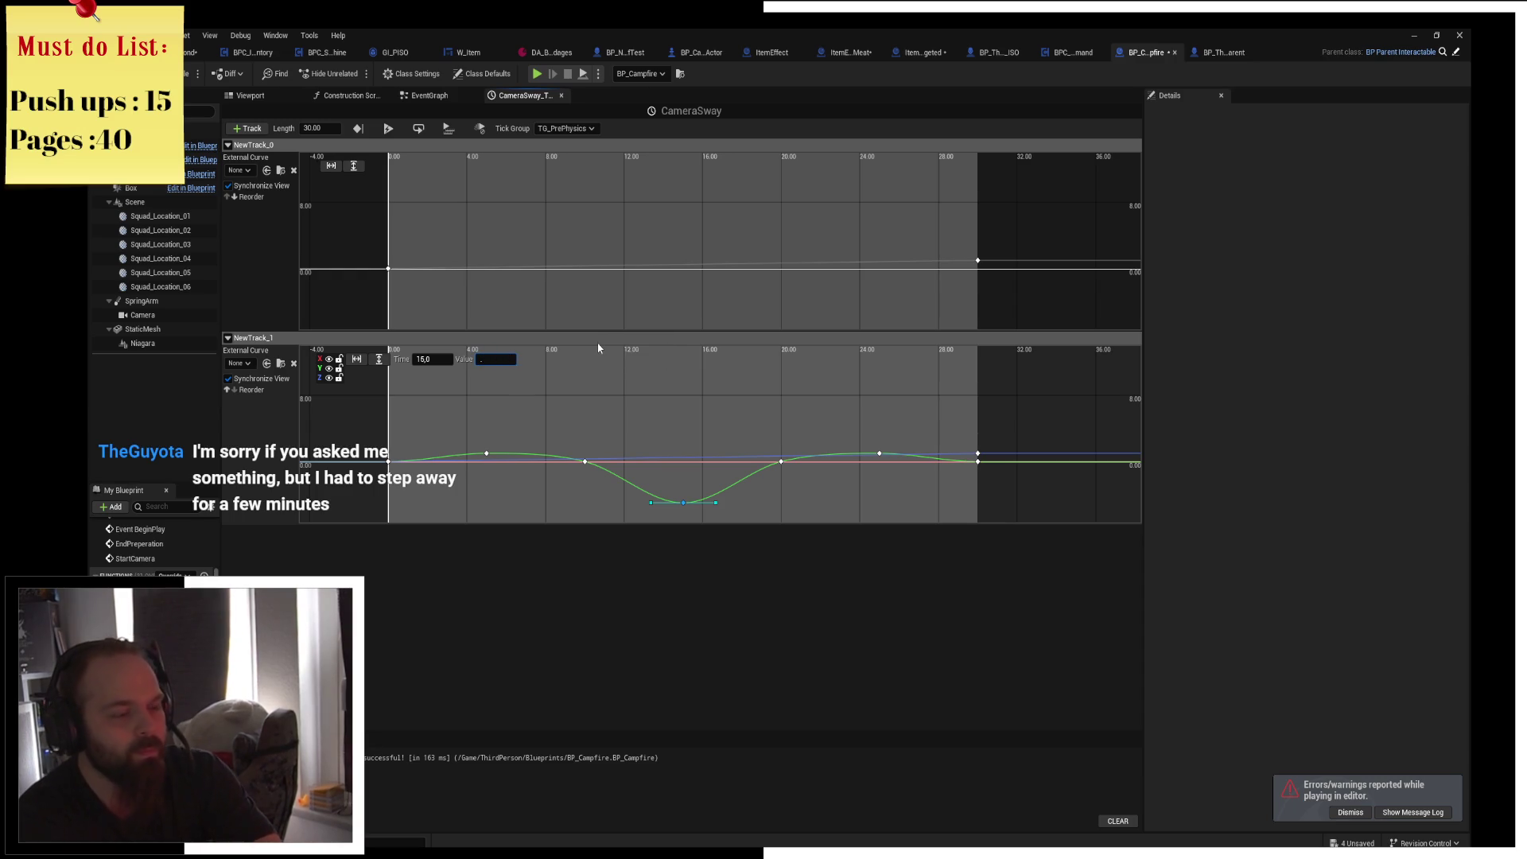
{"action": "key", "text": "Return"}
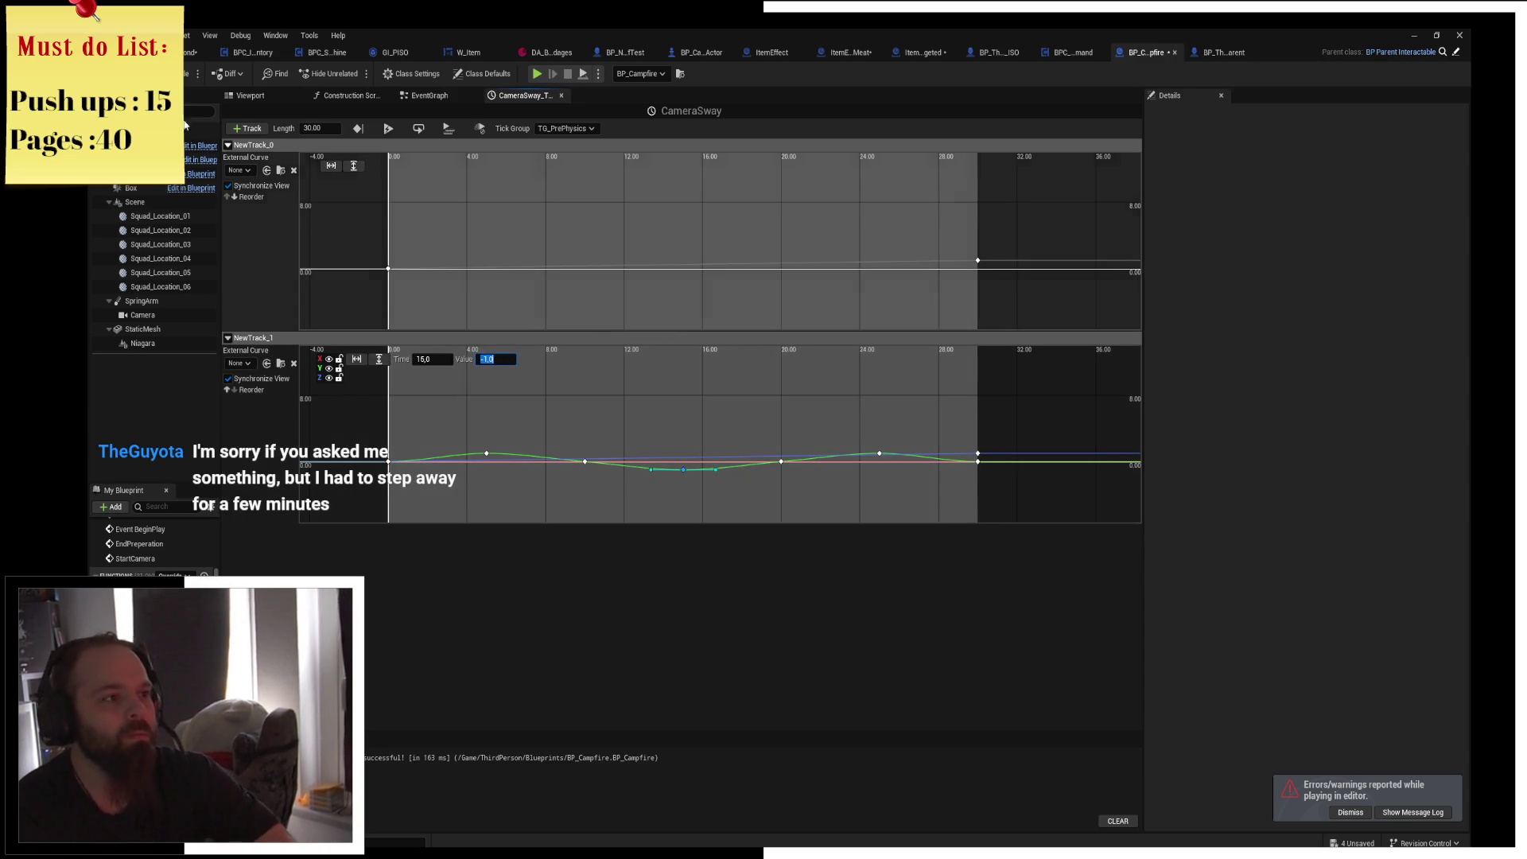
{"action": "key", "text": "ctrl+s"}
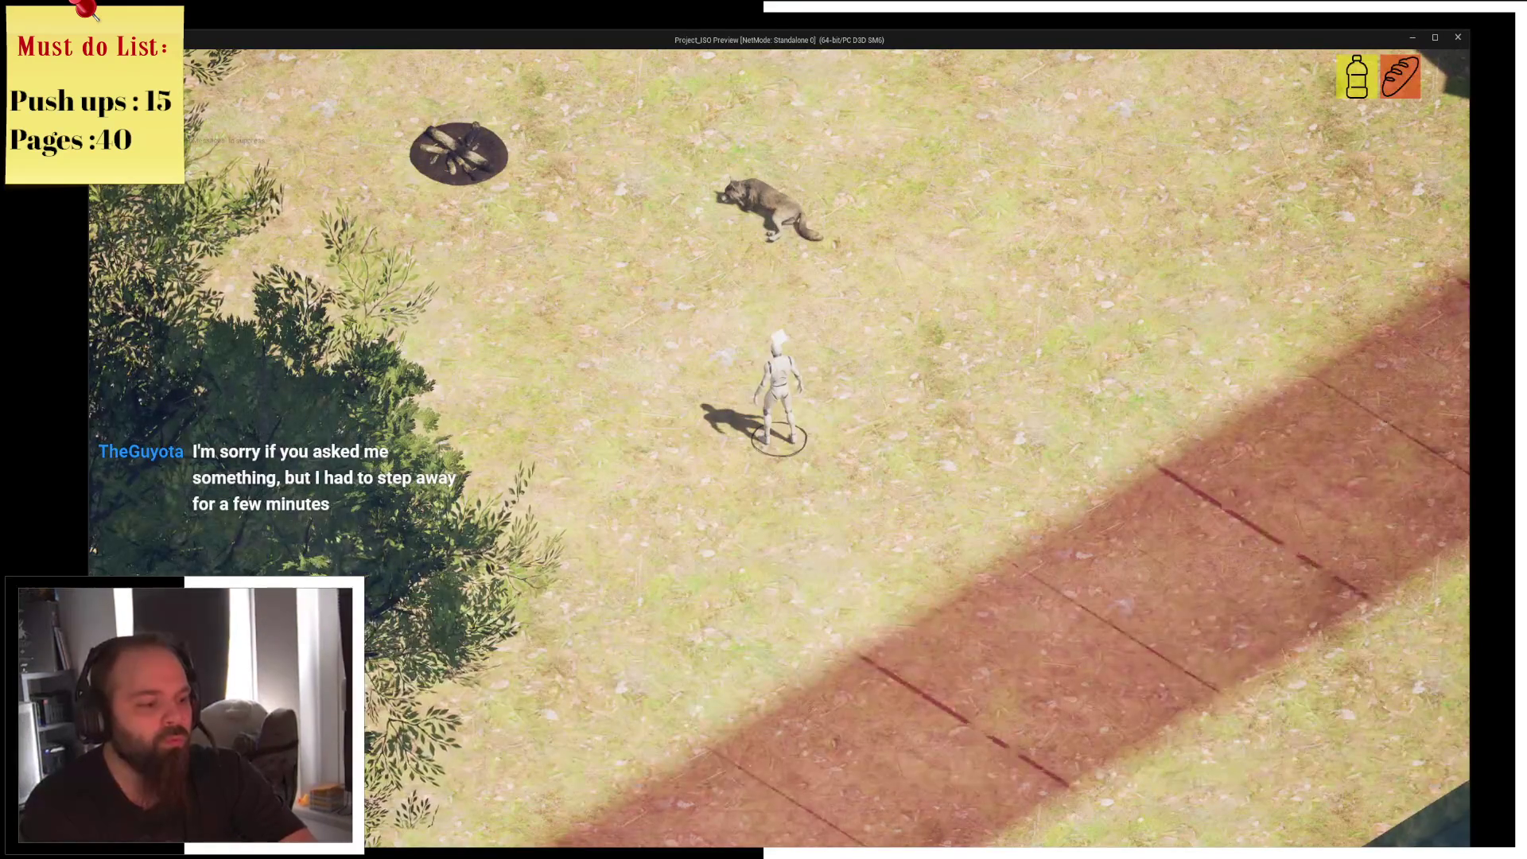
Switch from the running game to the browser with the Mesh Terrain tutorial.
{"action": "key", "text": "alt+Tab"}
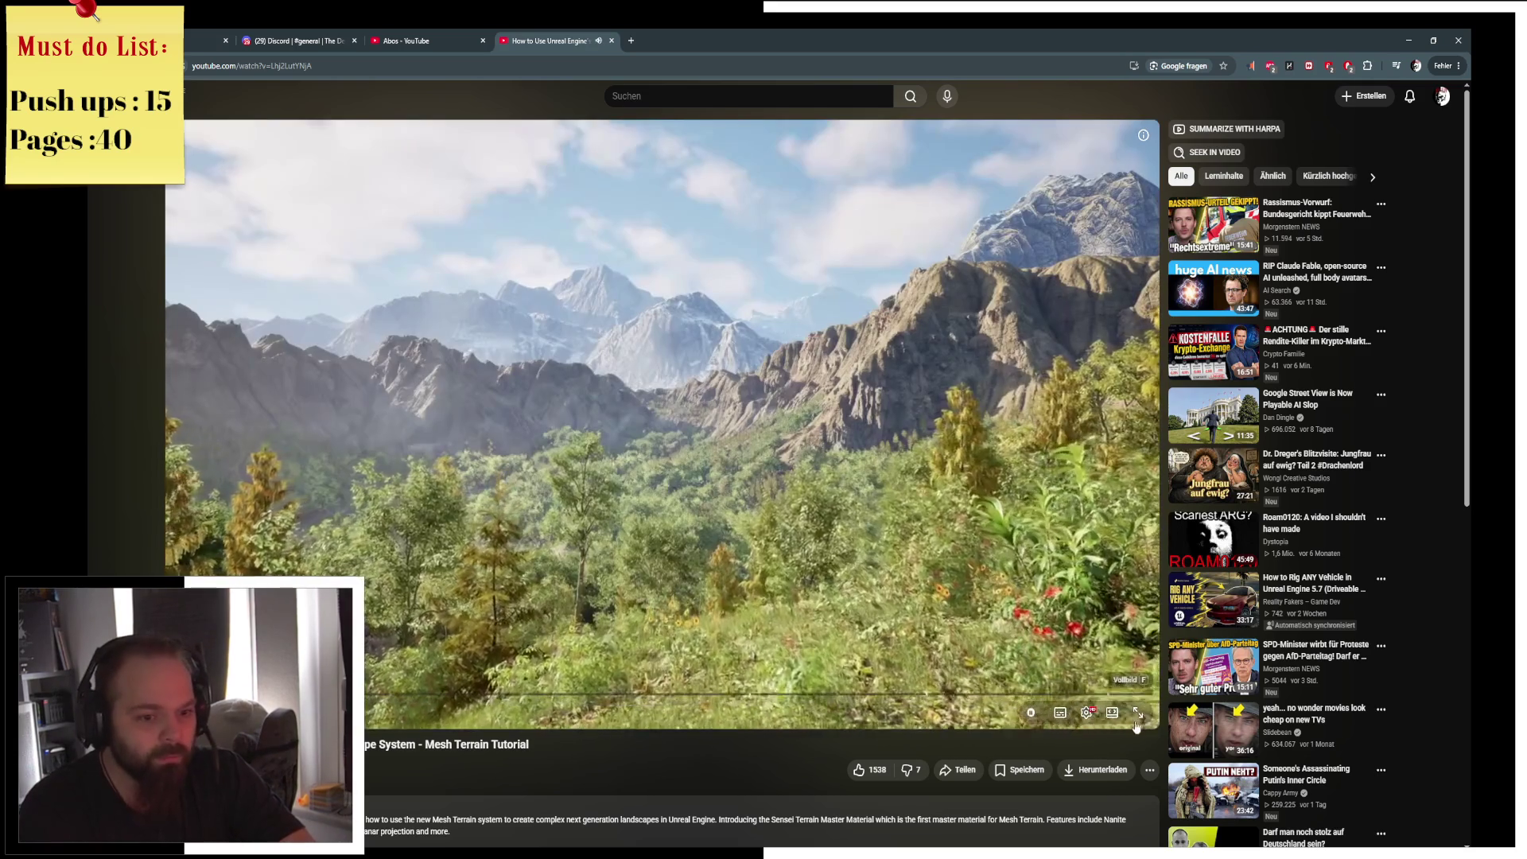
Play the Mesh Terrain tutorial fullscreen and jump ahead to the height-sculpting section.
{"action": "left_click", "coordinate": [1137, 723]}
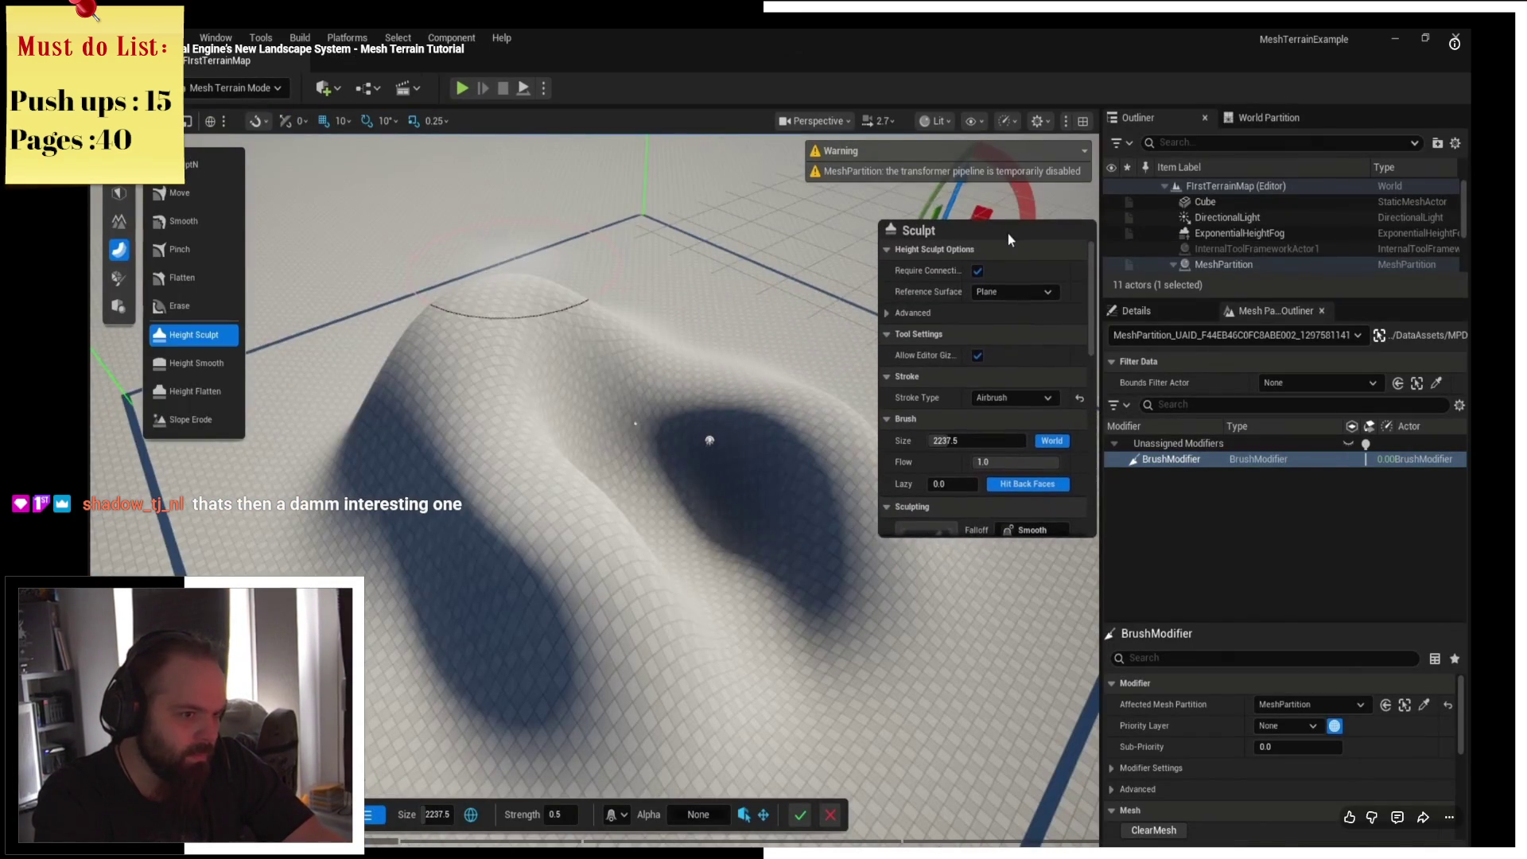
{"action": "left_click", "coordinate": [419, 840]}
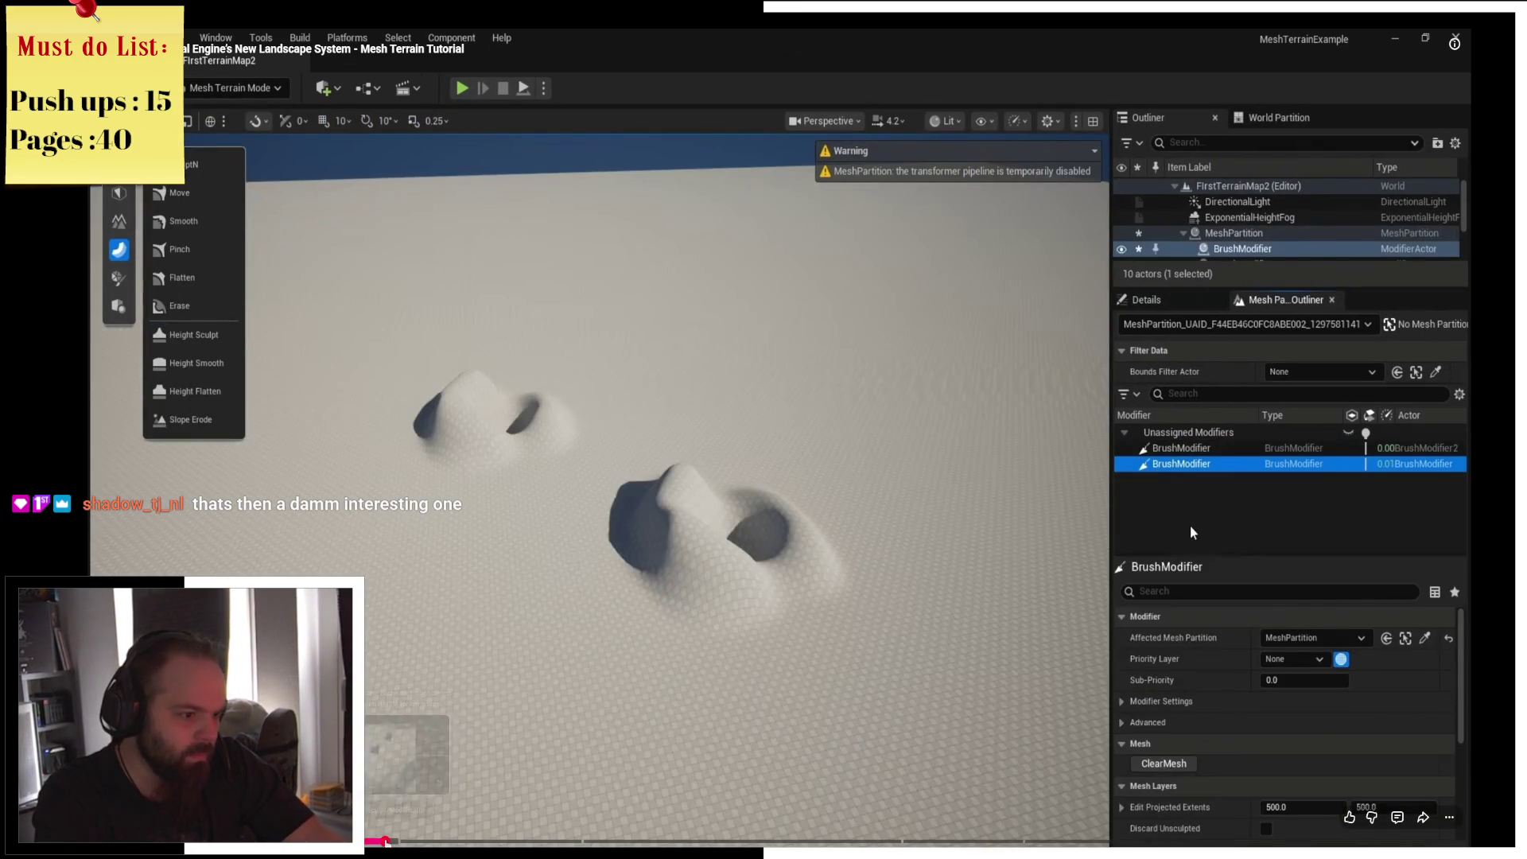
Skim the tutorial's remesh, material, weight-painting, mountain, spline and creek sections.
{"action": "left_click", "coordinate": [385, 840]}
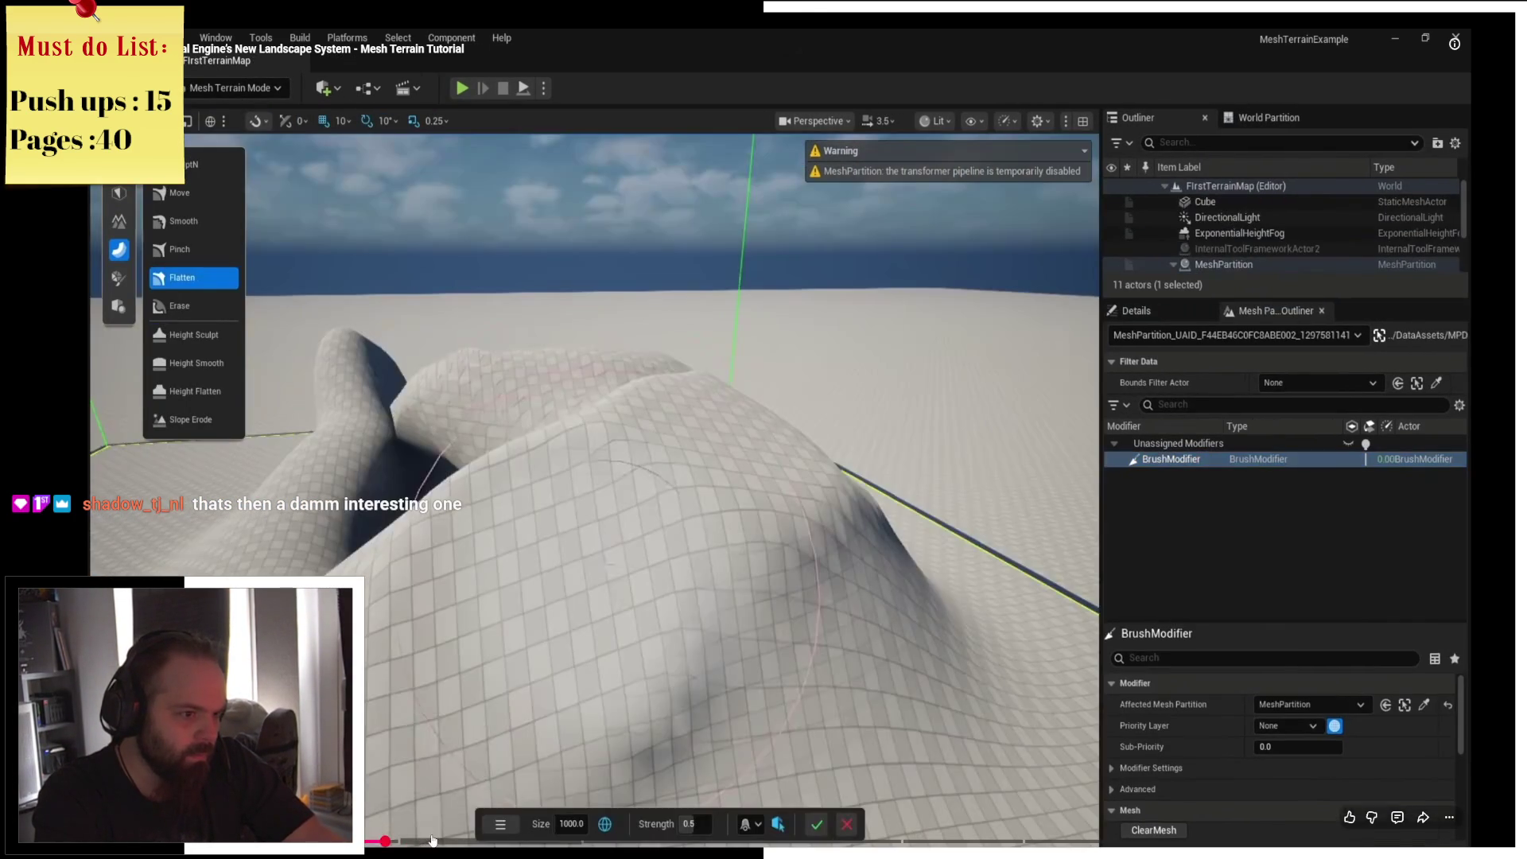
{"action": "left_click_drag", "start_coordinate": [432, 841], "coordinate": [470, 840]}
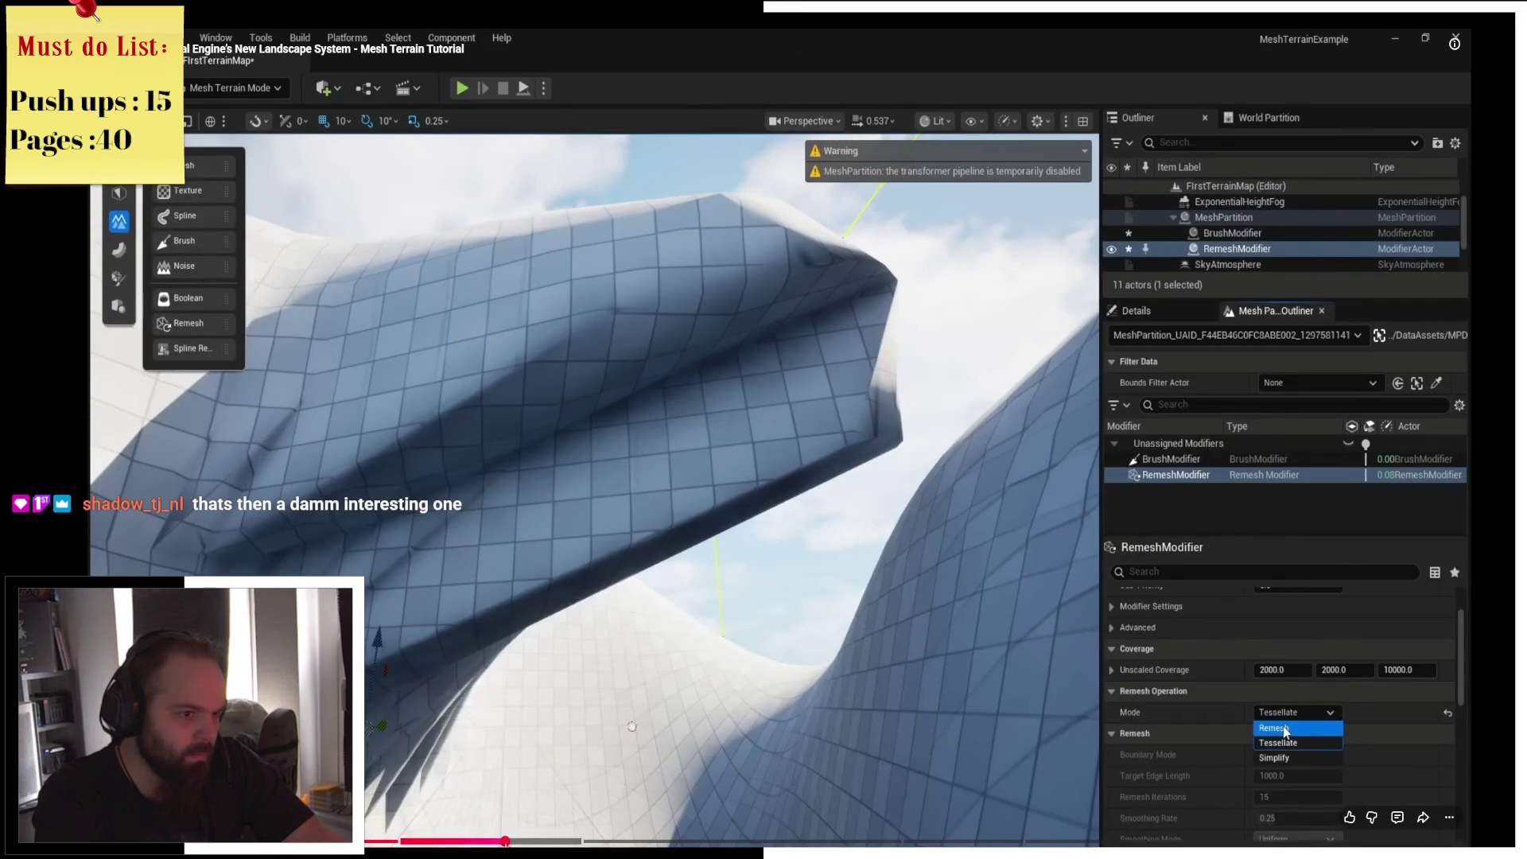
{"action": "left_click", "coordinate": [504, 840]}
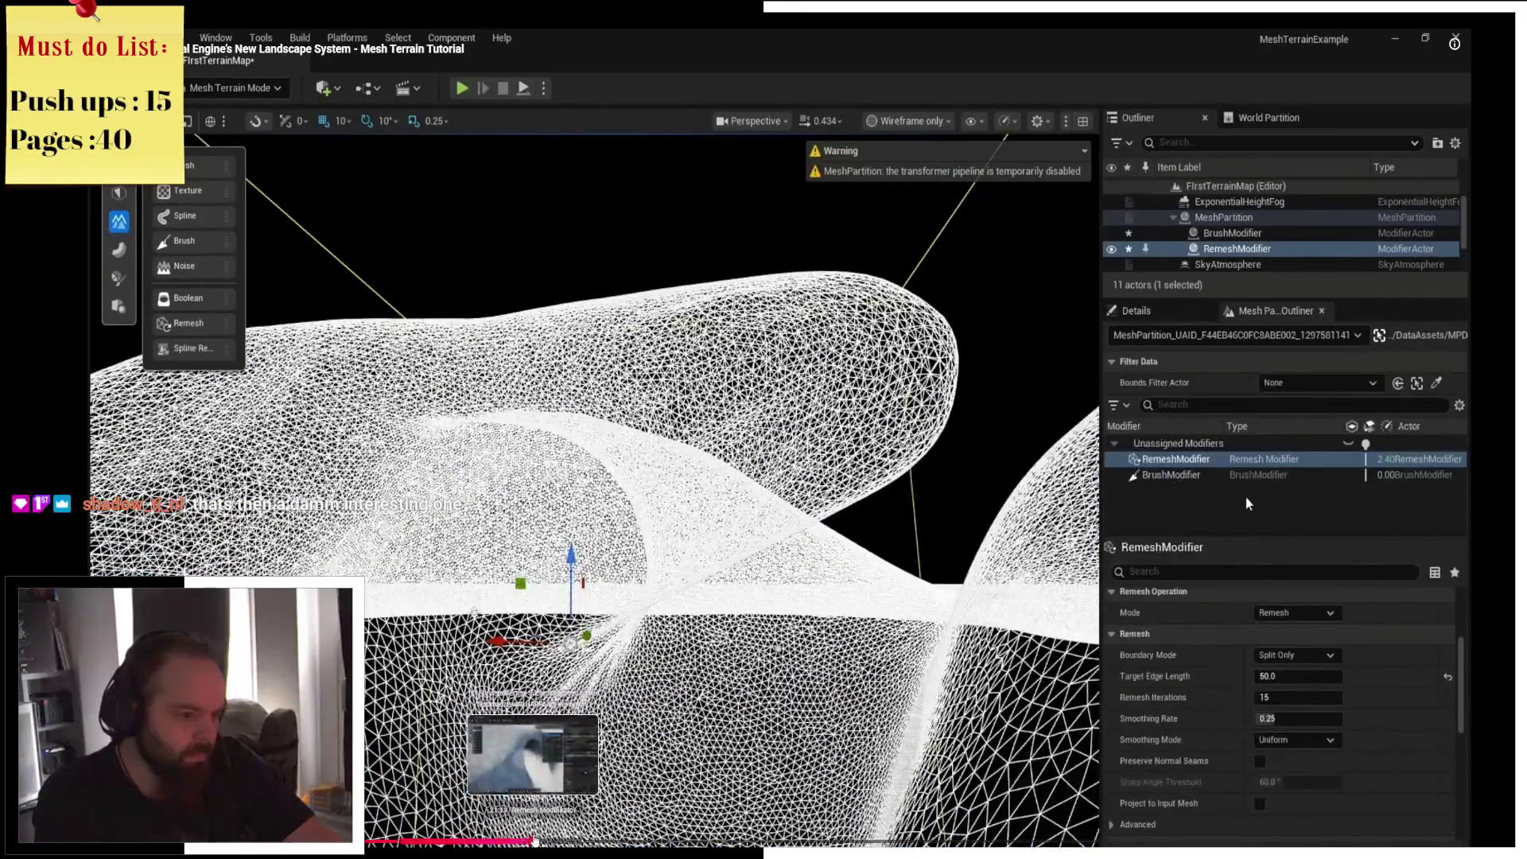
{"action": "left_click", "coordinate": [578, 840]}
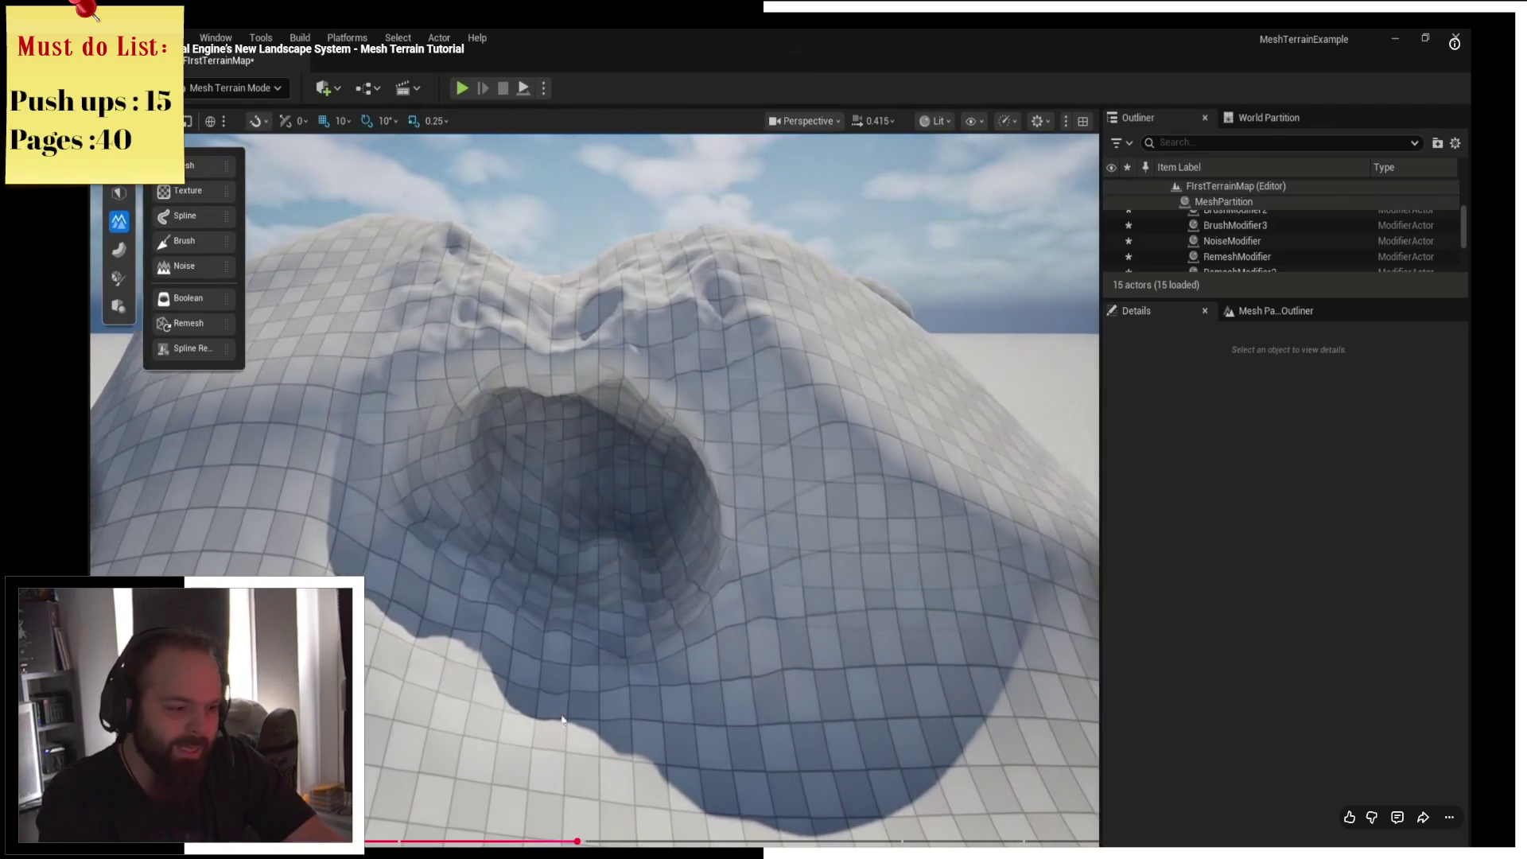
{"action": "left_click", "coordinate": [587, 842]}
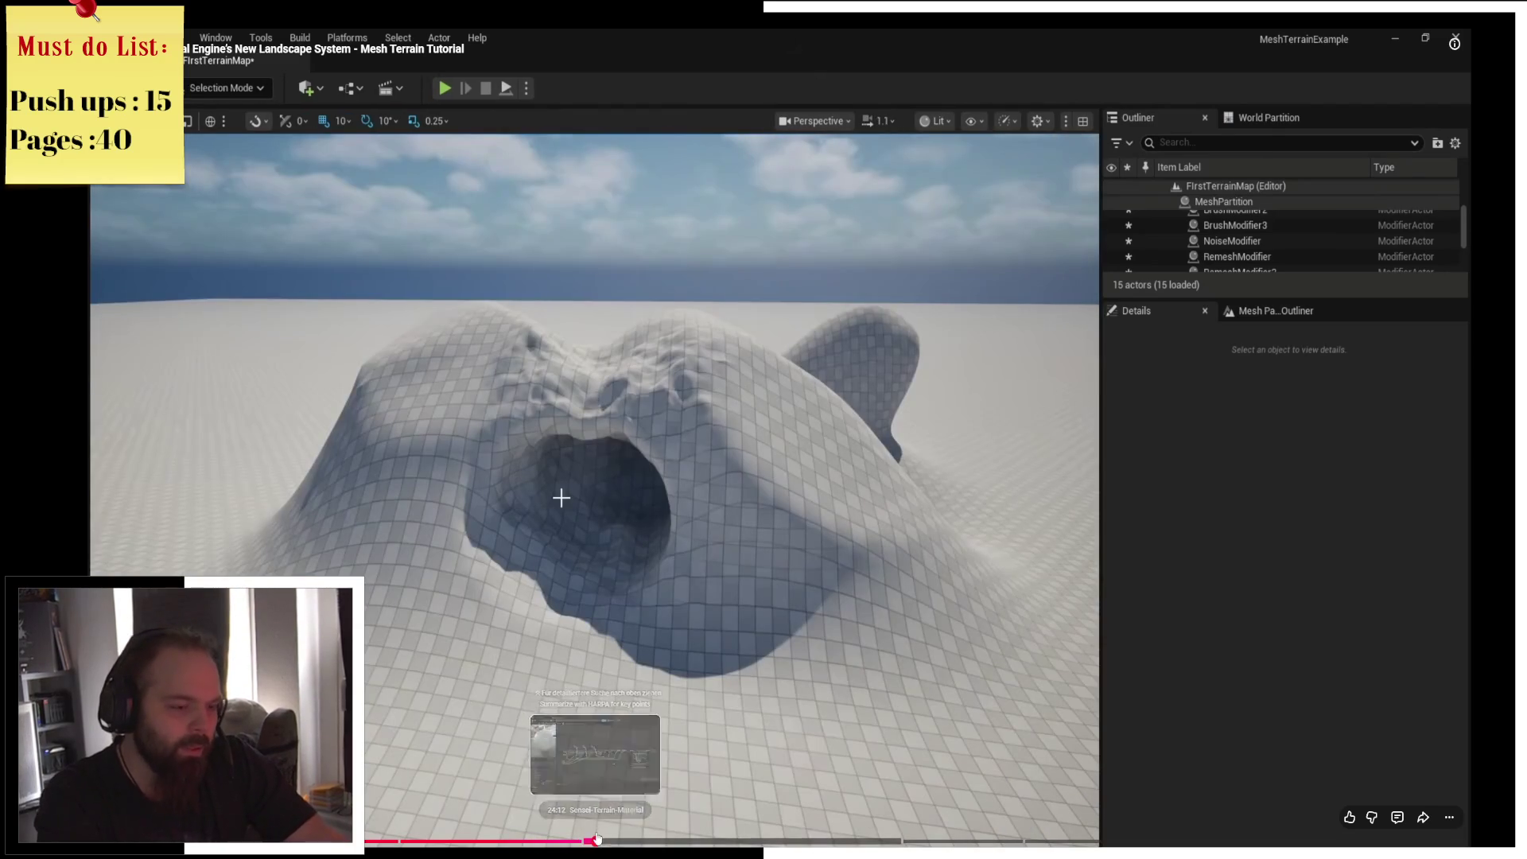
{"action": "left_click", "coordinate": [595, 842]}
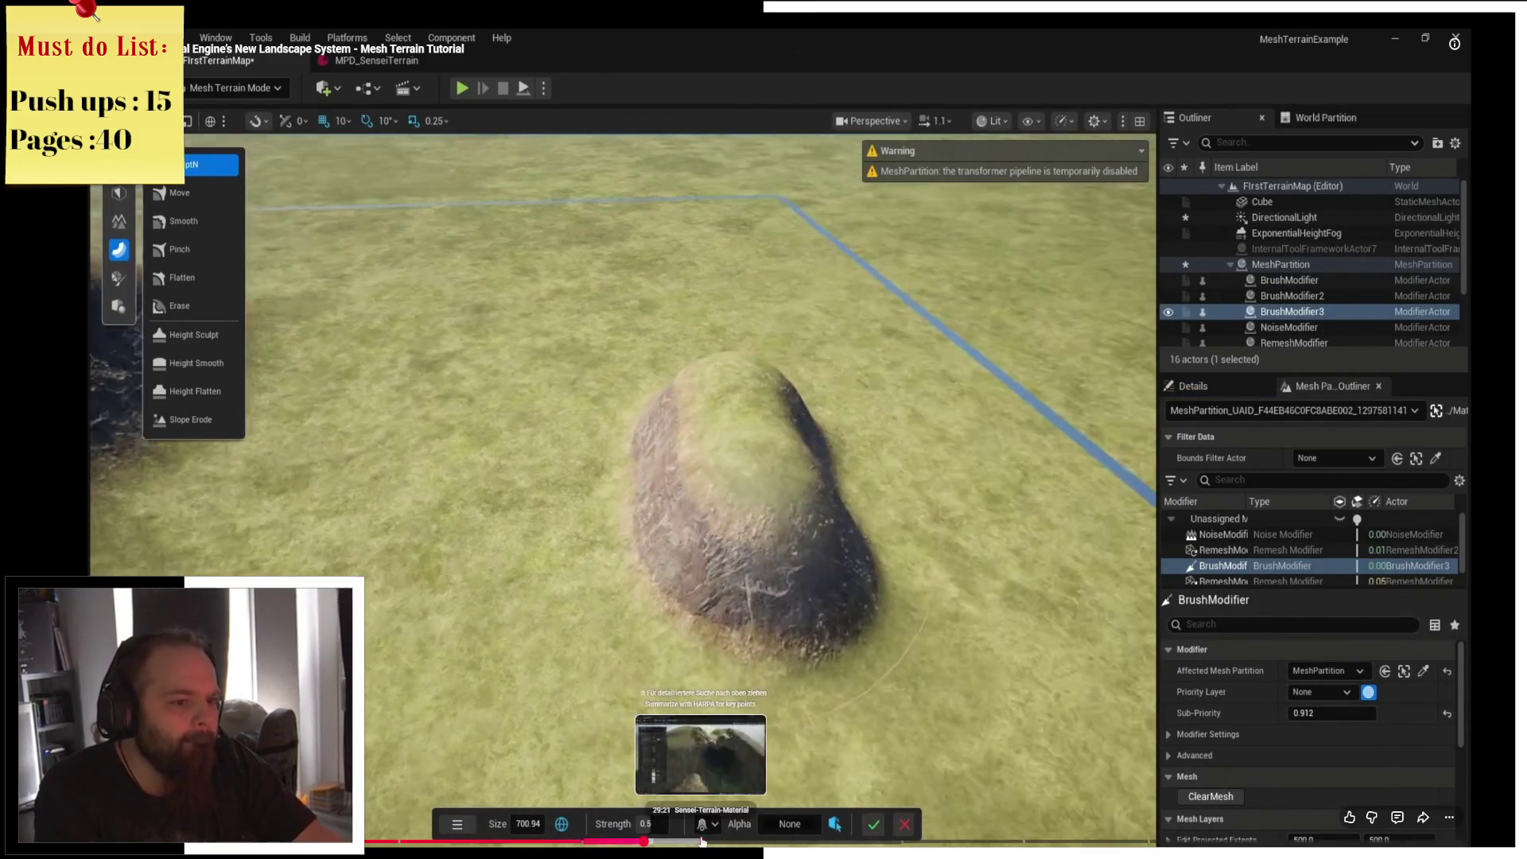
{"action": "left_click", "coordinate": [699, 841]}
{"action": "left_click", "coordinate": [802, 842]}
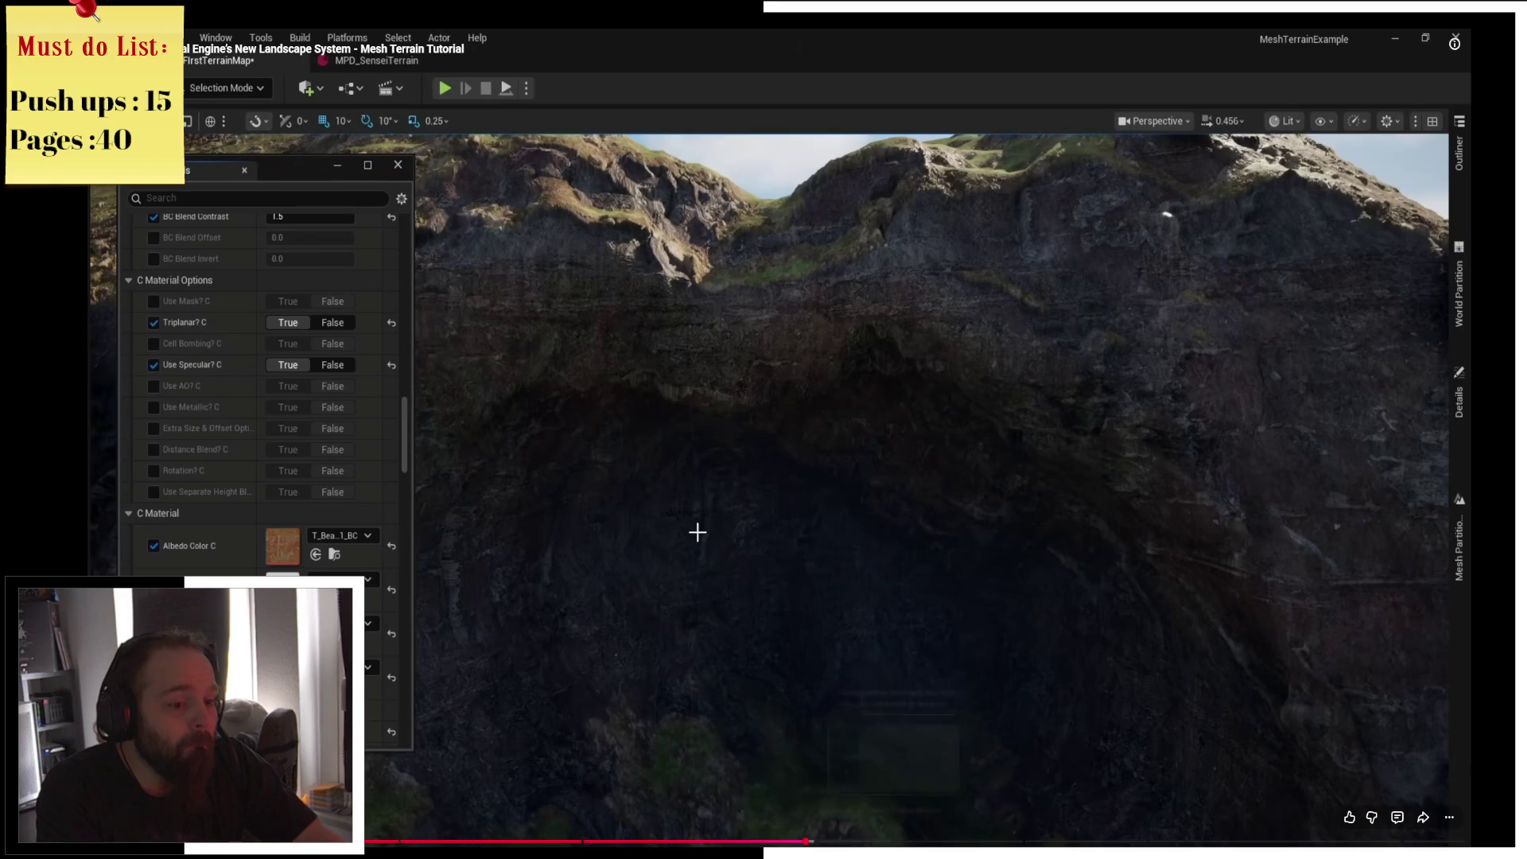
{"action": "left_click", "coordinate": [835, 841]}
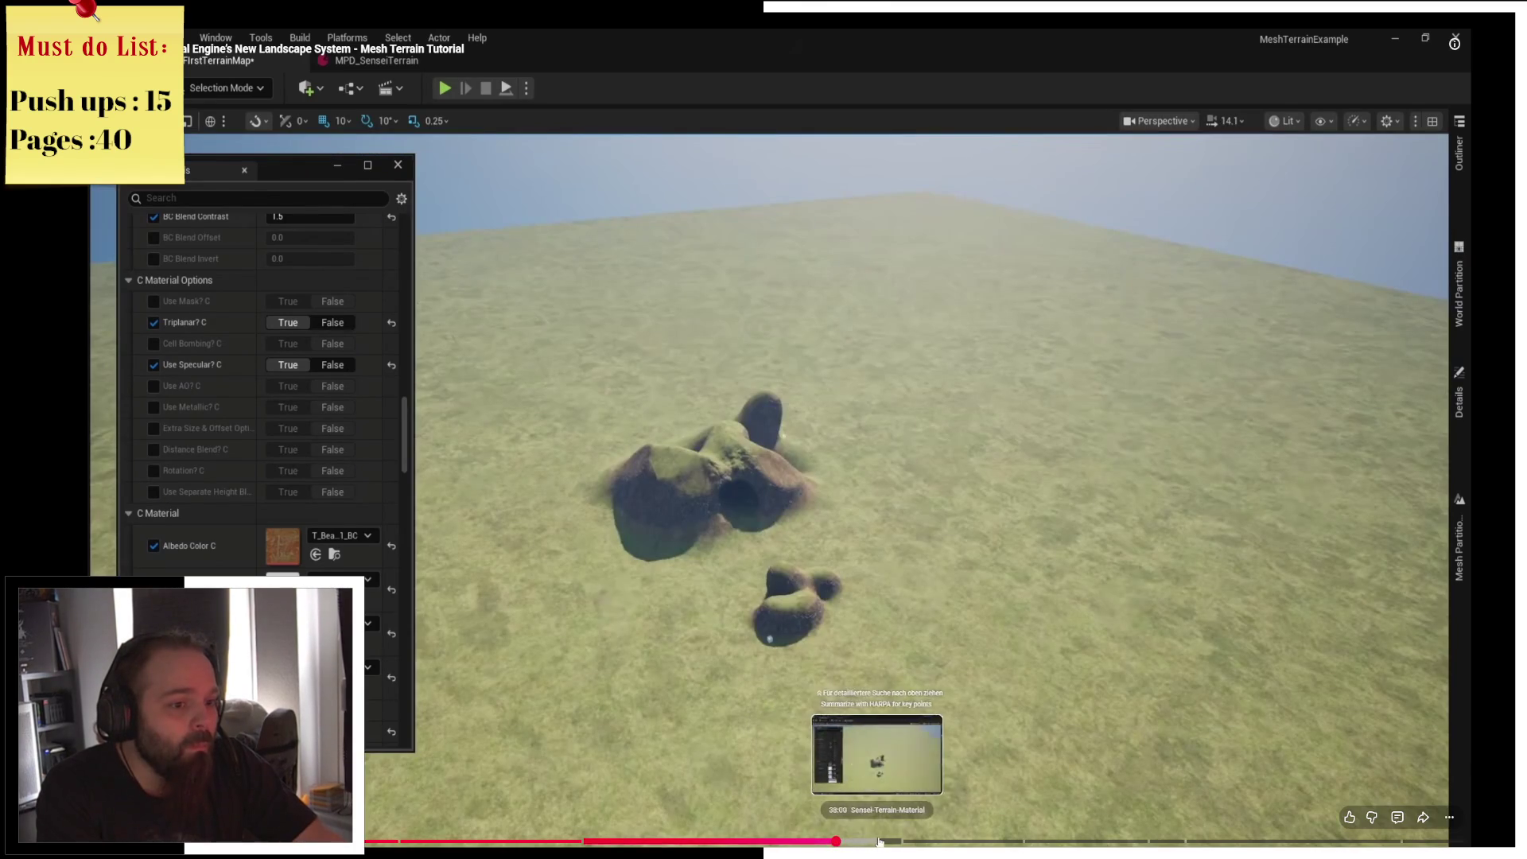
{"action": "left_click", "coordinate": [879, 841]}
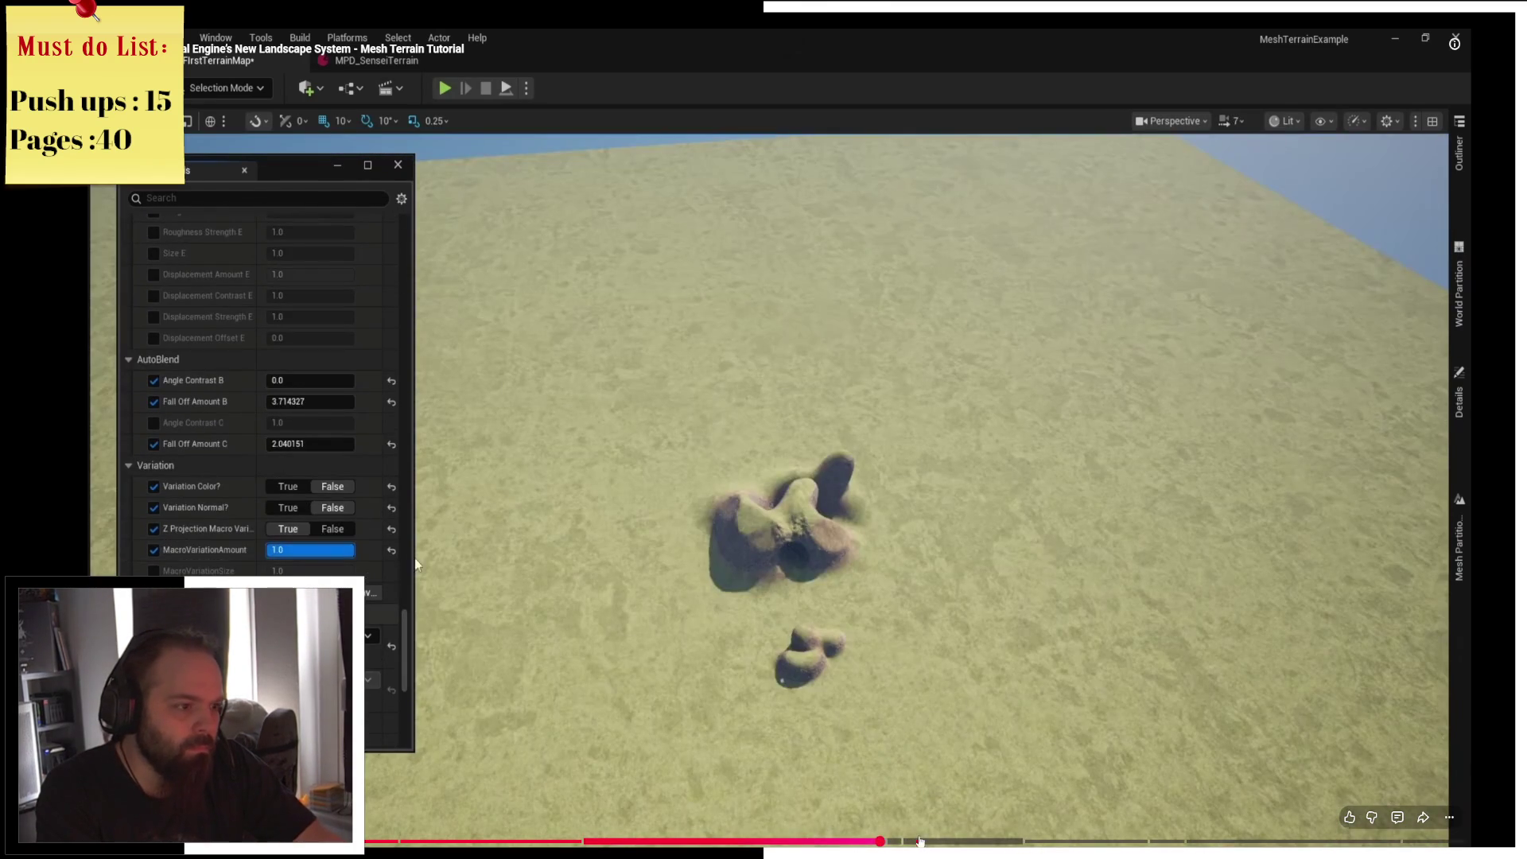
{"action": "left_click", "coordinate": [920, 841]}
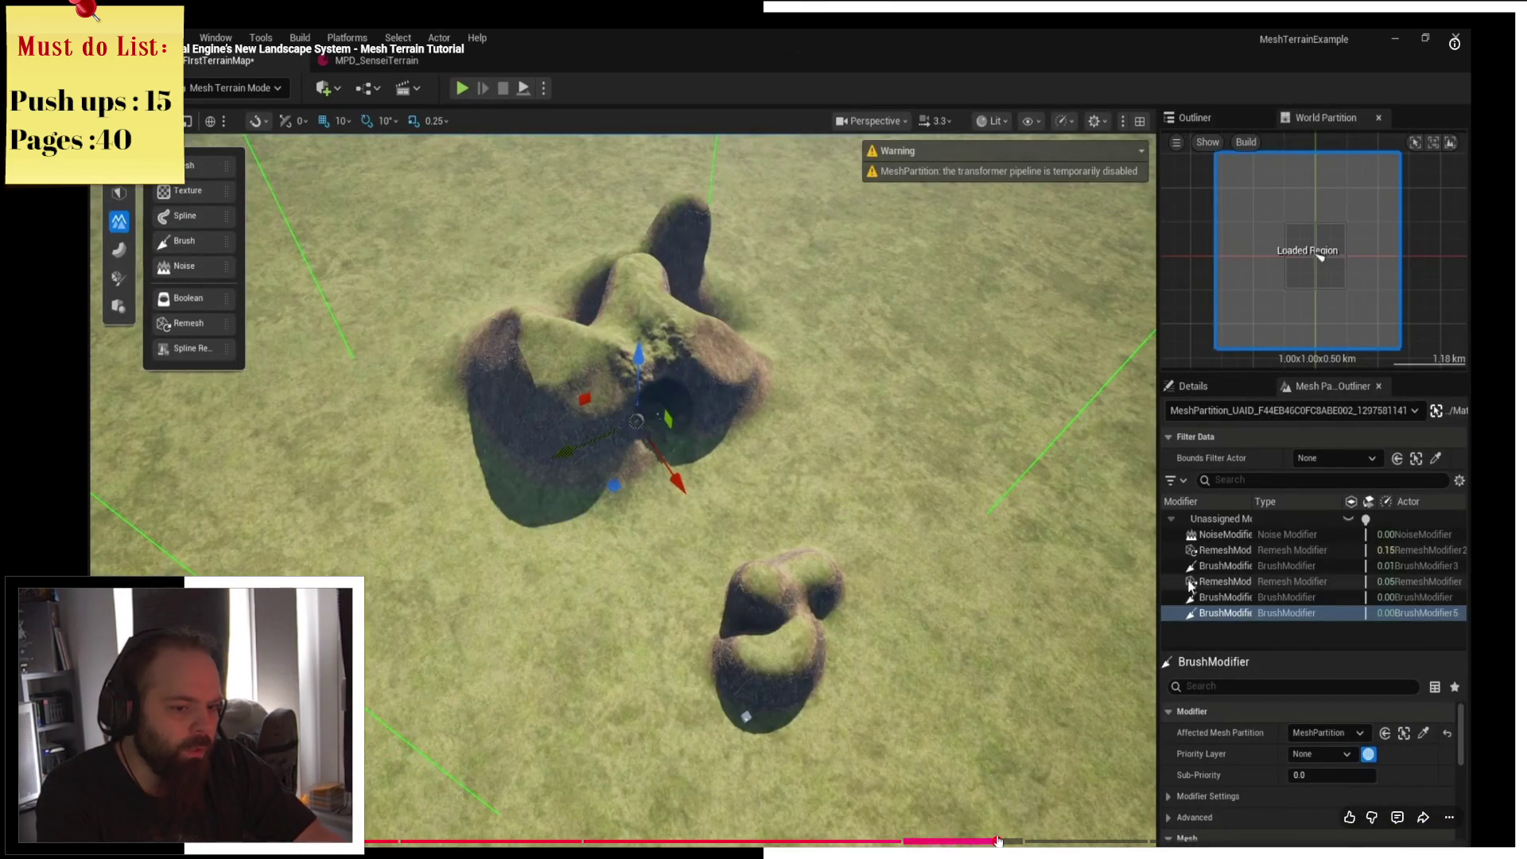
{"action": "left_click", "coordinate": [998, 841]}
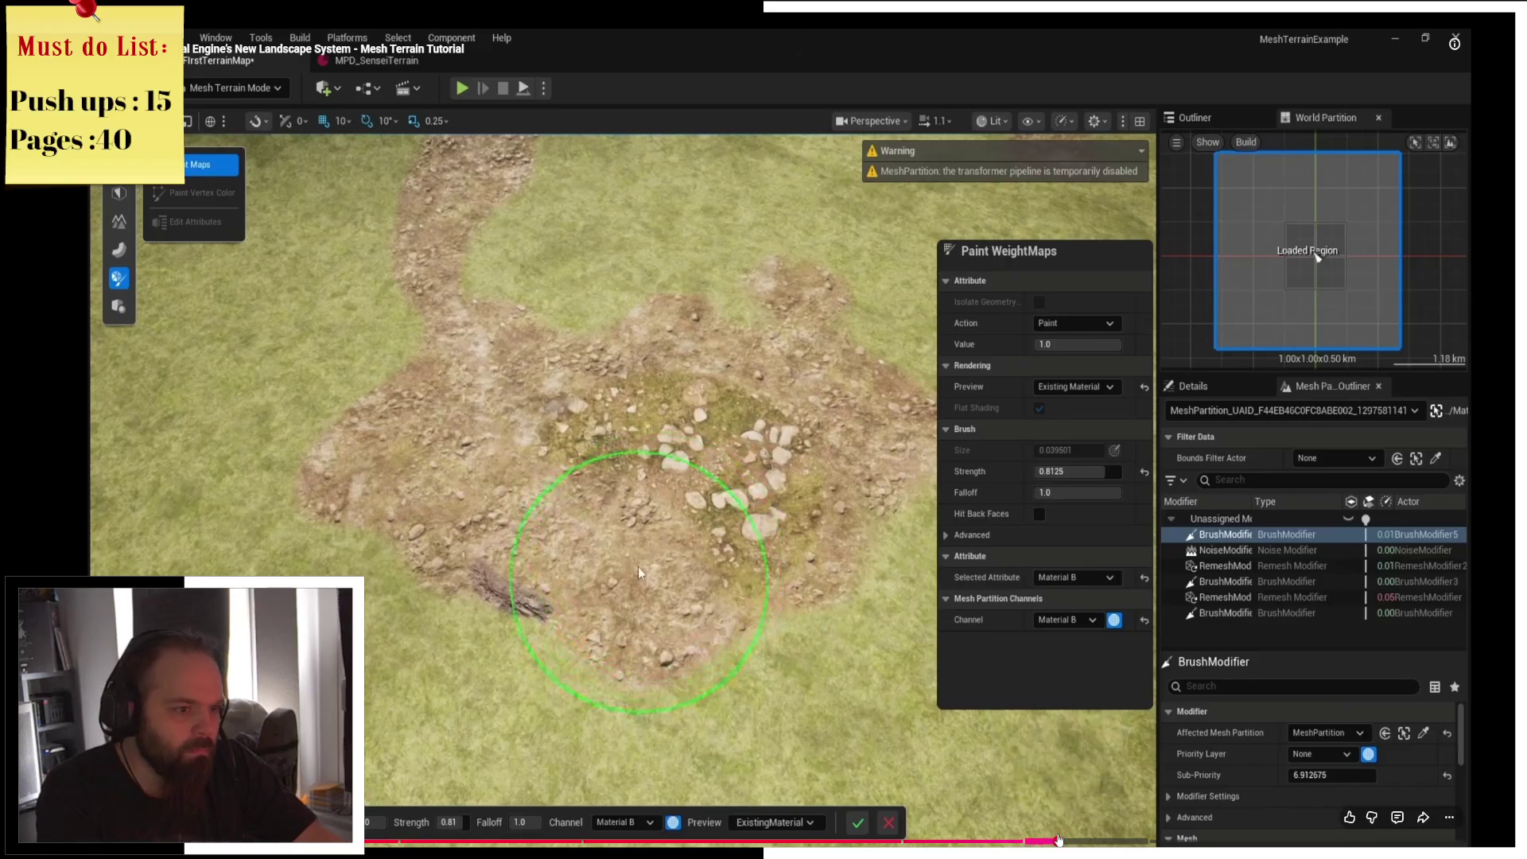
{"action": "left_click", "coordinate": [1057, 841]}
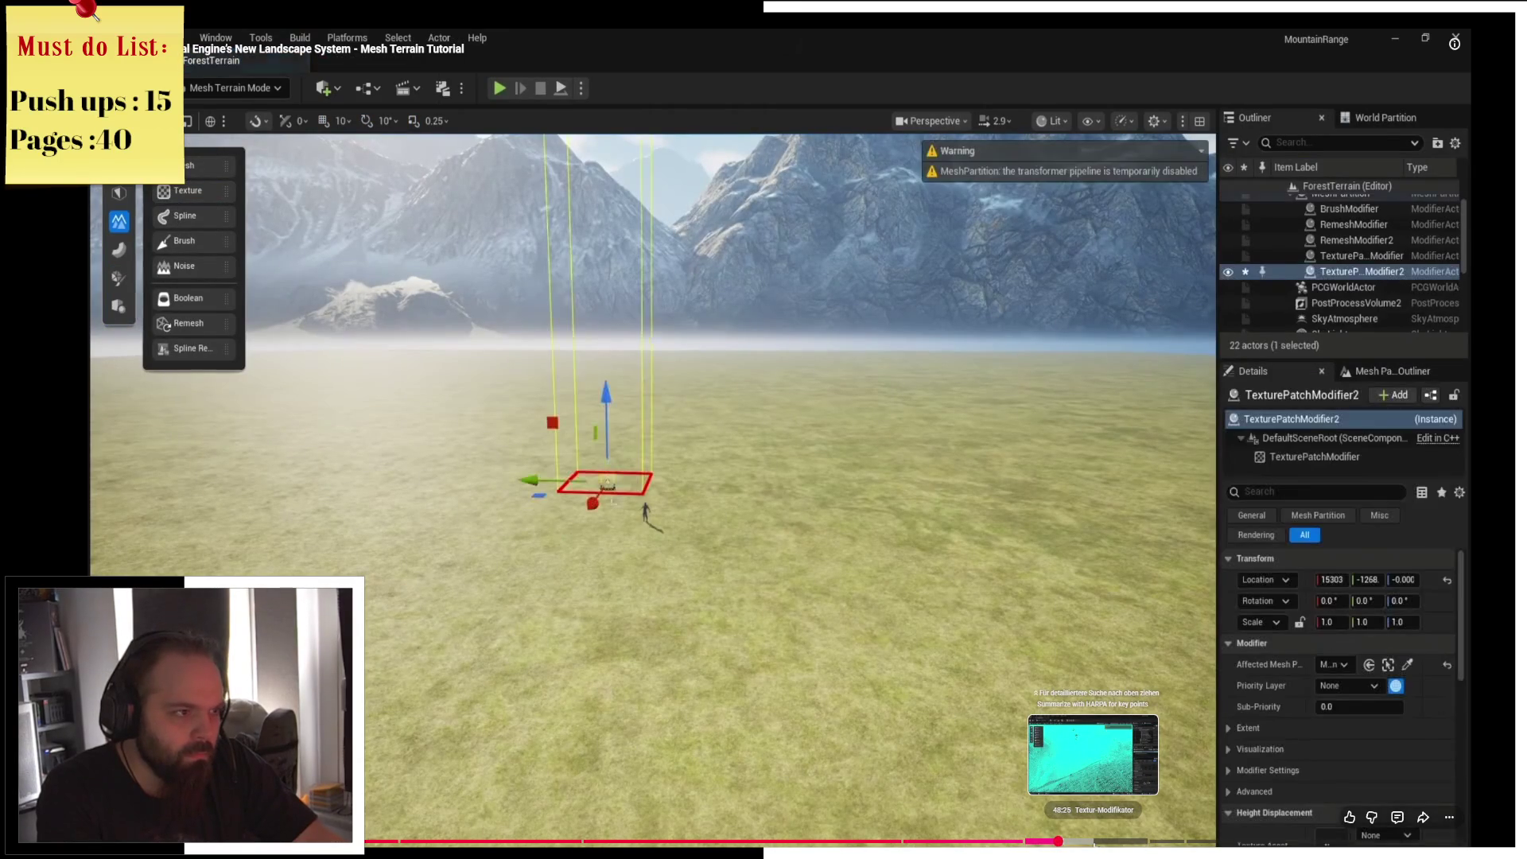
{"action": "left_click", "coordinate": [1127, 841]}
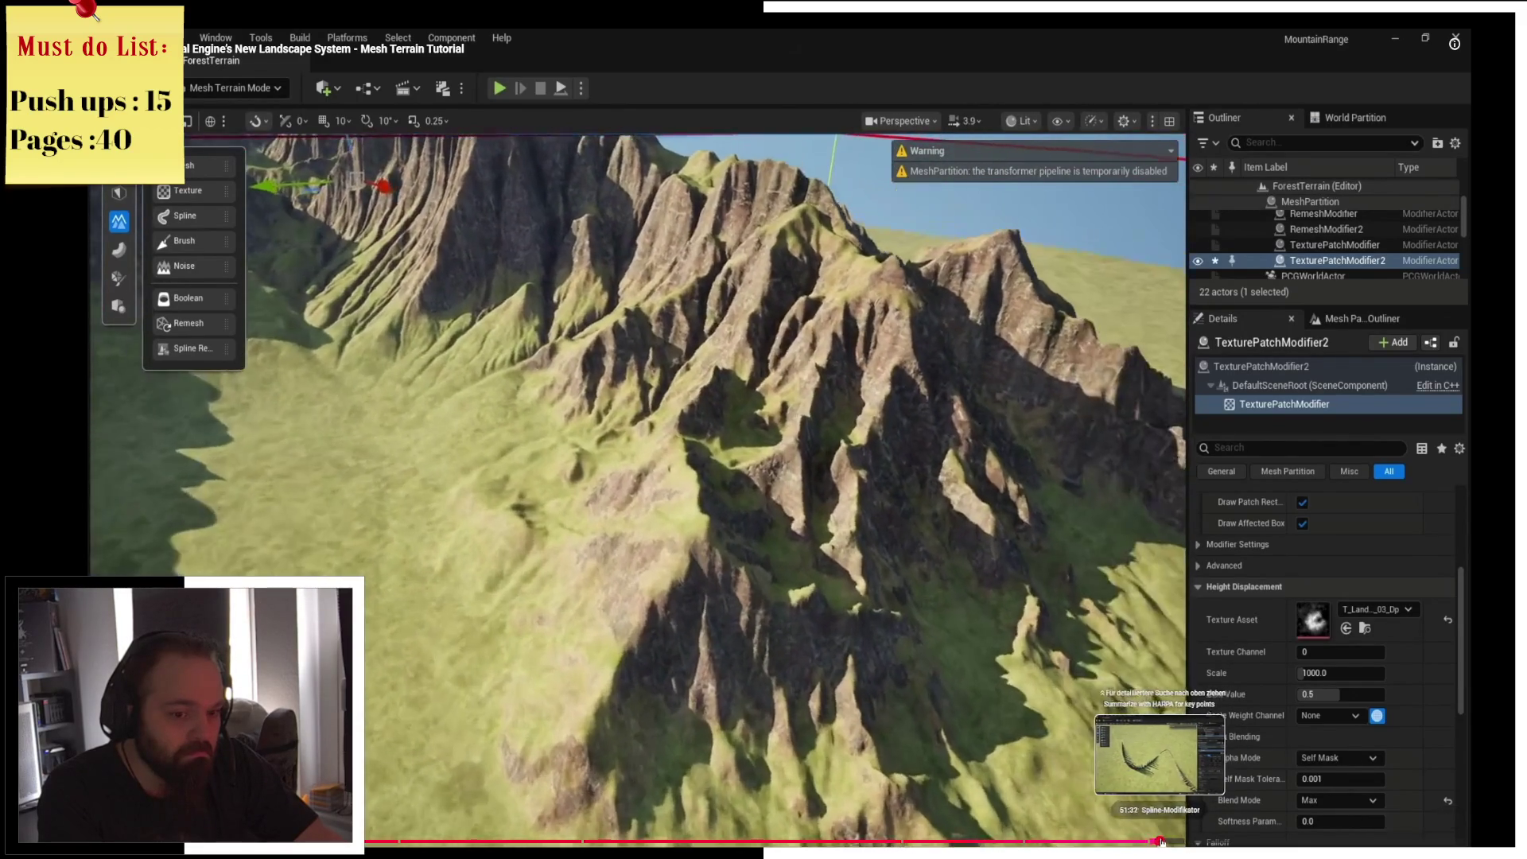
{"action": "left_click", "coordinate": [1159, 841]}
{"action": "left_click", "coordinate": [1244, 841]}
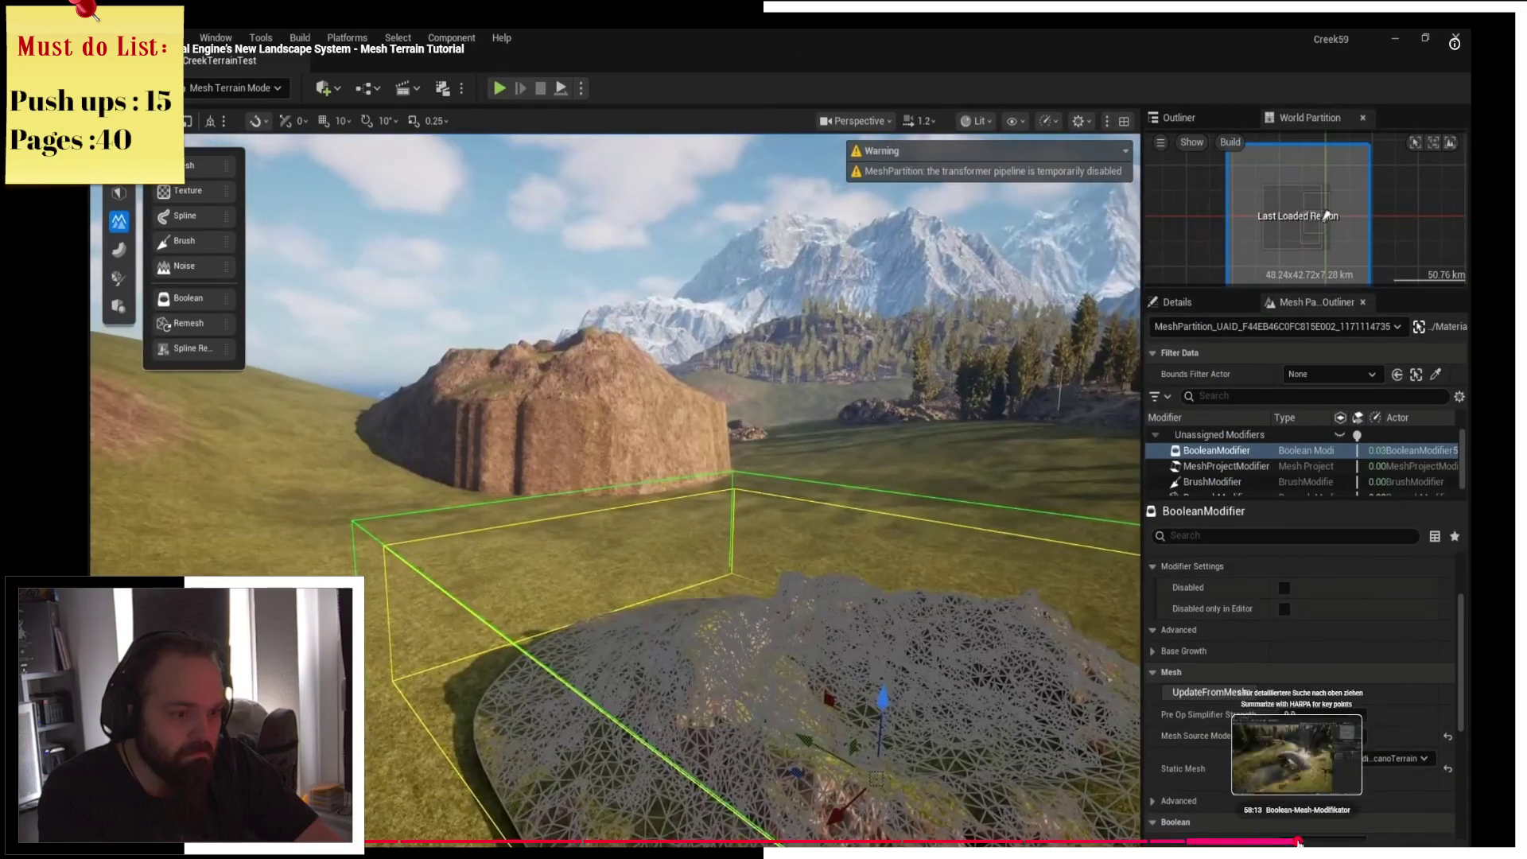
{"action": "left_click", "coordinate": [1298, 841]}
Exit fullscreen, close the tutorial tab and minimize Chrome to reveal the game.
{"action": "key", "text": "Escape"}
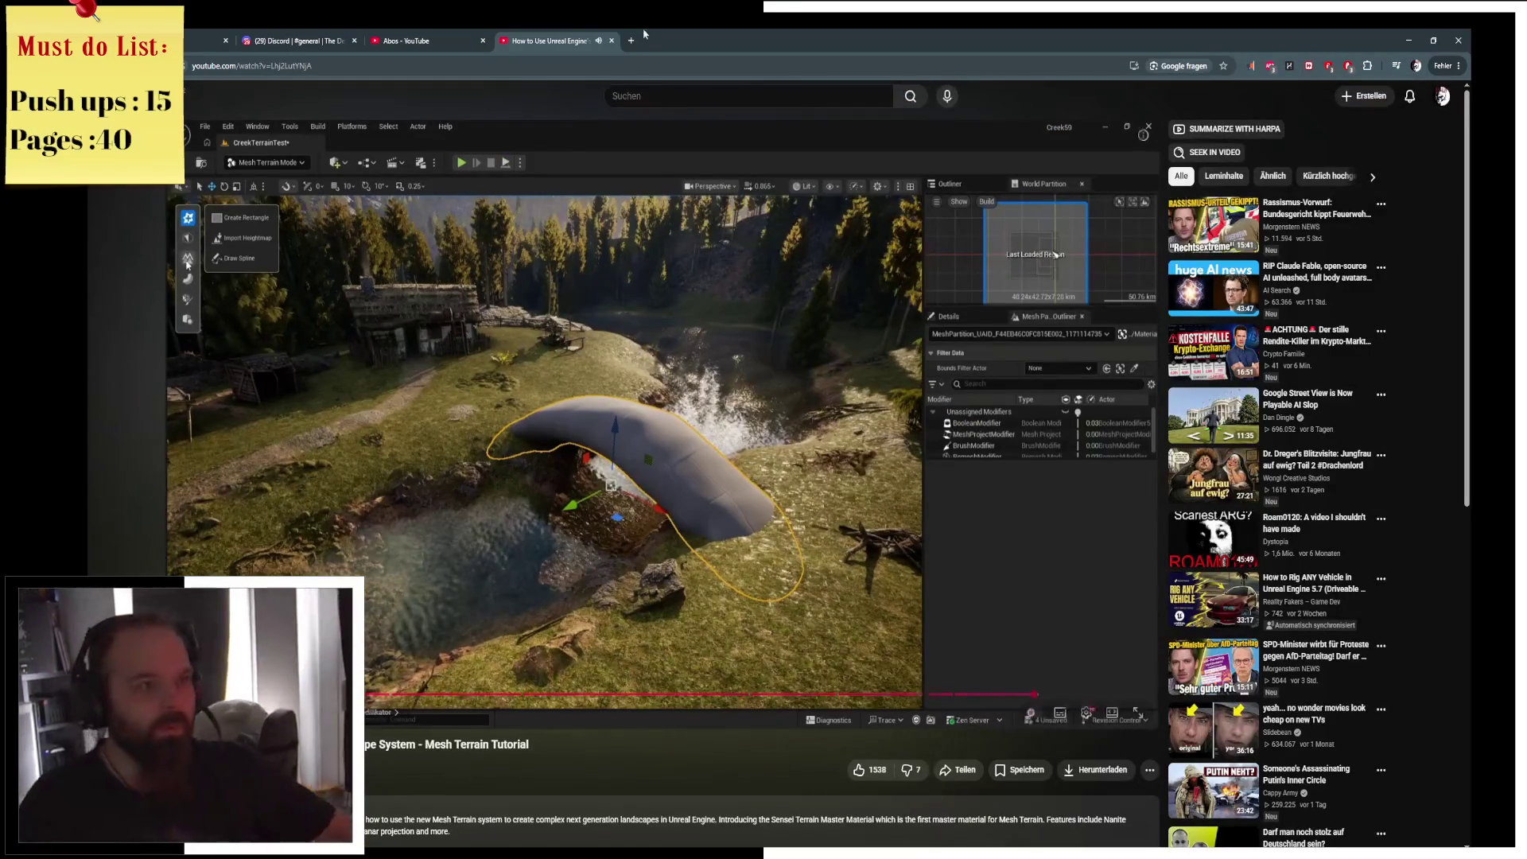
{"action": "middle_click", "coordinate": [560, 38]}
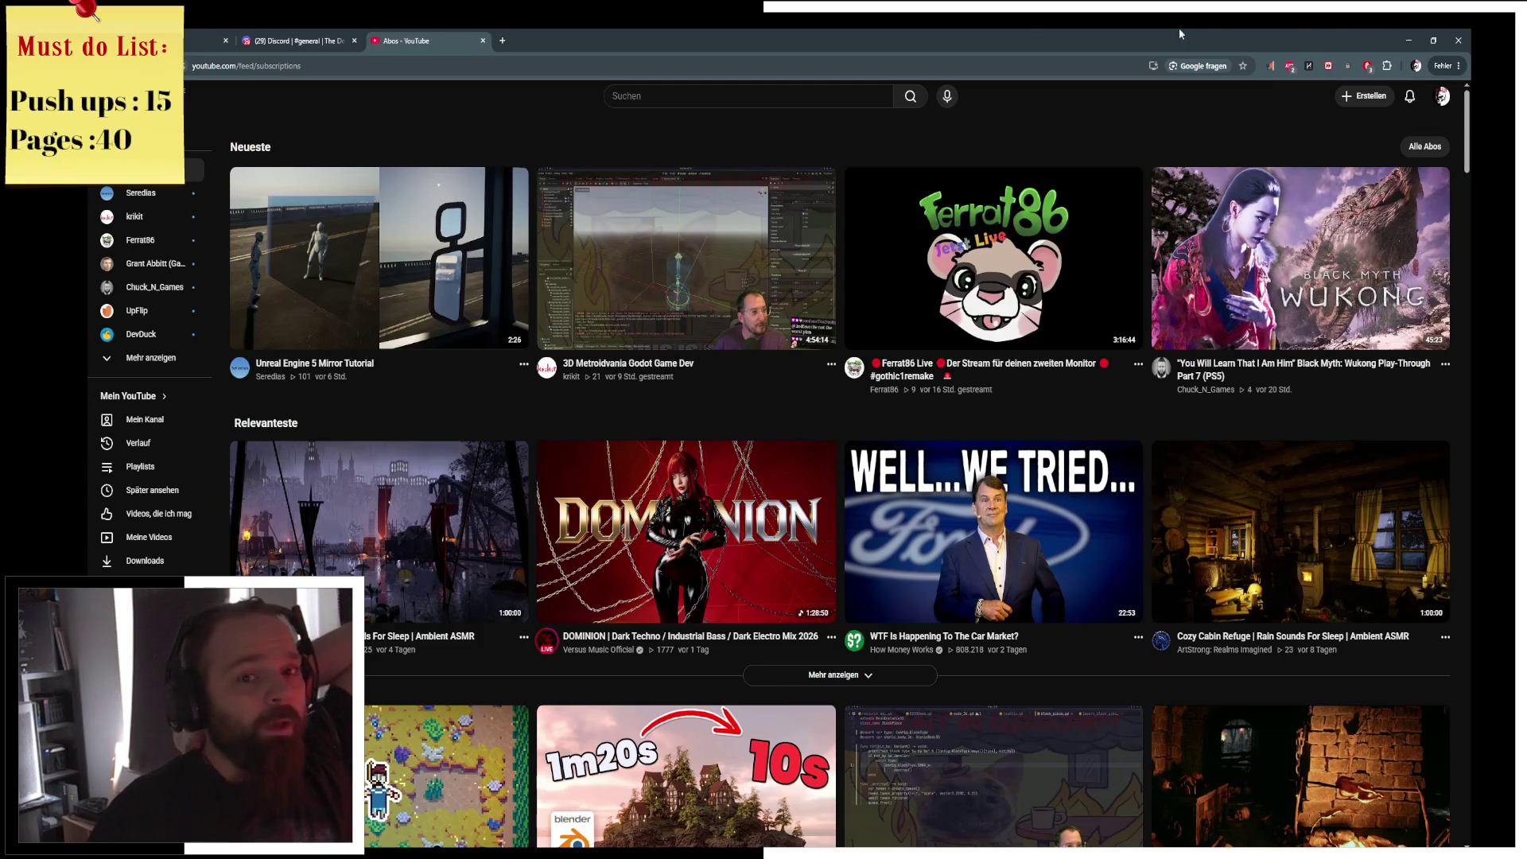
{"action": "left_click", "coordinate": [1407, 35]}
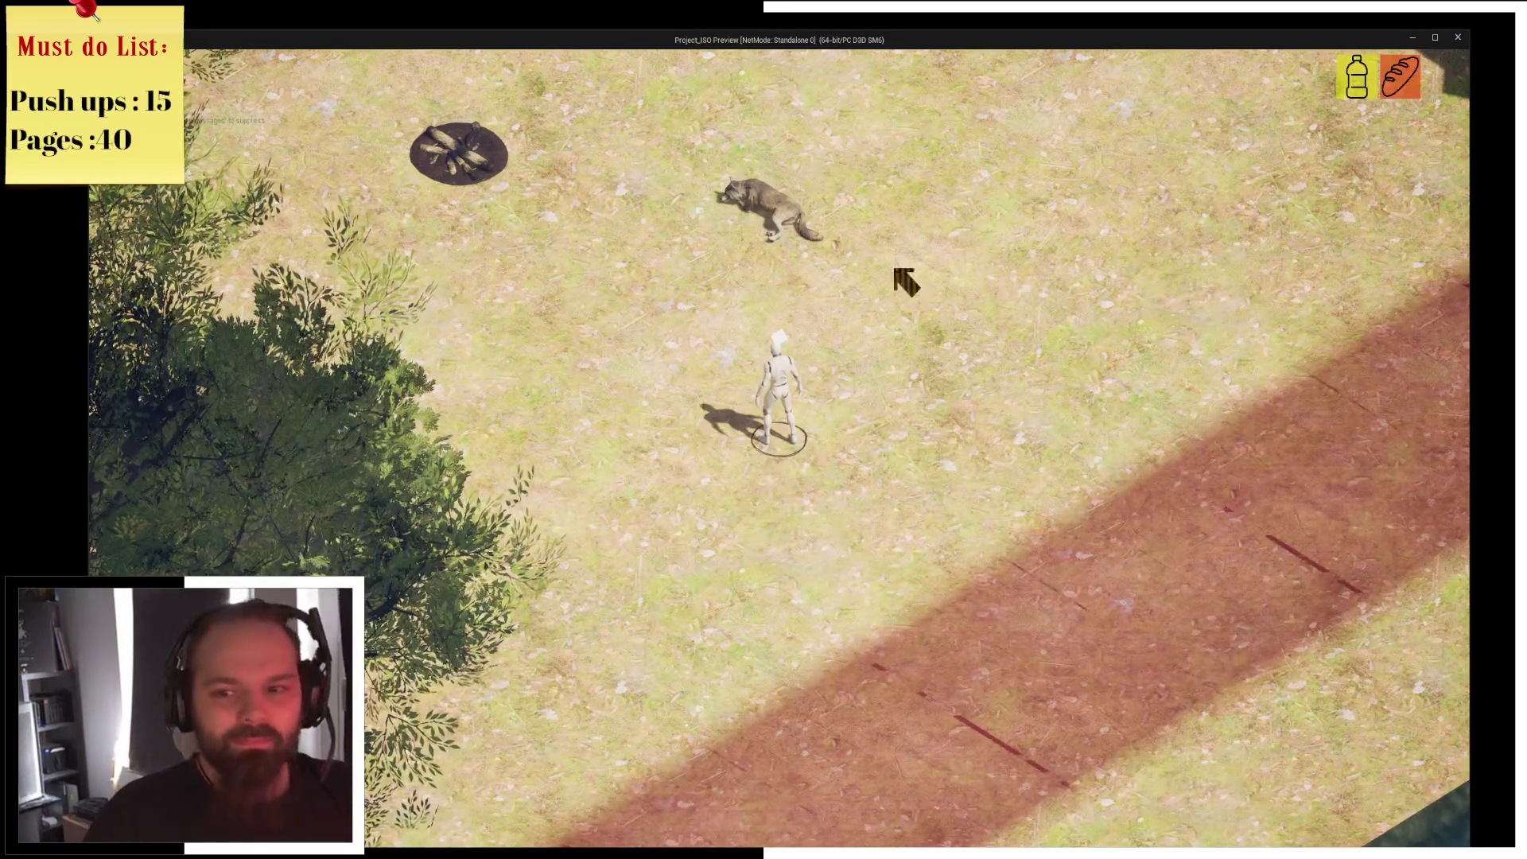
Walk onto the campfire, confirm resting, then stop the session and dismiss the error log.
{"action": "key", "text": "w"}
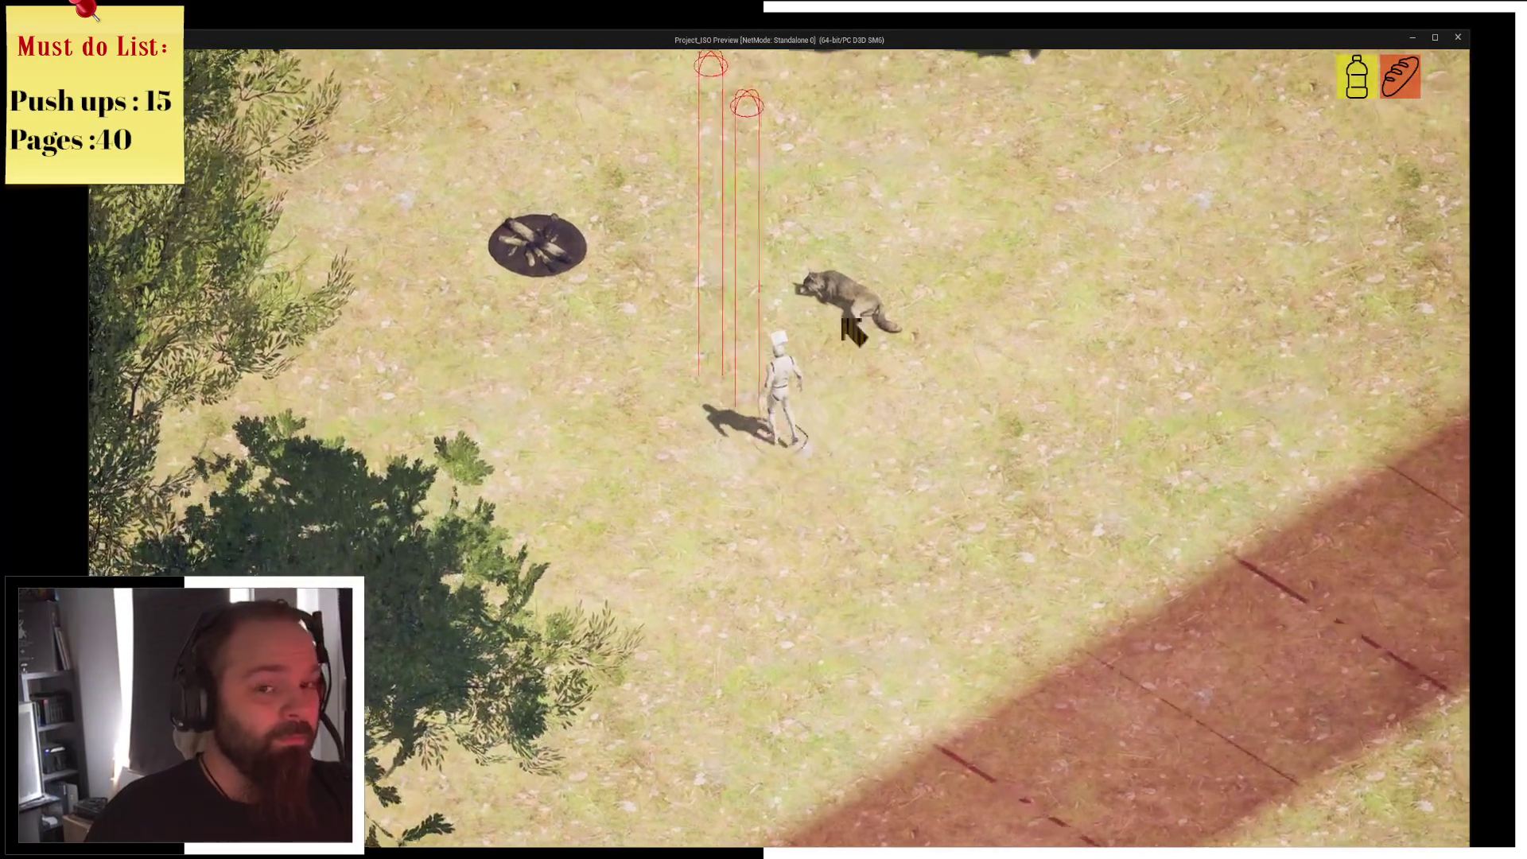
{"action": "key", "text": "w"}
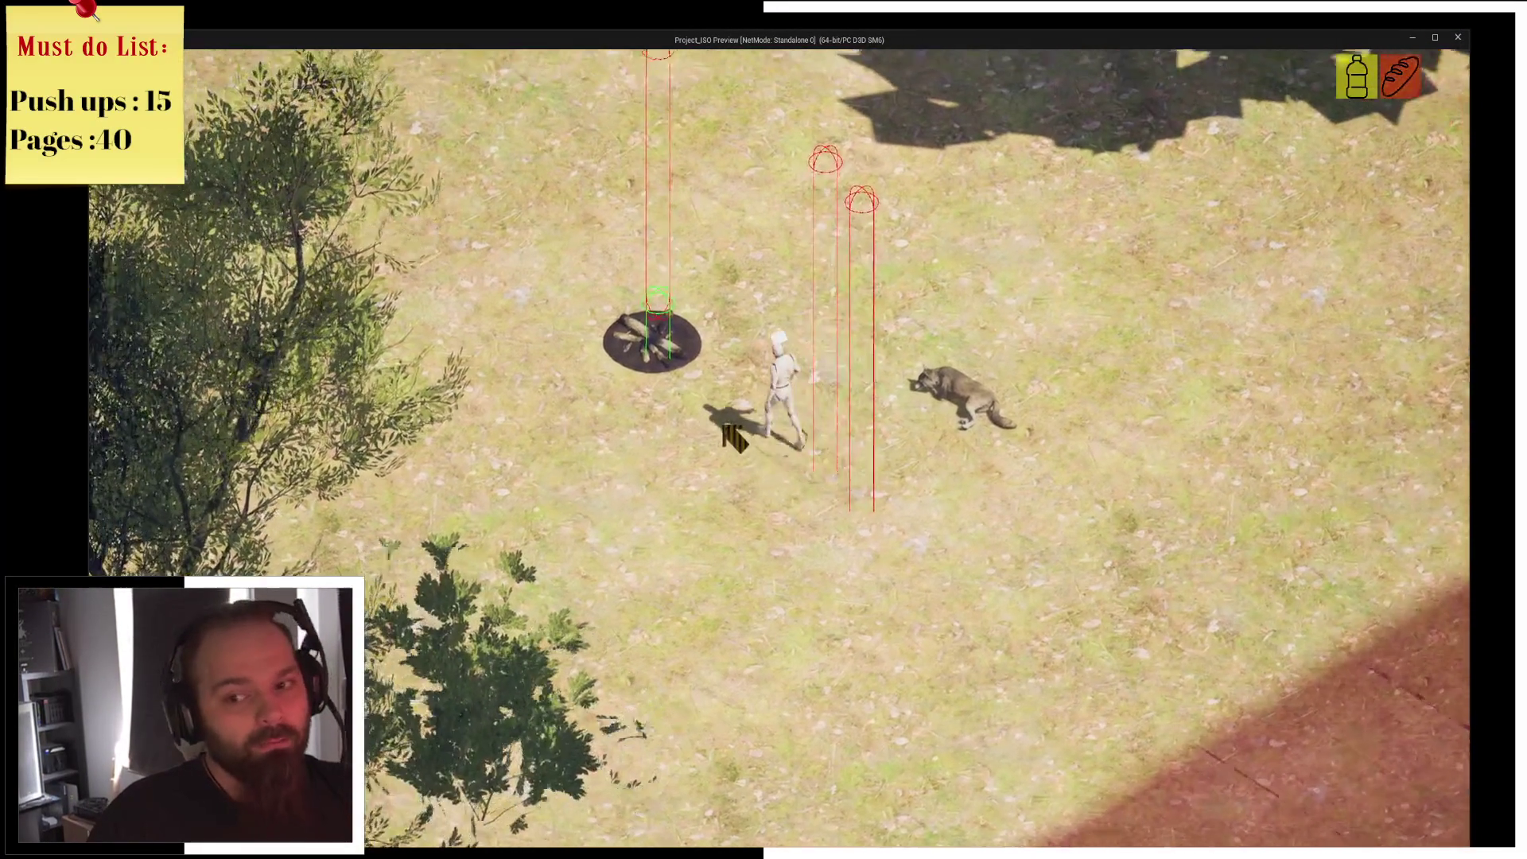
{"action": "key", "text": "w"}
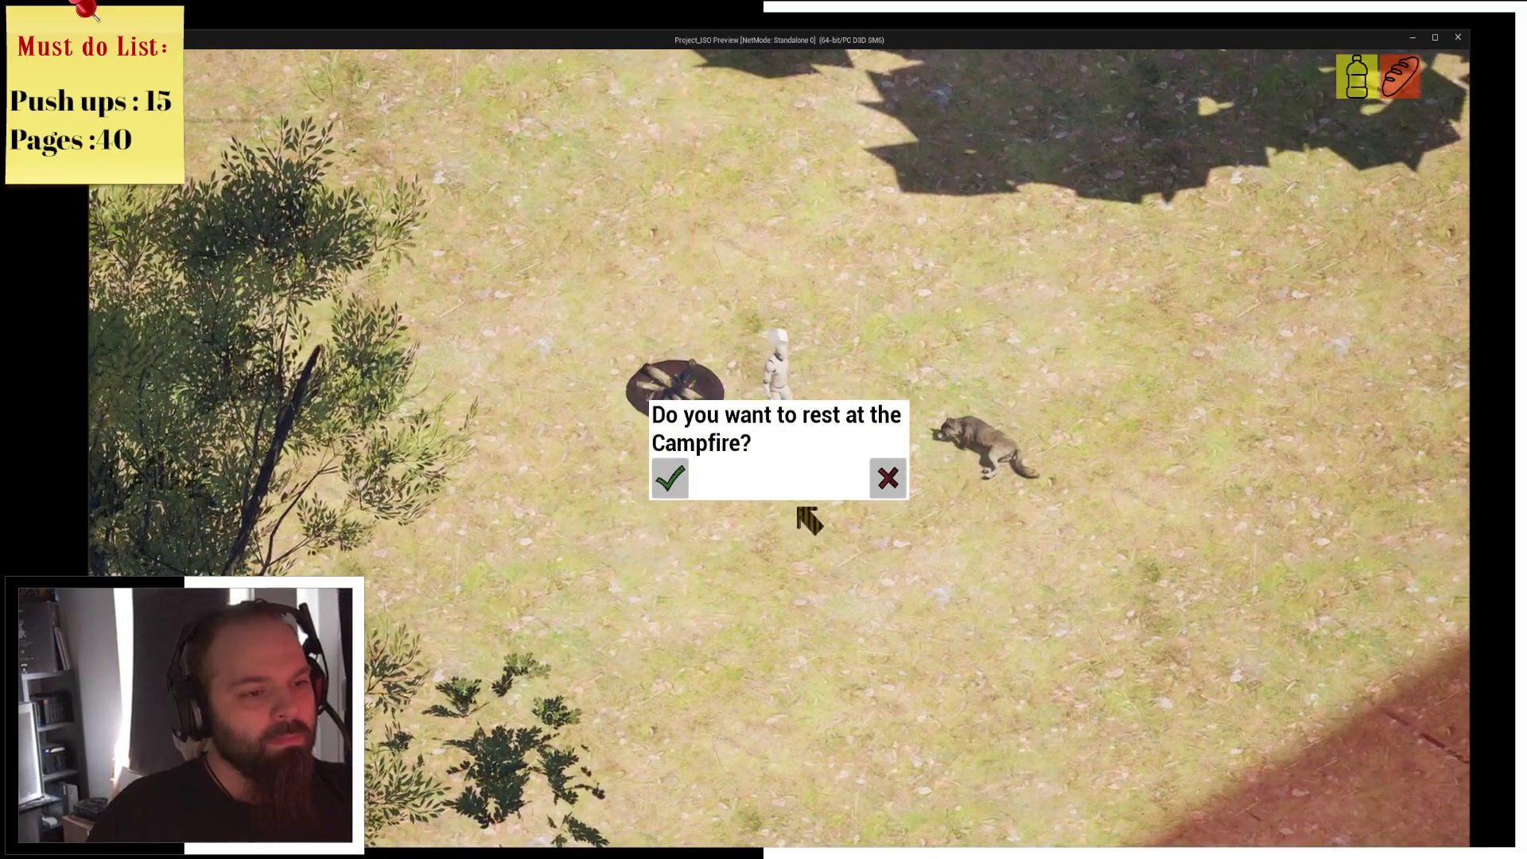
{"action": "key", "text": "Return"}
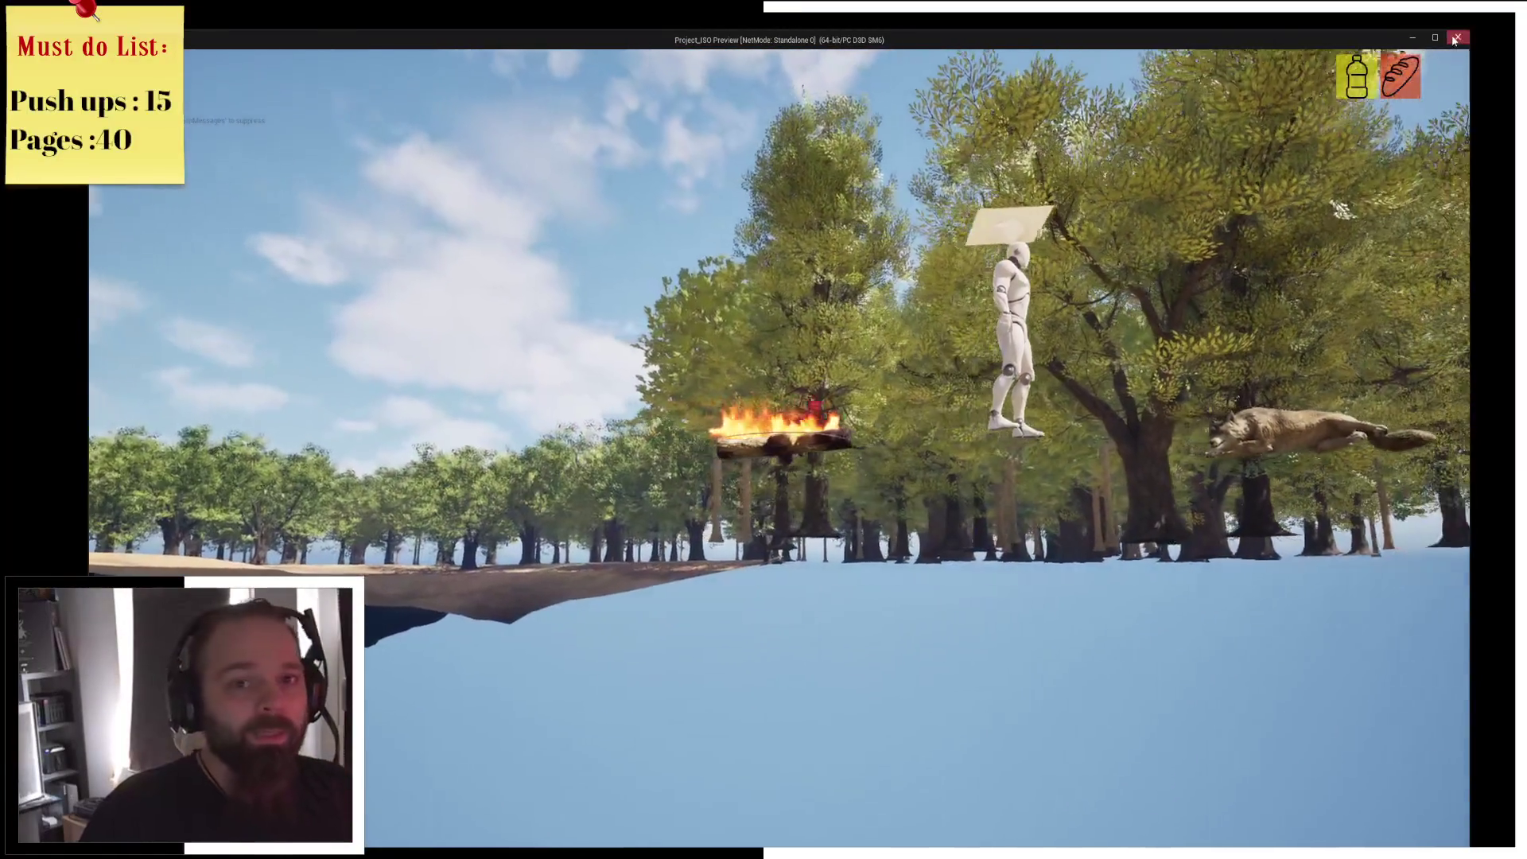
{"action": "left_click", "coordinate": [1454, 39]}
{"action": "left_click", "coordinate": [1459, 35]}
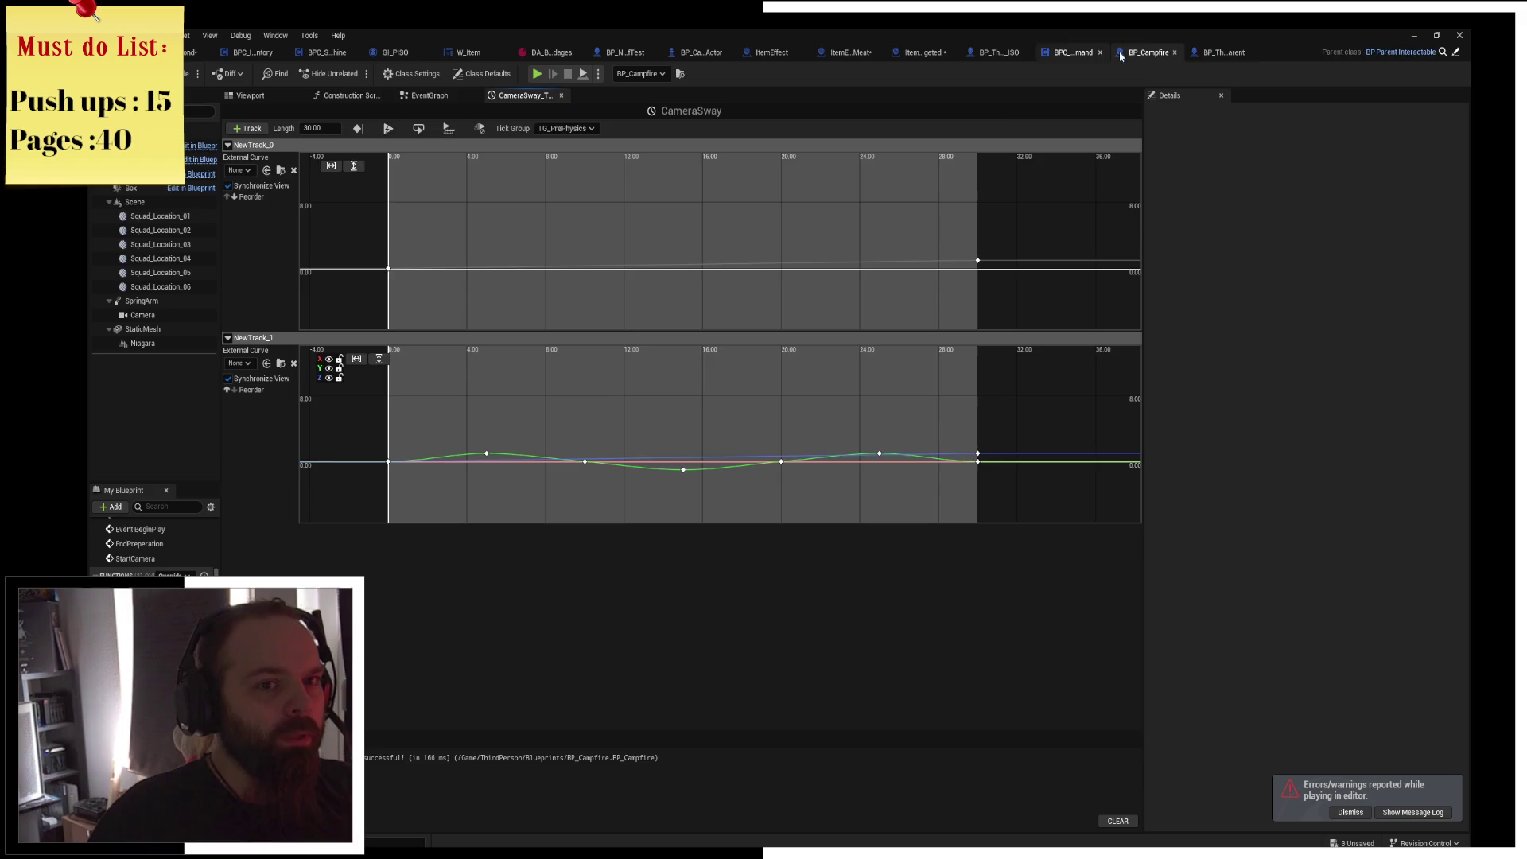
Check the ISO character graph, then in BP_Campfire rearrange the Lerp and Spring Arm nodes.
{"action": "left_click", "coordinate": [1217, 54]}
{"action": "left_click", "coordinate": [1065, 52]}
{"action": "left_click_drag", "start_coordinate": [791, 378], "coordinate": [621, 258]}
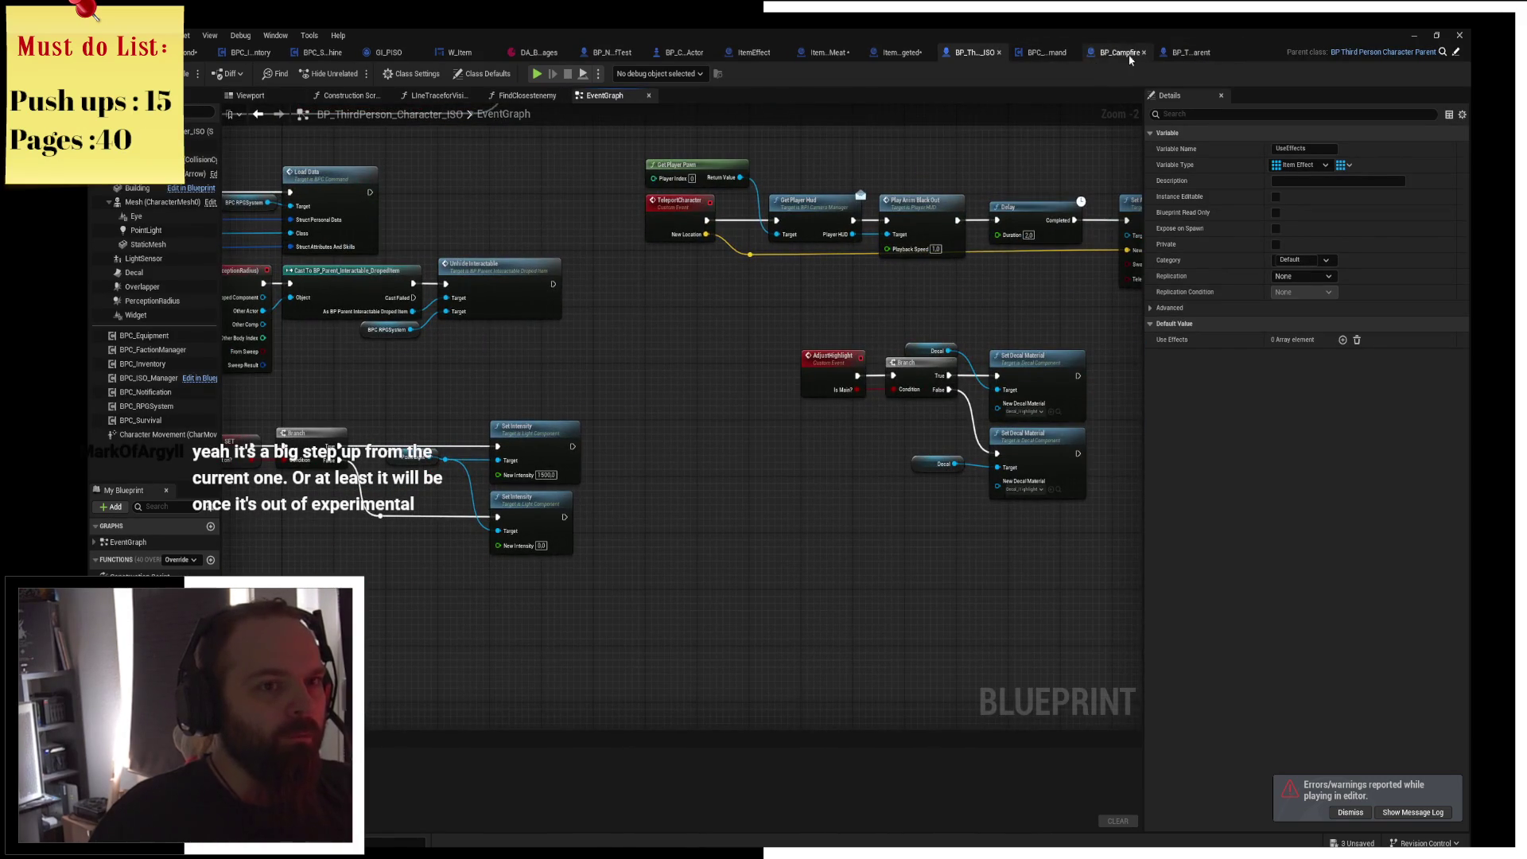
{"action": "left_click", "coordinate": [1130, 54]}
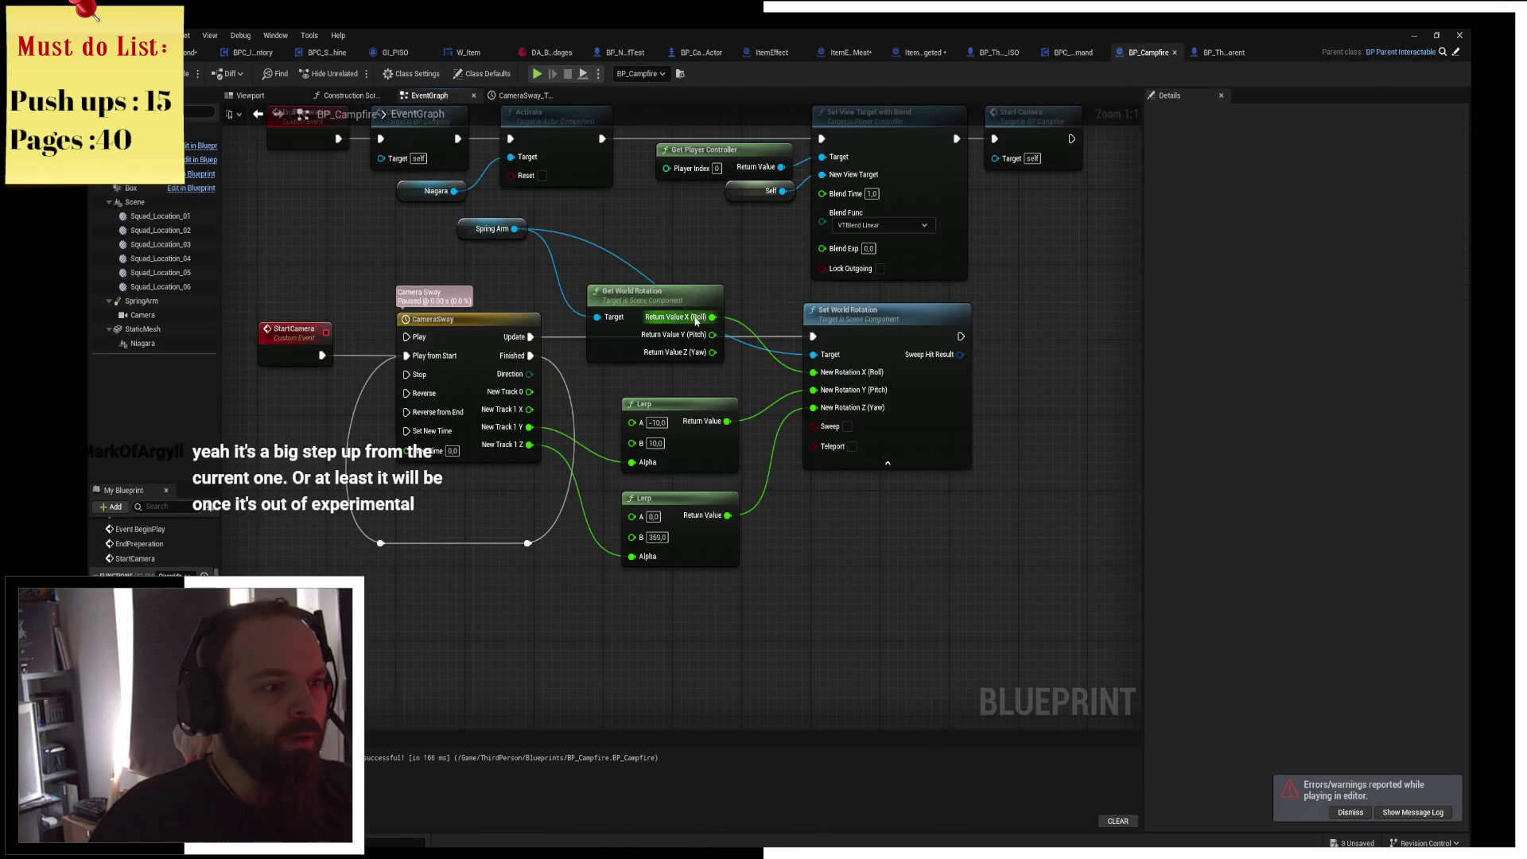
{"action": "left_click_drag", "start_coordinate": [658, 407], "coordinate": [649, 387]}
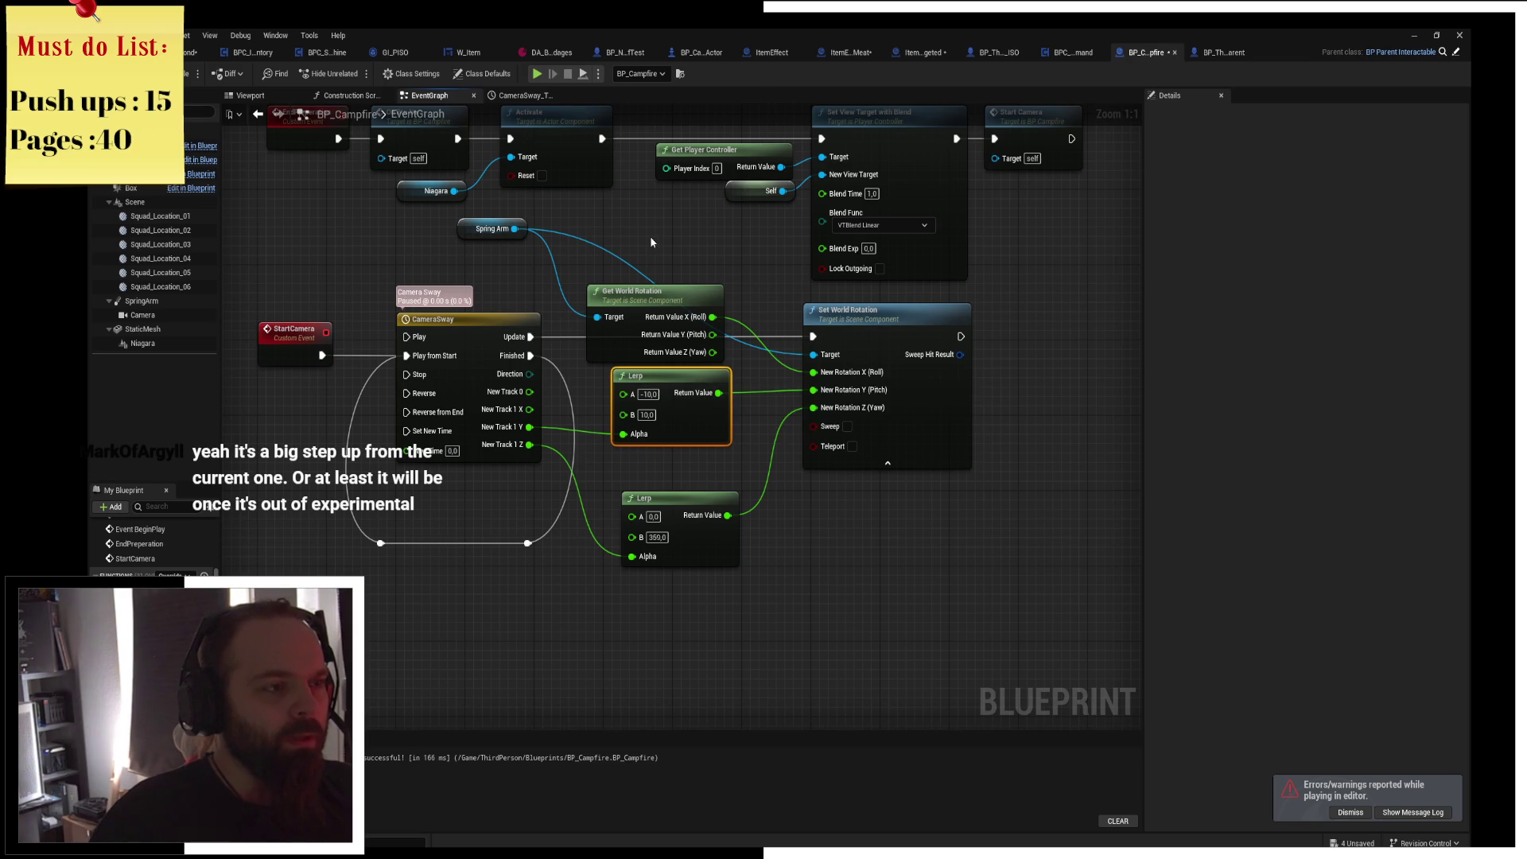
{"action": "left_click_drag", "start_coordinate": [650, 236], "coordinate": [735, 288]}
{"action": "mouse_move", "coordinate": [567, 283]}
{"action": "left_mouse_down"}
{"action": "mouse_move", "coordinate": [314, 292]}
{"action": "mouse_move", "coordinate": [387, 326]}
{"action": "left_mouse_up"}
From Spring Arm, replace a mistaken Get Target Rotation node with Get World Rotation.
{"action": "type", "text": "get rotatio"}
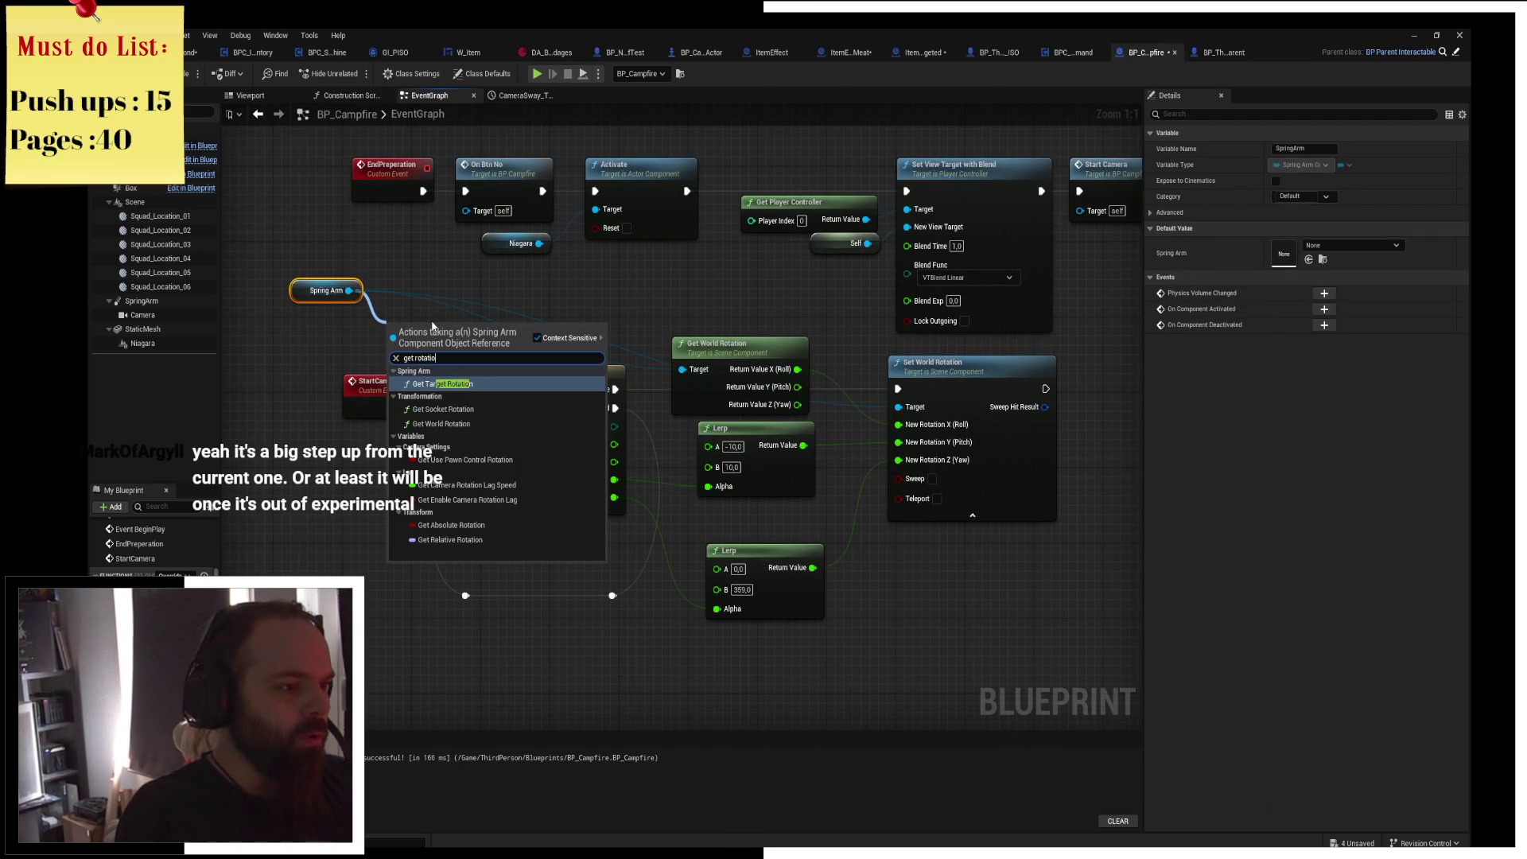
{"action": "key", "text": "Return"}
{"action": "mouse_move", "coordinate": [432, 330]}
{"action": "left_mouse_down"}
{"action": "mouse_move", "coordinate": [267, 312]}
{"action": "mouse_move", "coordinate": [508, 319]}
{"action": "mouse_move", "coordinate": [486, 346]}
{"action": "left_mouse_up"}
{"action": "key", "text": "Delete"}
{"action": "left_click", "coordinate": [509, 296]}
{"action": "type", "text": "get r"}
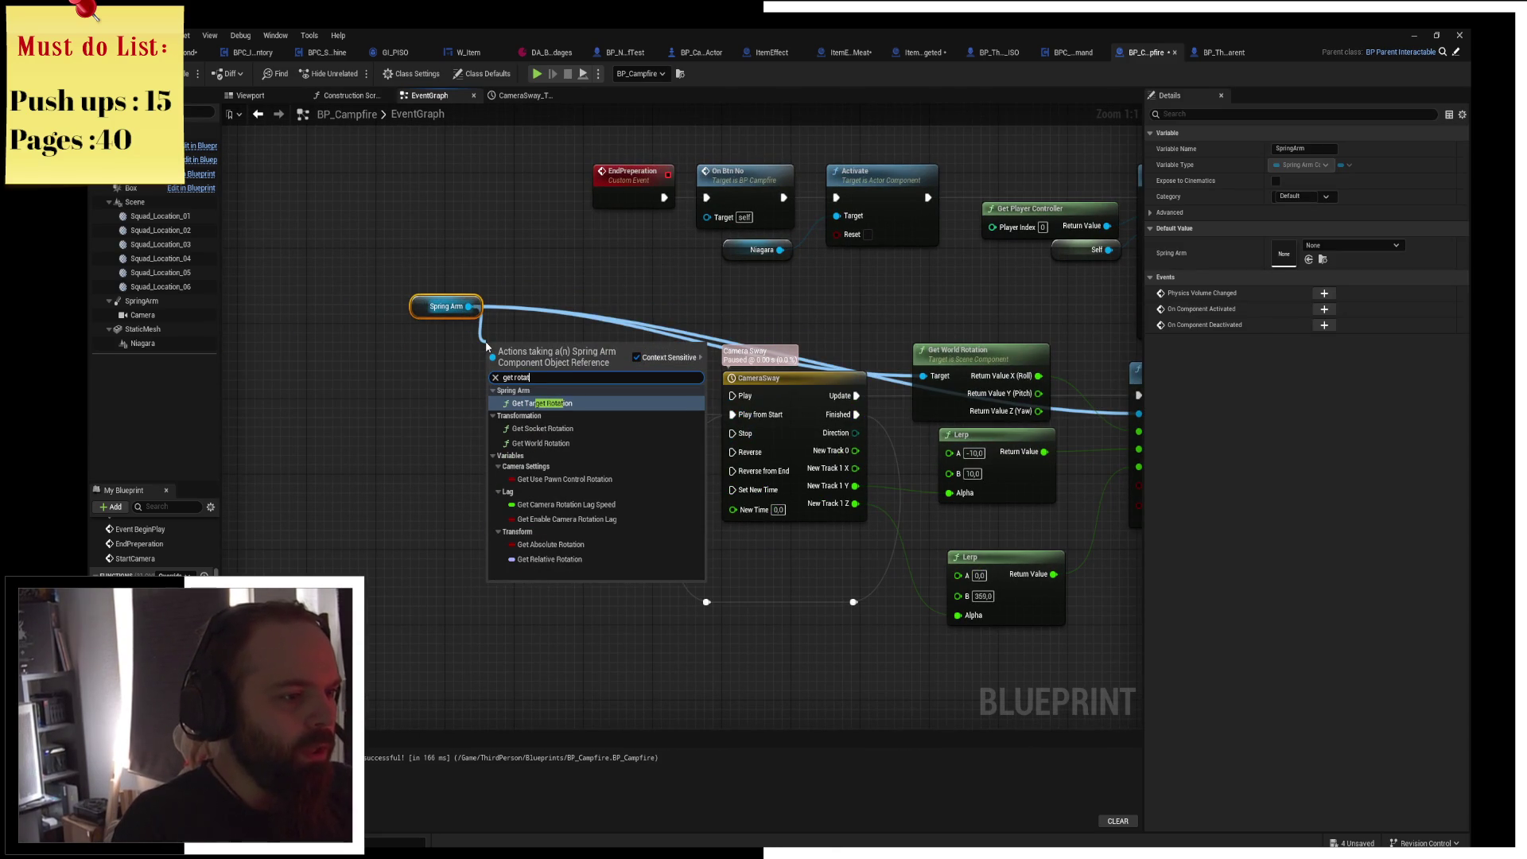
{"action": "key", "text": "Down"}
{"action": "key", "text": "Down"}
{"action": "key", "text": "Return"}
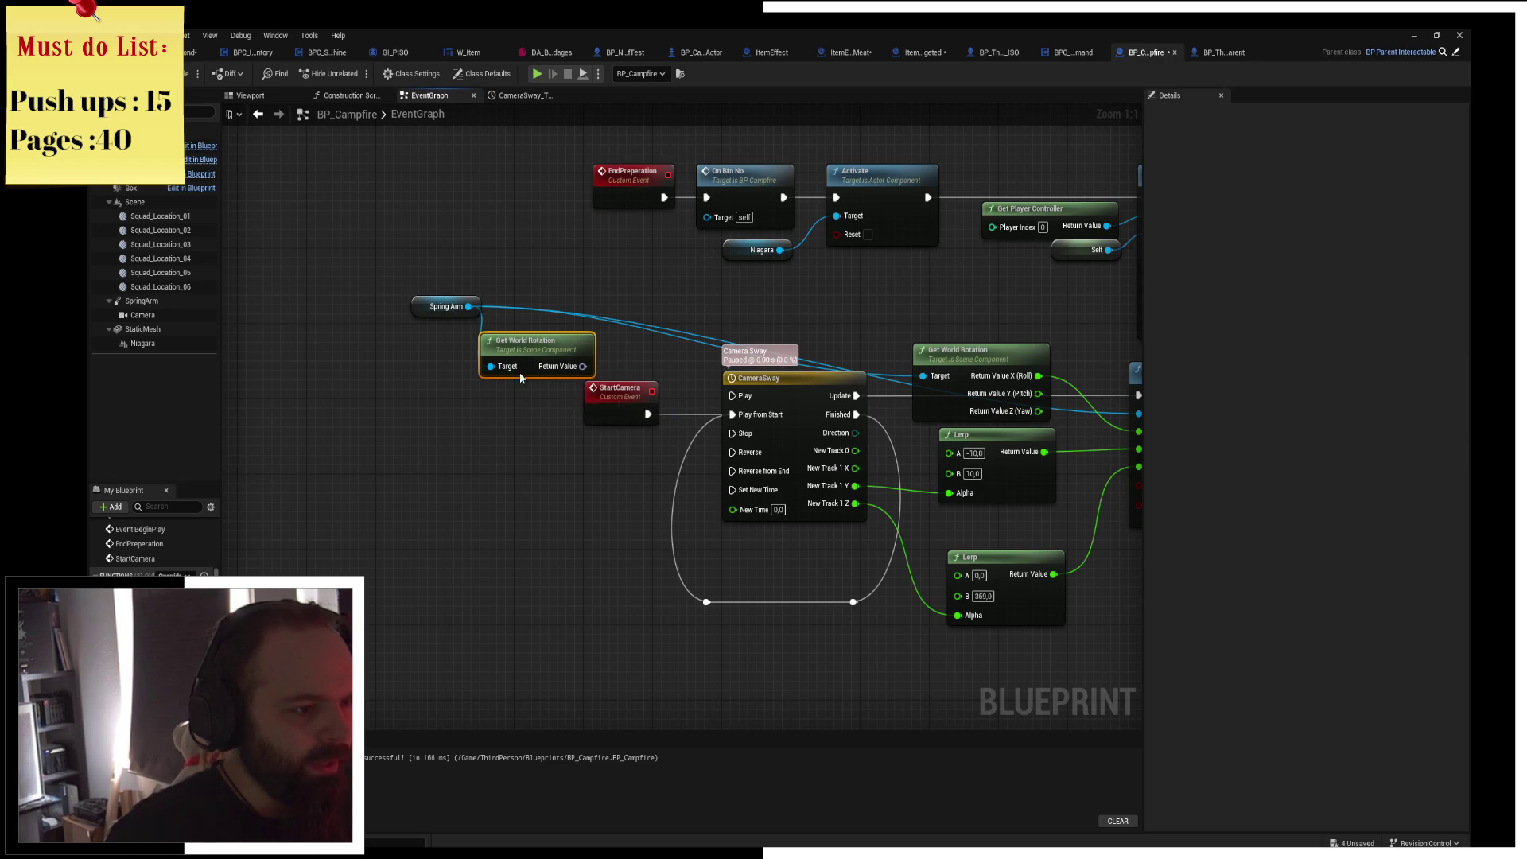
Store the current pitch in a new variable set on StartCamera, before the sway starts.
{"action": "left_click_drag", "start_coordinate": [498, 371], "coordinate": [335, 427]}
{"action": "left_click_drag", "start_coordinate": [433, 442], "coordinate": [501, 463]}
{"action": "left_click", "coordinate": [601, 533]}
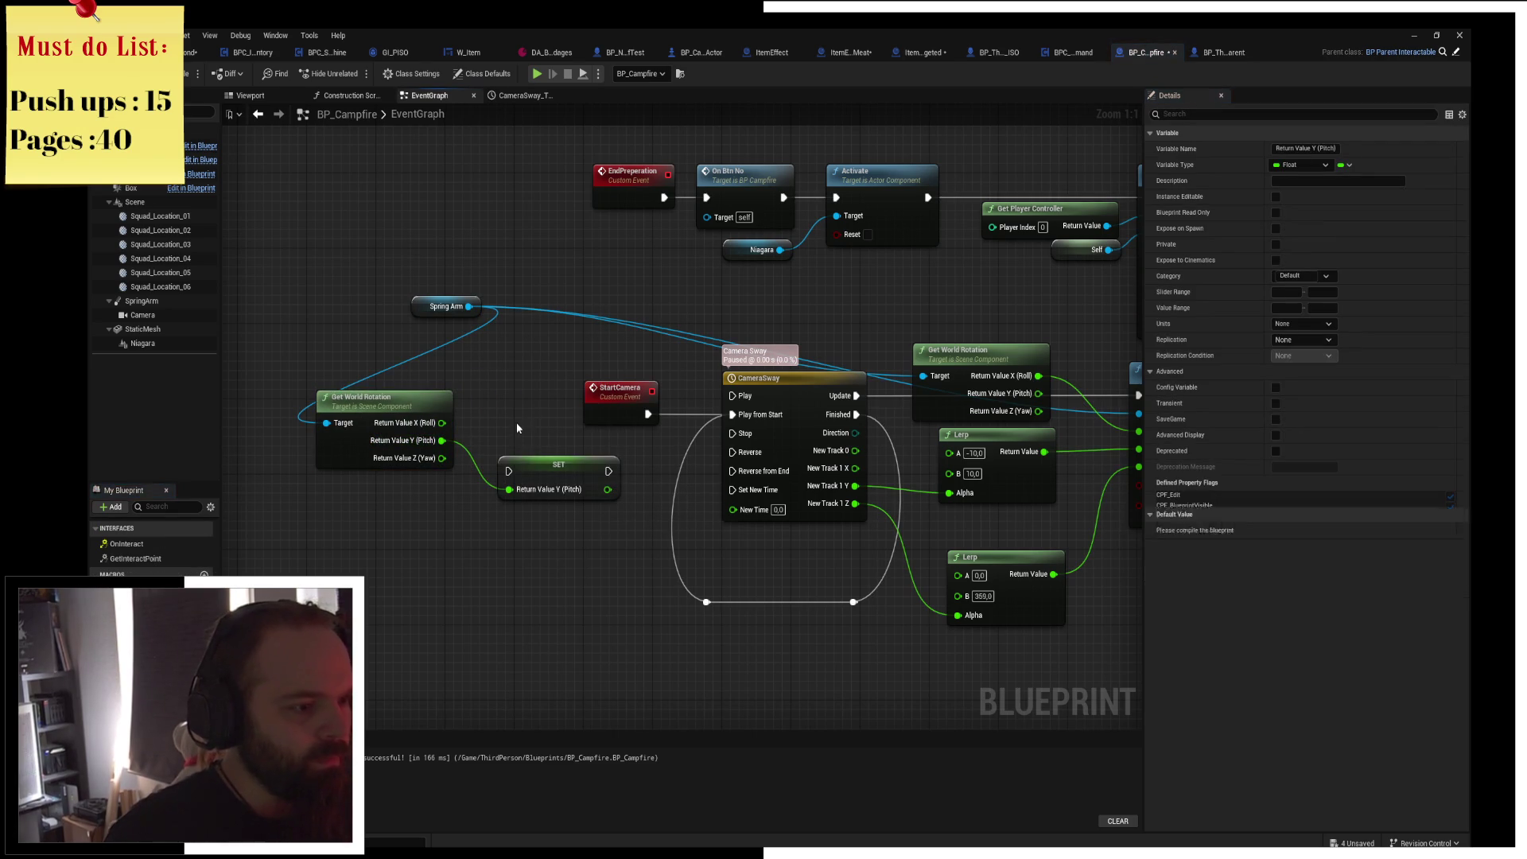
{"action": "left_click", "coordinate": [604, 393]}
{"action": "mouse_move", "coordinate": [525, 488]}
{"action": "left_mouse_down"}
{"action": "mouse_move", "coordinate": [600, 406]}
{"action": "mouse_move", "coordinate": [561, 414]}
{"action": "left_mouse_up"}
{"action": "mouse_move", "coordinate": [661, 414]}
{"action": "left_mouse_down"}
{"action": "mouse_move", "coordinate": [757, 433]}
{"action": "mouse_move", "coordinate": [761, 420]}
{"action": "left_mouse_up"}
{"action": "mouse_move", "coordinate": [1115, 467]}
{"action": "left_mouse_down"}
{"action": "mouse_move", "coordinate": [618, 344]}
{"action": "mouse_move", "coordinate": [809, 436]}
{"action": "left_mouse_up"}
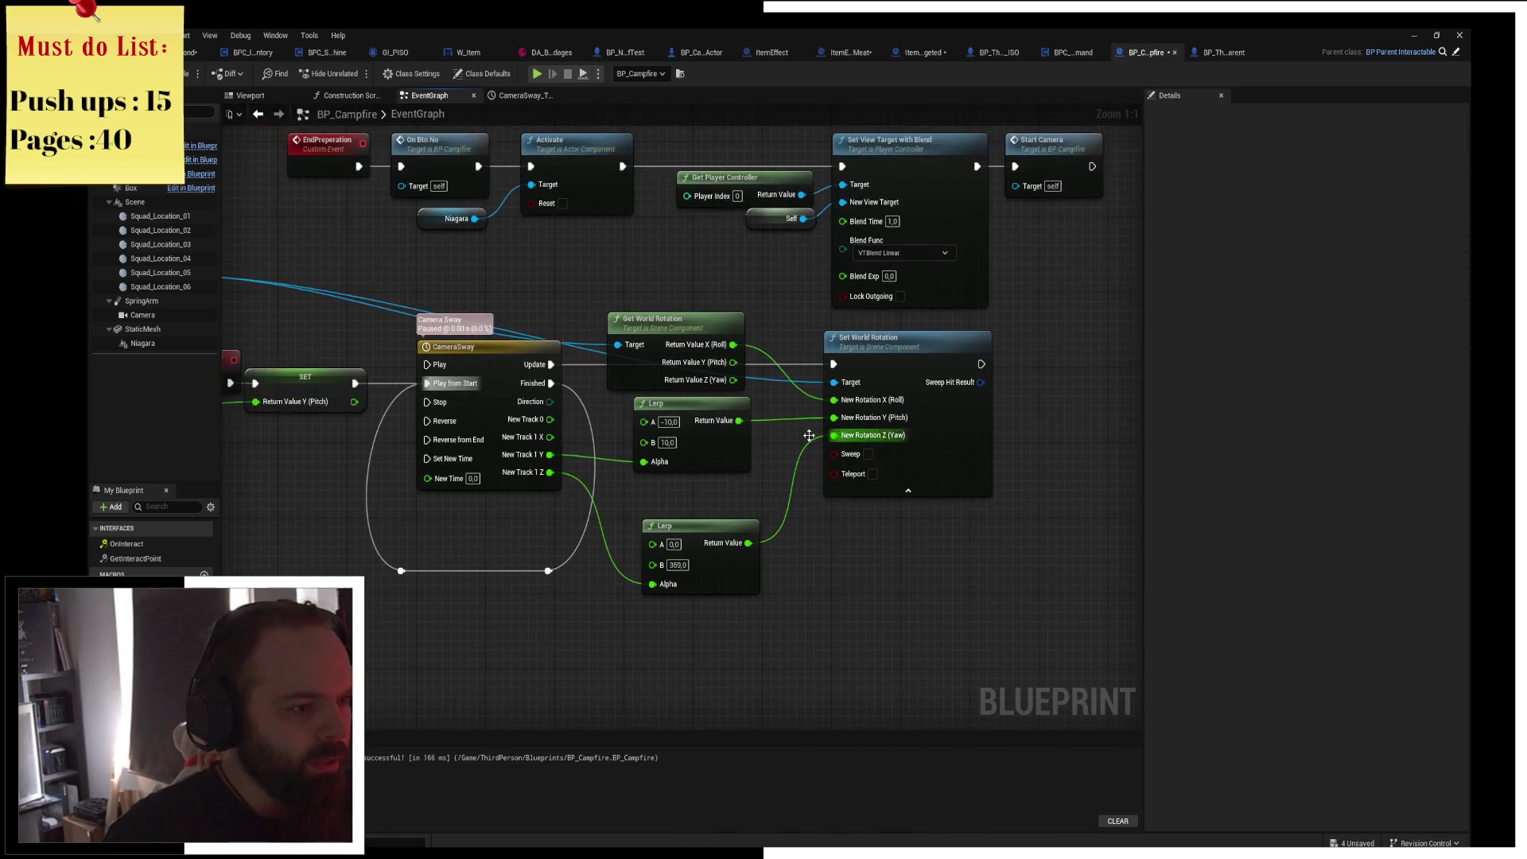
Add the upper Lerp output to the stored pitch for Set World Rotation, then play-test.
{"action": "mouse_move", "coordinate": [711, 446]}
{"action": "left_mouse_down"}
{"action": "mouse_move", "coordinate": [723, 464]}
{"action": "mouse_move", "coordinate": [700, 463]}
{"action": "mouse_move", "coordinate": [749, 459]}
{"action": "left_mouse_up"}
{"action": "type", "text": "+"}
{"action": "key", "text": "Return"}
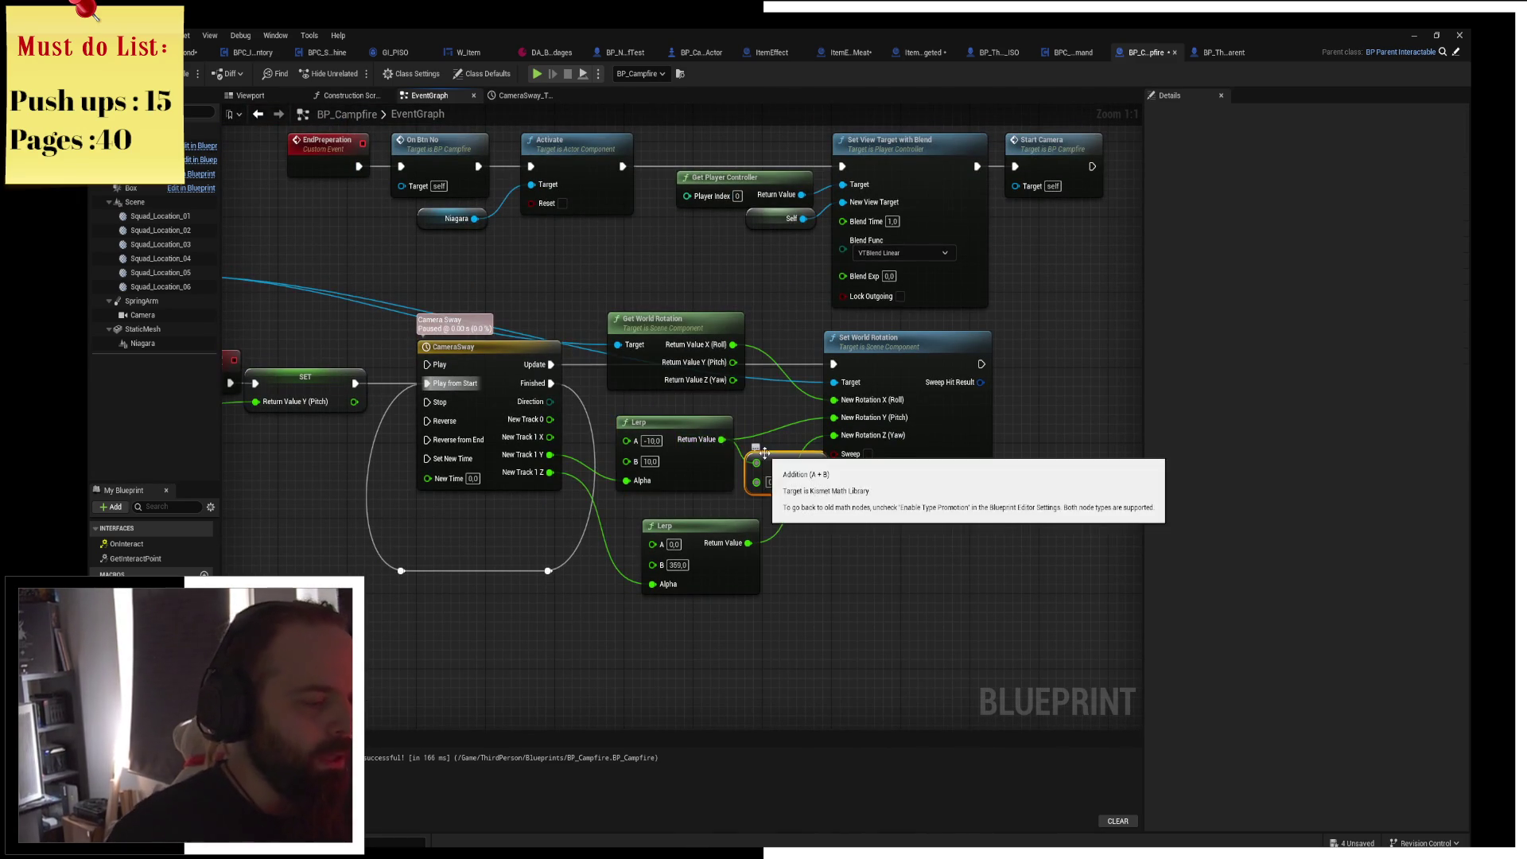
{"action": "mouse_move", "coordinate": [135, 620]}
{"action": "left_mouse_down"}
{"action": "mouse_move", "coordinate": [807, 529]}
{"action": "mouse_move", "coordinate": [772, 486]}
{"action": "mouse_move", "coordinate": [845, 428]}
{"action": "left_mouse_up"}
{"action": "left_click_drag", "start_coordinate": [941, 412], "coordinate": [1094, 419]}
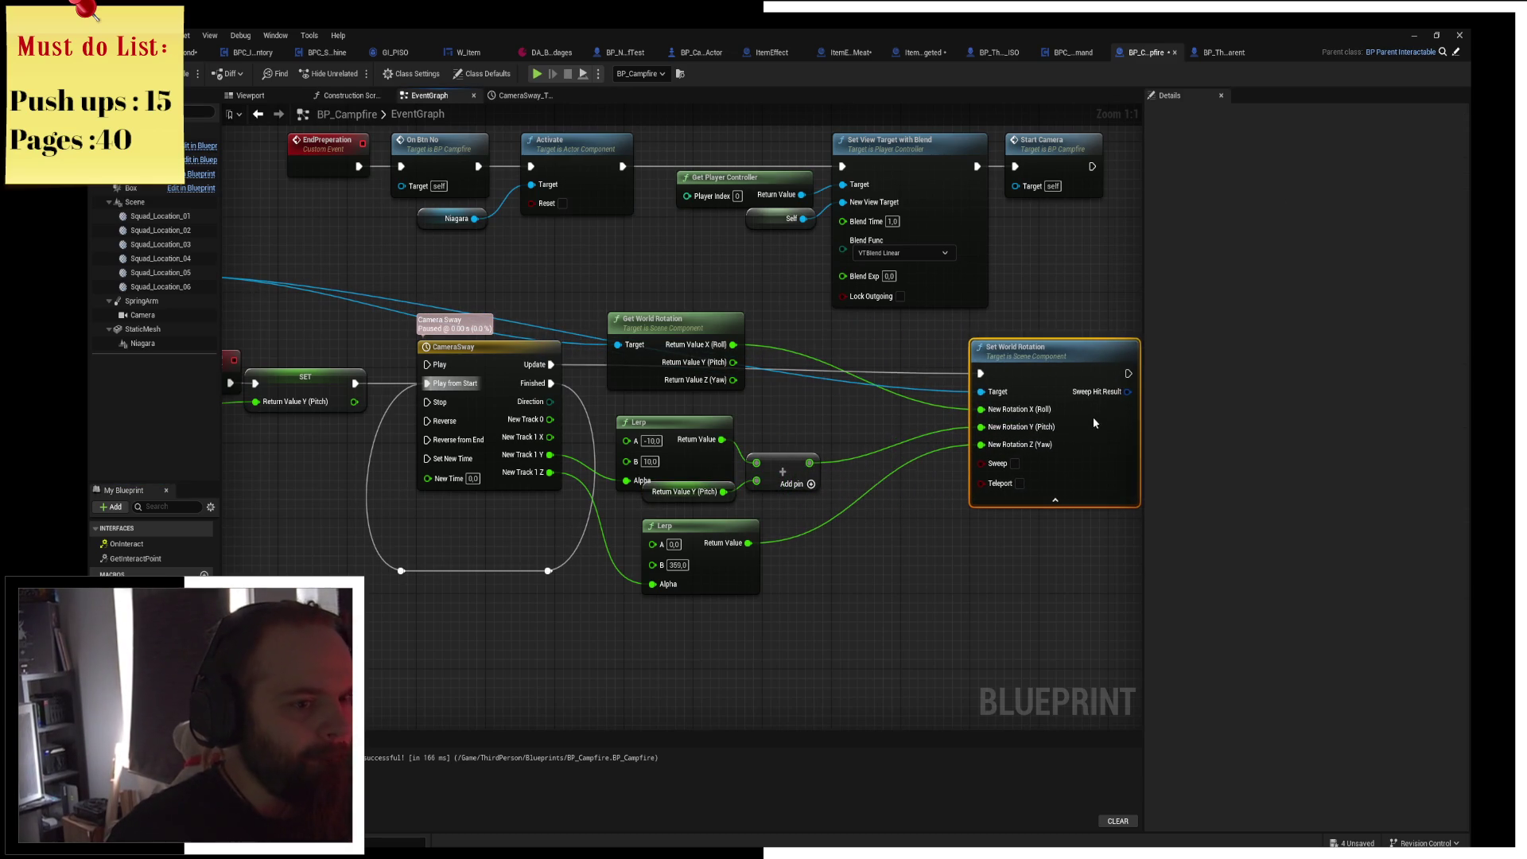
{"action": "left_click", "coordinate": [1055, 231]}
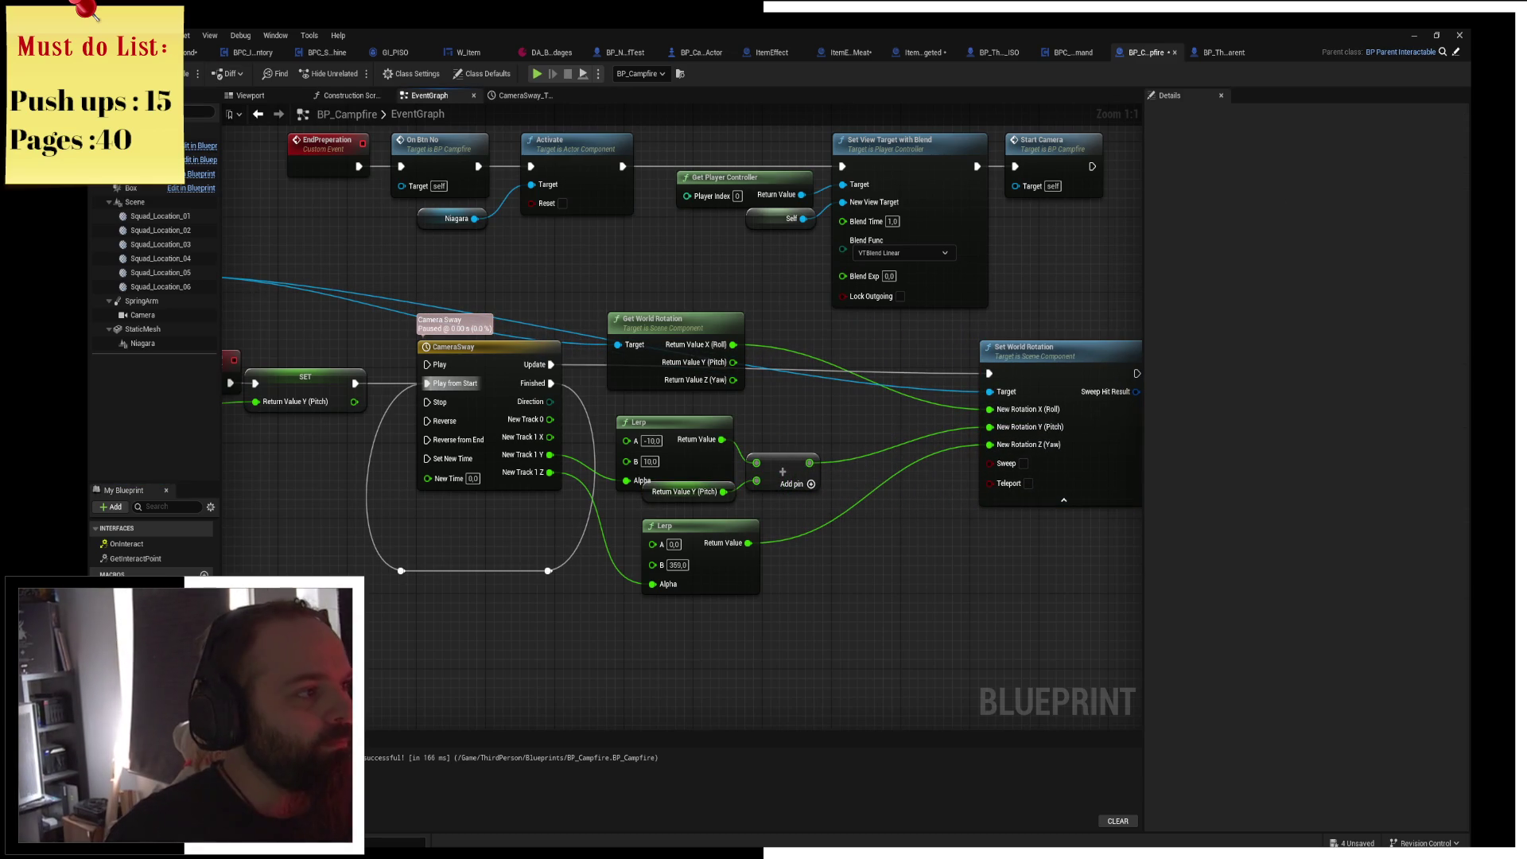
{"action": "left_click", "coordinate": [537, 74]}
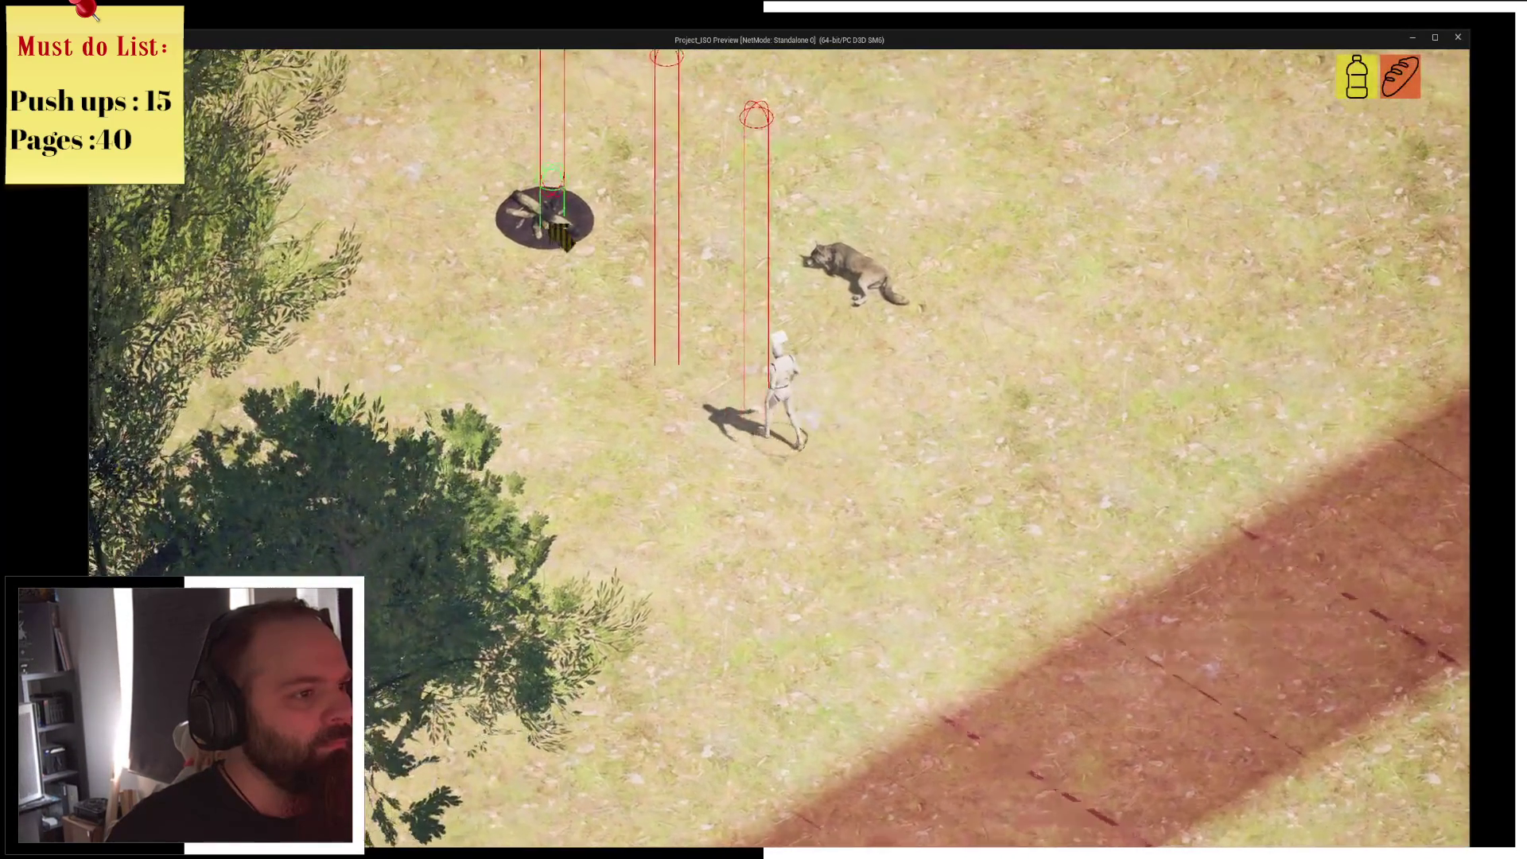
Walk the character over to the campfire in the play test and rest beside the fire.
{"action": "left_click", "coordinate": [562, 232]}
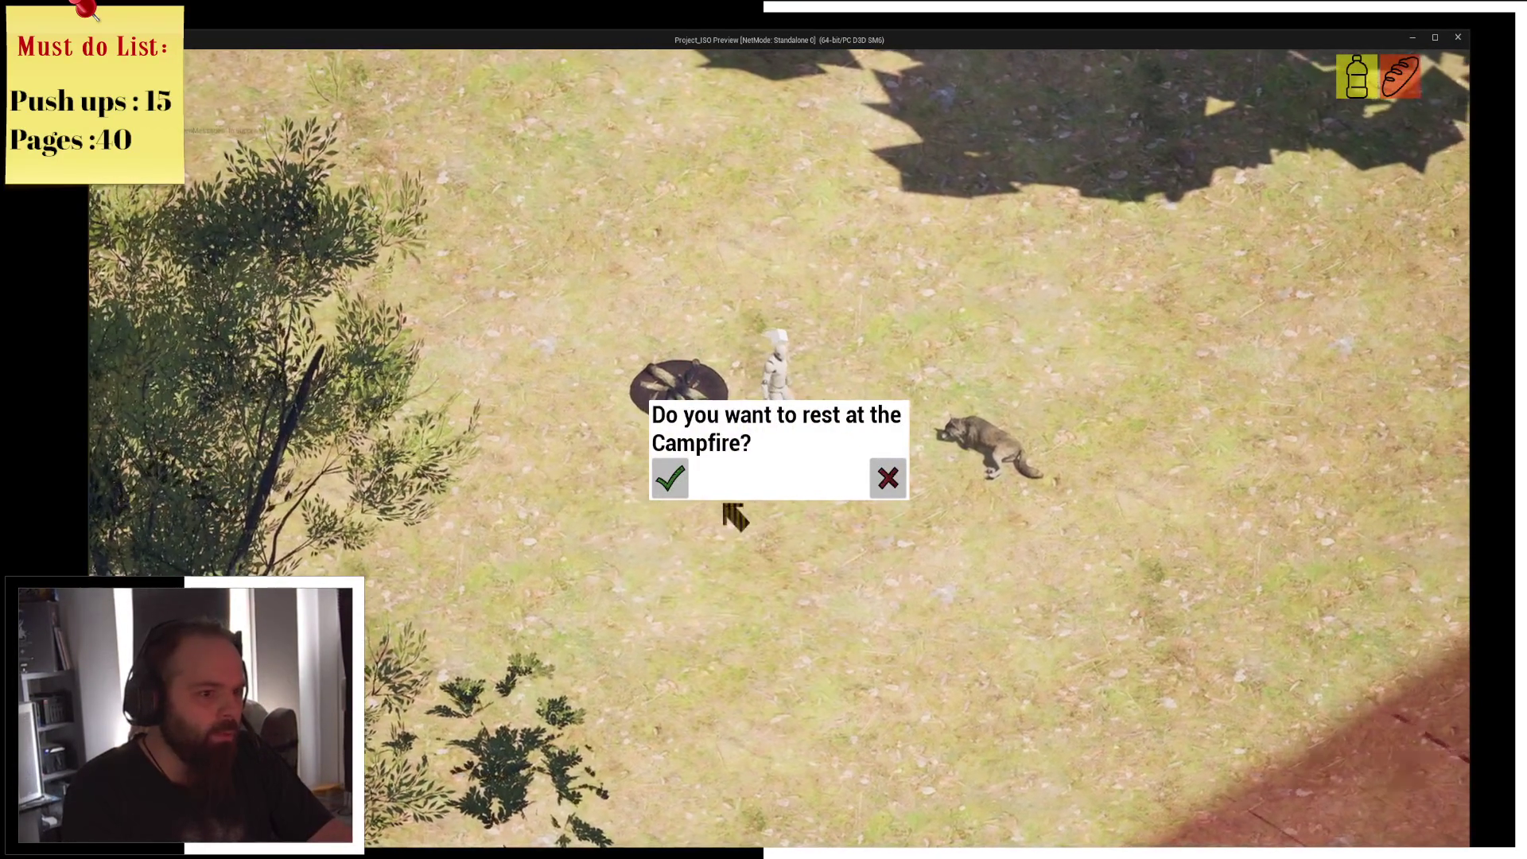
{"action": "scroll", "coordinate": [700, 511], "scroll_direction": "up", "scroll_amount": 5}
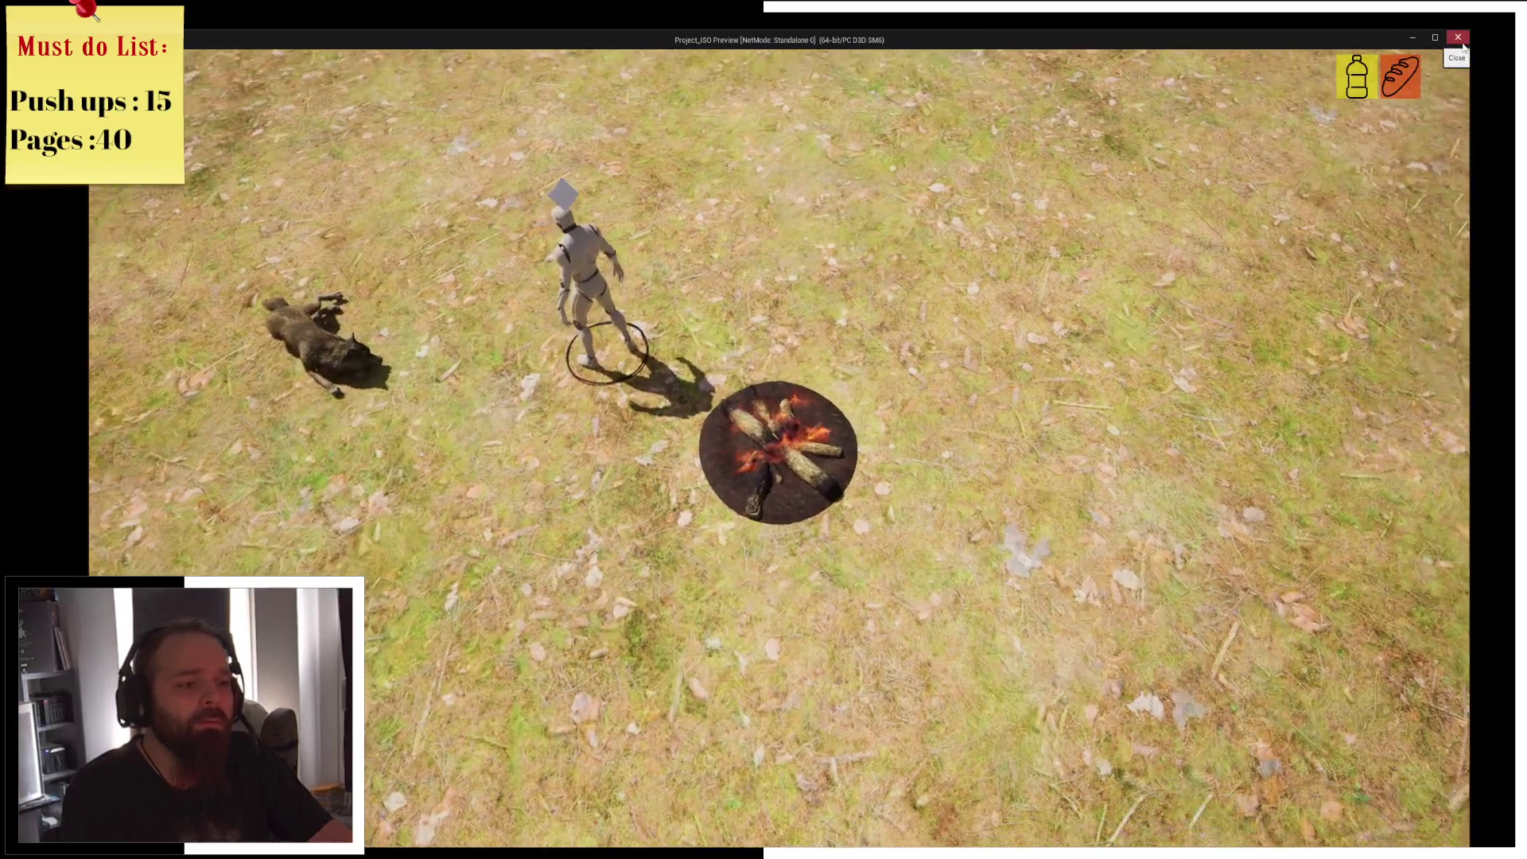
Stop the play test and bring the upper Lerp node into view in BP_Campfire.
{"action": "left_click", "coordinate": [1462, 44]}
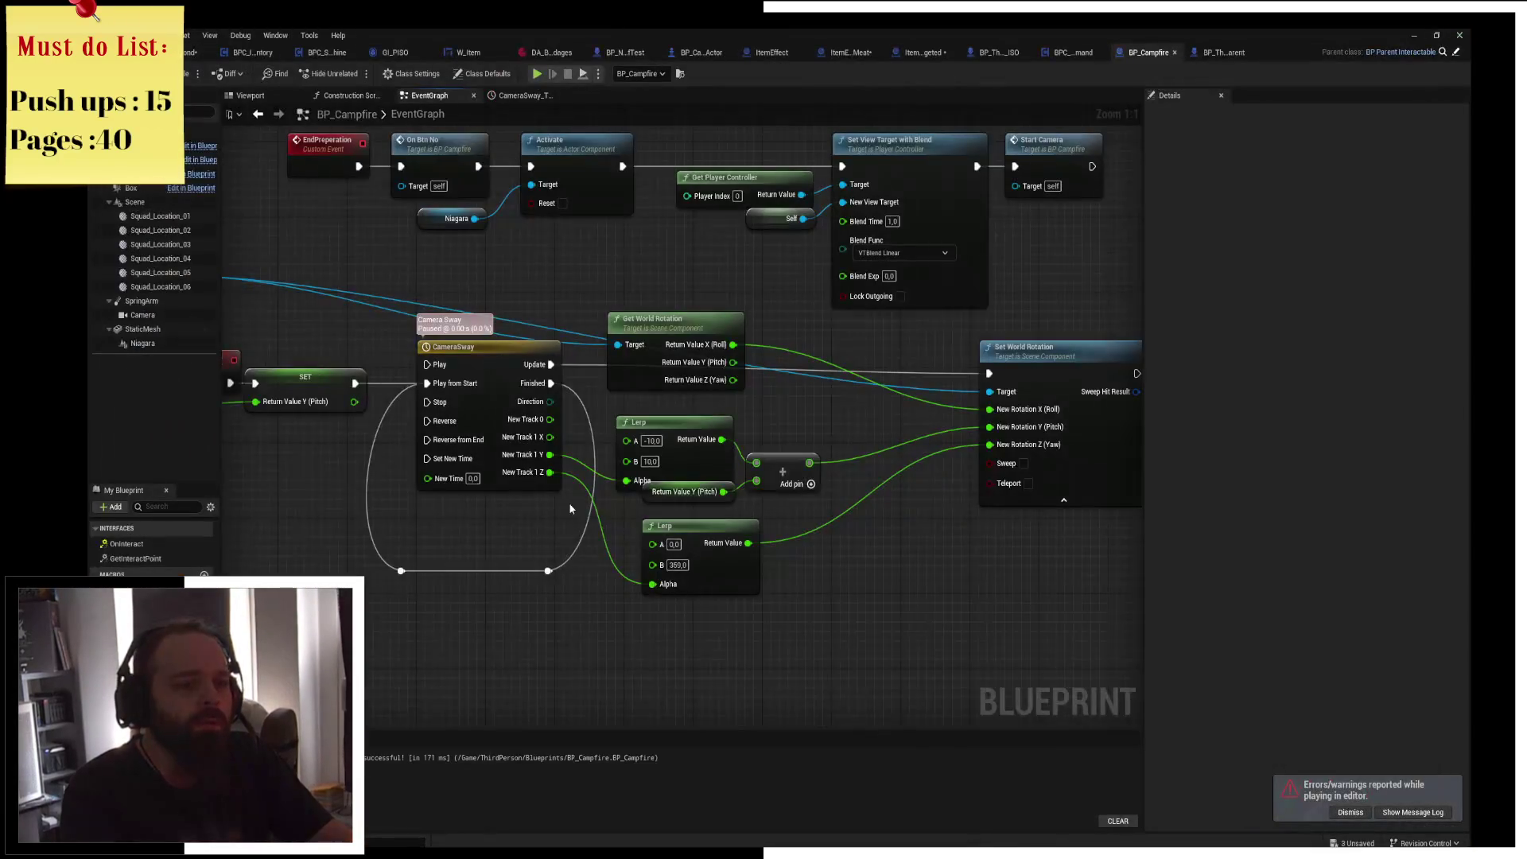
{"action": "mouse_move", "coordinate": [570, 509]}
{"action": "left_mouse_down"}
{"action": "mouse_move", "coordinate": [565, 483]}
{"action": "mouse_move", "coordinate": [474, 429]}
{"action": "left_mouse_up"}
{"action": "left_click_drag", "start_coordinate": [574, 378], "coordinate": [584, 360]}
Set the upper Lerp's A to -5 and B to 5, compile, save, and play again.
{"action": "left_click", "coordinate": [562, 342]}
{"action": "type", "text": "-1"}
{"action": "key", "text": "Return"}
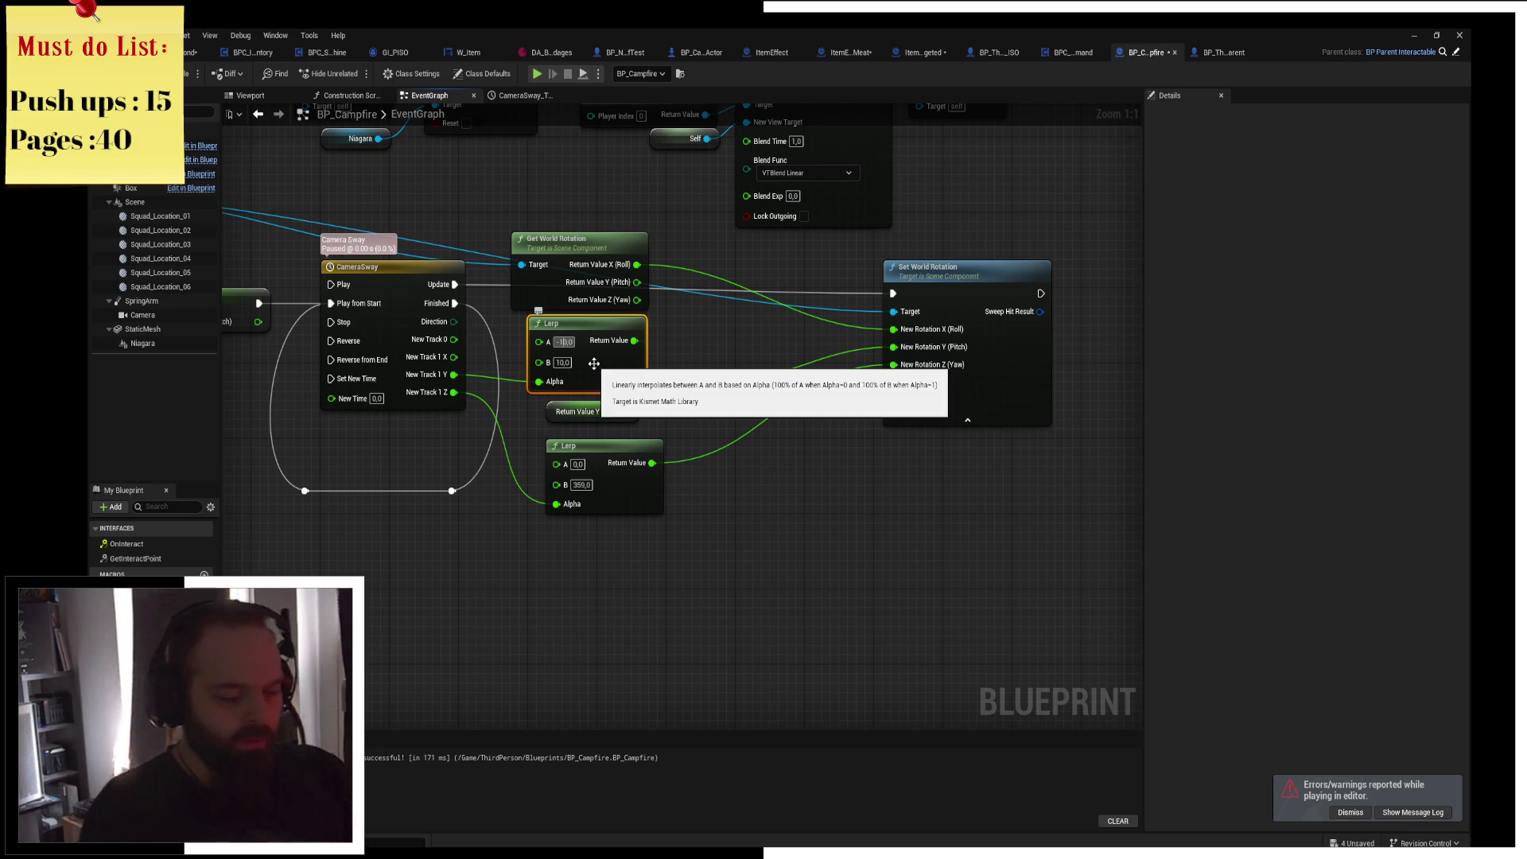
{"action": "type", "text": "-5"}
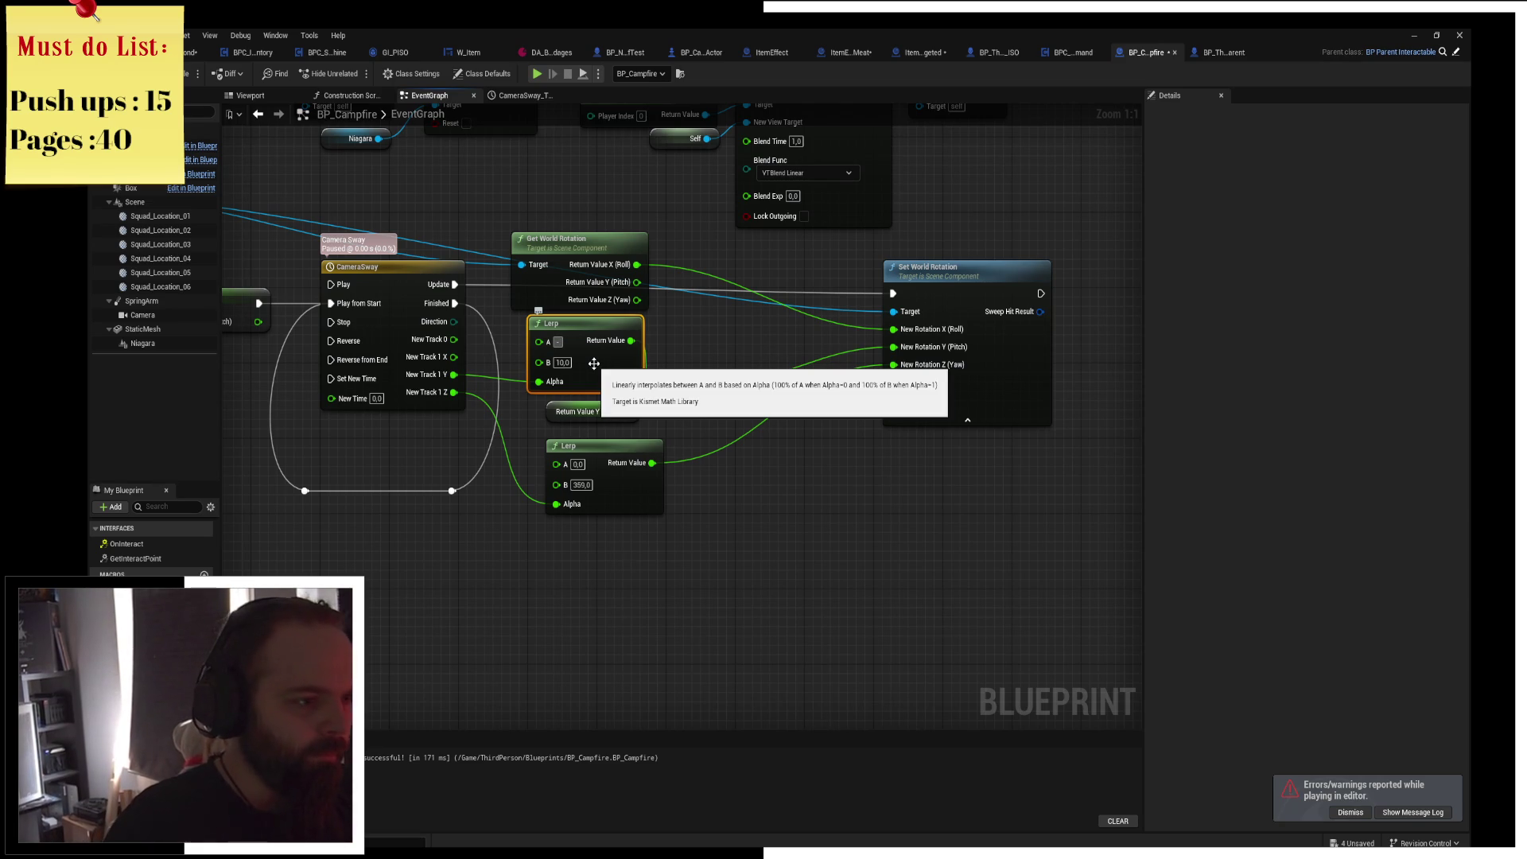
{"action": "key", "text": "Tab"}
{"action": "type", "text": "5"}
{"action": "key", "text": "Return"}
{"action": "key", "text": "ctrl+s"}
{"action": "left_click", "coordinate": [537, 74]}
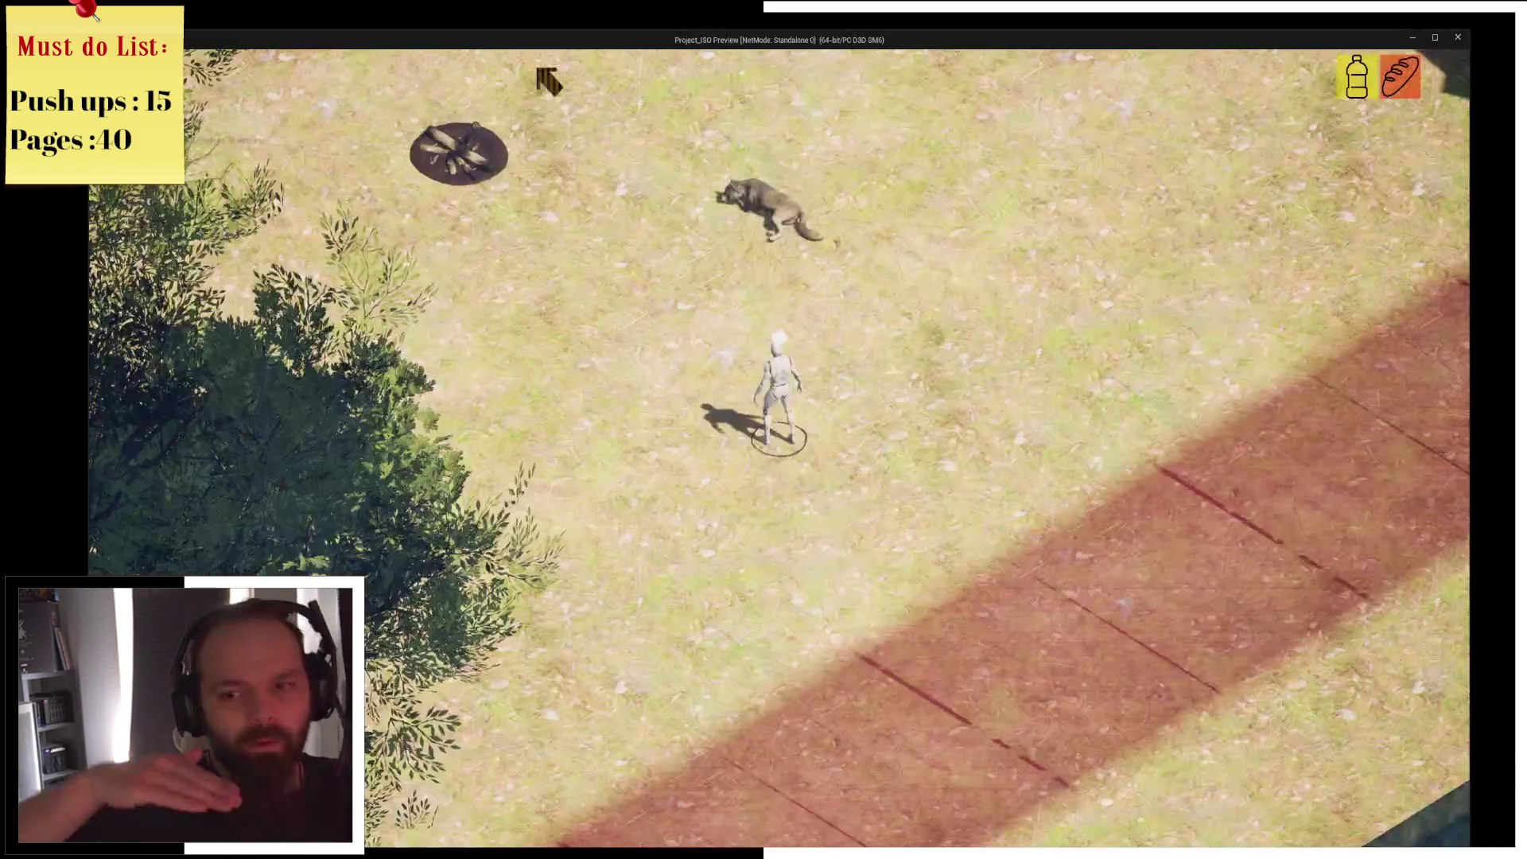
Walk to the campfire, accept the rest prompt, and open the inventory screen.
{"action": "left_click", "coordinate": [601, 199]}
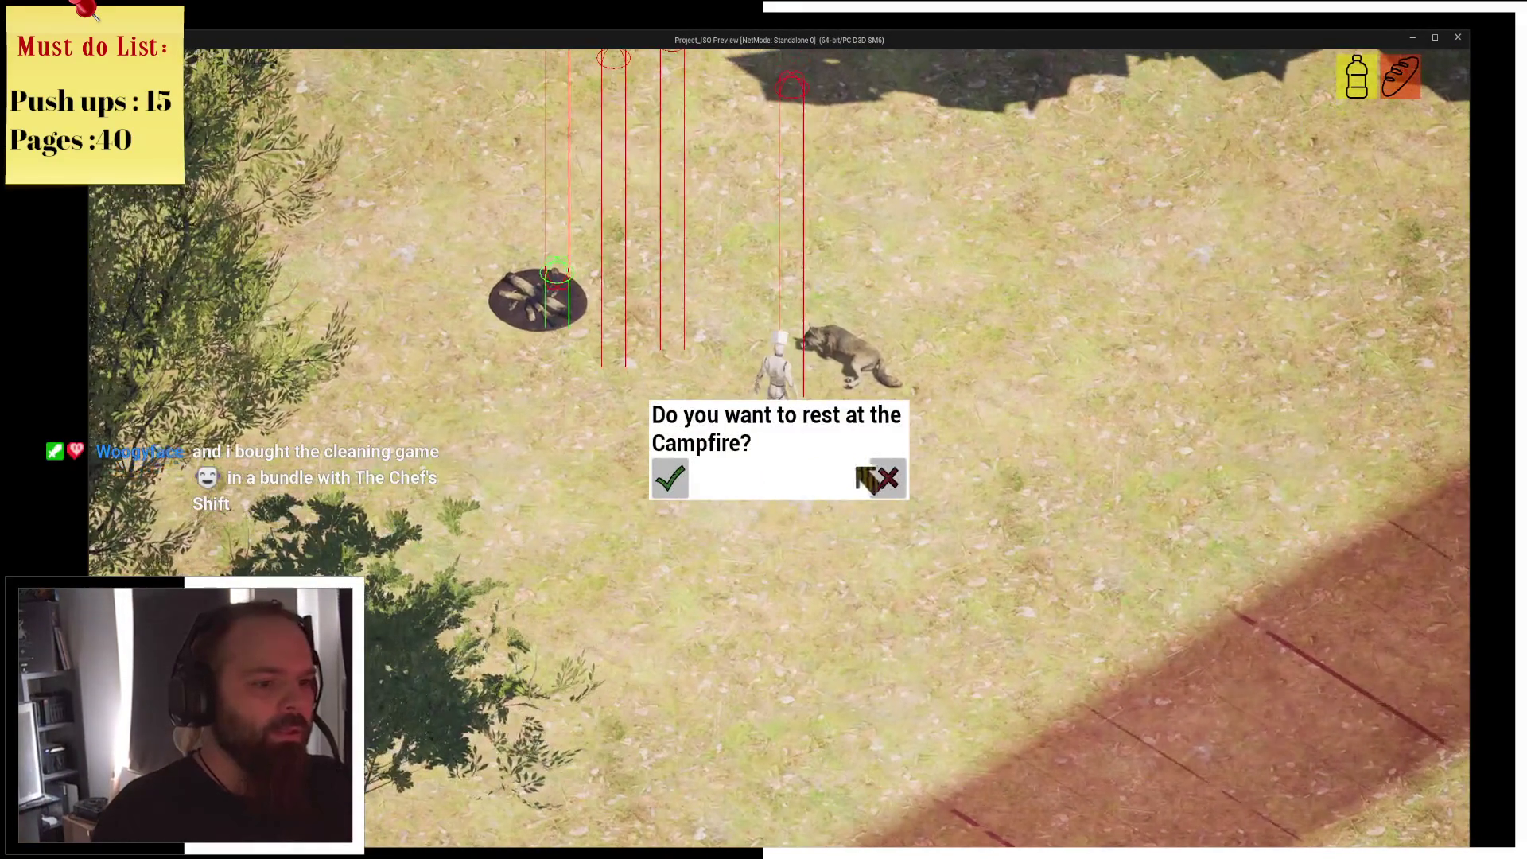
{"action": "left_click", "coordinate": [883, 477]}
{"action": "key", "text": "i"}
{"action": "key", "text": "i"}
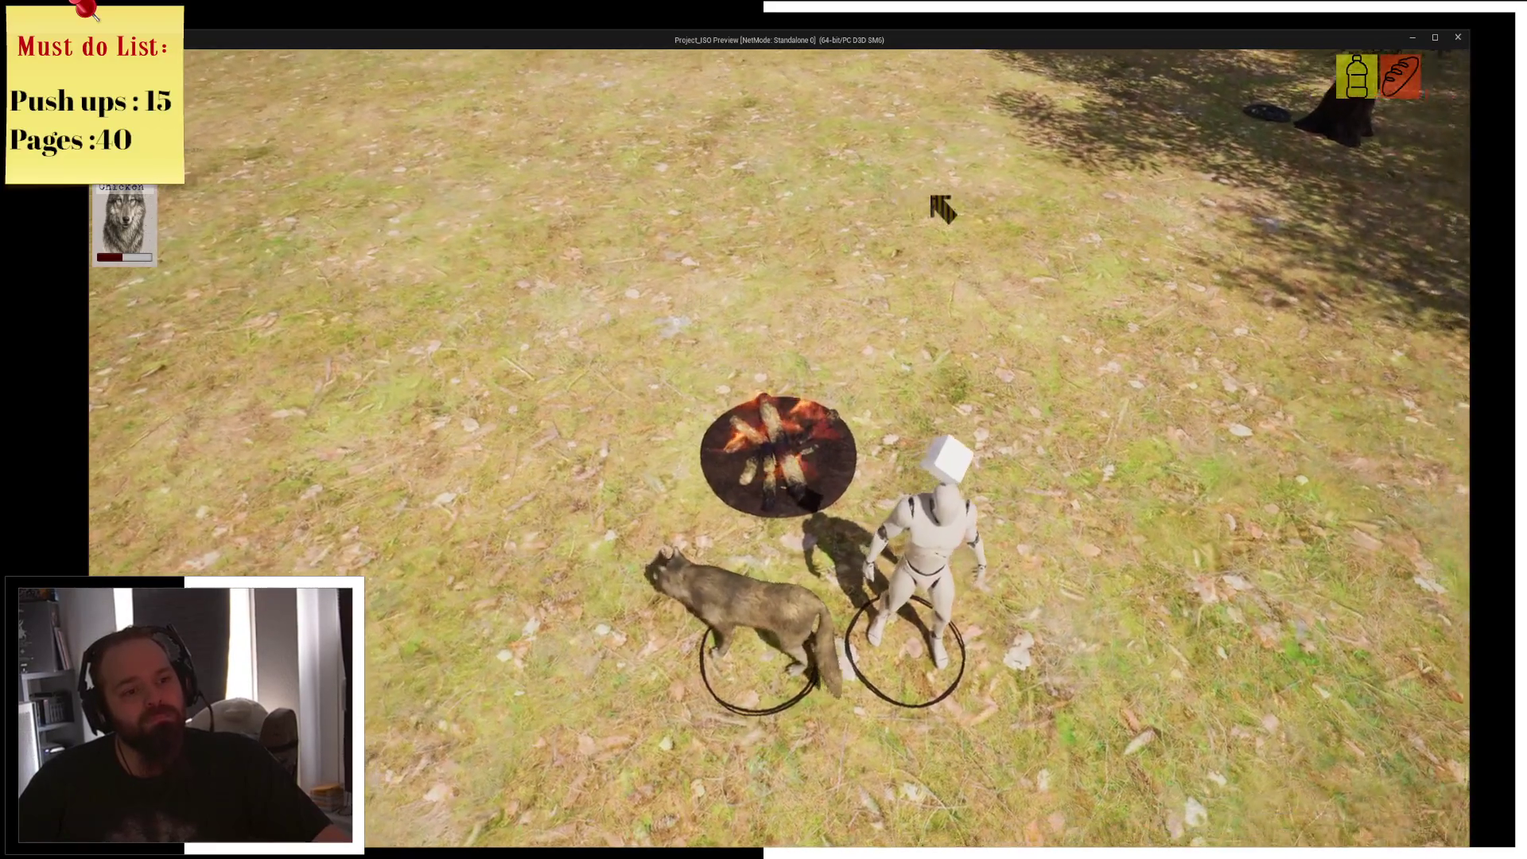
Walk the character away from the campfire across the field with W and A.
{"action": "key", "text": "w"}
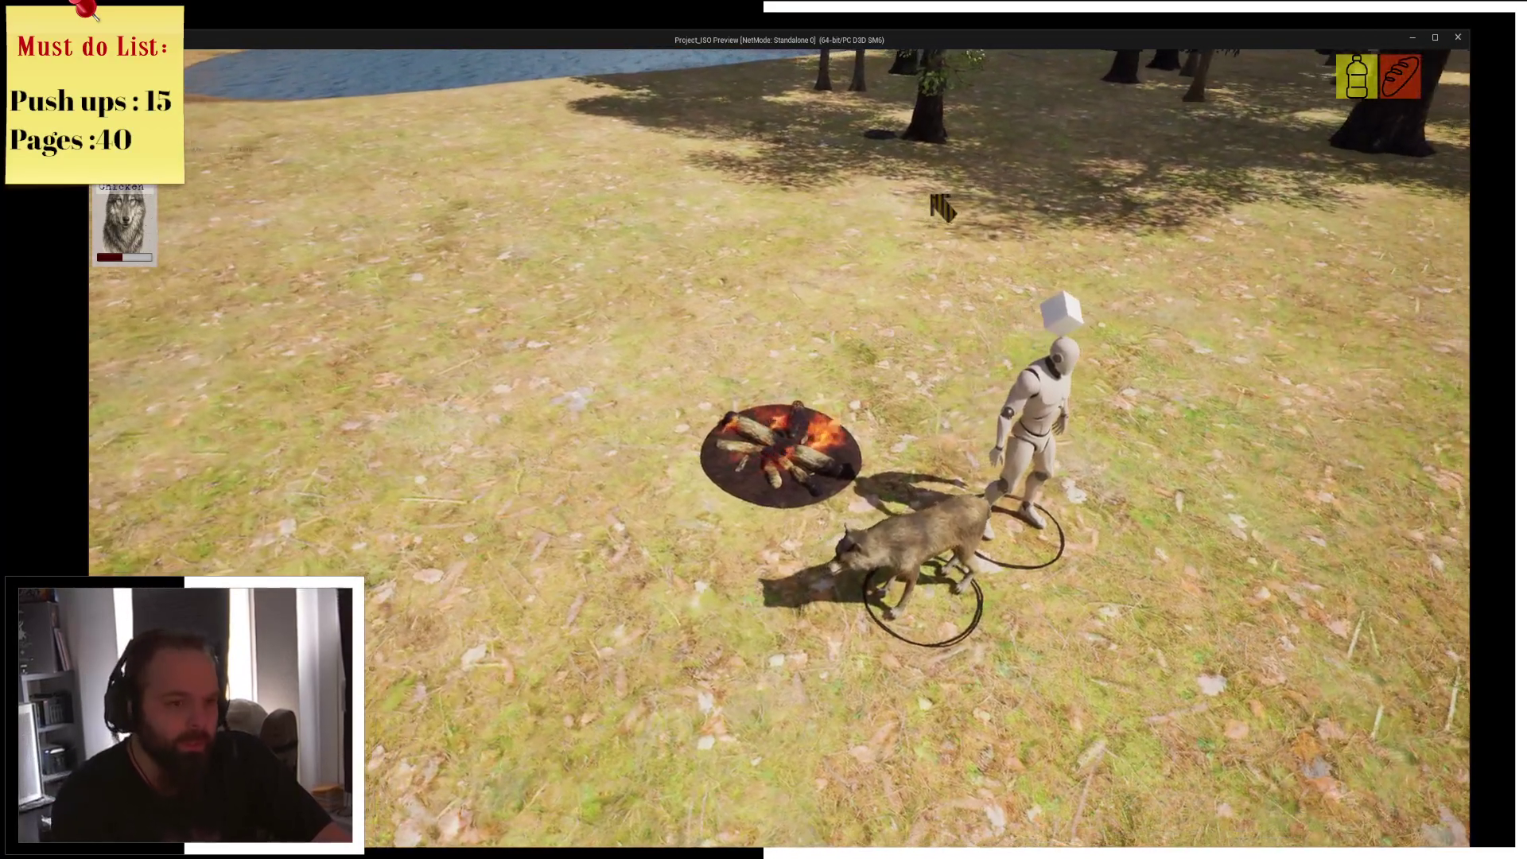
{"action": "key", "text": "w"}
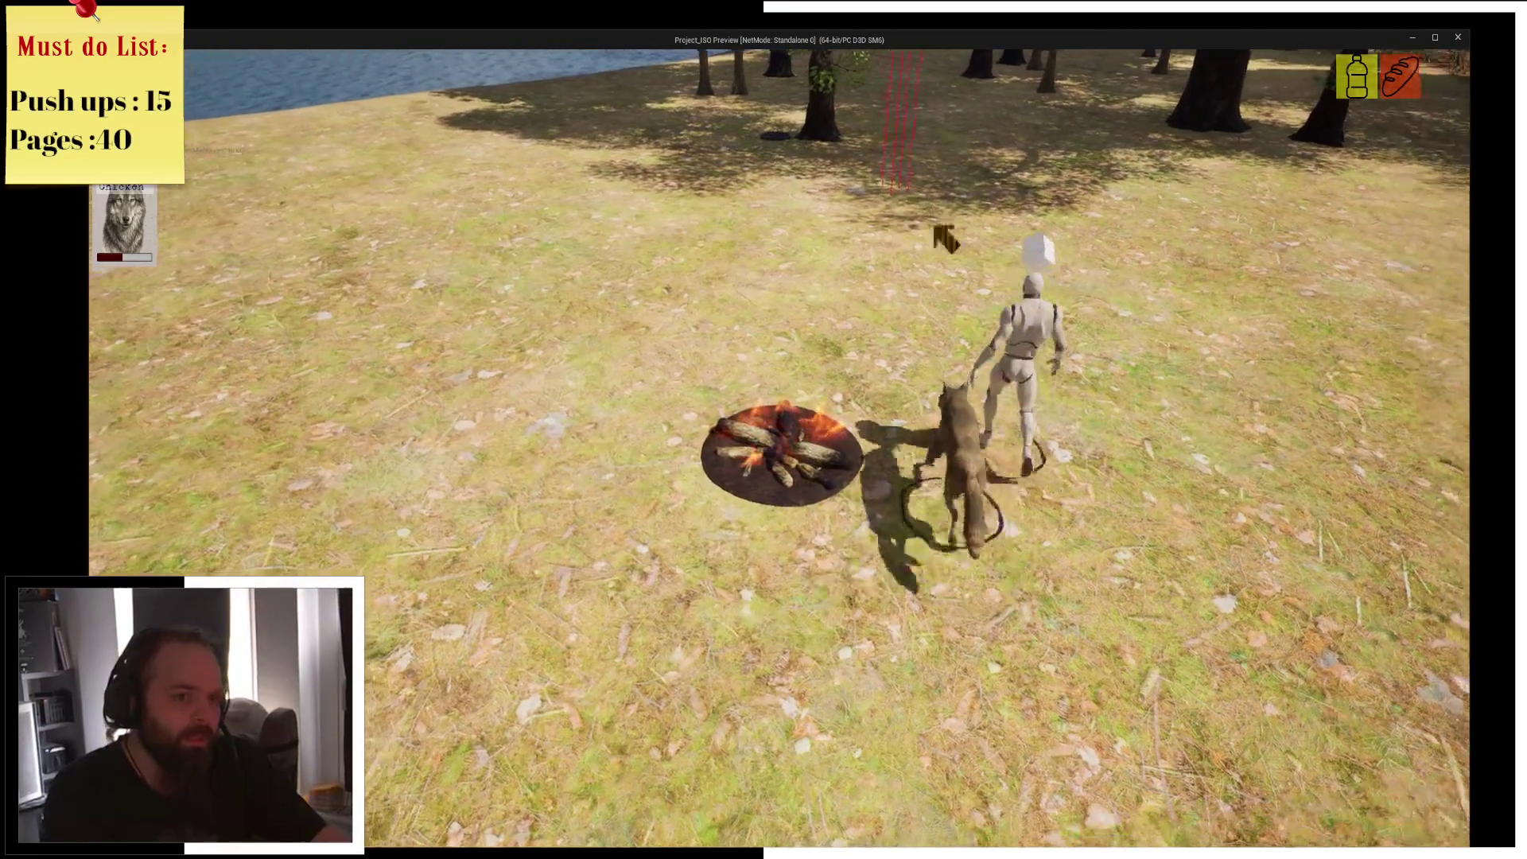
{"action": "key", "text": "w"}
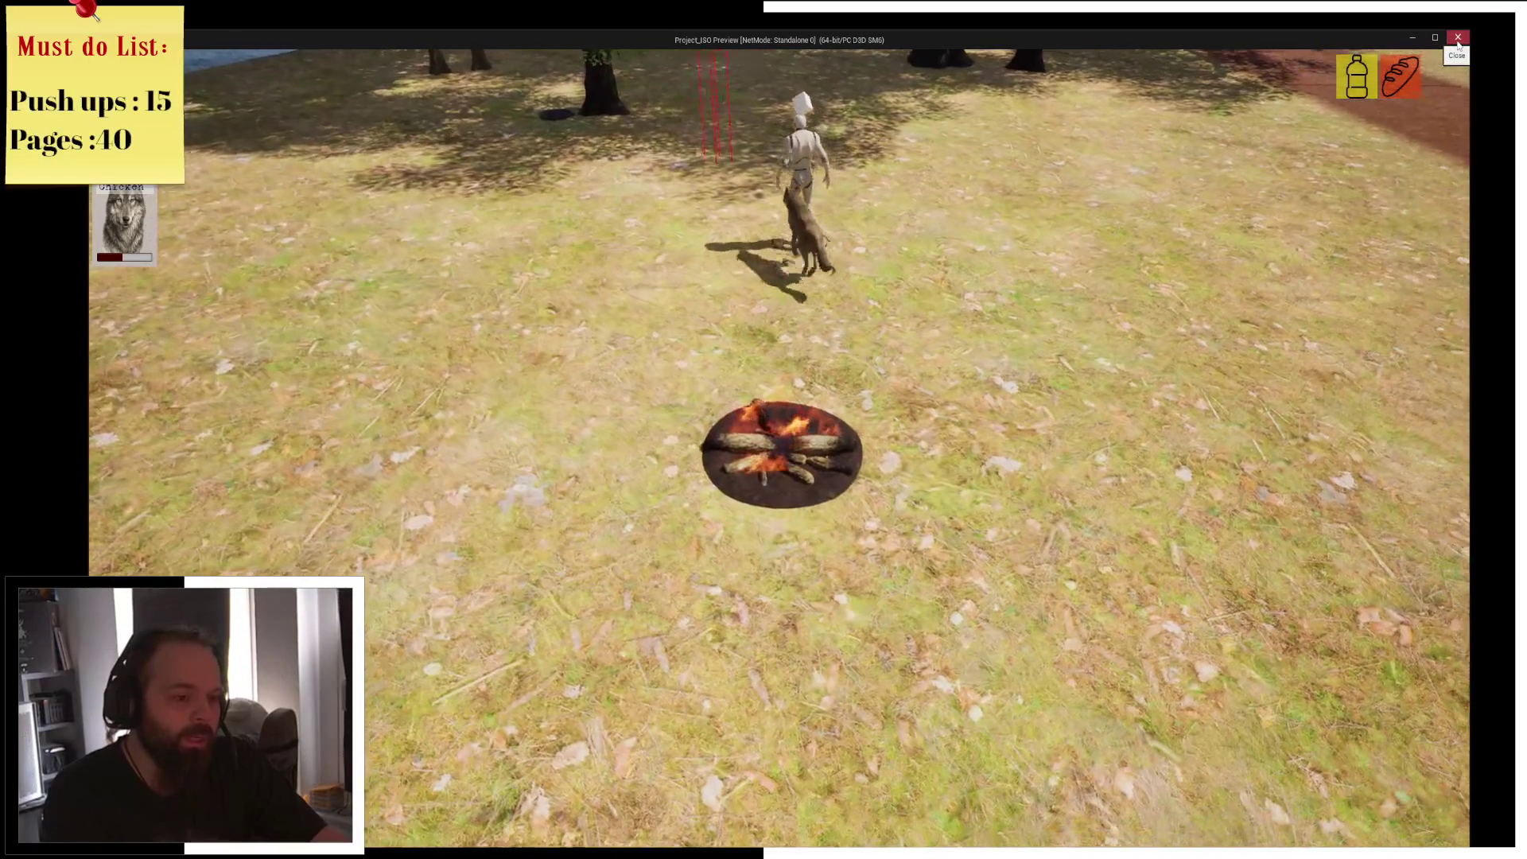
{"action": "key", "text": "w"}
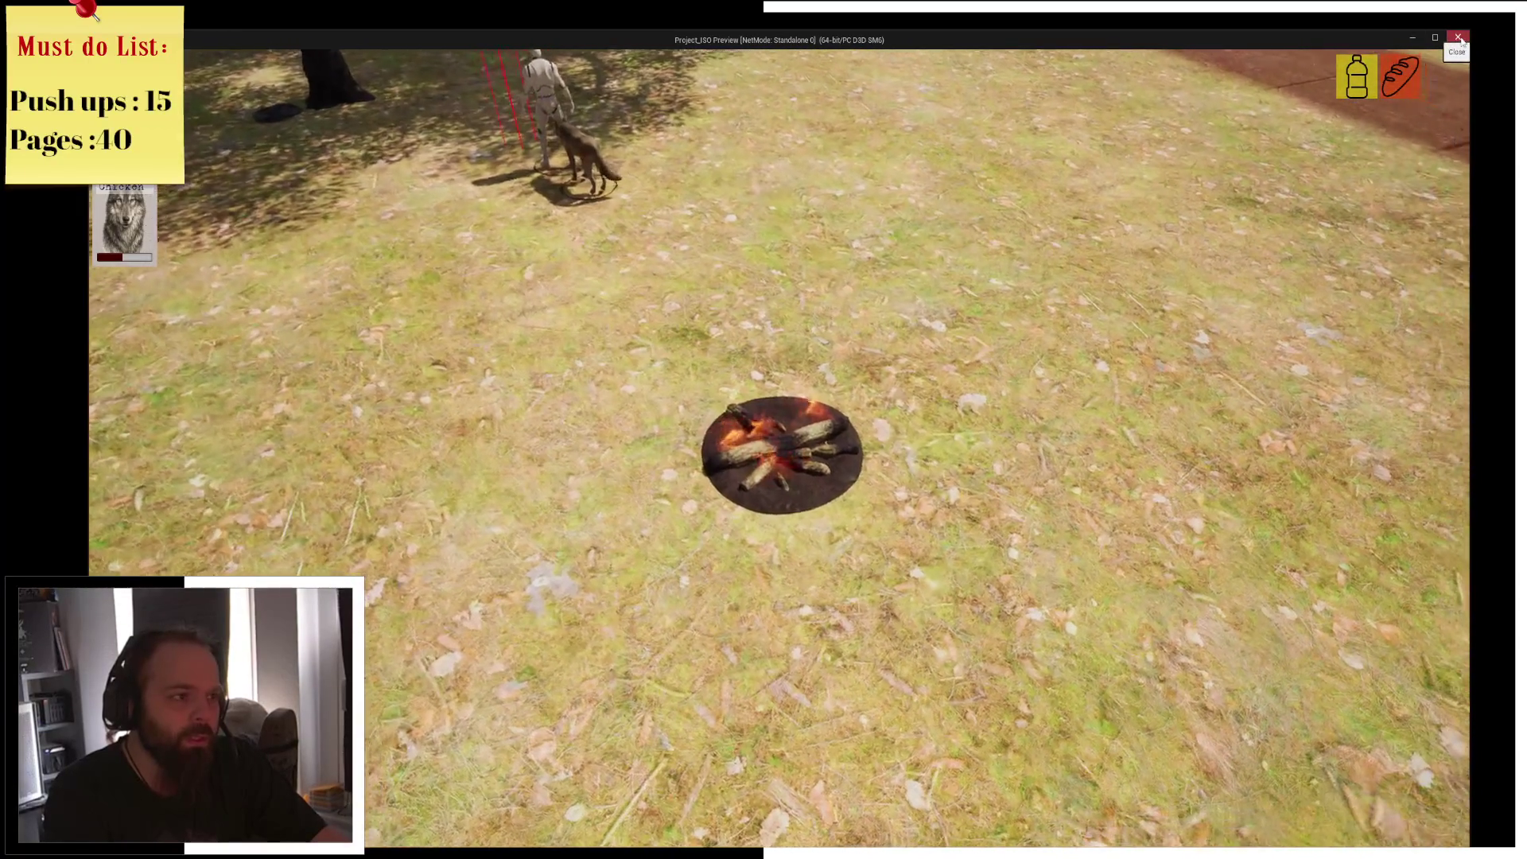
{"action": "key", "text": "a"}
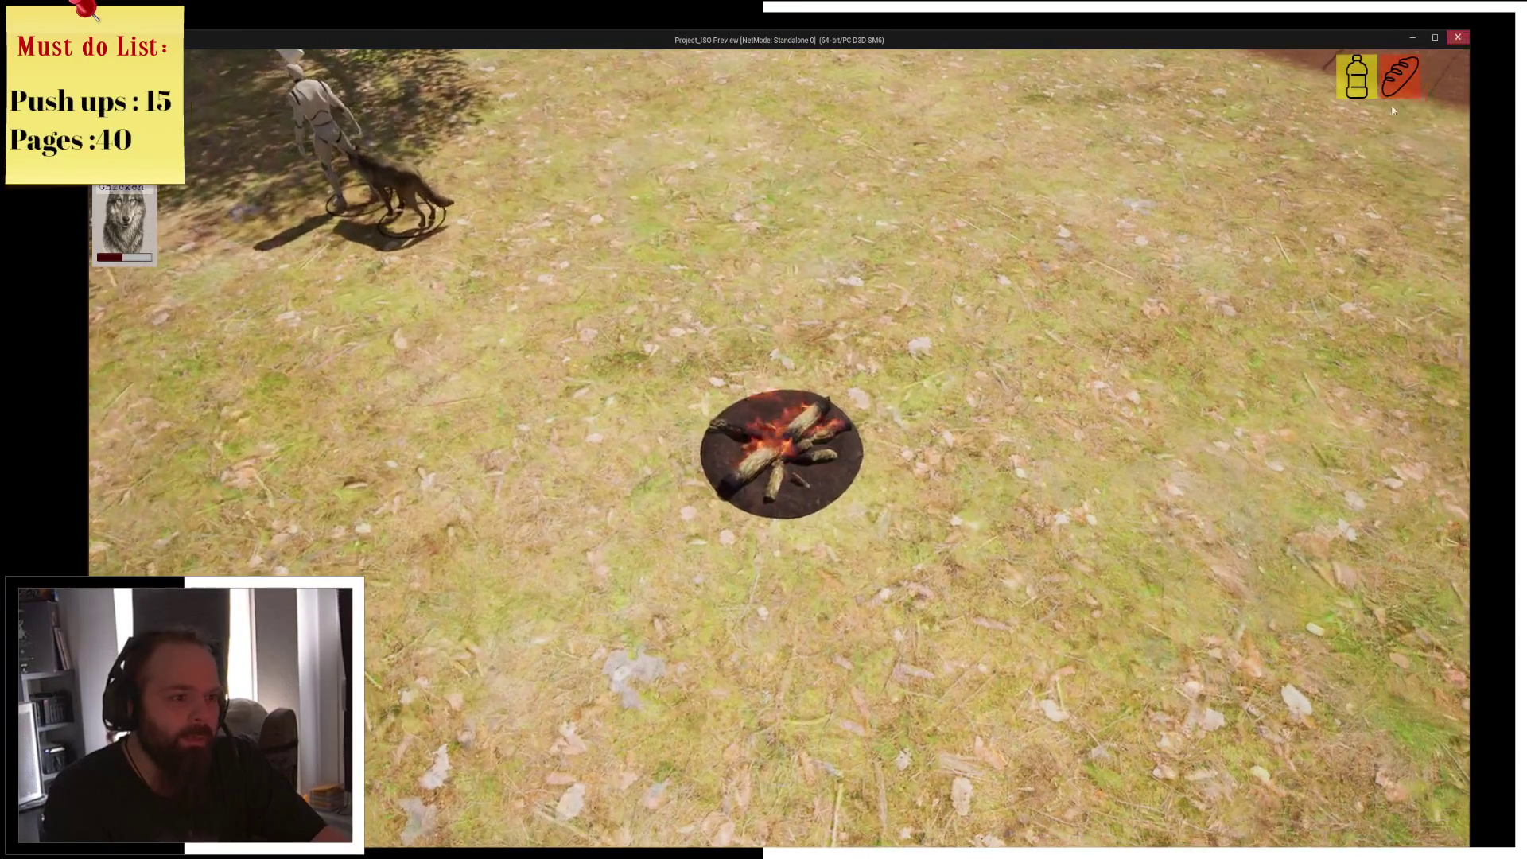
Return to the campfire, accept resting again, and end the play session.
{"action": "key", "text": "s"}
{"action": "key", "text": "d"}
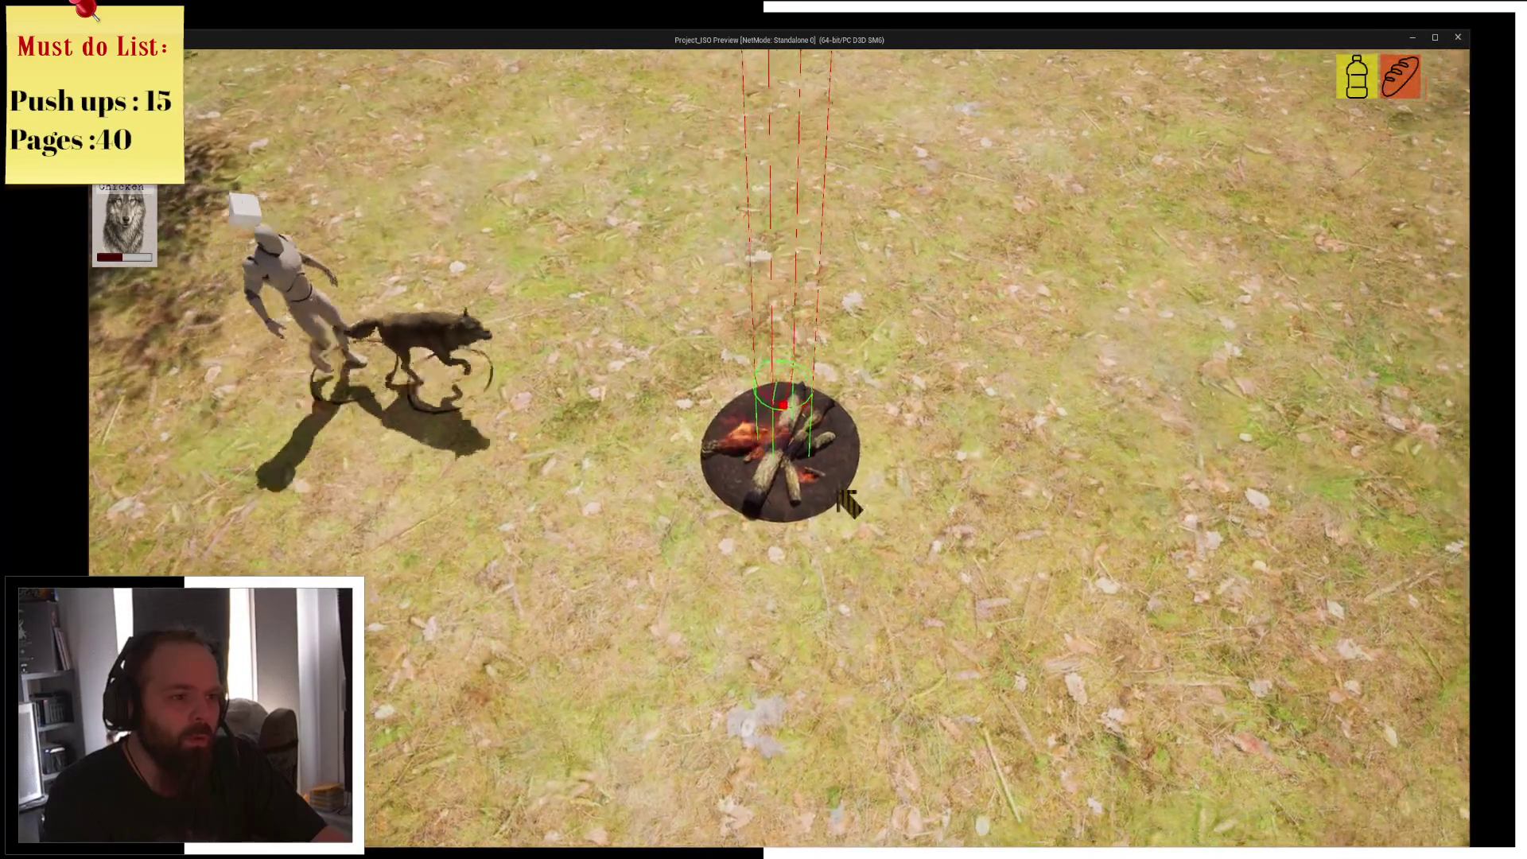
{"action": "key", "text": "d"}
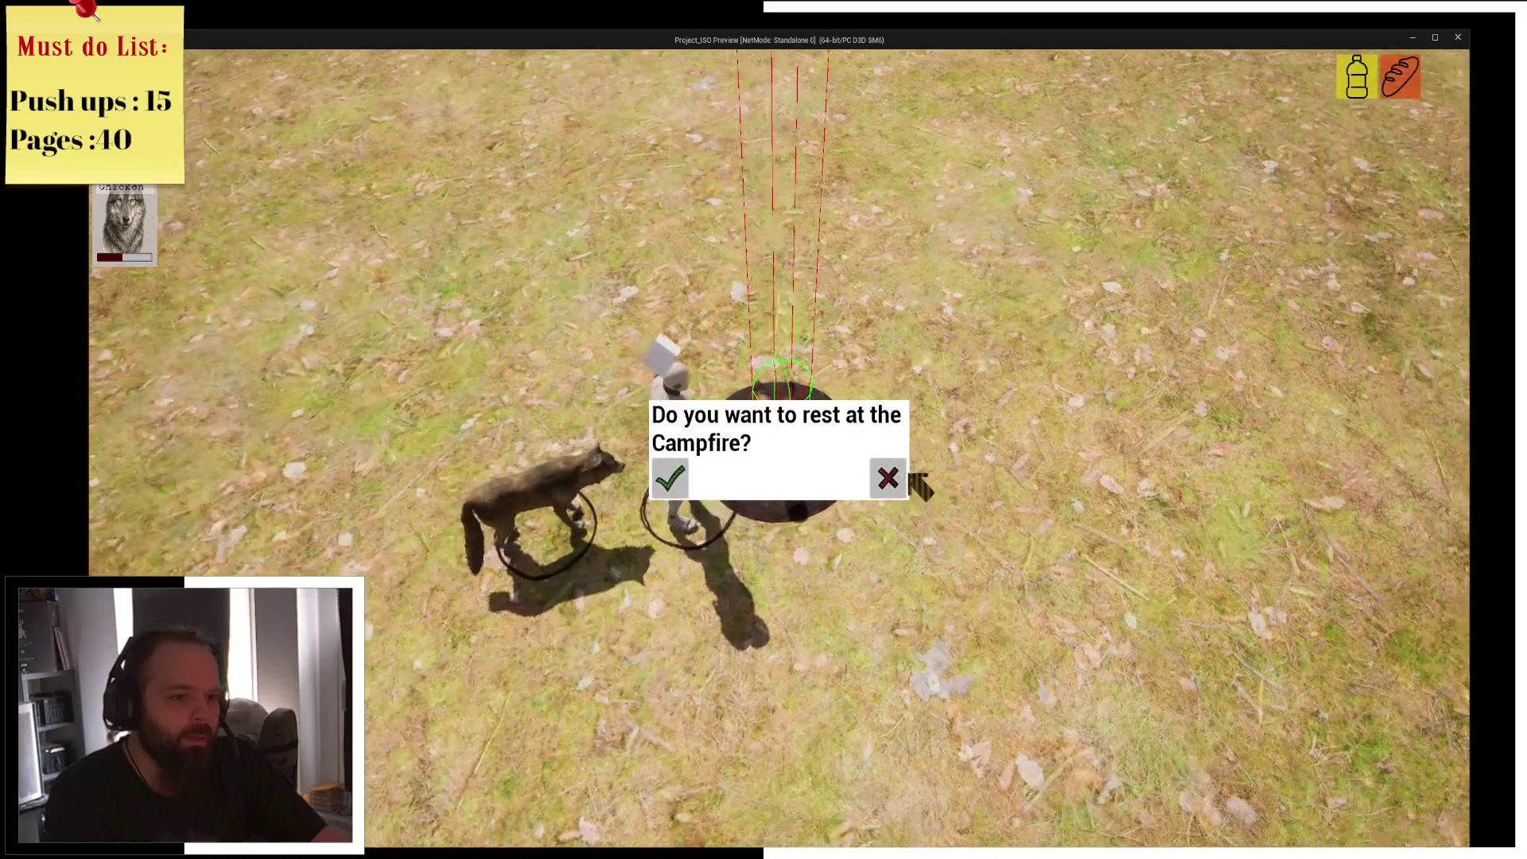
{"action": "left_click", "coordinate": [906, 477]}
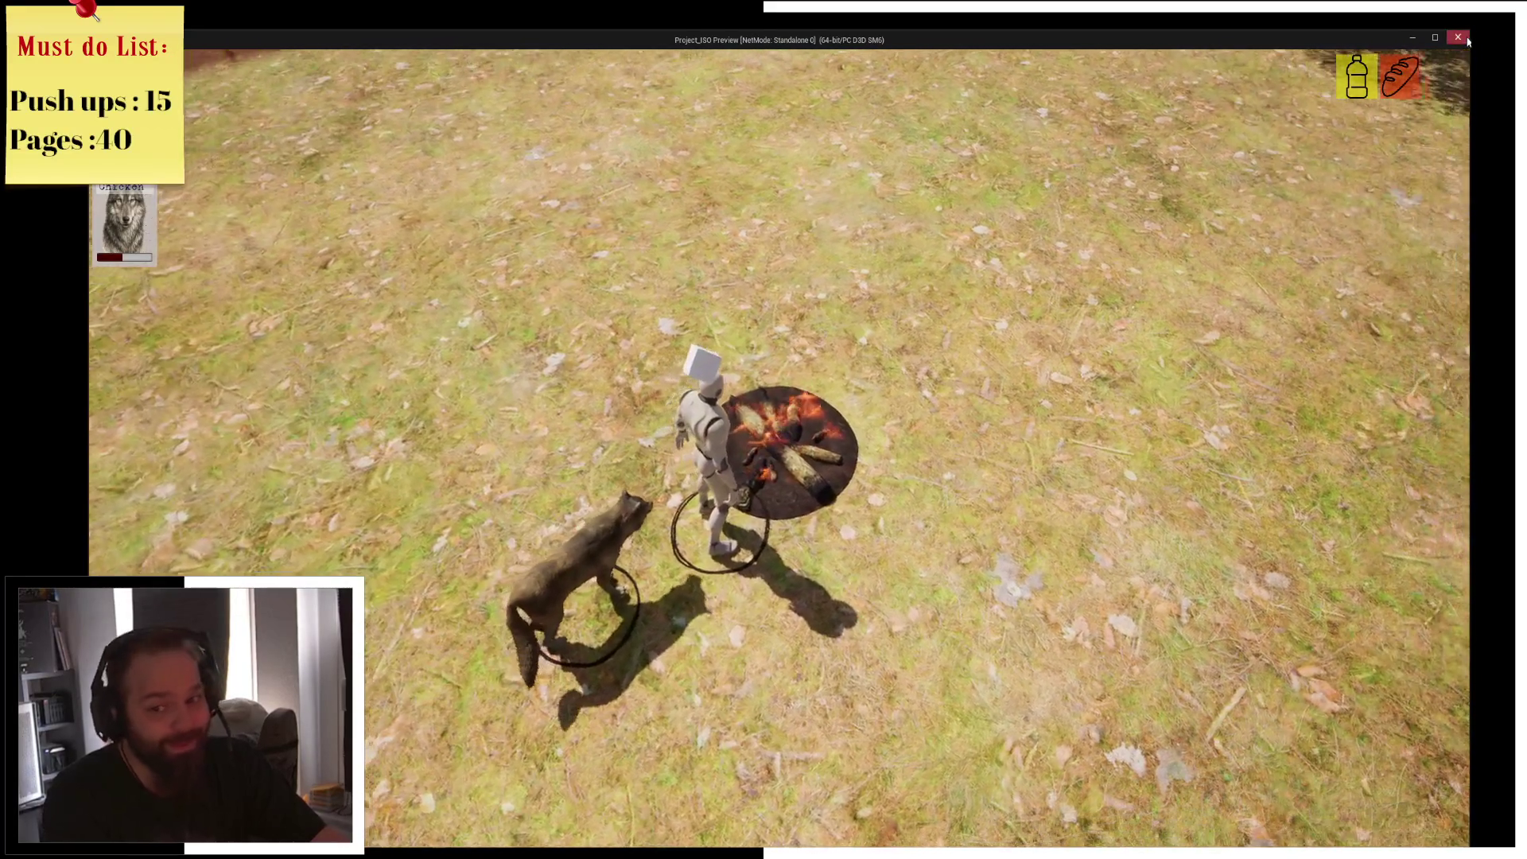
{"action": "left_click", "coordinate": [1463, 38]}
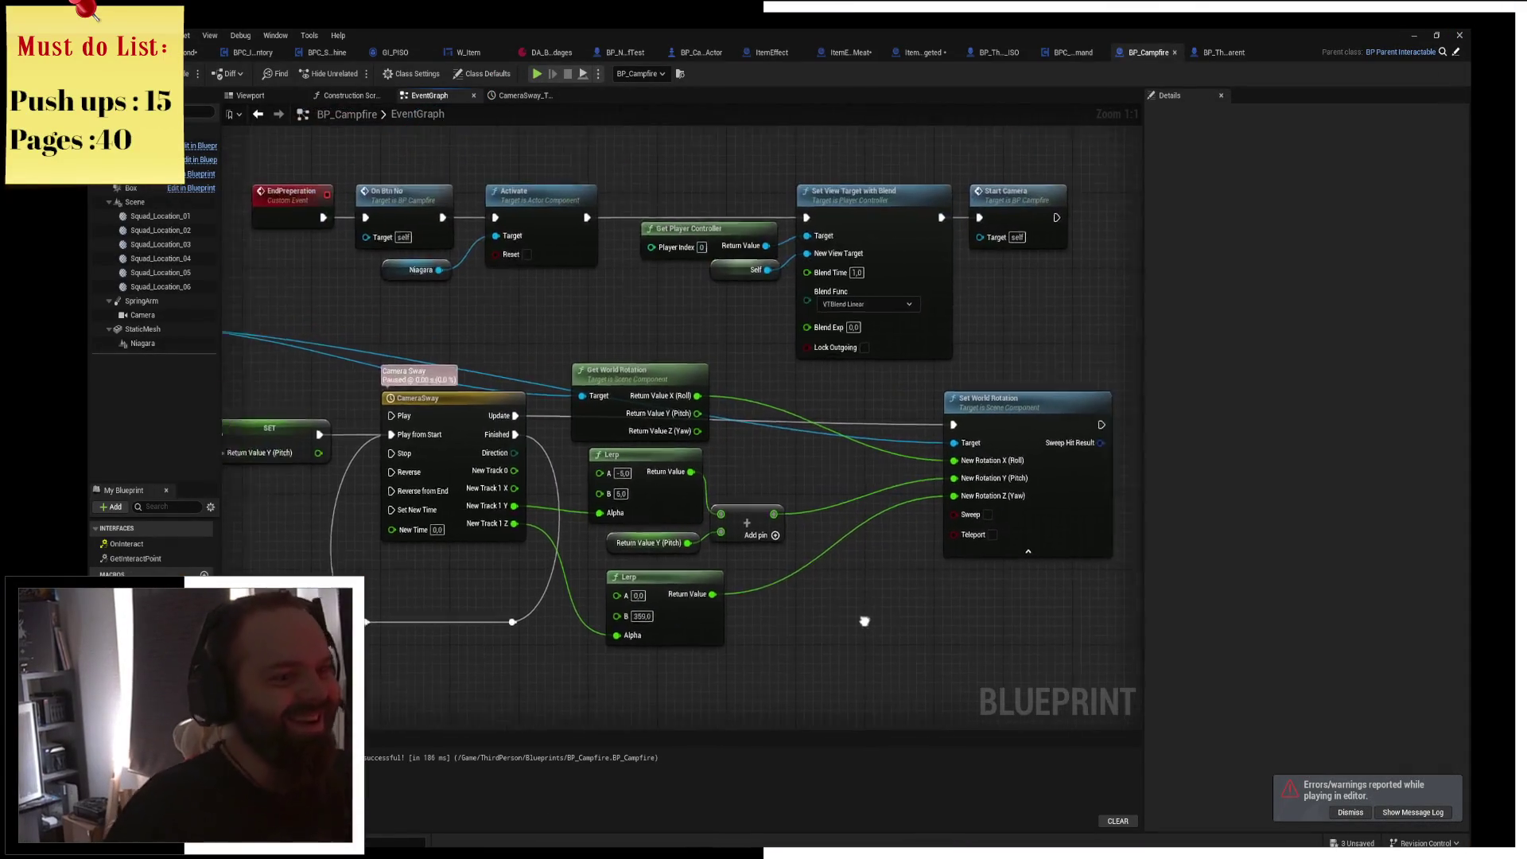
Back in the level editor, enlarge the Content Browser and open Content/Interactables.
{"action": "left_click_drag", "start_coordinate": [694, 536], "coordinate": [717, 499]}
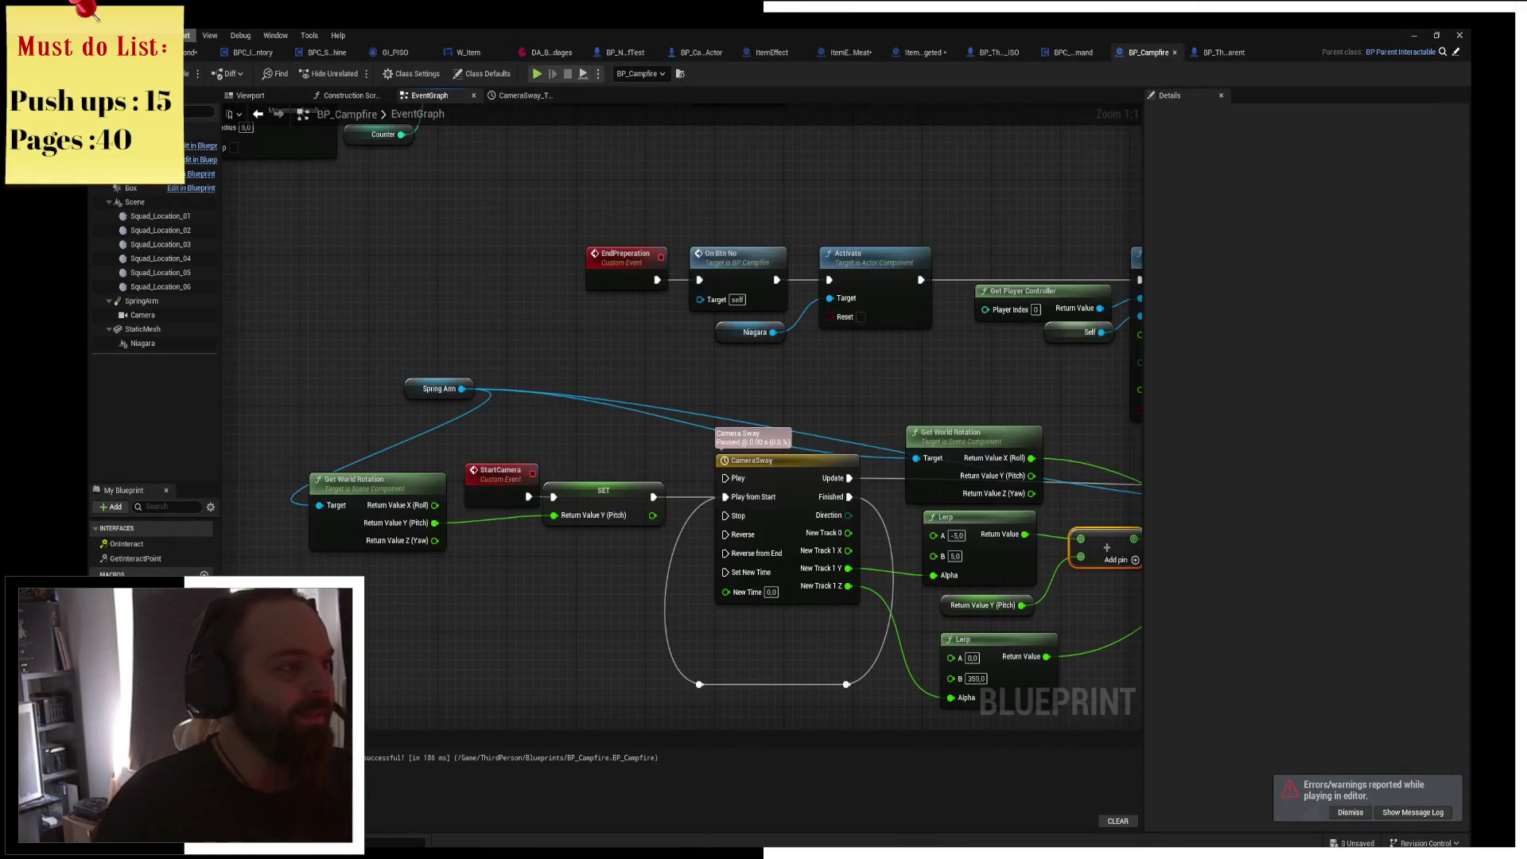
{"action": "key", "text": "alt+Tab"}
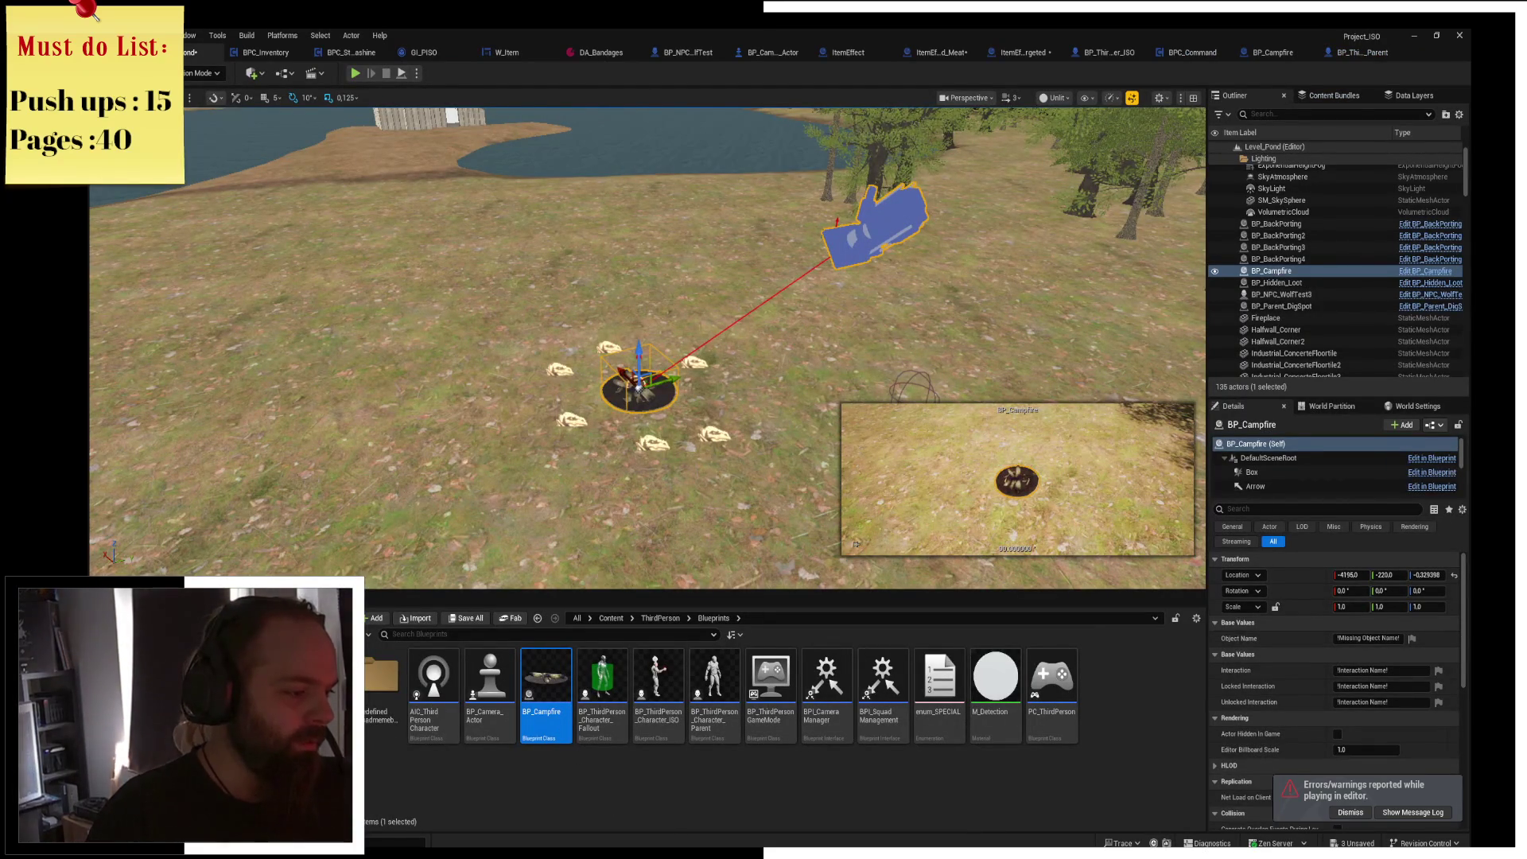
{"action": "left_click", "coordinate": [578, 753]}
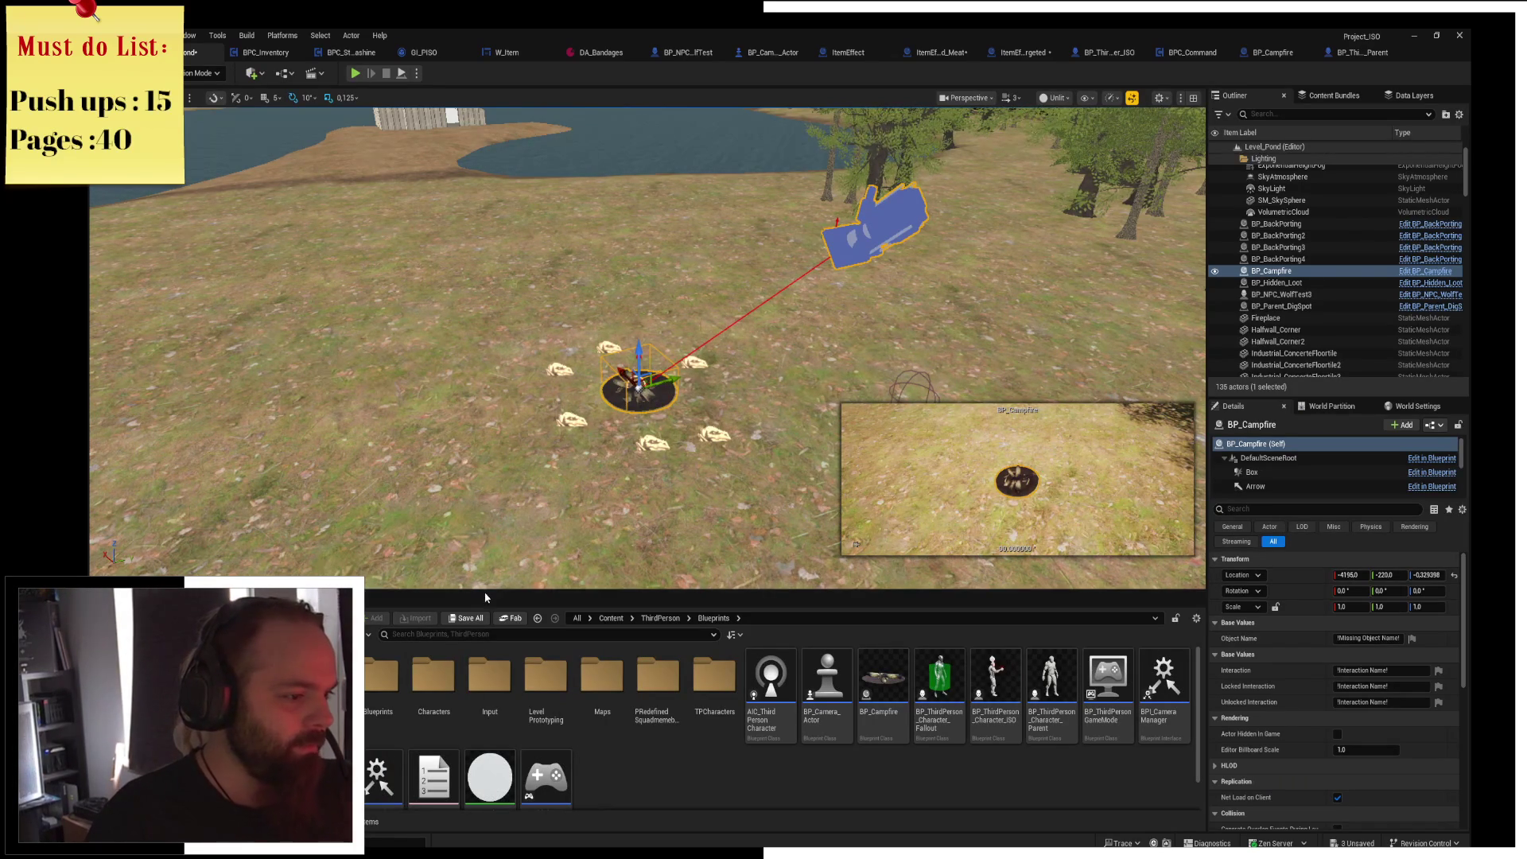
{"action": "left_click_drag", "start_coordinate": [485, 591], "coordinate": [485, 433]}
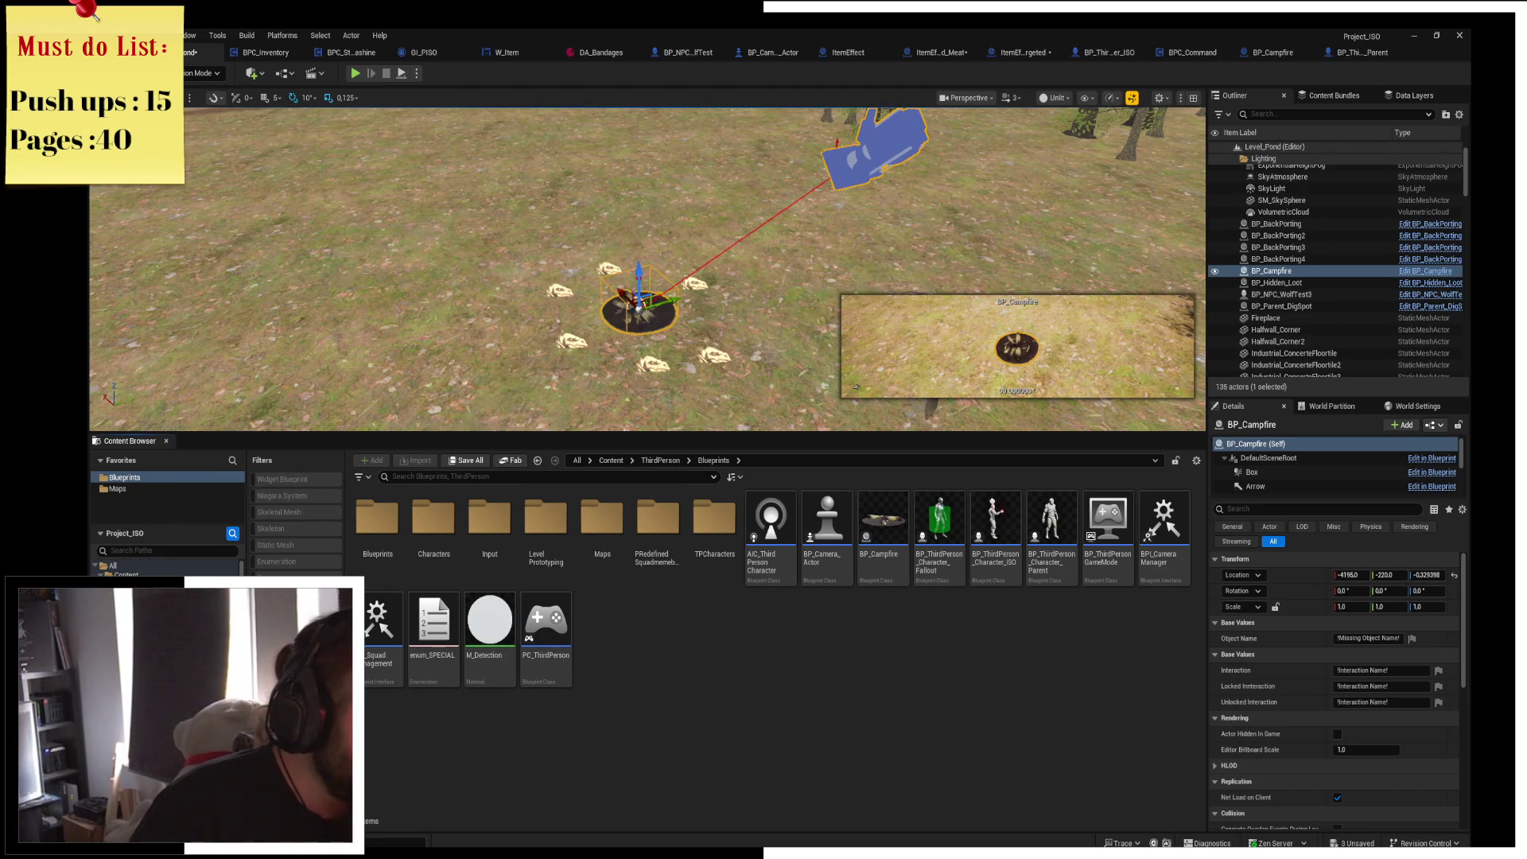
{"action": "left_click", "coordinate": [143, 636]}
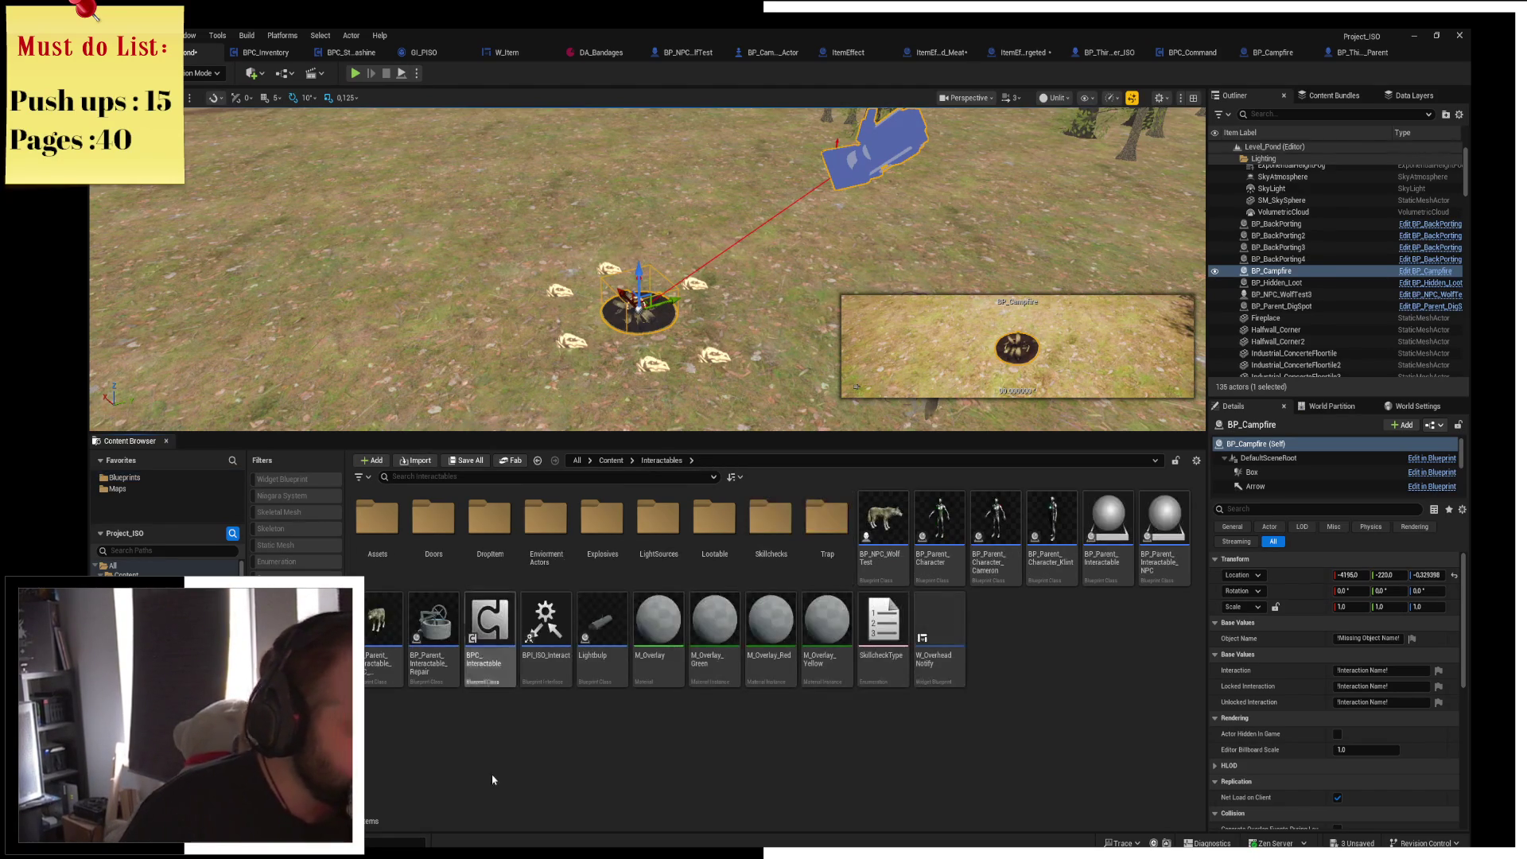
Add a new folder named 'Campfire' in the Interactables Content Browser view.
{"action": "right_click", "coordinate": [507, 771]}
{"action": "left_click", "coordinate": [561, 349]}
{"action": "type", "text": "Campfire"}
{"action": "key", "text": "Return"}
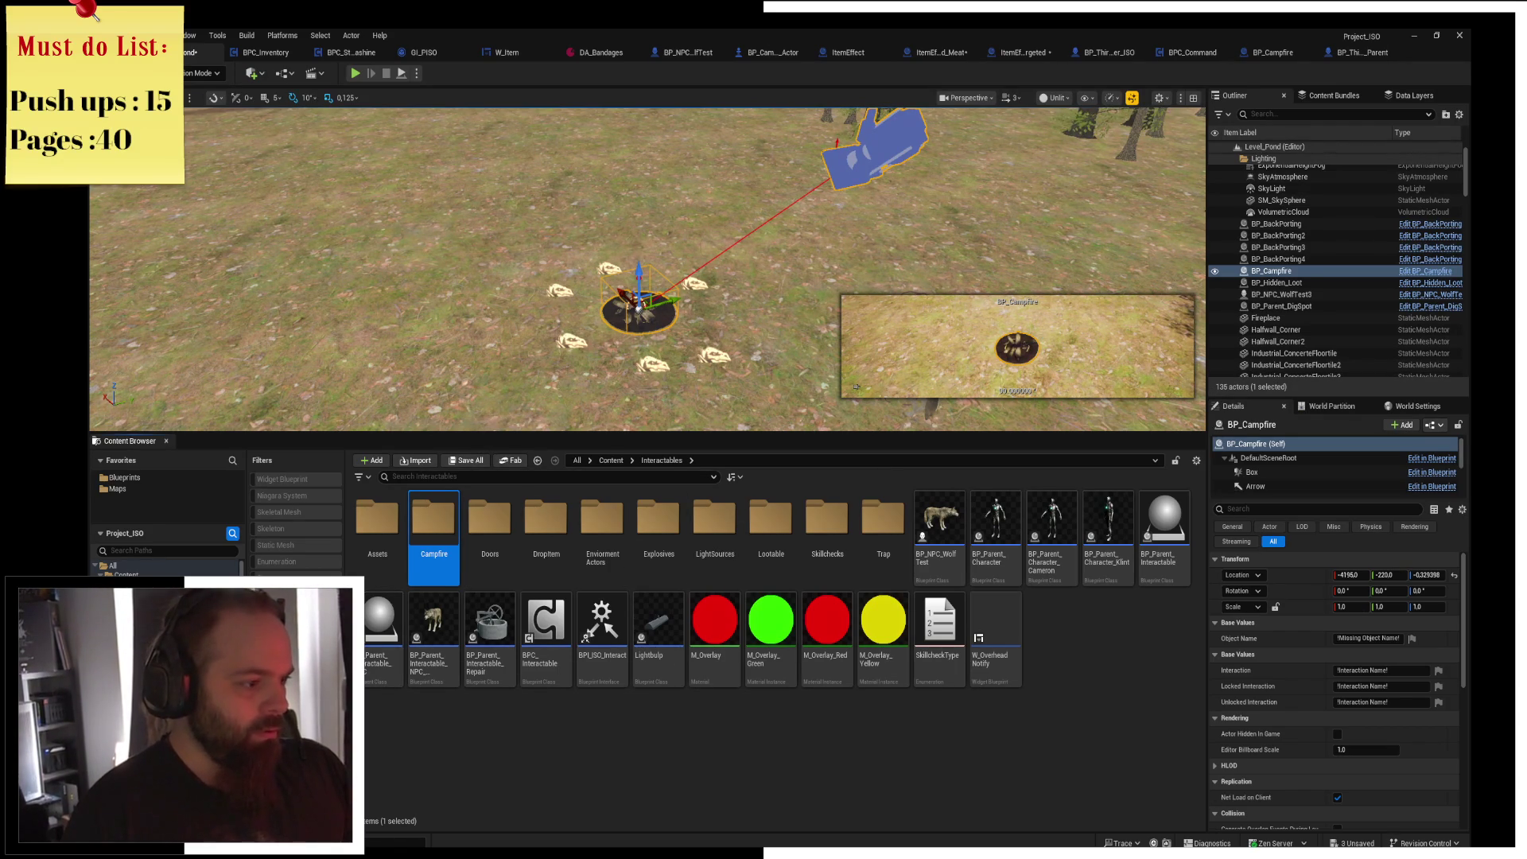
Search all content for 'cam' and browse to BP_Campfire's location, then clear the filter.
{"action": "left_click", "coordinate": [451, 477]}
{"action": "type", "text": "cam"}
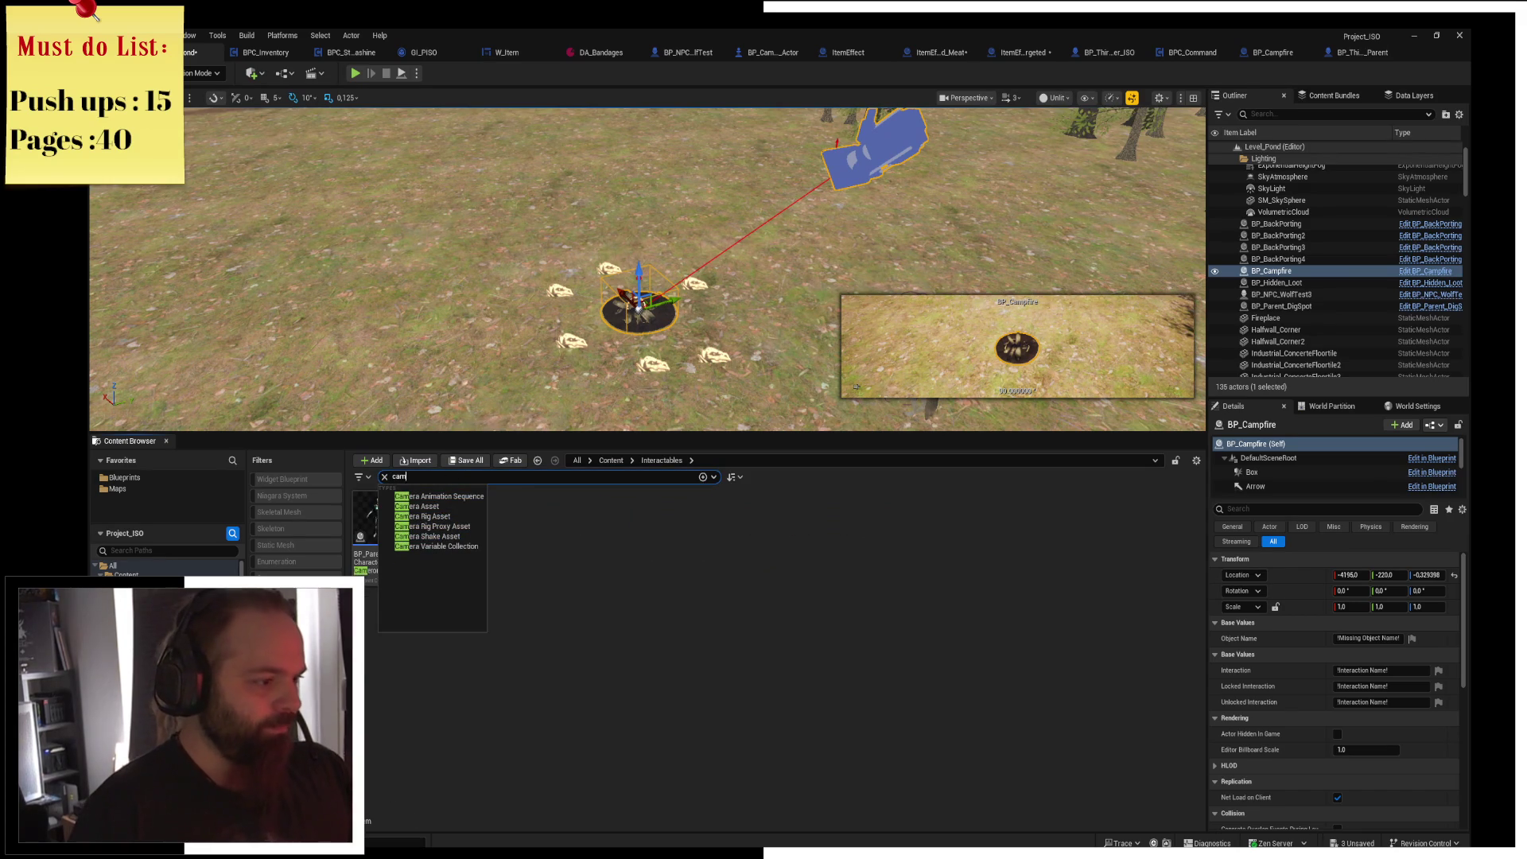
{"action": "left_click", "coordinate": [165, 574]}
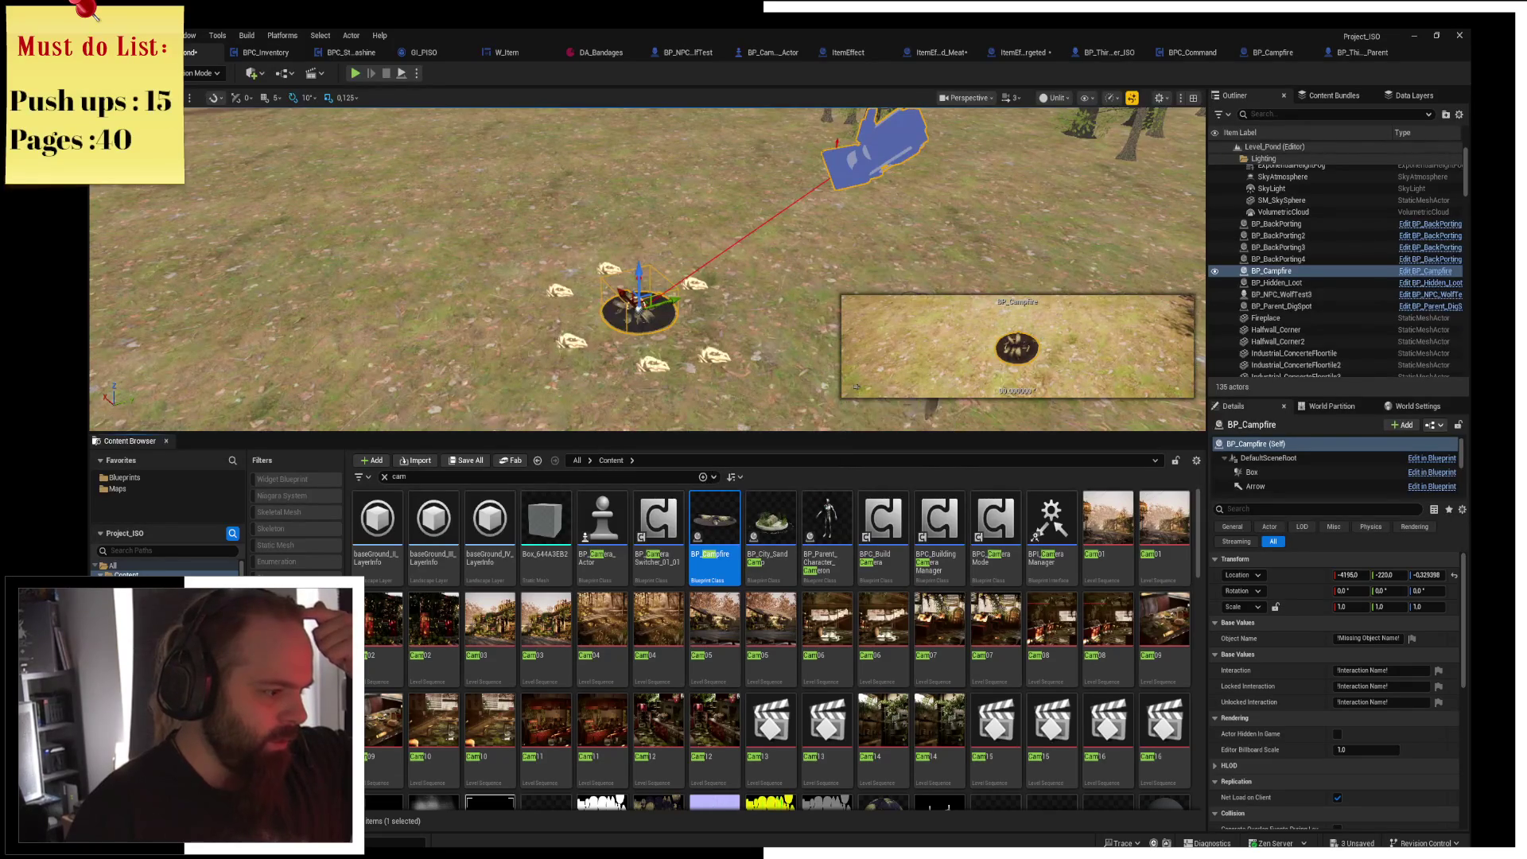
{"action": "key", "text": "ctrl+b"}
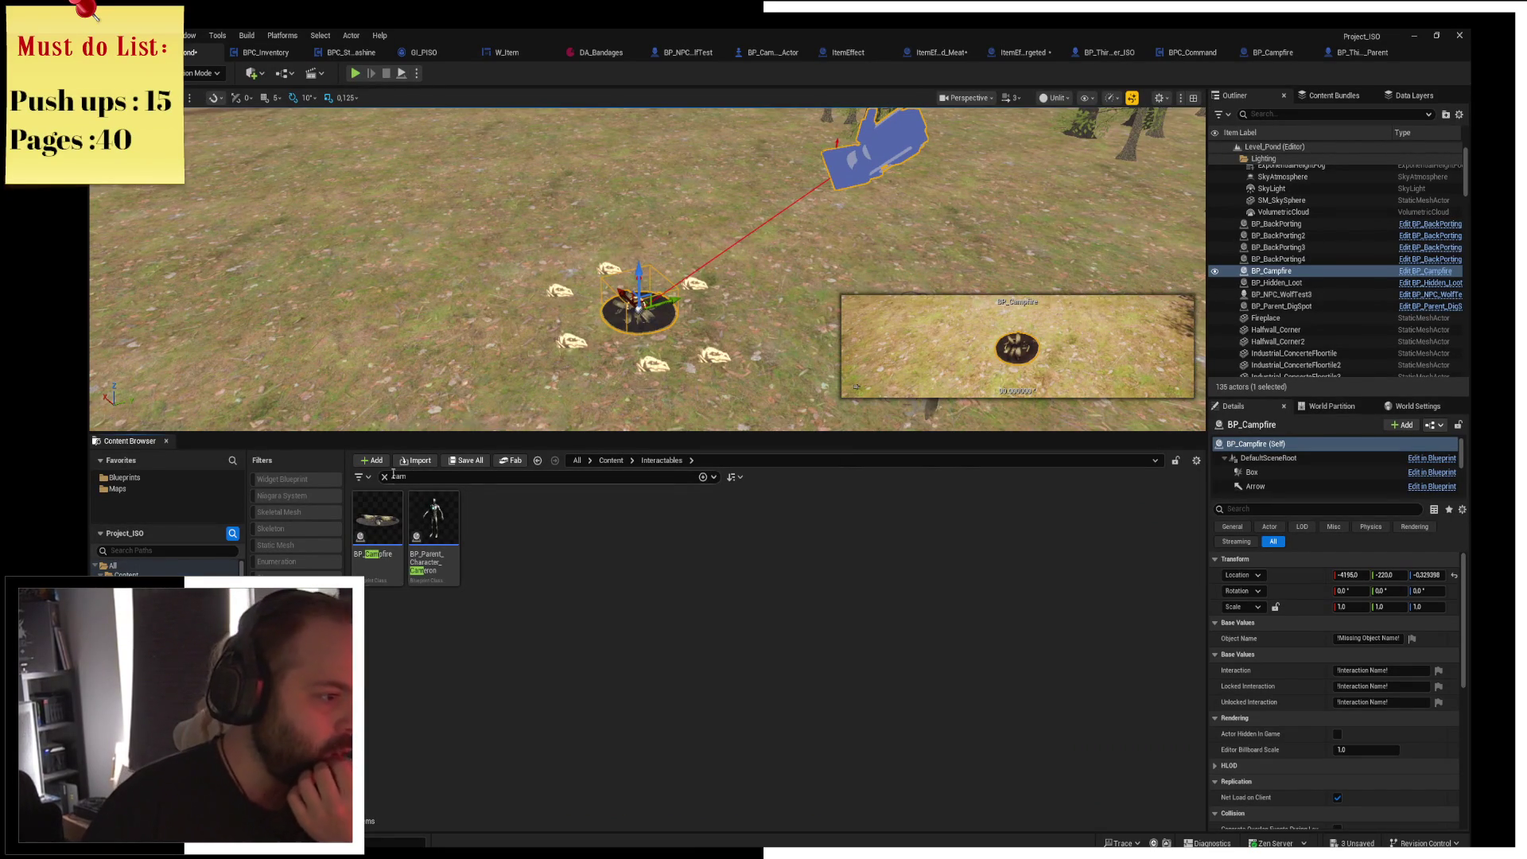
{"action": "left_click", "coordinate": [384, 476]}
Move BP_Campfire into the Campfire folder and open that folder.
{"action": "left_click_drag", "start_coordinate": [939, 518], "coordinate": [442, 567]}
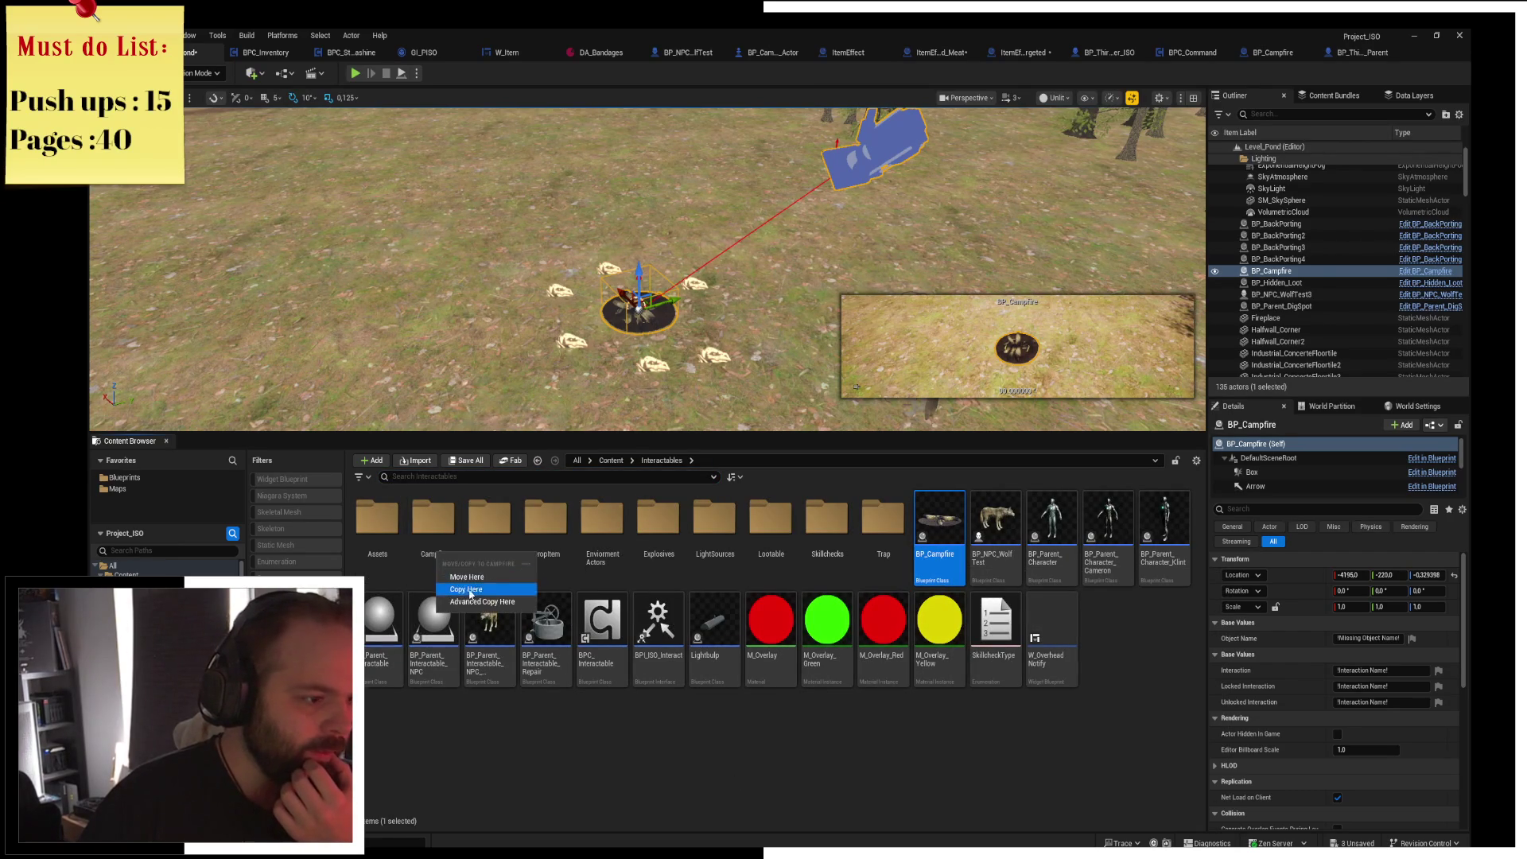
{"action": "left_click", "coordinate": [469, 578]}
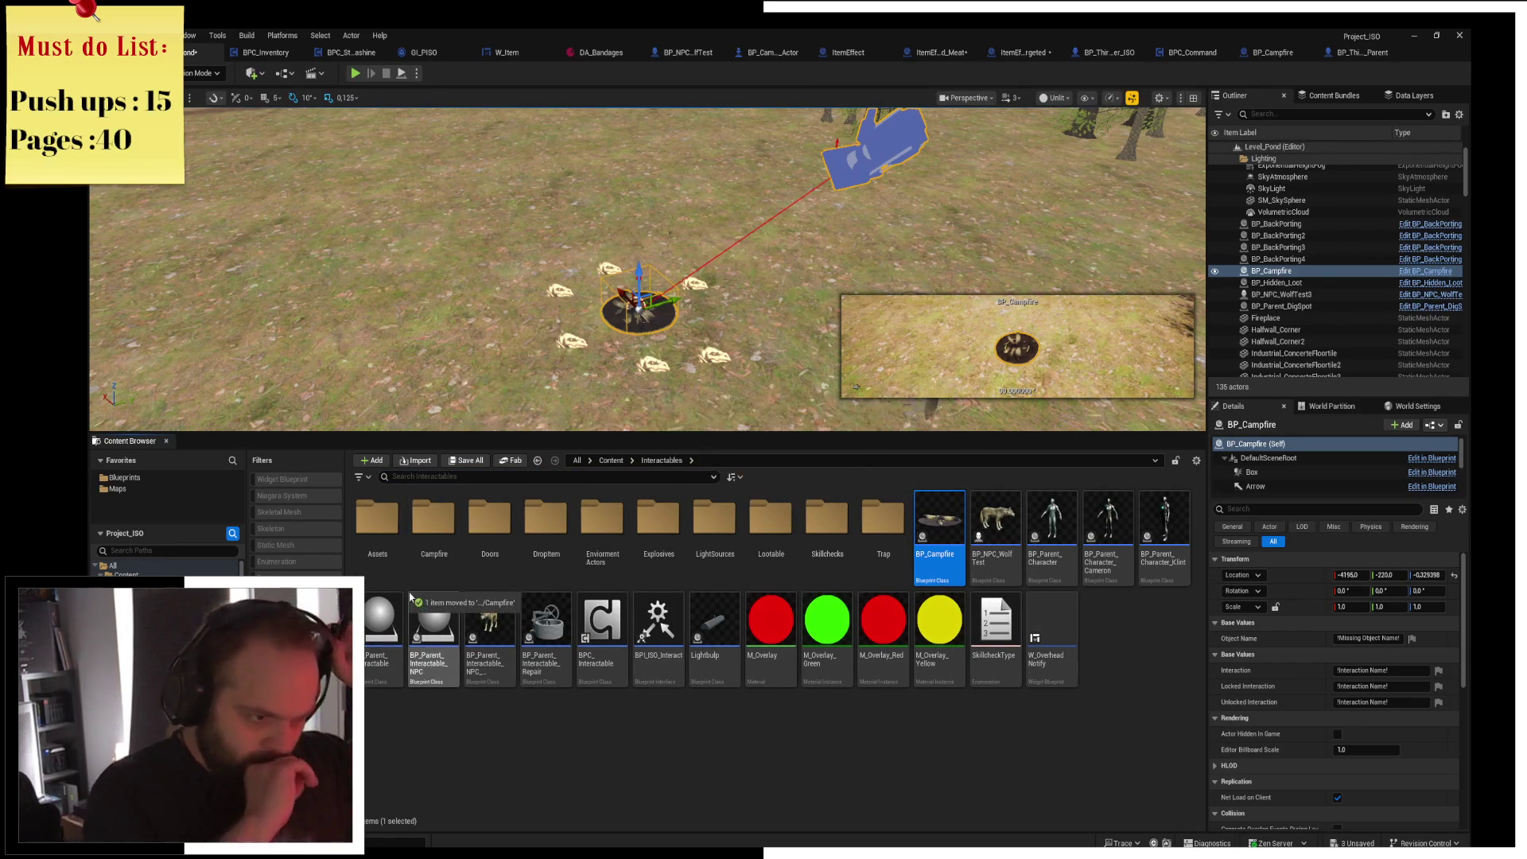
{"action": "double_click", "coordinate": [431, 549]}
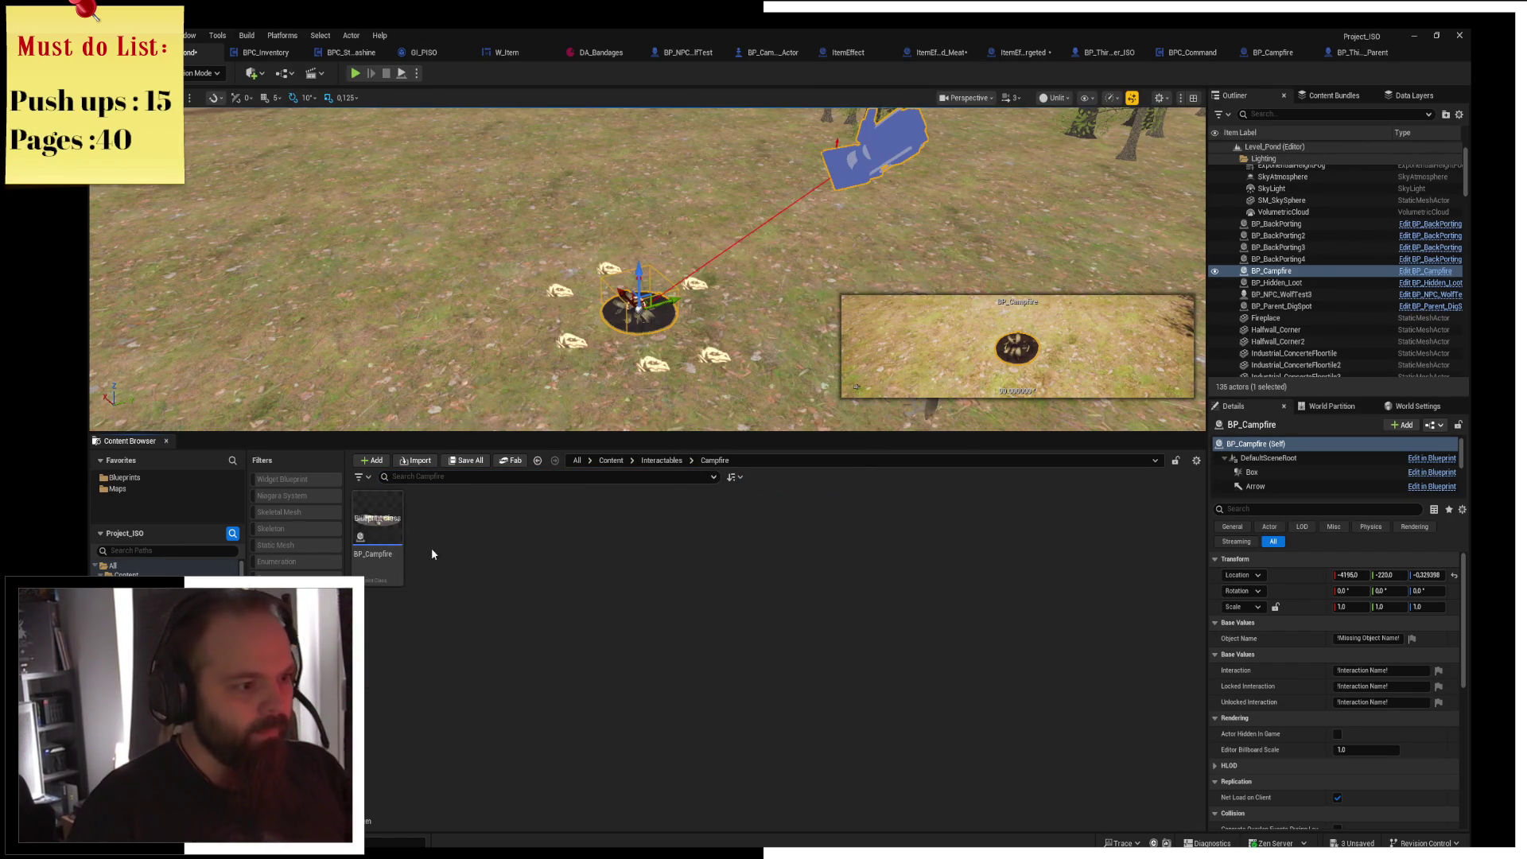
Start a new Widget Blueprint in the Campfire folder based on the plain User Widget class.
{"action": "right_click", "coordinate": [472, 652]}
{"action": "mouse_move", "coordinate": [538, 629]}
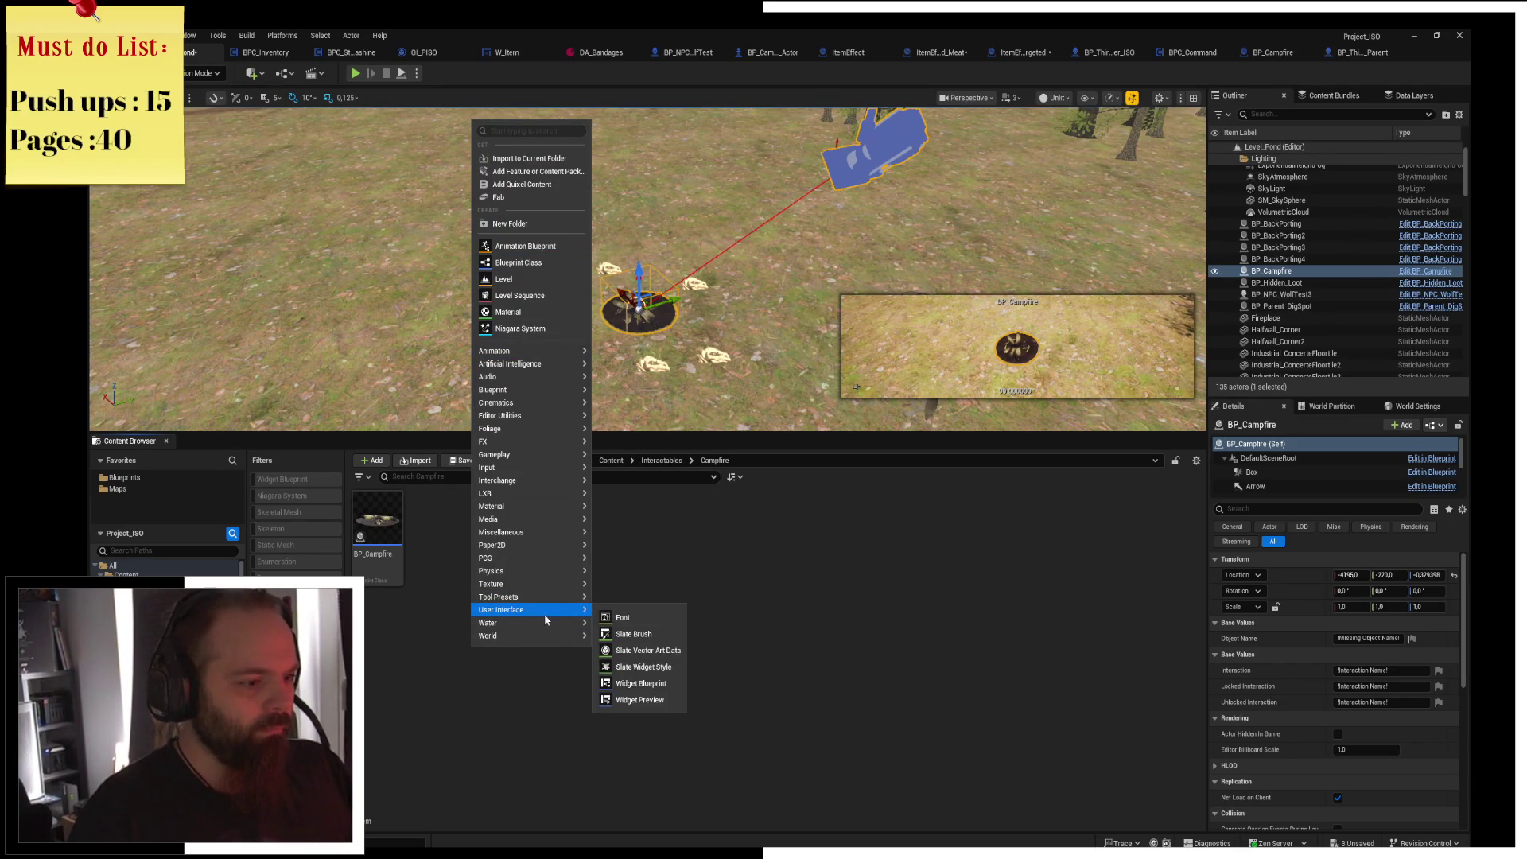
{"action": "left_click", "coordinate": [654, 670]}
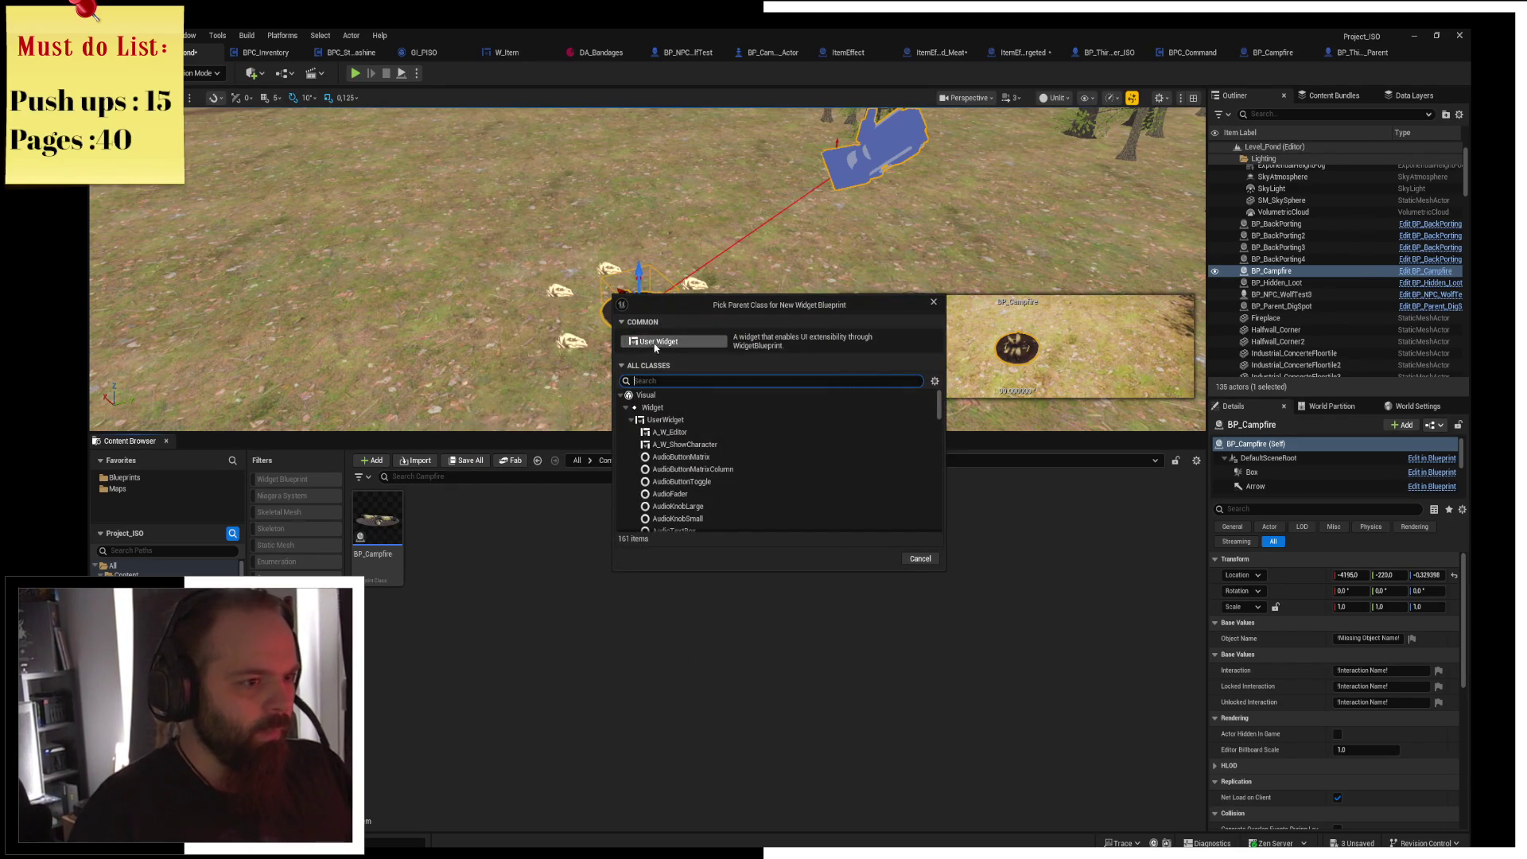
{"action": "left_click", "coordinate": [656, 342]}
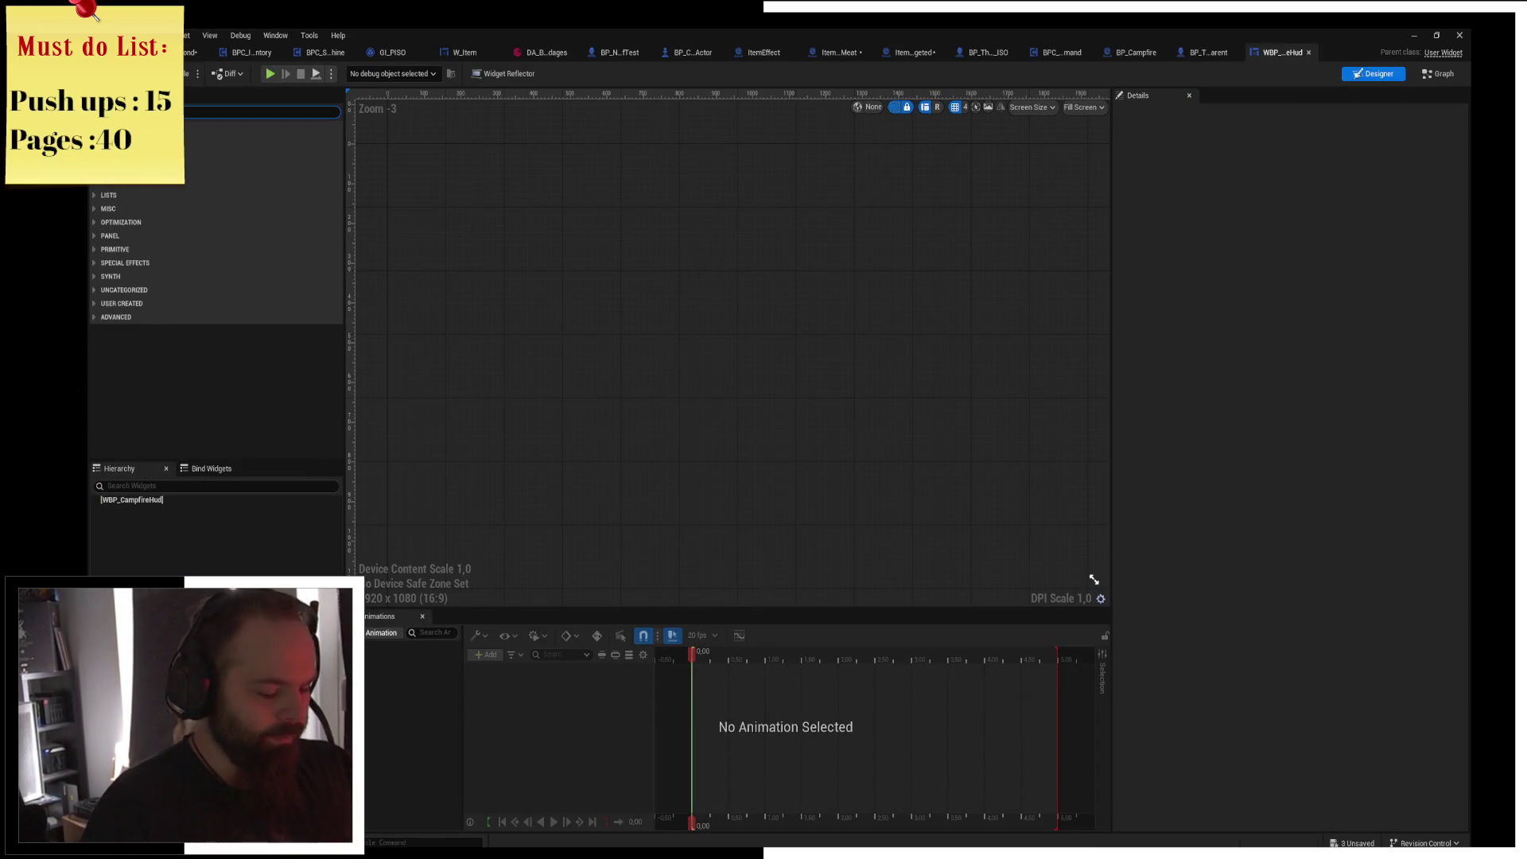
Add a Canvas Panel as the root and place a Border inside it from the Palette.
{"action": "type", "text": "cam"}
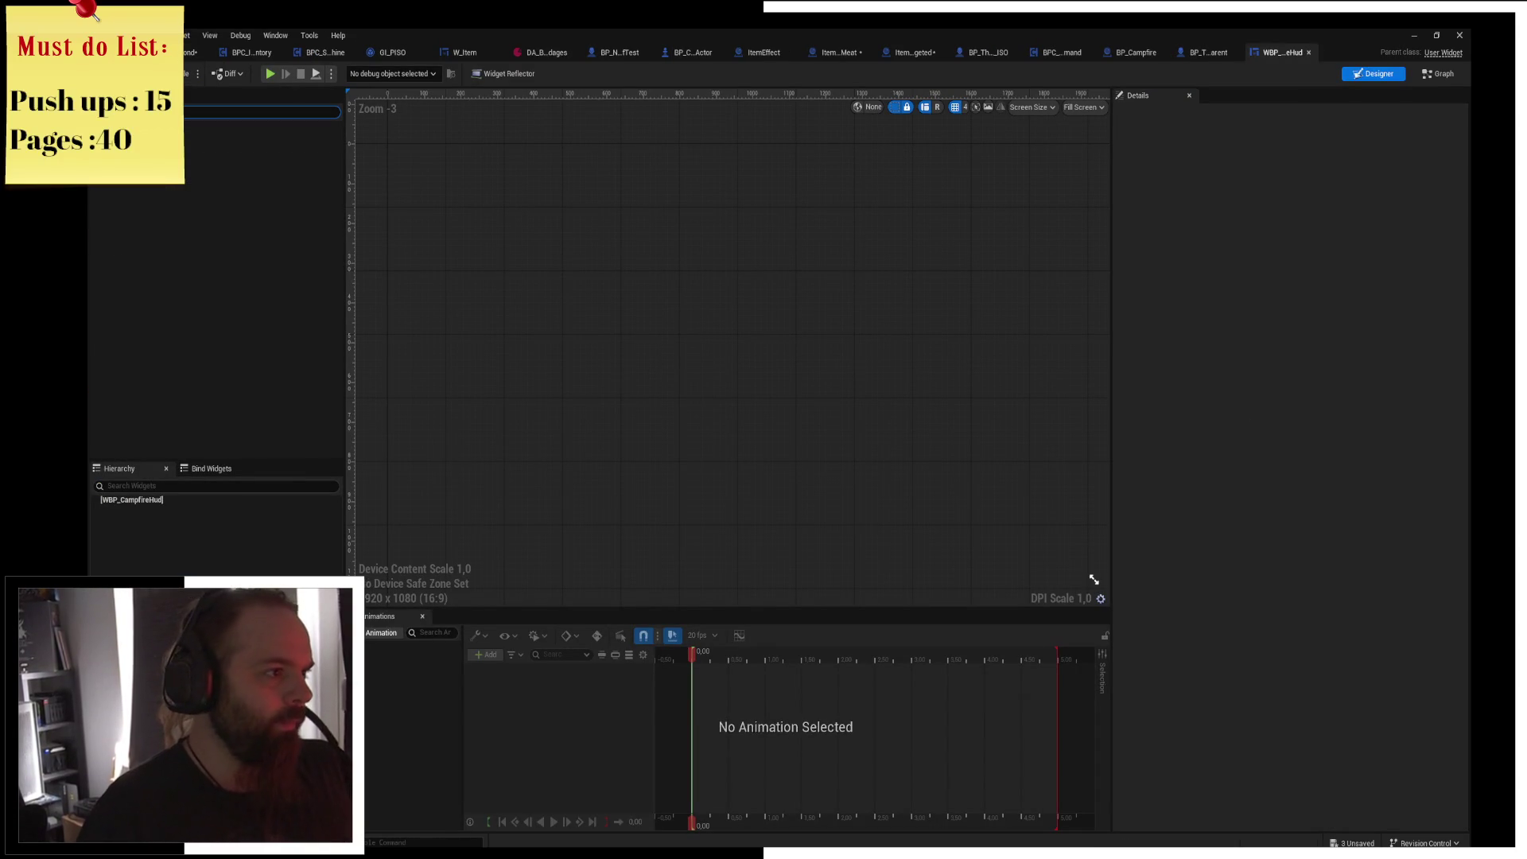
{"action": "left_click_drag", "start_coordinate": [207, 140], "coordinate": [145, 517]}
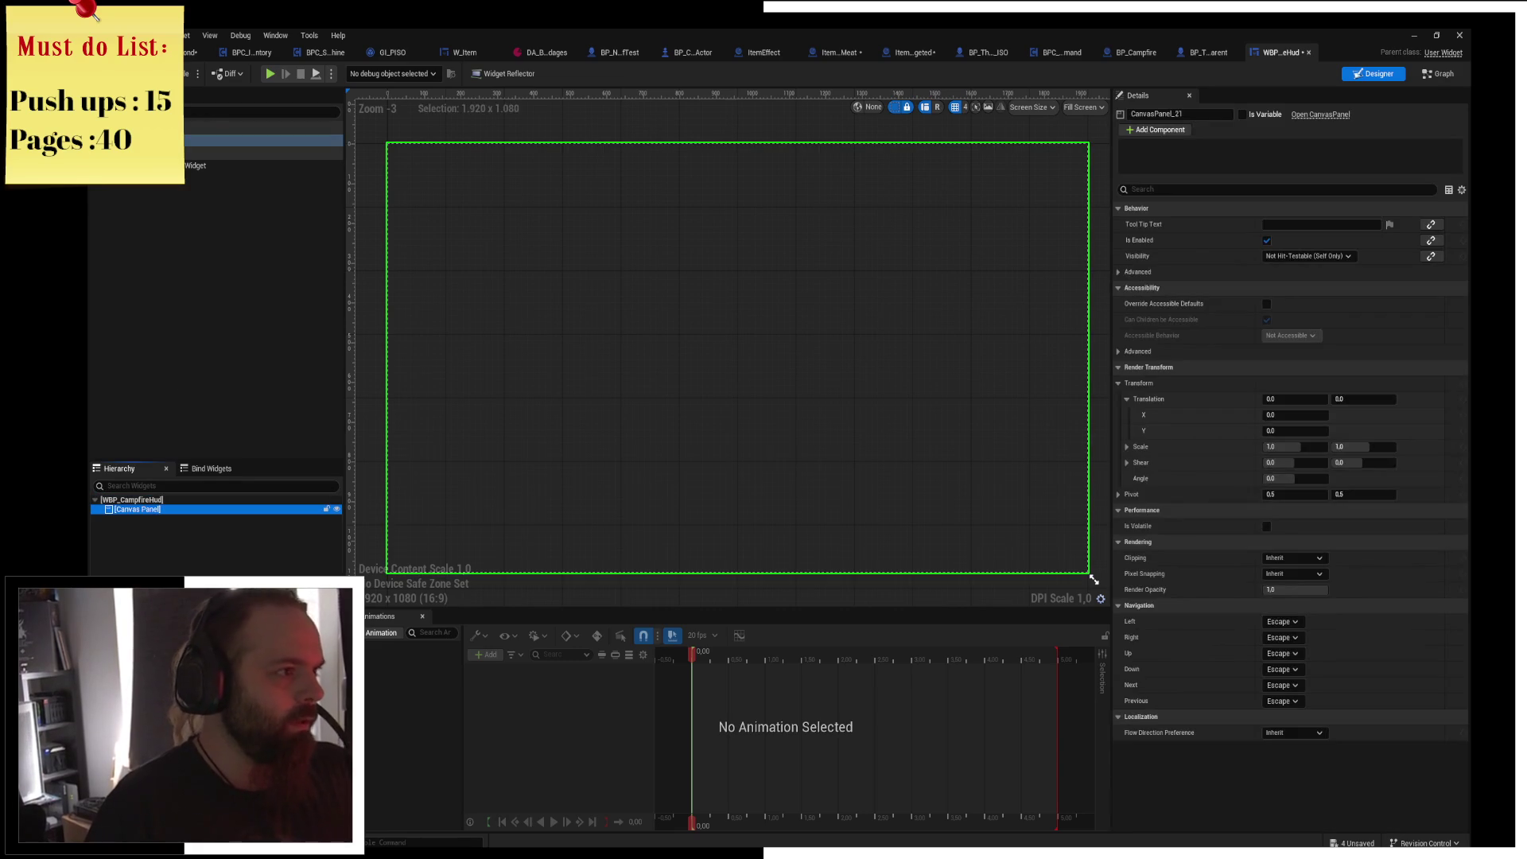
{"action": "type", "text": "b"}
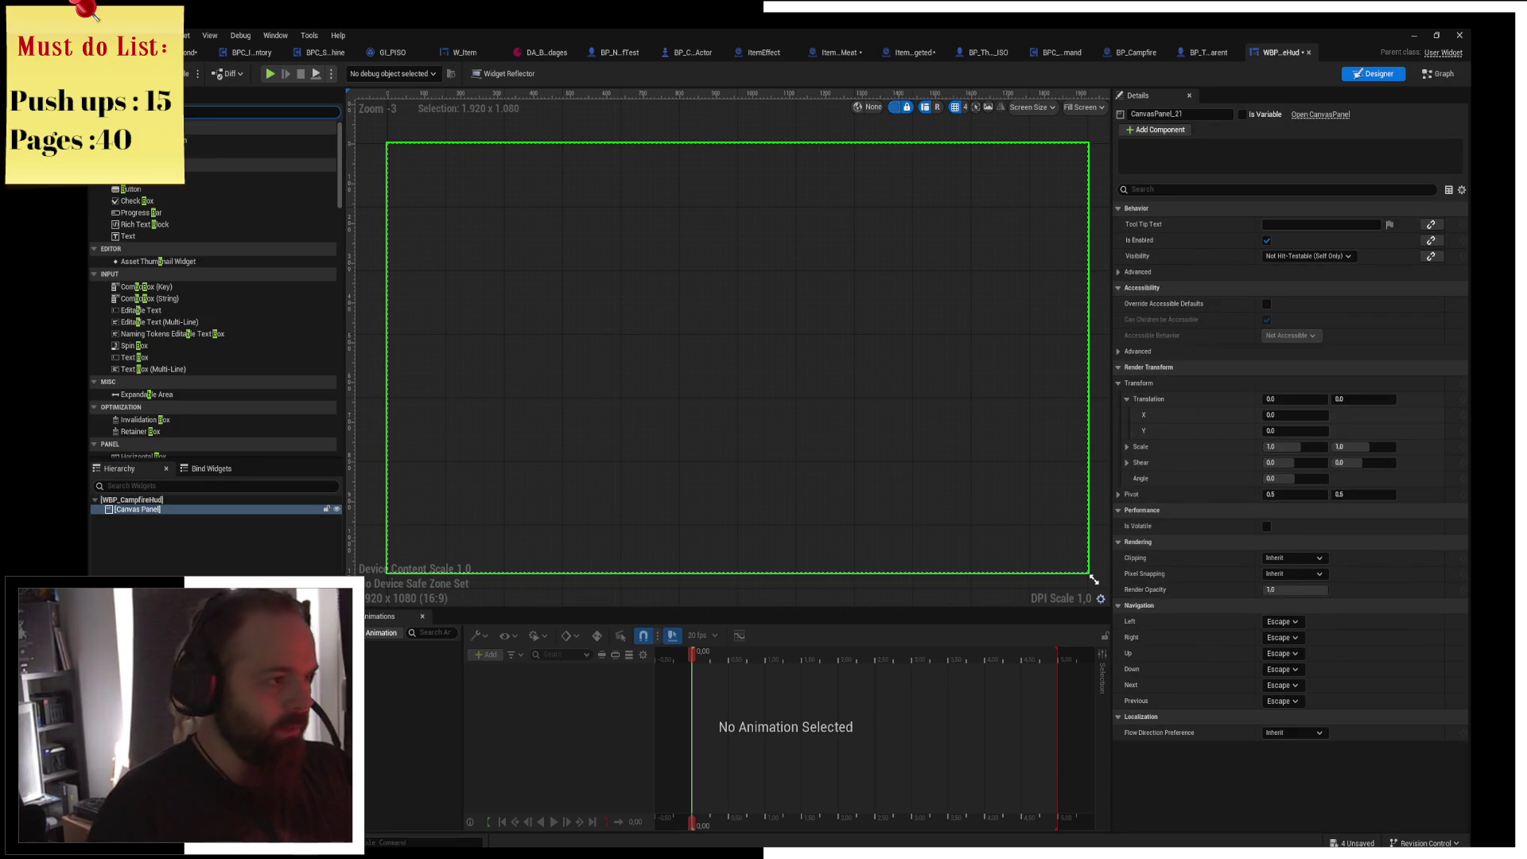
{"action": "left_click", "coordinate": [262, 140]}
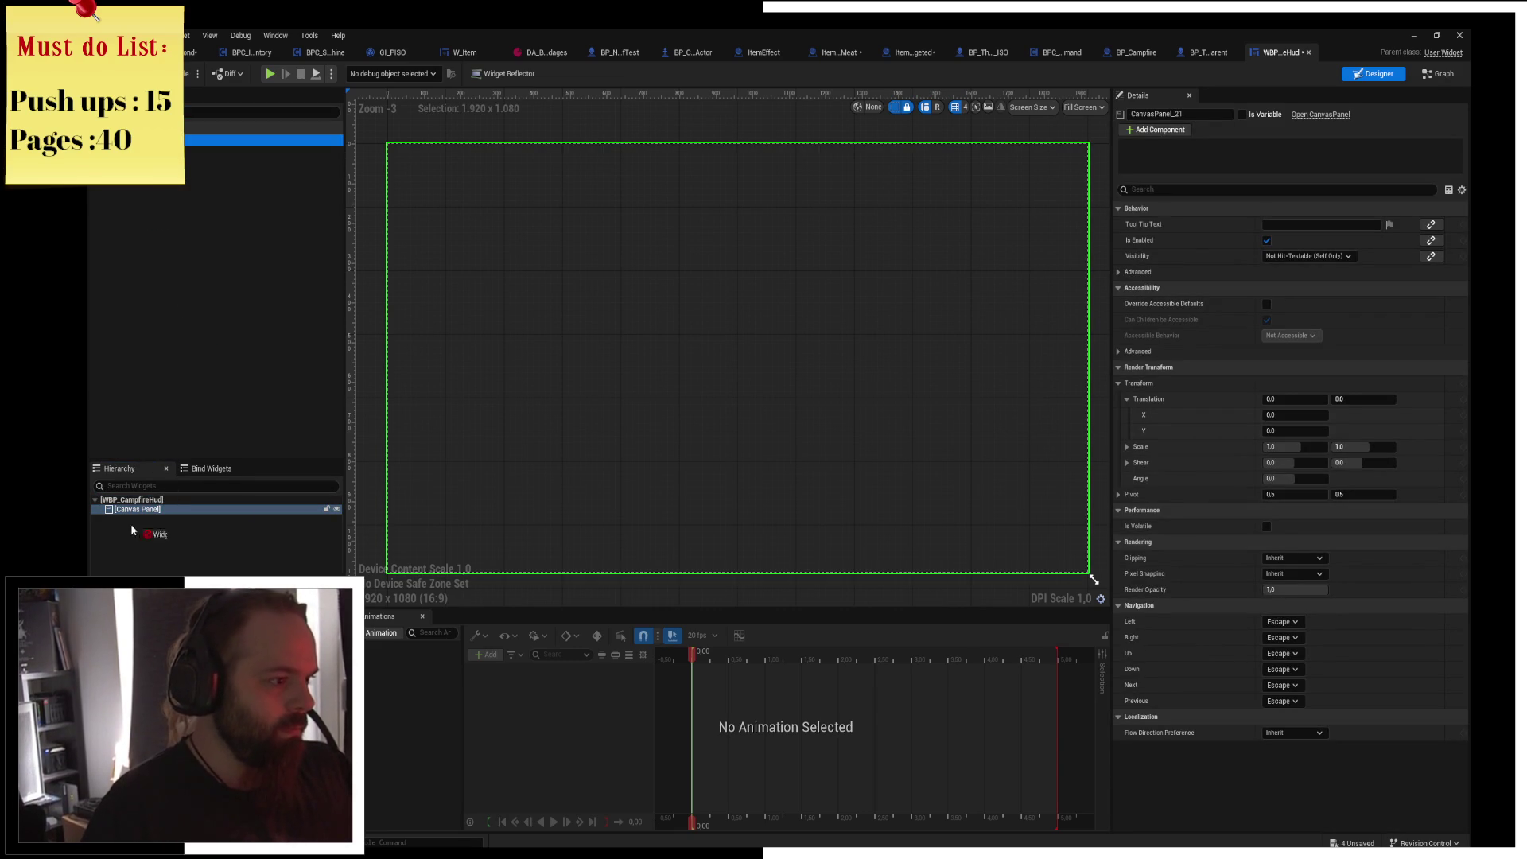
{"action": "left_click_drag", "start_coordinate": [143, 516], "coordinate": [136, 522]}
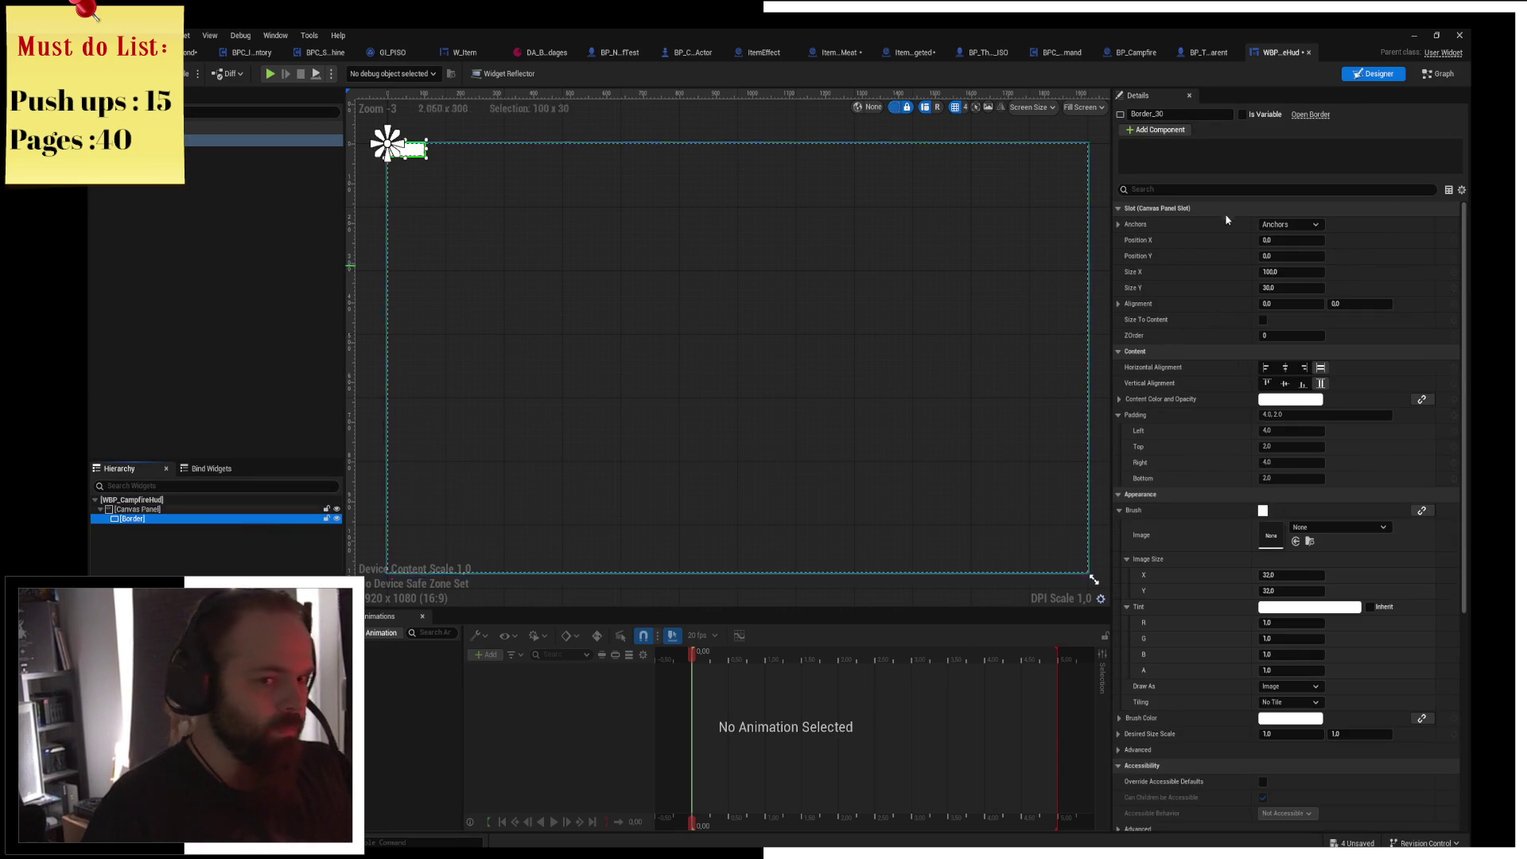
Anchor the Border to left-stretch so it forms a full-height bar down the left edge.
{"action": "left_click", "coordinate": [1225, 350]}
{"action": "left_click", "coordinate": [1226, 208]}
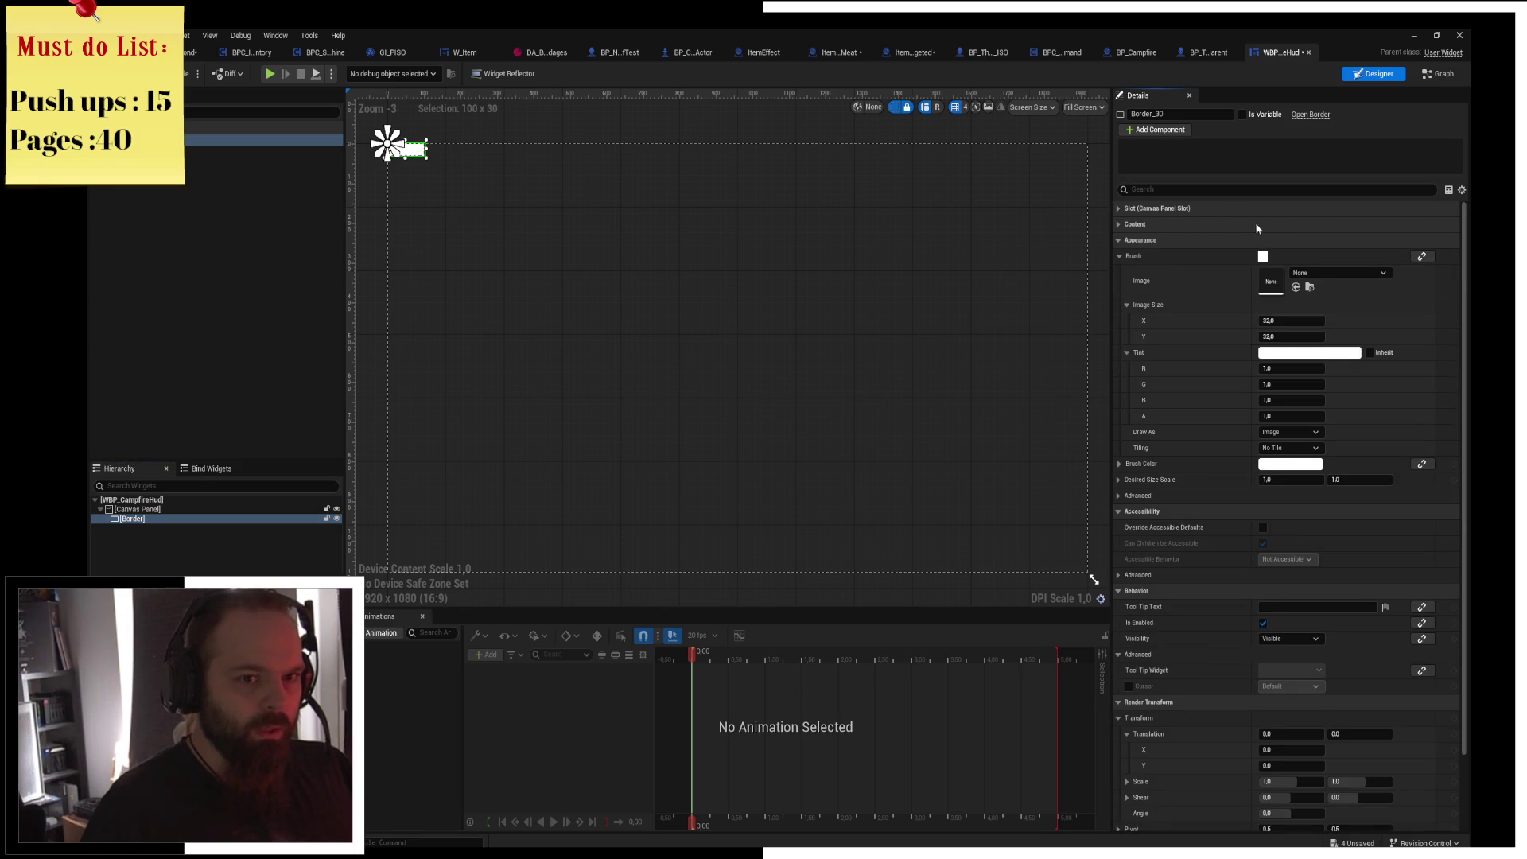
{"action": "left_click", "coordinate": [1207, 208]}
{"action": "left_click", "coordinate": [1277, 224]}
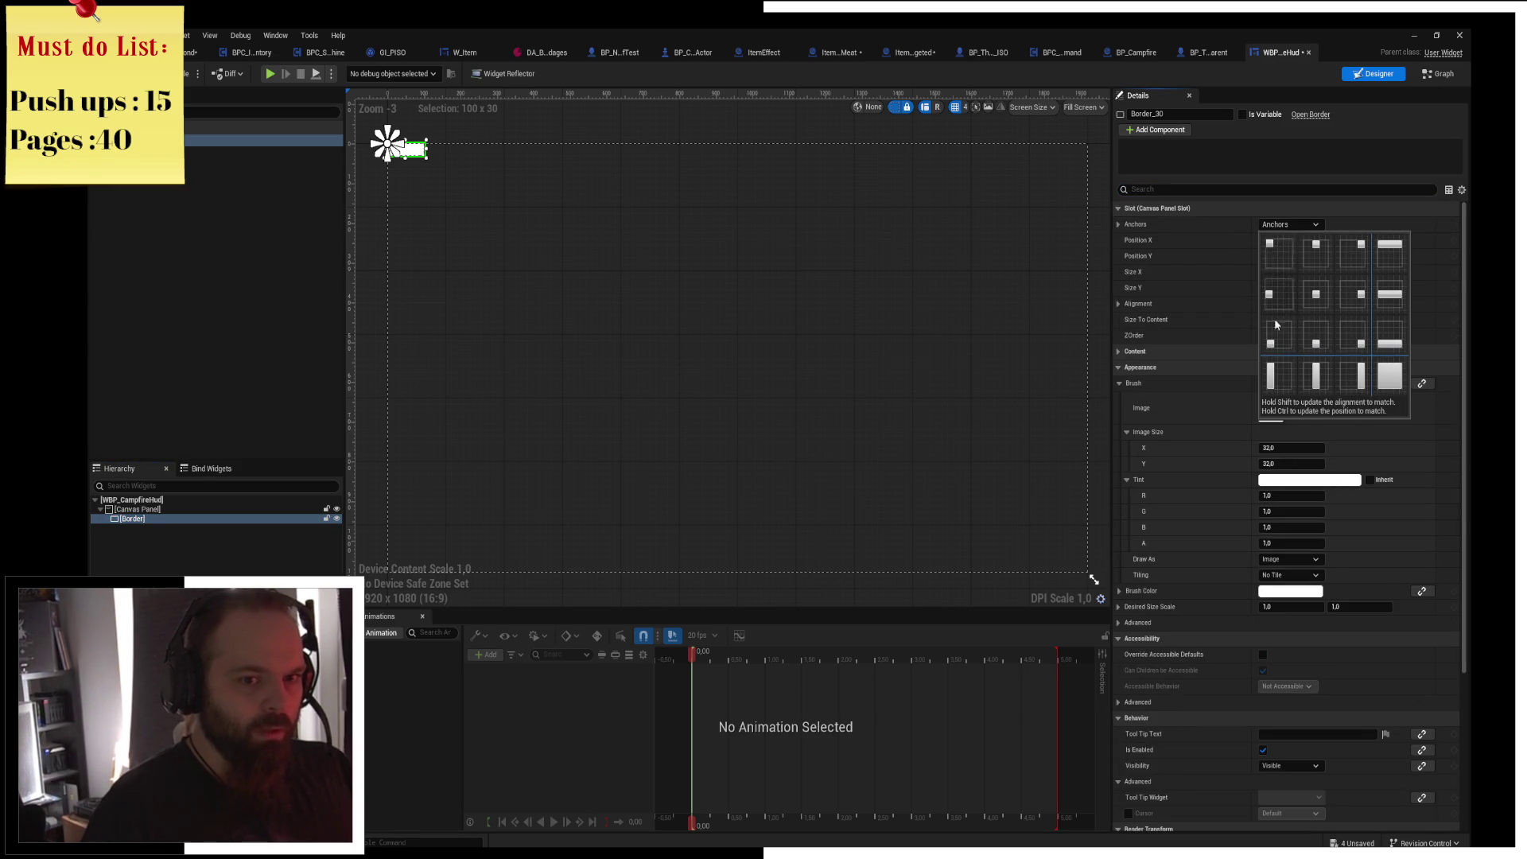
{"action": "left_click", "coordinate": [1278, 388]}
{"action": "left_click", "coordinate": [133, 520]}
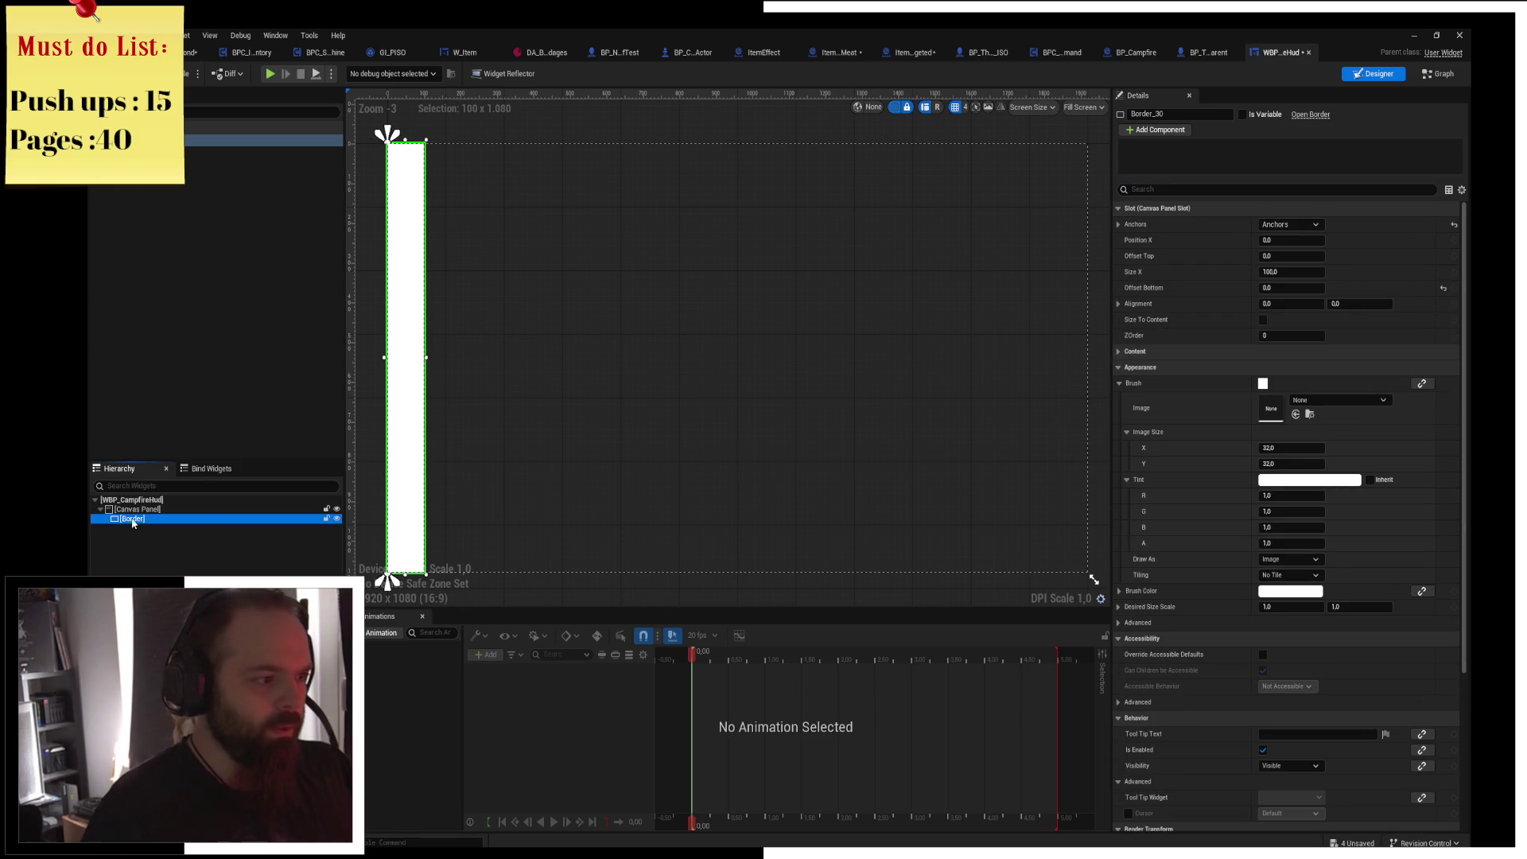
{"action": "right_click", "coordinate": [133, 520]}
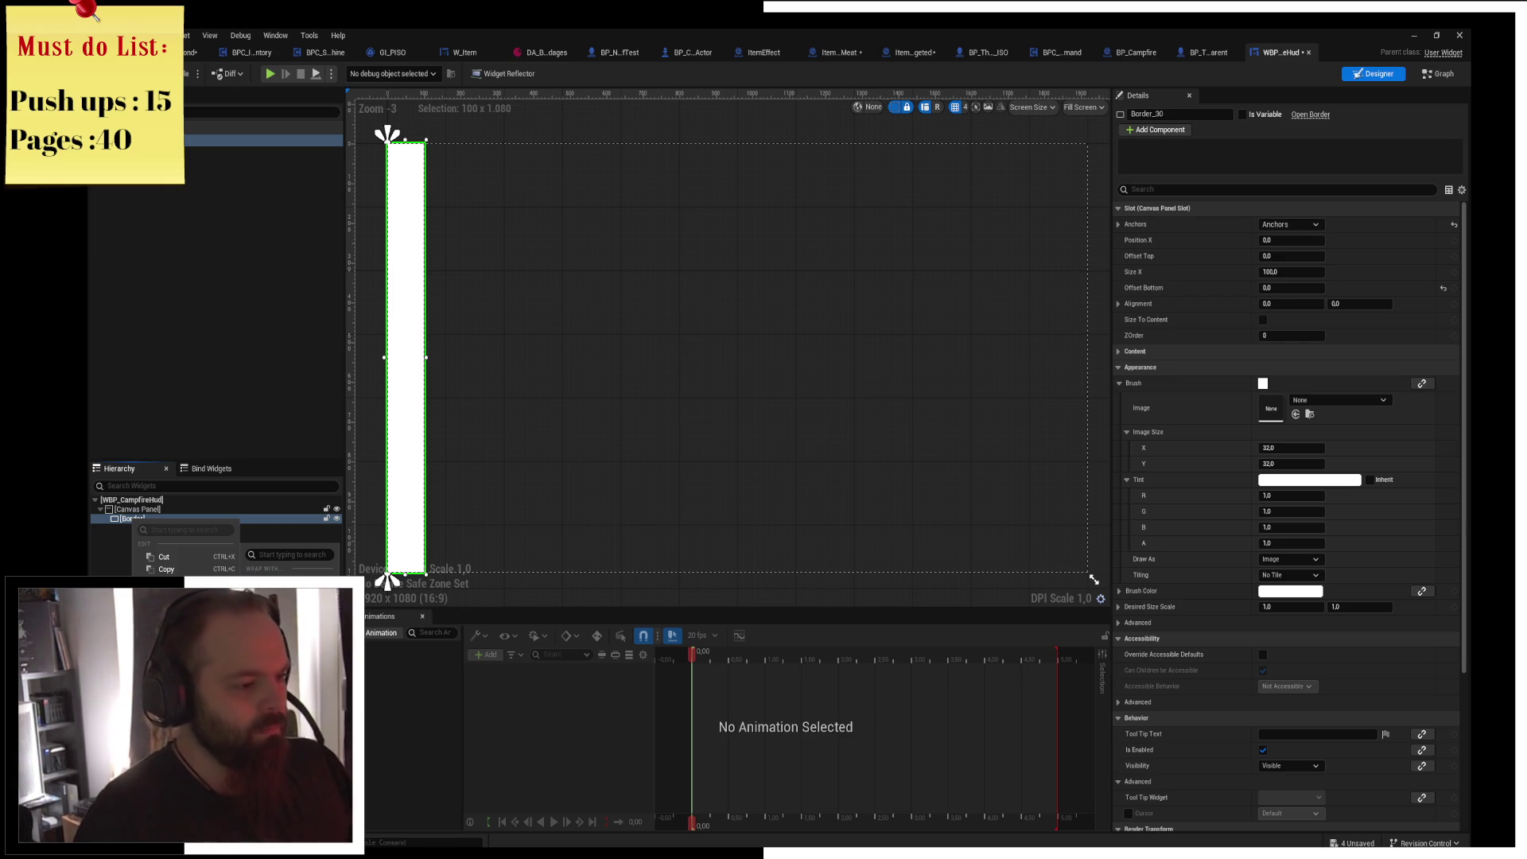
Wrap the Border in an Overlay, set it to fill both ways, and duplicate it.
{"action": "left_click", "coordinate": [278, 620]}
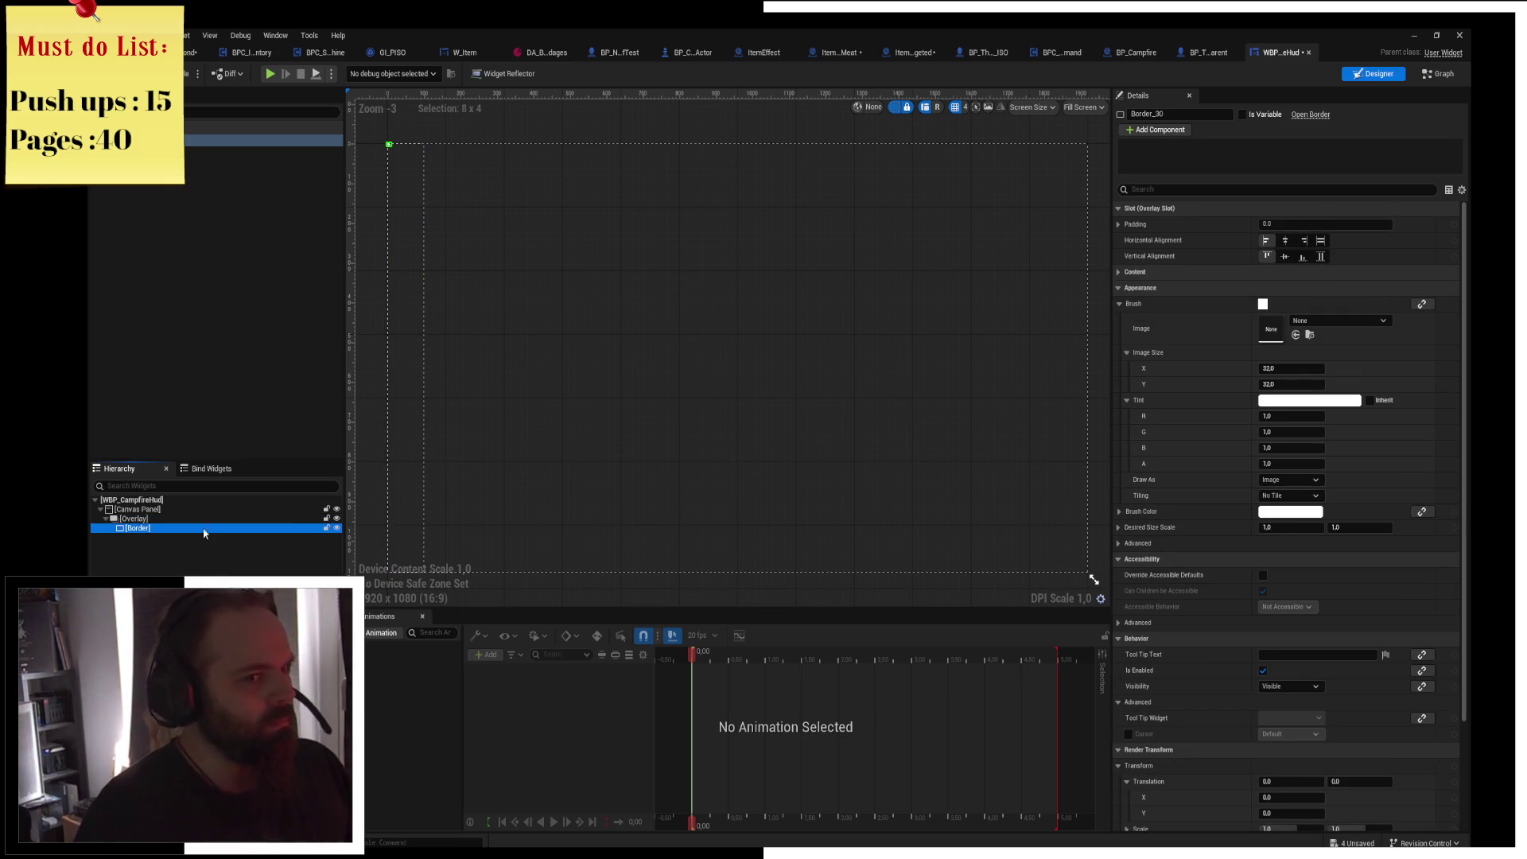
{"action": "left_click", "coordinate": [1320, 256]}
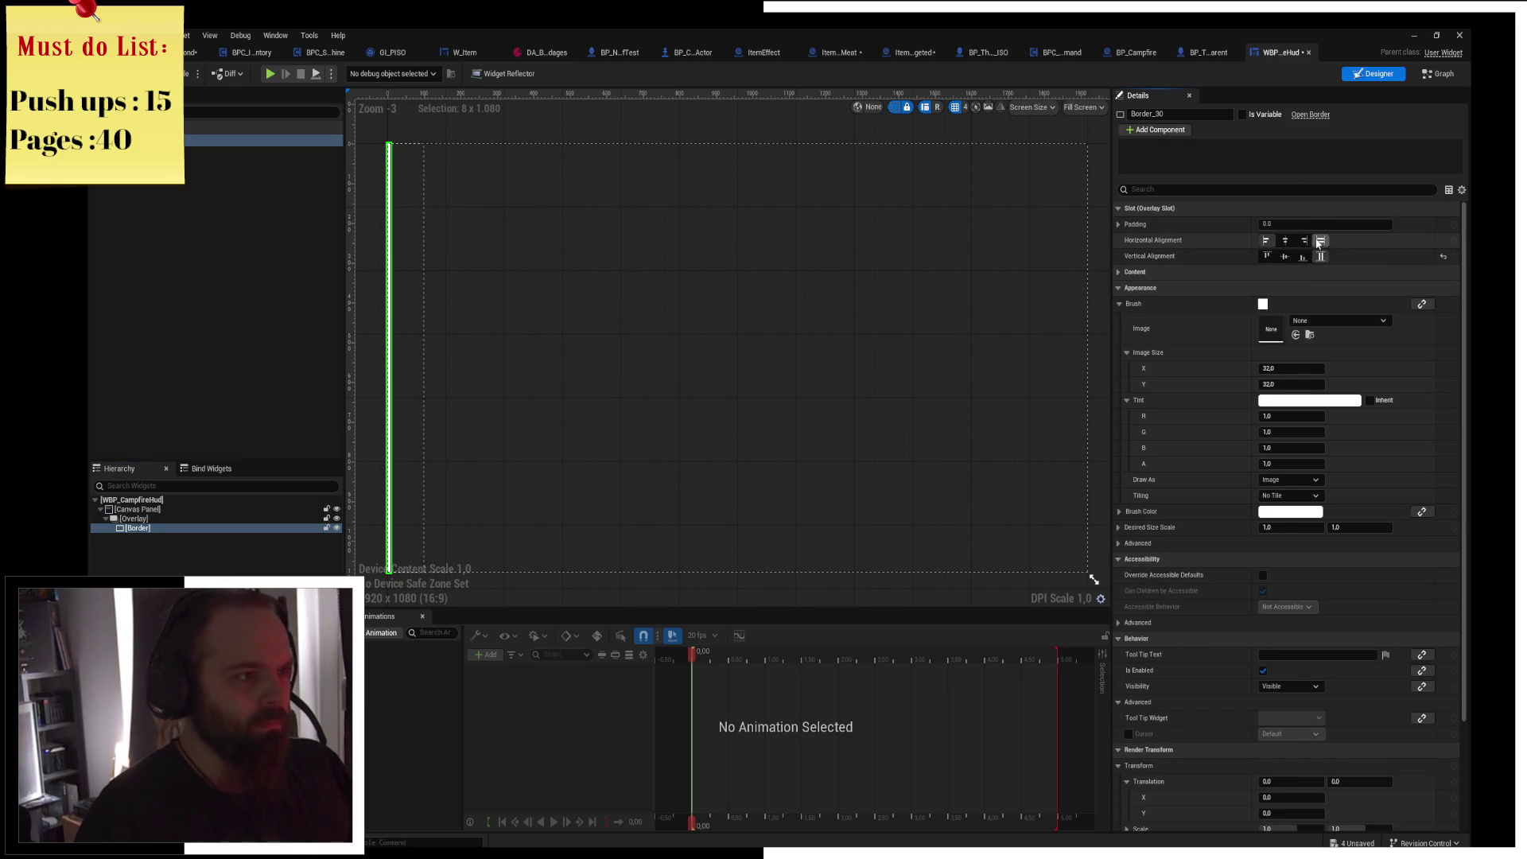
{"action": "left_click", "coordinate": [1319, 242]}
{"action": "left_click", "coordinate": [166, 528]}
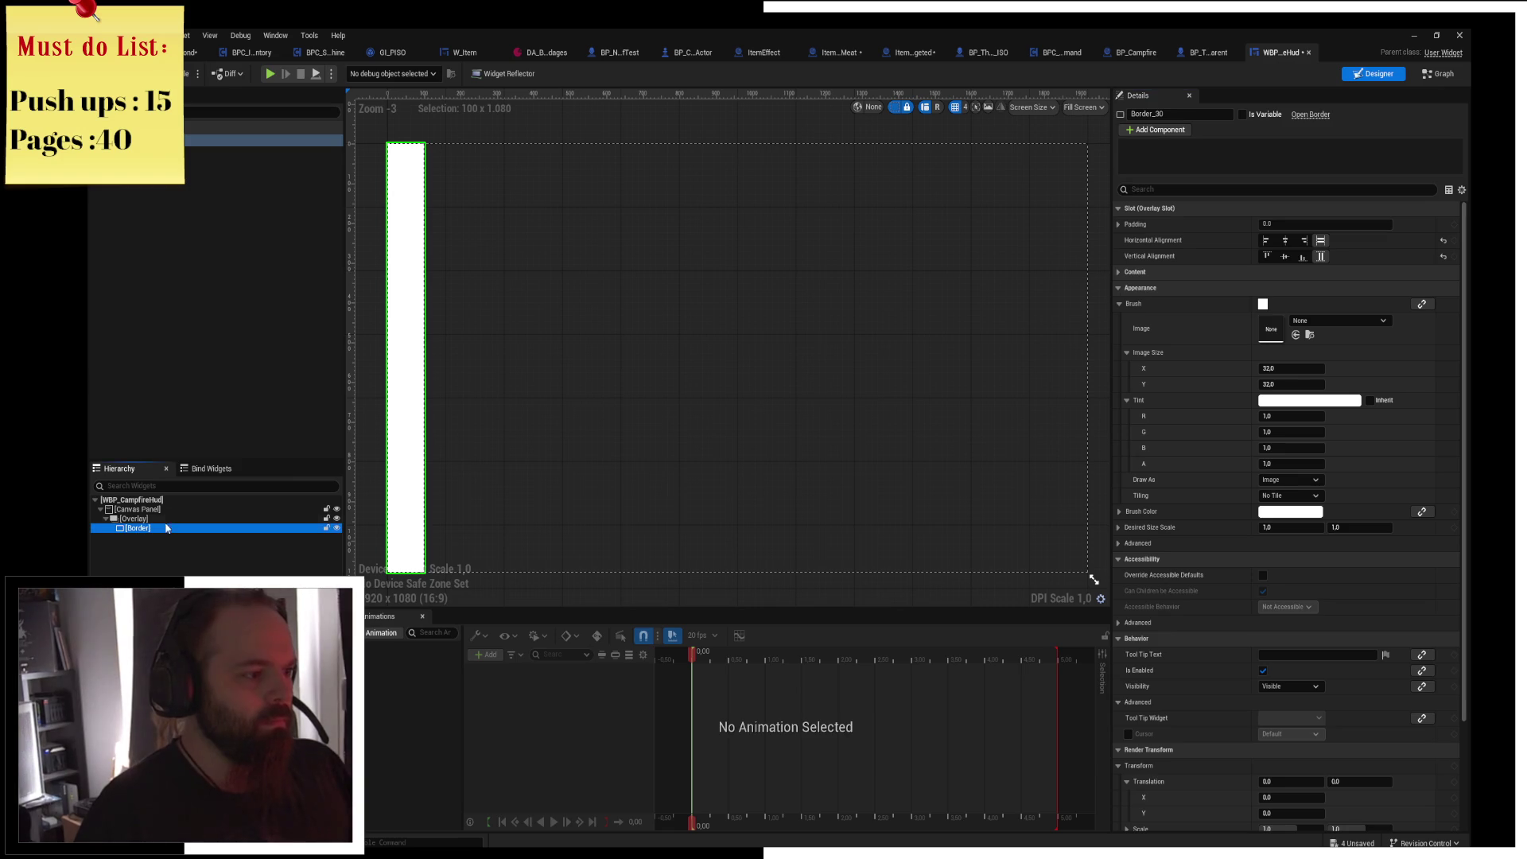
{"action": "key", "text": "ctrl+d"}
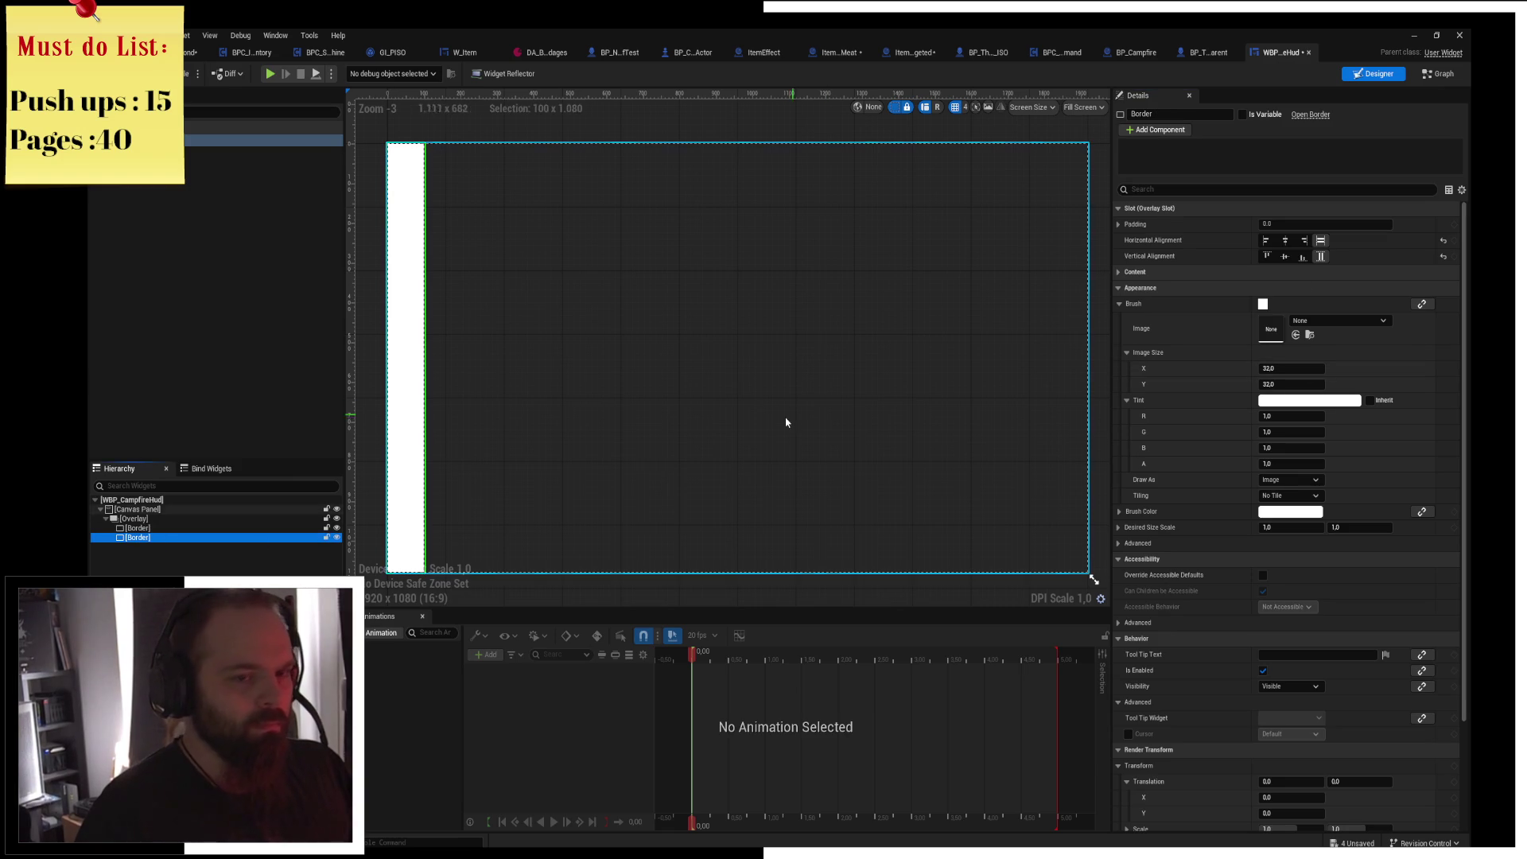
Stretch the Overlay over the whole canvas and pin the two Borders to left and right edges.
{"action": "left_click", "coordinate": [133, 518]}
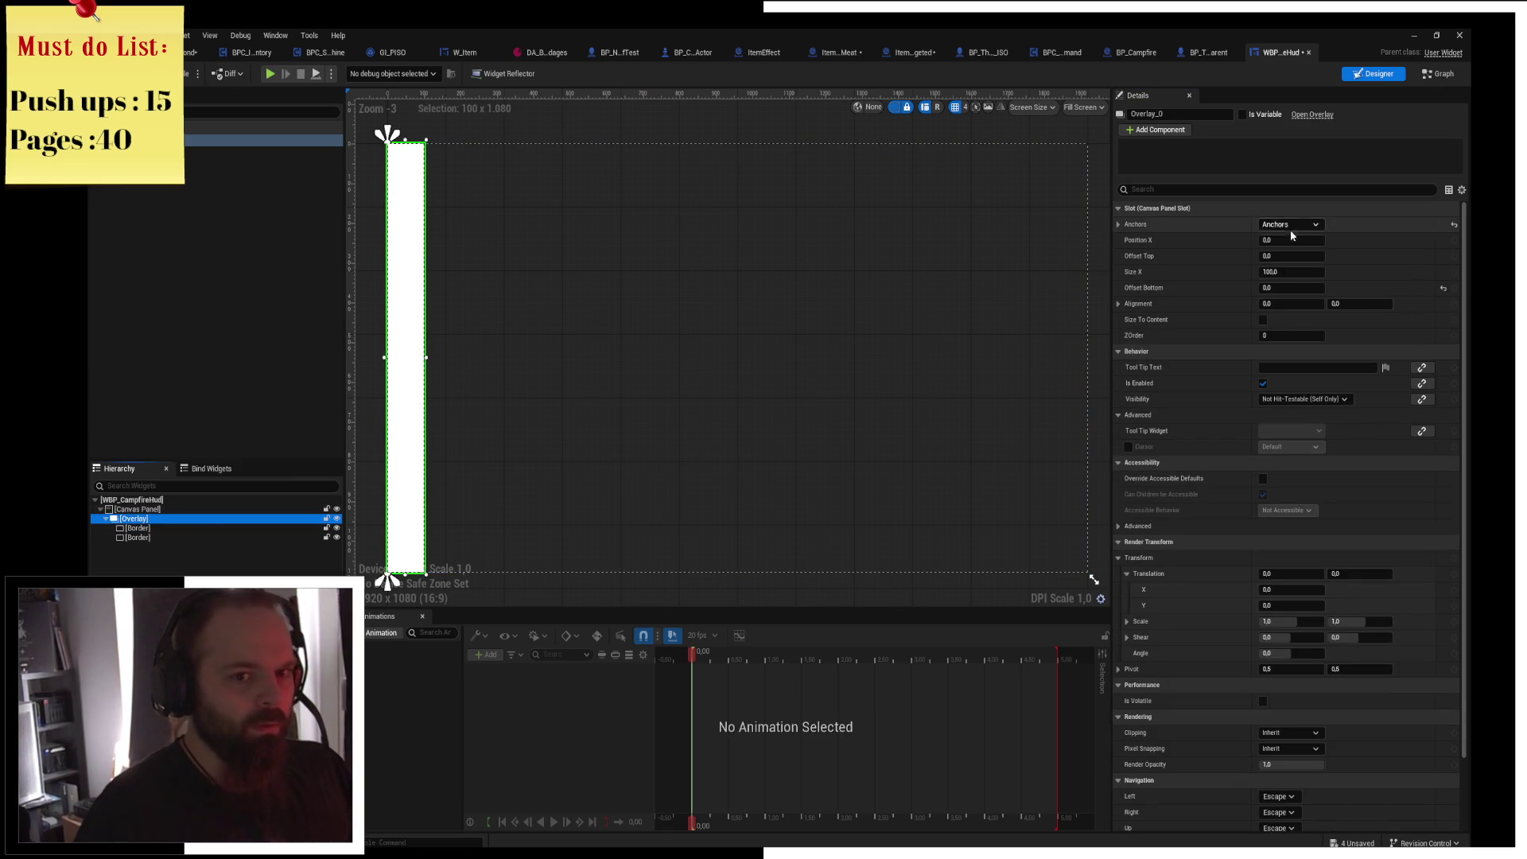
{"action": "left_click", "coordinate": [1288, 225]}
{"action": "left_click", "coordinate": [1390, 375], "text": "ctrl"}
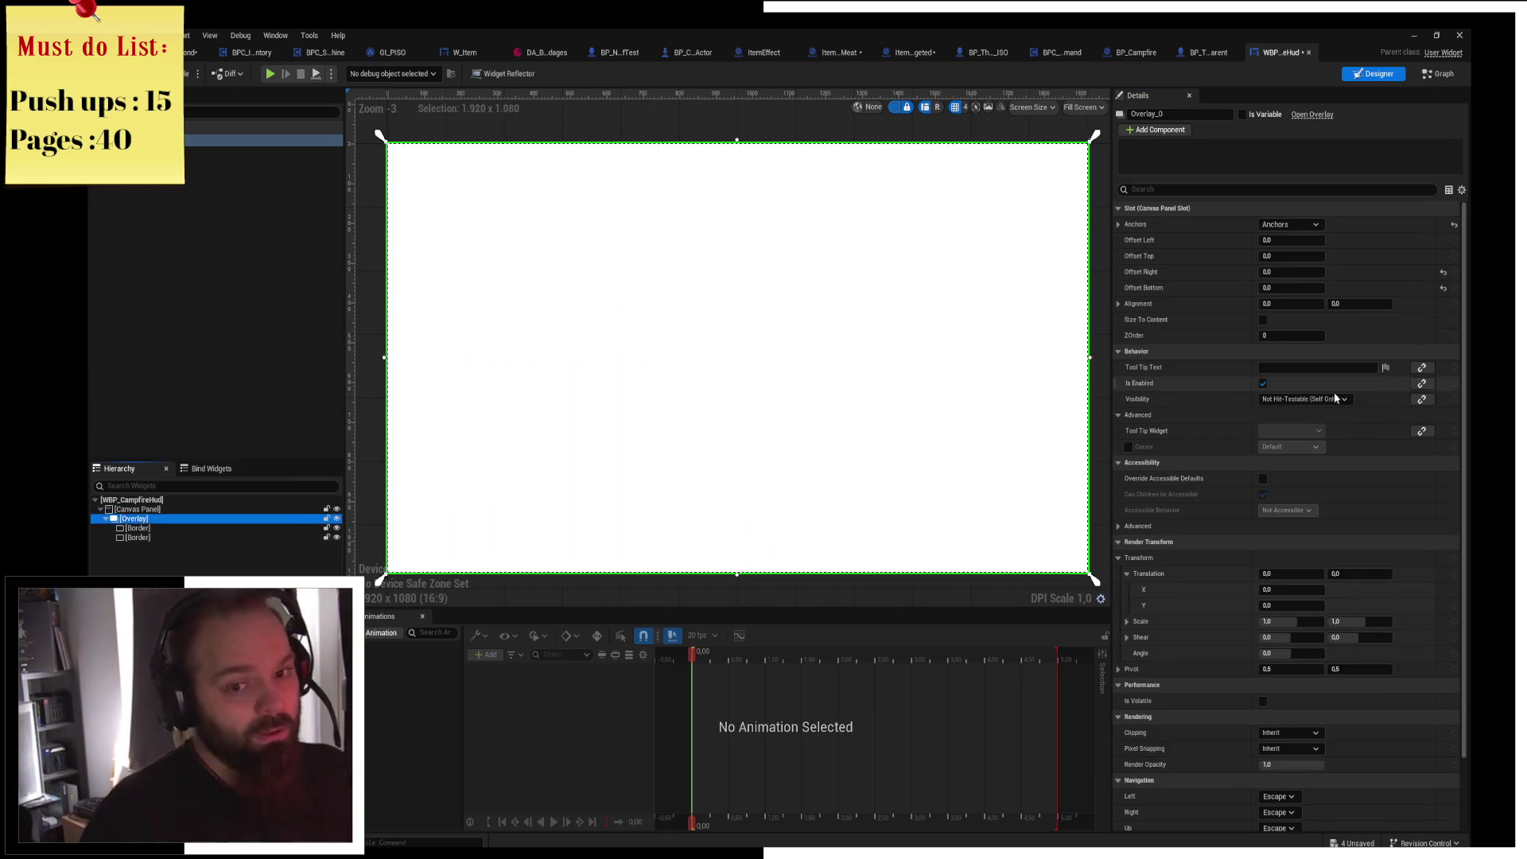
{"action": "left_click", "coordinate": [138, 528]}
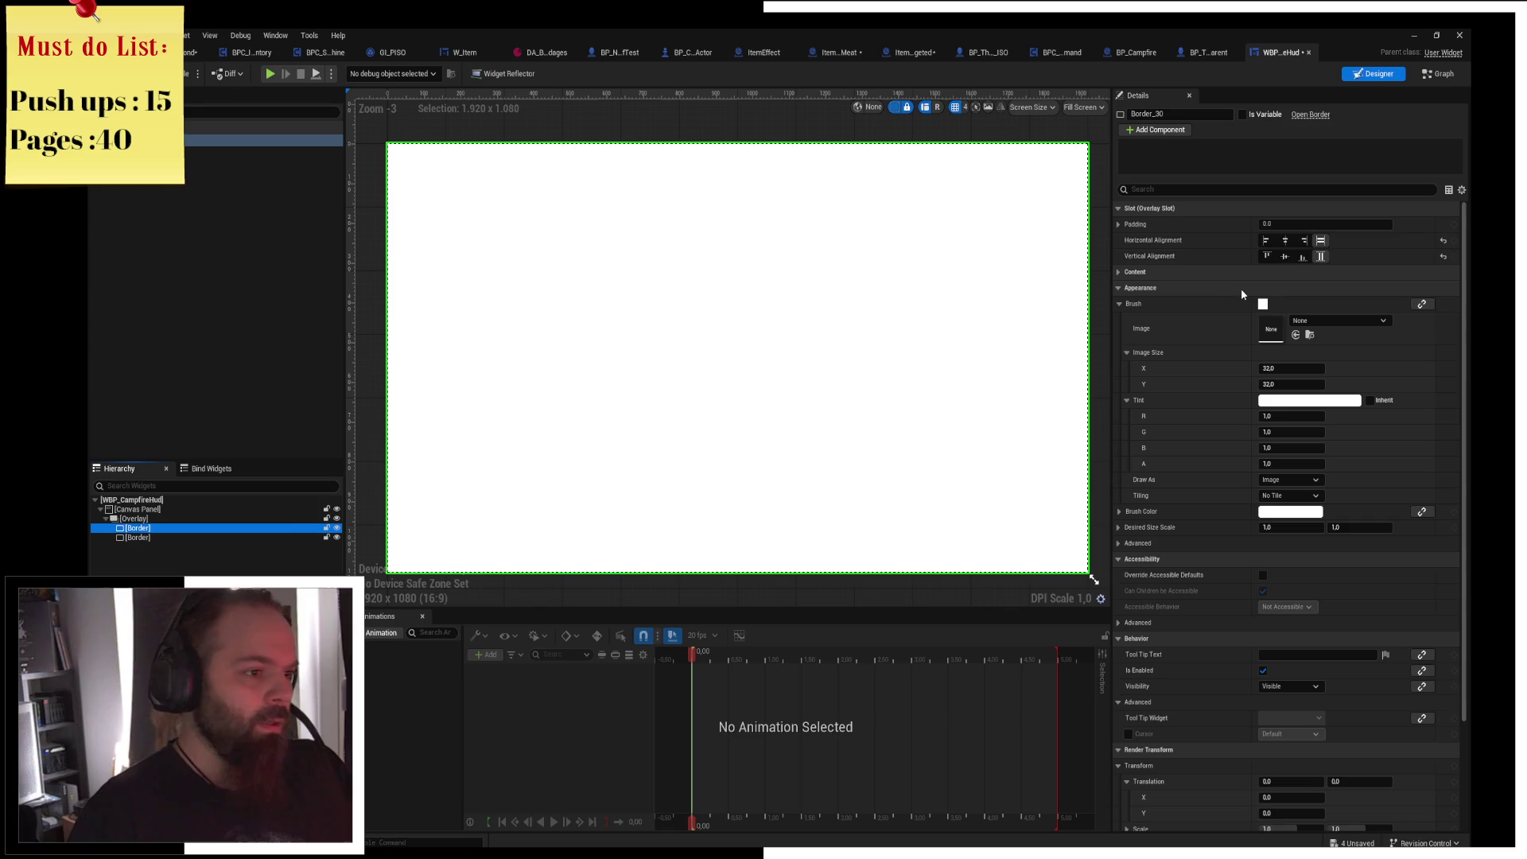
{"action": "left_click", "coordinate": [1265, 240]}
{"action": "left_click", "coordinate": [226, 538]}
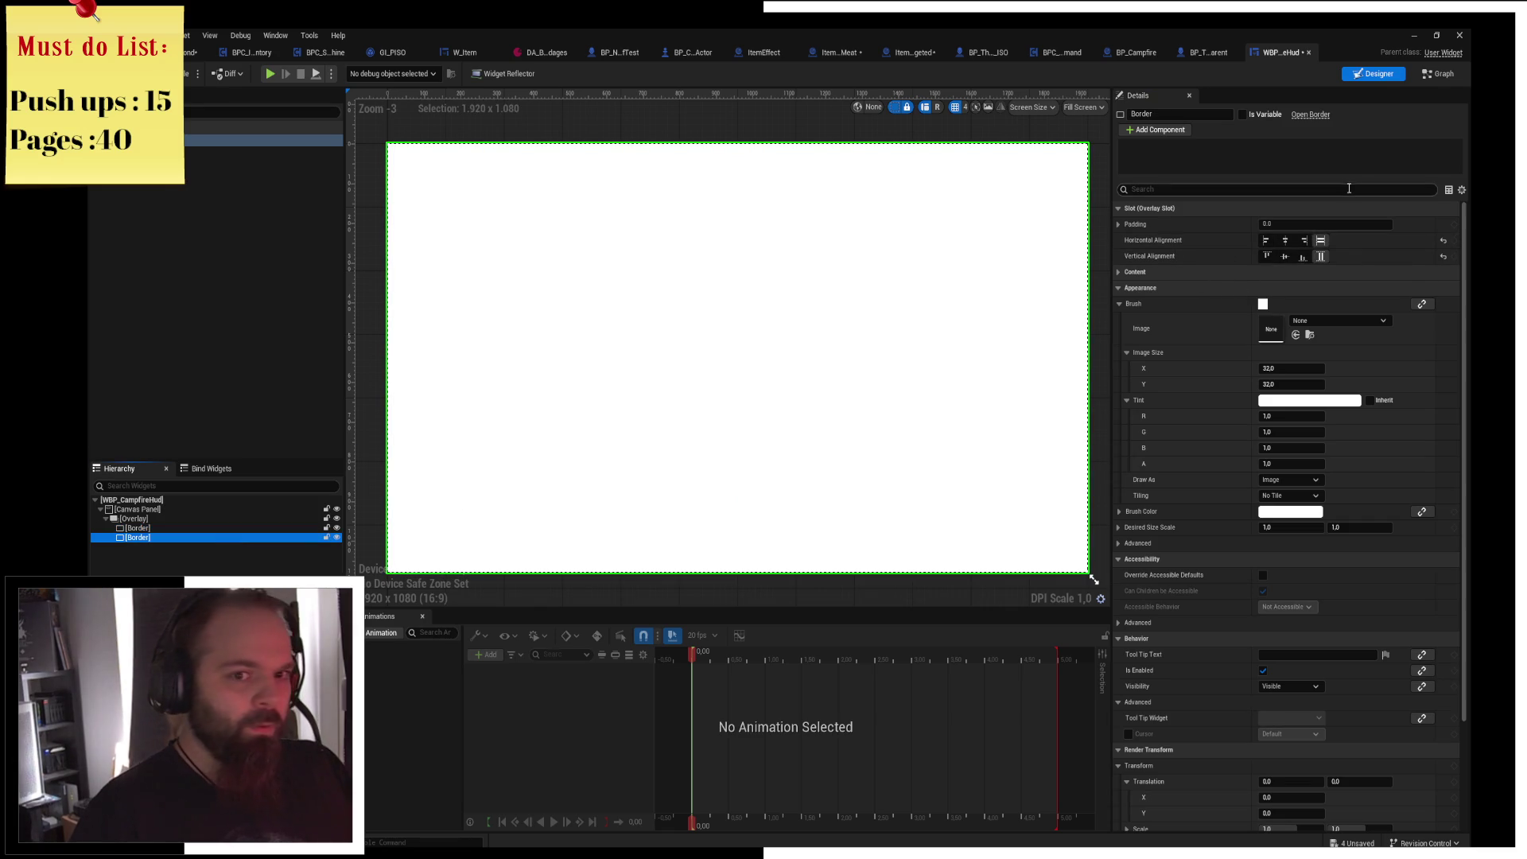
{"action": "left_click", "coordinate": [1303, 240]}
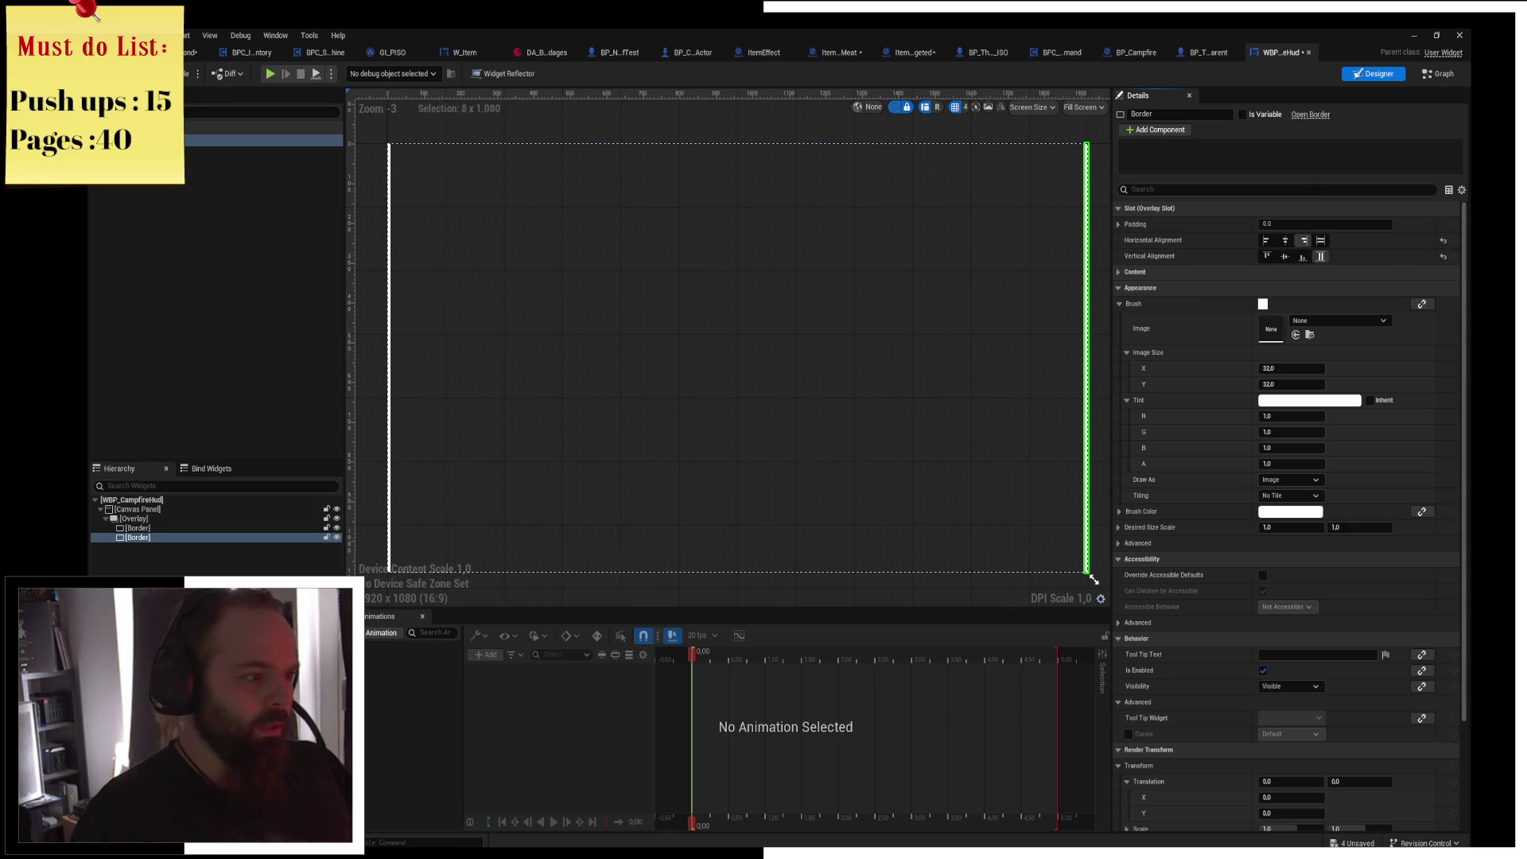
Add a third Border along the bottom edge spanning the full width, then save.
{"action": "key", "text": "ctrl+d"}
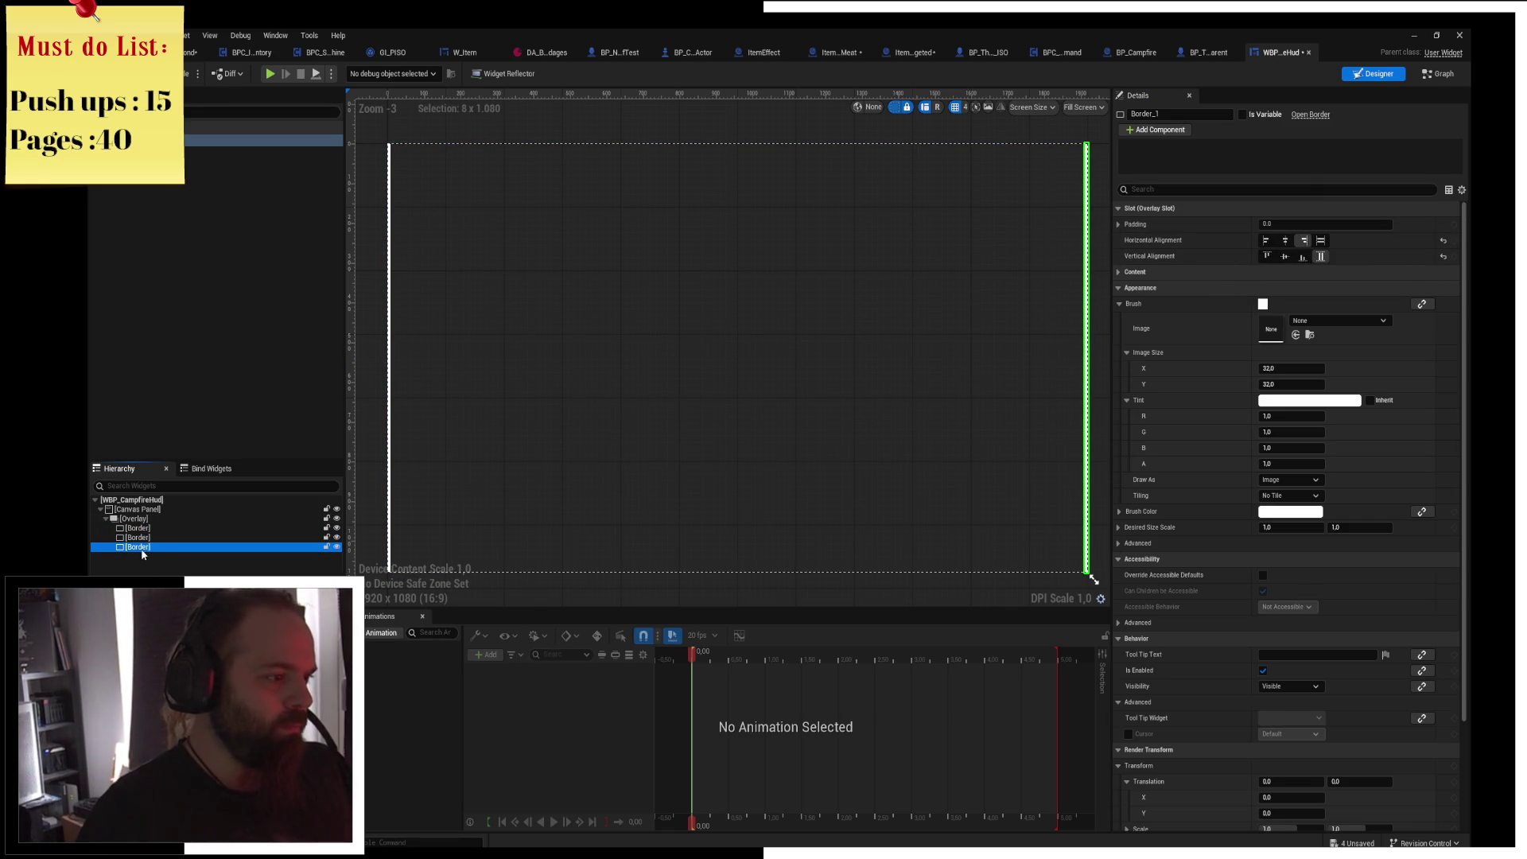
{"action": "left_click", "coordinate": [1303, 257]}
{"action": "left_click", "coordinate": [1321, 241]}
{"action": "left_click", "coordinate": [1321, 241]}
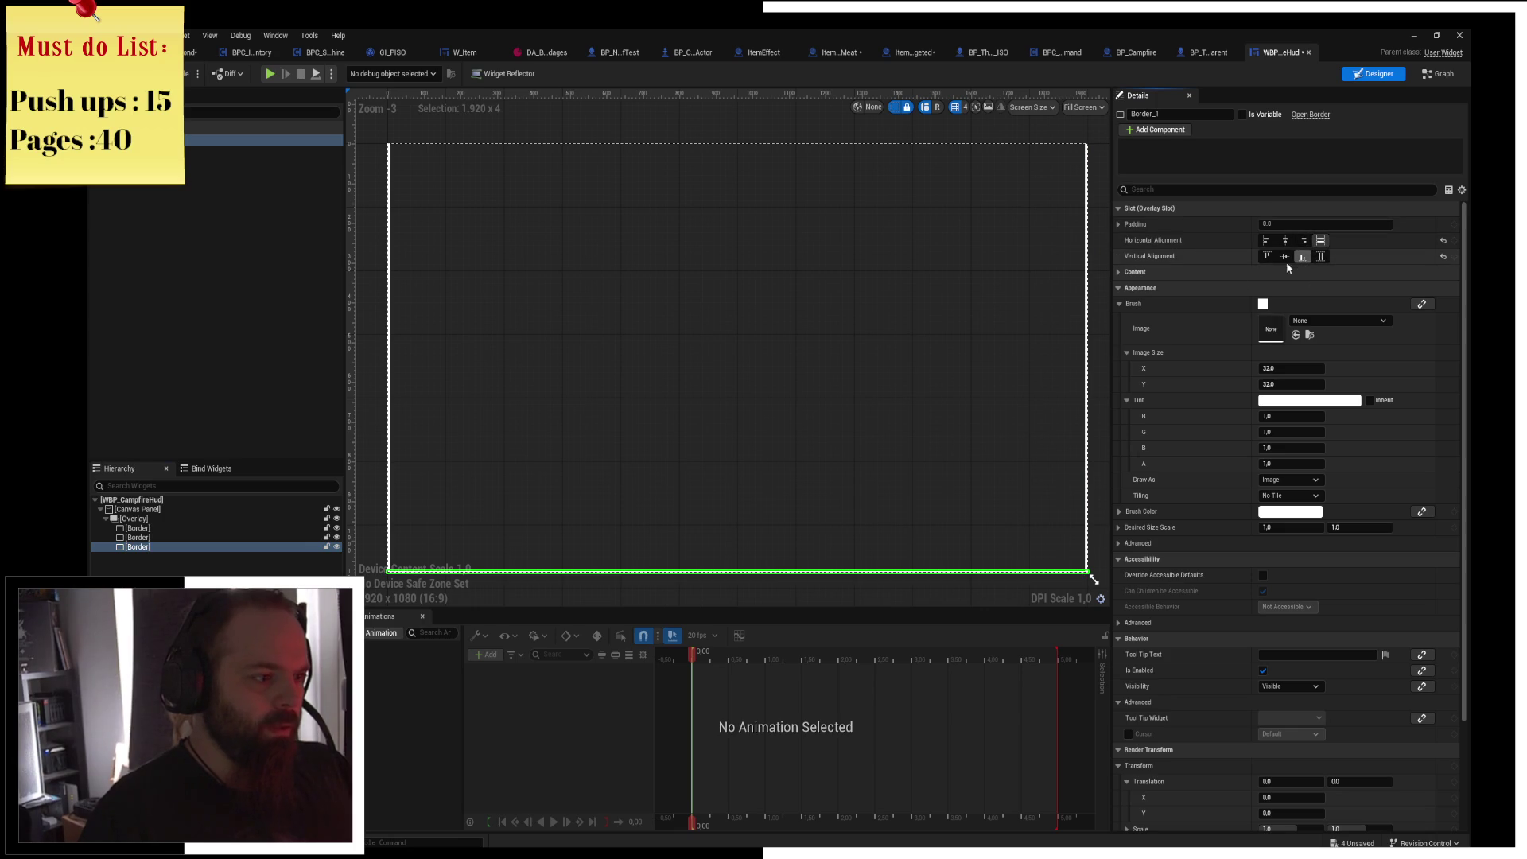
{"action": "key", "text": "ctrl+s"}
Widen the left Border's image to about 55.55 and select the first two Borders together.
{"action": "left_click", "coordinate": [139, 529]}
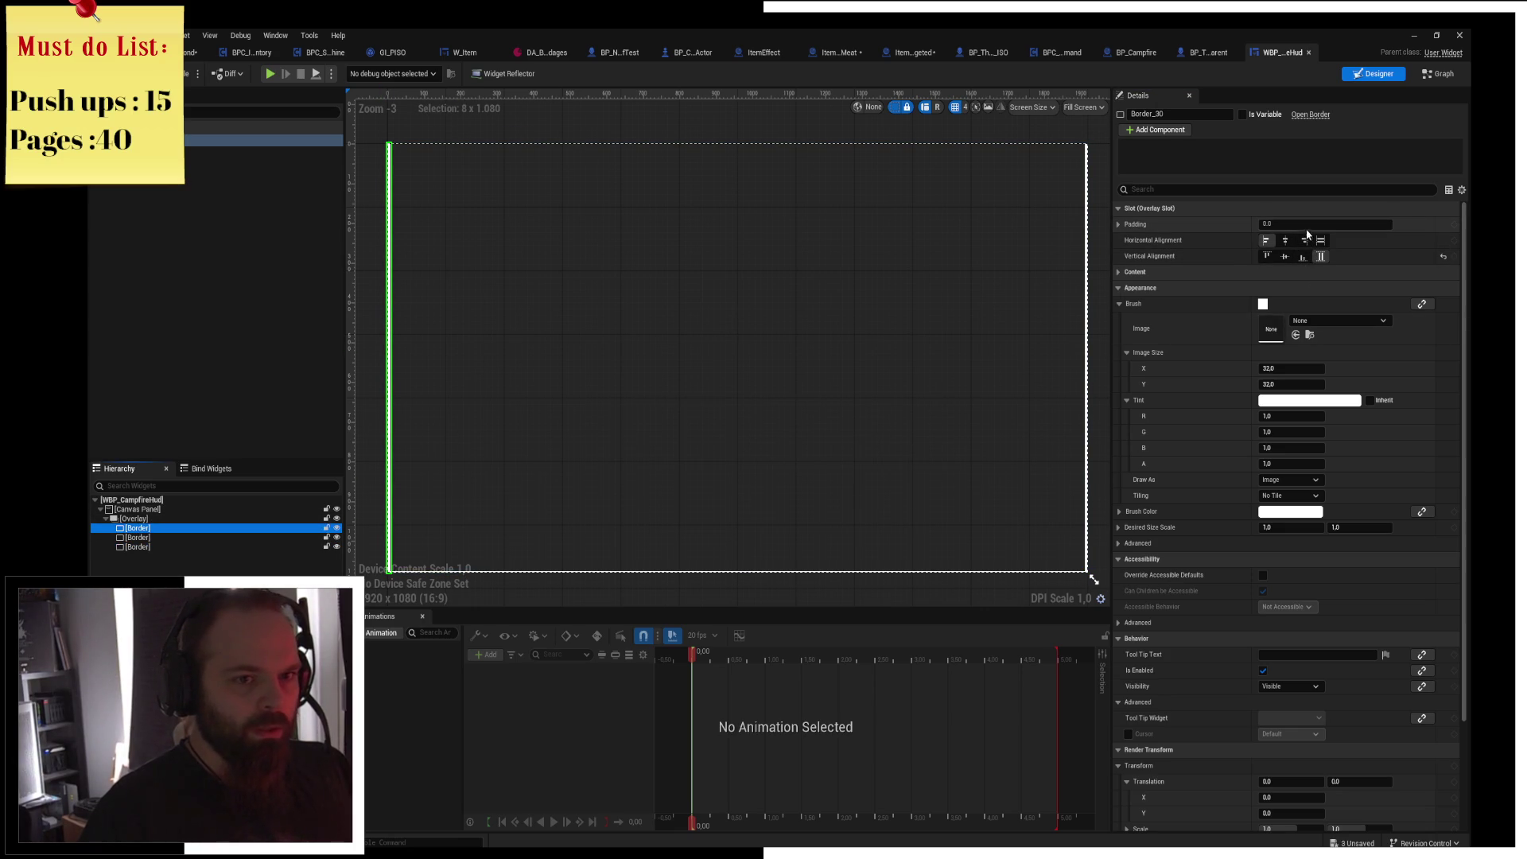
{"action": "mouse_move", "coordinate": [1282, 369]}
{"action": "left_mouse_down"}
{"action": "mouse_move", "coordinate": [1336, 369]}
{"action": "mouse_move", "coordinate": [1290, 365]}
{"action": "left_mouse_up"}
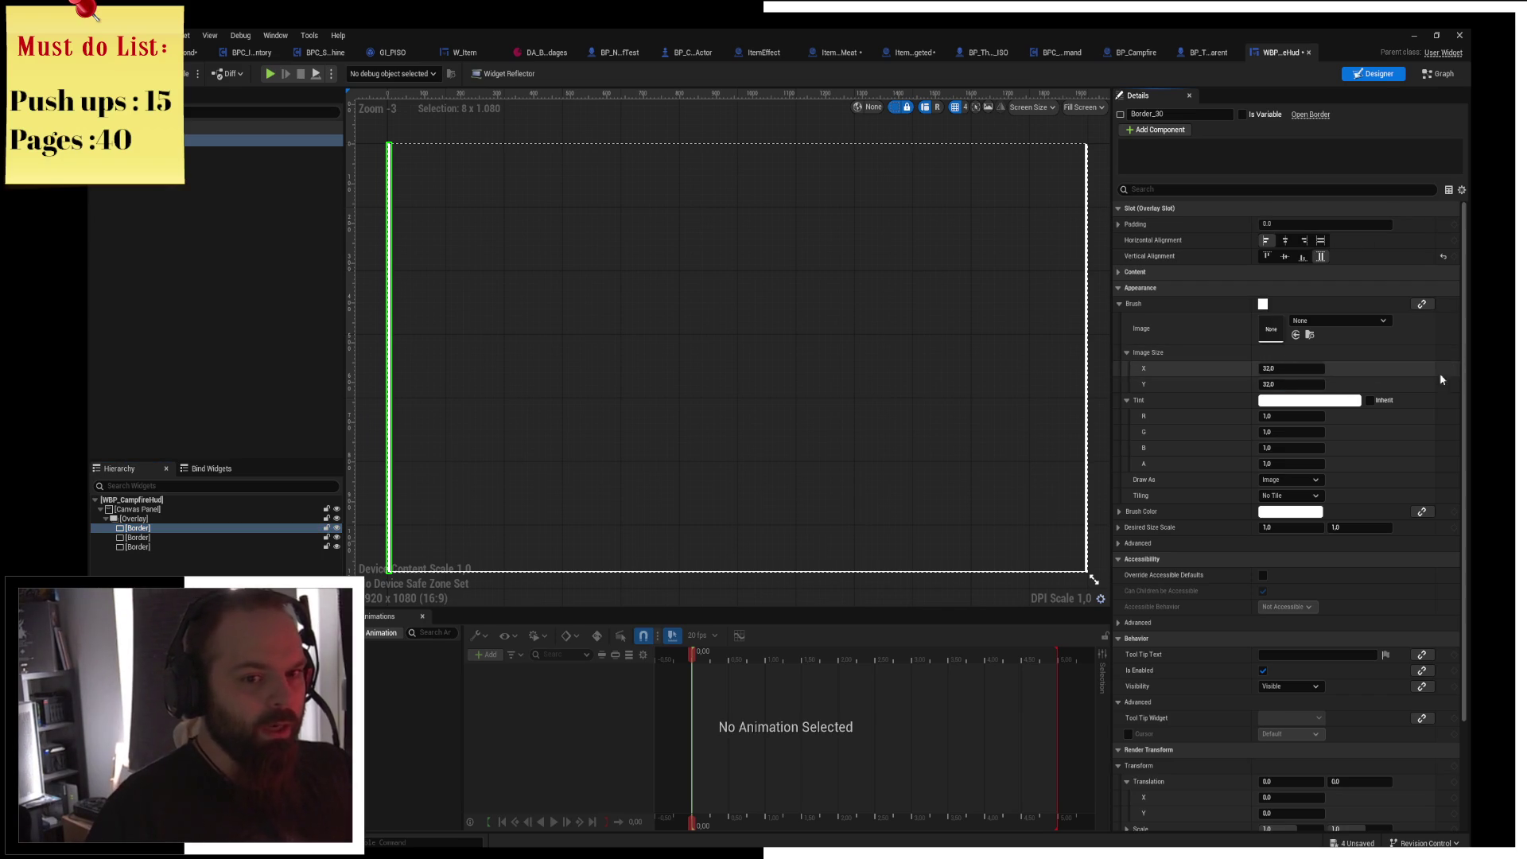
{"action": "left_click", "coordinate": [183, 560]}
{"action": "left_click", "coordinate": [137, 538]}
{"action": "left_click", "coordinate": [135, 528], "text": "ctrl"}
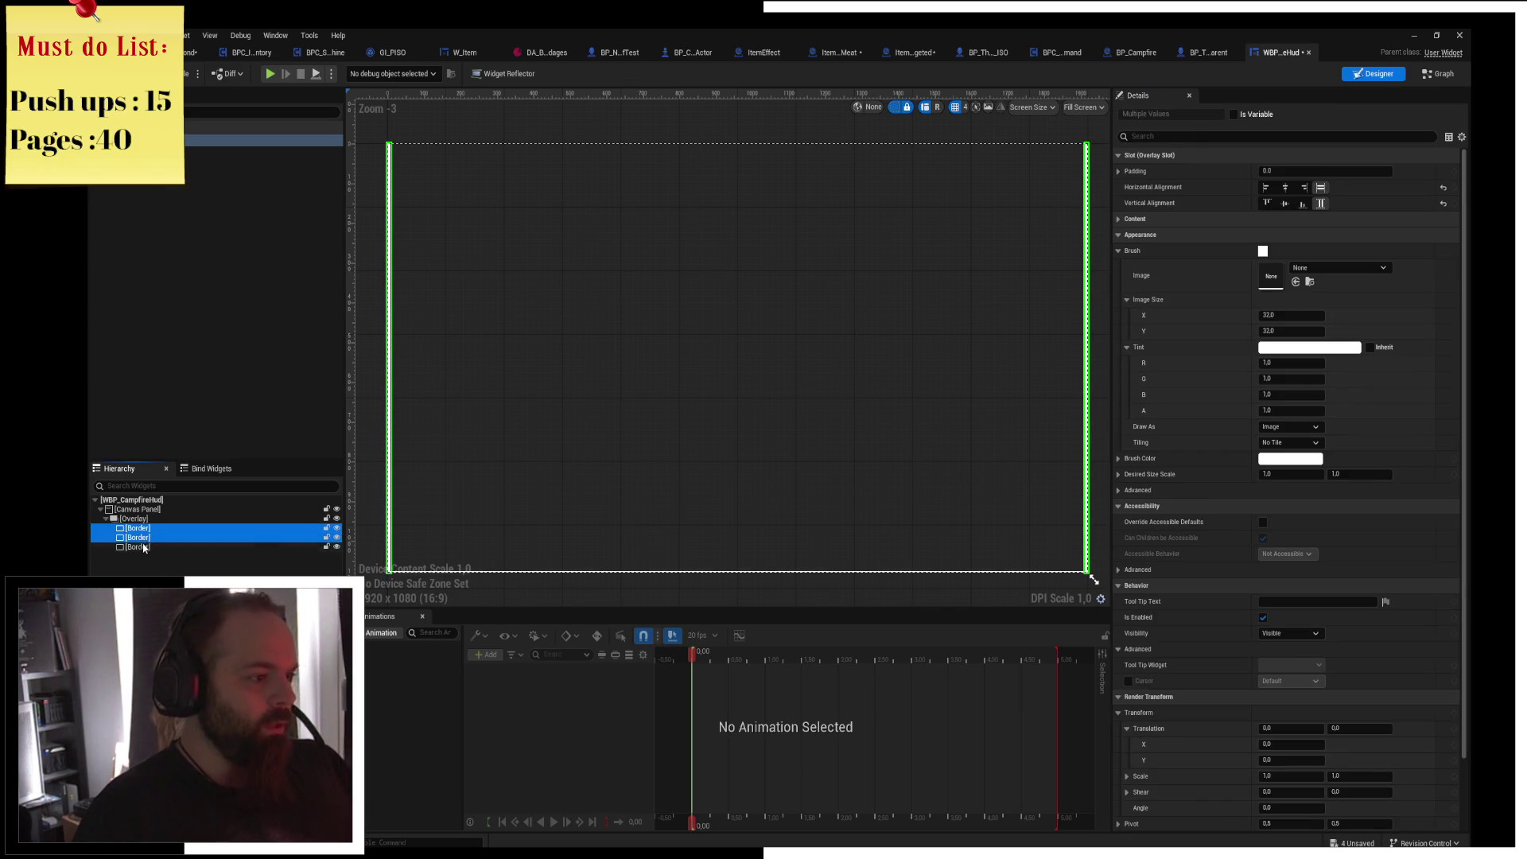
Place a Spacer inside the bottom Border and set its size to 200.
{"action": "left_click", "coordinate": [140, 547], "text": "ctrl"}
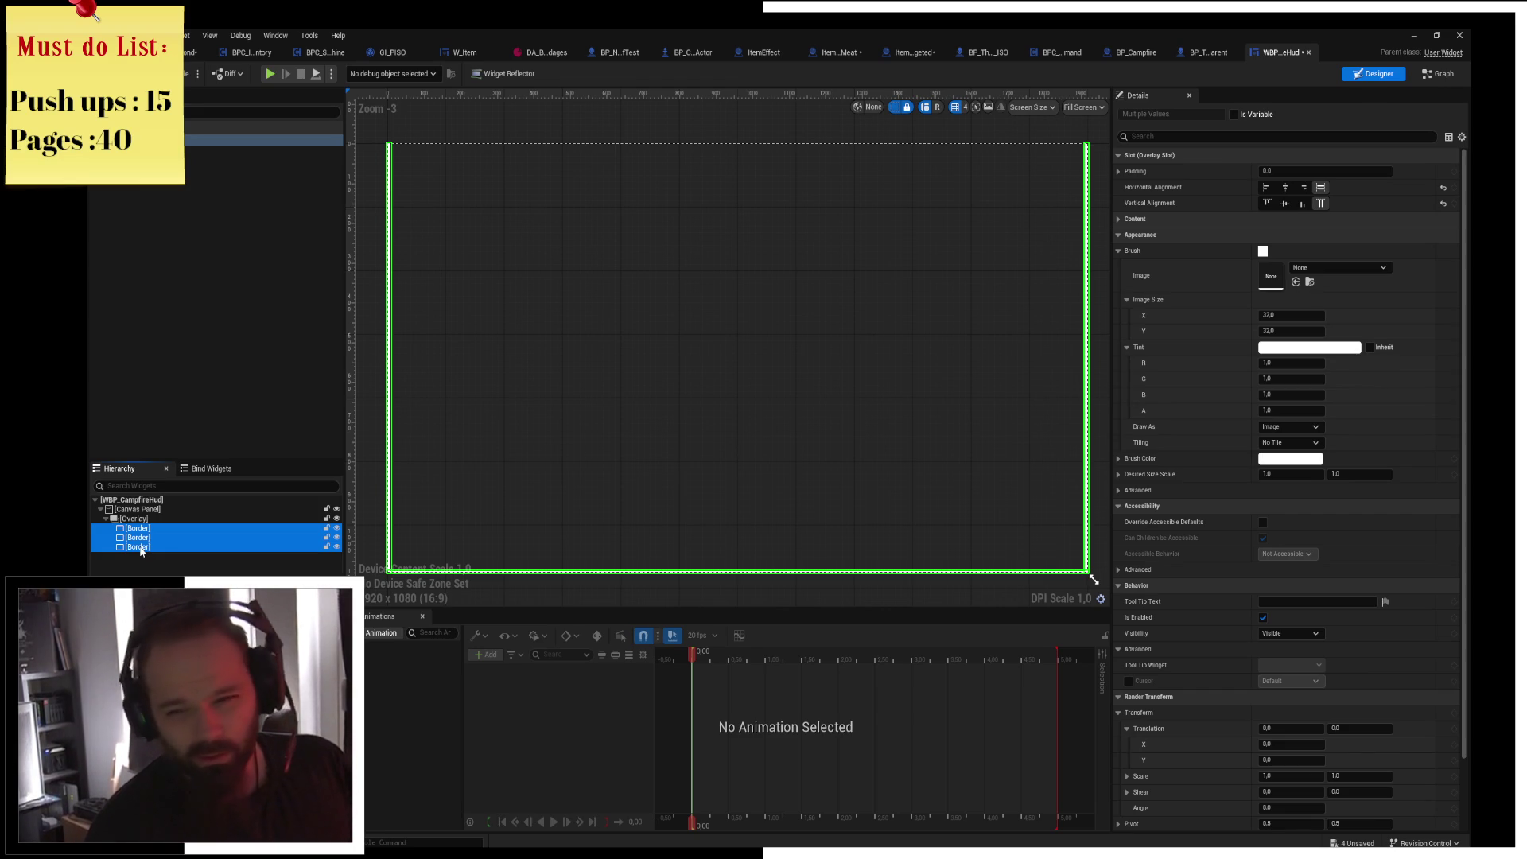
{"action": "left_click", "coordinate": [141, 548]}
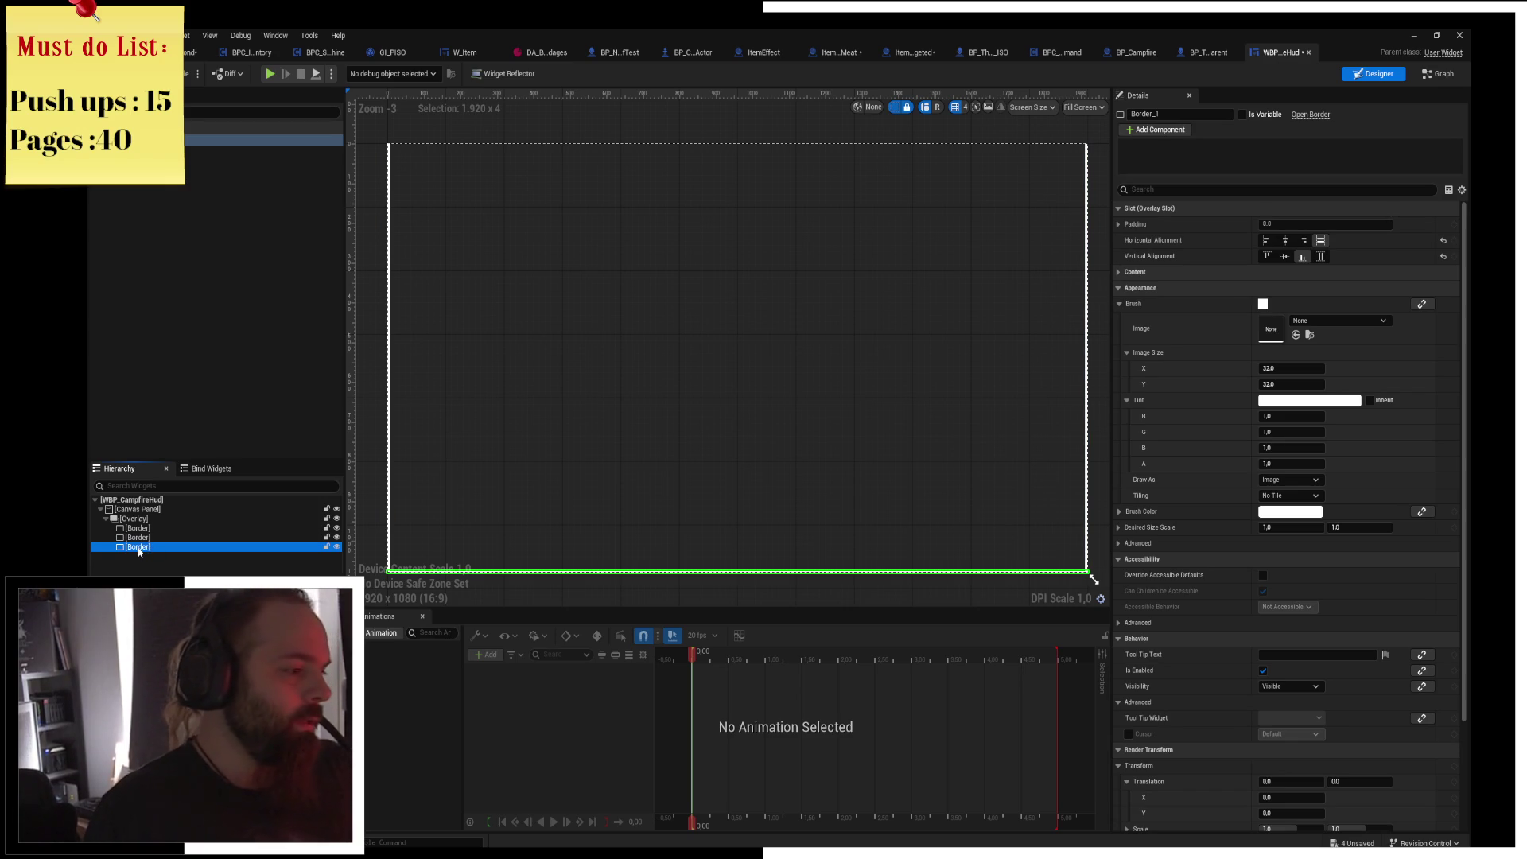
{"action": "left_click", "coordinate": [274, 115]}
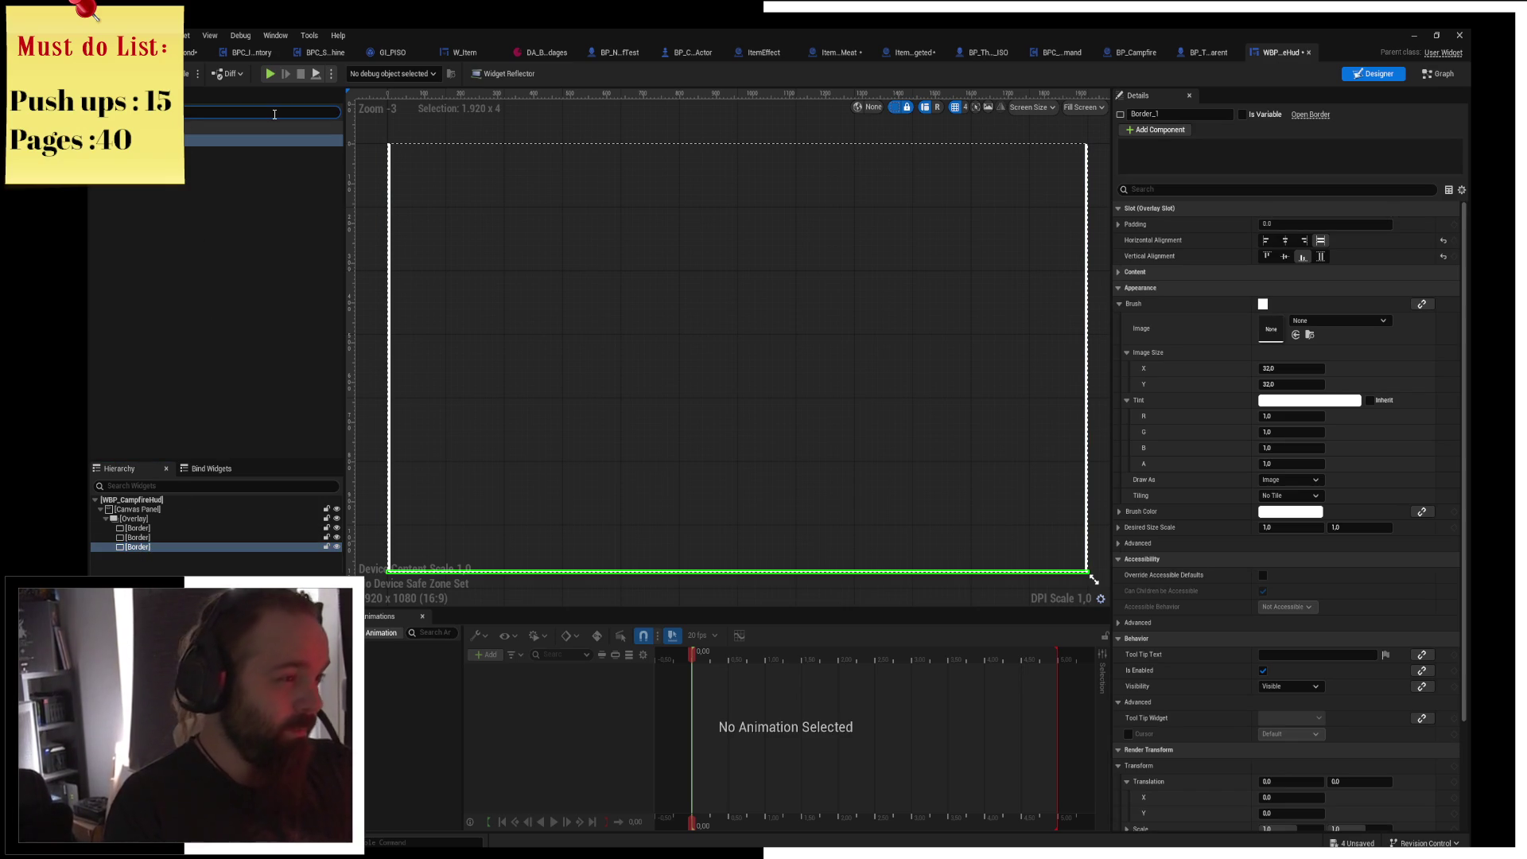
{"action": "left_click", "coordinate": [262, 140]}
{"action": "left_click_drag", "start_coordinate": [145, 573], "coordinate": [132, 554]}
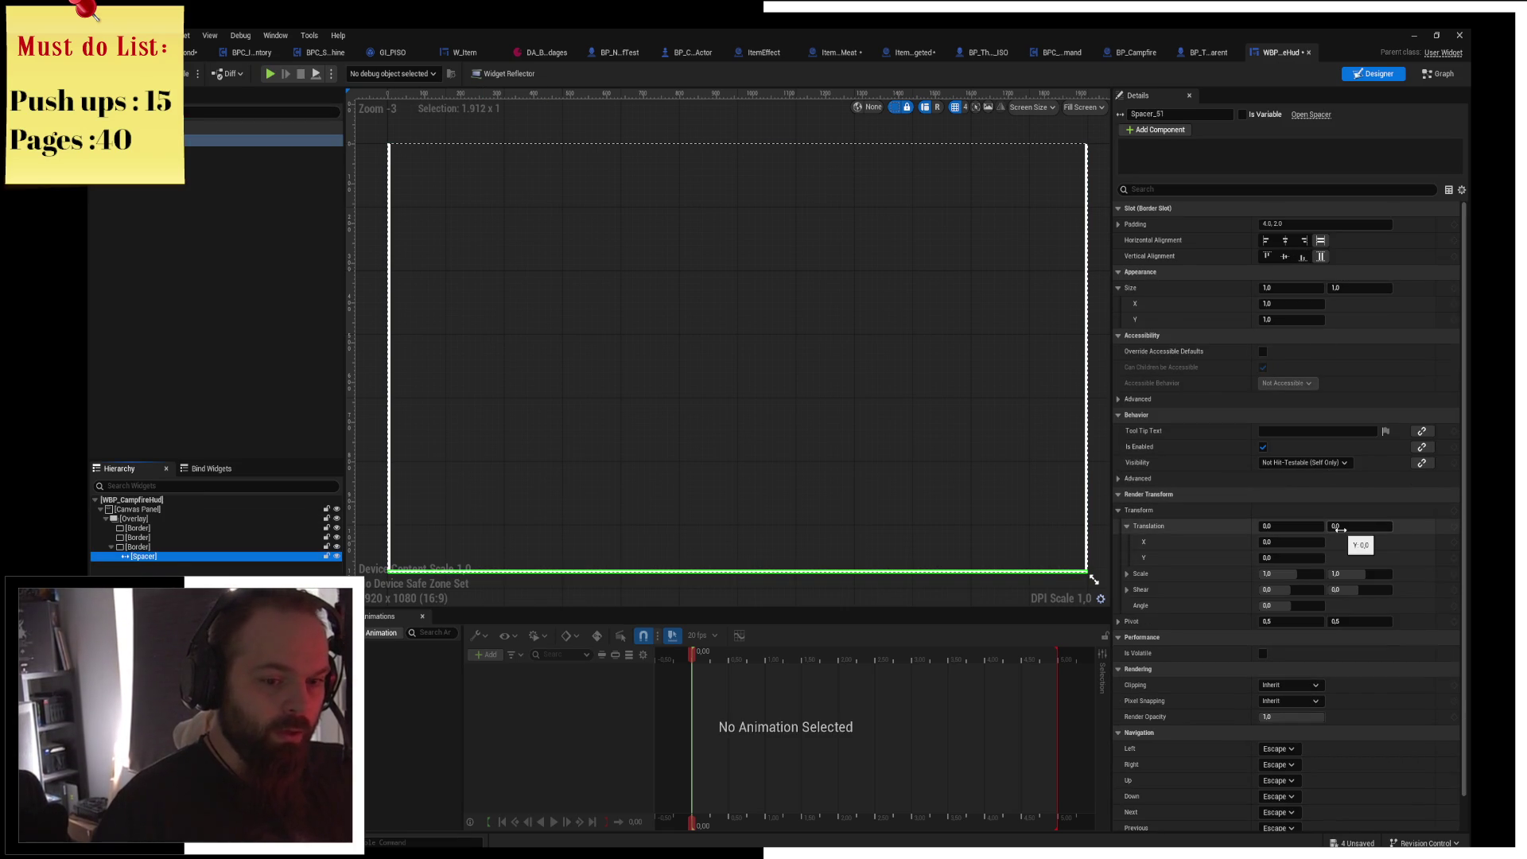
{"action": "mouse_move", "coordinate": [1352, 287]}
{"action": "left_mouse_down"}
{"action": "mouse_move", "coordinate": [1443, 286]}
{"action": "mouse_move", "coordinate": [1428, 286]}
{"action": "left_mouse_up"}
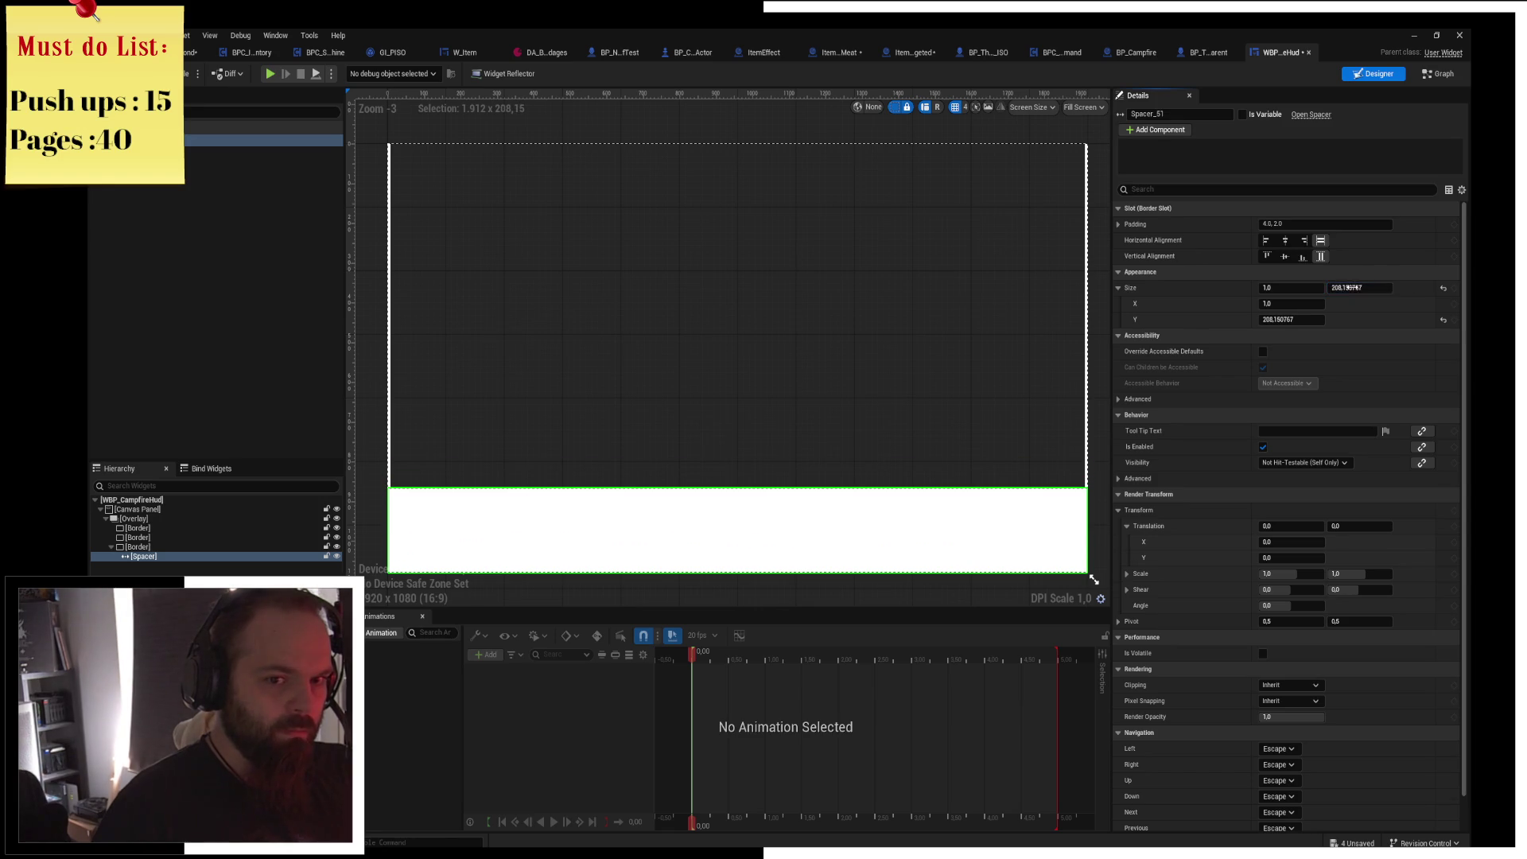
{"action": "type", "text": "200"}
{"action": "key", "text": "Return"}
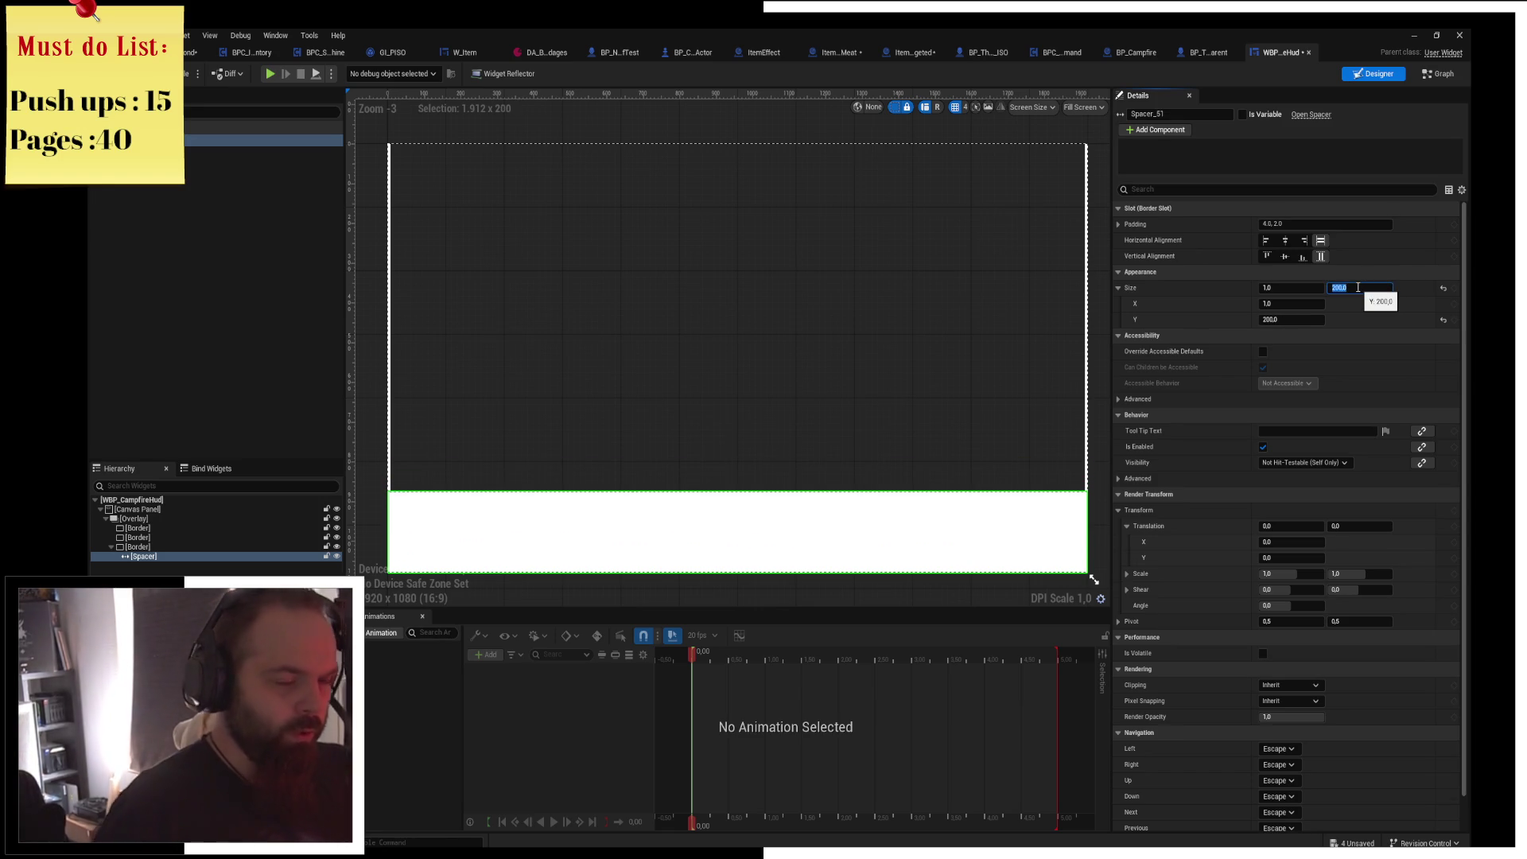
Add Spacers to the second and first Borders, making the right column 200 wide.
{"action": "left_click", "coordinate": [188, 546]}
{"action": "key", "text": "Up"}
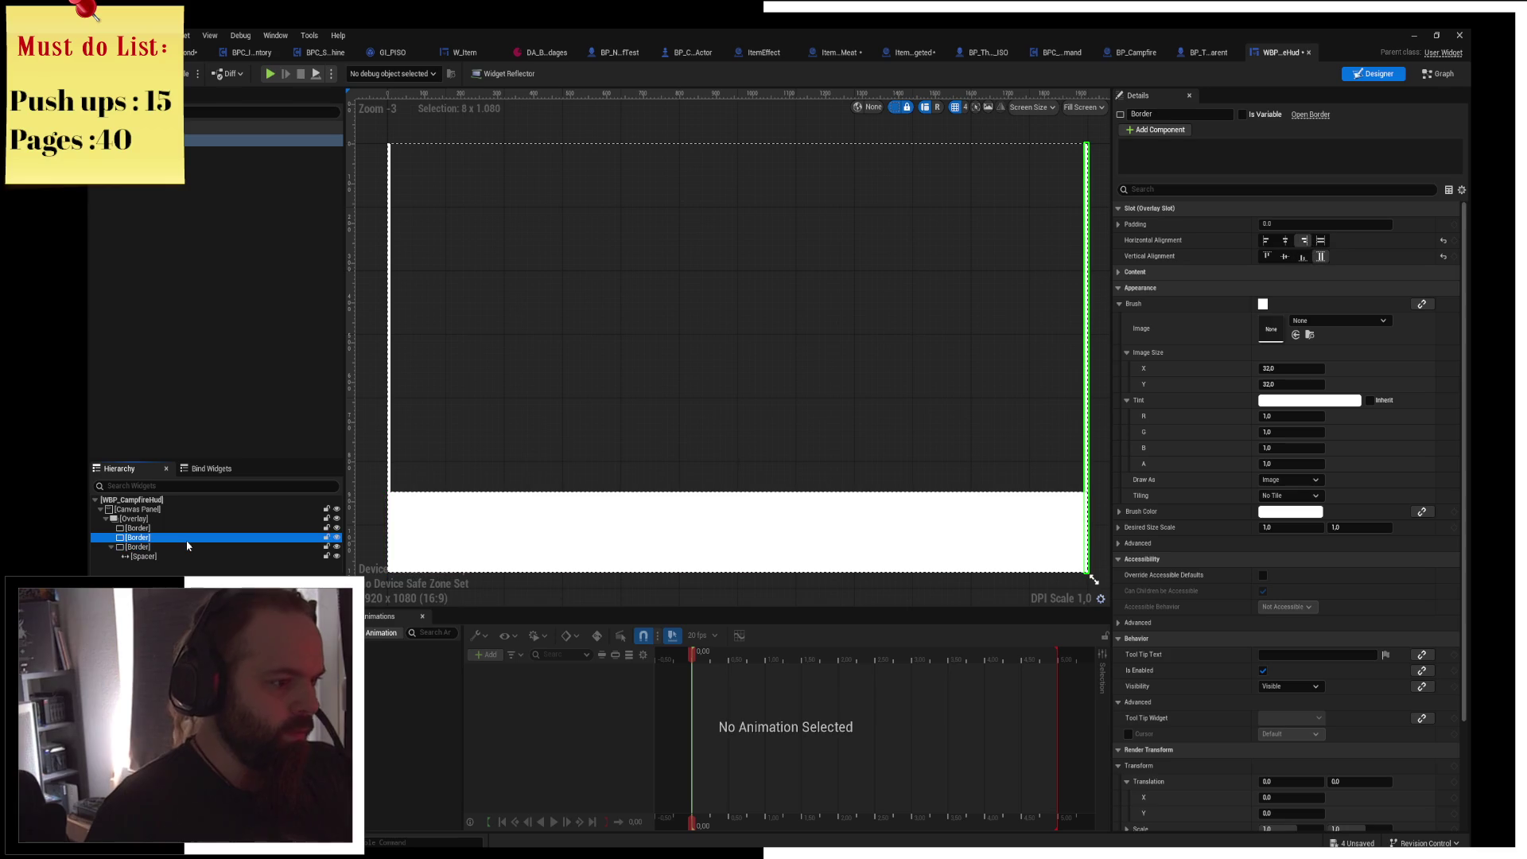
{"action": "key", "text": "Down"}
{"action": "key", "text": "Down"}
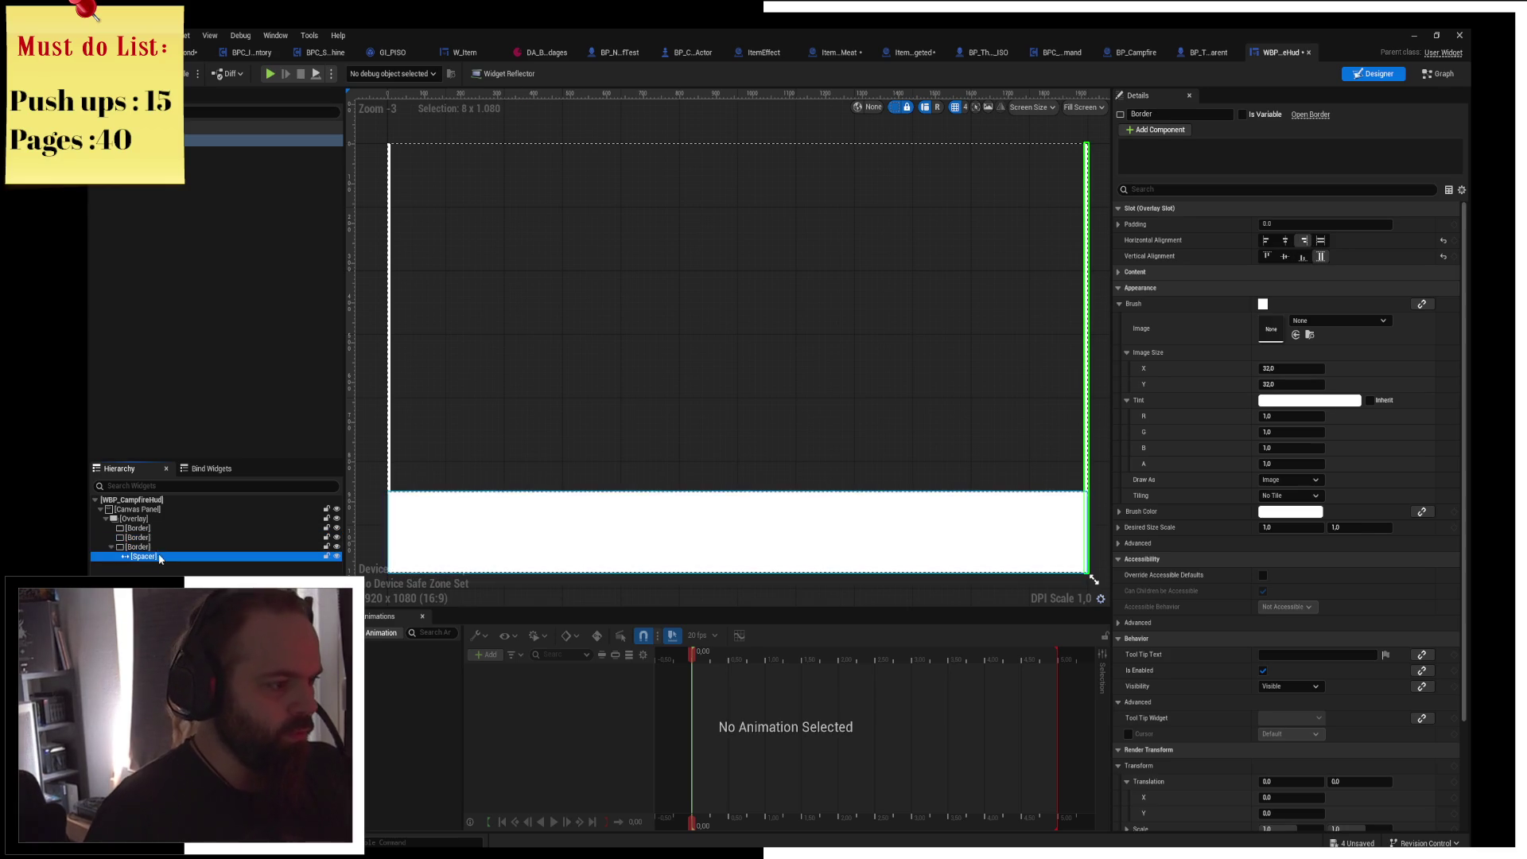
{"action": "left_click_drag", "start_coordinate": [140, 545], "coordinate": [138, 541]}
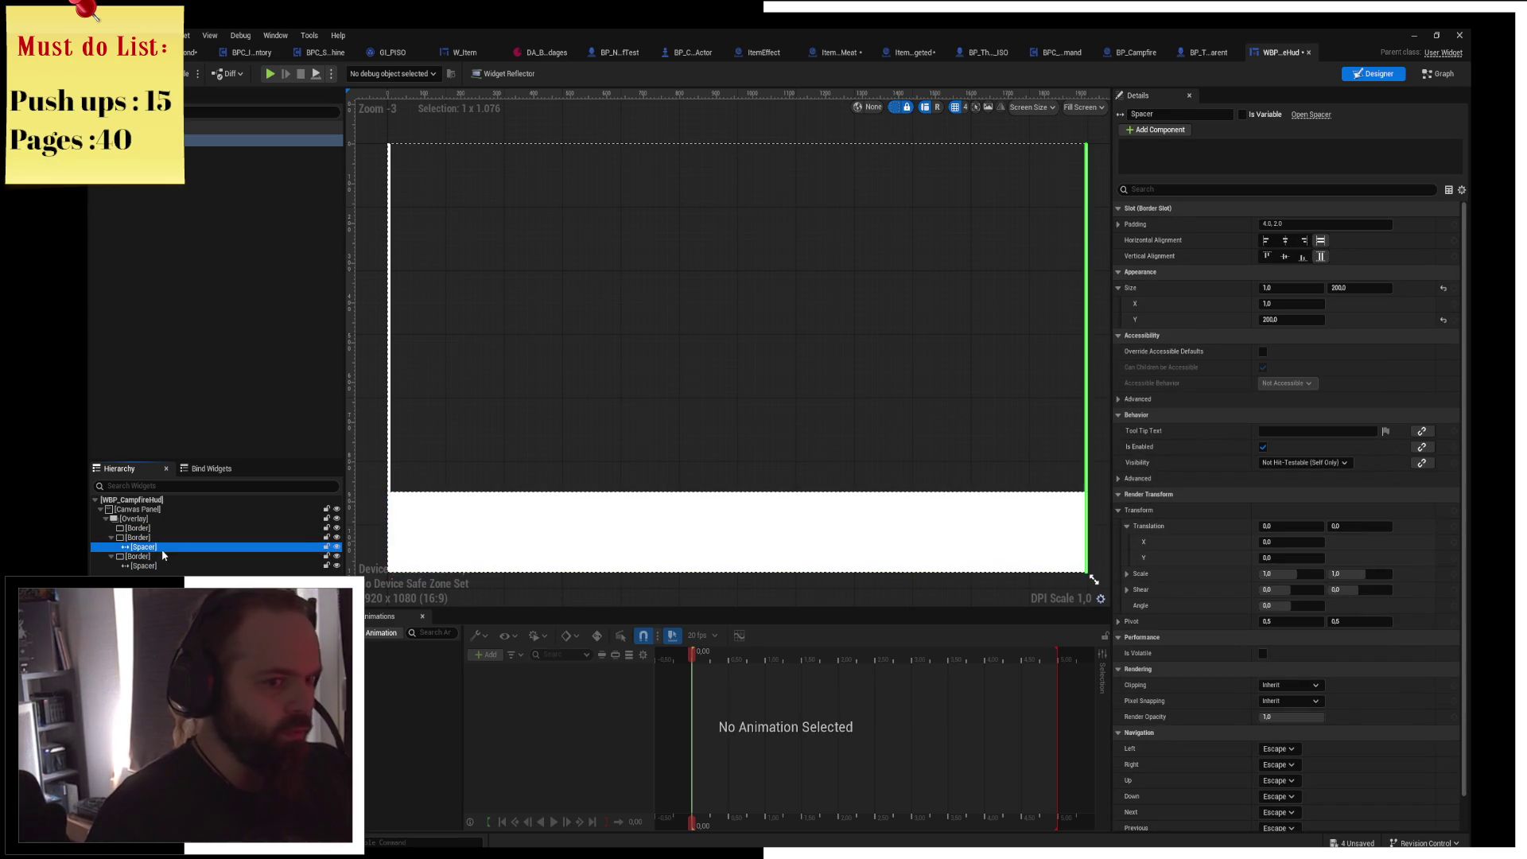
{"action": "left_click", "coordinate": [1291, 287]}
{"action": "left_click_drag", "start_coordinate": [1290, 287], "coordinate": [1432, 288]}
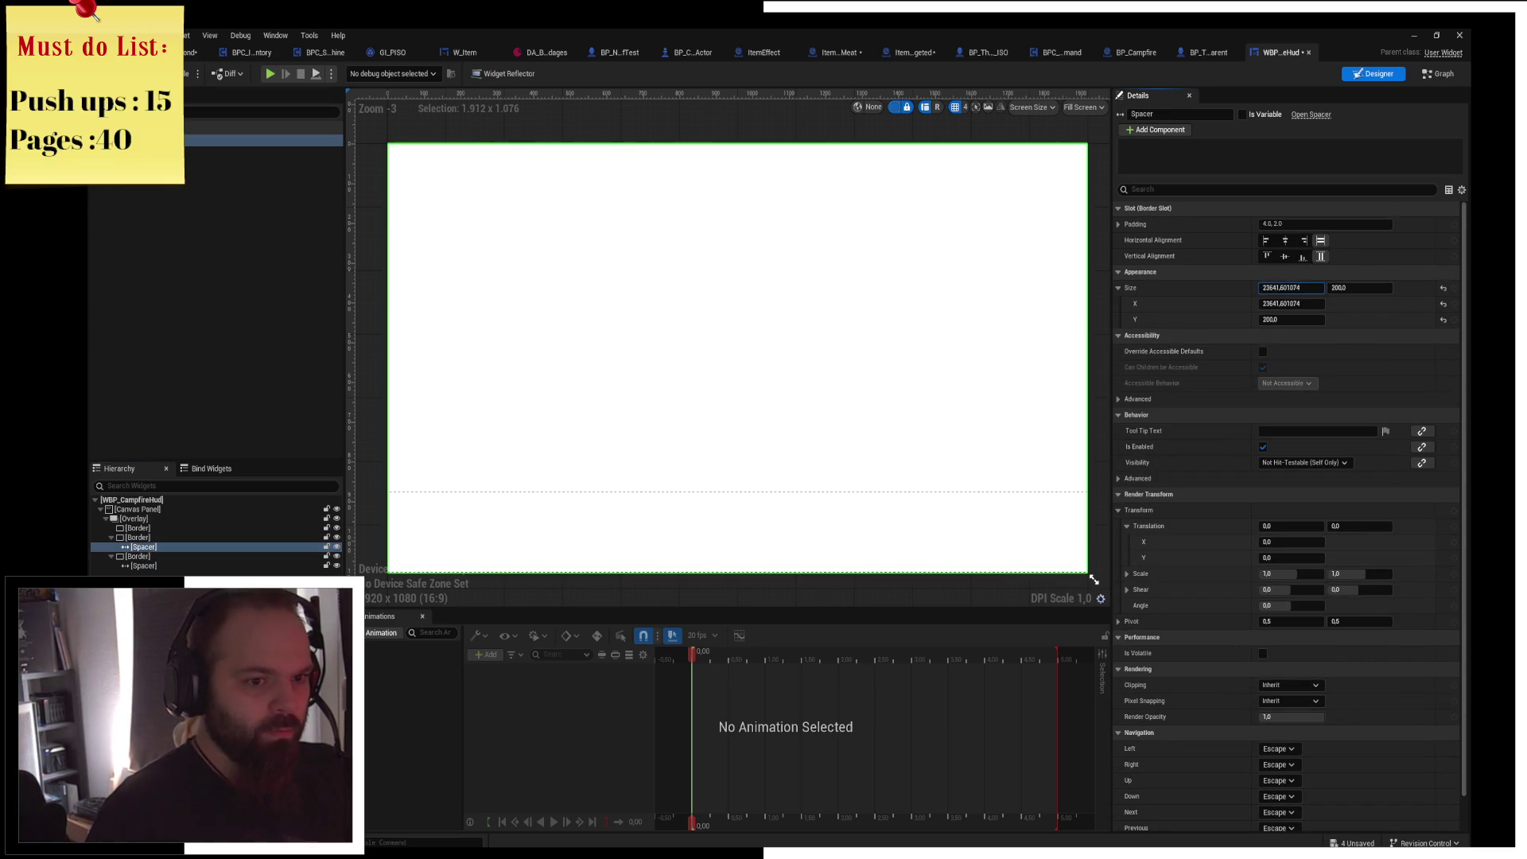
{"action": "left_click", "coordinate": [1291, 288]}
{"action": "type", "text": "0"}
{"action": "key", "text": "Return"}
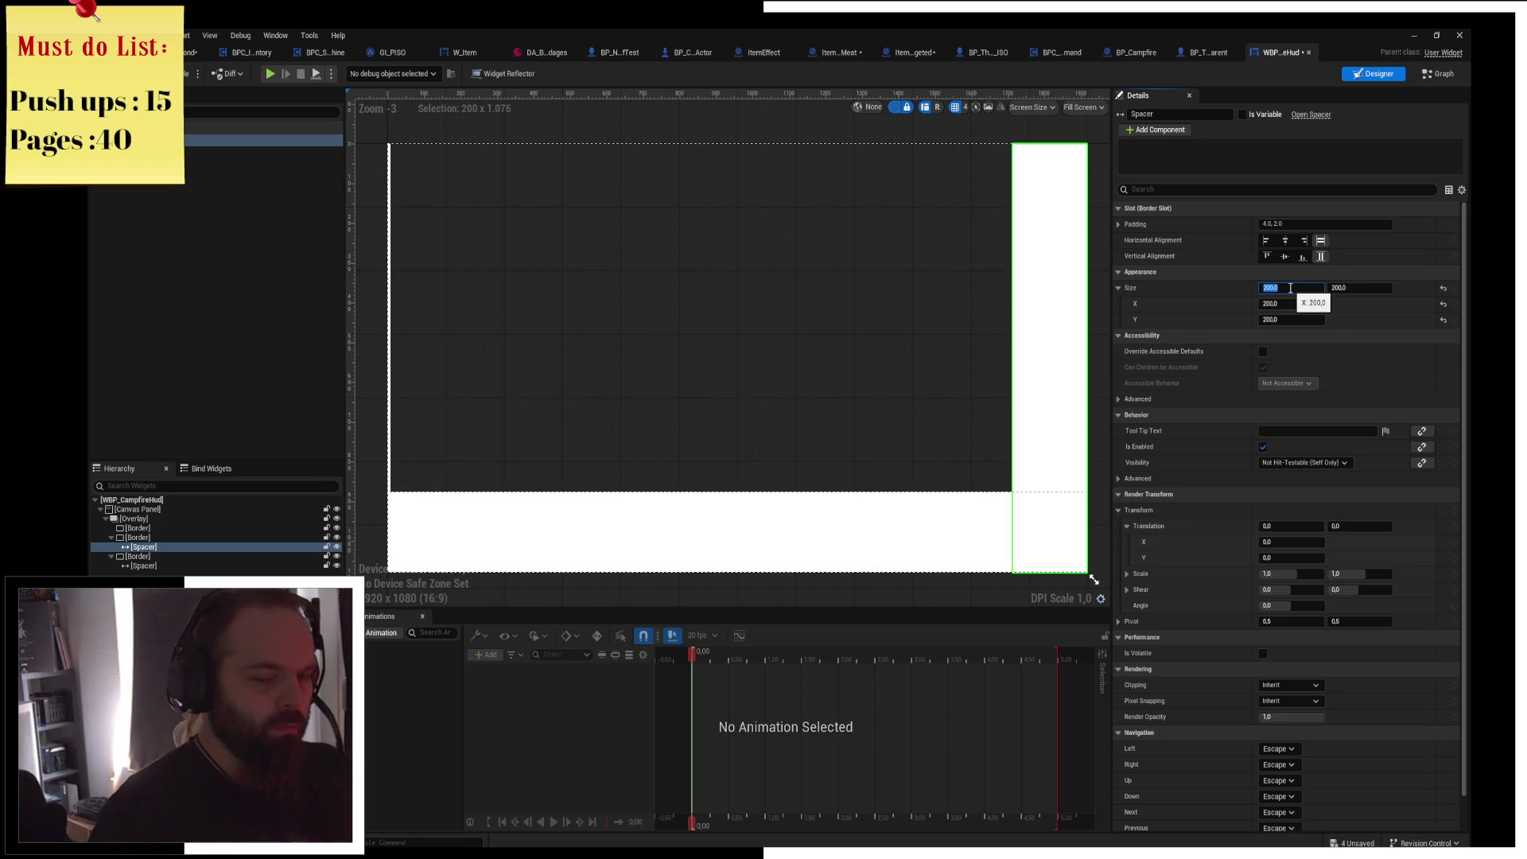
{"action": "left_click", "coordinate": [137, 527]}
{"action": "key", "text": "ctrl+v"}
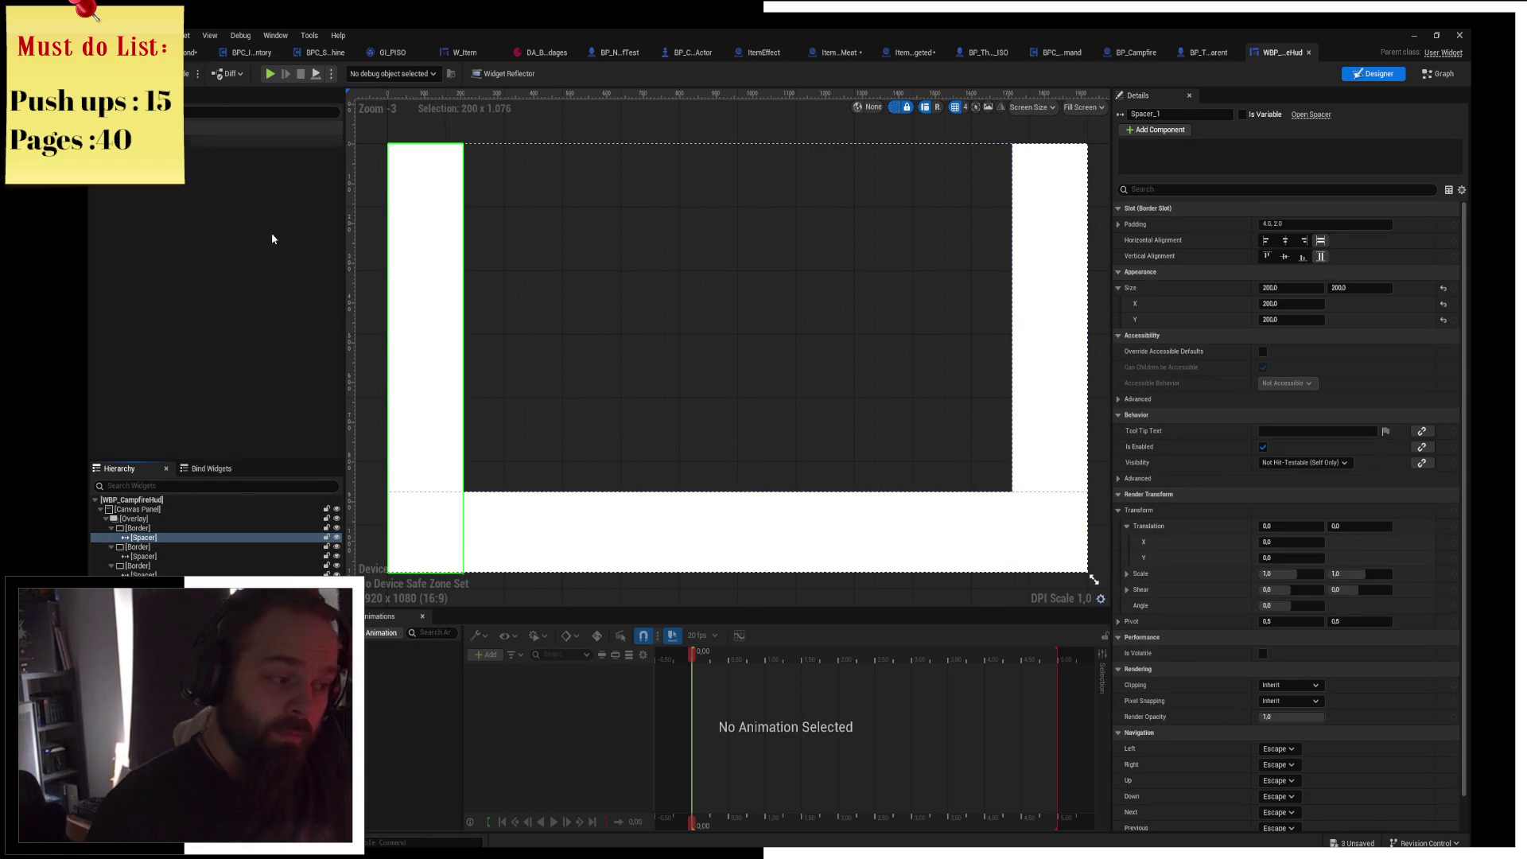
Tint the bottom strip Border's brush colour grey and launch a play test.
{"action": "left_click", "coordinate": [137, 566]}
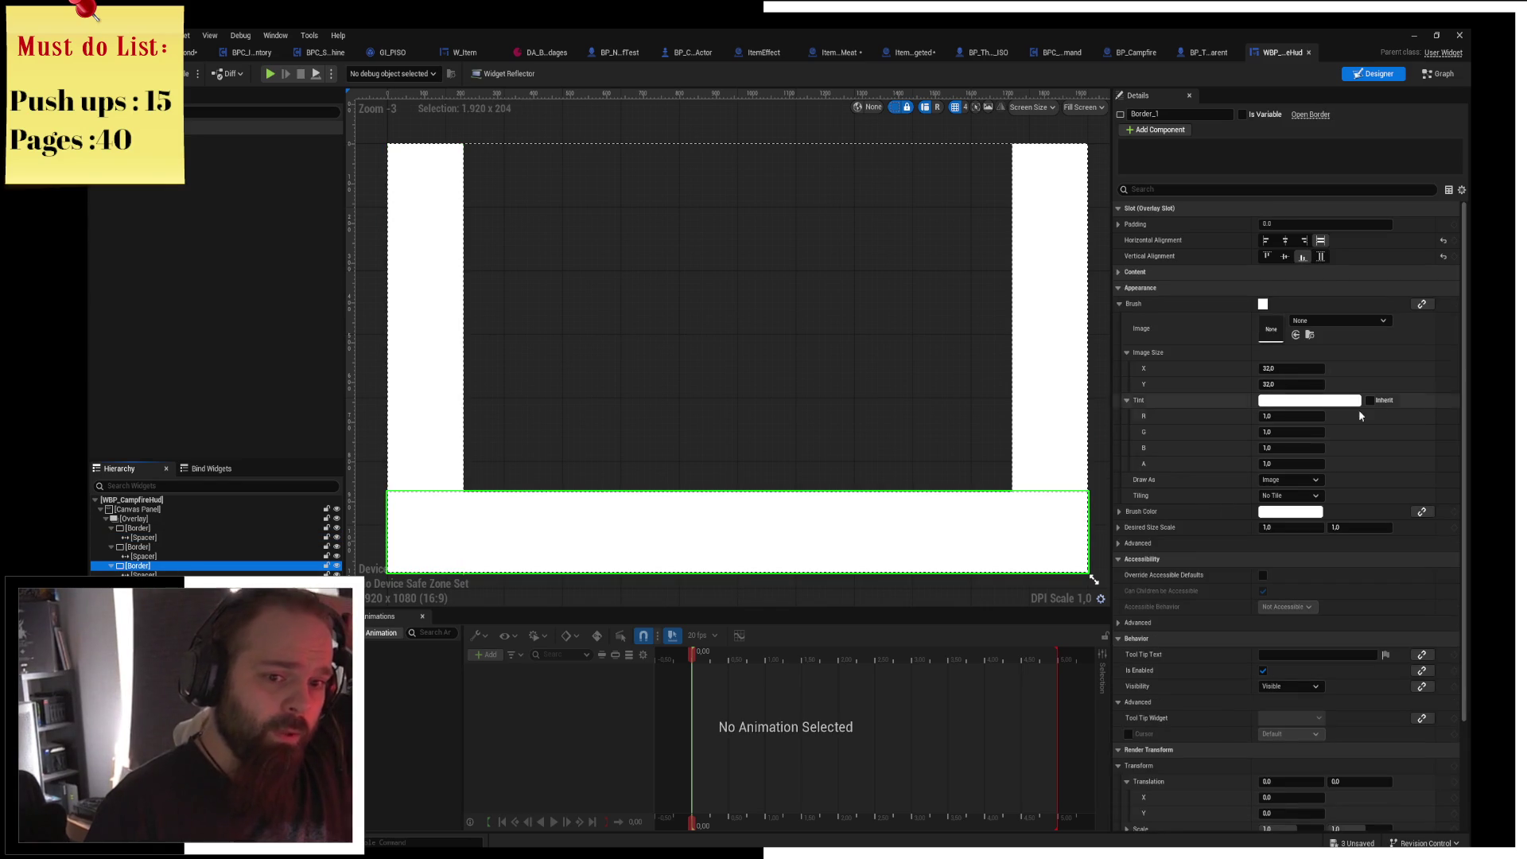
{"action": "left_click", "coordinate": [1315, 407]}
{"action": "left_click", "coordinate": [1290, 448]}
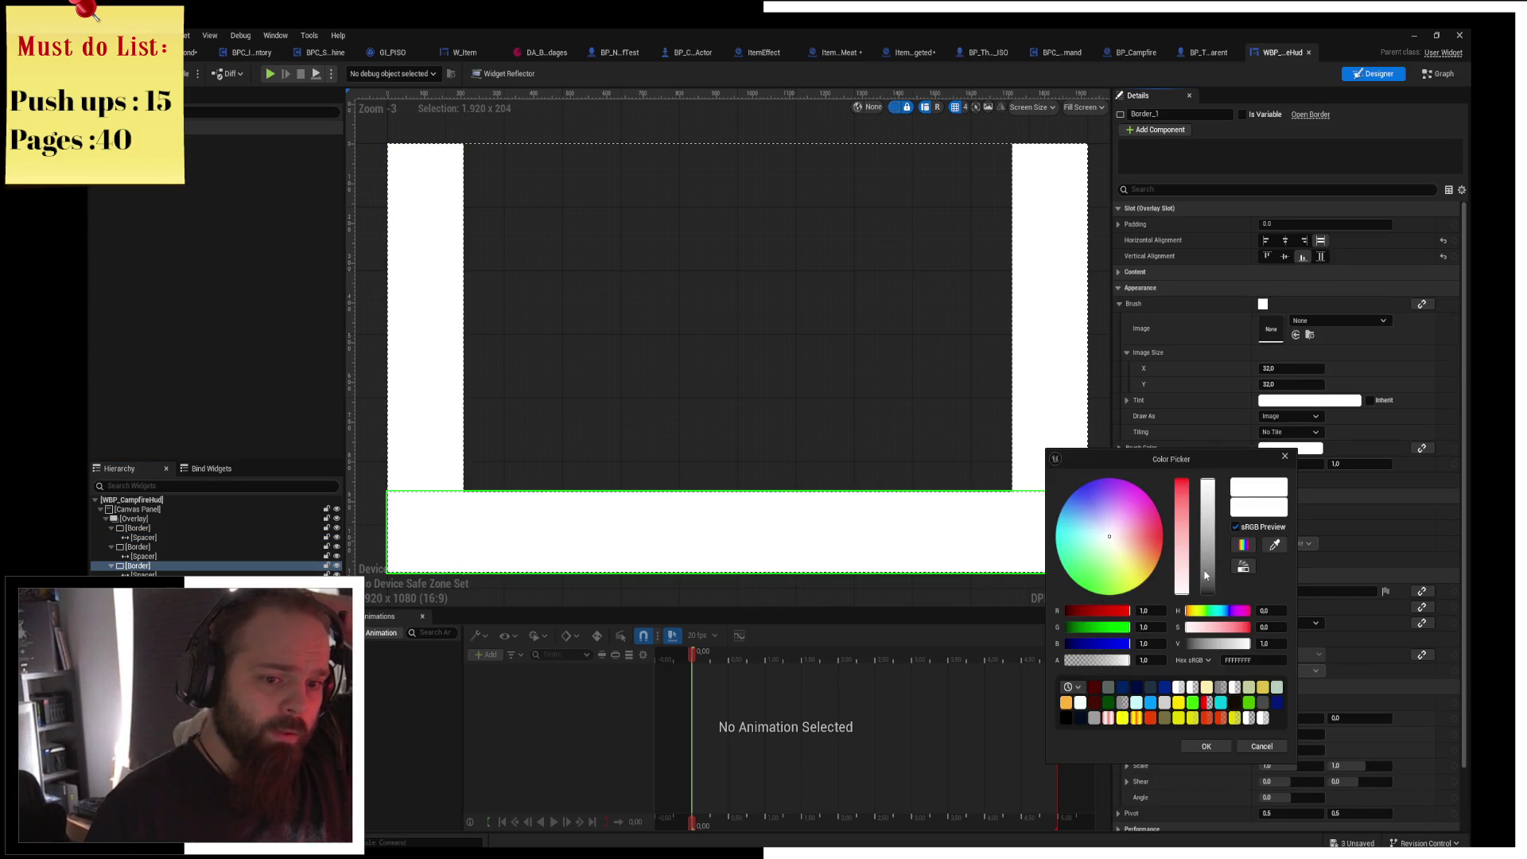
{"action": "left_click_drag", "start_coordinate": [1208, 481], "coordinate": [1208, 570]}
{"action": "left_click", "coordinate": [1204, 746]}
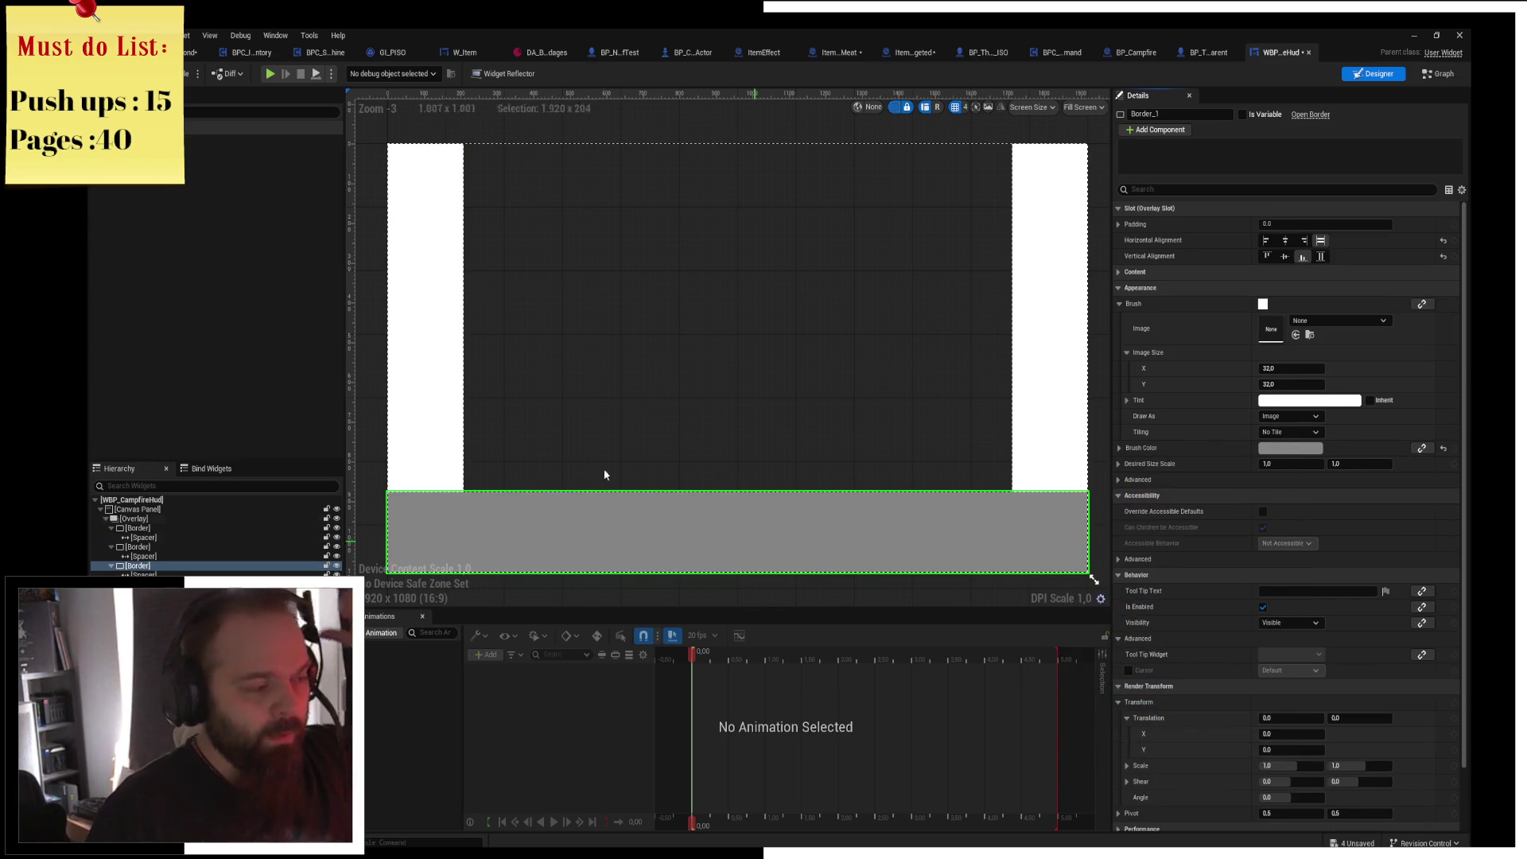
{"action": "left_click", "coordinate": [272, 74]}
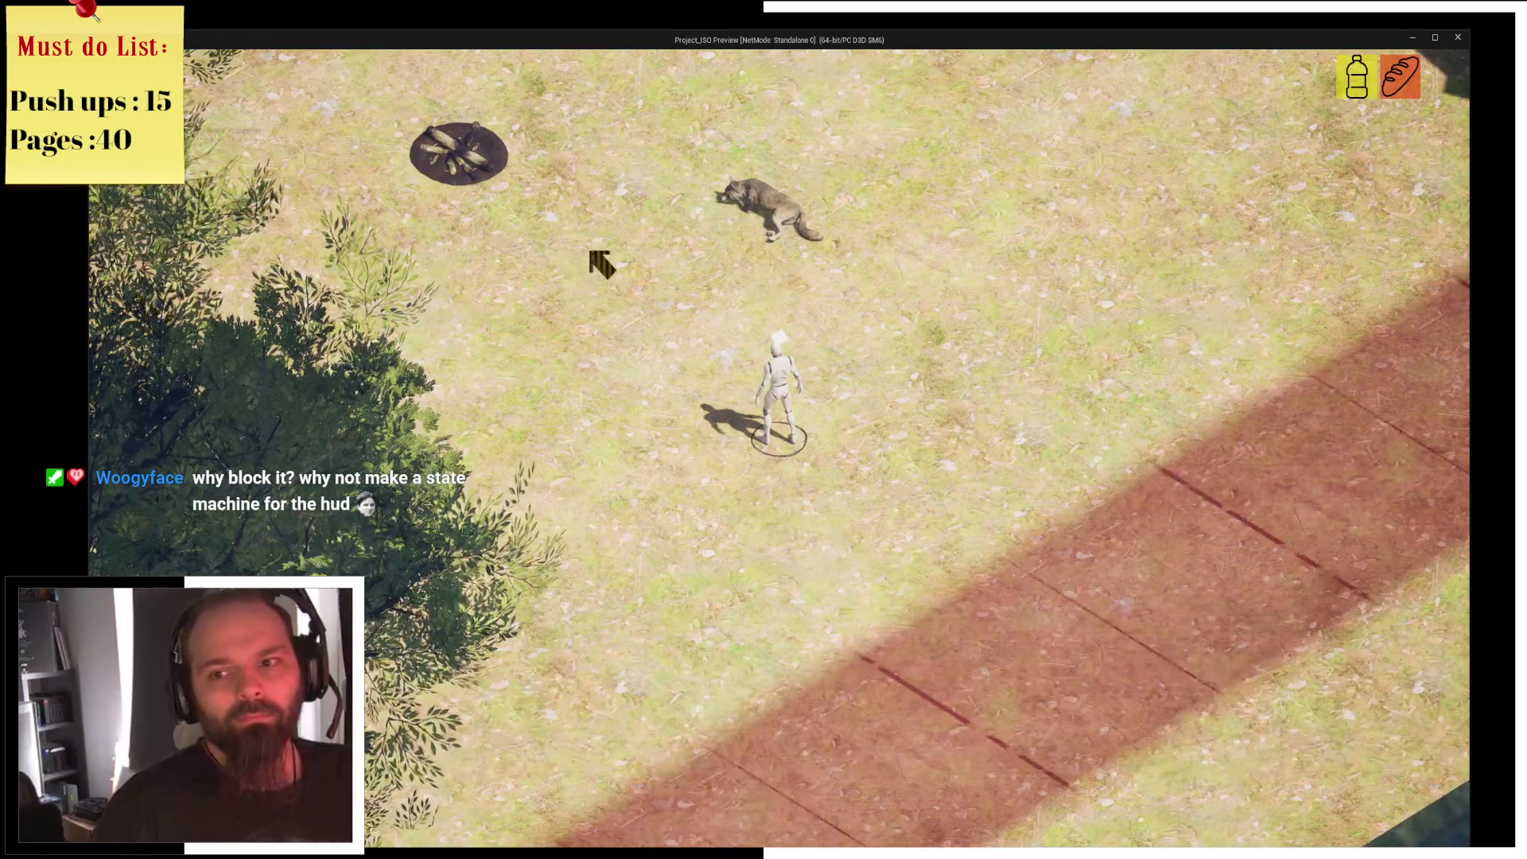
Walk to the campfire, accept the rest prompt, stop the preview and save WBP_CampfireHud.
{"action": "left_click", "coordinate": [602, 264]}
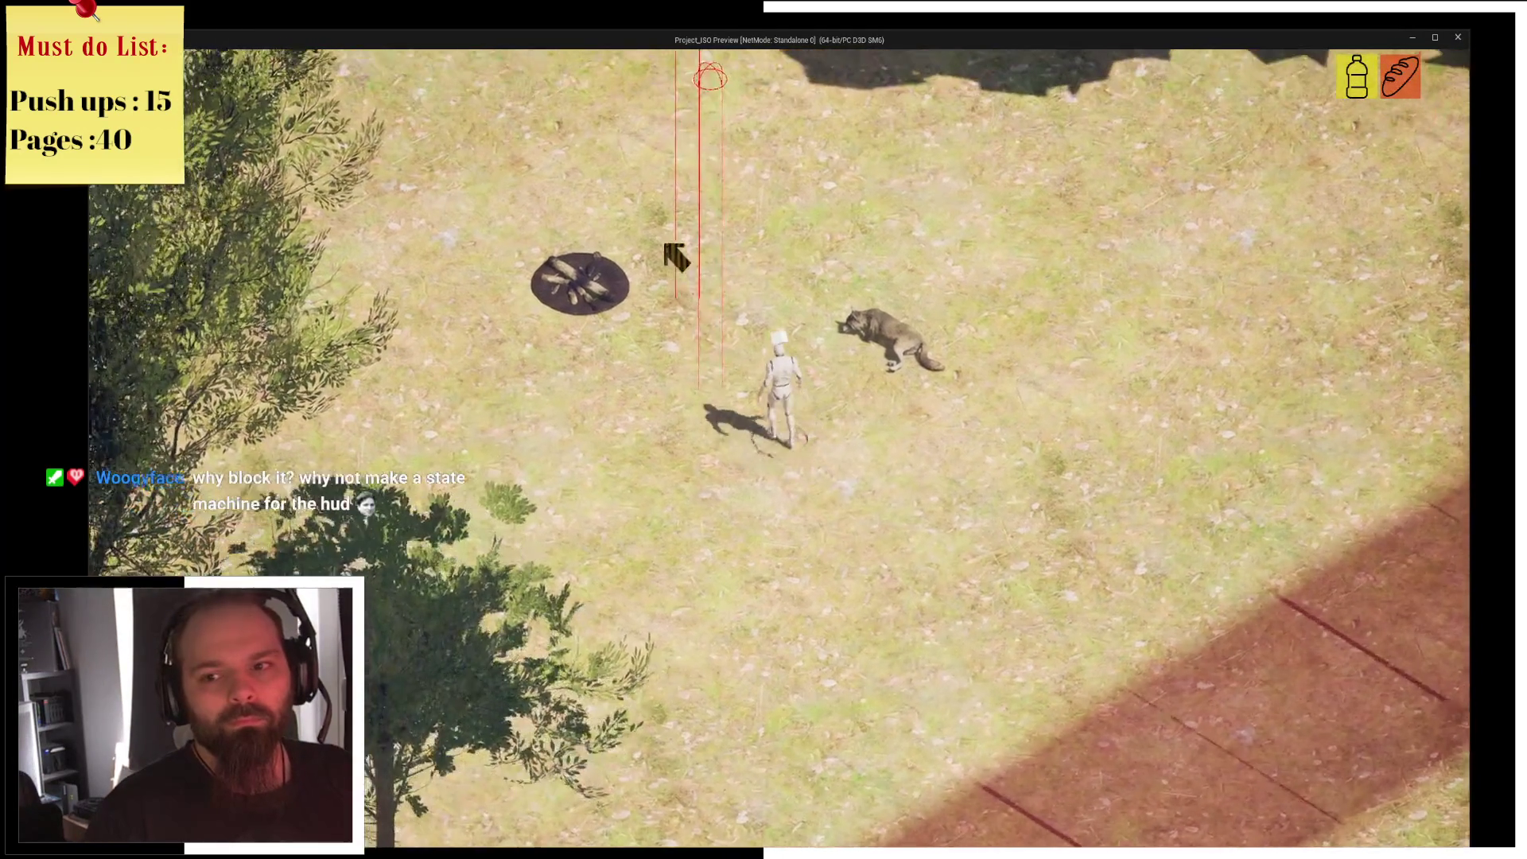
{"action": "left_click", "coordinate": [668, 394]}
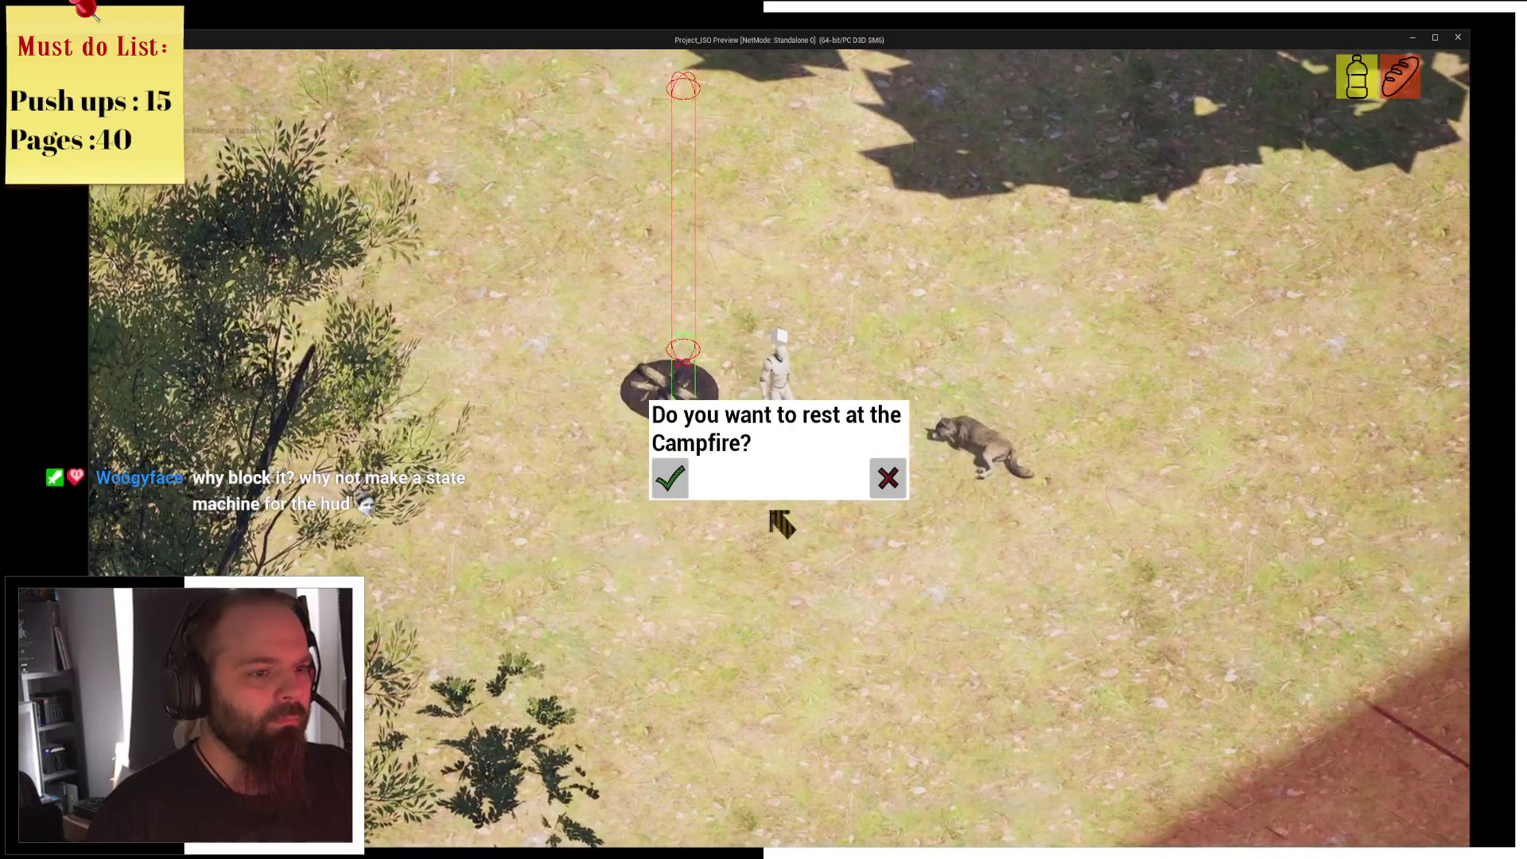
{"action": "key", "text": "Return"}
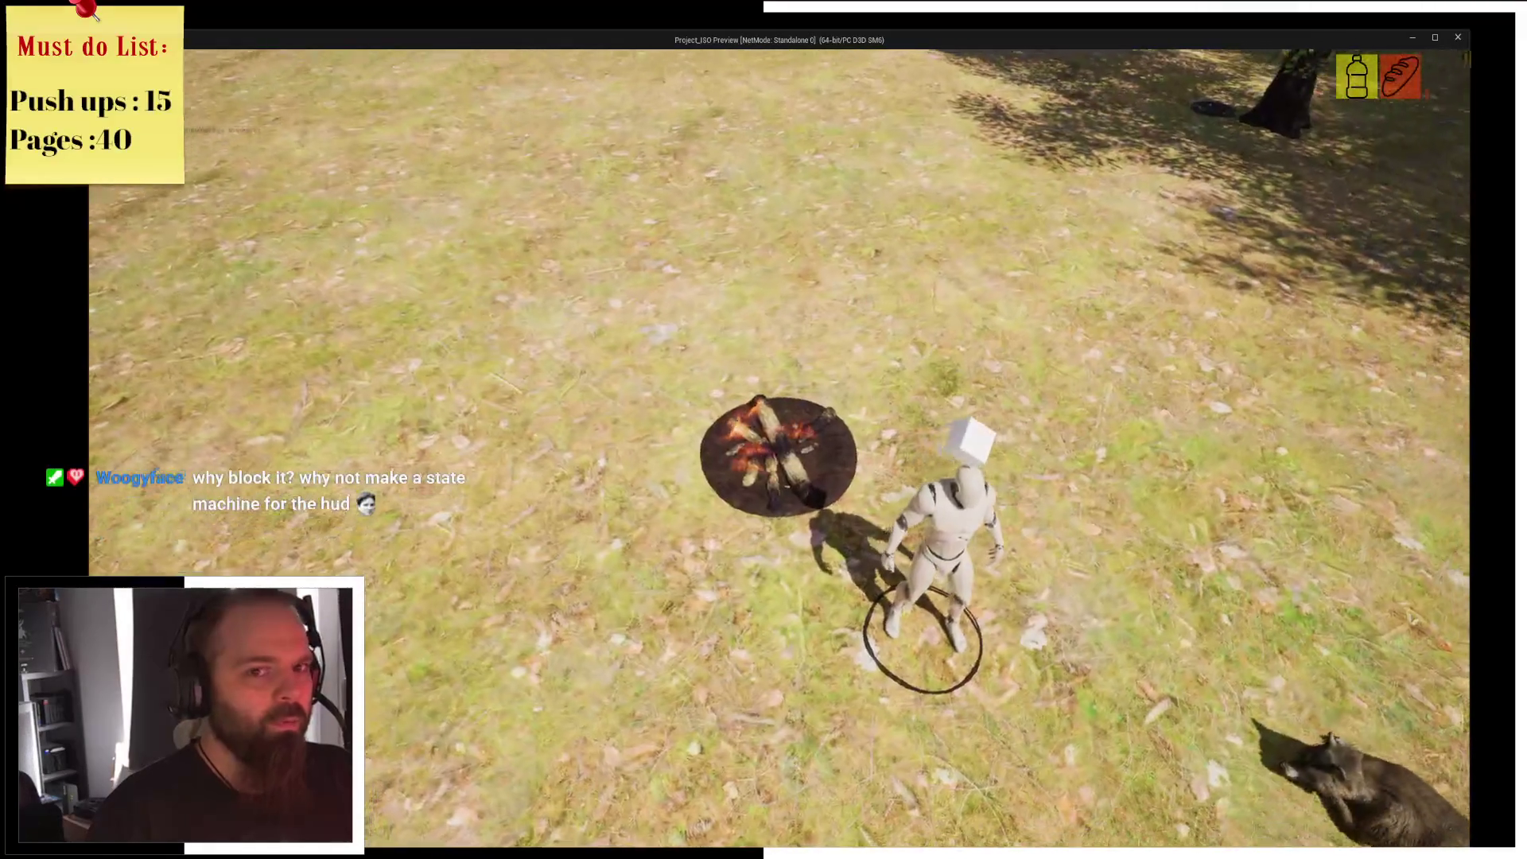
{"action": "key", "text": "Escape"}
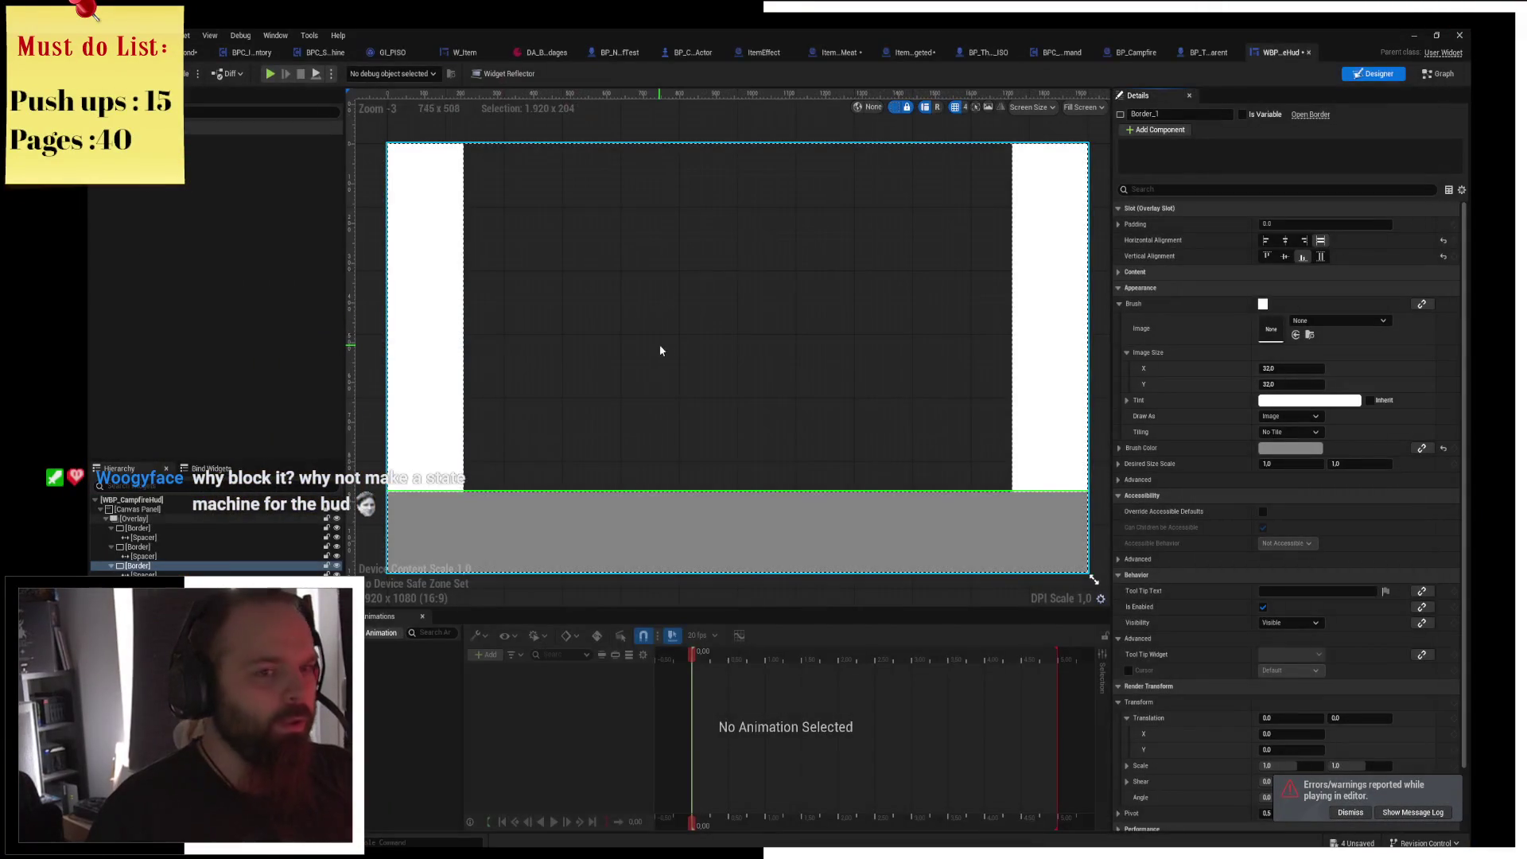
{"action": "key", "text": "ctrl+s"}
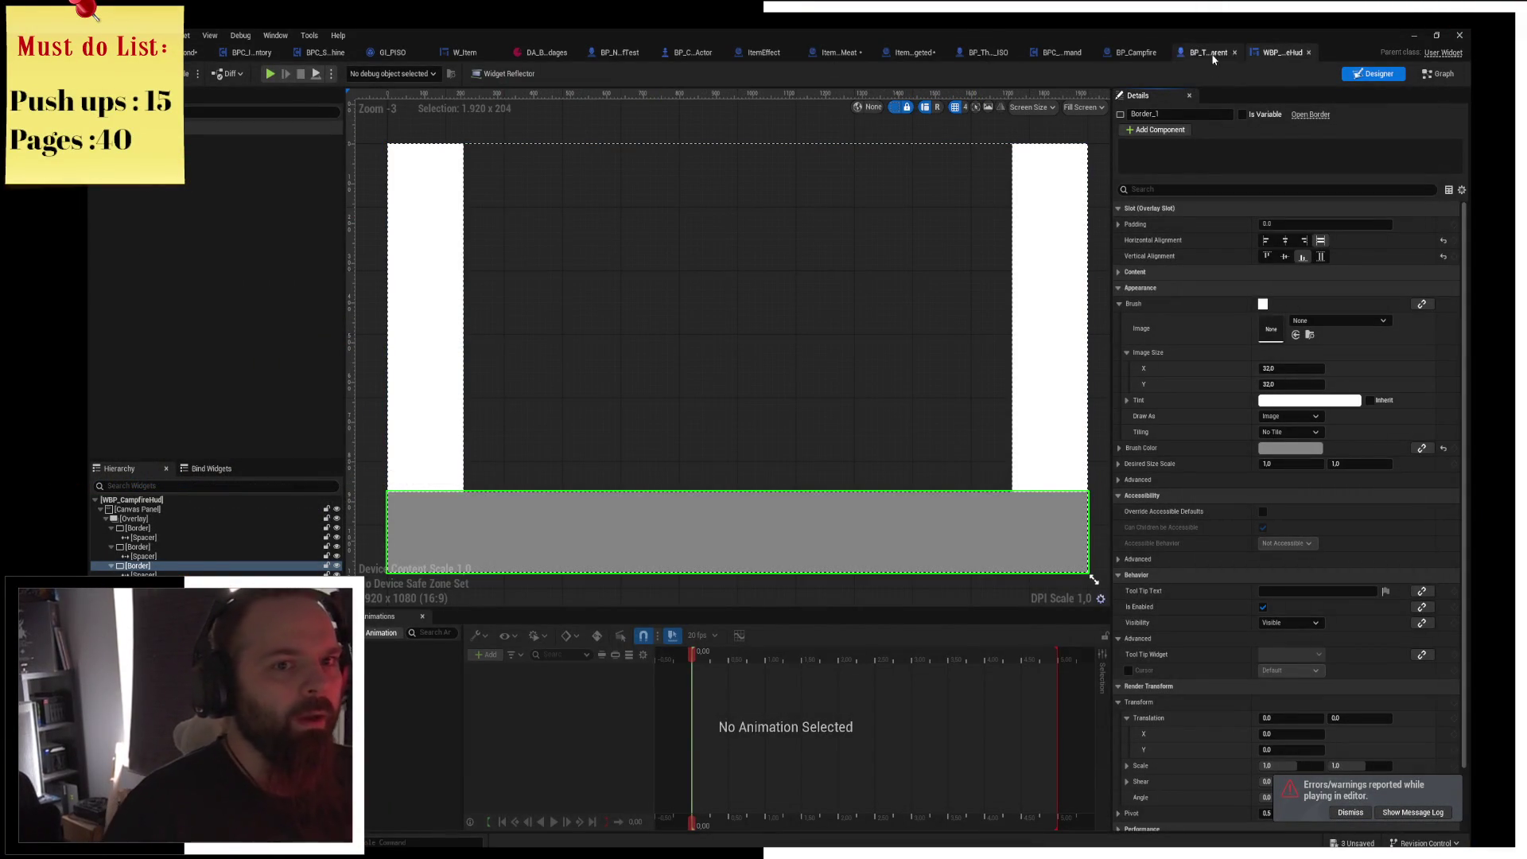
Switch to BP_Campfire and pan its graph to Set View Target with Blend and Start Camera.
{"action": "left_click", "coordinate": [1214, 59]}
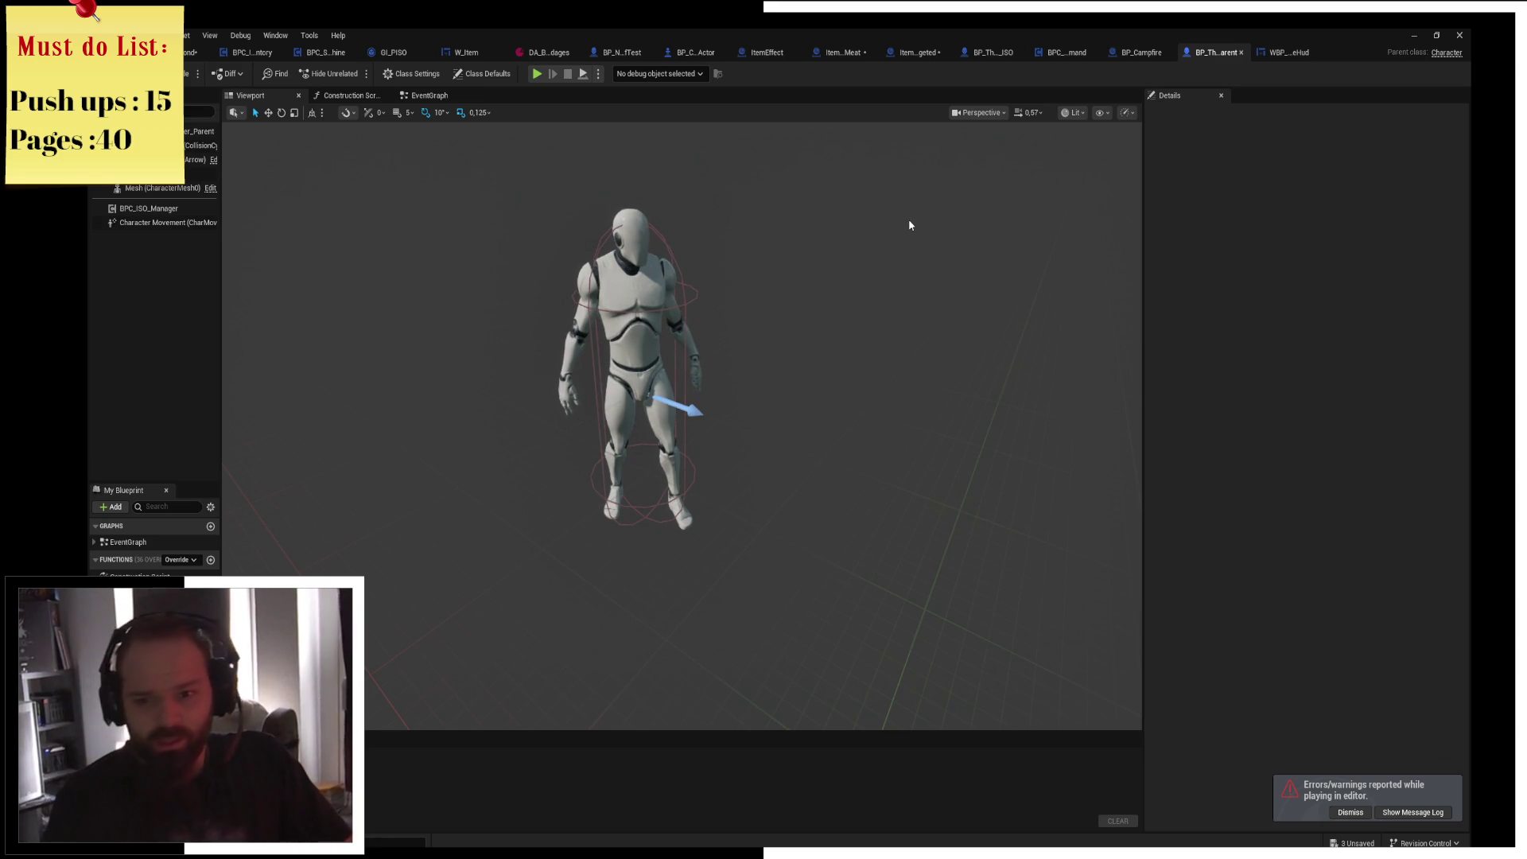
{"action": "left_click", "coordinate": [1138, 54]}
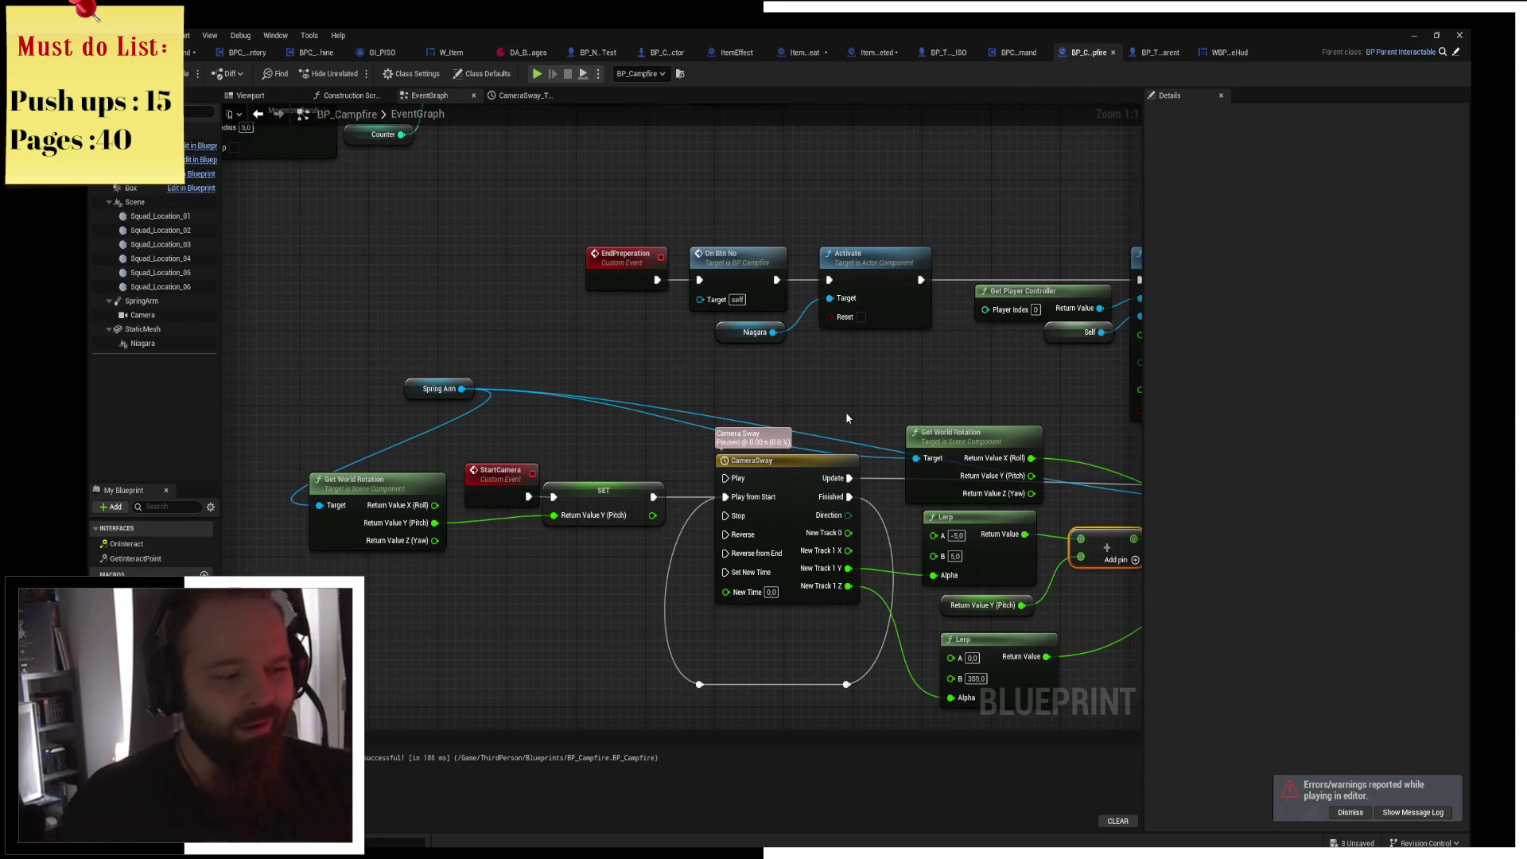
{"action": "mouse_move", "coordinate": [796, 330]}
{"action": "left_mouse_down"}
{"action": "mouse_move", "coordinate": [548, 211]}
{"action": "mouse_move", "coordinate": [328, 152]}
{"action": "left_mouse_up"}
{"action": "left_click_drag", "start_coordinate": [840, 288], "coordinate": [831, 290]}
{"action": "left_click", "coordinate": [916, 254]}
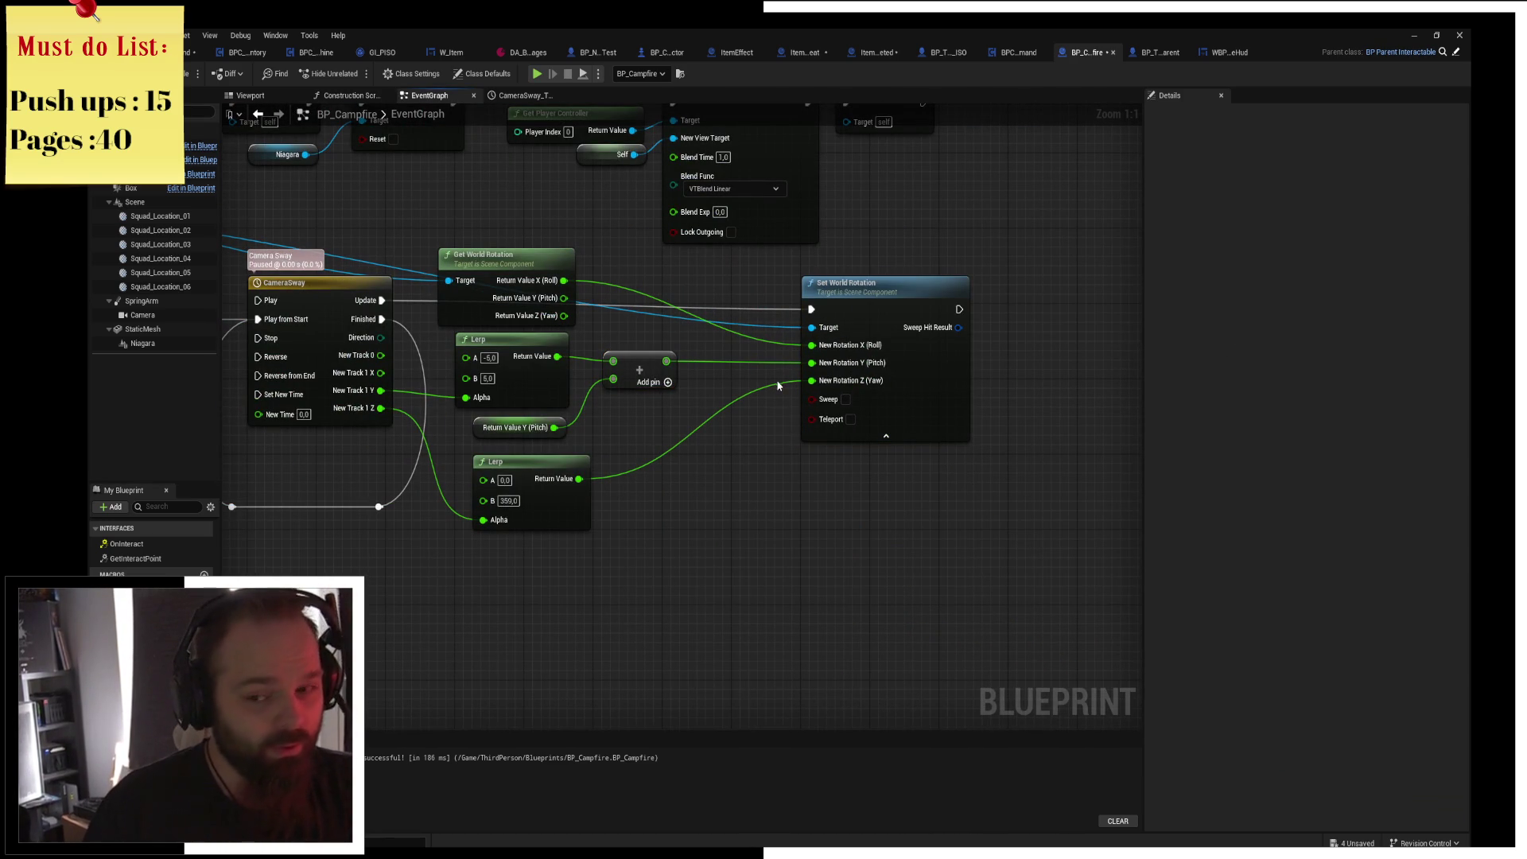
{"action": "left_click_drag", "start_coordinate": [776, 403], "coordinate": [834, 413]}
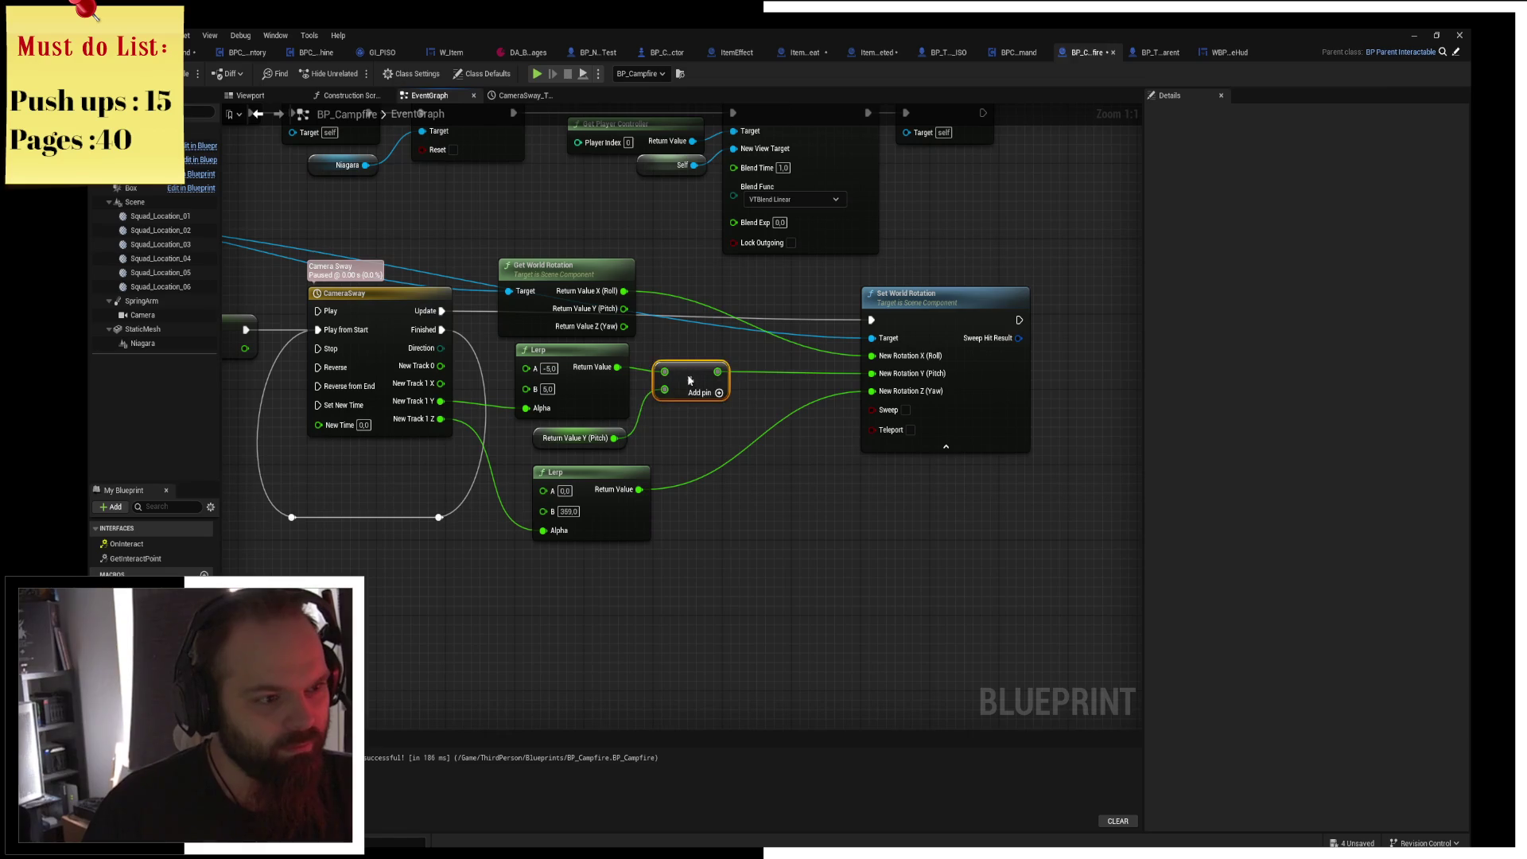
{"action": "mouse_move", "coordinate": [718, 470]}
{"action": "left_mouse_down"}
{"action": "mouse_move", "coordinate": [764, 478]}
{"action": "mouse_move", "coordinate": [870, 426]}
{"action": "left_mouse_up"}
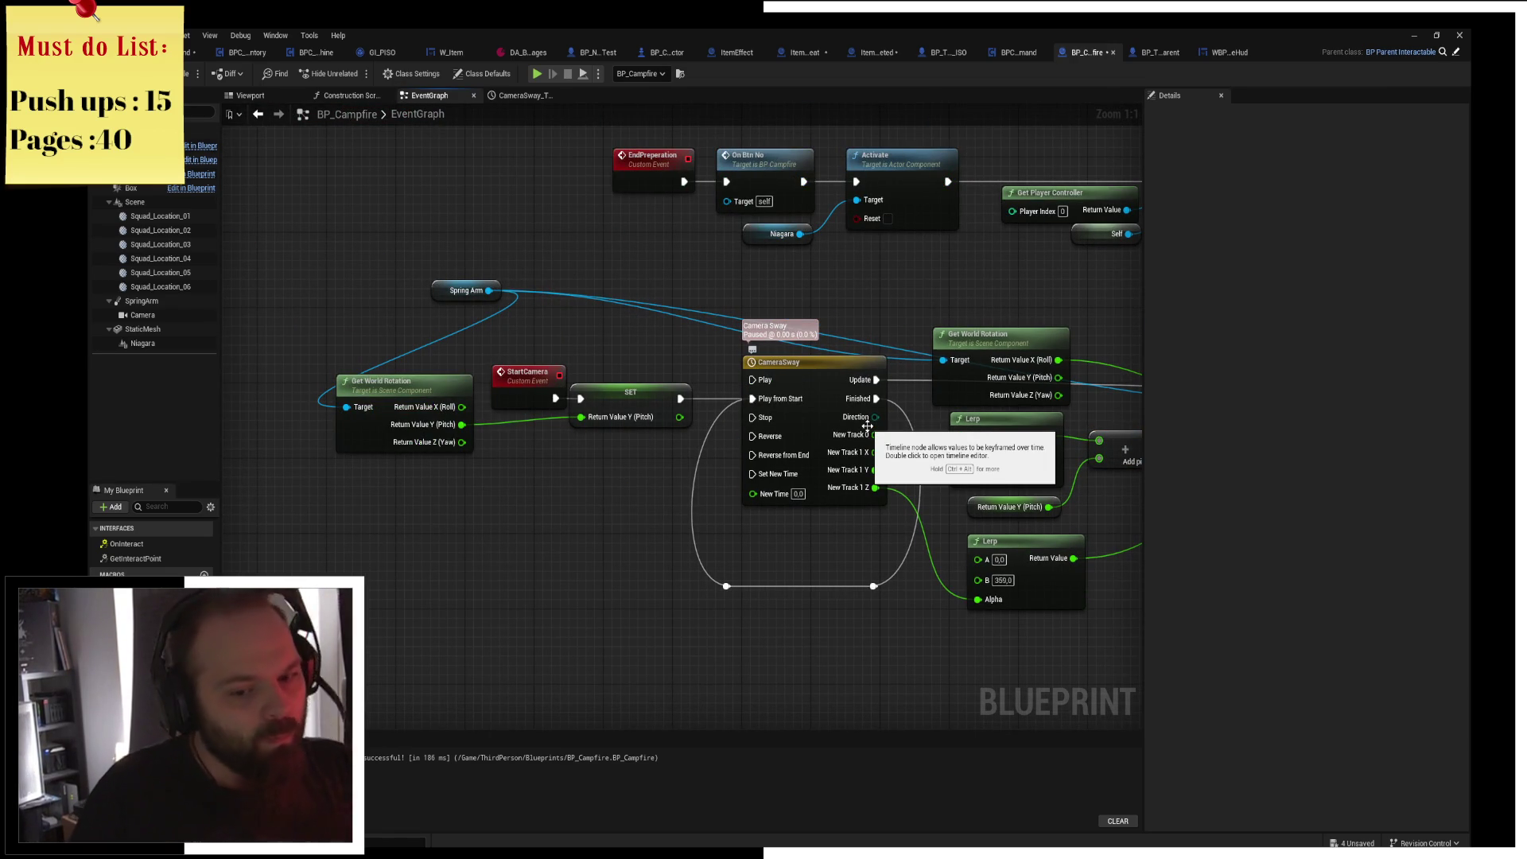
{"action": "mouse_move", "coordinate": [867, 426]}
{"action": "left_mouse_down"}
{"action": "mouse_move", "coordinate": [619, 374]}
{"action": "mouse_move", "coordinate": [992, 360]}
{"action": "left_mouse_up"}
{"action": "mouse_move", "coordinate": [992, 195]}
{"action": "left_mouse_down"}
{"action": "mouse_move", "coordinate": [989, 423]}
{"action": "mouse_move", "coordinate": [633, 450]}
{"action": "left_mouse_up"}
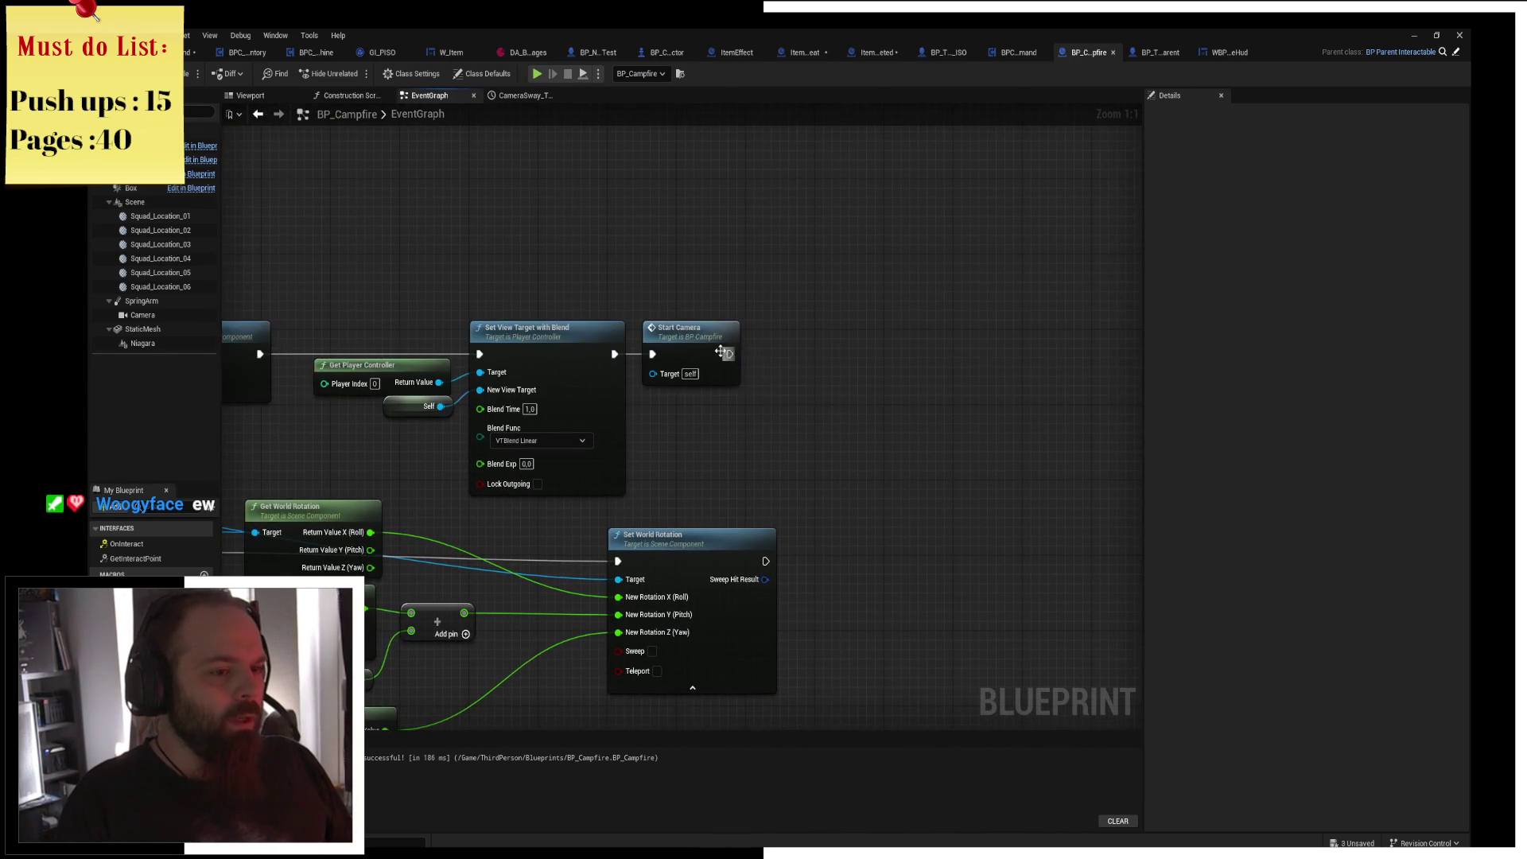
{"action": "left_click_drag", "start_coordinate": [729, 355], "coordinate": [819, 362]}
{"action": "type", "text": "create wind"}
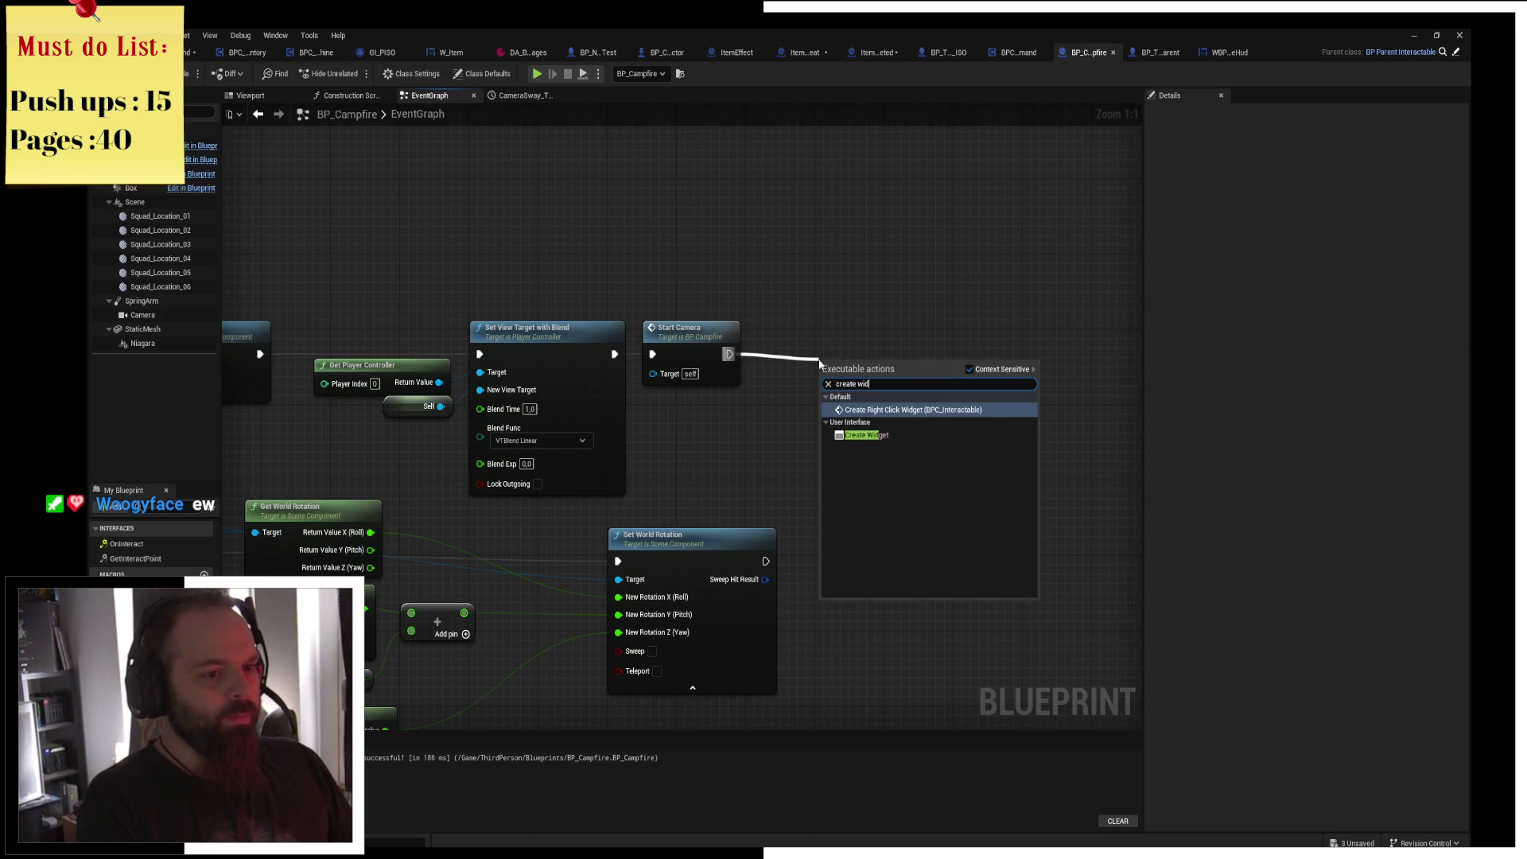
{"action": "key", "text": "Return"}
{"action": "mouse_move", "coordinate": [883, 442]}
{"action": "left_mouse_down"}
{"action": "mouse_move", "coordinate": [861, 391]}
{"action": "mouse_move", "coordinate": [821, 414]}
{"action": "left_mouse_up"}
{"action": "left_click", "coordinate": [805, 386]}
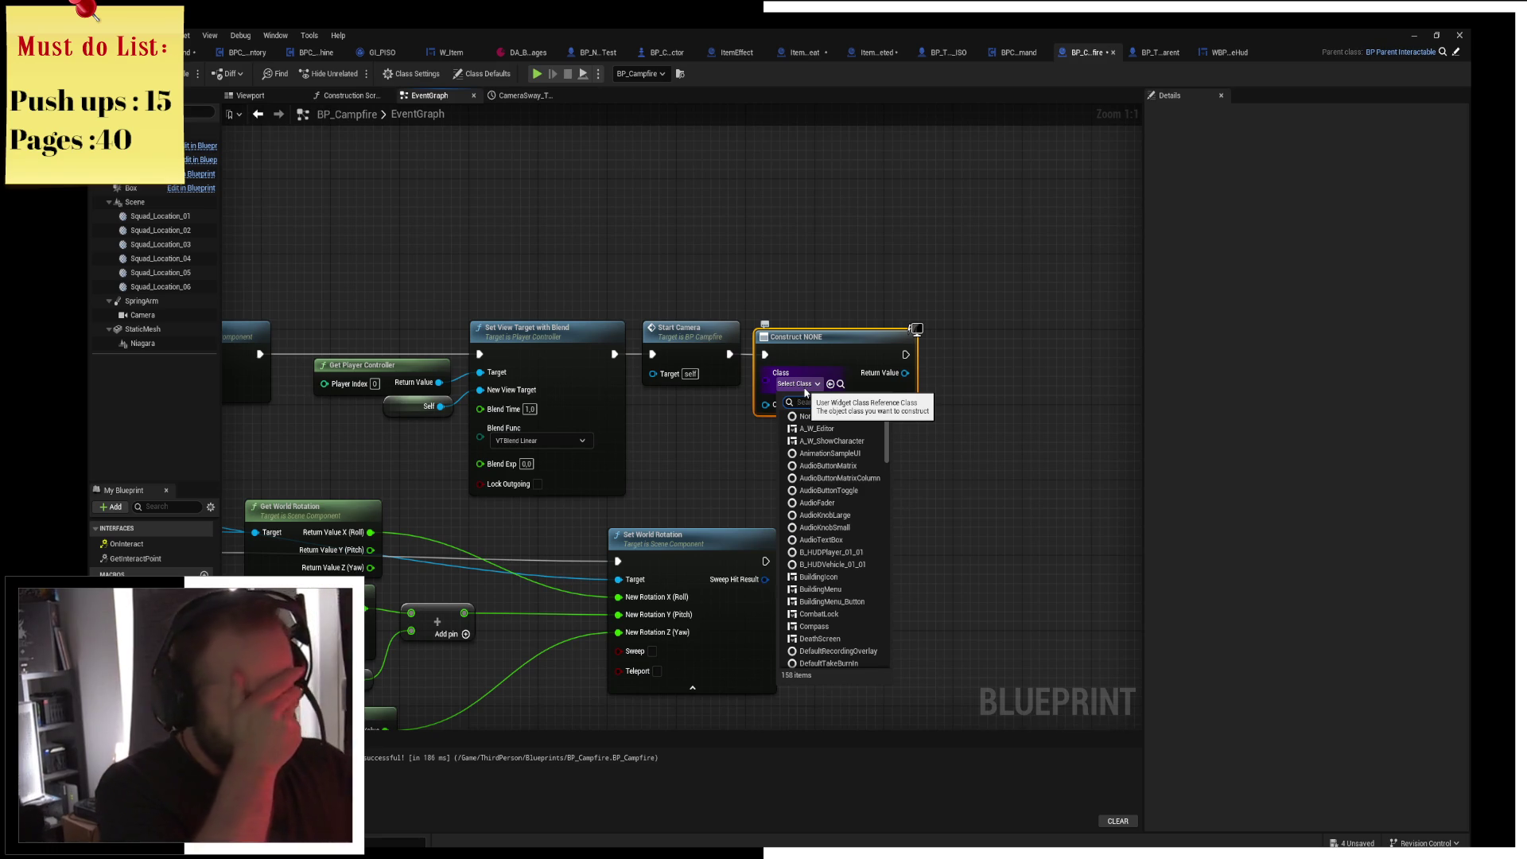
{"action": "type", "text": "camp"}
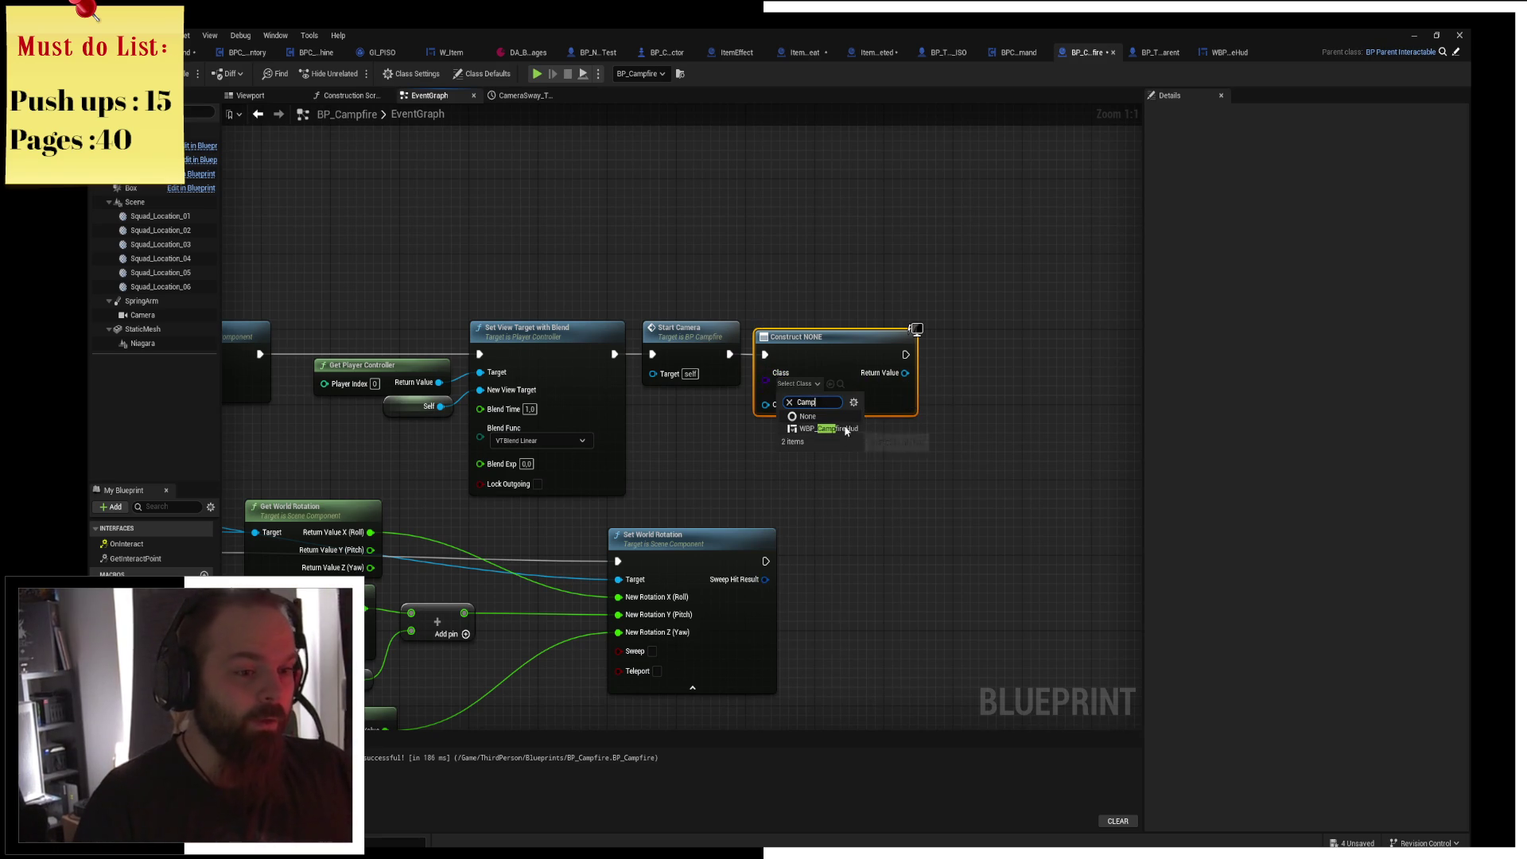
{"action": "left_click", "coordinate": [831, 429]}
{"action": "left_click_drag", "start_coordinate": [912, 373], "coordinate": [984, 349]}
{"action": "type", "text": "add to viewport"}
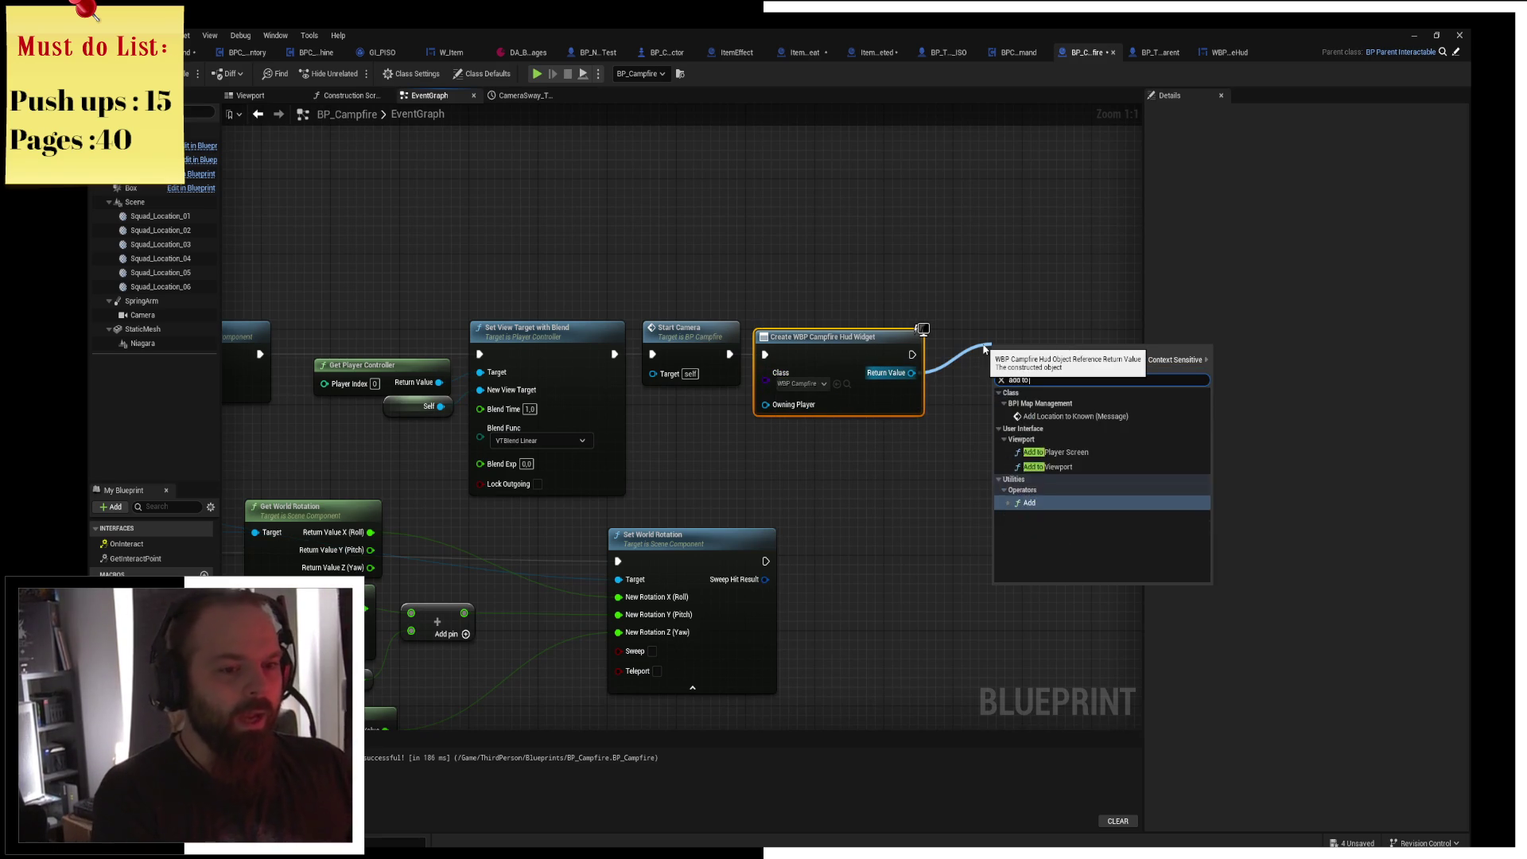
{"action": "key", "text": "Return"}
{"action": "left_click_drag", "start_coordinate": [1037, 381], "coordinate": [978, 362]}
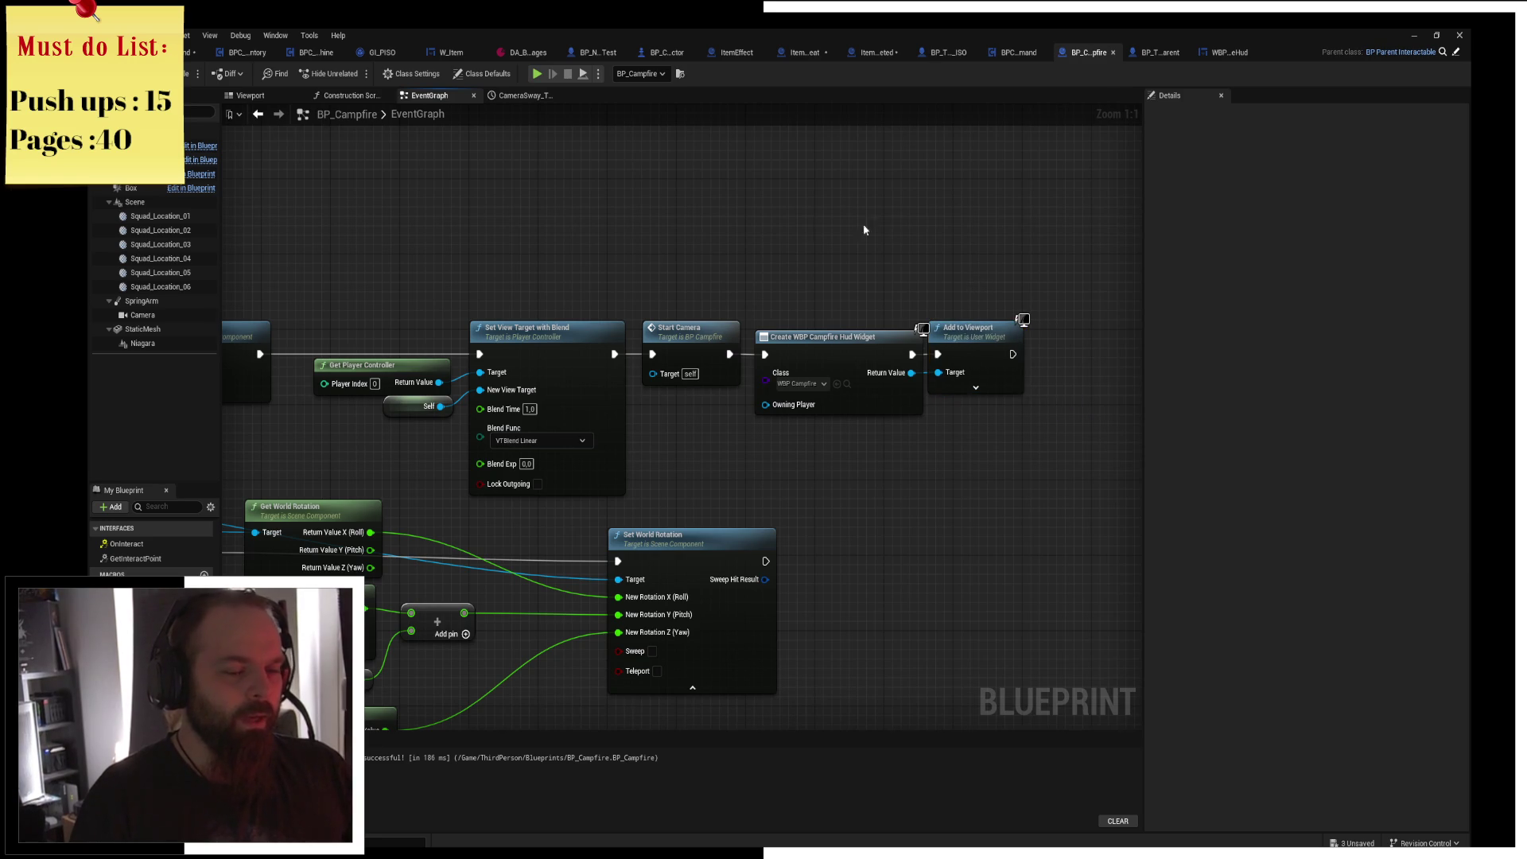
{"action": "right_click", "coordinate": [688, 311]}
{"action": "type", "text": "get game state"}
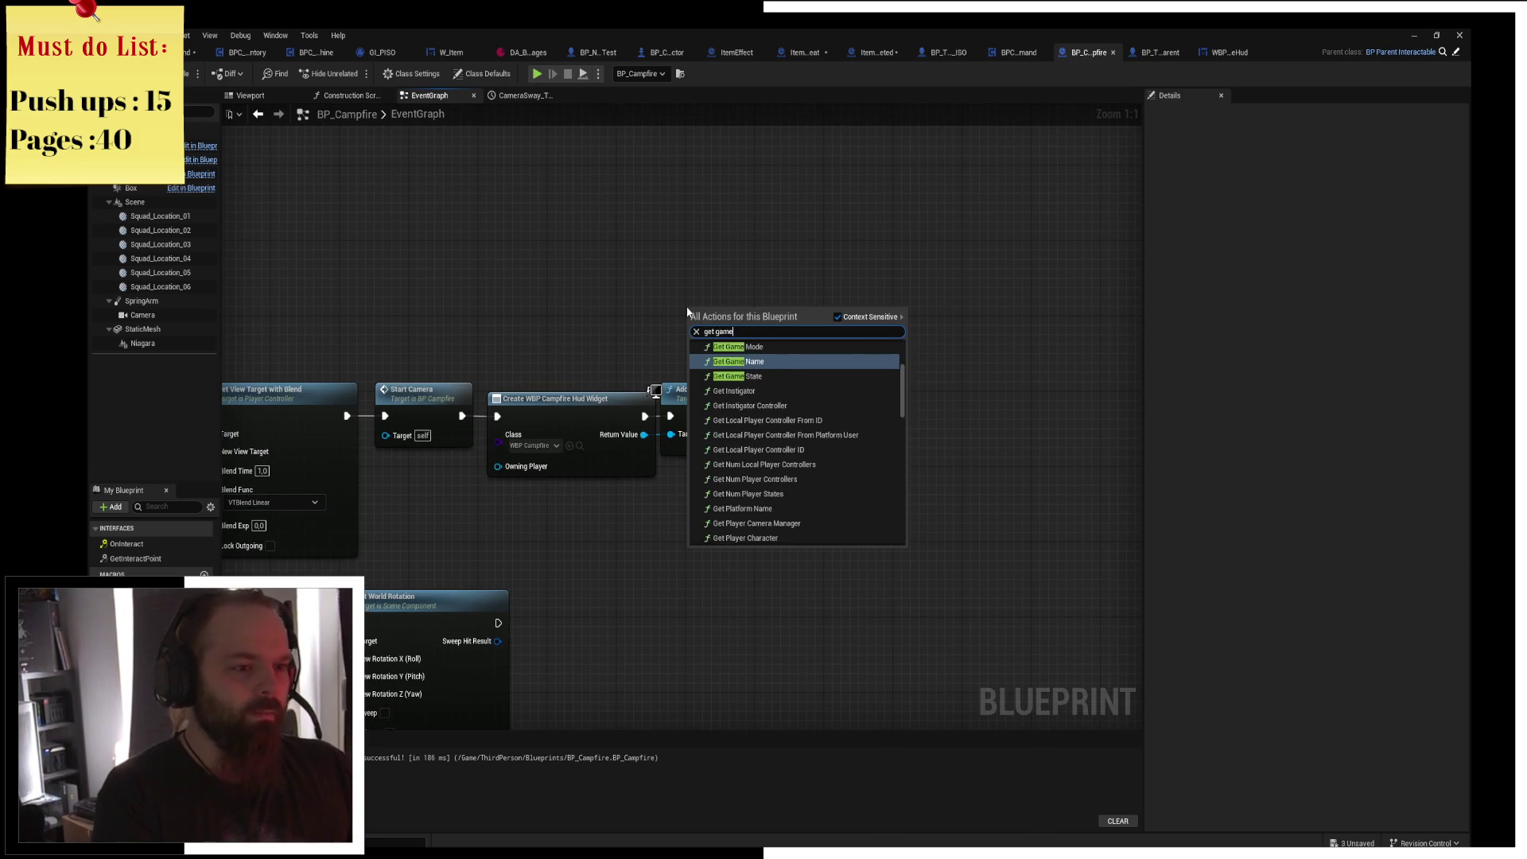
{"action": "key", "text": "Return"}
{"action": "left_click_drag", "start_coordinate": [760, 331], "coordinate": [862, 337]}
{"action": "type", "text": "state"}
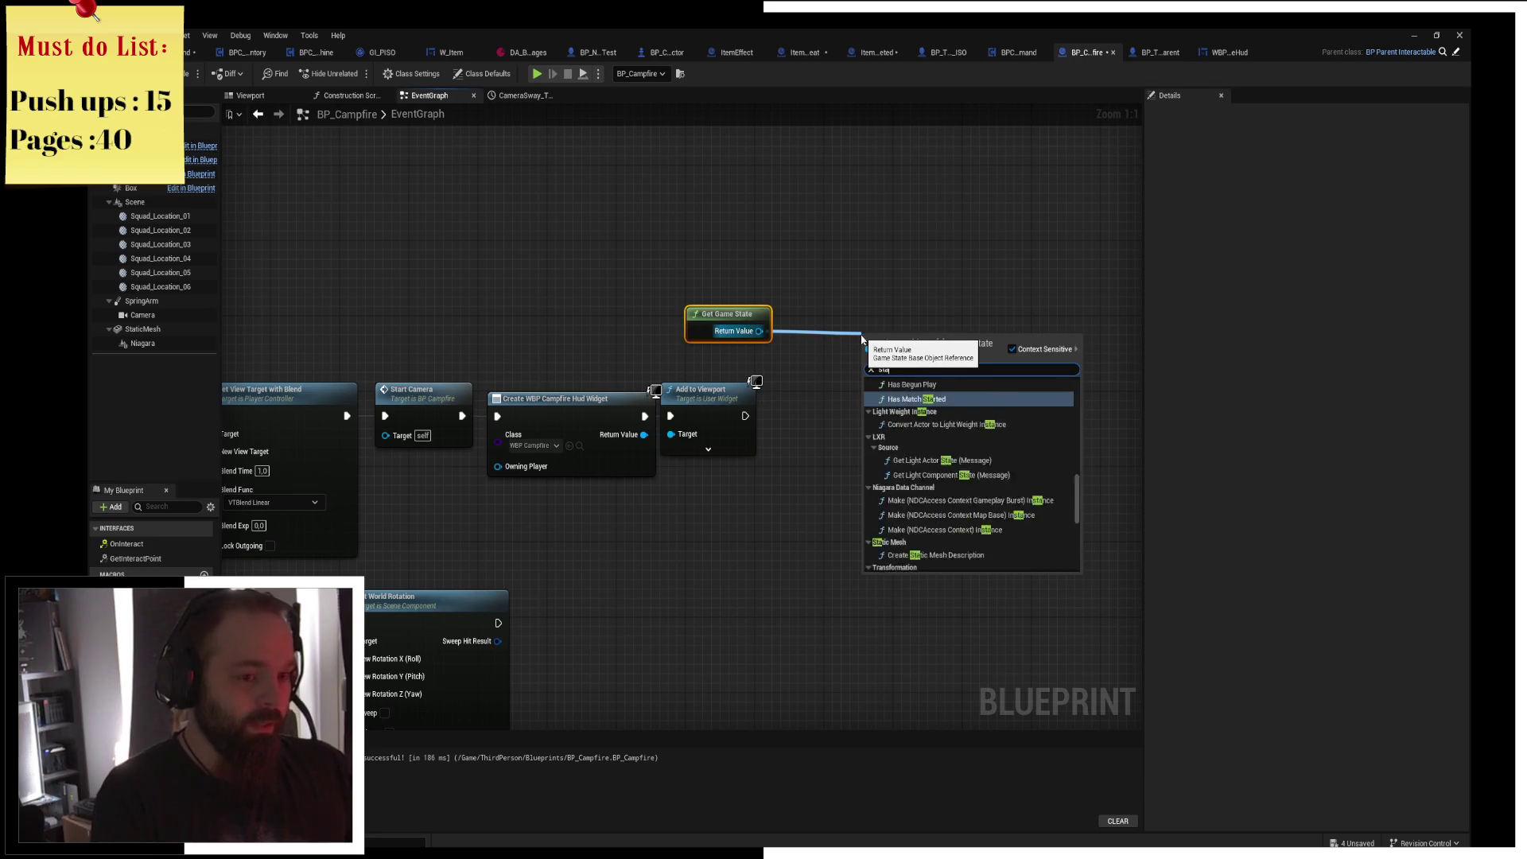
{"action": "key", "text": "Down"}
{"action": "key", "text": "Down"}
{"action": "key", "text": "Down"}
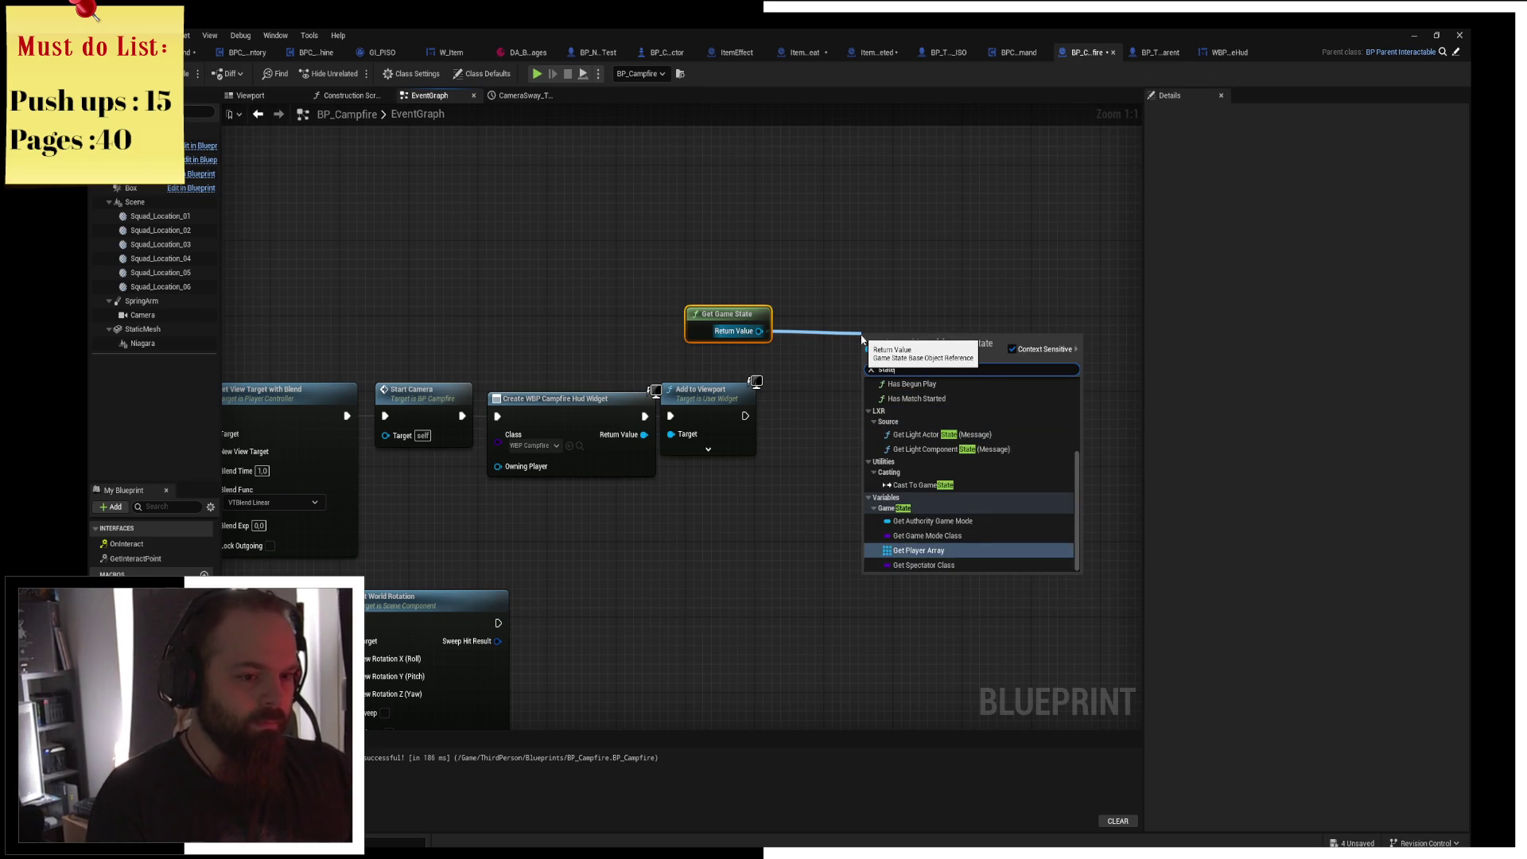
{"action": "key", "text": "Up"}
{"action": "key", "text": "Up"}
{"action": "key", "text": "Up"}
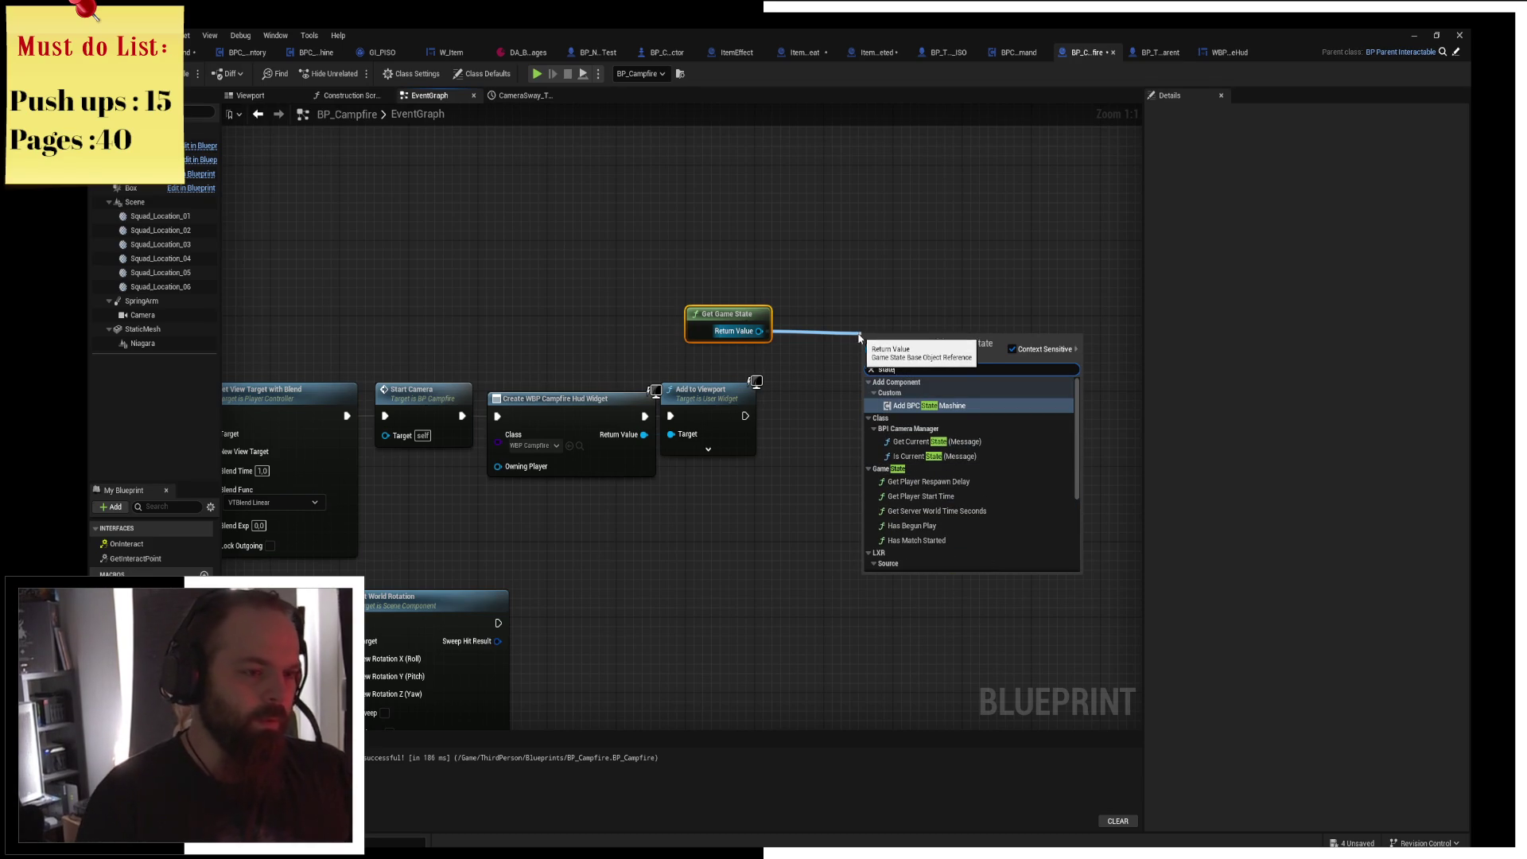
{"action": "left_click", "coordinate": [681, 250]}
{"action": "left_click", "coordinate": [746, 326]}
{"action": "key", "text": "Delete"}
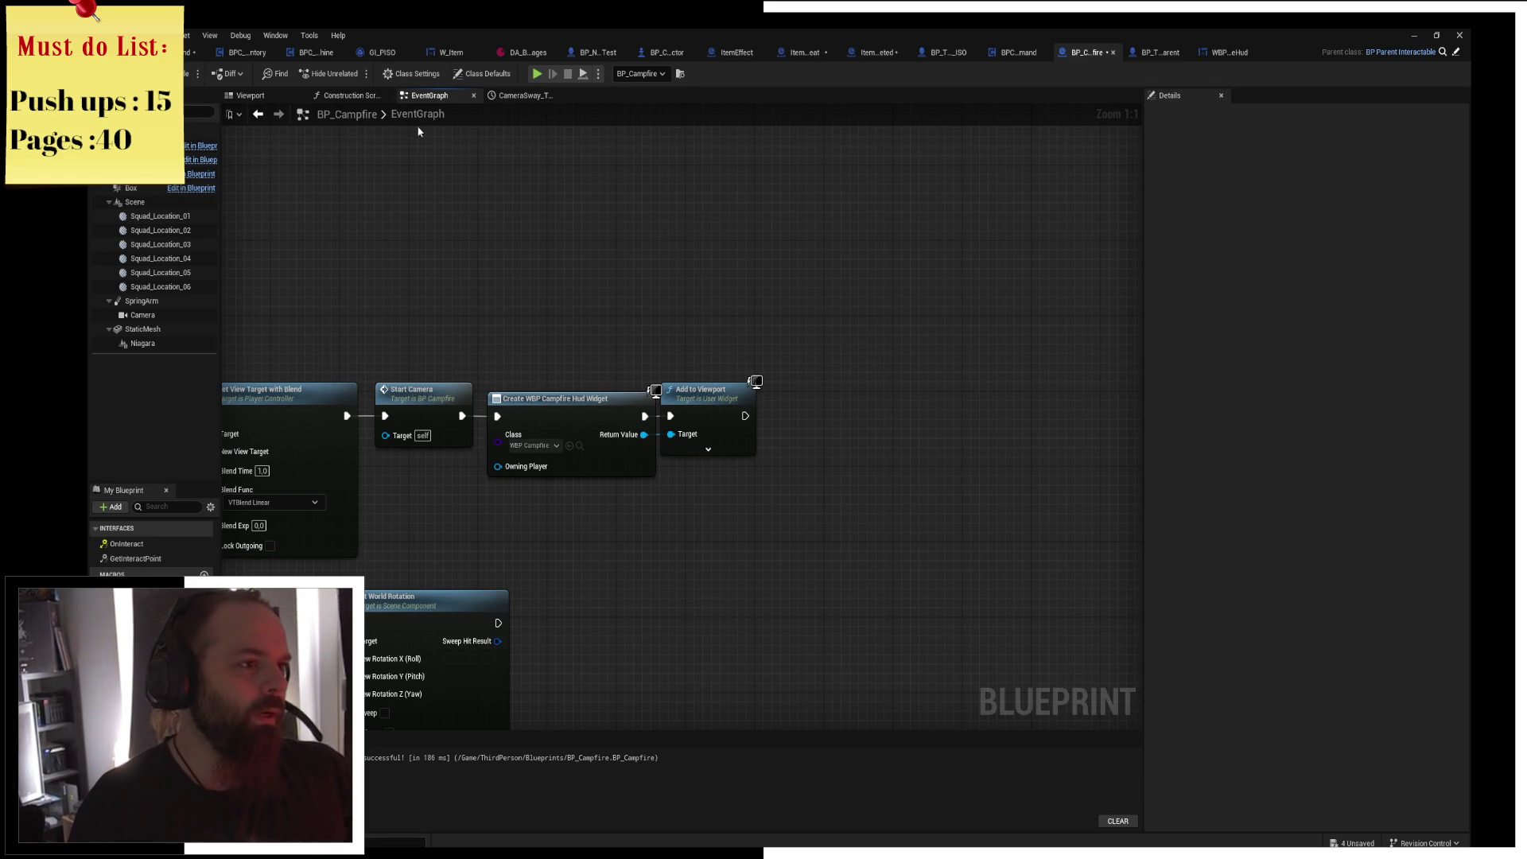
Return to BP_Campfire's EventGraph, zoom in on the HUD nodes and save the blueprint.
{"action": "left_click", "coordinate": [665, 54]}
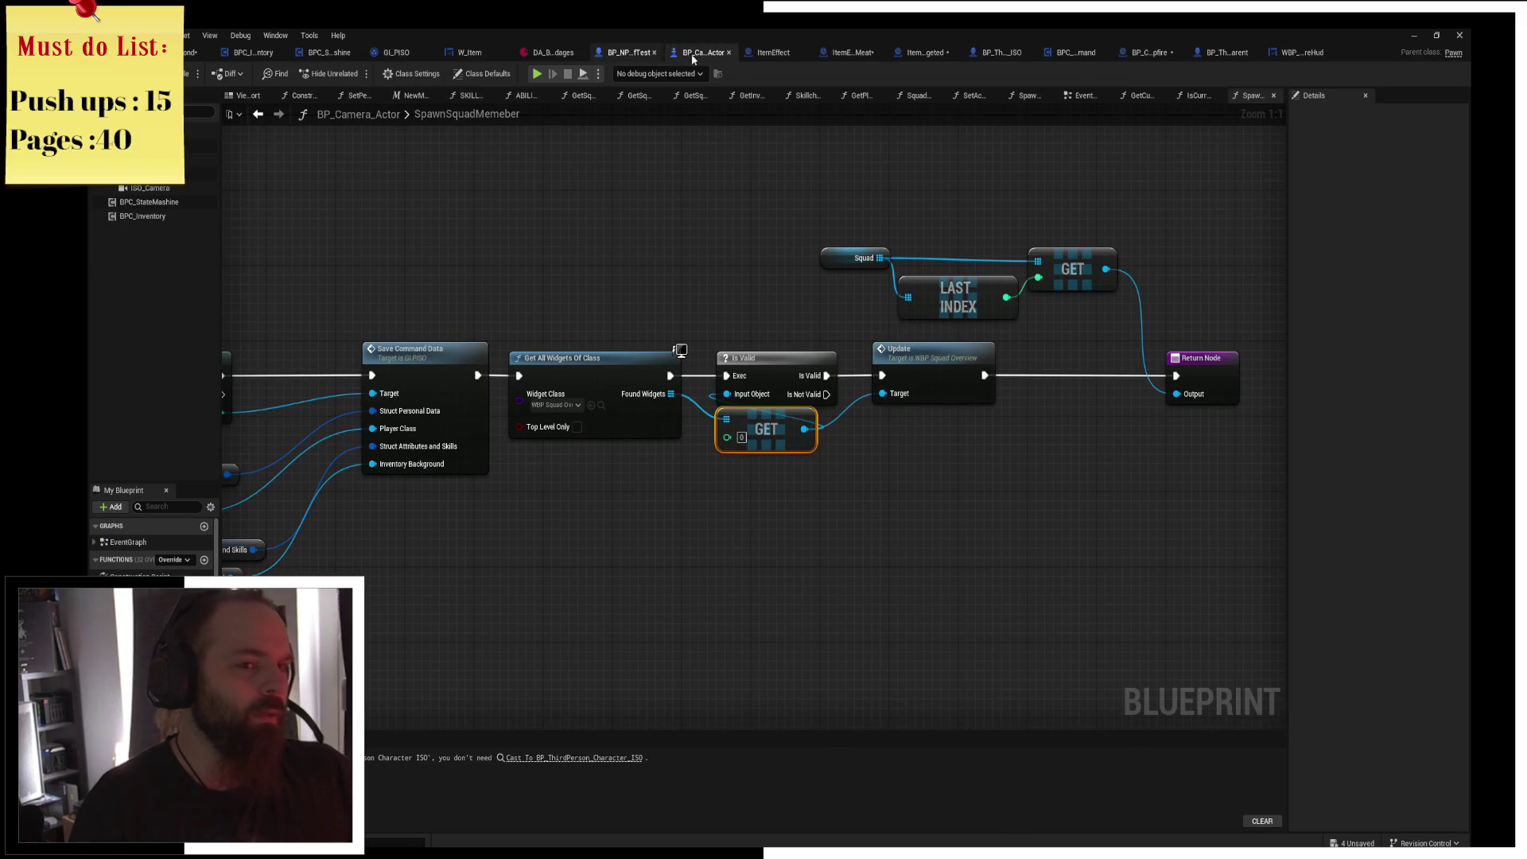
{"action": "left_click", "coordinate": [1293, 53]}
{"action": "left_click", "coordinate": [1197, 54]}
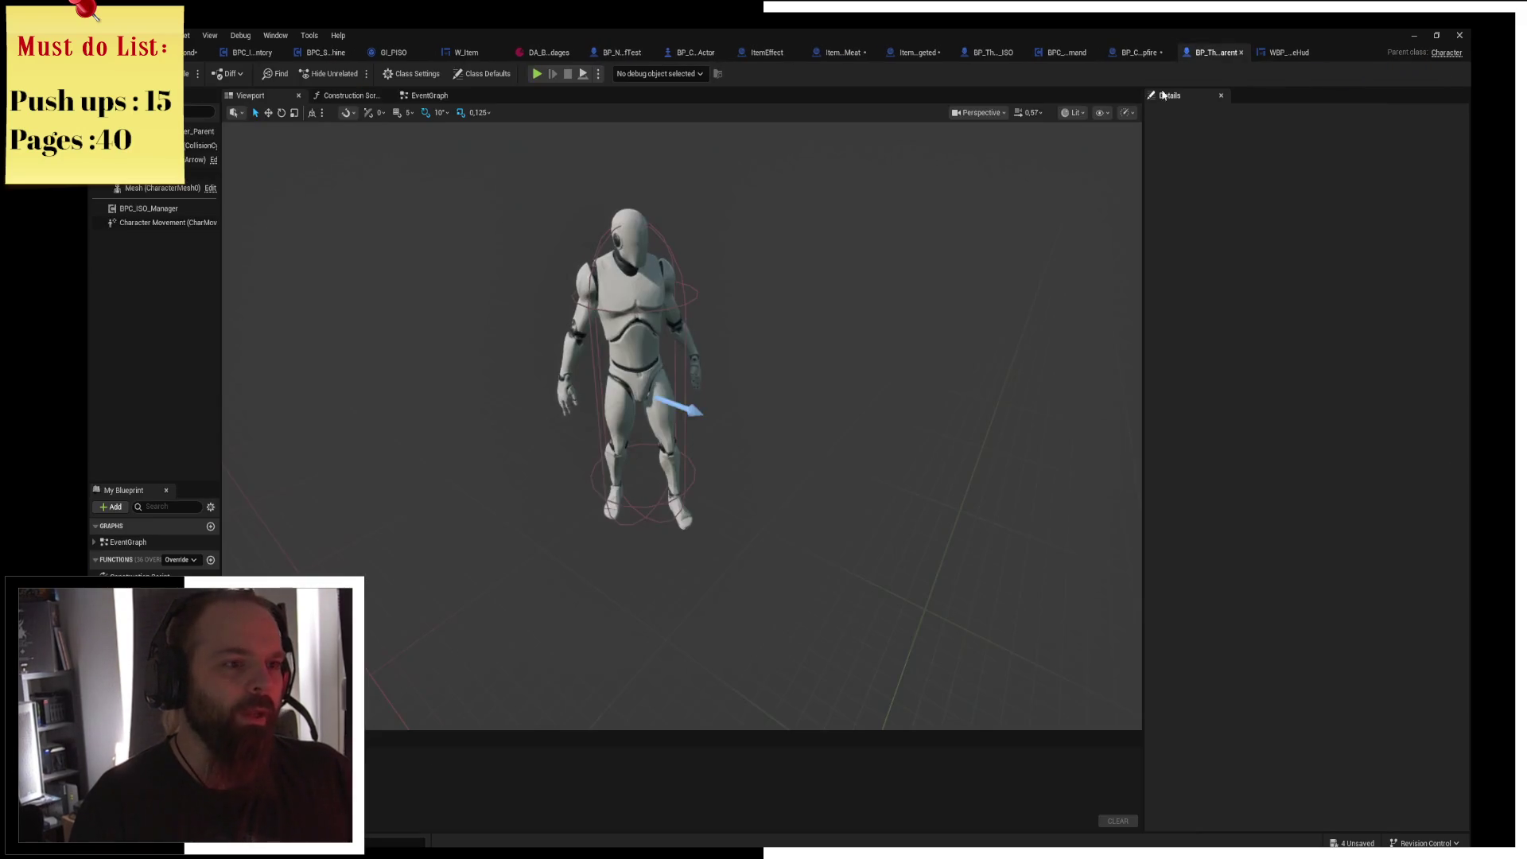
{"action": "left_click", "coordinate": [1147, 54]}
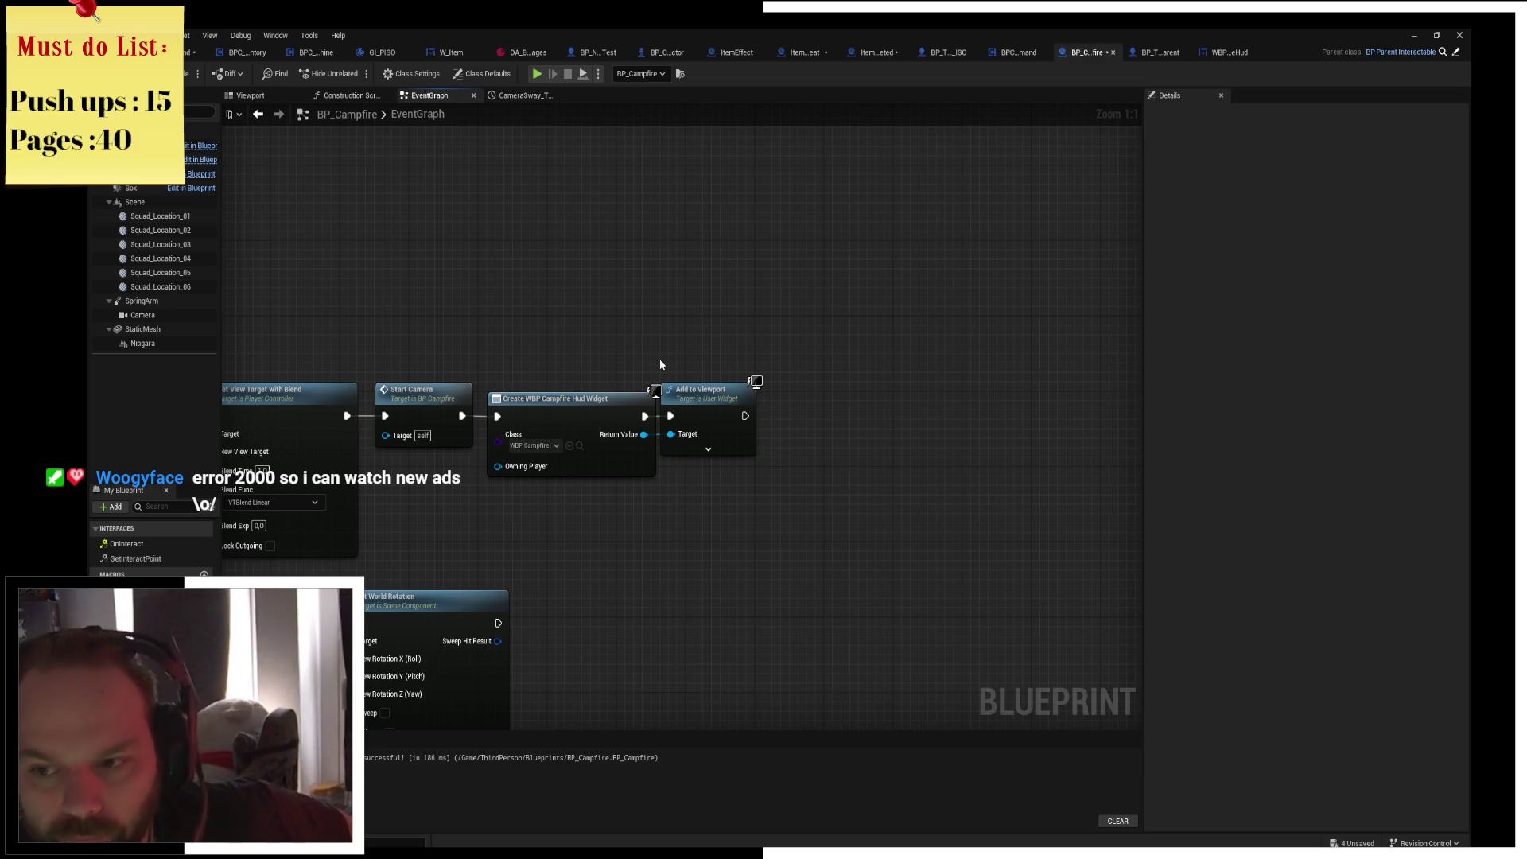
{"action": "left_click_drag", "start_coordinate": [660, 364], "coordinate": [703, 358]}
{"action": "left_click", "coordinate": [776, 401]}
{"action": "left_click", "coordinate": [756, 350]}
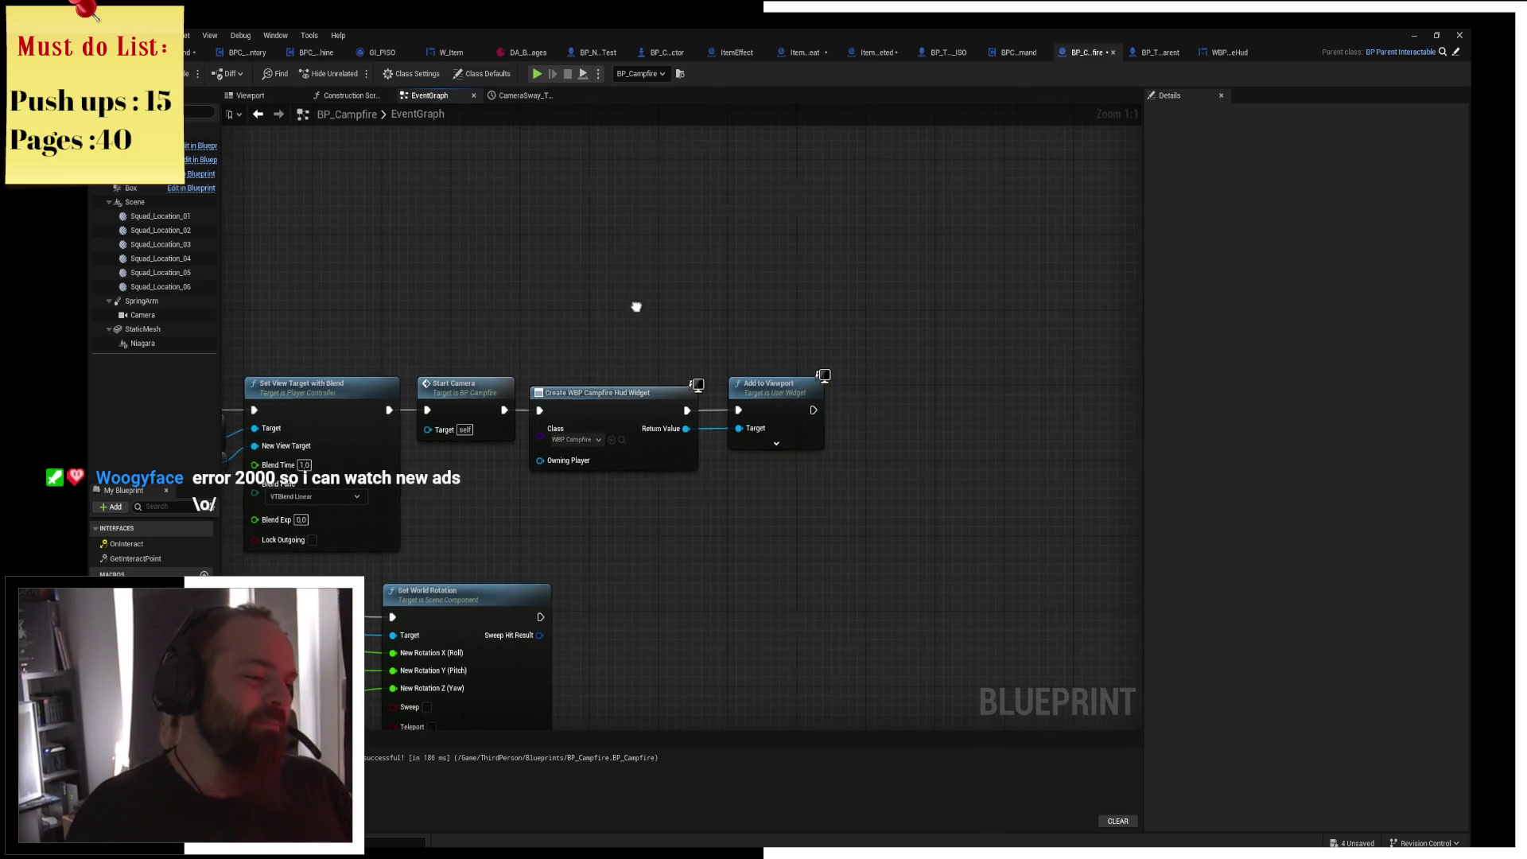
{"action": "scroll", "coordinate": [612, 294], "scroll_direction": "up", "scroll_amount": 5}
{"action": "key", "text": "ctrl+s"}
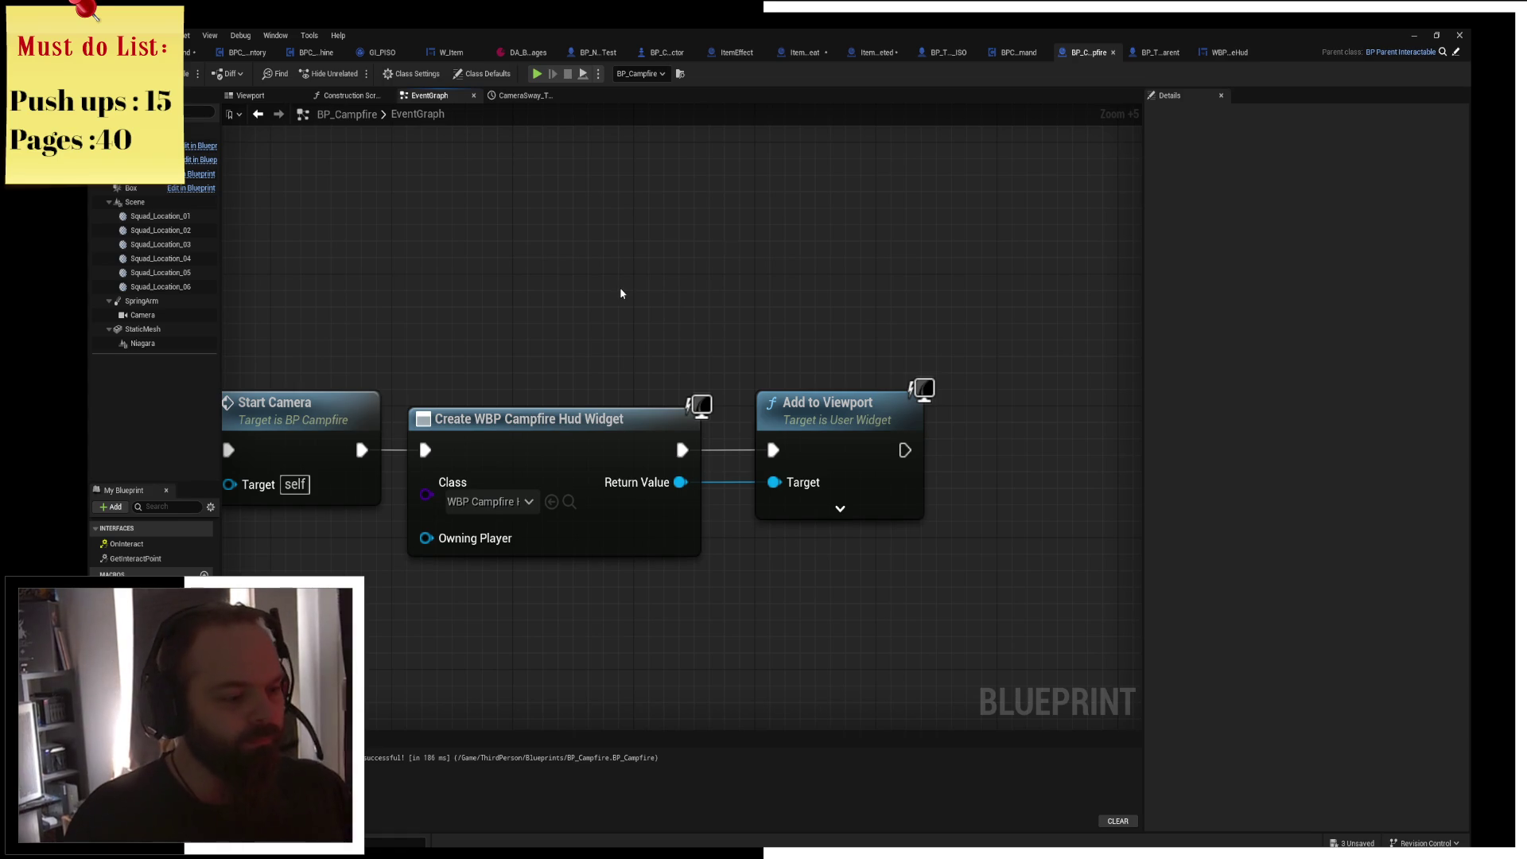
Spread the Create WBP Campfire Hud Widget and Add to Viewport nodes further apart.
{"action": "mouse_move", "coordinate": [610, 318]}
{"action": "left_mouse_down"}
{"action": "mouse_move", "coordinate": [679, 304]}
{"action": "mouse_move", "coordinate": [587, 293]}
{"action": "left_mouse_up"}
{"action": "left_click_drag", "start_coordinate": [1129, 457], "coordinate": [660, 358]}
{"action": "left_click_drag", "start_coordinate": [829, 374], "coordinate": [935, 385]}
{"action": "left_click", "coordinate": [895, 267]}
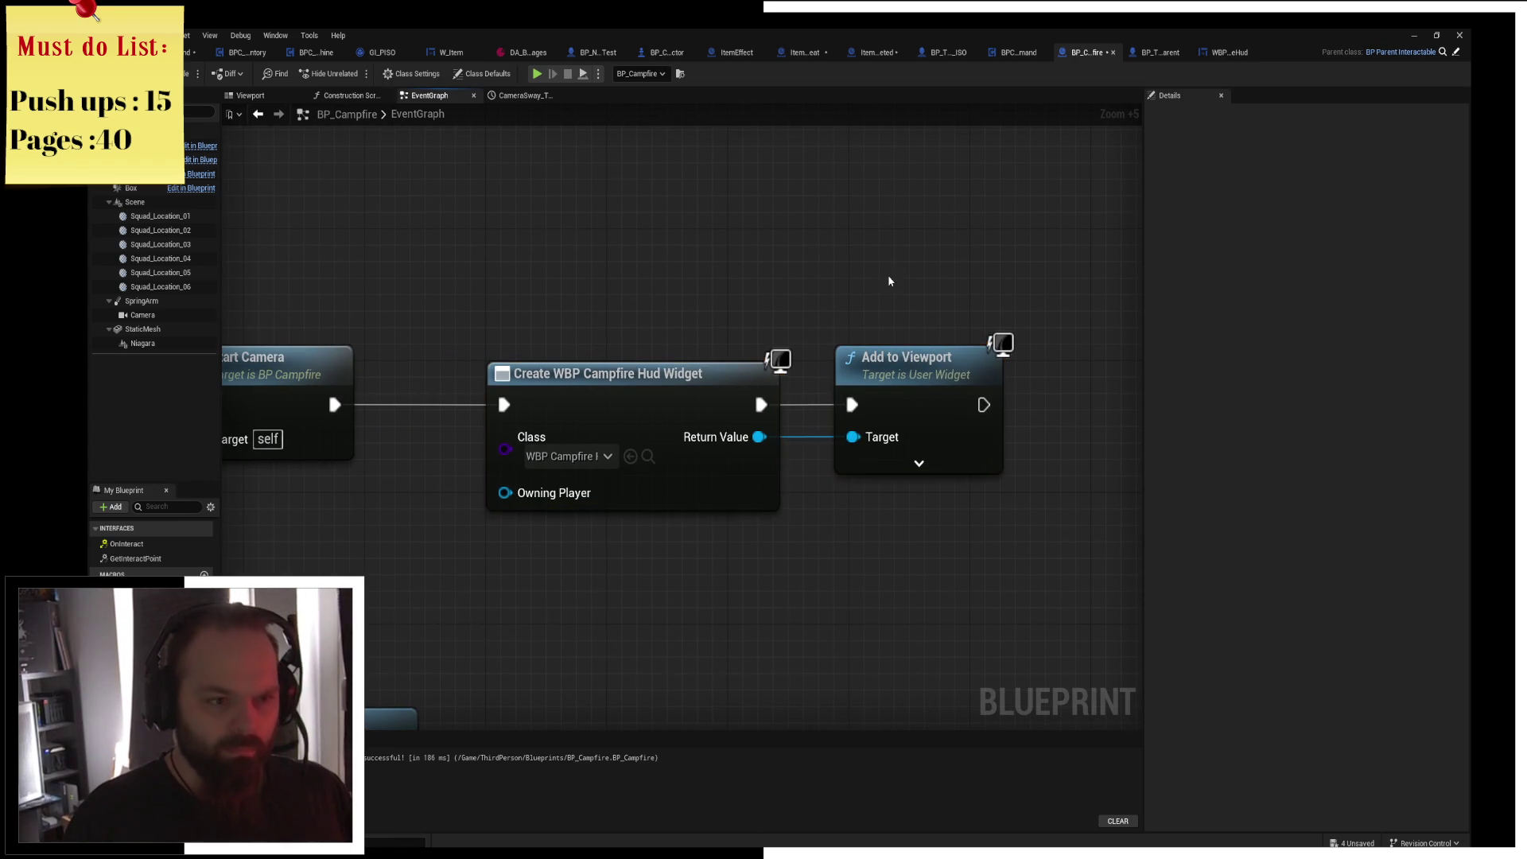
{"action": "left_click_drag", "start_coordinate": [829, 344], "coordinate": [844, 345]}
{"action": "left_click", "coordinate": [845, 246]}
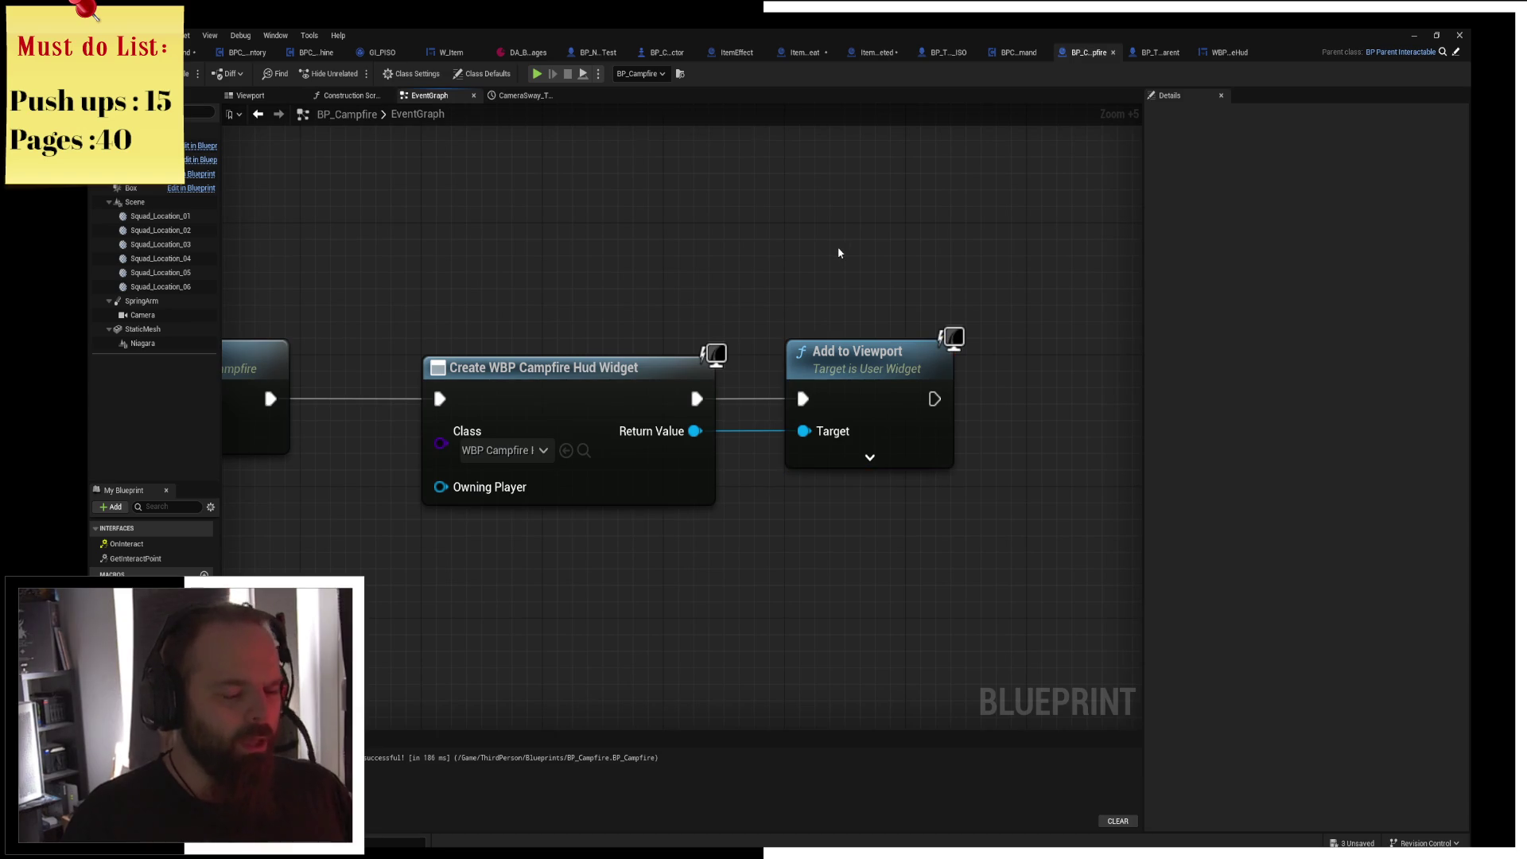
{"action": "left_click_drag", "start_coordinate": [838, 253], "coordinate": [824, 340]}
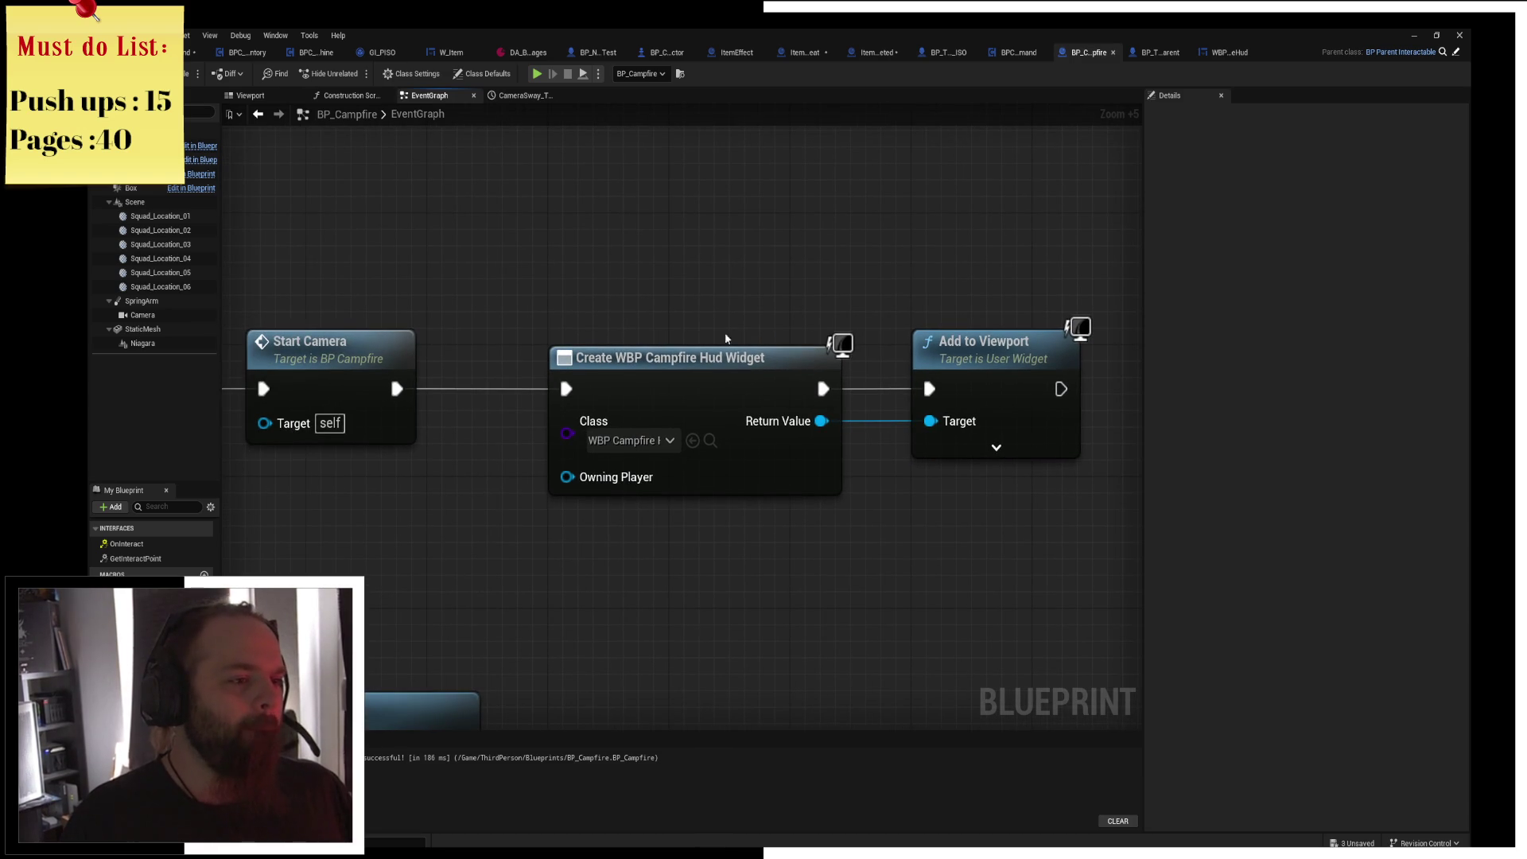
{"action": "left_click_drag", "start_coordinate": [925, 546], "coordinate": [722, 498]}
Add a Get Player Pawn node above the HUD nodes.
{"action": "right_click", "coordinate": [738, 540]}
{"action": "type", "text": "get ui"}
{"action": "key", "text": "BackSpace"}
{"action": "key", "text": "BackSpace"}
{"action": "type", "text": "oka"}
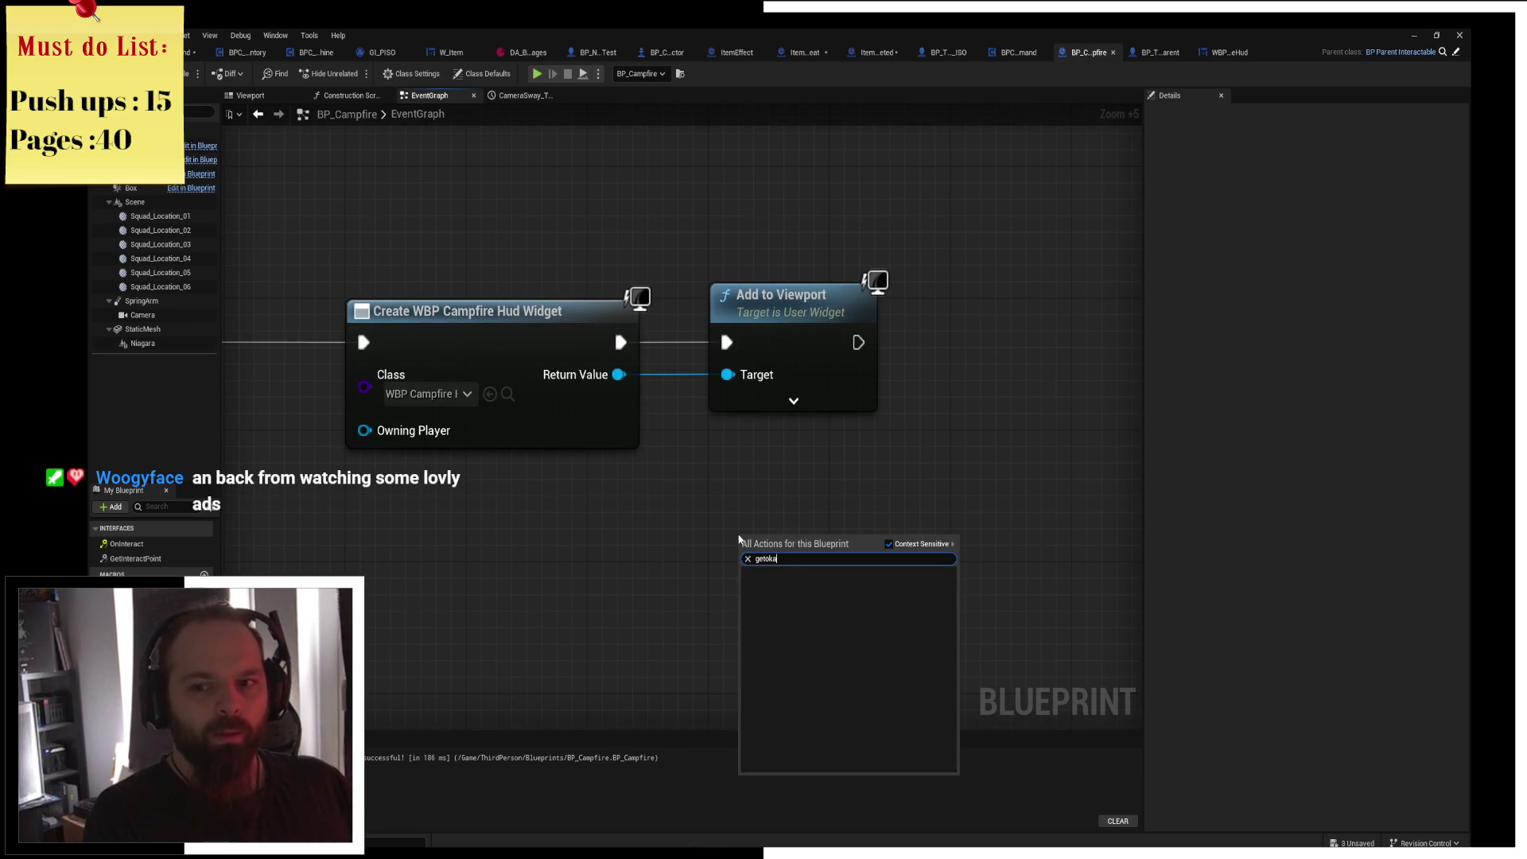
{"action": "key", "text": "BackSpace"}
{"action": "key", "text": "BackSpace"}
{"action": "key", "text": "BackSpace"}
{"action": "type", "text": "pla"}
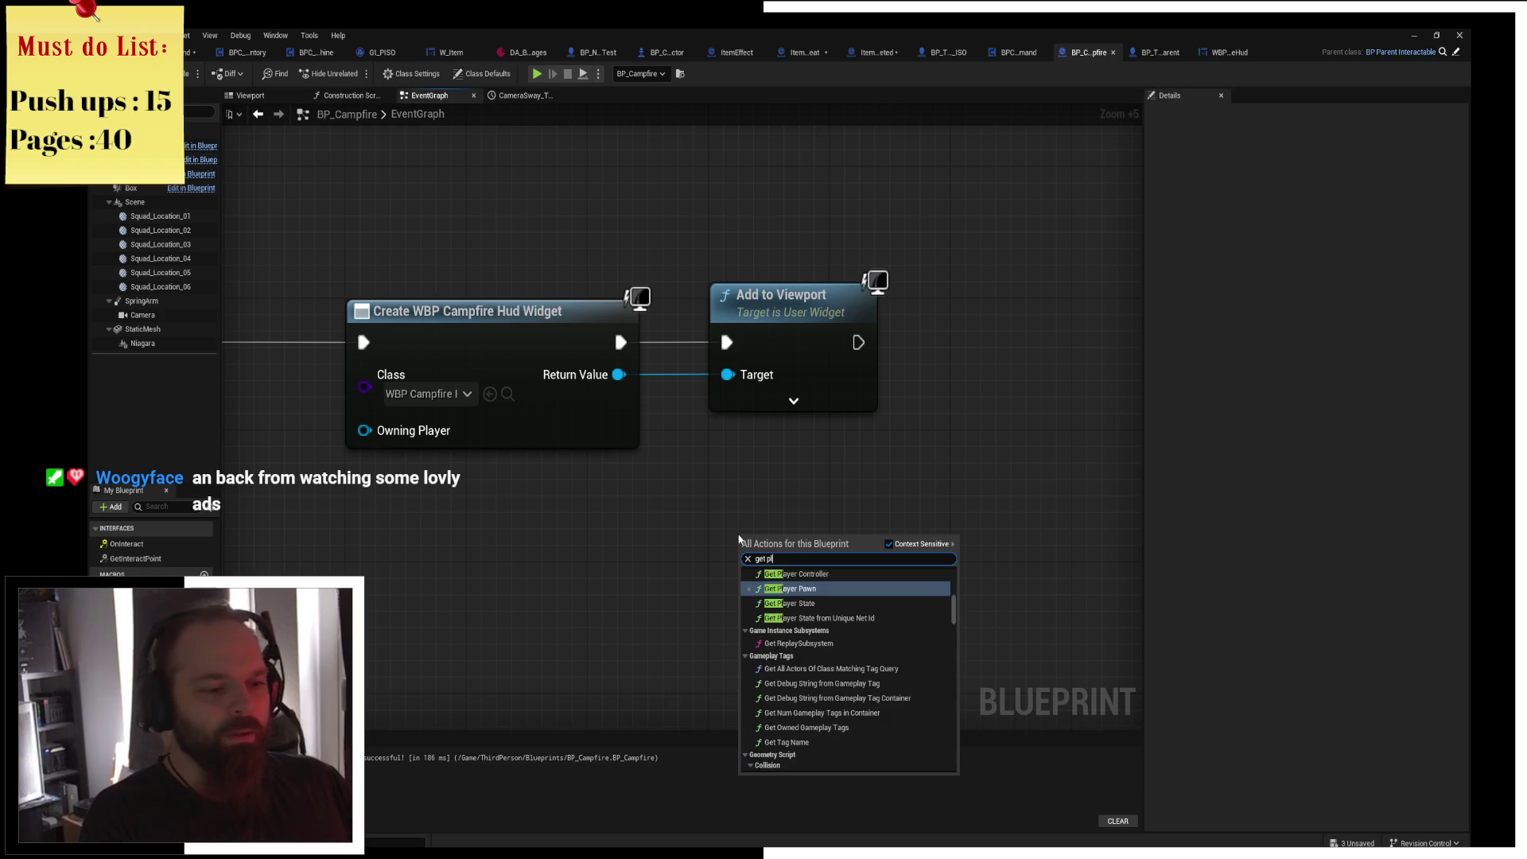
{"action": "key", "text": "Return"}
{"action": "mouse_move", "coordinate": [870, 584]}
{"action": "left_mouse_down"}
{"action": "mouse_move", "coordinate": [587, 250]}
{"action": "mouse_move", "coordinate": [504, 189]}
{"action": "mouse_move", "coordinate": [702, 166]}
{"action": "left_mouse_up"}
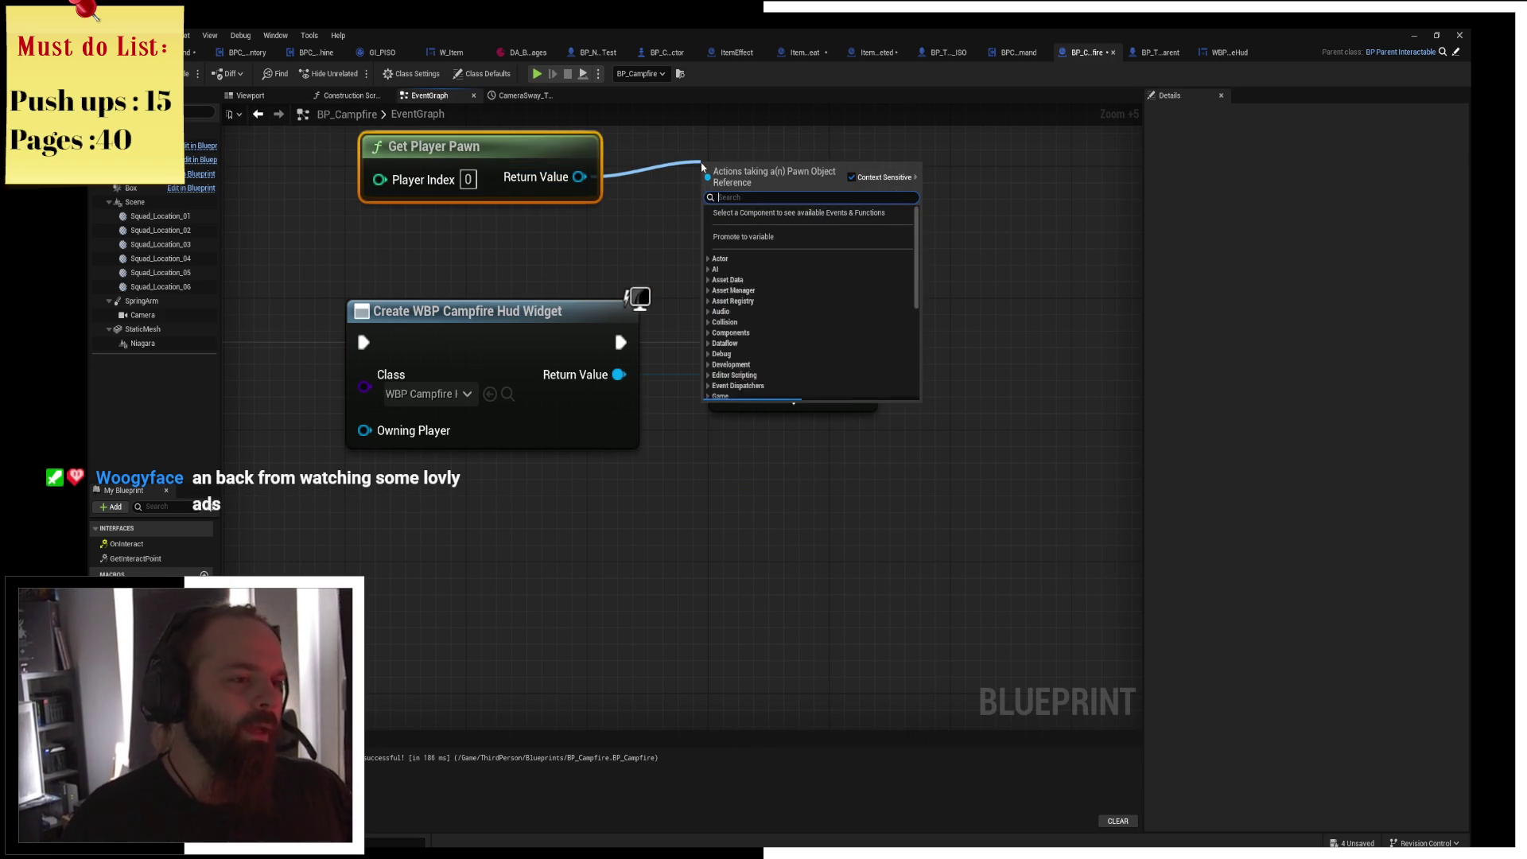
Wire a Get Component by Class node to the pawn, set to BPC State Machine.
{"action": "type", "text": "g"}
{"action": "key", "text": "BackSpace"}
{"action": "type", "text": "state"}
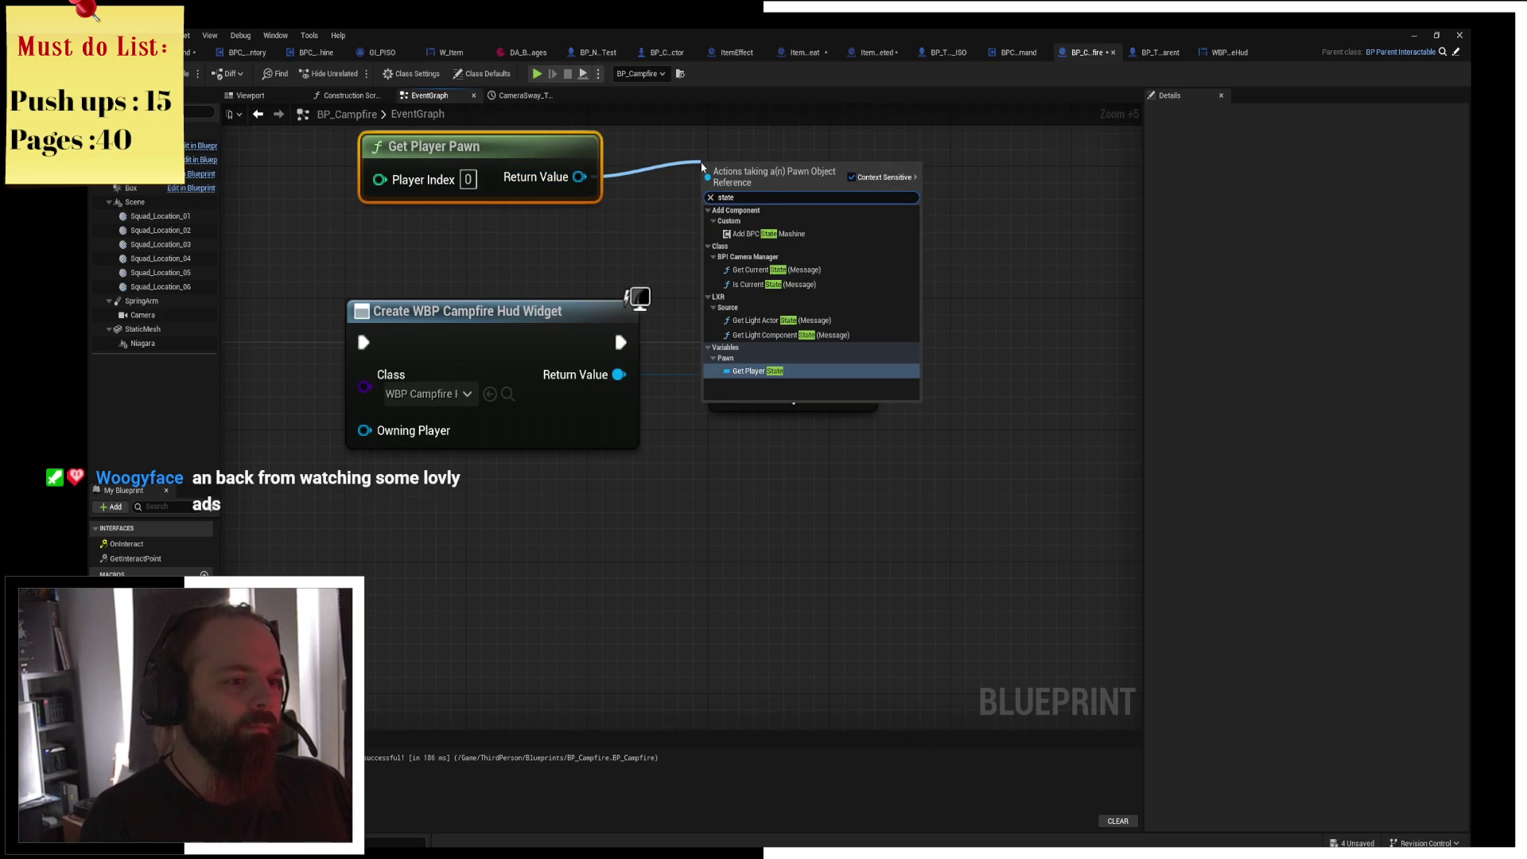
{"action": "key", "text": "BackSpace"}
{"action": "key", "text": "BackSpace"}
{"action": "key", "text": "BackSpace"}
{"action": "type", "text": "get component by clas"}
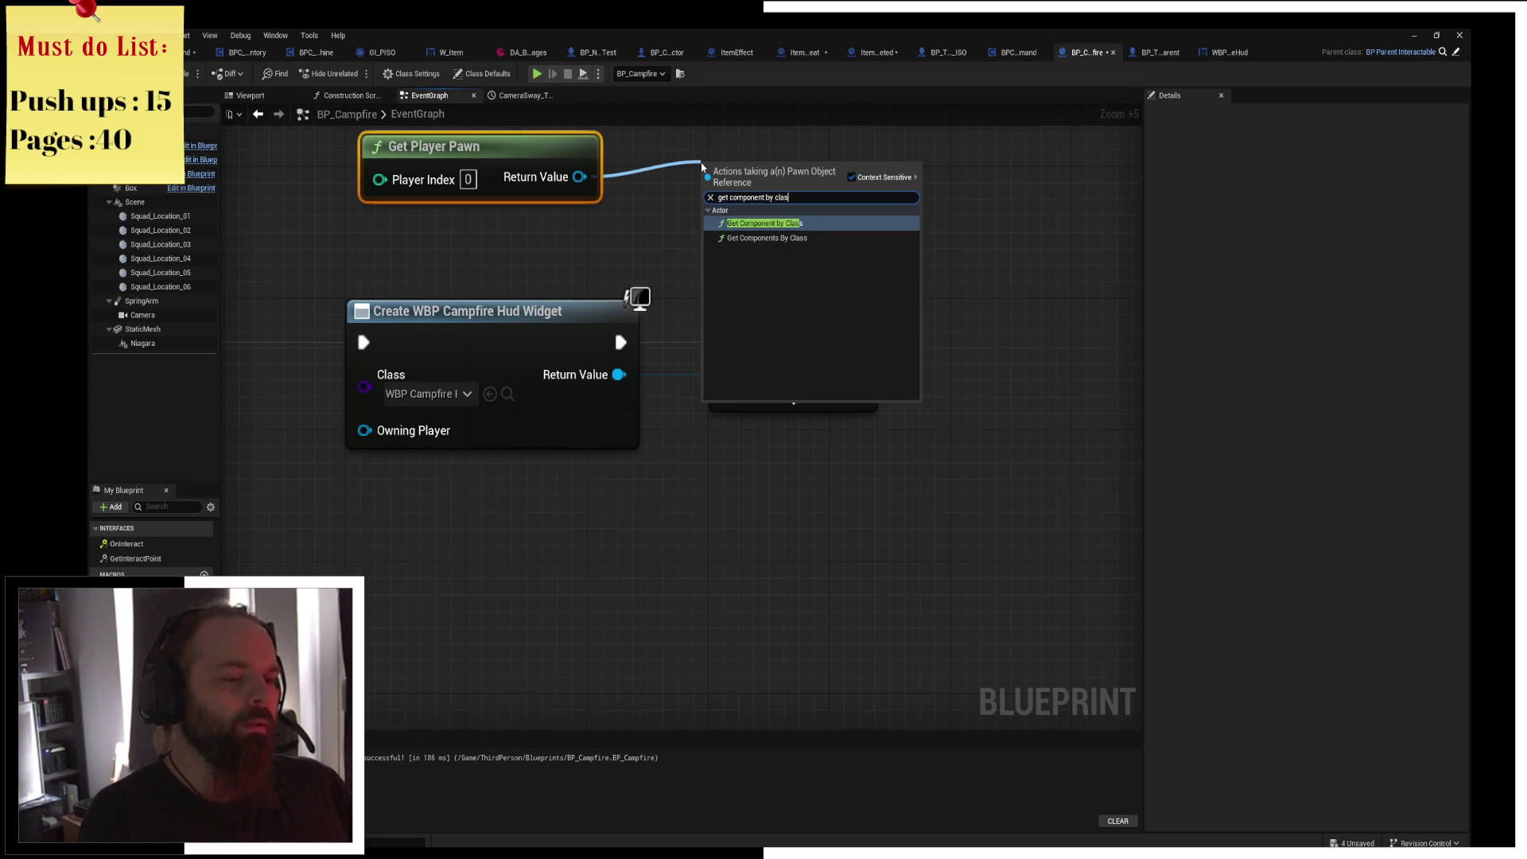
{"action": "key", "text": "Return"}
{"action": "left_click_drag", "start_coordinate": [719, 163], "coordinate": [674, 147]}
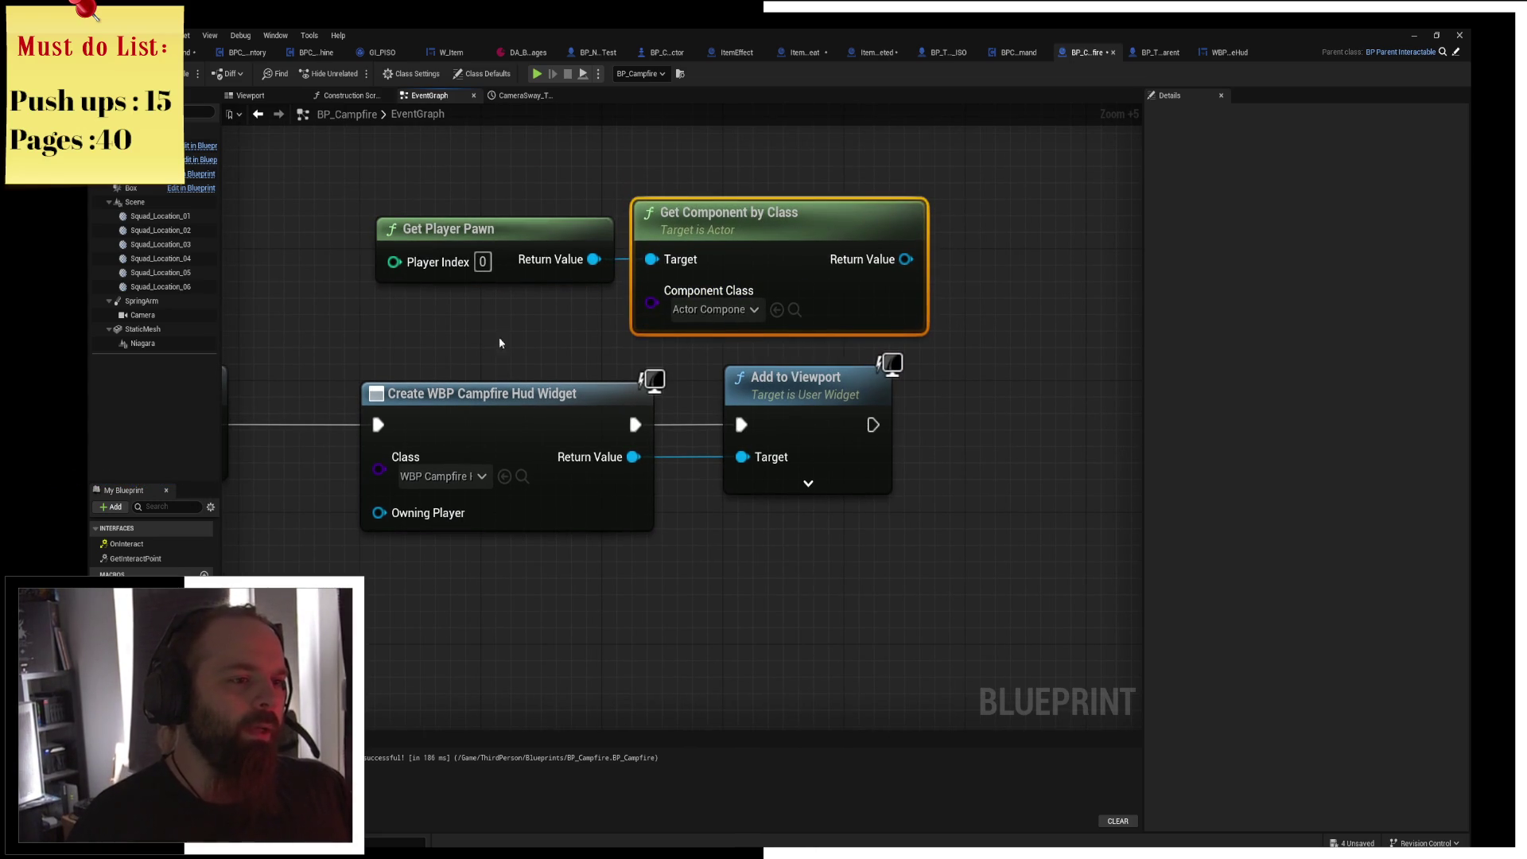
{"action": "left_click", "coordinate": [720, 309]}
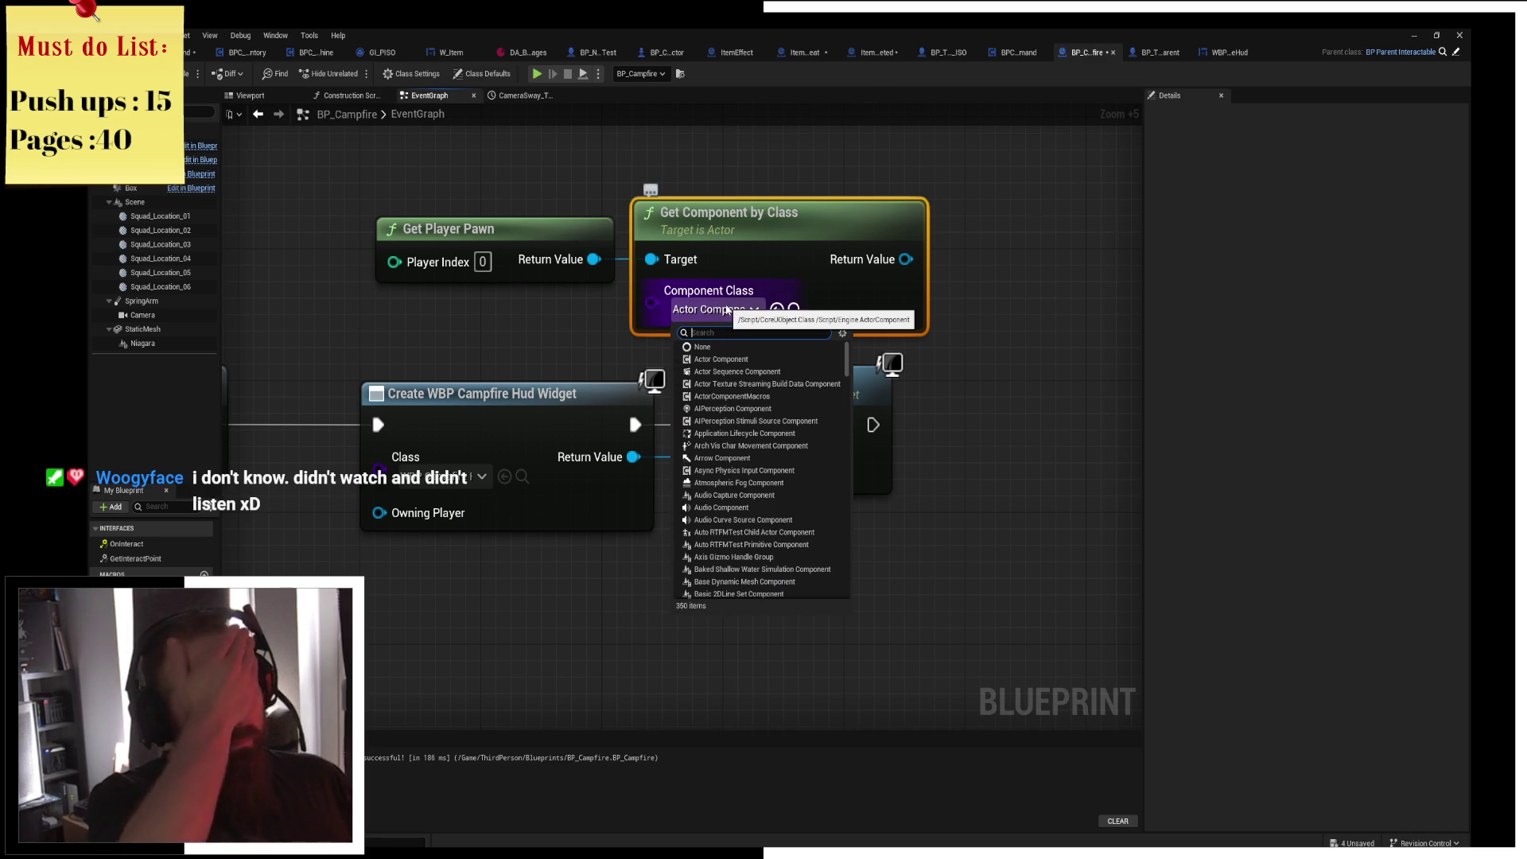
{"action": "type", "text": "state"}
{"action": "key", "text": "Down"}
{"action": "key", "text": "Return"}
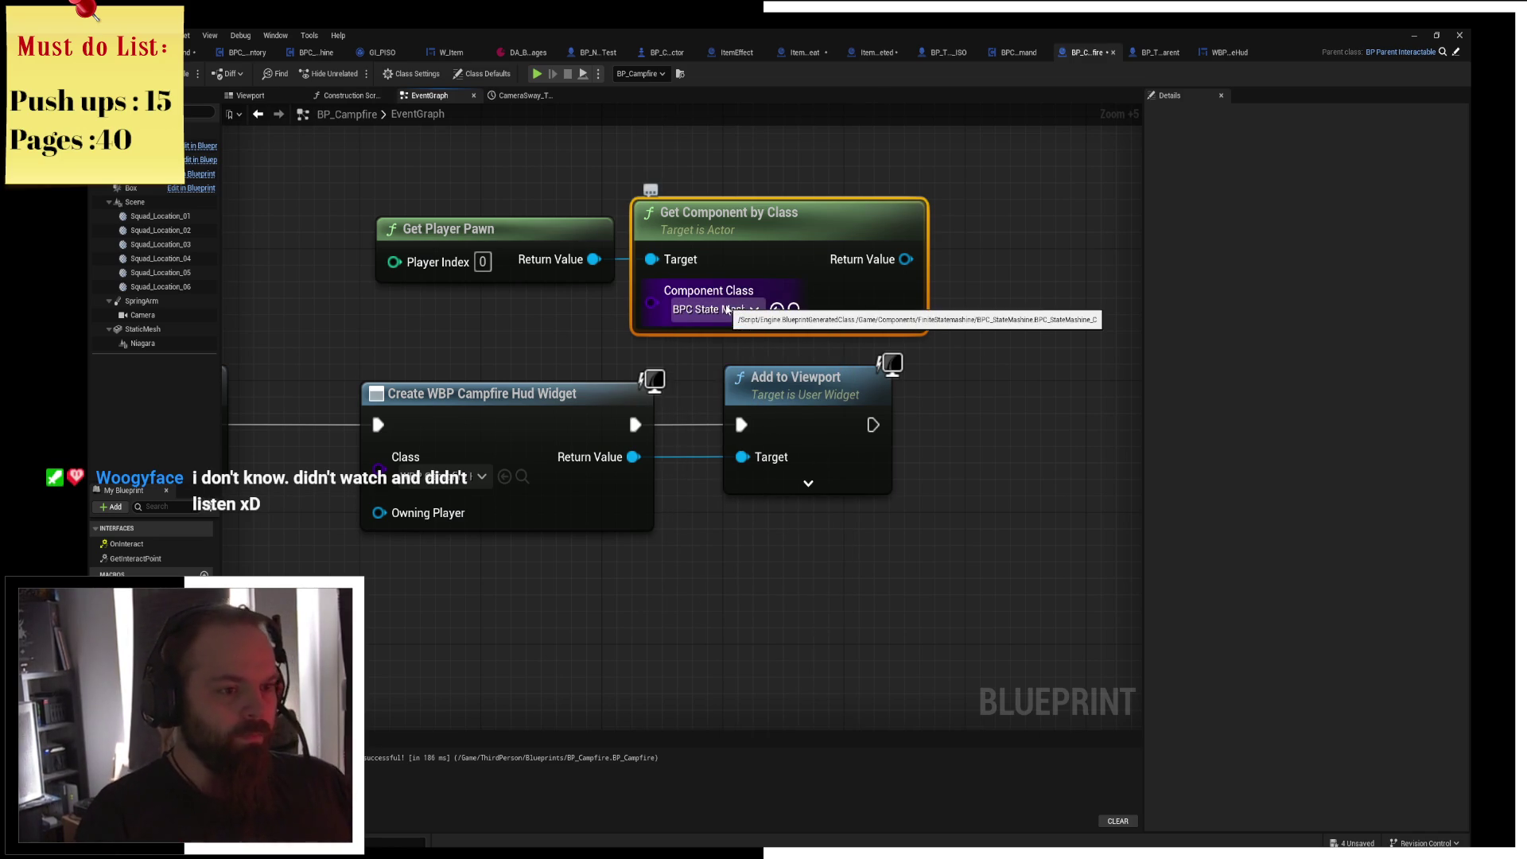
Add a SET Current State node from the component after Add to Viewport.
{"action": "left_click_drag", "start_coordinate": [906, 259], "coordinate": [1020, 477]}
{"action": "type", "text": "set state"}
{"action": "key", "text": "Return"}
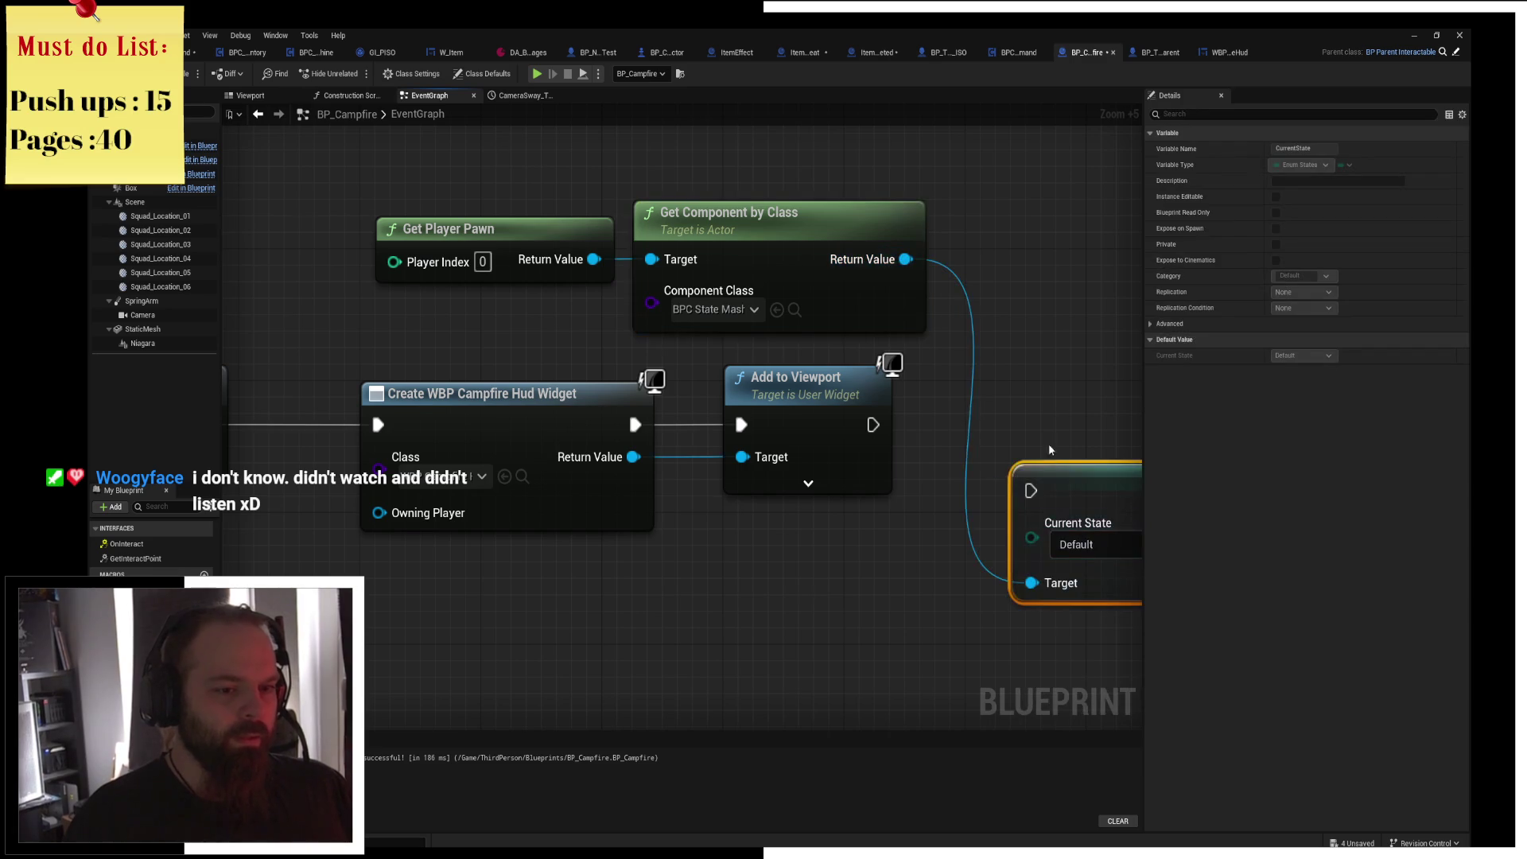
{"action": "left_click_drag", "start_coordinate": [1070, 432], "coordinate": [1043, 432]}
{"action": "left_click_drag", "start_coordinate": [858, 427], "coordinate": [839, 427]}
{"action": "left_click_drag", "start_coordinate": [999, 411], "coordinate": [1024, 411]}
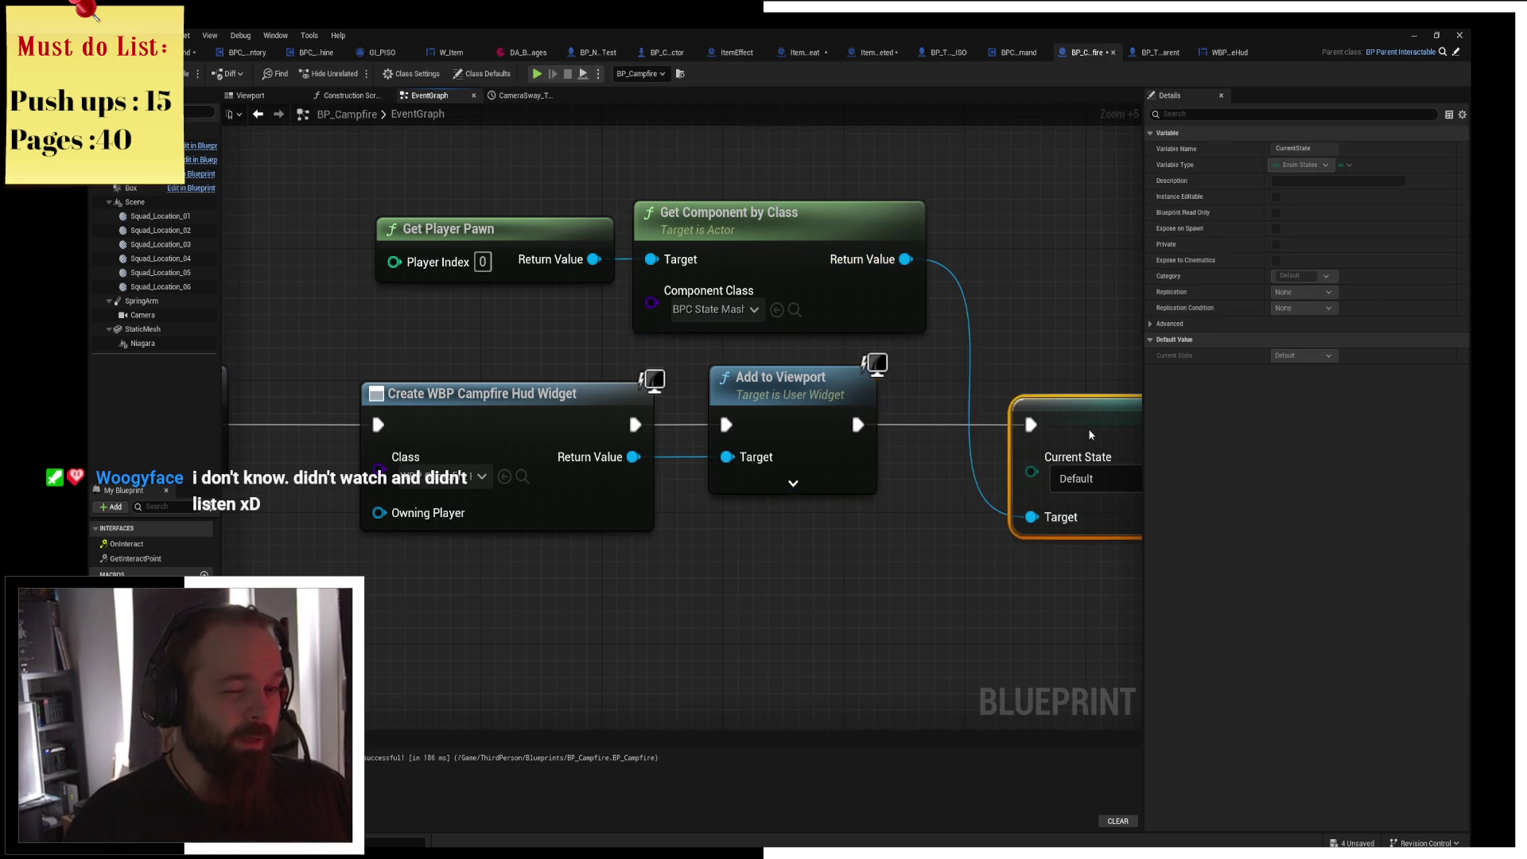
{"action": "left_click_drag", "start_coordinate": [946, 370], "coordinate": [678, 342]}
{"action": "left_click_drag", "start_coordinate": [780, 283], "coordinate": [859, 316]}
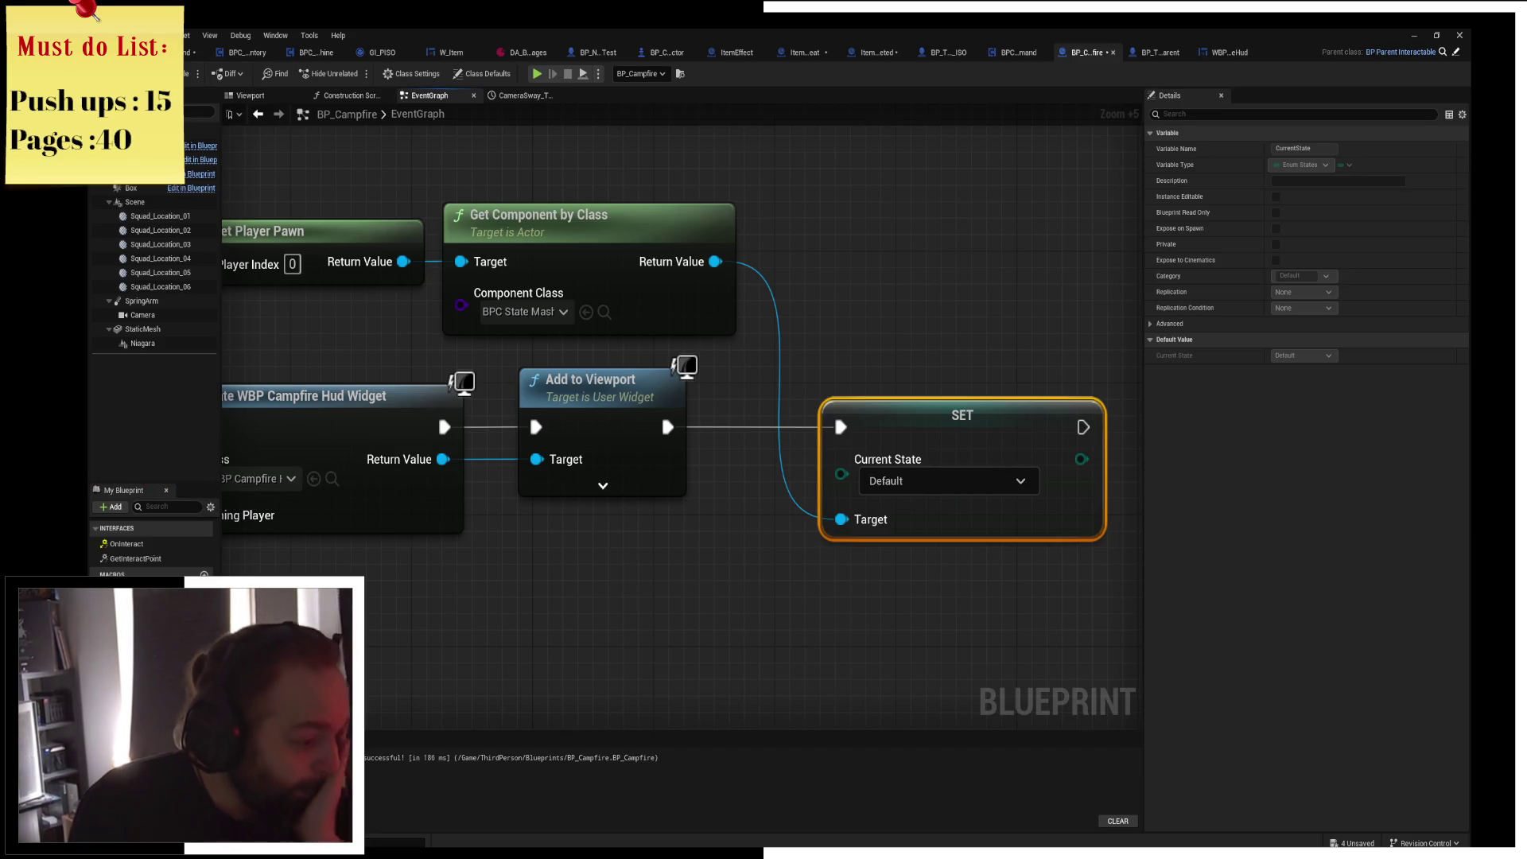
{"action": "key", "text": "alt+Tab"}
{"action": "key", "text": "alt+Tab"}
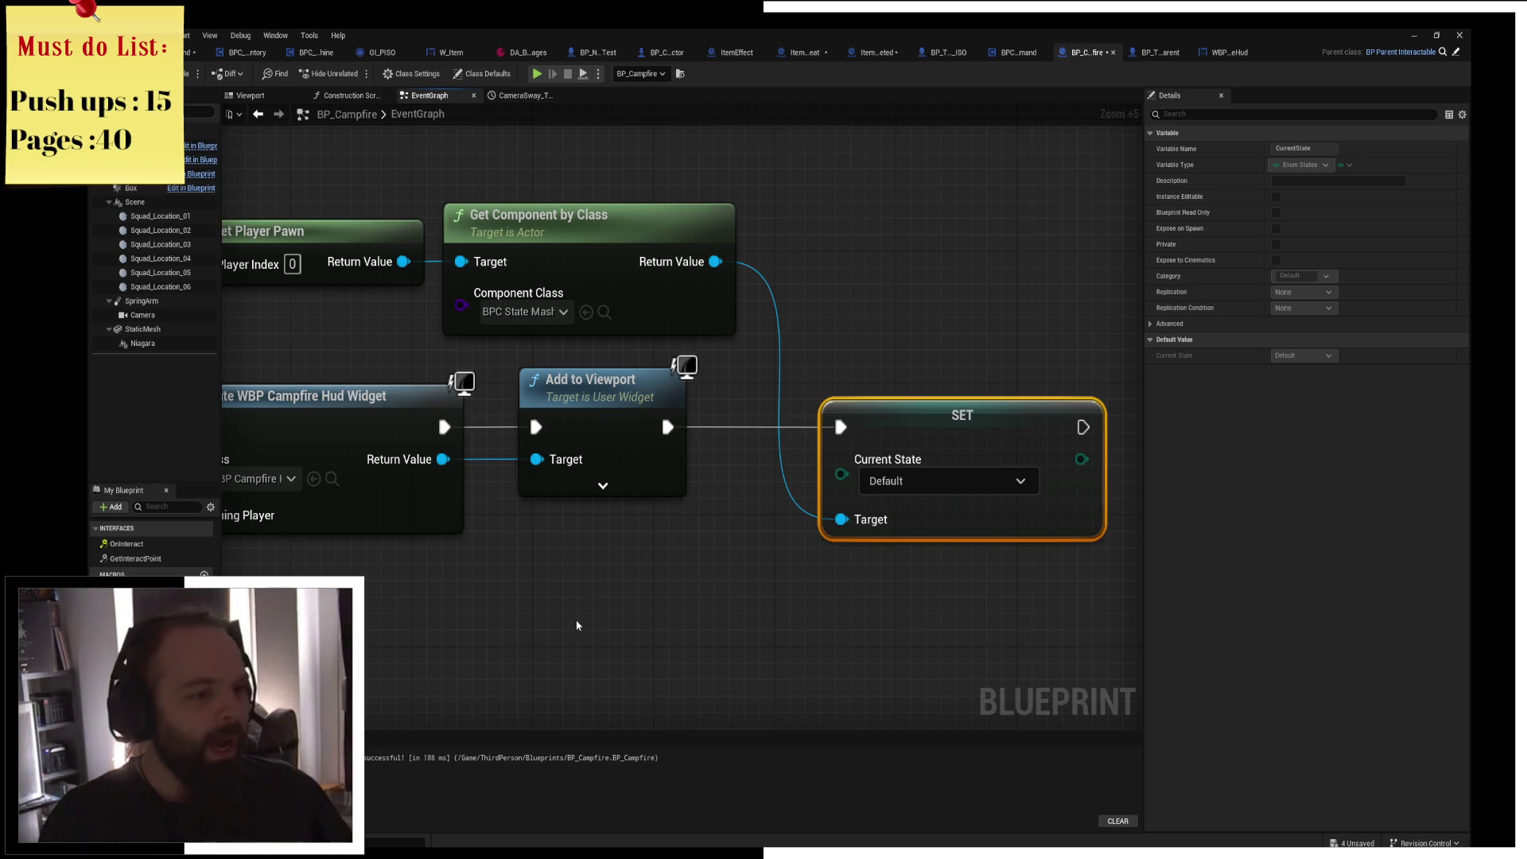
{"action": "left_click", "coordinate": [785, 469]}
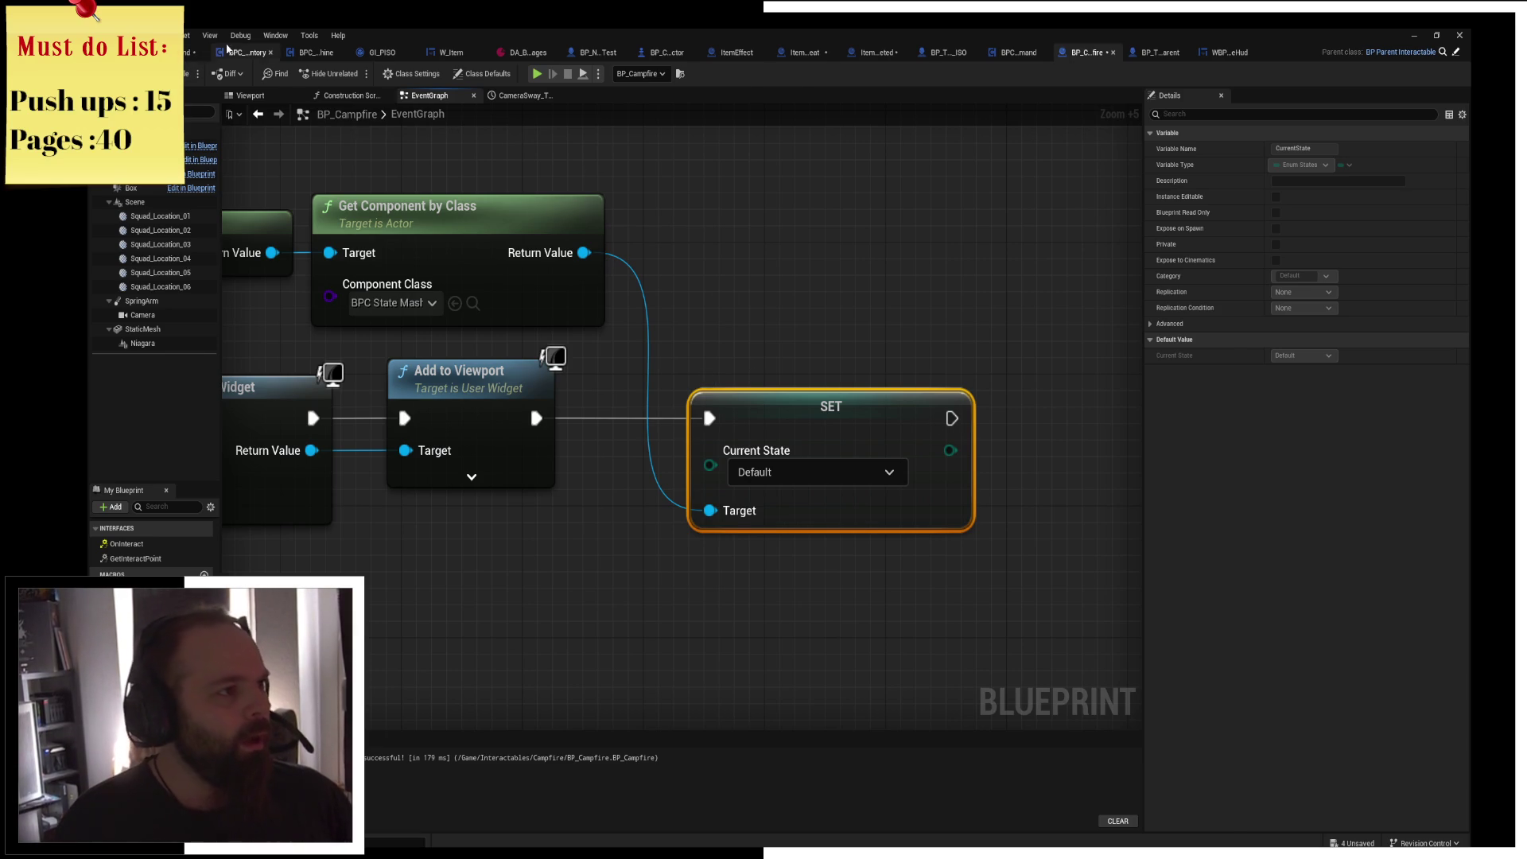
Save everything from the level editor and browse the Content Browser back to Content > Components.
{"action": "left_click", "coordinate": [243, 52]}
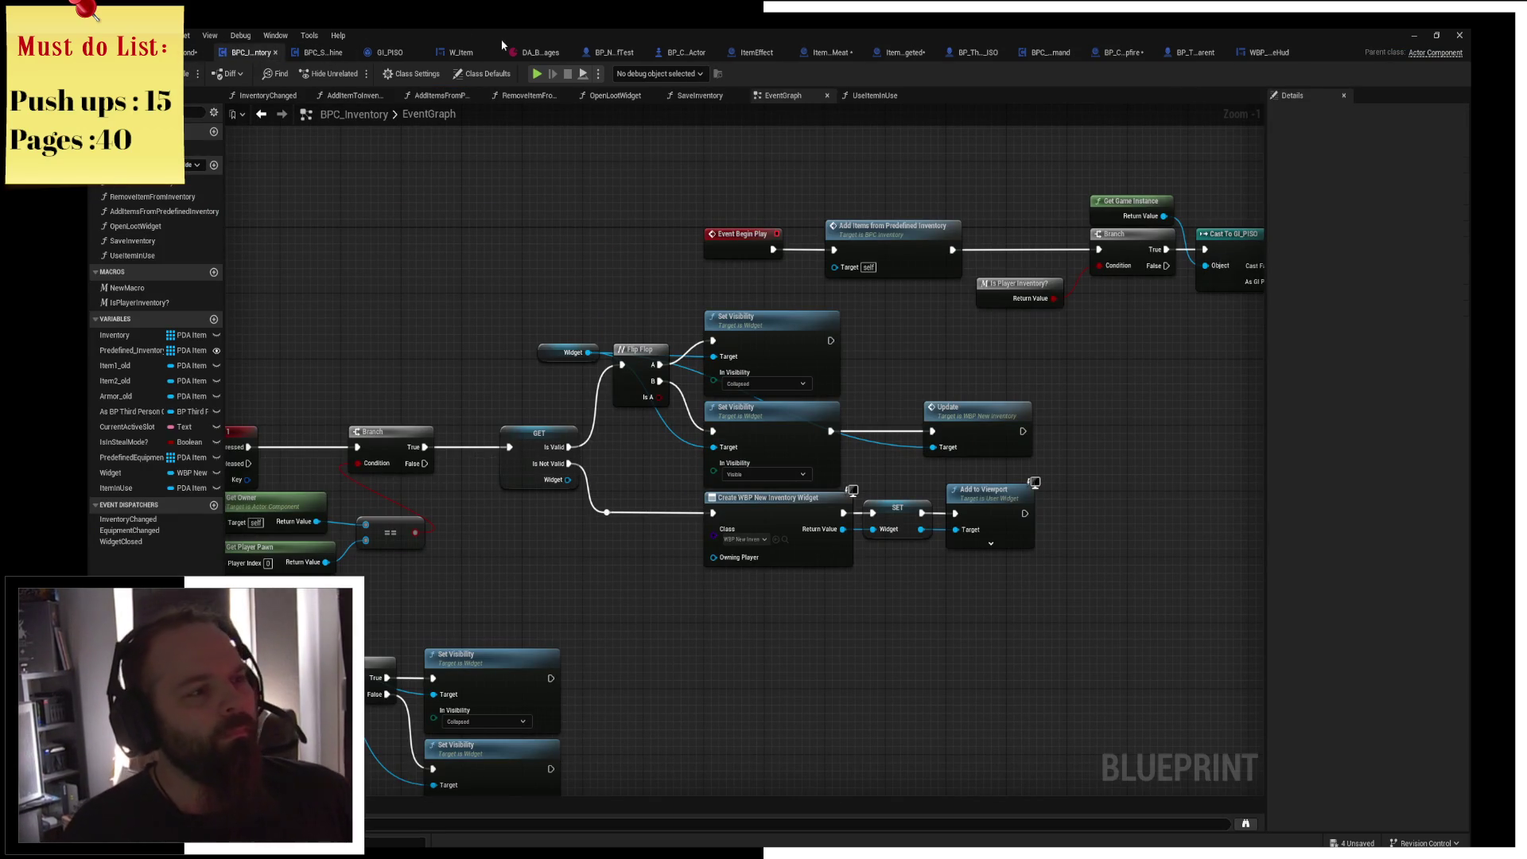
{"action": "left_click", "coordinate": [190, 51]}
{"action": "key", "text": "ctrl+s"}
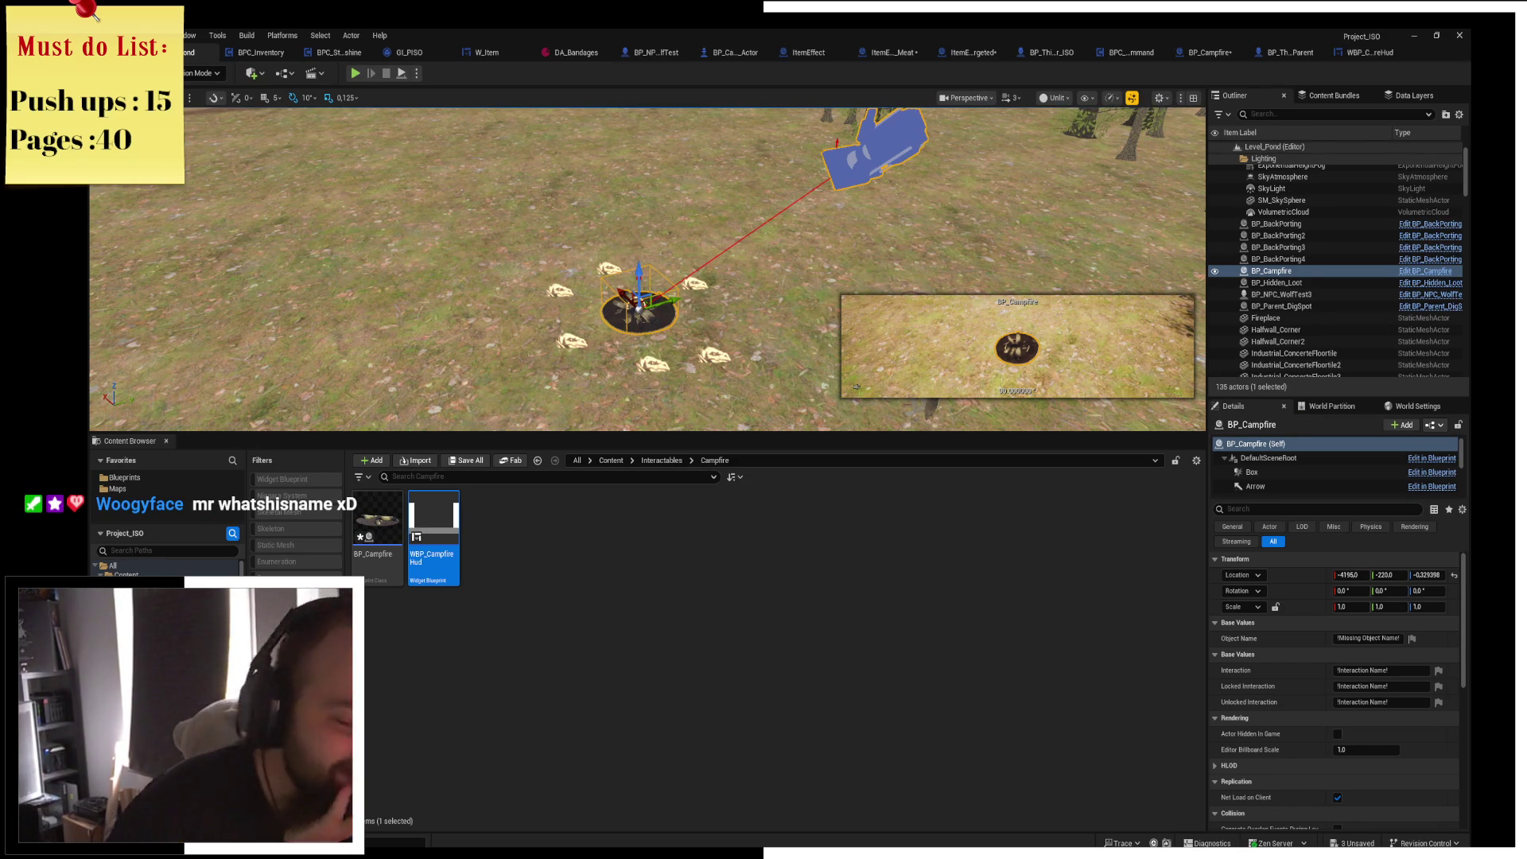
{"action": "key", "text": "alt+Left"}
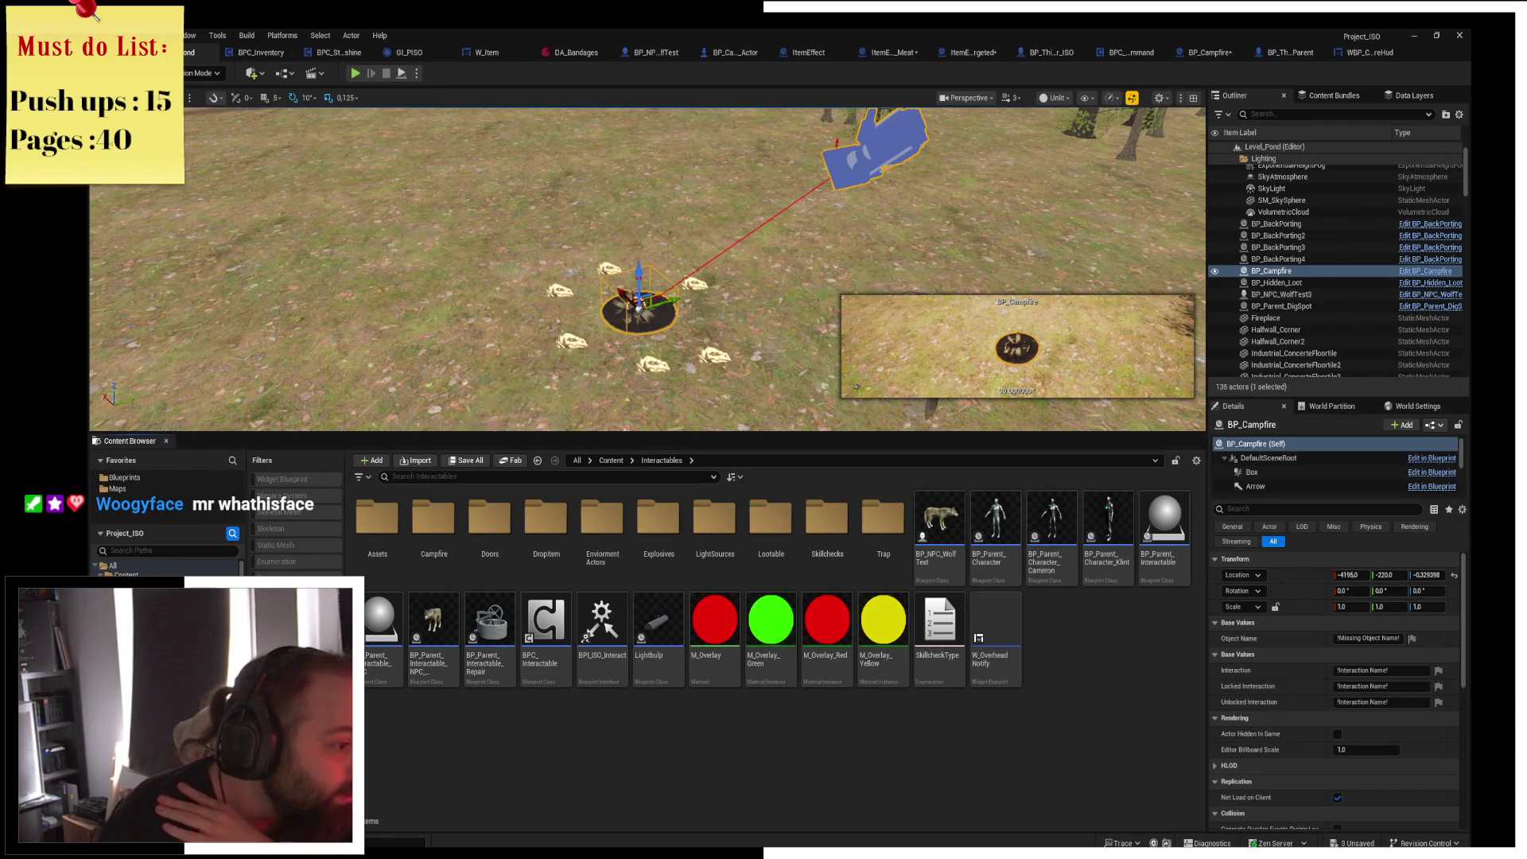
{"action": "key", "text": "alt+Left"}
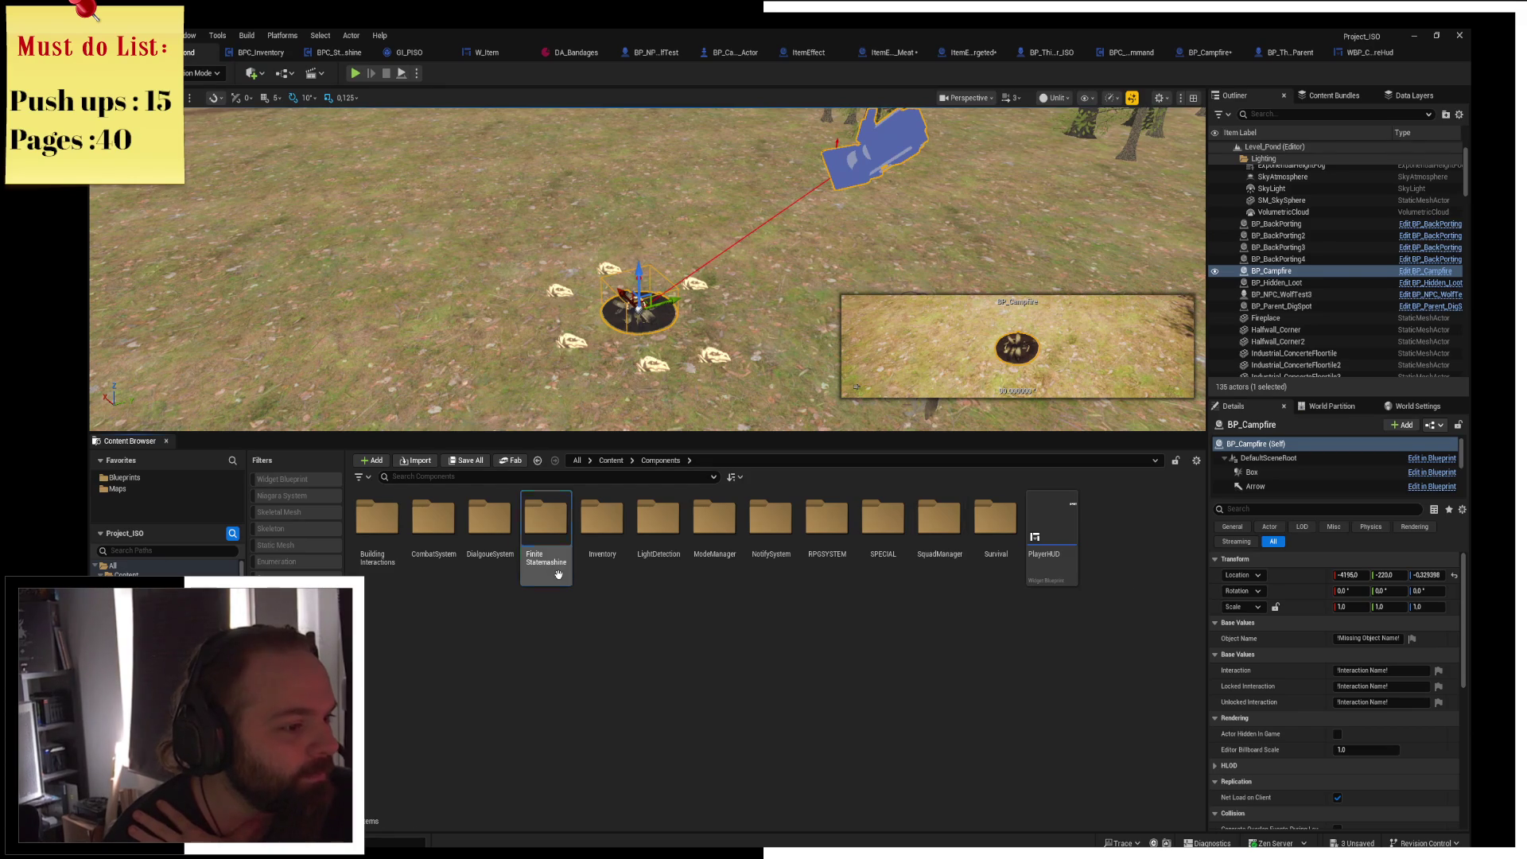
Add a fourth enumerator named Resting to Enum_States, then show WBP_CampfireHud's Graph view.
{"action": "double_click", "coordinate": [546, 521]}
{"action": "double_click", "coordinate": [380, 529]}
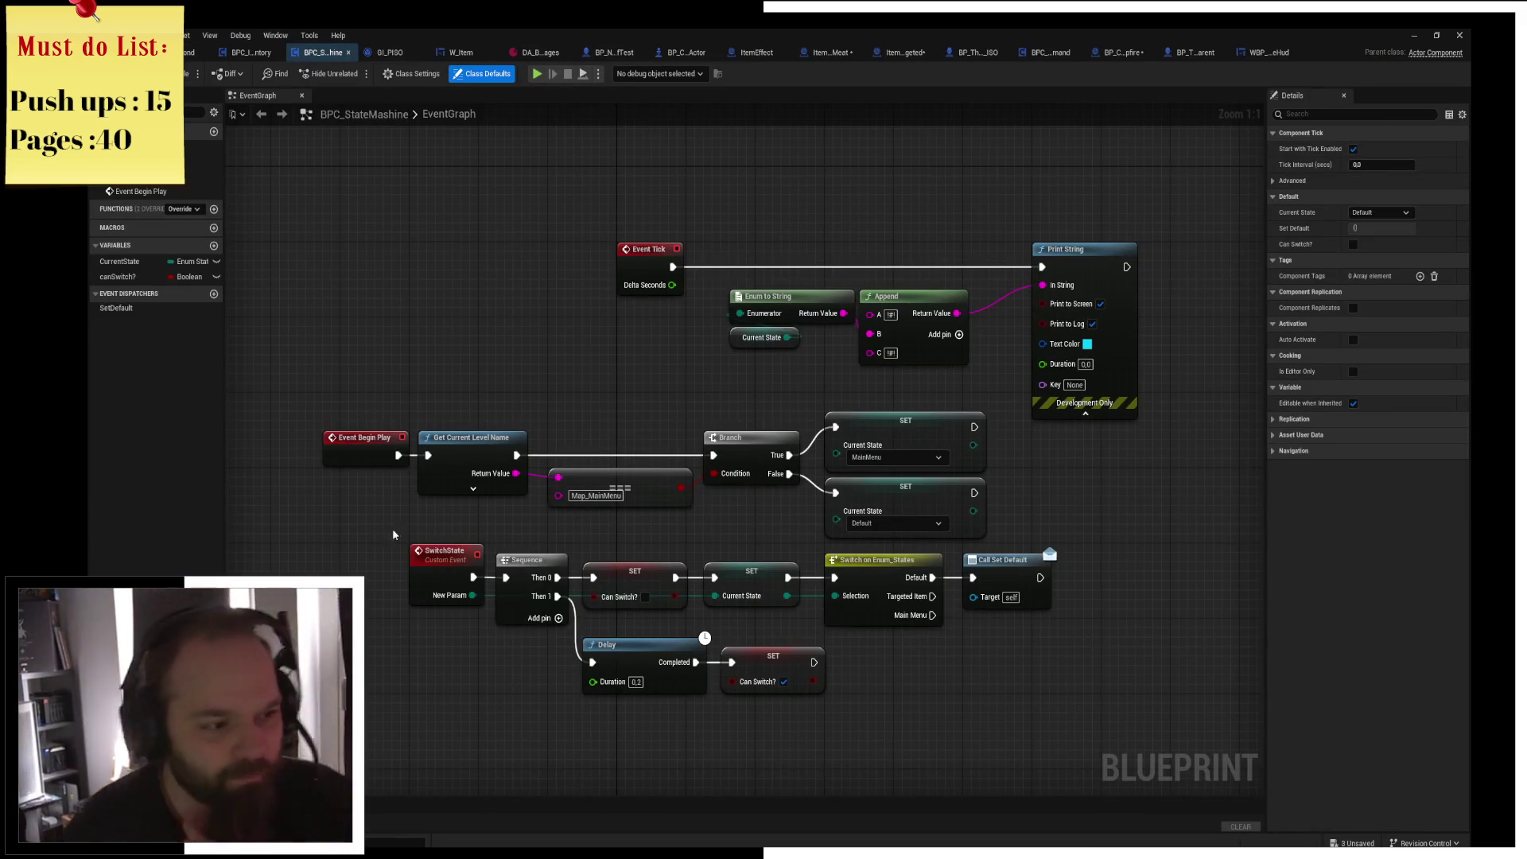
{"action": "left_click", "coordinate": [194, 62]}
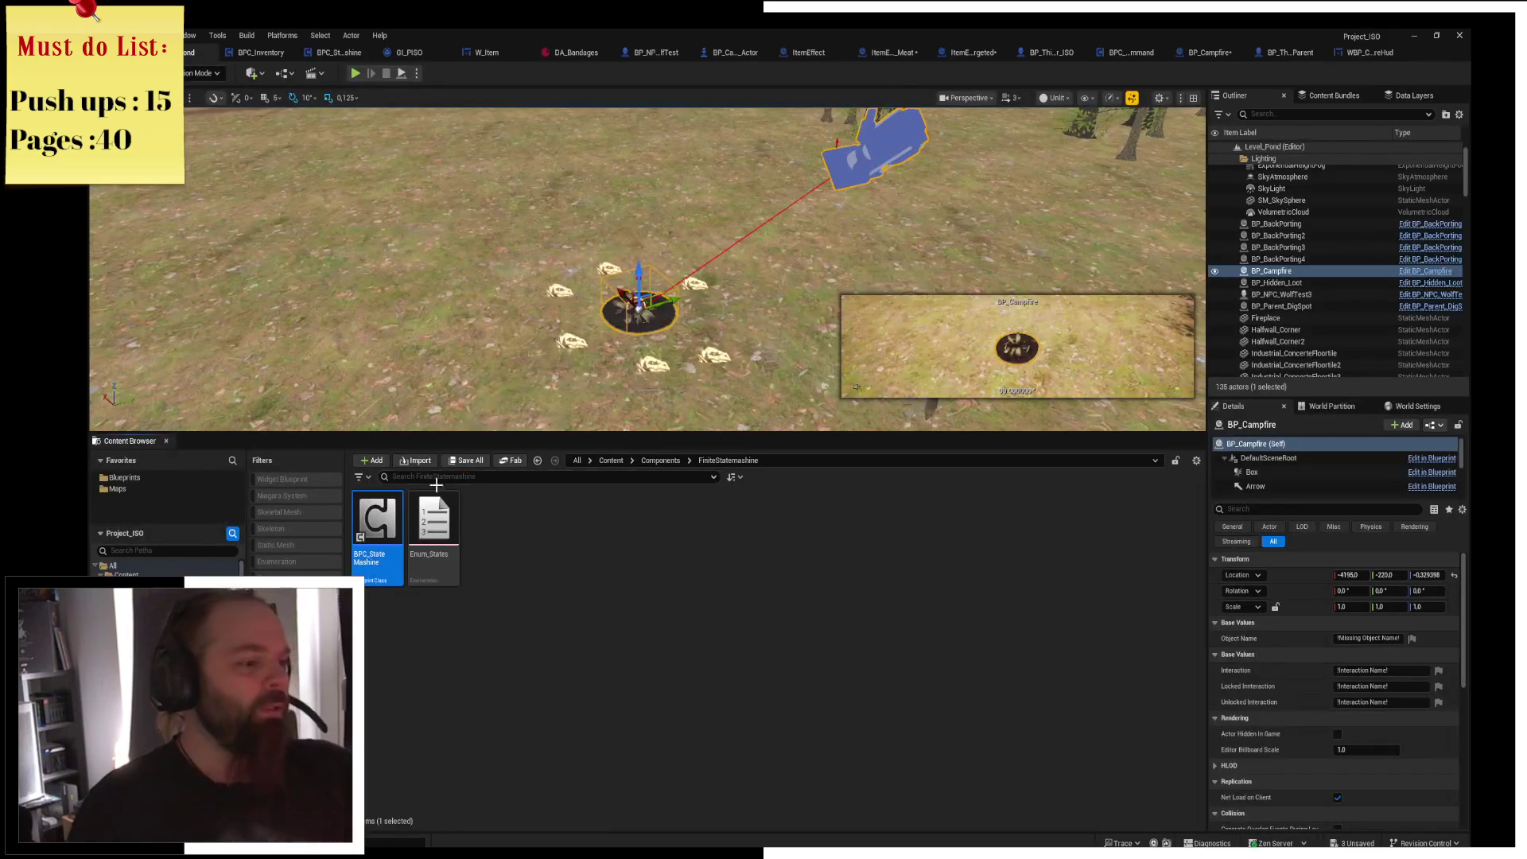
{"action": "double_click", "coordinate": [433, 529]}
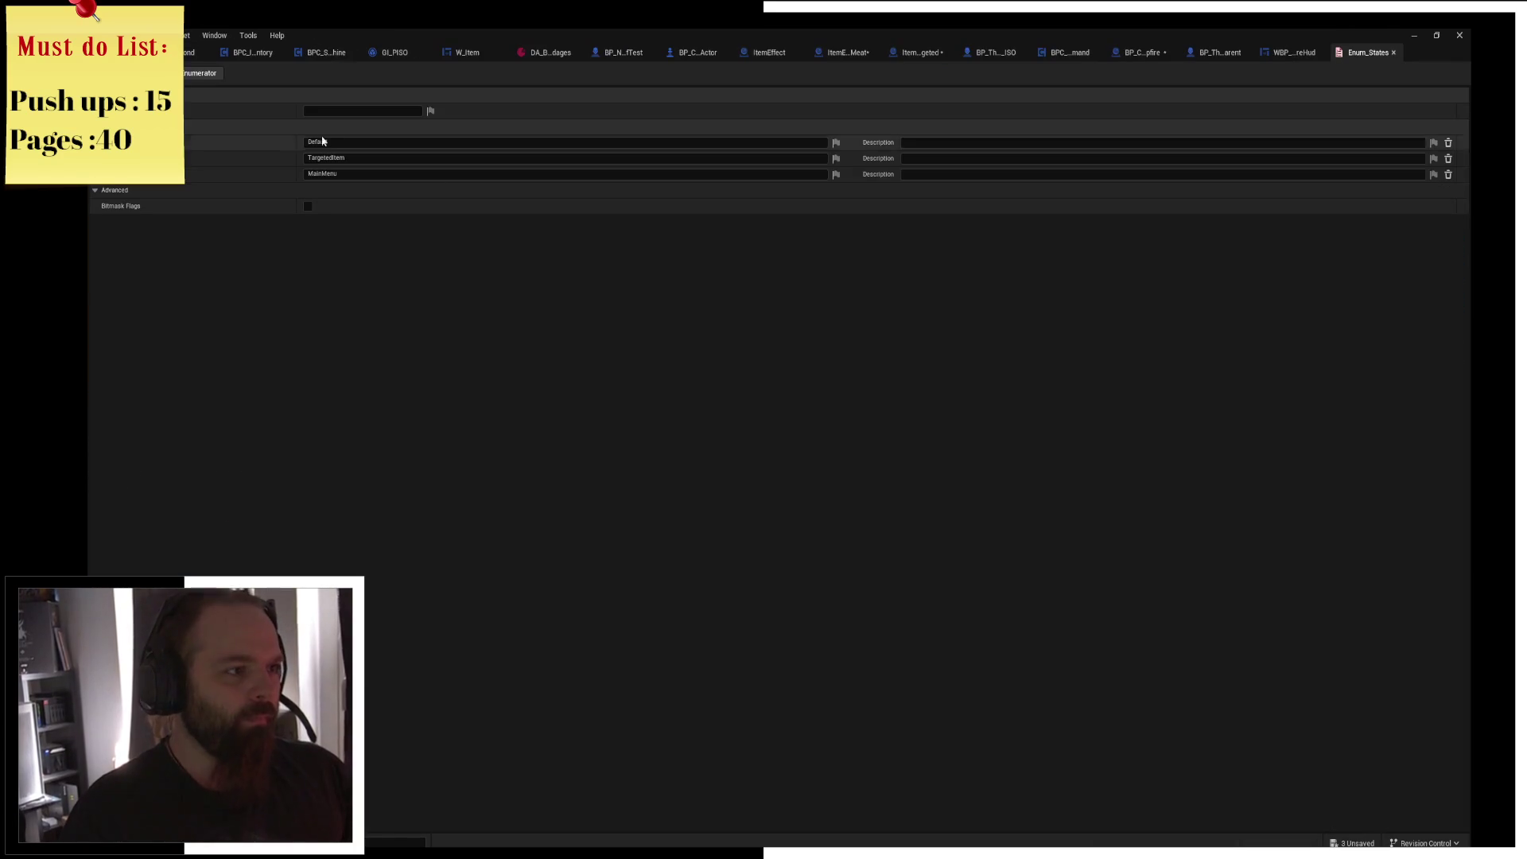
{"action": "left_click", "coordinate": [213, 75]}
{"action": "left_click_drag", "start_coordinate": [369, 196], "coordinate": [281, 193]}
{"action": "type", "text": "Resting"}
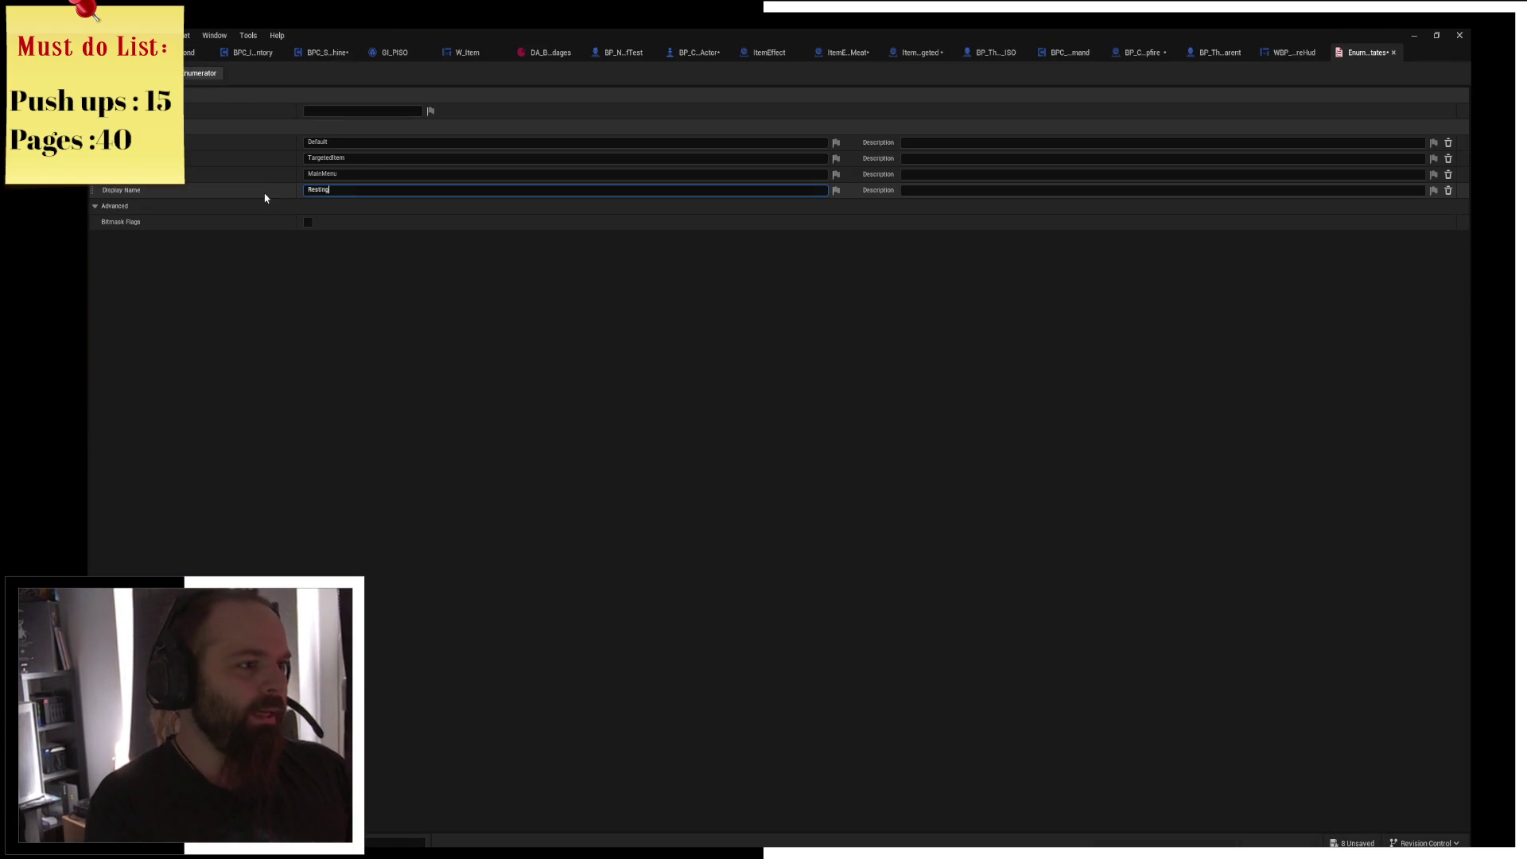
{"action": "key", "text": "Return"}
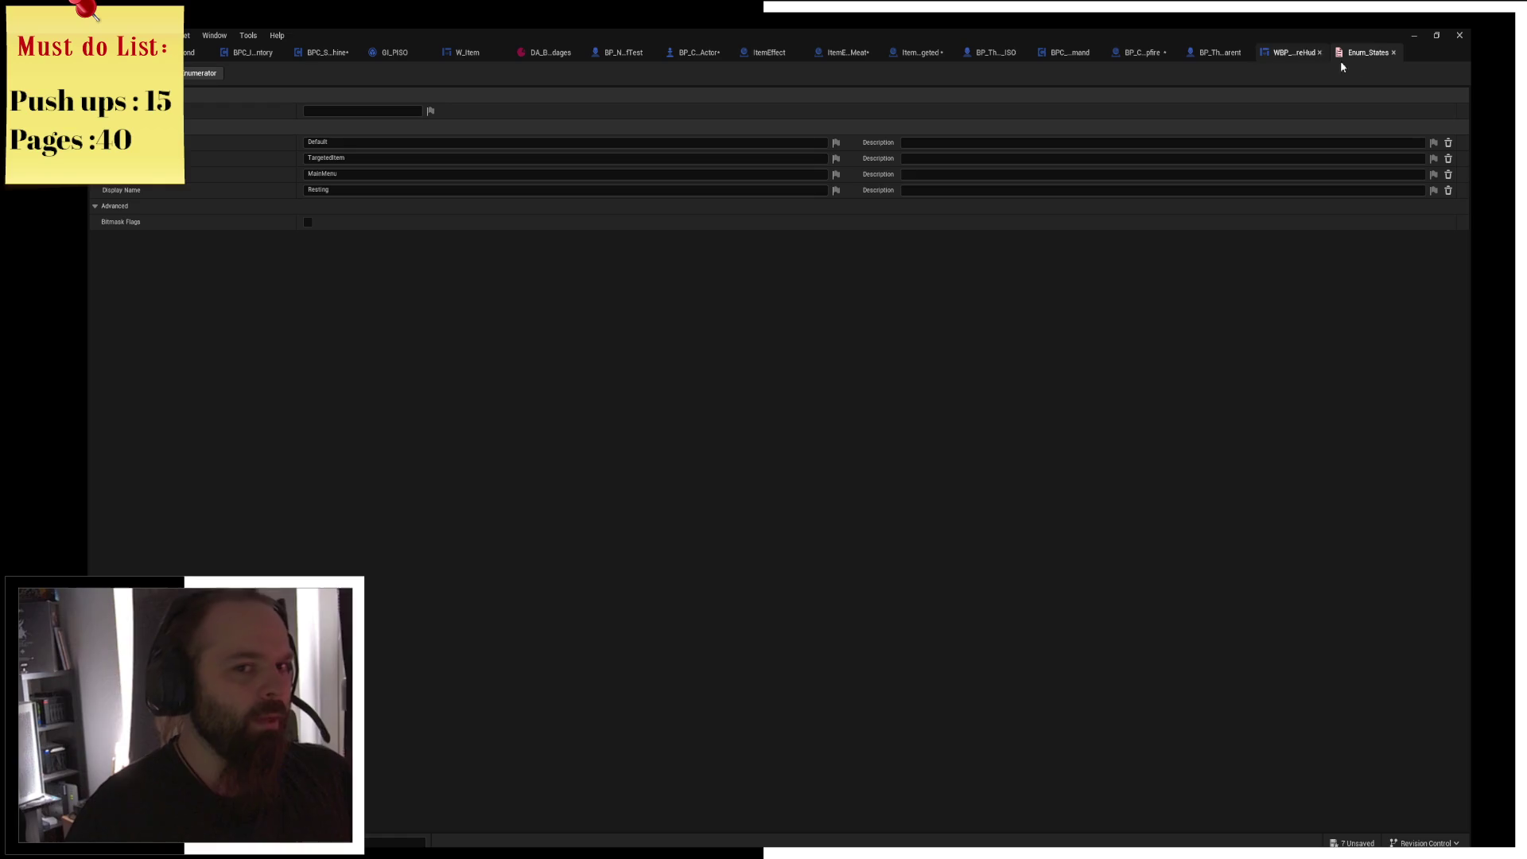
{"action": "left_click", "coordinate": [1292, 52]}
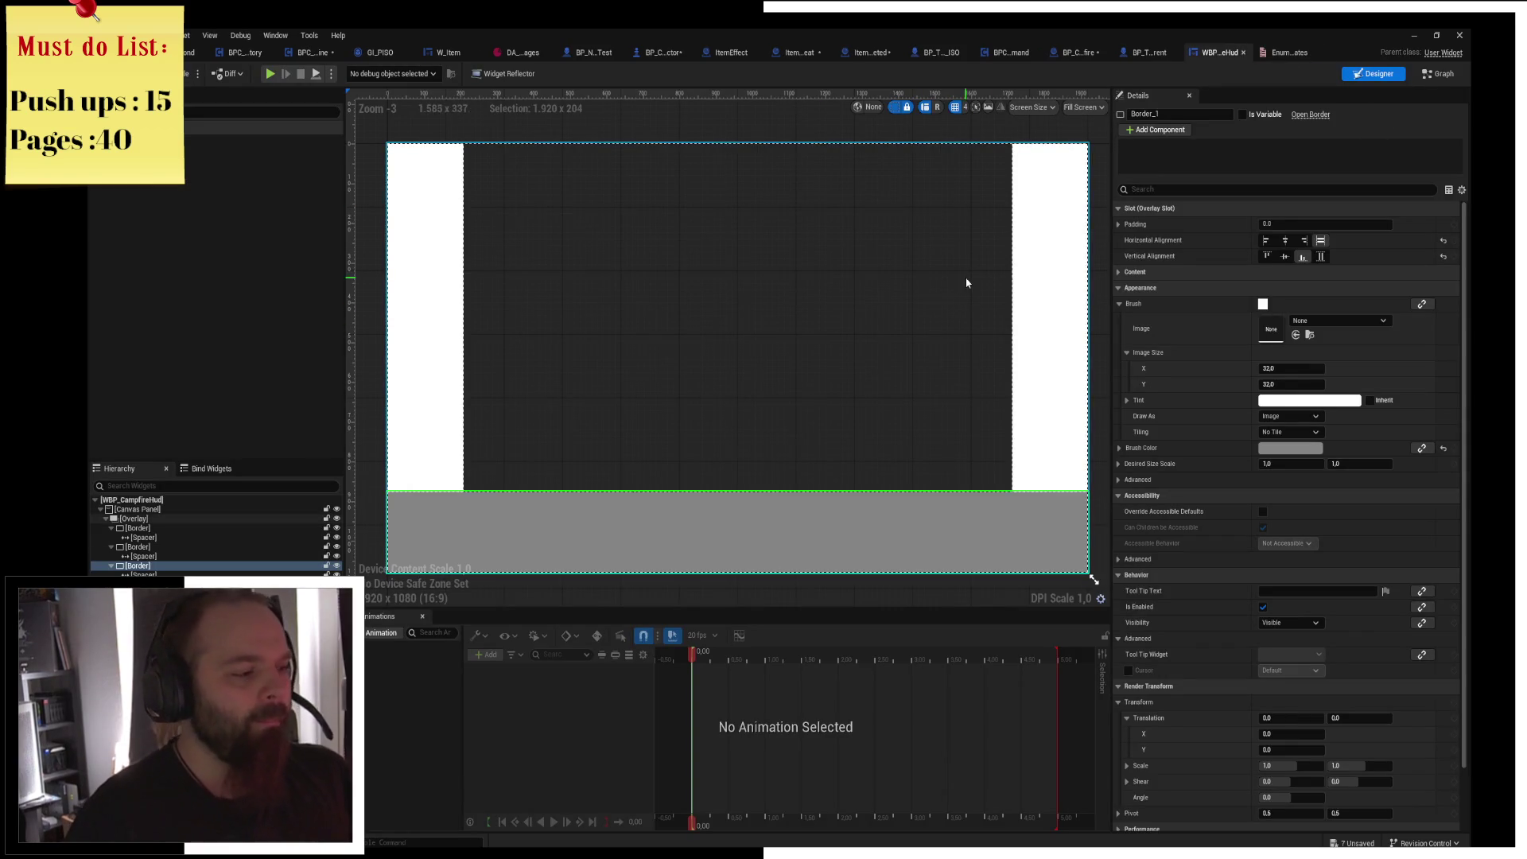
{"action": "left_click", "coordinate": [1438, 73]}
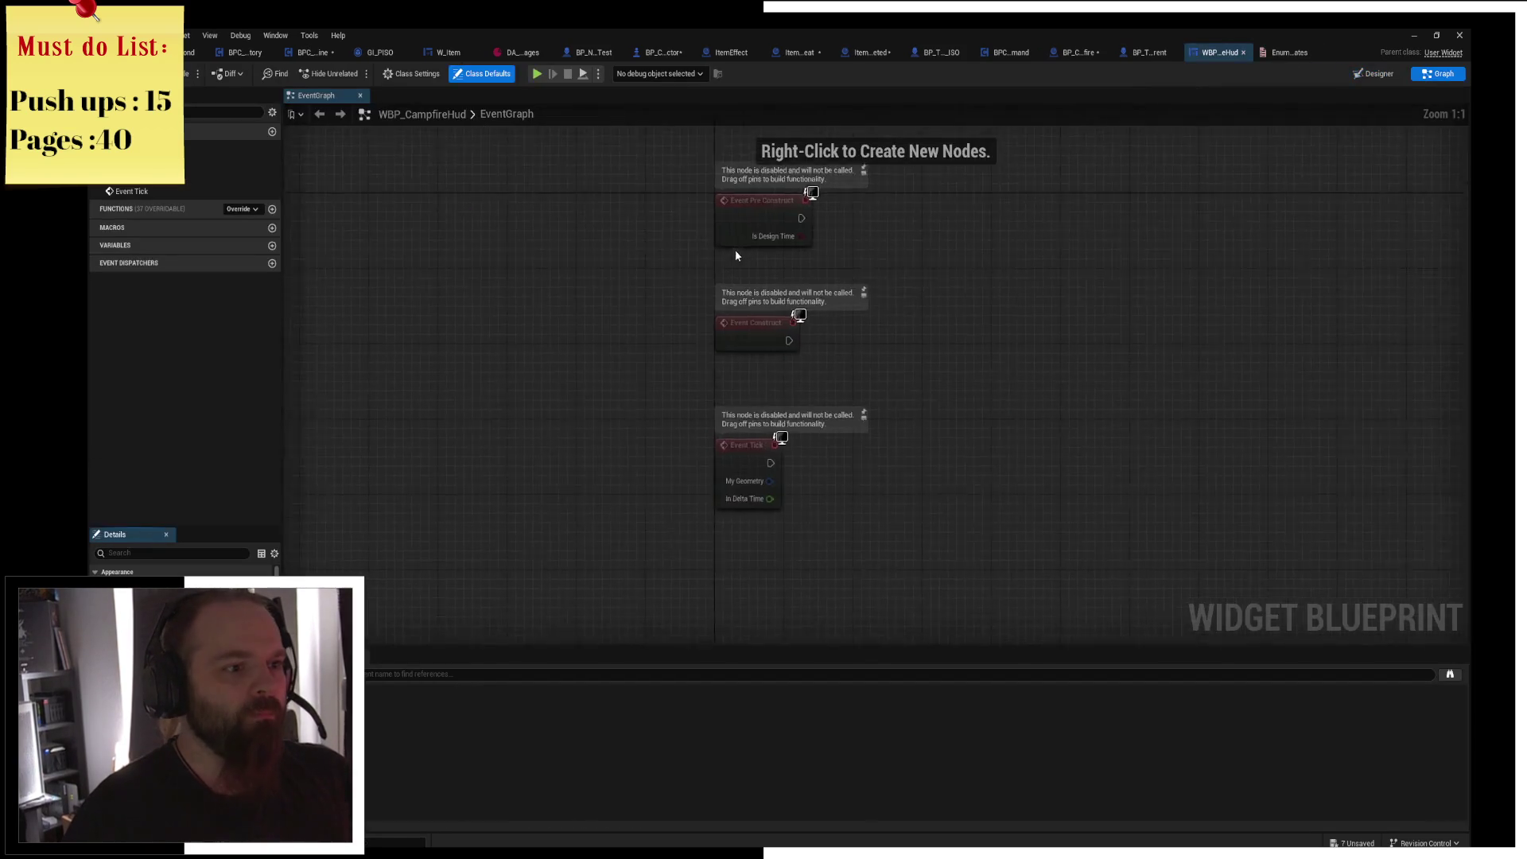
Add Get Player Pawn and a Get Component by Class node wired from it.
{"action": "right_click", "coordinate": [556, 181]}
{"action": "type", "text": "get player pawn"}
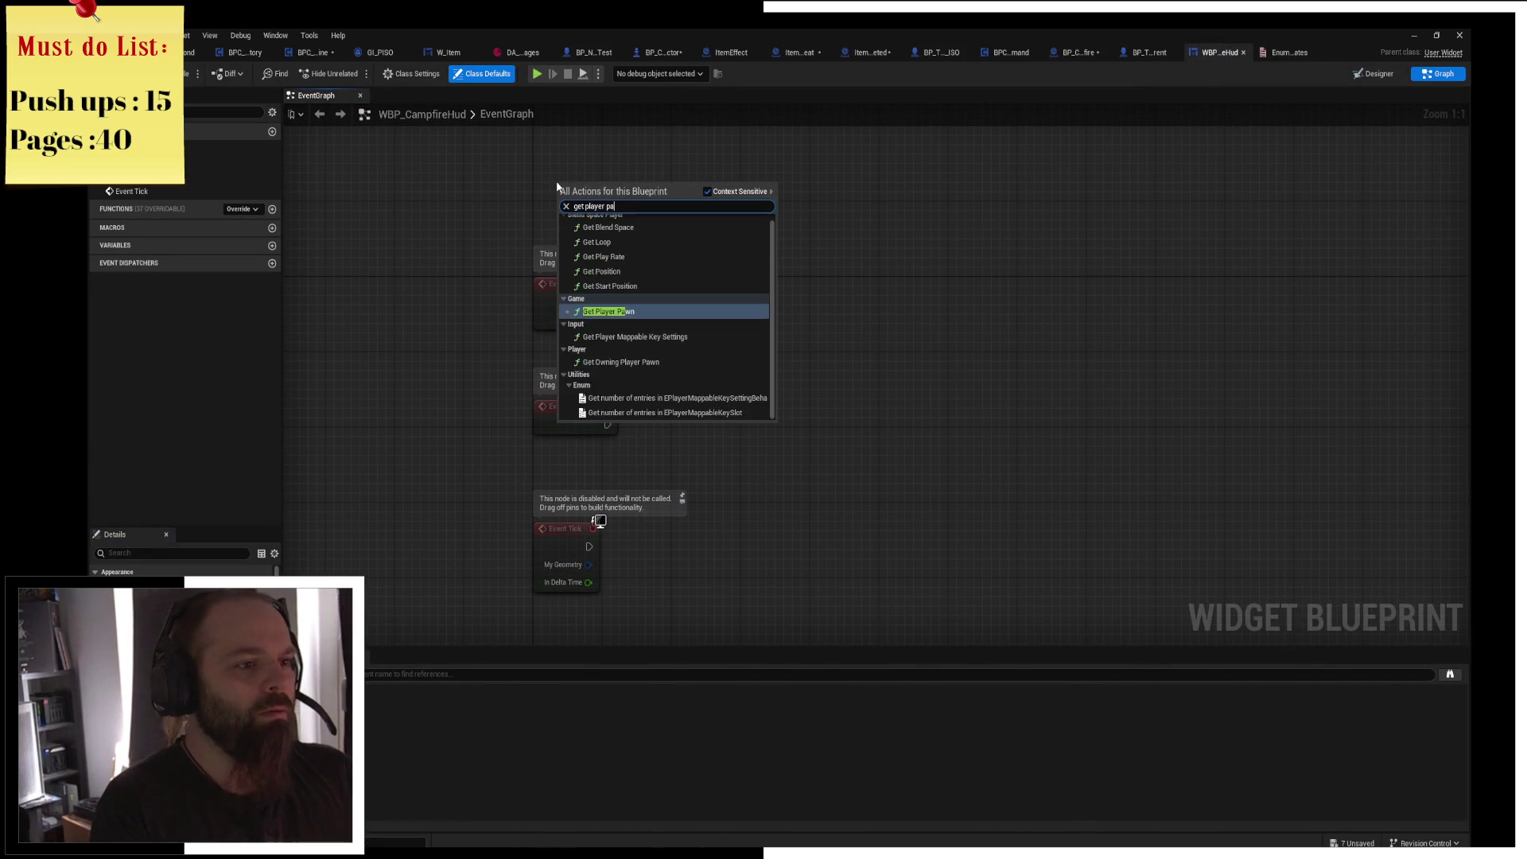
{"action": "key", "text": "Return"}
{"action": "left_click_drag", "start_coordinate": [681, 204], "coordinate": [731, 264]}
{"action": "type", "text": "rest"}
{"action": "key", "text": "BackSpace"}
{"action": "key", "text": "BackSpace"}
{"action": "key", "text": "BackSpace"}
{"action": "type", "text": "get cvo"}
{"action": "key", "text": "BackSpace"}
{"action": "key", "text": "BackSpace"}
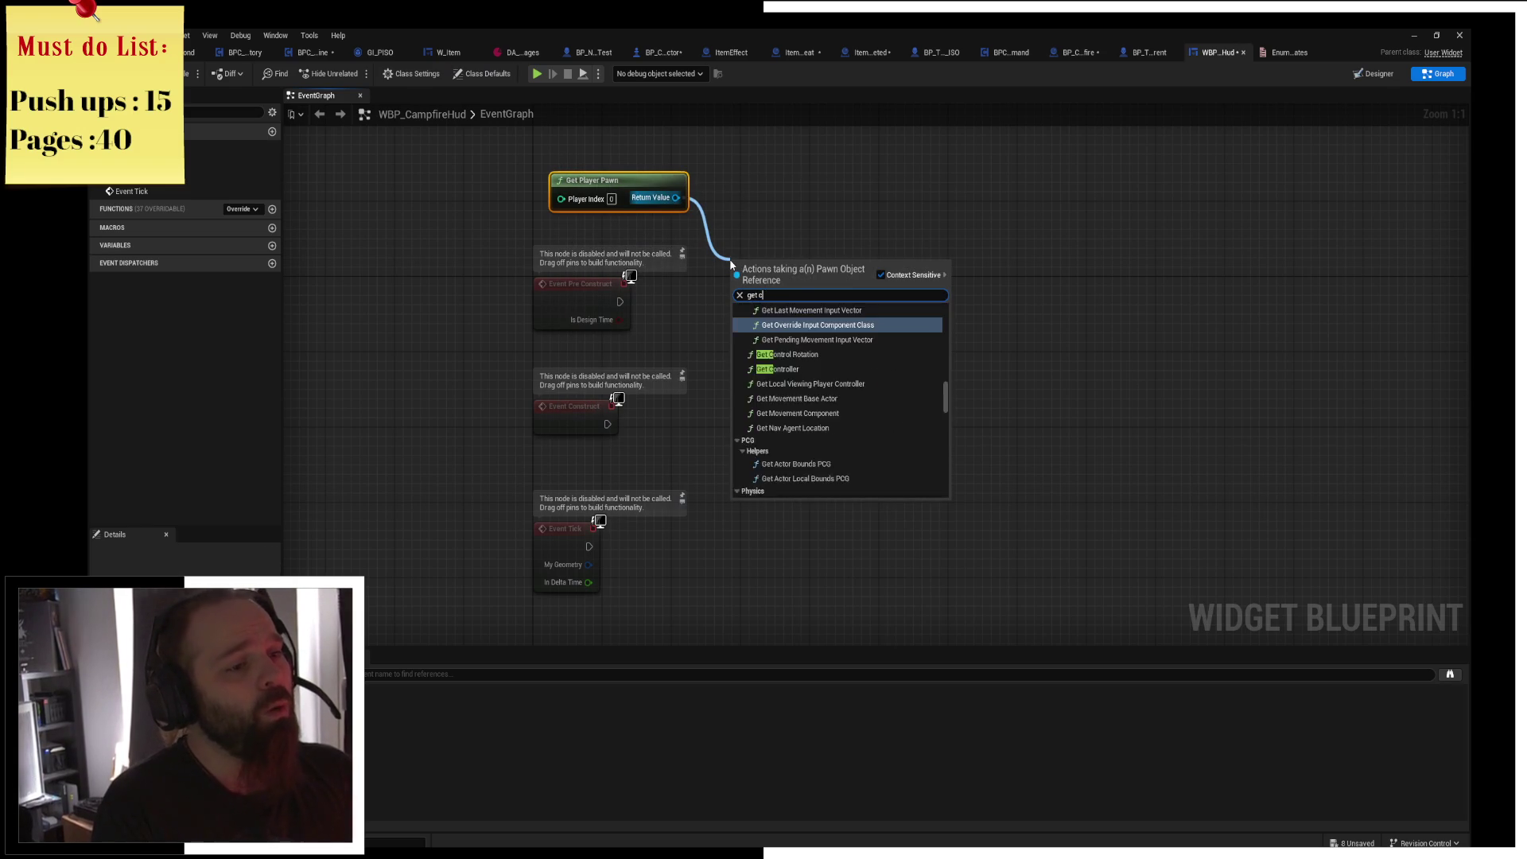
{"action": "type", "text": "ompp"}
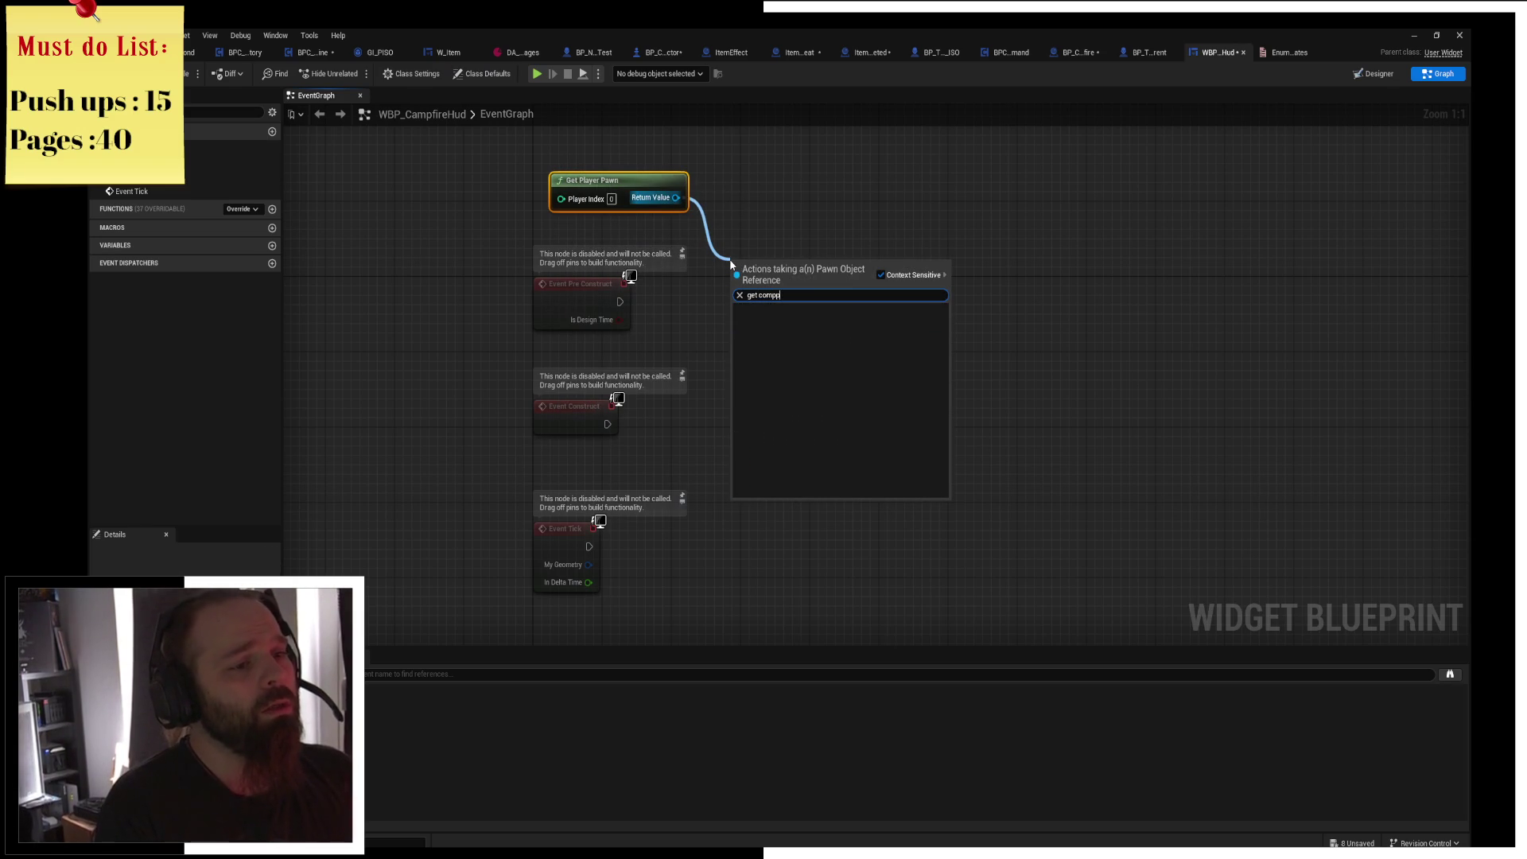
{"action": "key", "text": "BackSpace"}
{"action": "type", "text": "onent by"}
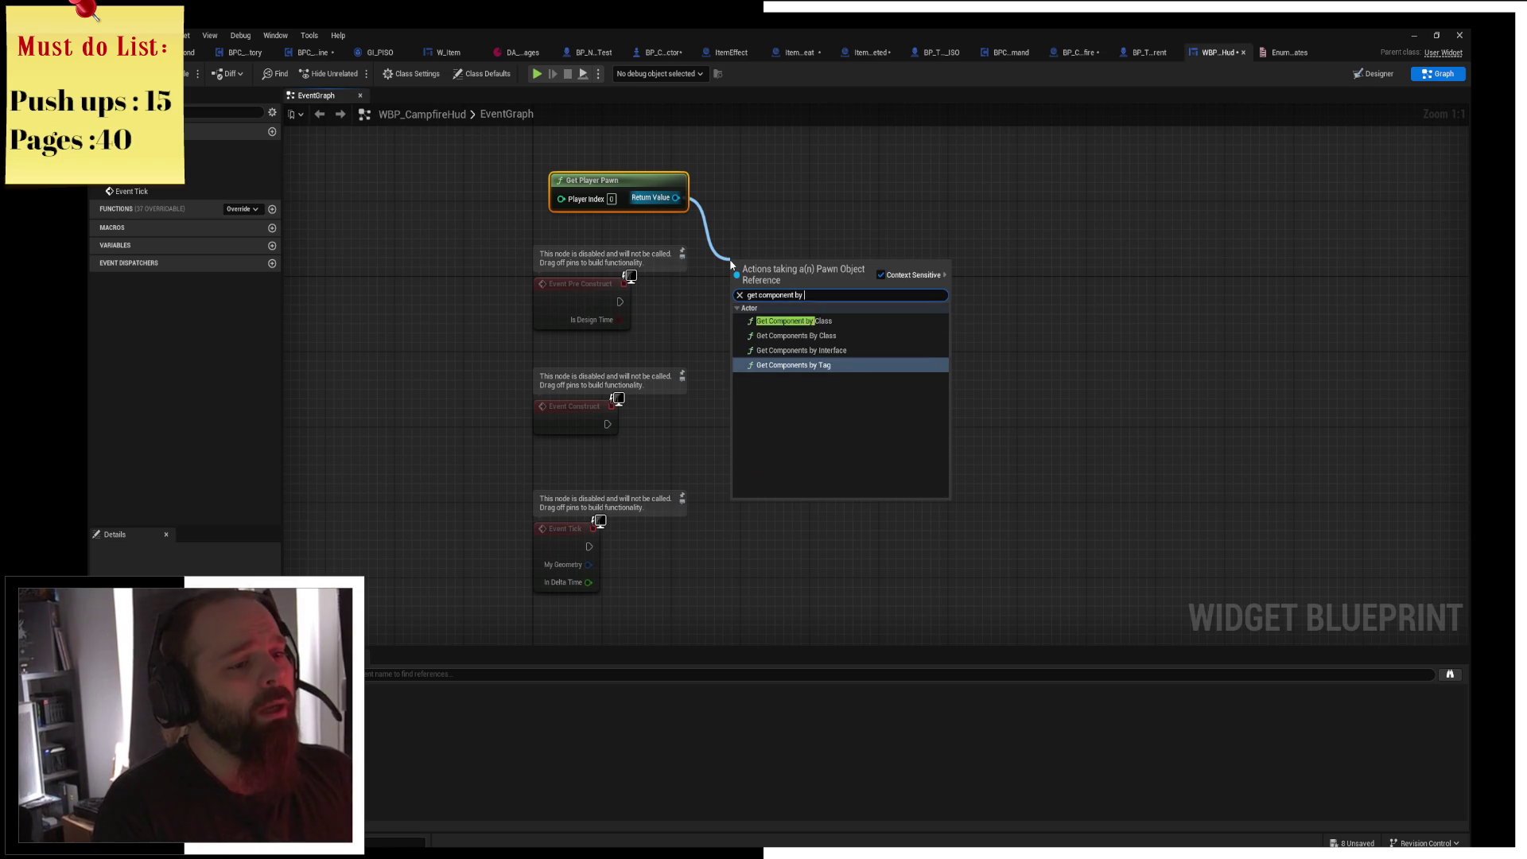
{"action": "key", "text": "Return"}
Fetch BPC State Machine and set its Current State to Resting on Event Pre Construct.
{"action": "left_click", "coordinate": [769, 319]}
{"action": "type", "text": "state"}
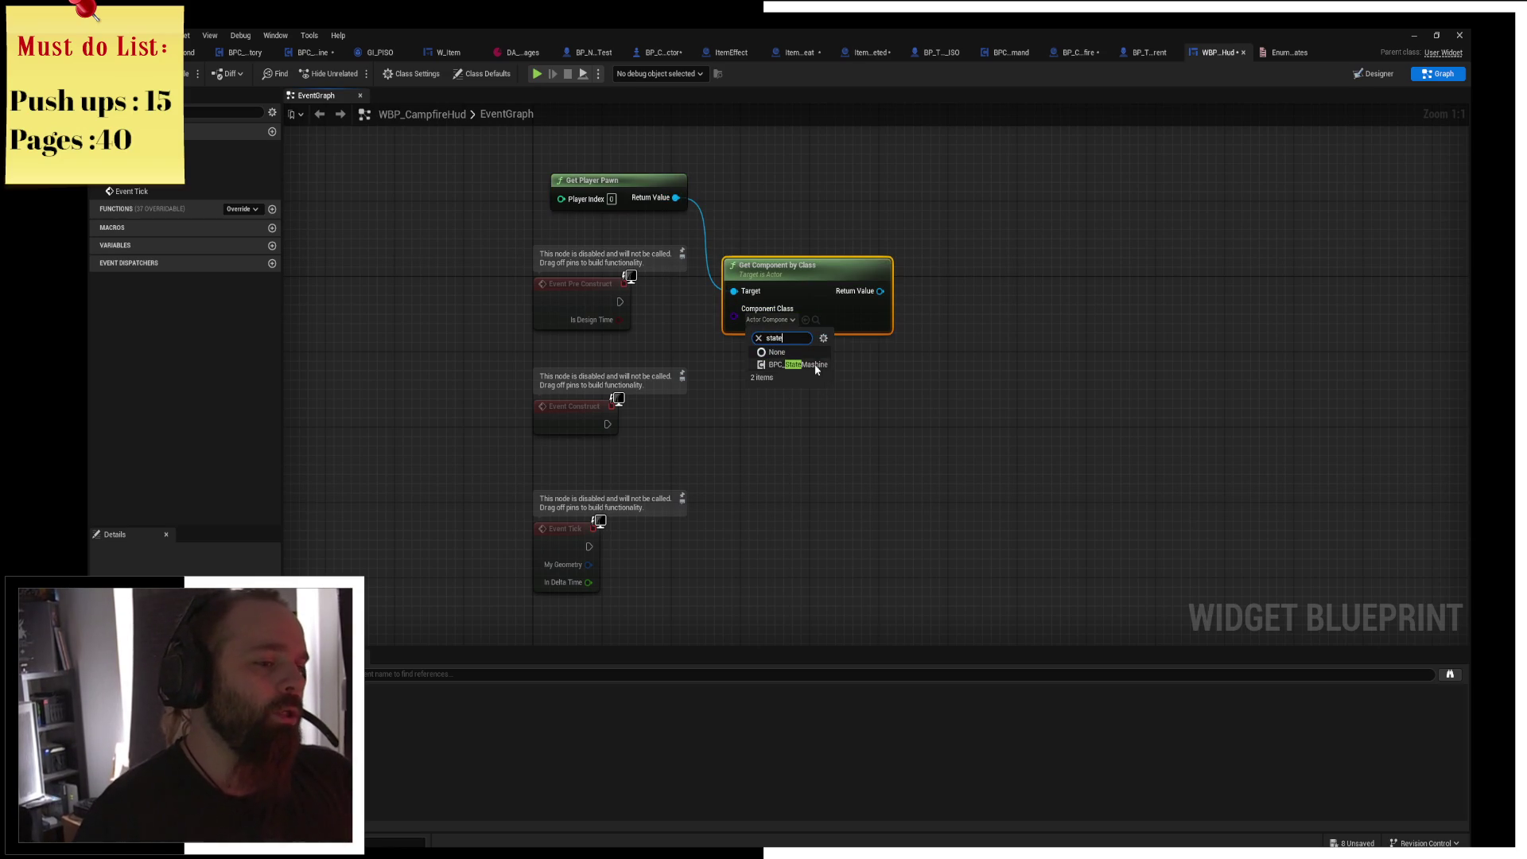
{"action": "left_click", "coordinate": [817, 370]}
{"action": "mouse_move", "coordinate": [771, 275]}
{"action": "left_mouse_down"}
{"action": "mouse_move", "coordinate": [762, 189]}
{"action": "mouse_move", "coordinate": [745, 189]}
{"action": "mouse_move", "coordinate": [837, 199]}
{"action": "mouse_move", "coordinate": [818, 189]}
{"action": "mouse_move", "coordinate": [937, 390]}
{"action": "left_mouse_up"}
{"action": "type", "text": "set current state"}
{"action": "key", "text": "Return"}
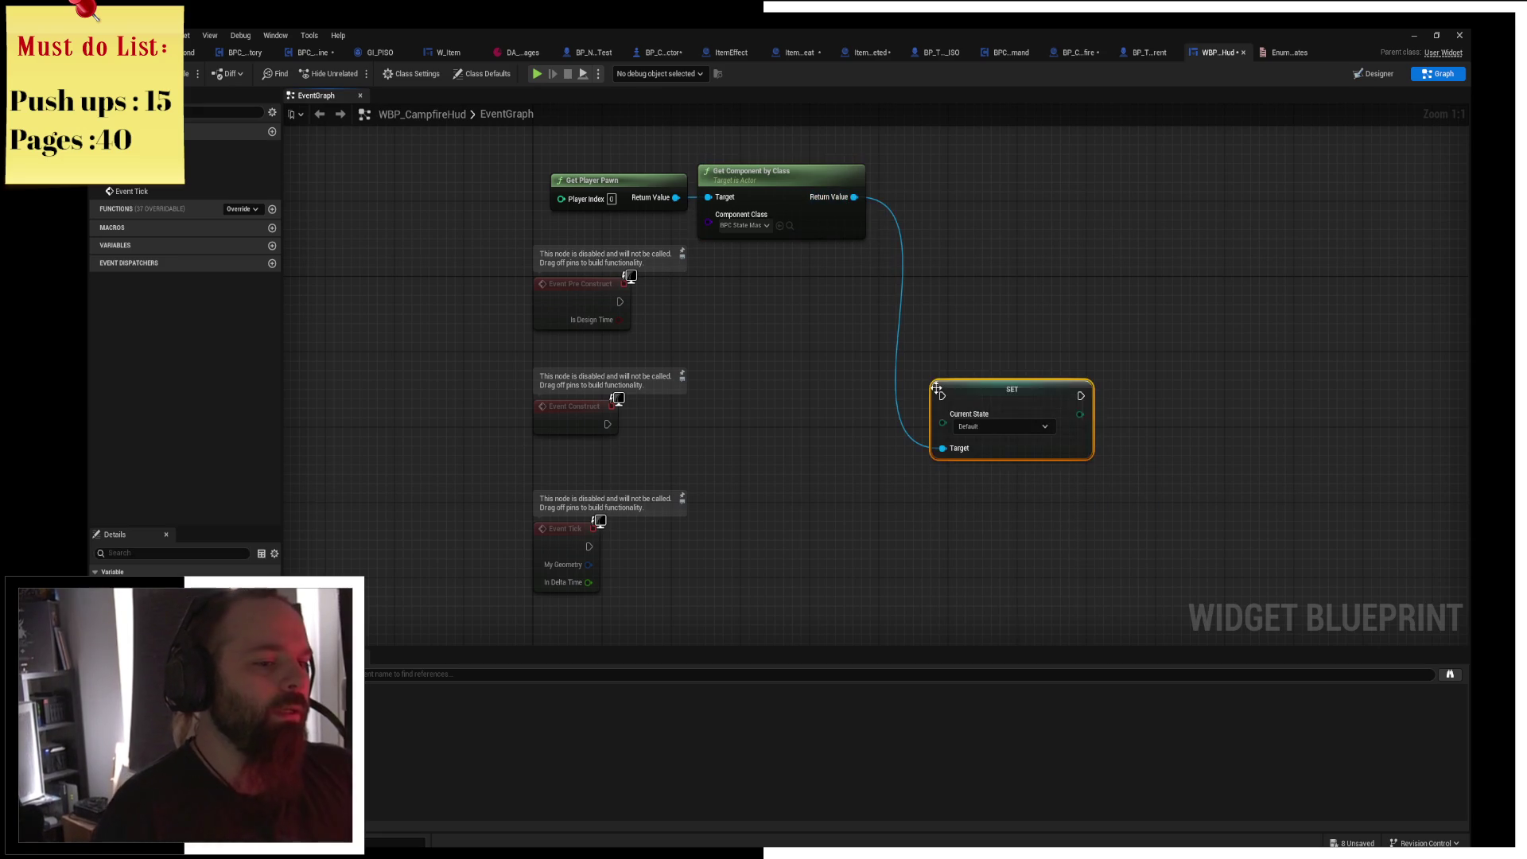
{"action": "left_click_drag", "start_coordinate": [1007, 409], "coordinate": [1015, 315]}
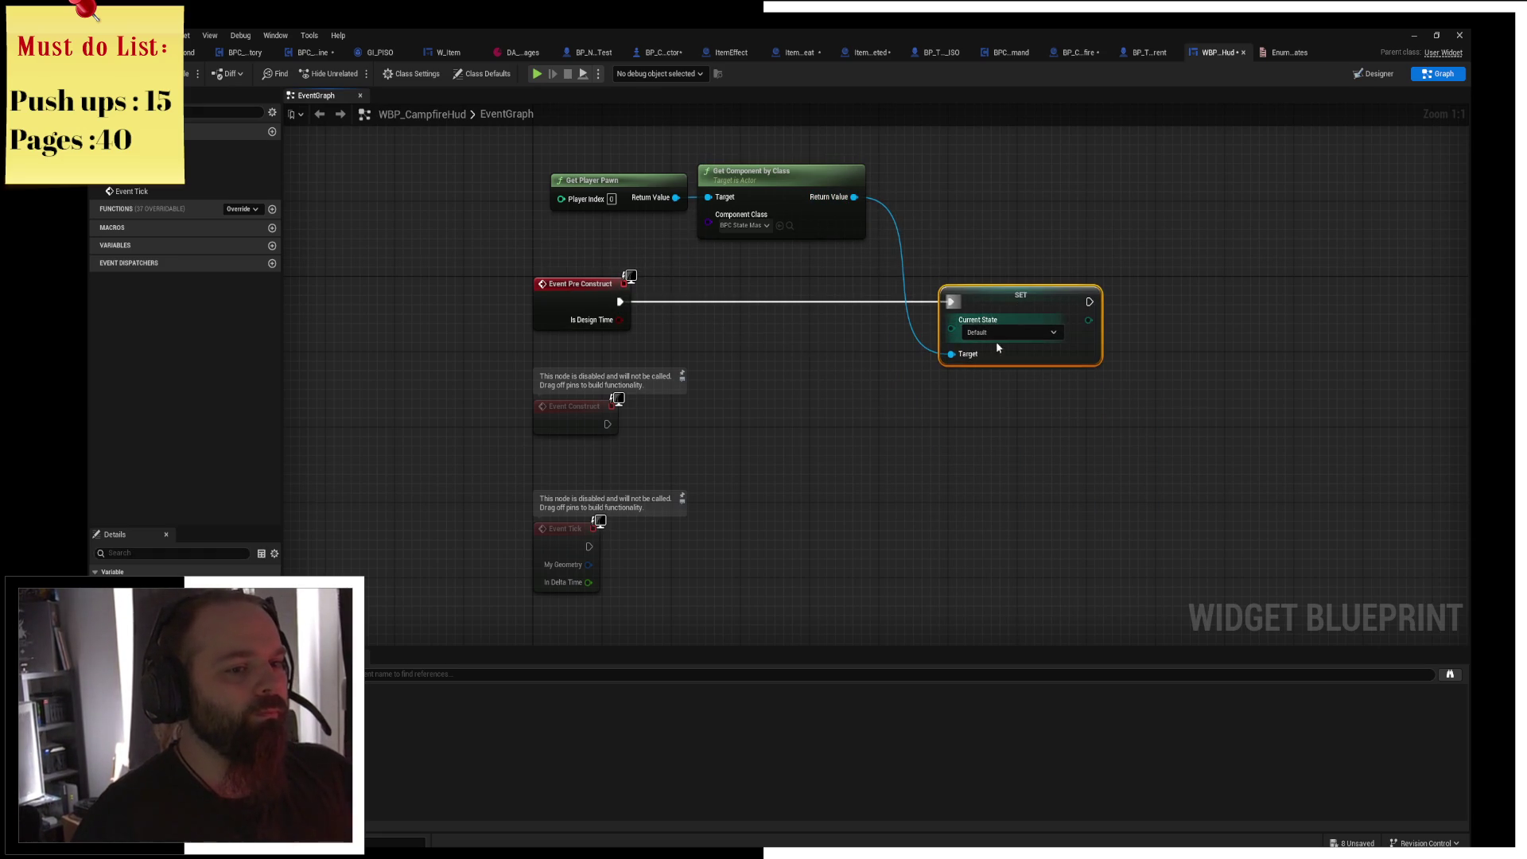
{"action": "left_click", "coordinate": [1010, 333]}
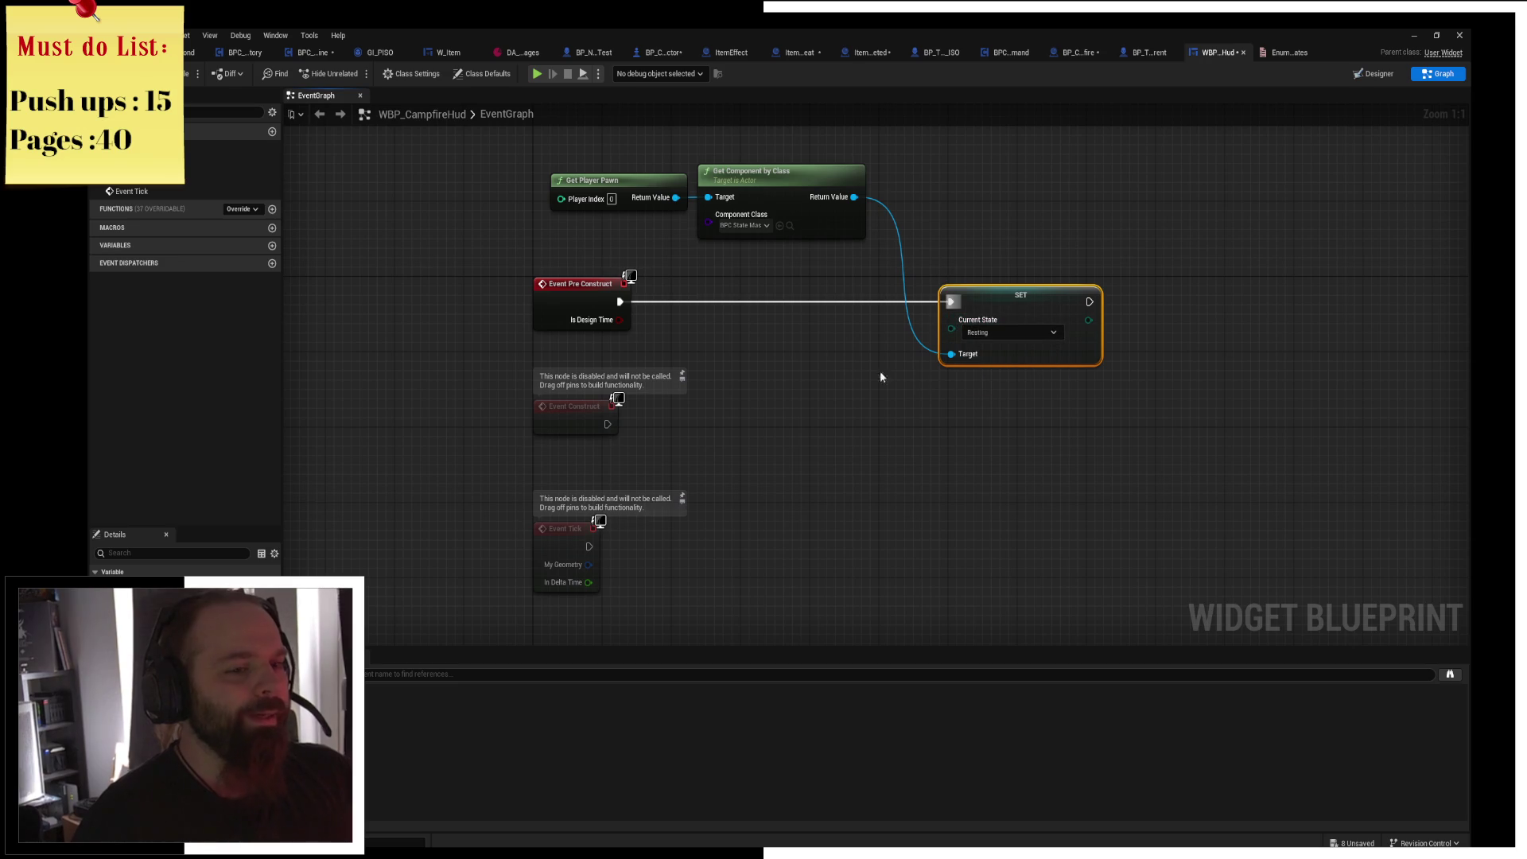
Add a Print String after the SET node that prints the current state.
{"action": "mouse_move", "coordinate": [1064, 287]}
{"action": "left_mouse_down"}
{"action": "mouse_move", "coordinate": [851, 312]}
{"action": "mouse_move", "coordinate": [1026, 334]}
{"action": "left_mouse_up"}
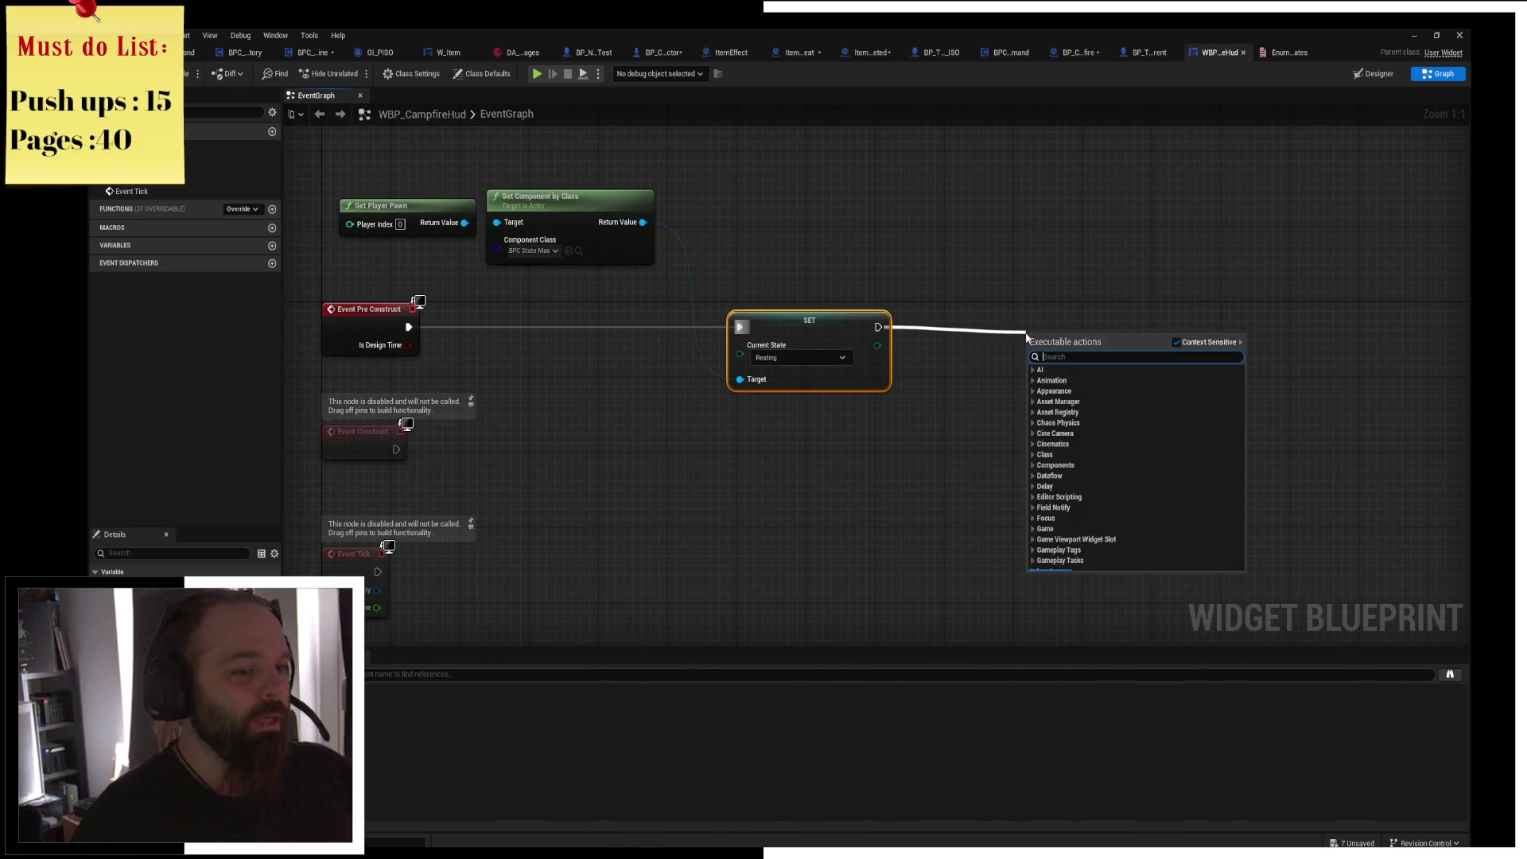
{"action": "type", "text": "orubt"}
{"action": "key", "text": "BackSpace"}
{"action": "key", "text": "BackSpace"}
{"action": "key", "text": "BackSpace"}
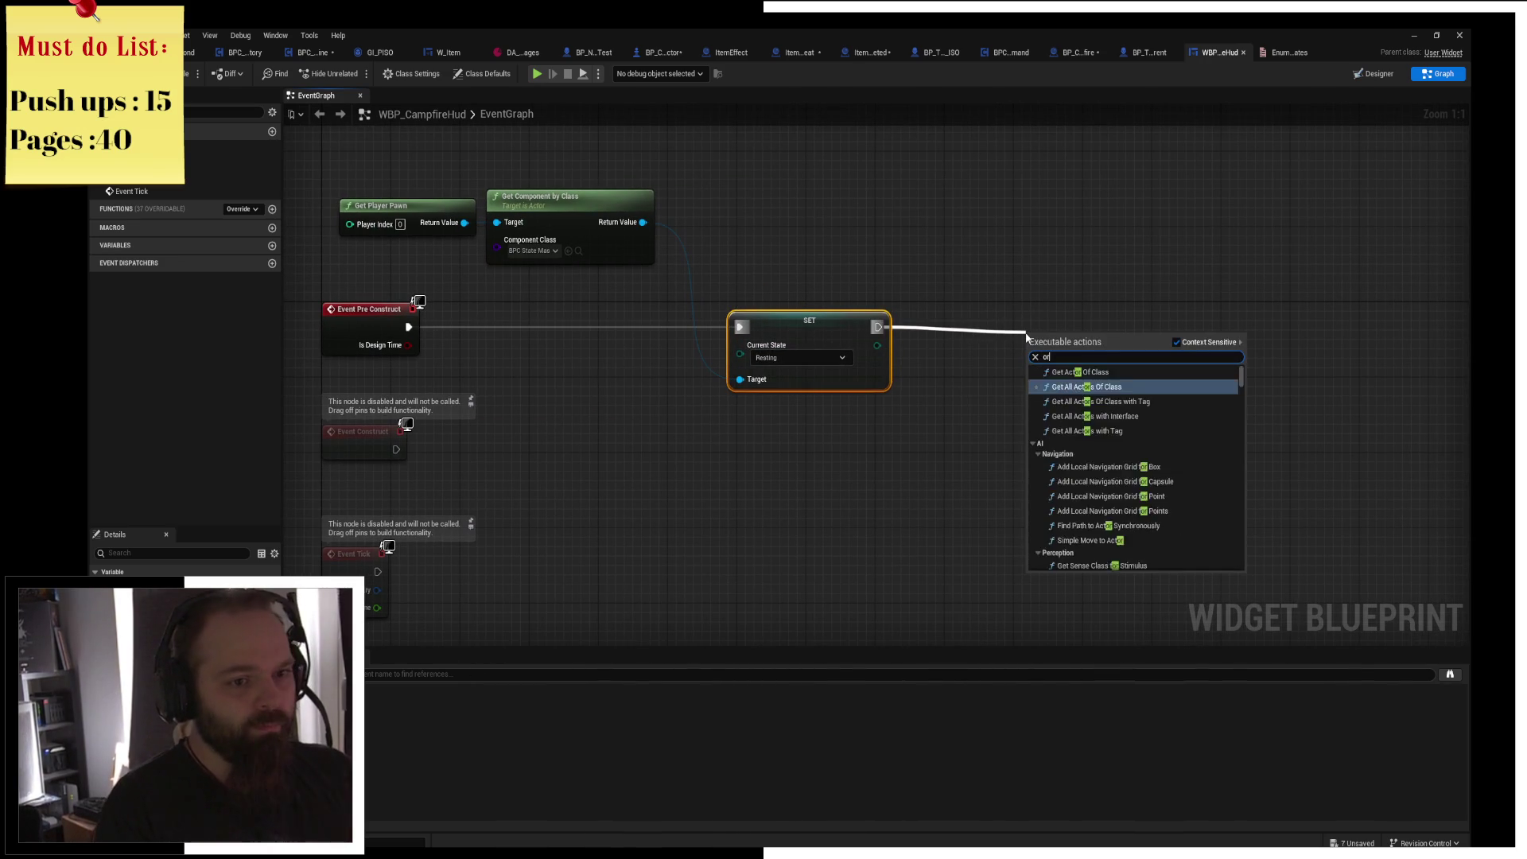
{"action": "type", "text": "prin"}
{"action": "key", "text": "Return"}
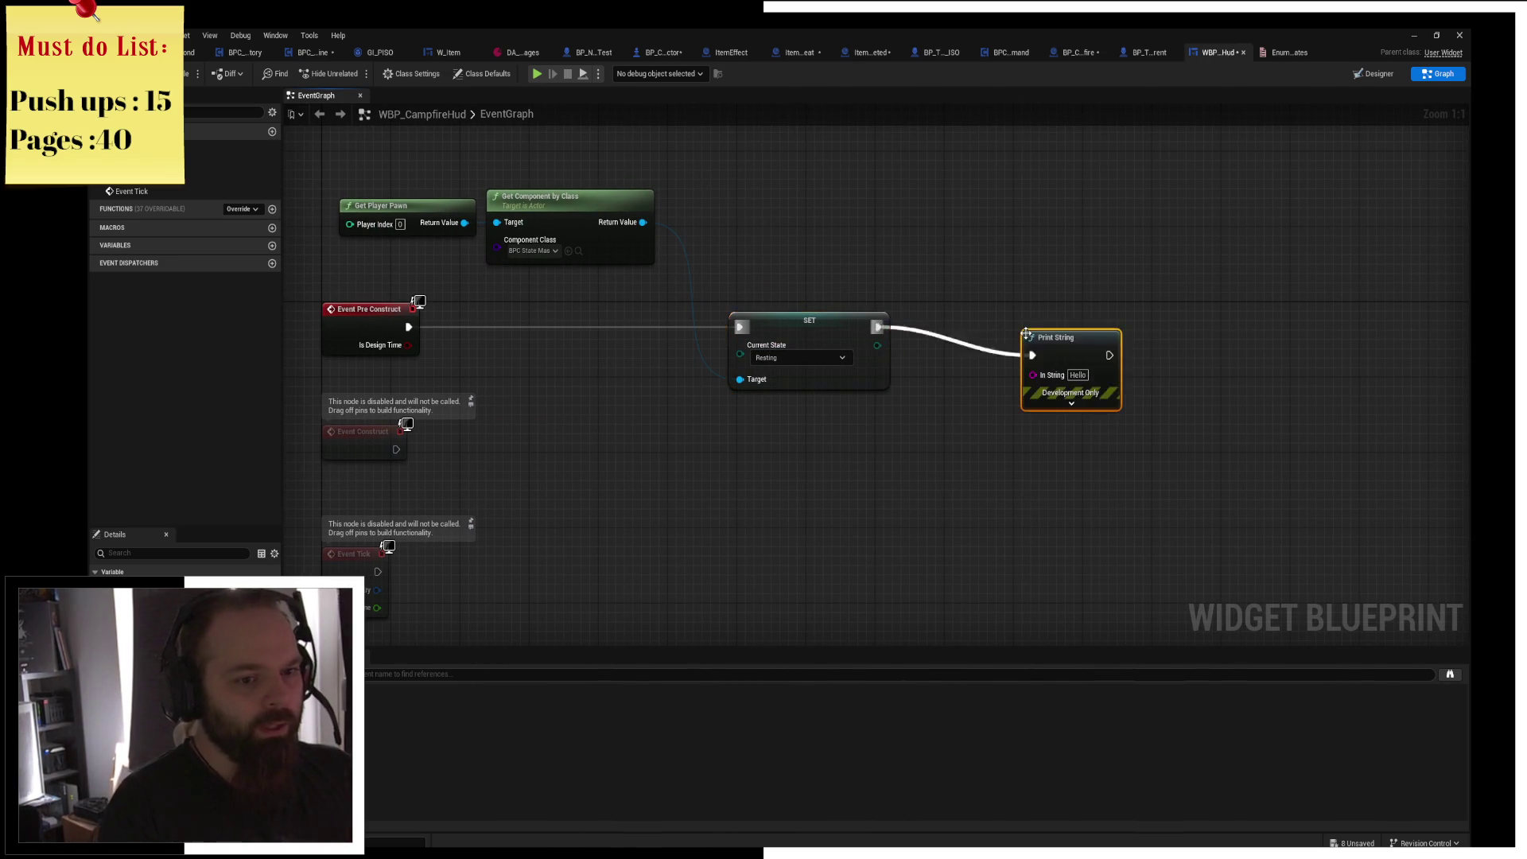
{"action": "left_click_drag", "start_coordinate": [1037, 323], "coordinate": [971, 320]}
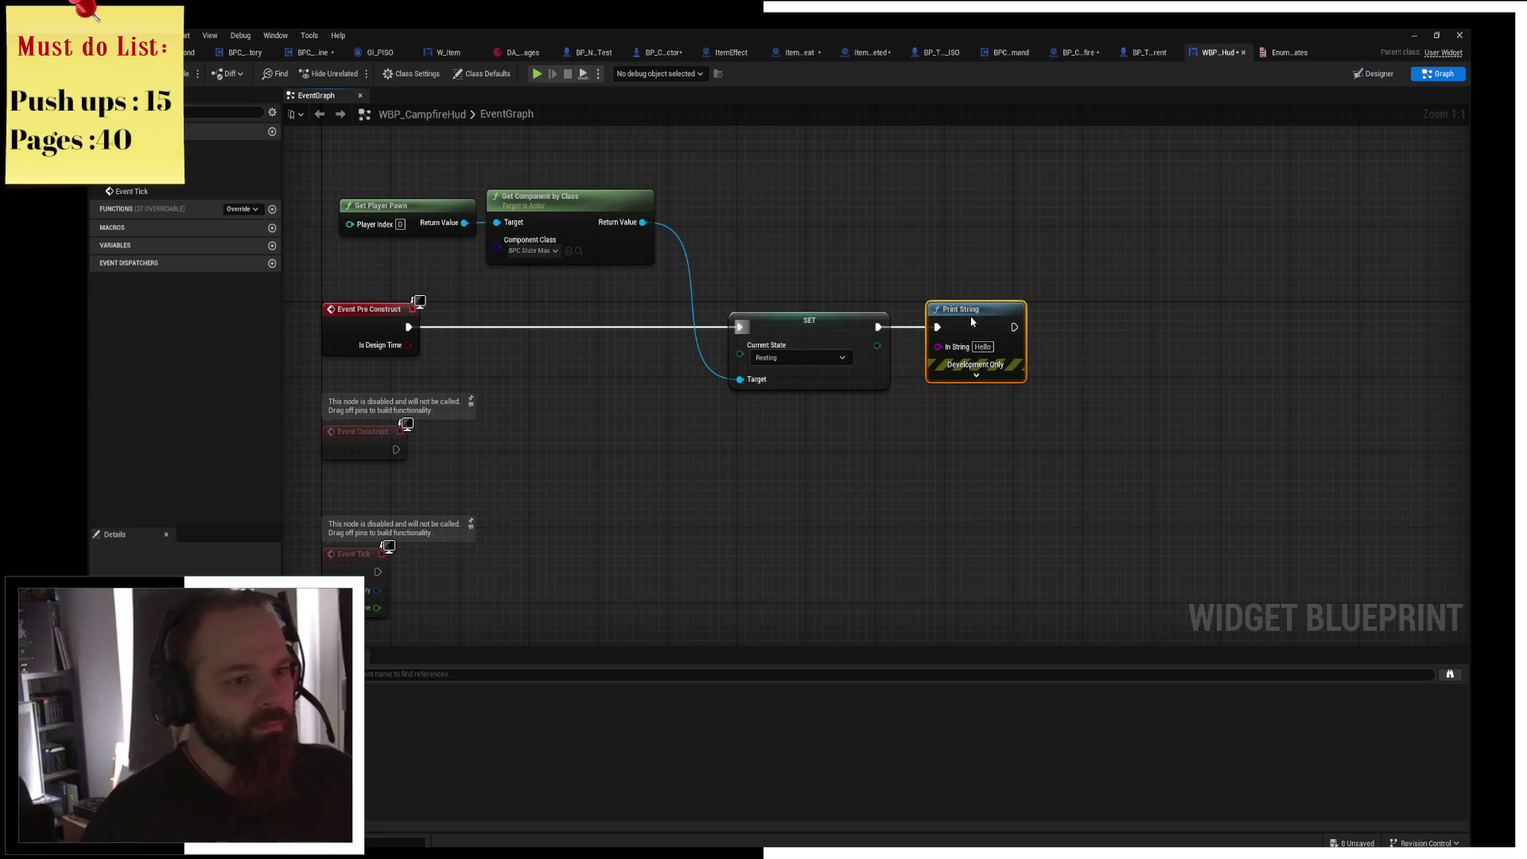
{"action": "mouse_move", "coordinate": [867, 344]}
{"action": "left_mouse_down"}
{"action": "mouse_move", "coordinate": [890, 344]}
{"action": "mouse_move", "coordinate": [850, 349]}
{"action": "left_mouse_up"}
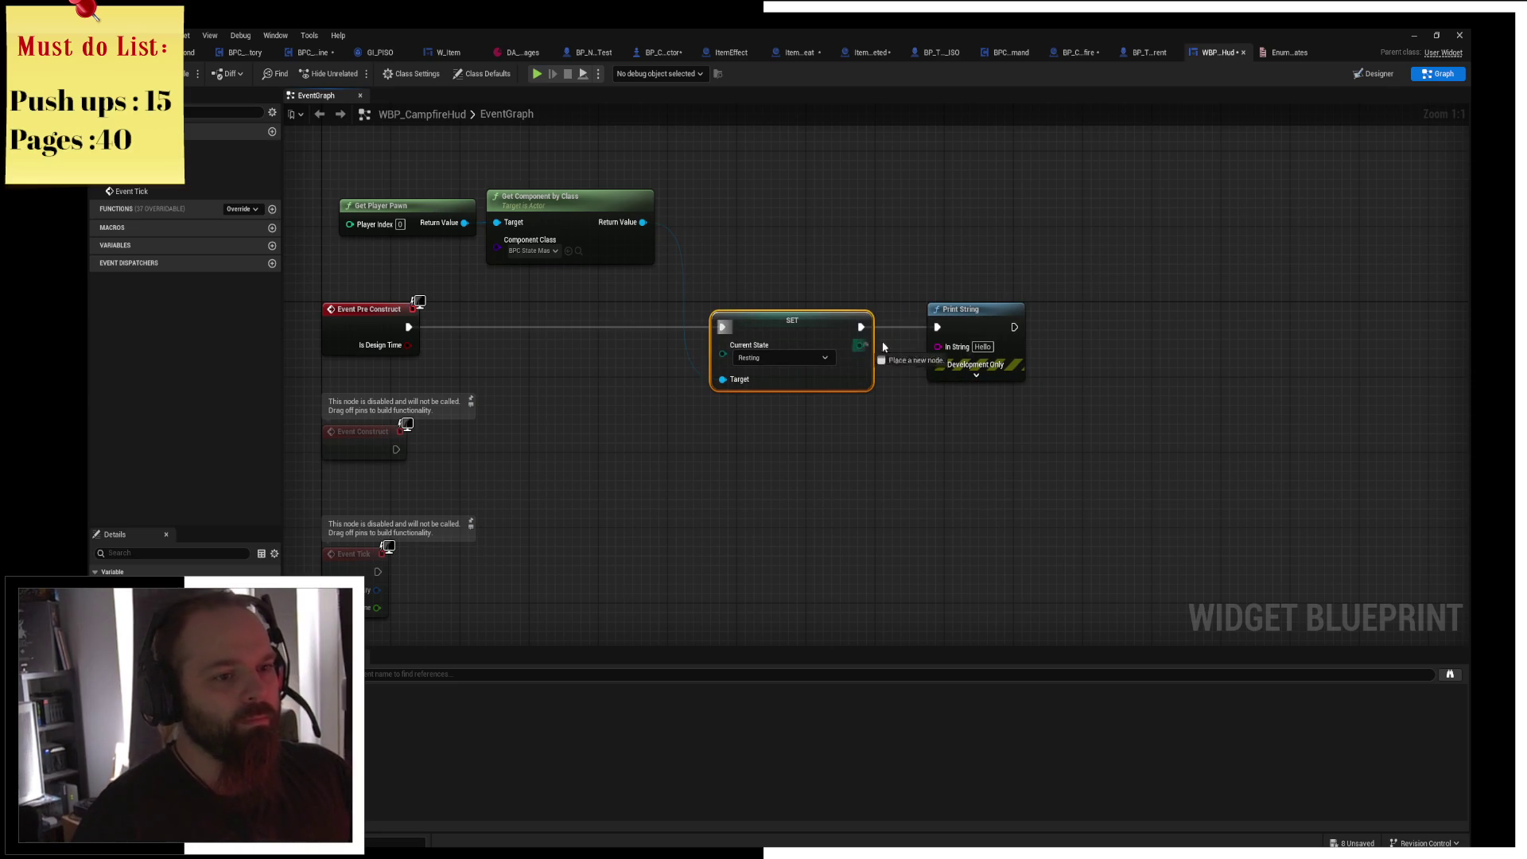
{"action": "left_click_drag", "start_coordinate": [944, 350], "coordinate": [944, 350]}
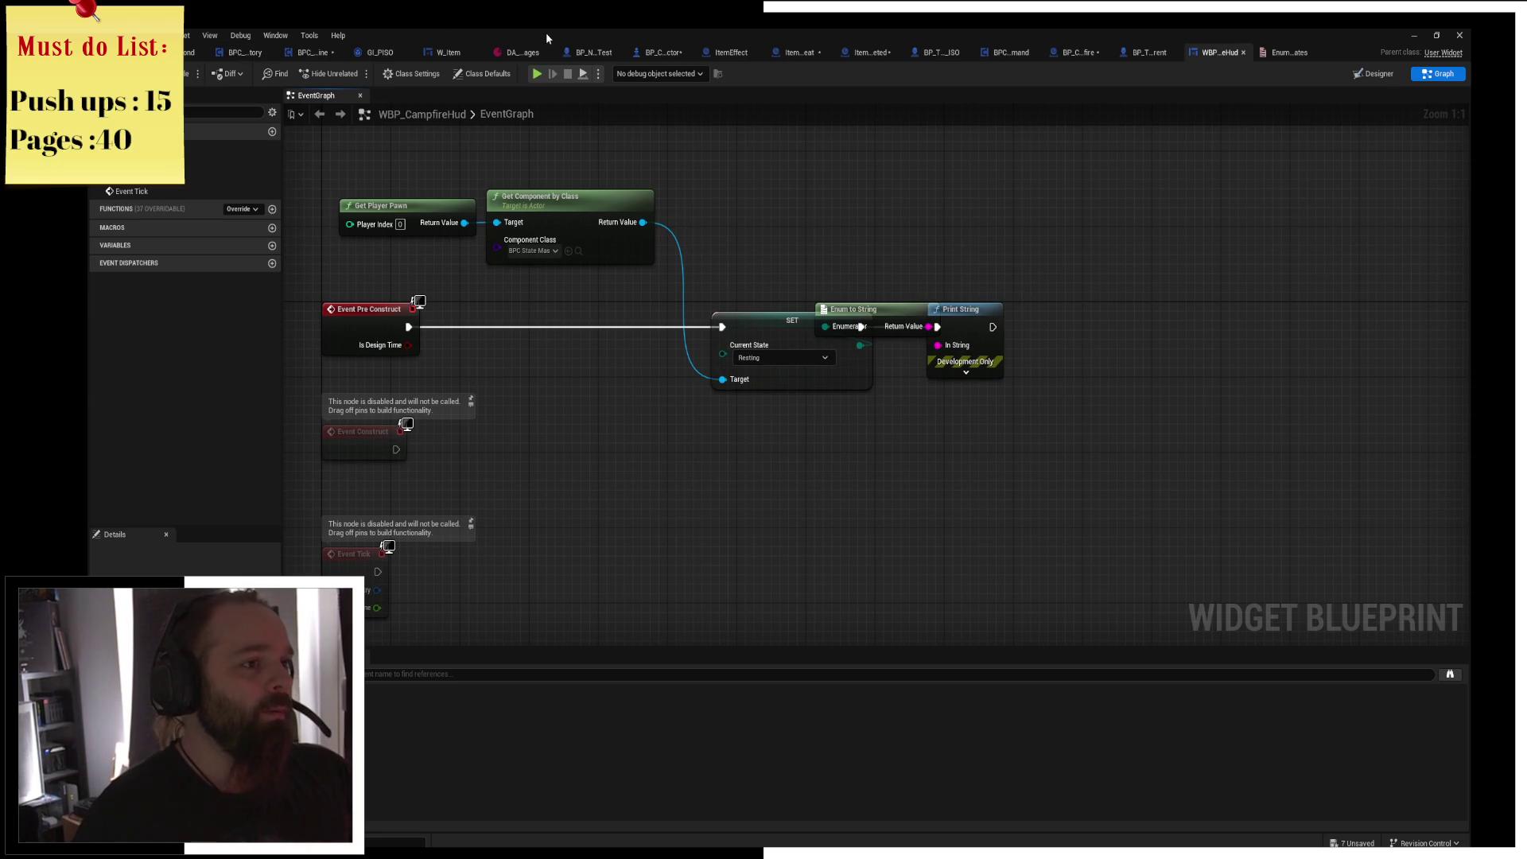
In BP_Camera_Actor's event graph, move the IA_RightClick event left to make room for a state check.
{"action": "left_click", "coordinate": [1148, 54]}
{"action": "left_click", "coordinate": [1076, 54]}
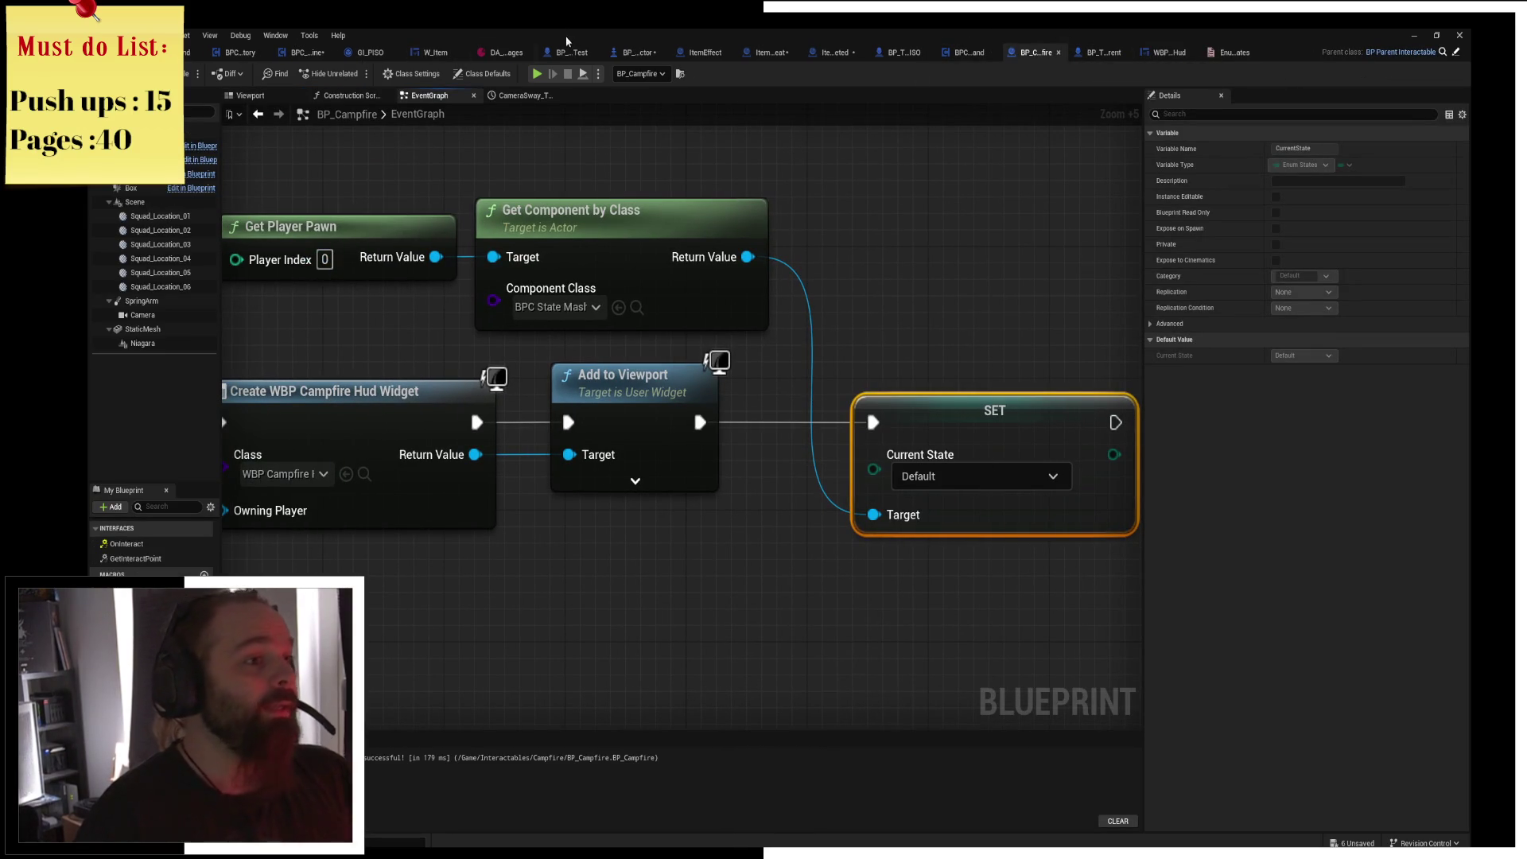
{"action": "left_click", "coordinate": [646, 49]}
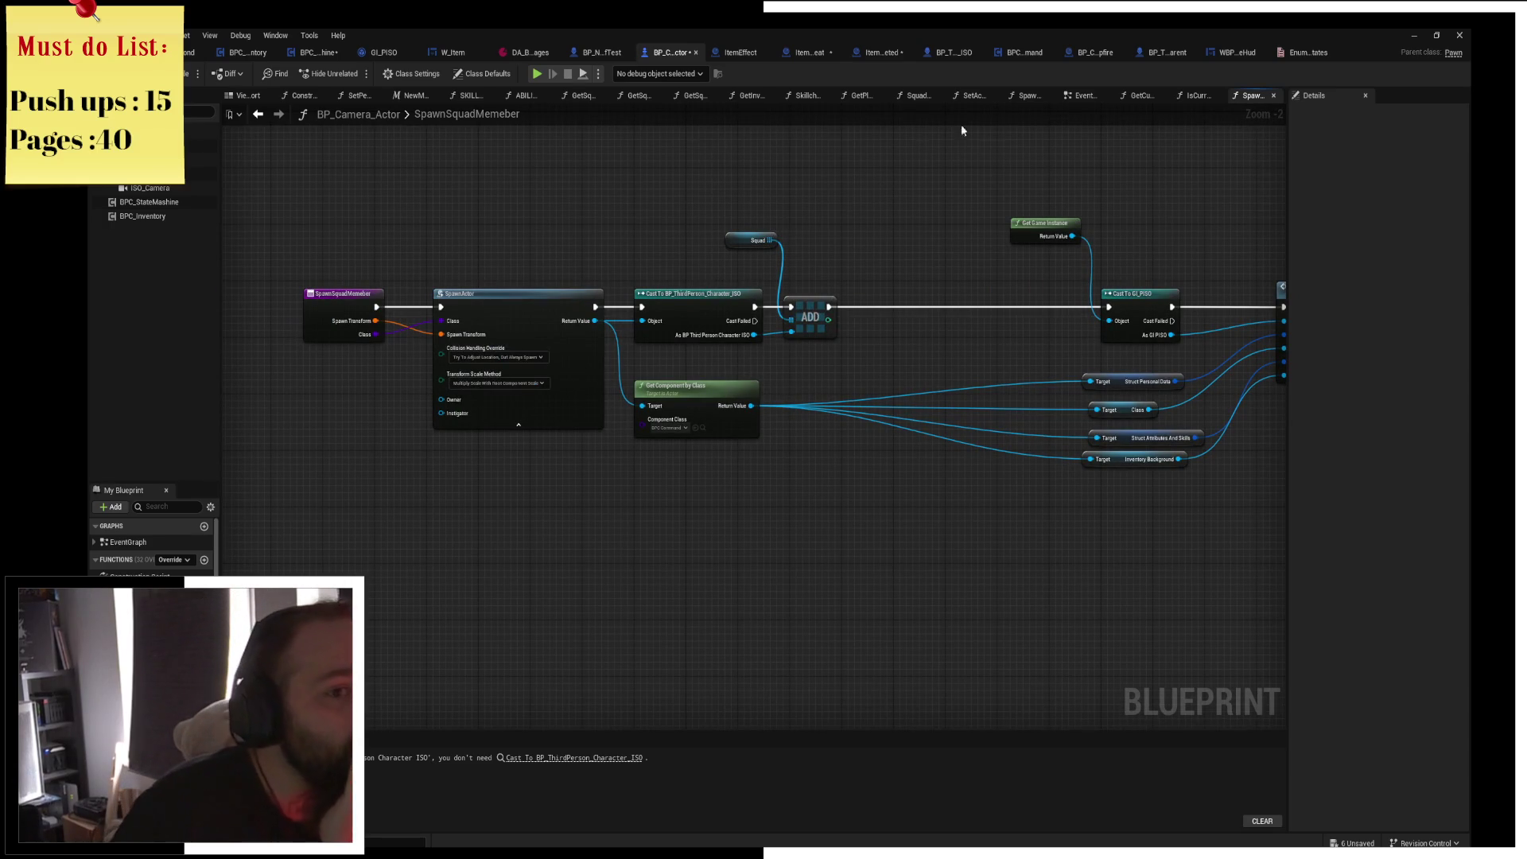
{"action": "left_click", "coordinate": [1081, 96]}
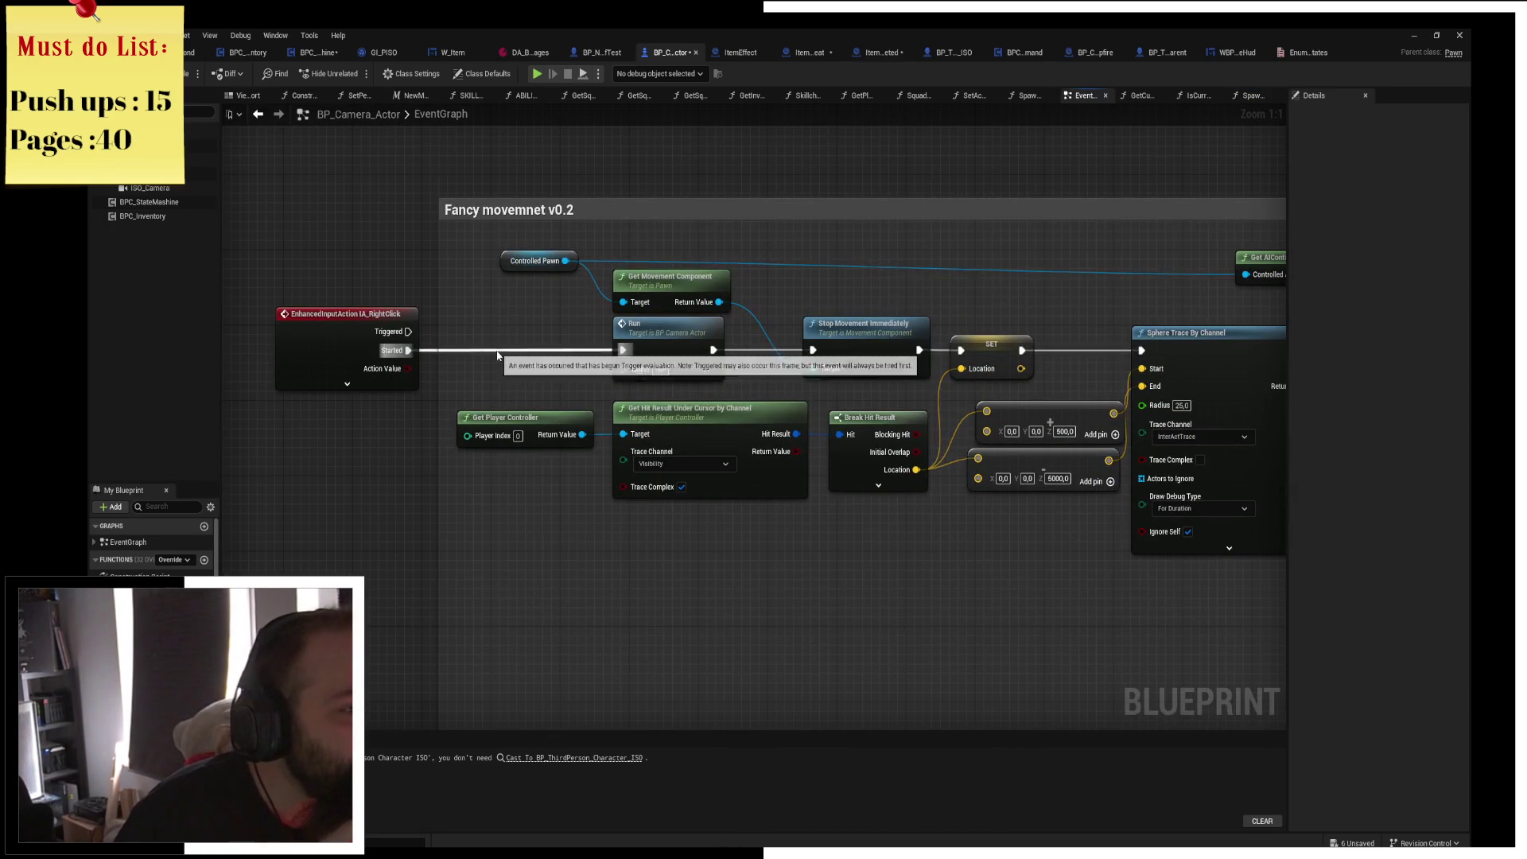
{"action": "left_click_drag", "start_coordinate": [548, 400], "coordinate": [695, 360]}
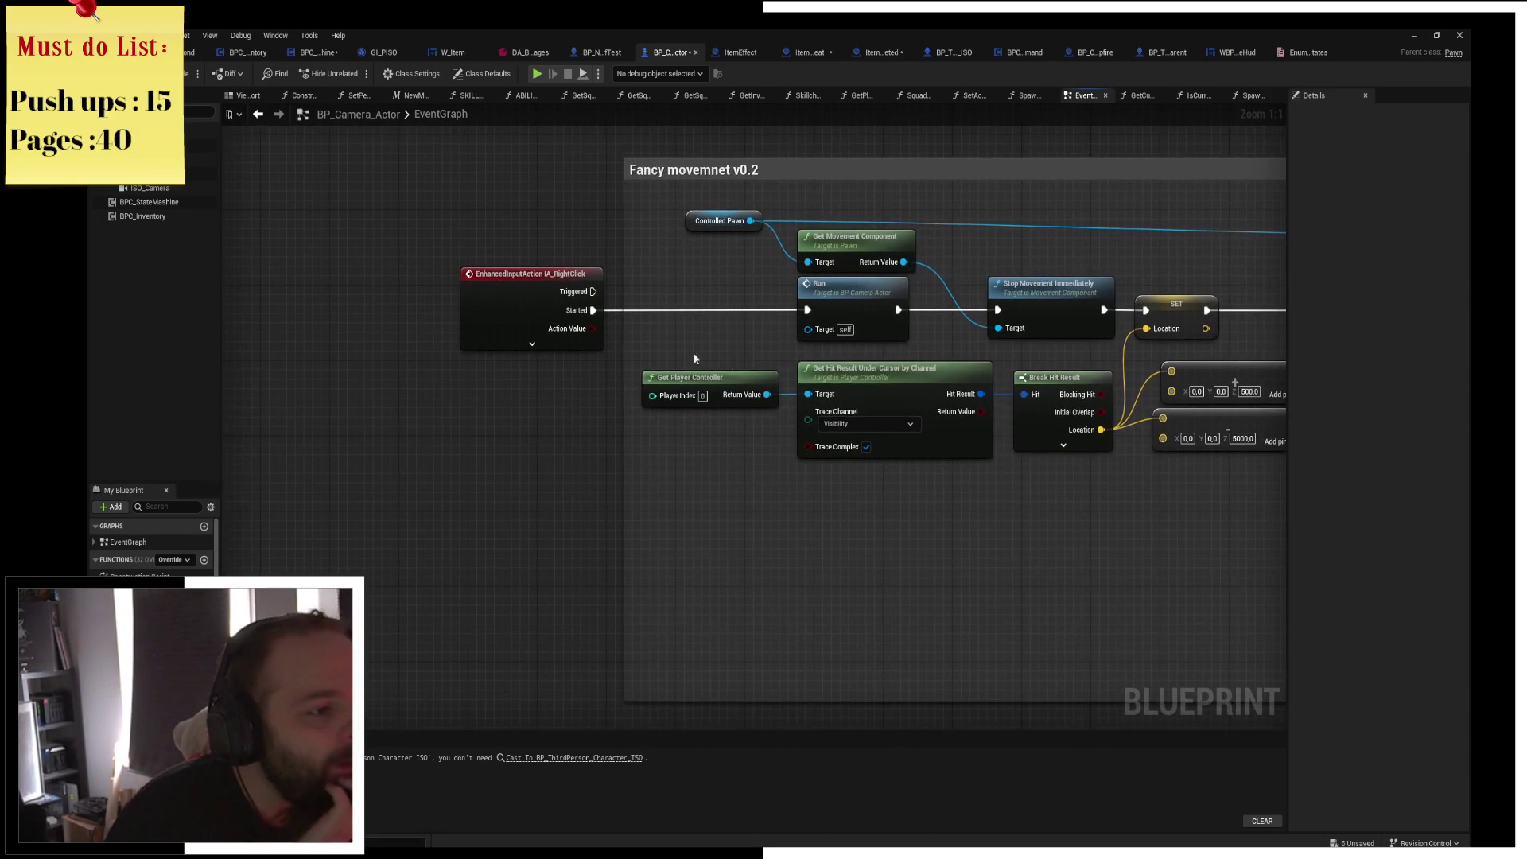
{"action": "left_click_drag", "start_coordinate": [521, 326], "coordinate": [317, 326]}
{"action": "left_click", "coordinate": [519, 188]}
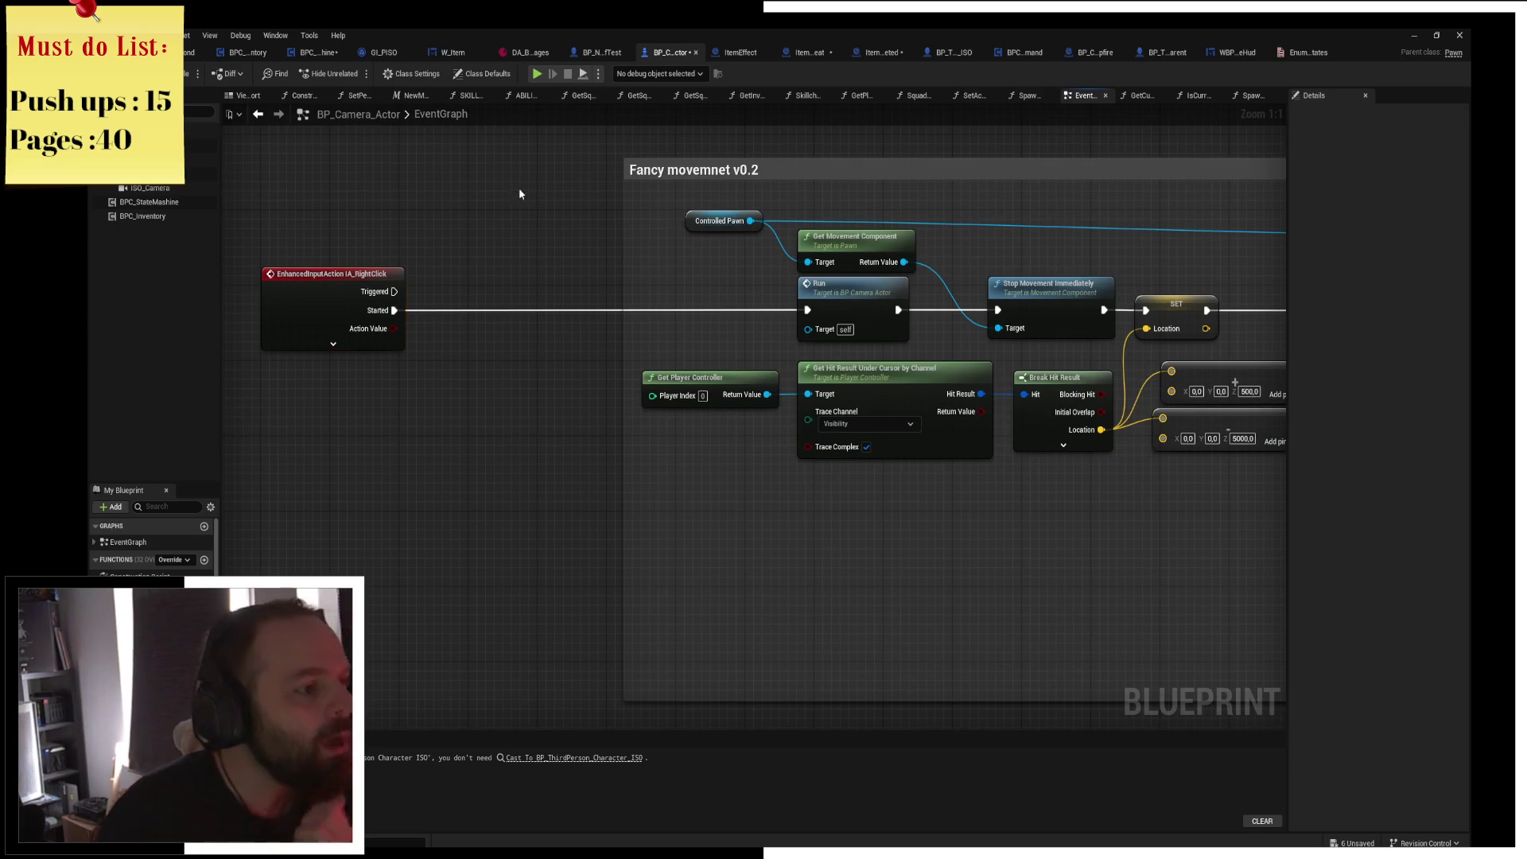
{"action": "left_click_drag", "start_coordinate": [423, 256], "coordinate": [467, 258]}
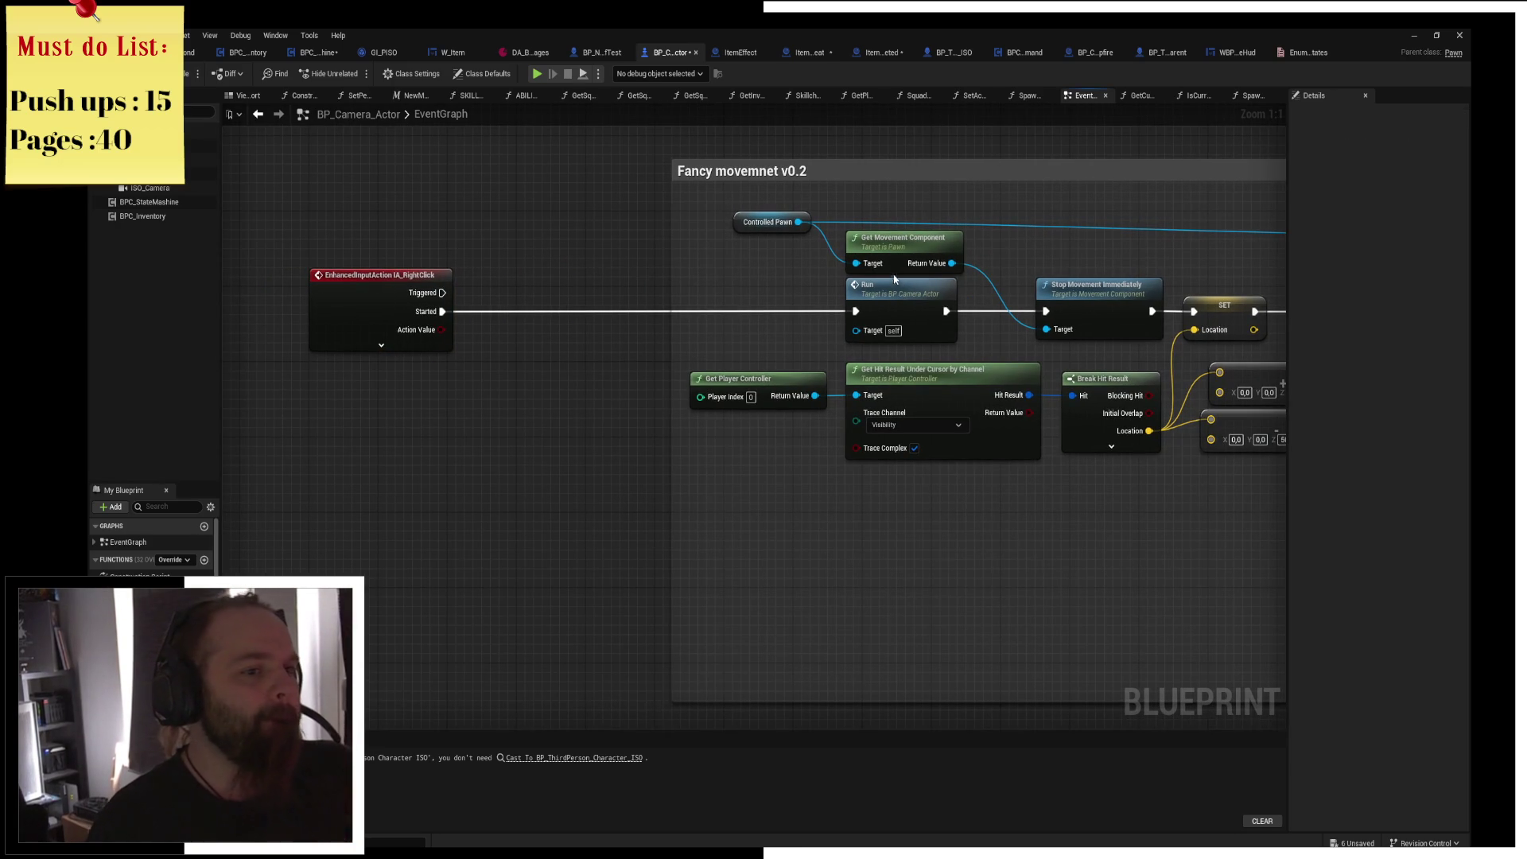
{"action": "mouse_move", "coordinate": [894, 279]}
{"action": "left_mouse_down"}
{"action": "mouse_move", "coordinate": [461, 249]}
{"action": "mouse_move", "coordinate": [716, 263]}
{"action": "mouse_move", "coordinate": [765, 311]}
{"action": "left_mouse_up"}
Add Get Player Pawn feeding a Get Component by Class node.
{"action": "right_click", "coordinate": [519, 255]}
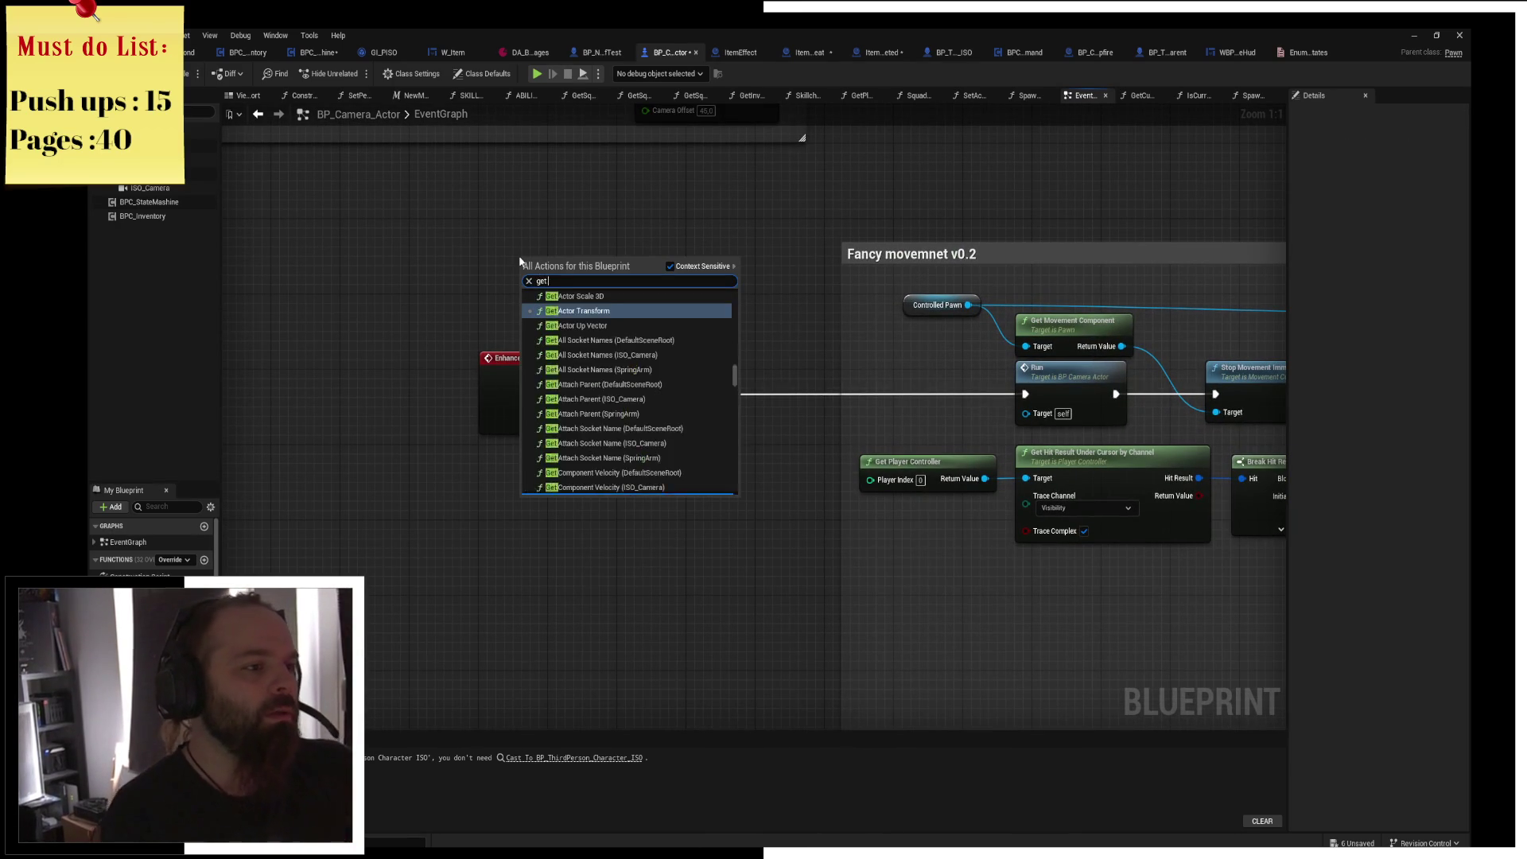
{"action": "key", "text": "Escape"}
{"action": "right_click", "coordinate": [521, 262]}
{"action": "key", "text": "Return"}
{"action": "left_click_drag", "start_coordinate": [516, 256], "coordinate": [447, 280]}
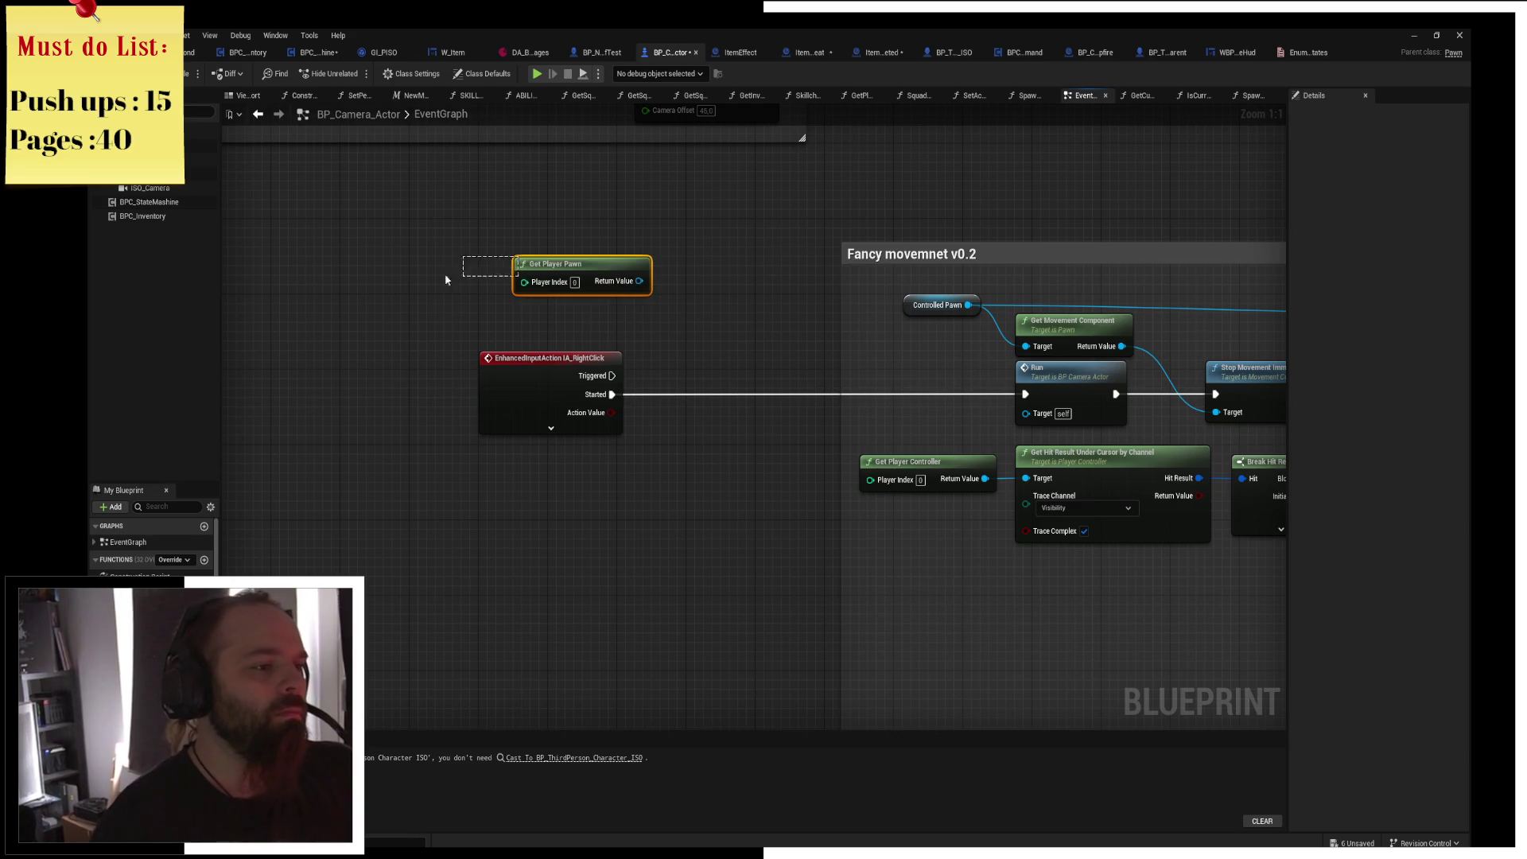
{"action": "mouse_move", "coordinate": [562, 271]}
{"action": "left_mouse_down"}
{"action": "mouse_move", "coordinate": [466, 262]}
{"action": "mouse_move", "coordinate": [591, 280]}
{"action": "left_mouse_up"}
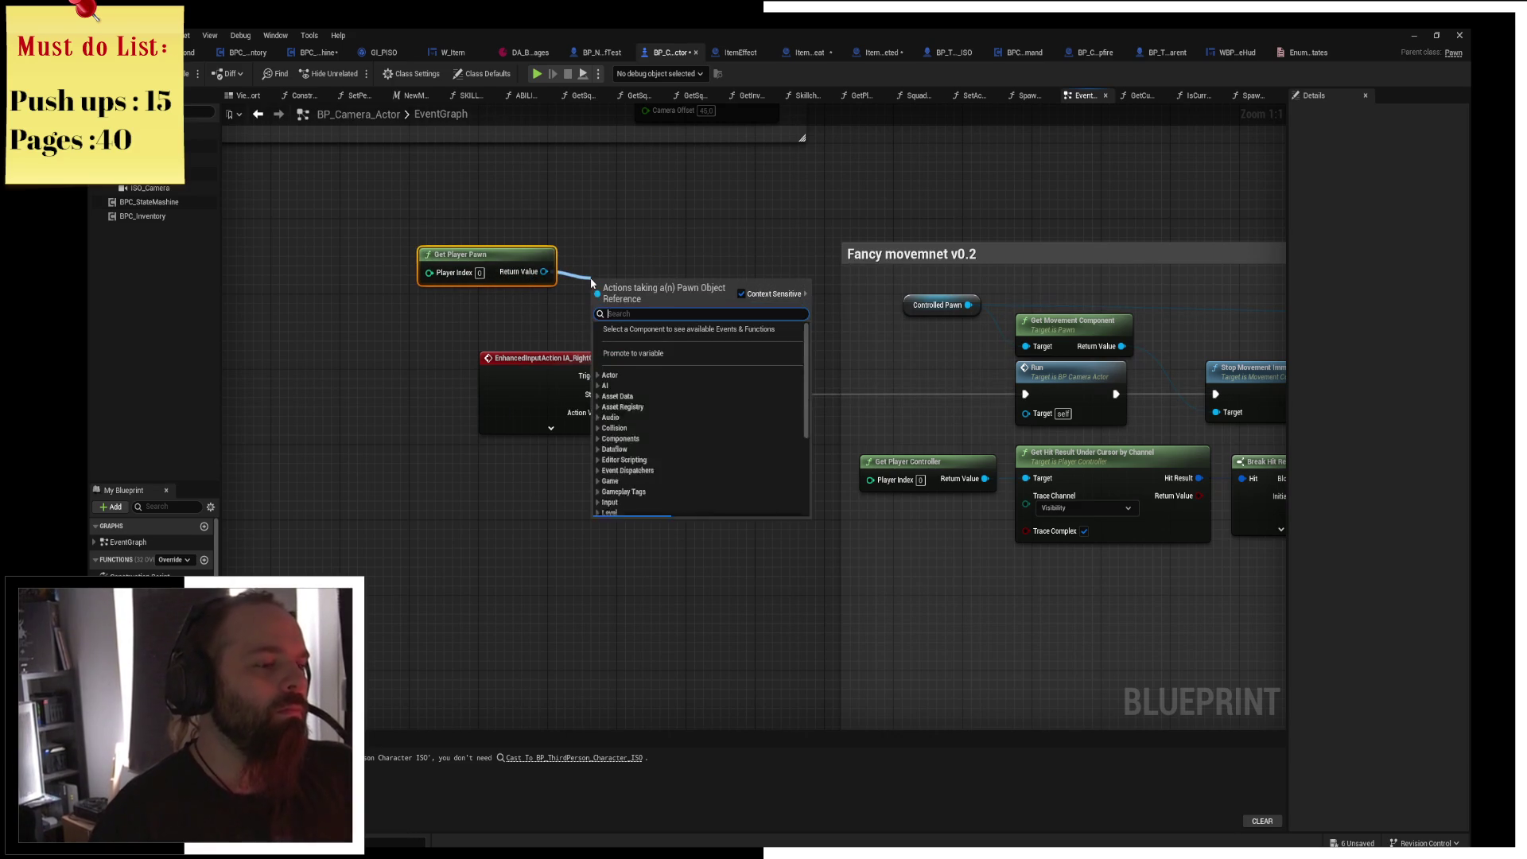
{"action": "type", "text": "get s"}
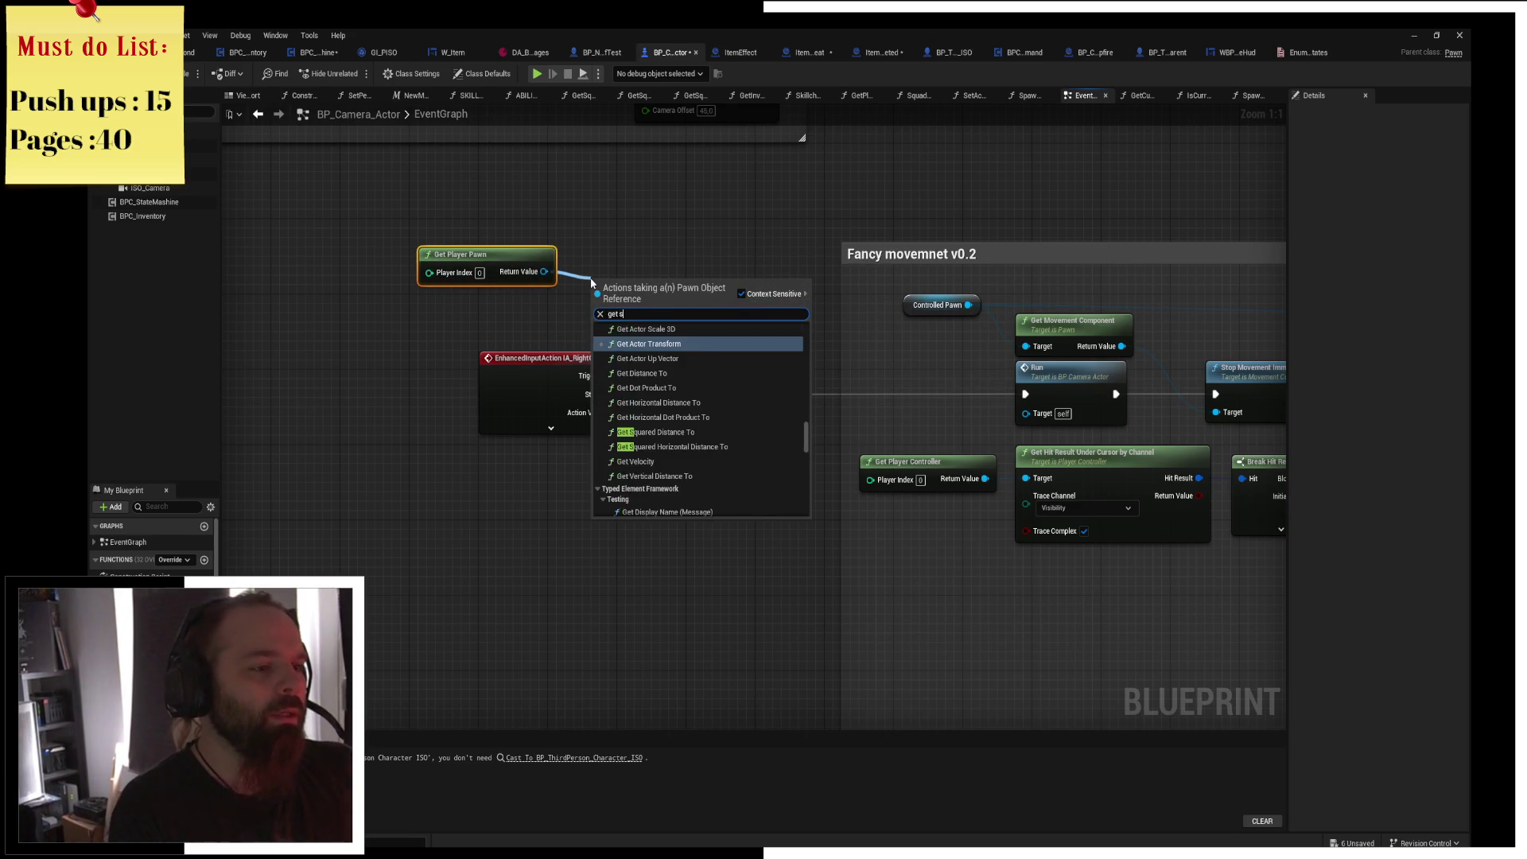
{"action": "type", "text": "tata"}
{"action": "key", "text": "BackSpace"}
{"action": "key", "text": "BackSpace"}
{"action": "key", "text": "BackSpace"}
{"action": "type", "text": "component by c"}
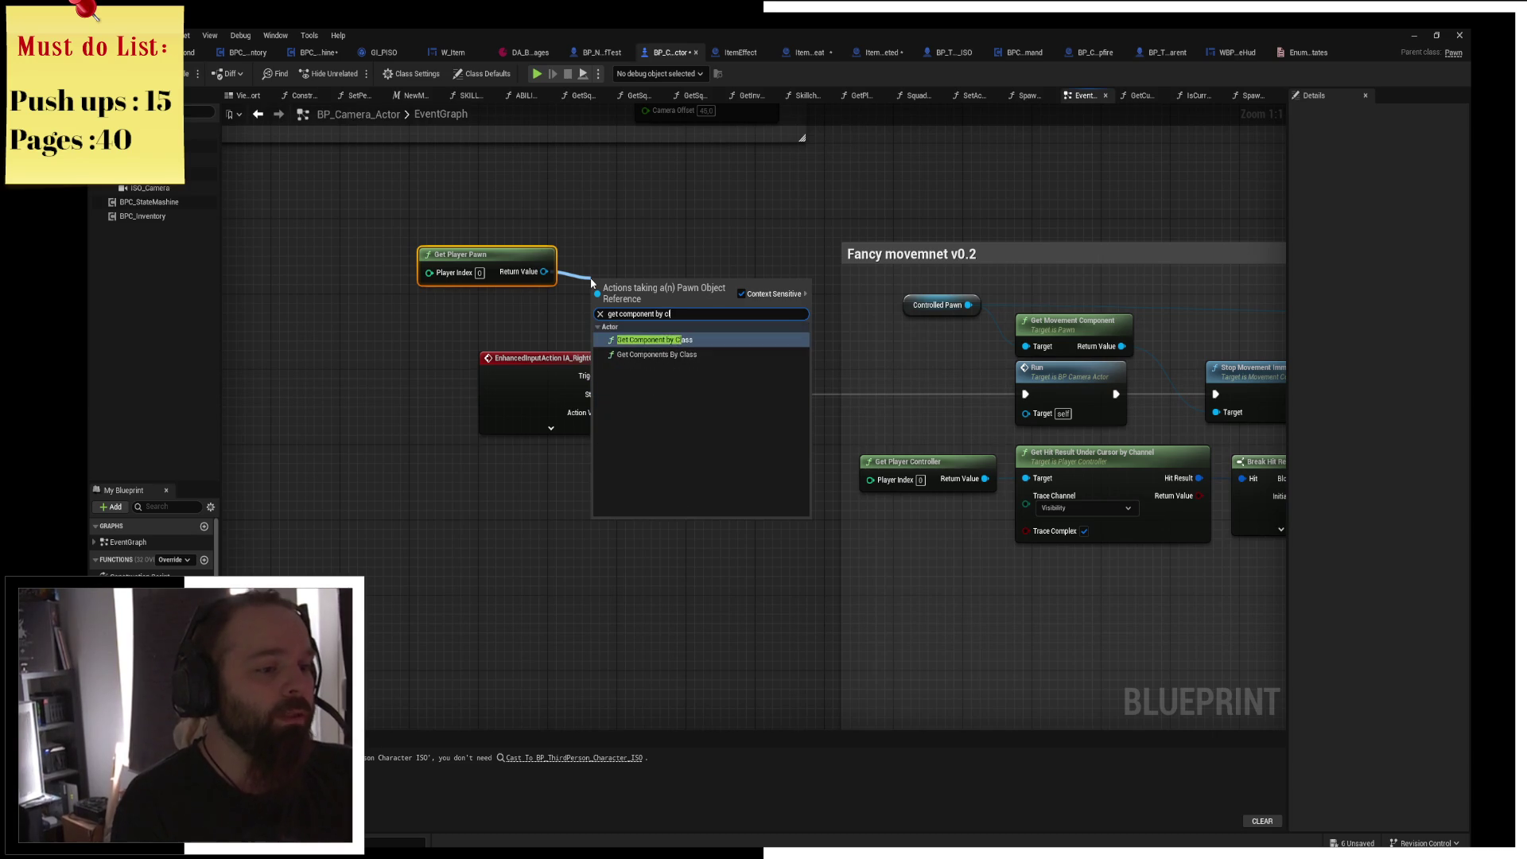
{"action": "key", "text": "Return"}
{"action": "left_click_drag", "start_coordinate": [591, 228], "coordinate": [574, 247]}
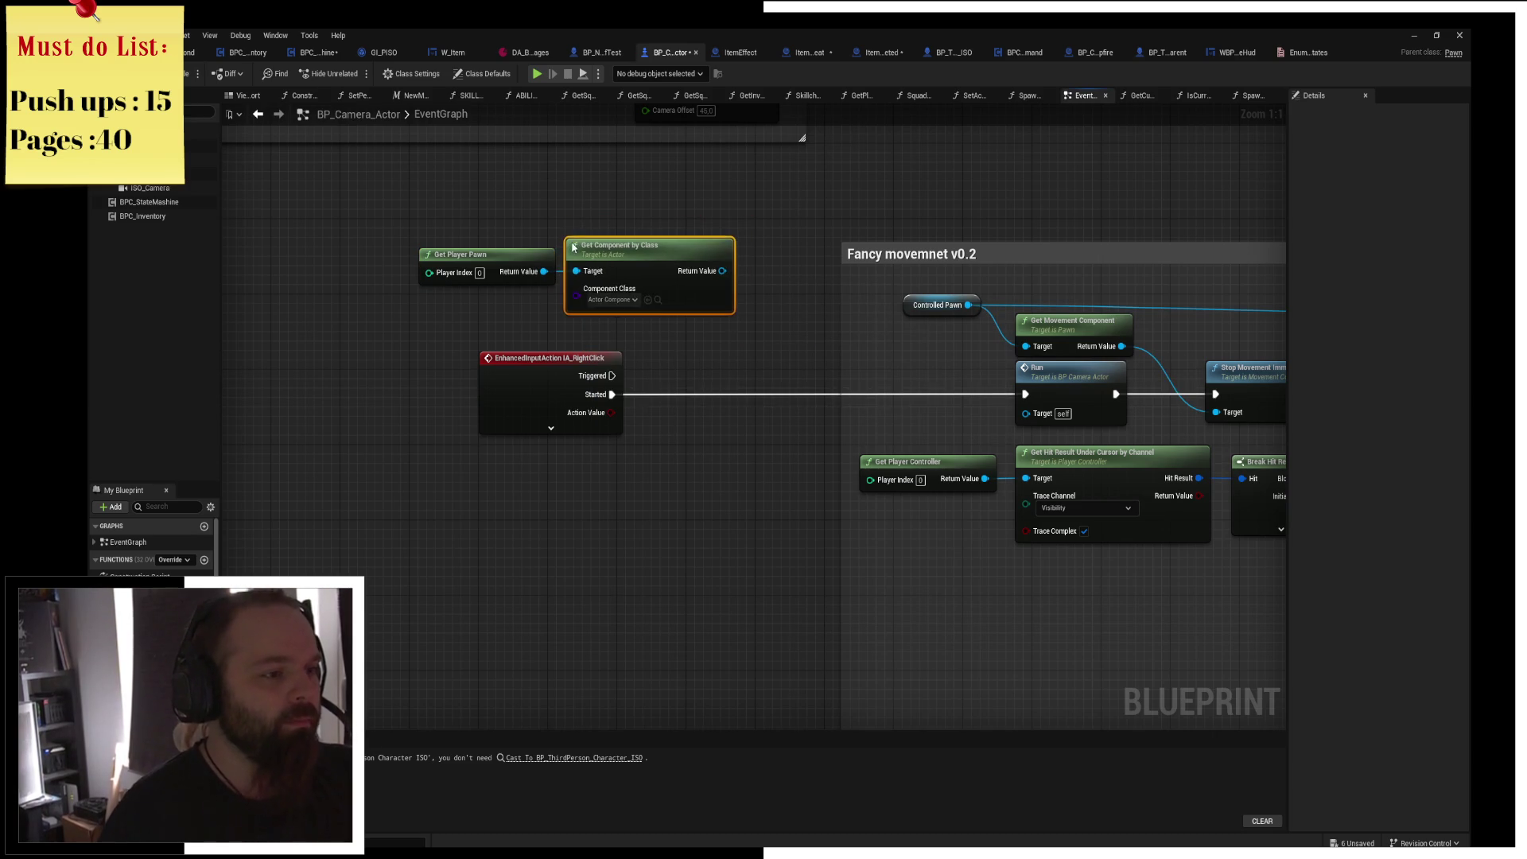
Set the component class to BPC_StateMashine and add an Is Current State node from it.
{"action": "left_click", "coordinate": [602, 300]}
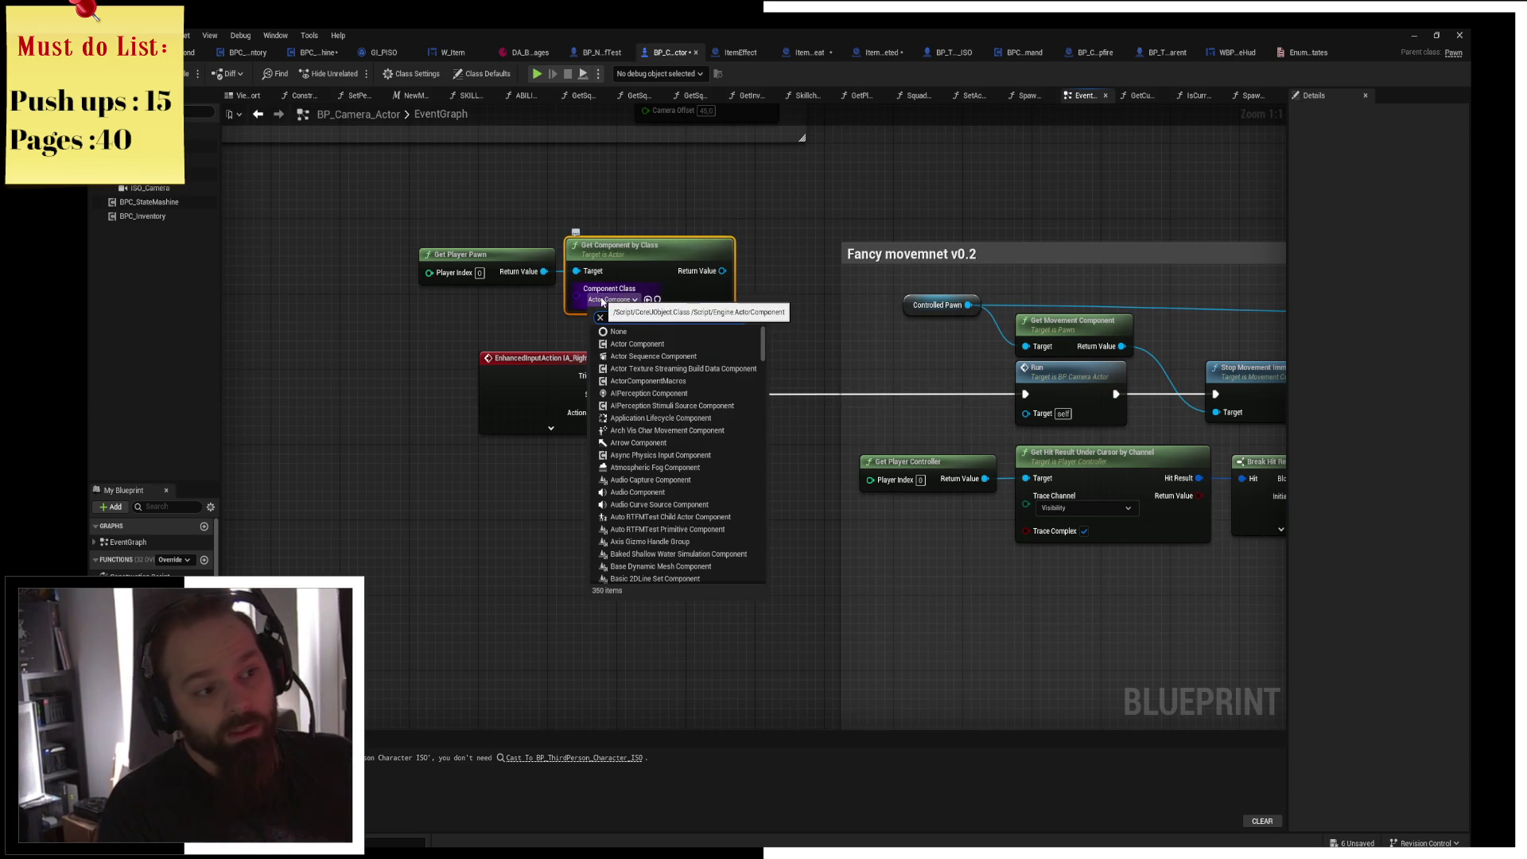
{"action": "type", "text": "state"}
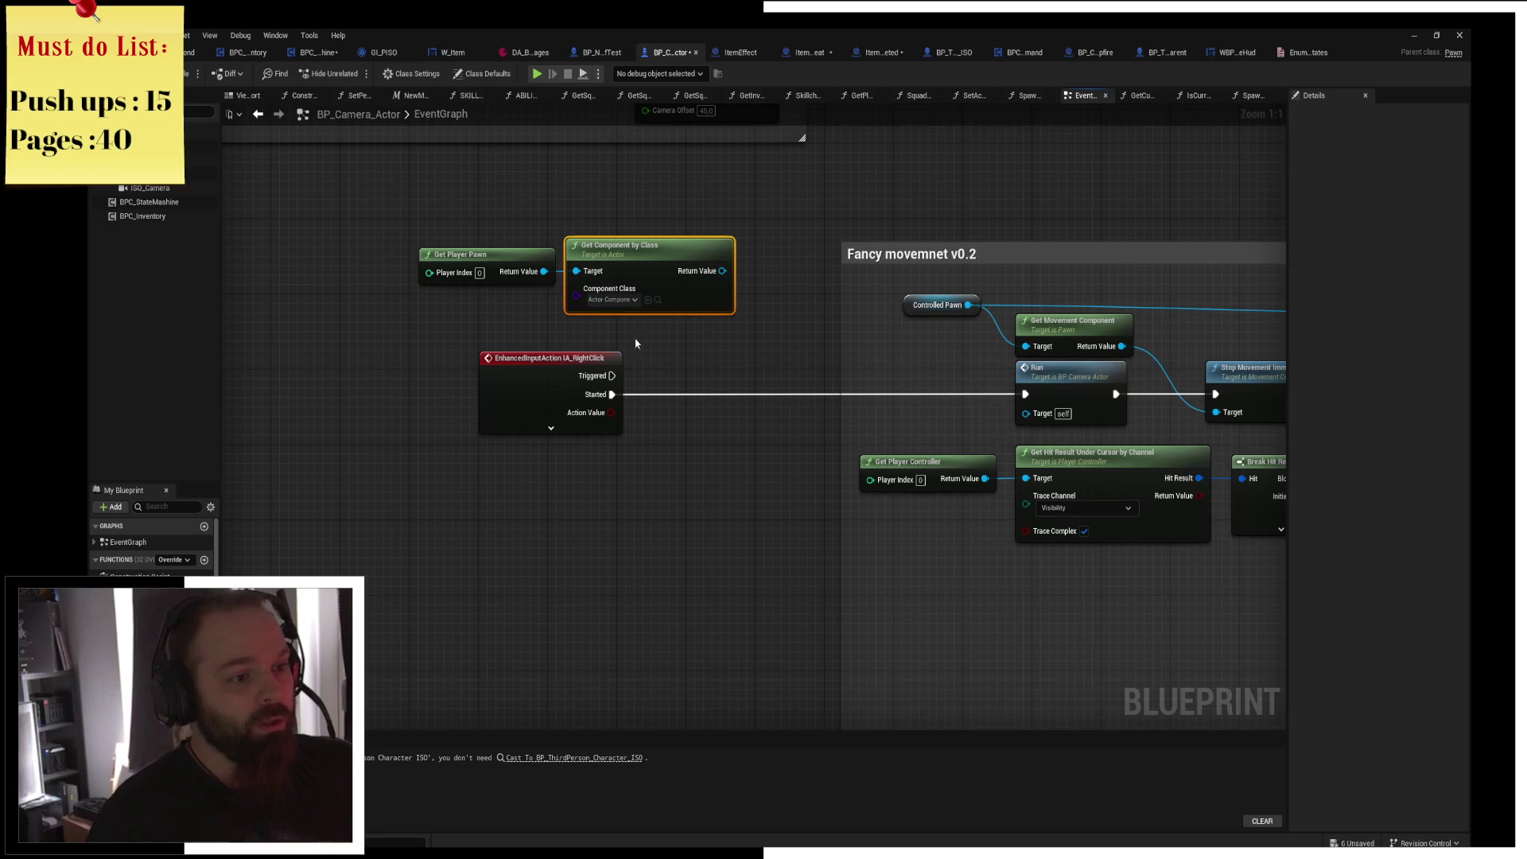
{"action": "left_click_drag", "start_coordinate": [719, 275], "coordinate": [757, 304]}
{"action": "type", "text": "get stat"}
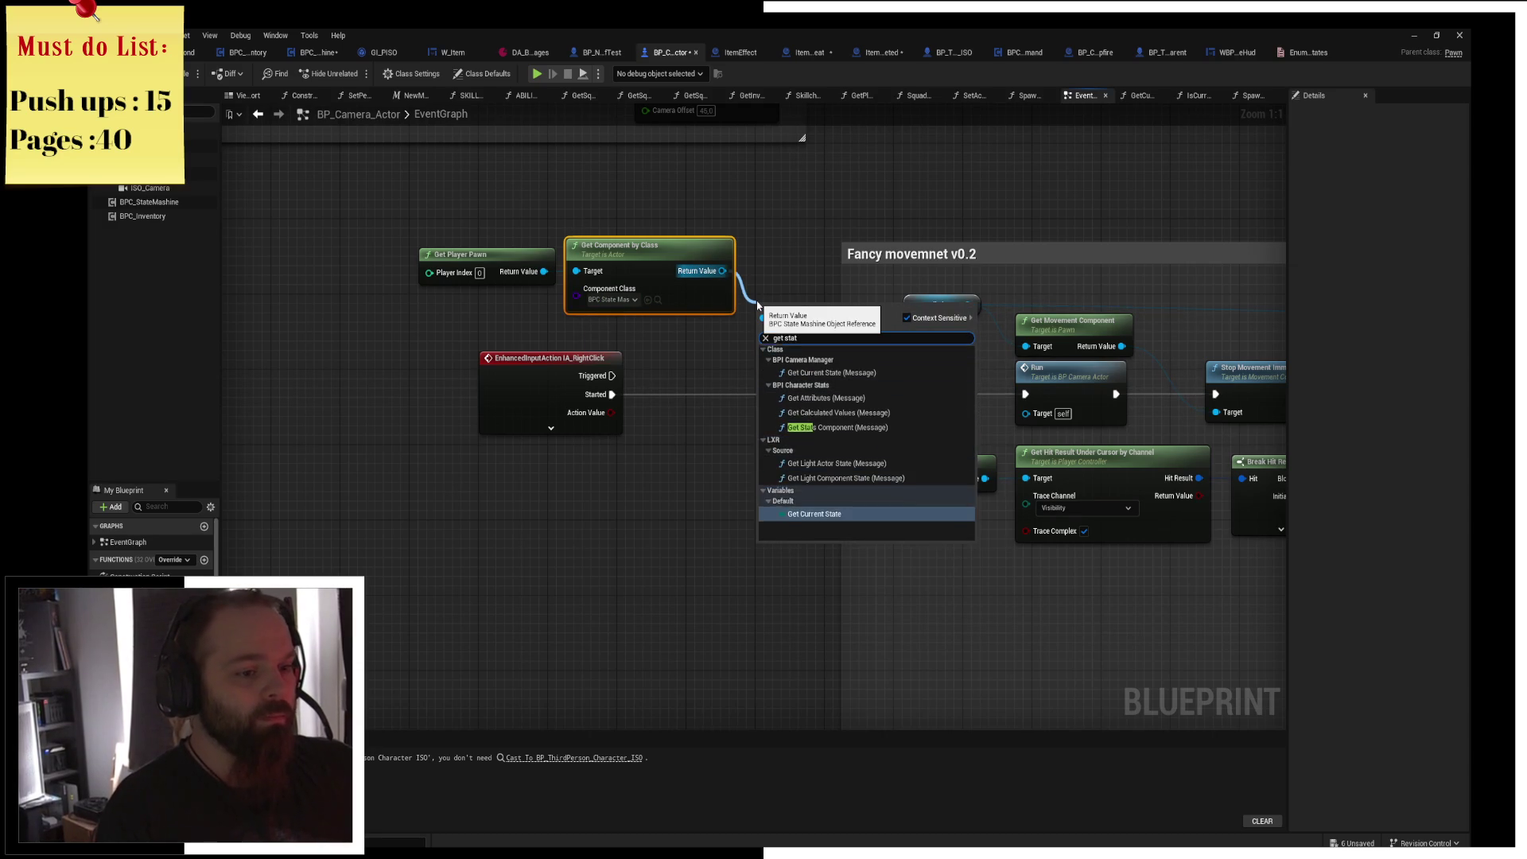
{"action": "left_click", "coordinate": [813, 515]}
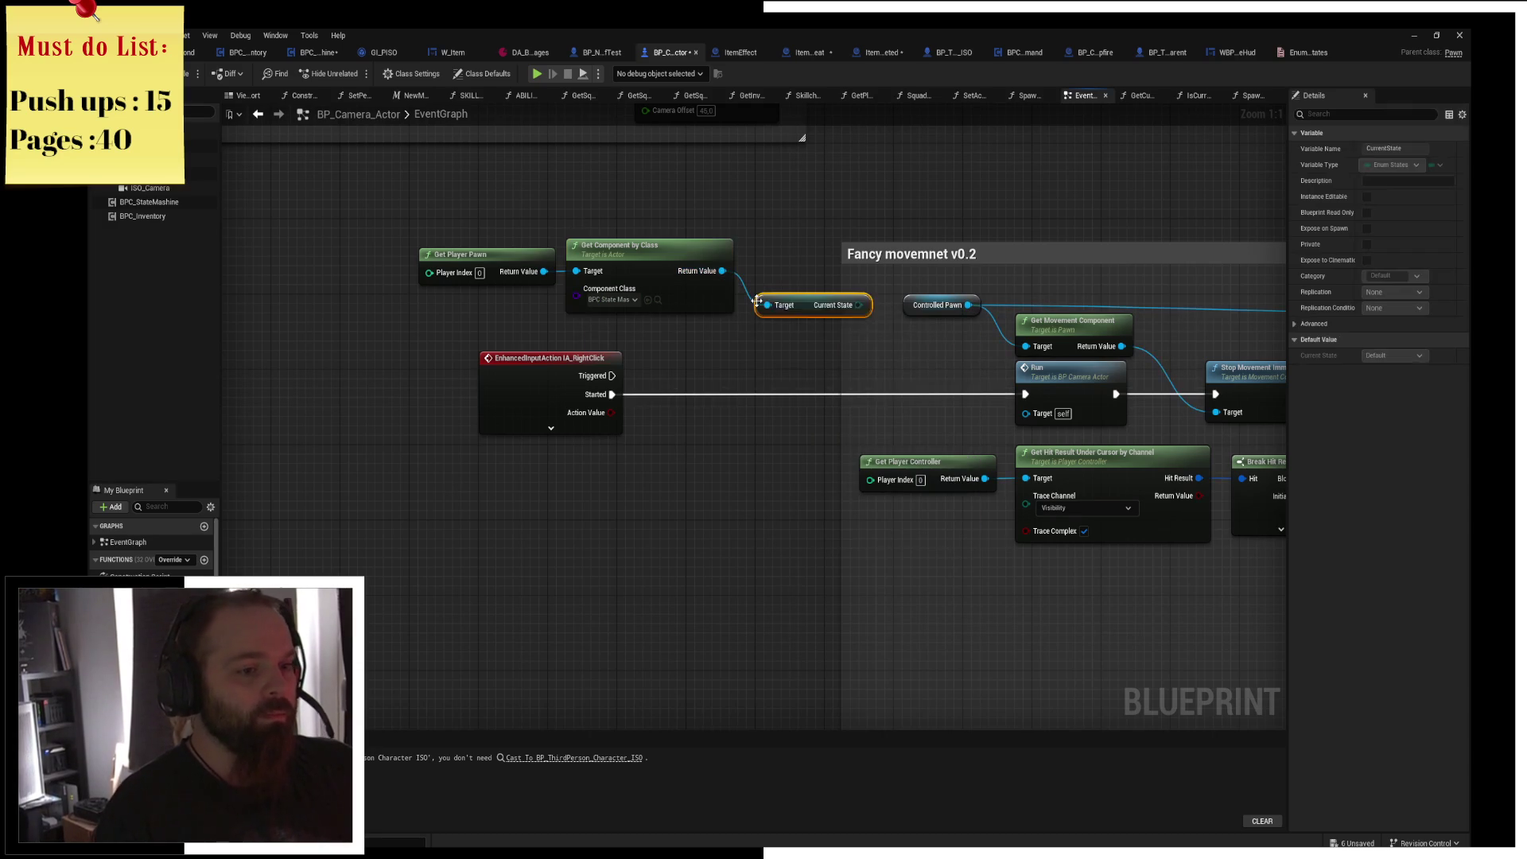
{"action": "key", "text": "Delete"}
{"action": "left_click_drag", "start_coordinate": [722, 271], "coordinate": [751, 313]}
{"action": "type", "text": "is"}
{"action": "type", "text": " curren"}
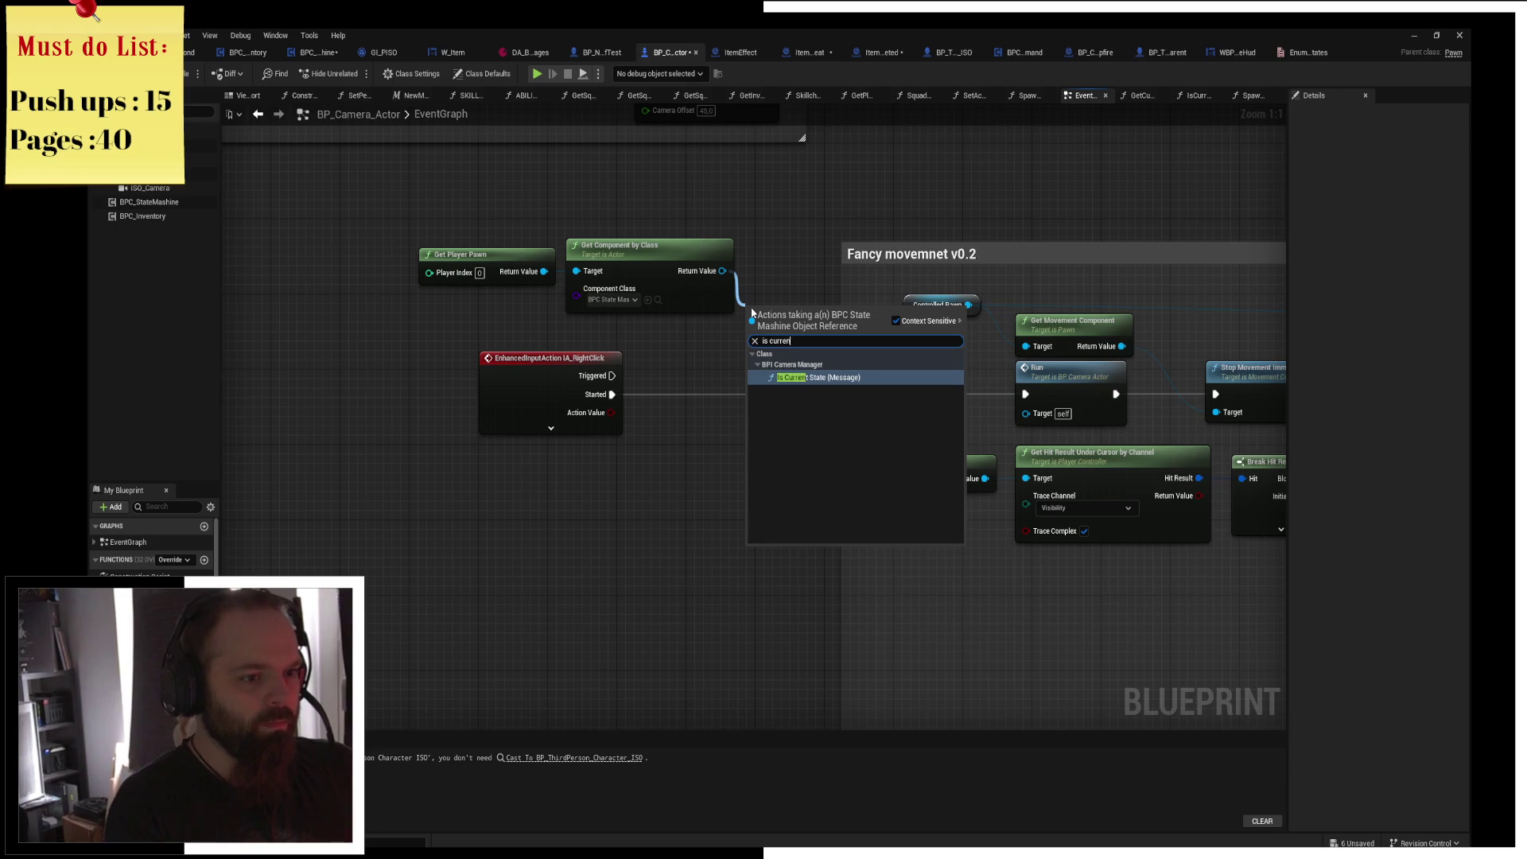
{"action": "key", "text": "Return"}
Wire Is Current State into the right-click flow, compare against Resting, and compile.
{"action": "mouse_move", "coordinate": [797, 350]}
{"action": "left_mouse_down"}
{"action": "mouse_move", "coordinate": [821, 391]}
{"action": "mouse_move", "coordinate": [804, 412]}
{"action": "mouse_move", "coordinate": [735, 396]}
{"action": "mouse_move", "coordinate": [751, 403]}
{"action": "left_mouse_up"}
{"action": "left_click_drag", "start_coordinate": [911, 404], "coordinate": [1025, 393]}
{"action": "left_click_drag", "start_coordinate": [813, 398], "coordinate": [812, 388]}
{"action": "left_click", "coordinate": [803, 441]}
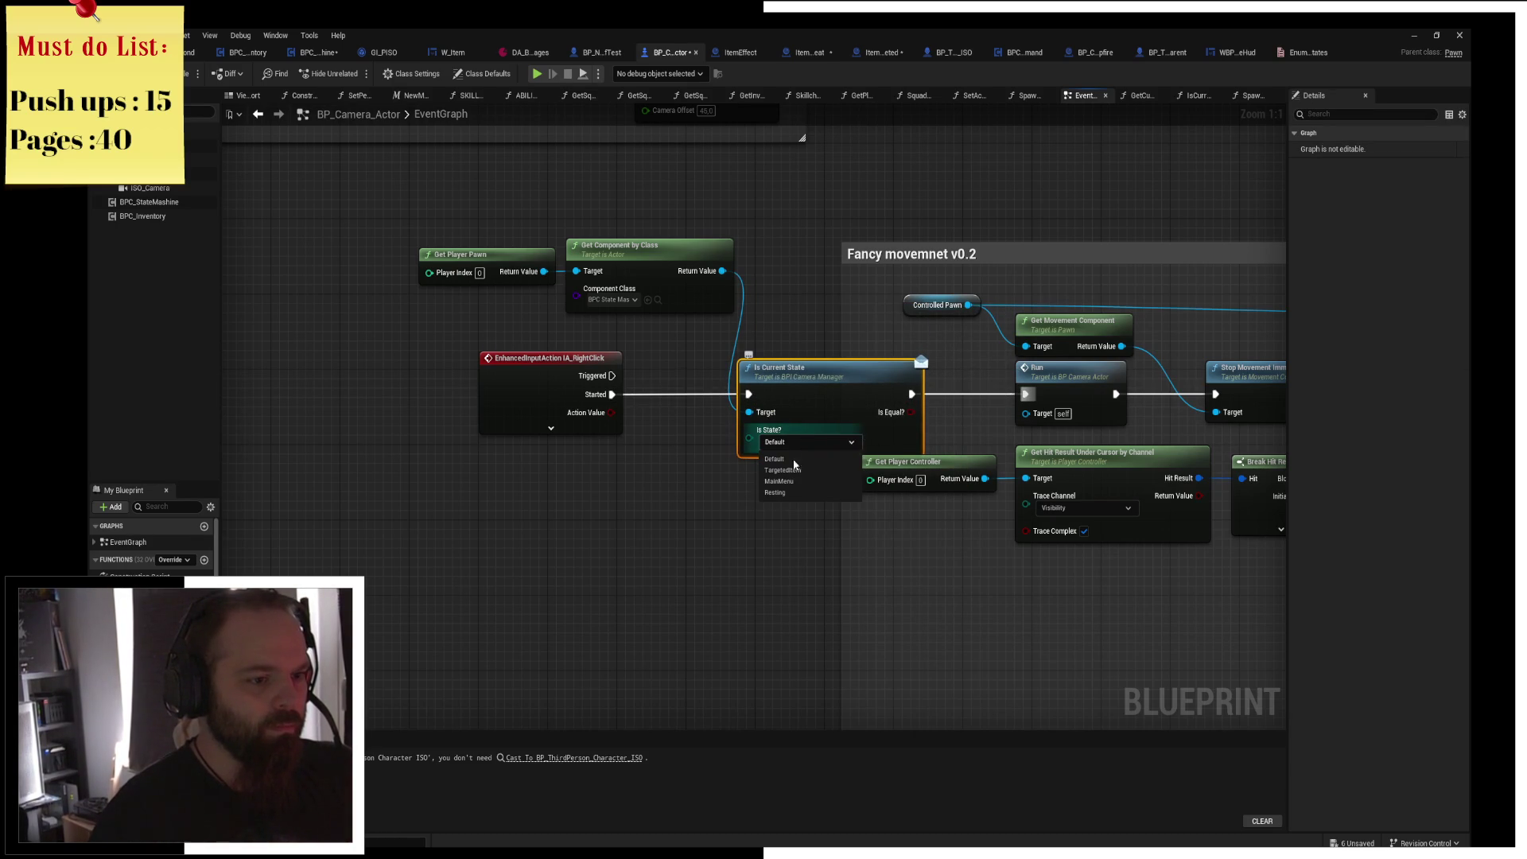
{"action": "left_click_drag", "start_coordinate": [418, 171], "coordinate": [803, 433]}
{"action": "mouse_move", "coordinate": [904, 422]}
{"action": "left_mouse_down"}
{"action": "mouse_move", "coordinate": [653, 422]}
{"action": "mouse_move", "coordinate": [703, 374]}
{"action": "mouse_move", "coordinate": [847, 411]}
{"action": "mouse_move", "coordinate": [1026, 395]}
{"action": "left_mouse_up"}
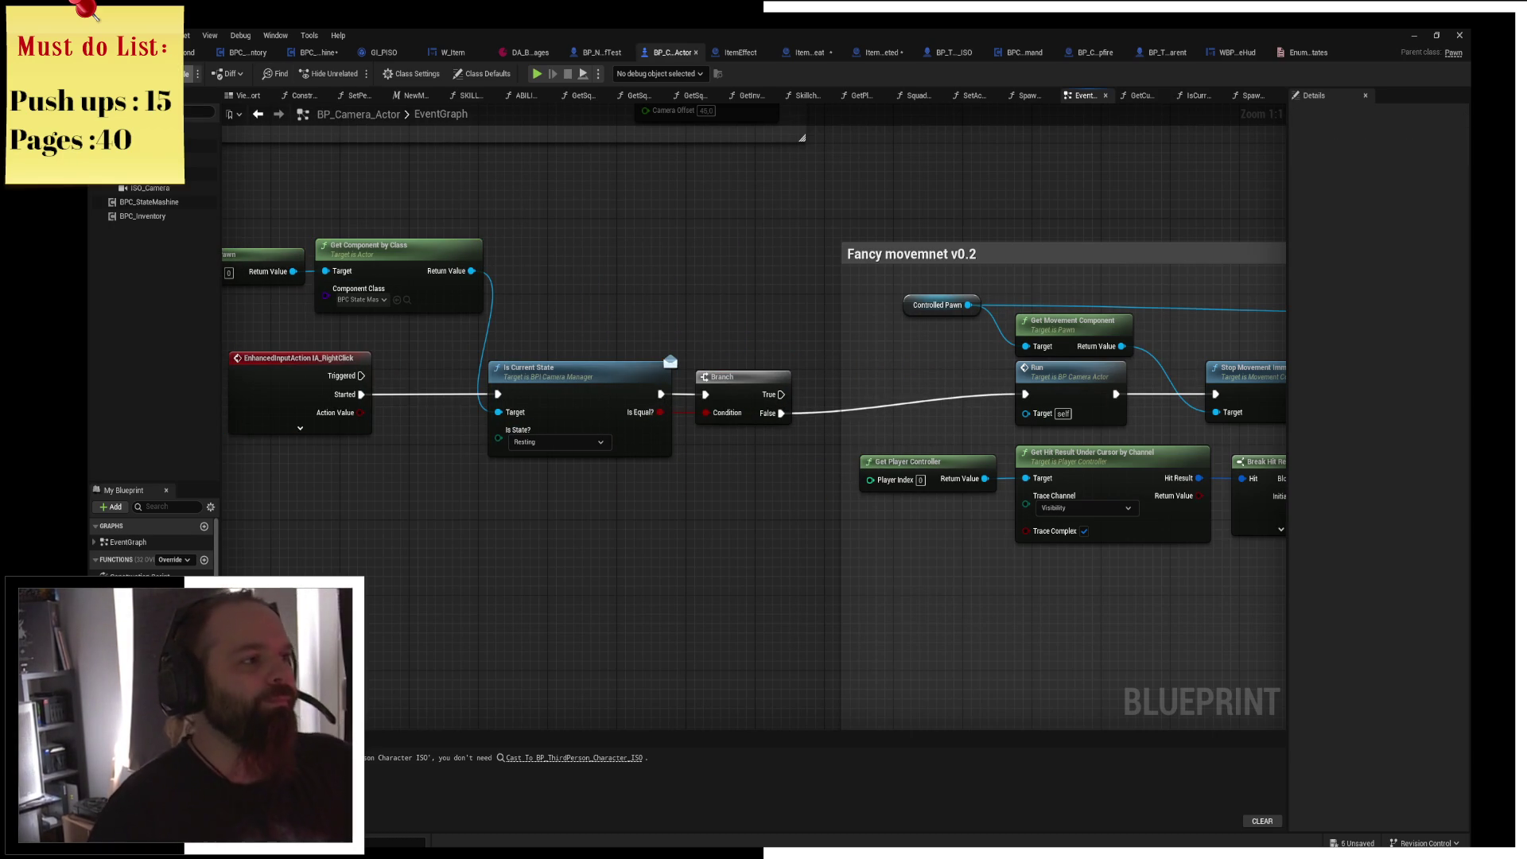
{"action": "key", "text": "F7"}
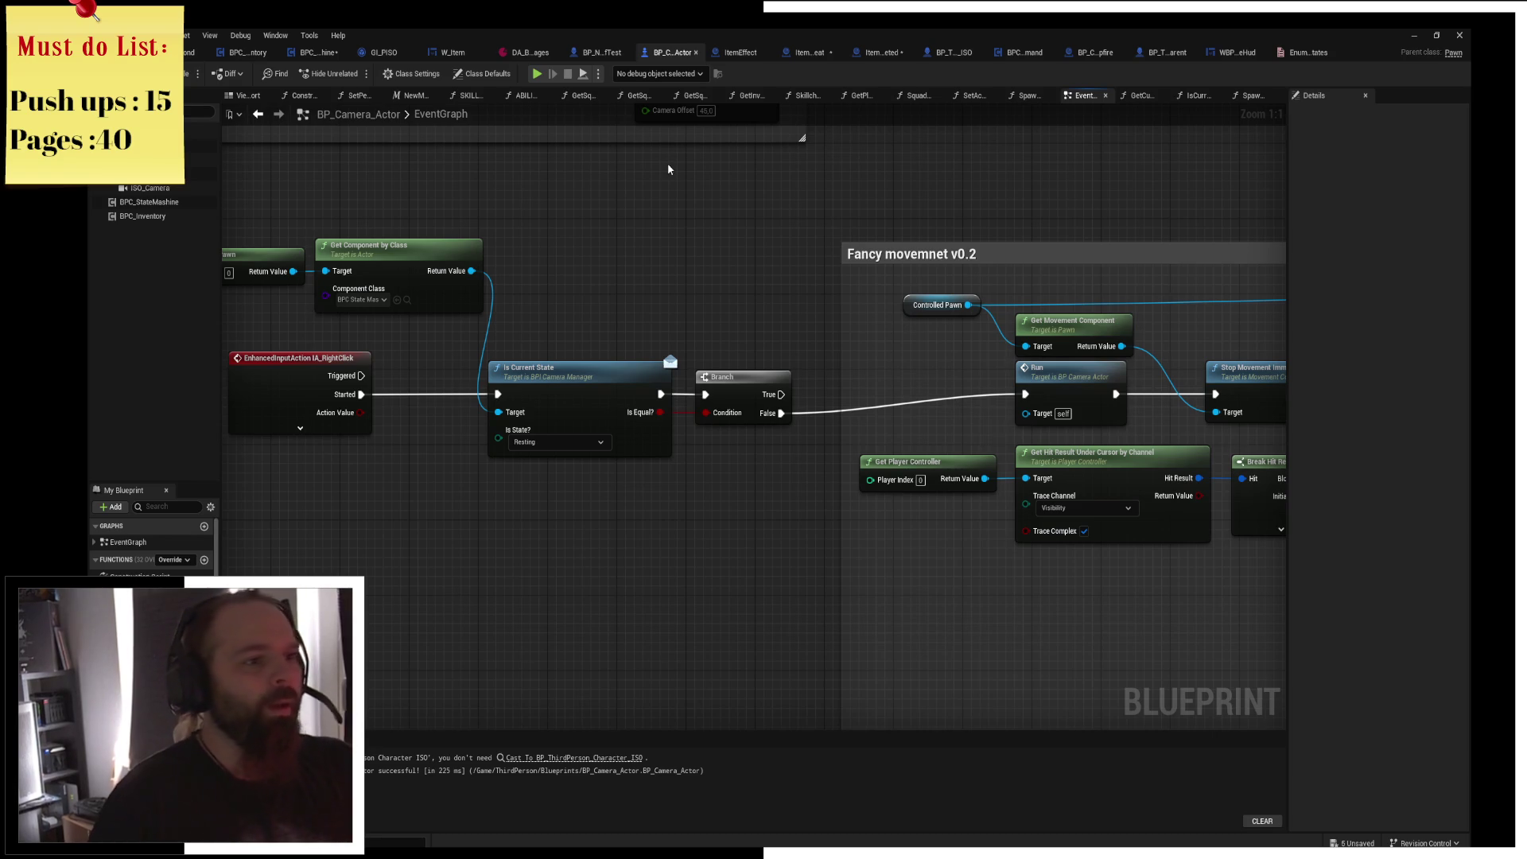
Play-test walking the character to the campfire and accept resting.
{"action": "left_click", "coordinate": [538, 74]}
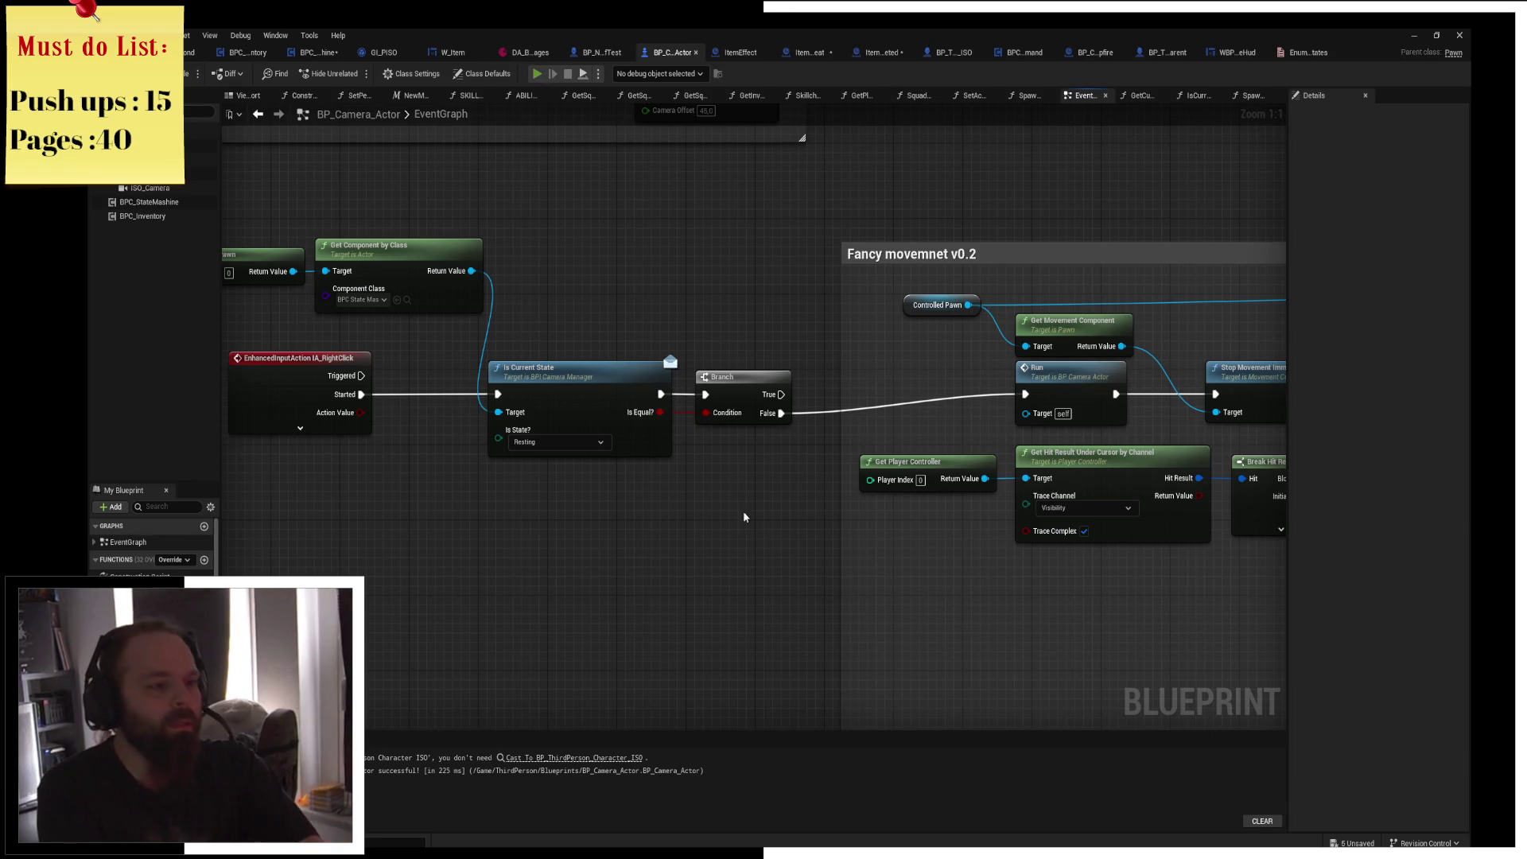
{"action": "right_click", "coordinate": [681, 351]}
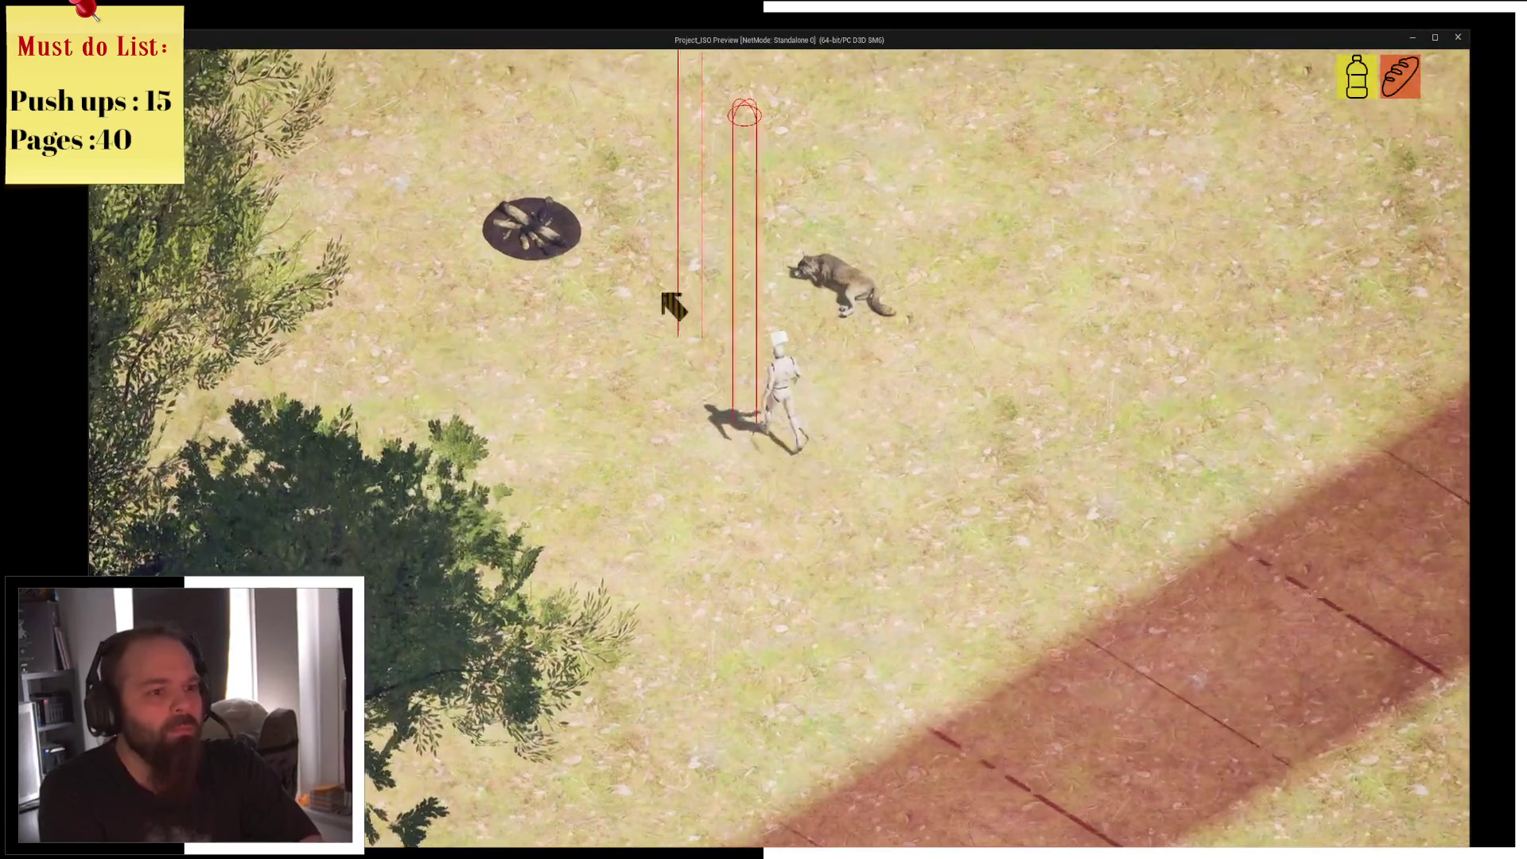
{"action": "right_click", "coordinate": [671, 318]}
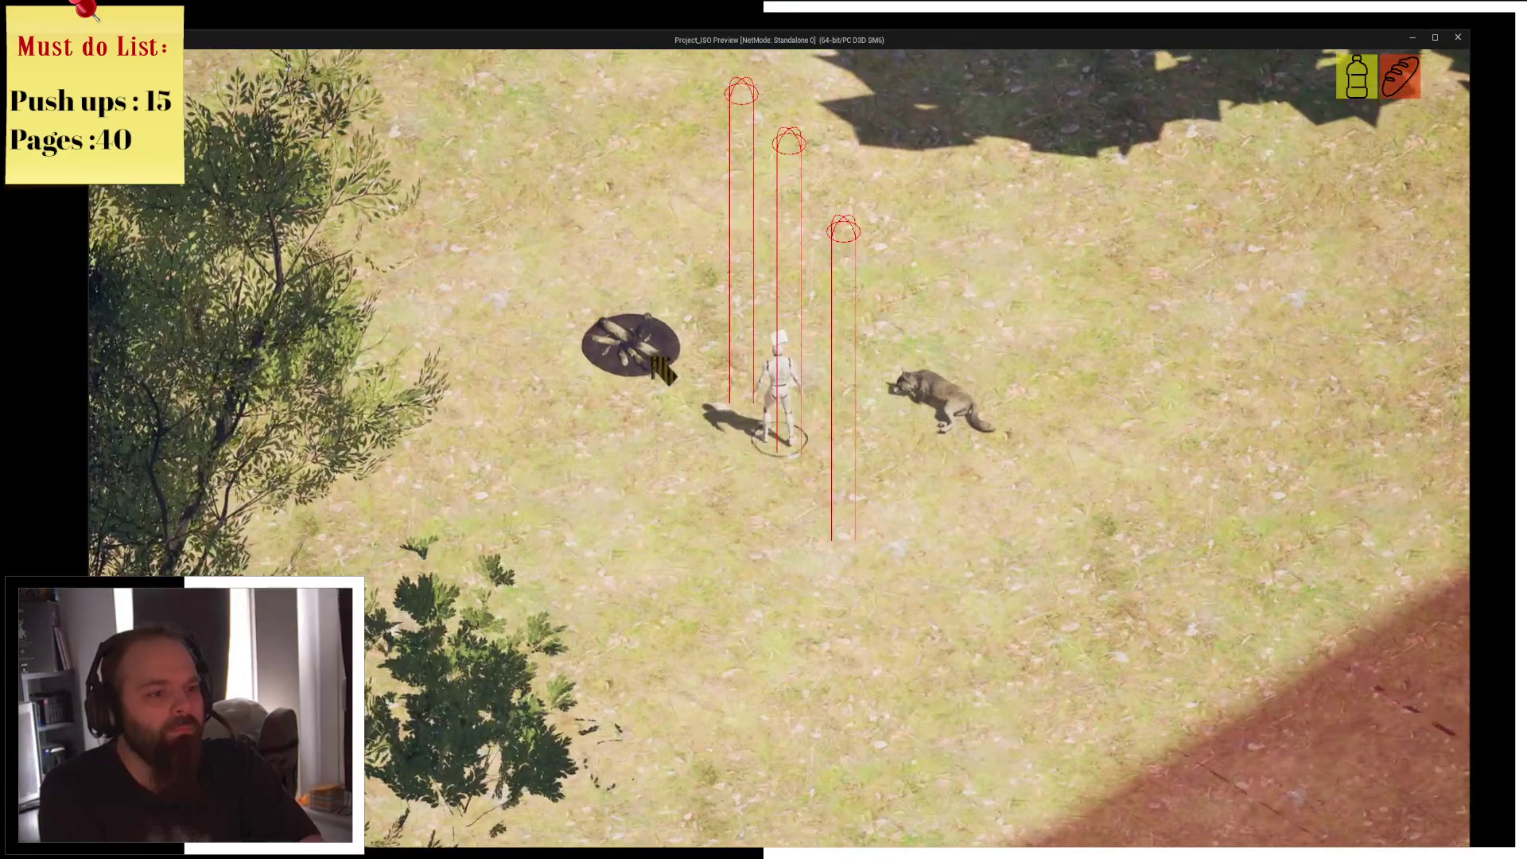
{"action": "right_click", "coordinate": [646, 343]}
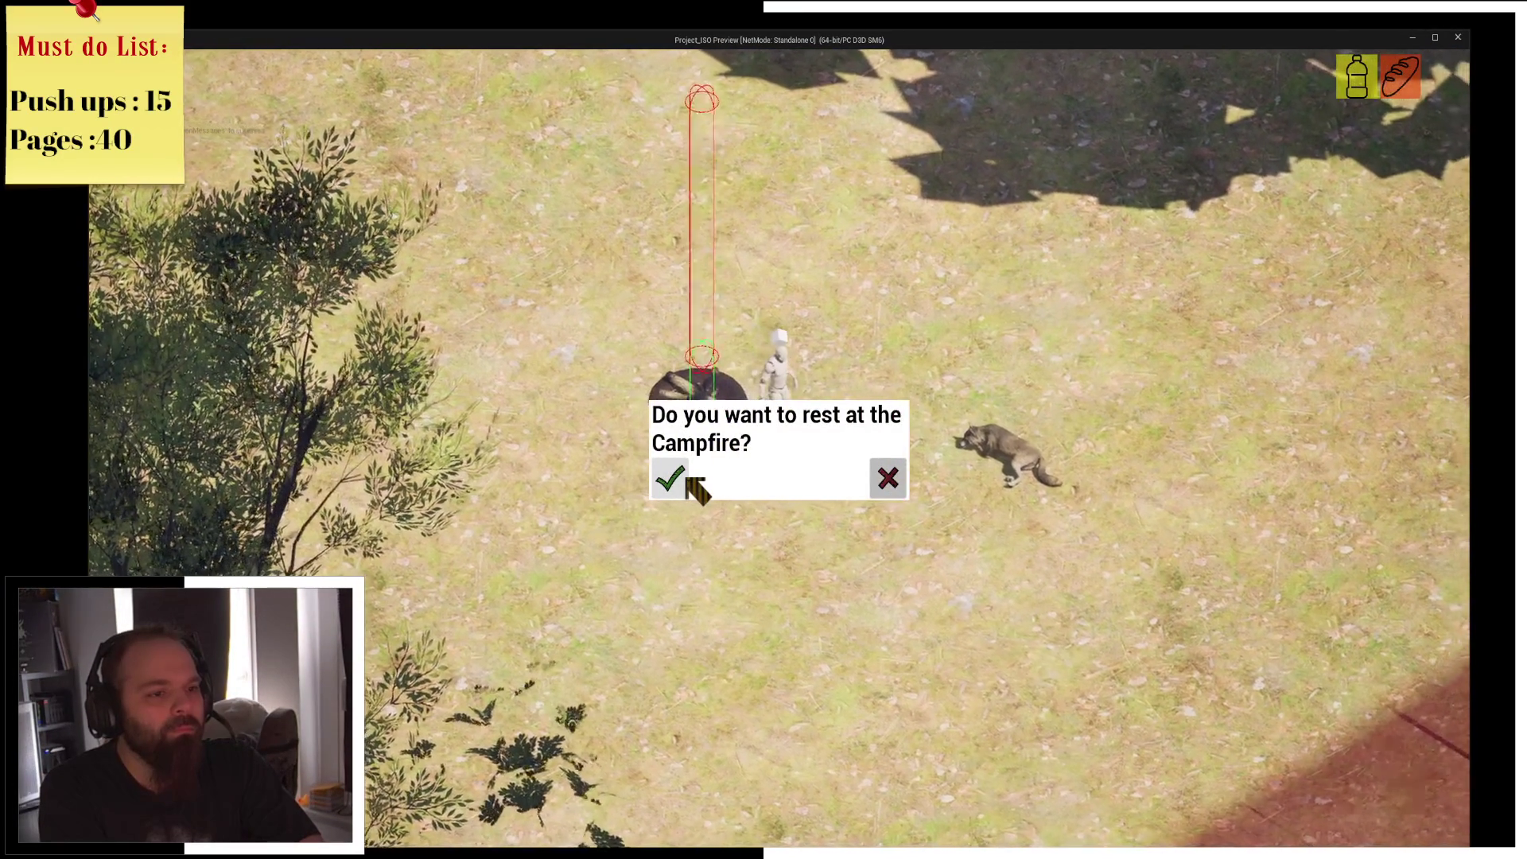
{"action": "left_click", "coordinate": [687, 480]}
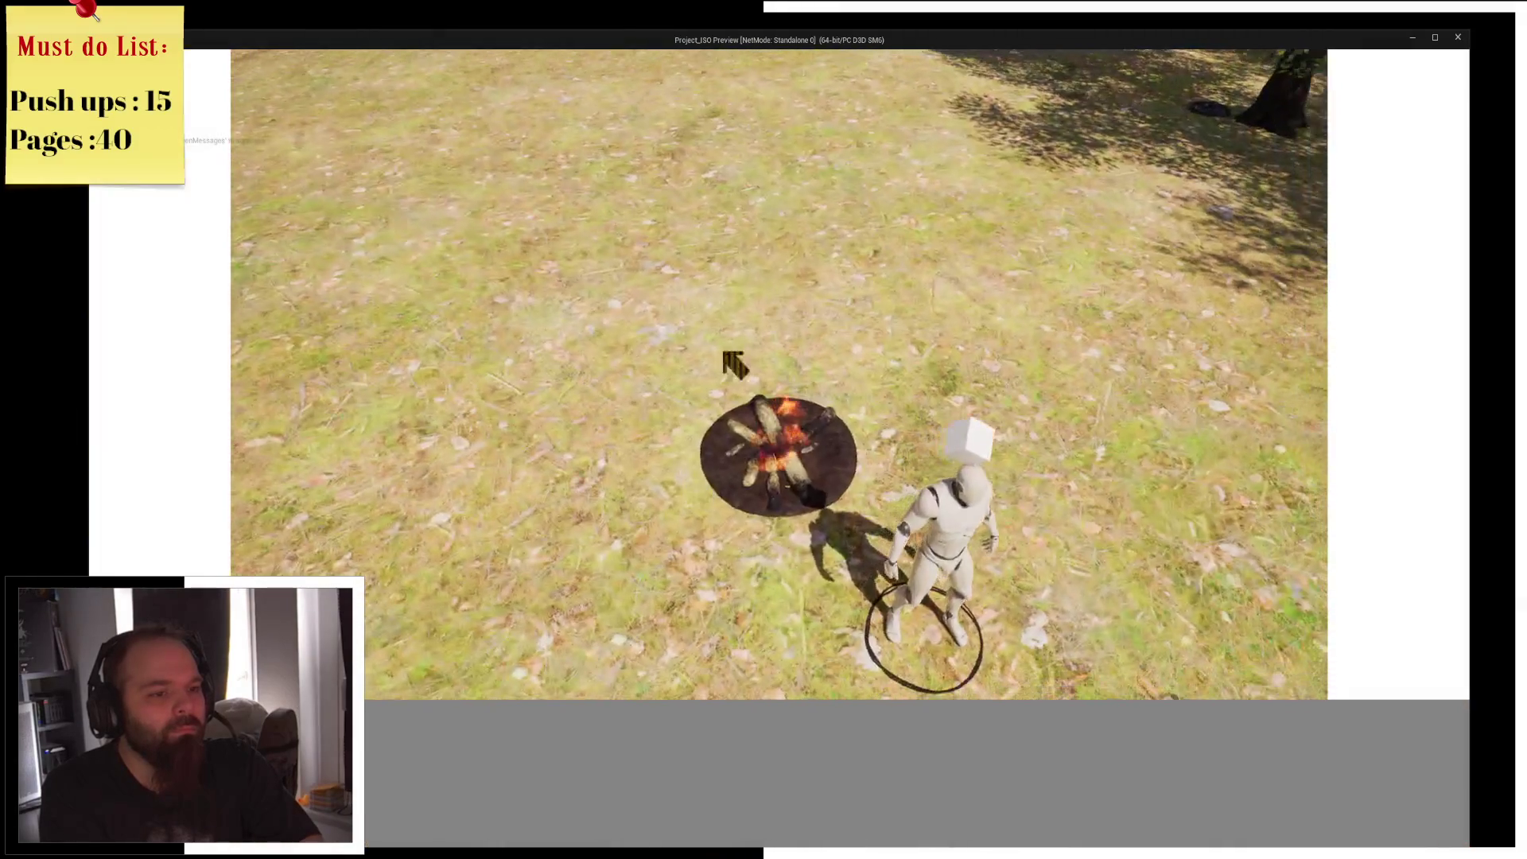
Try moving the character while resting, then return to the blueprint editor.
{"action": "left_click", "coordinate": [743, 269]}
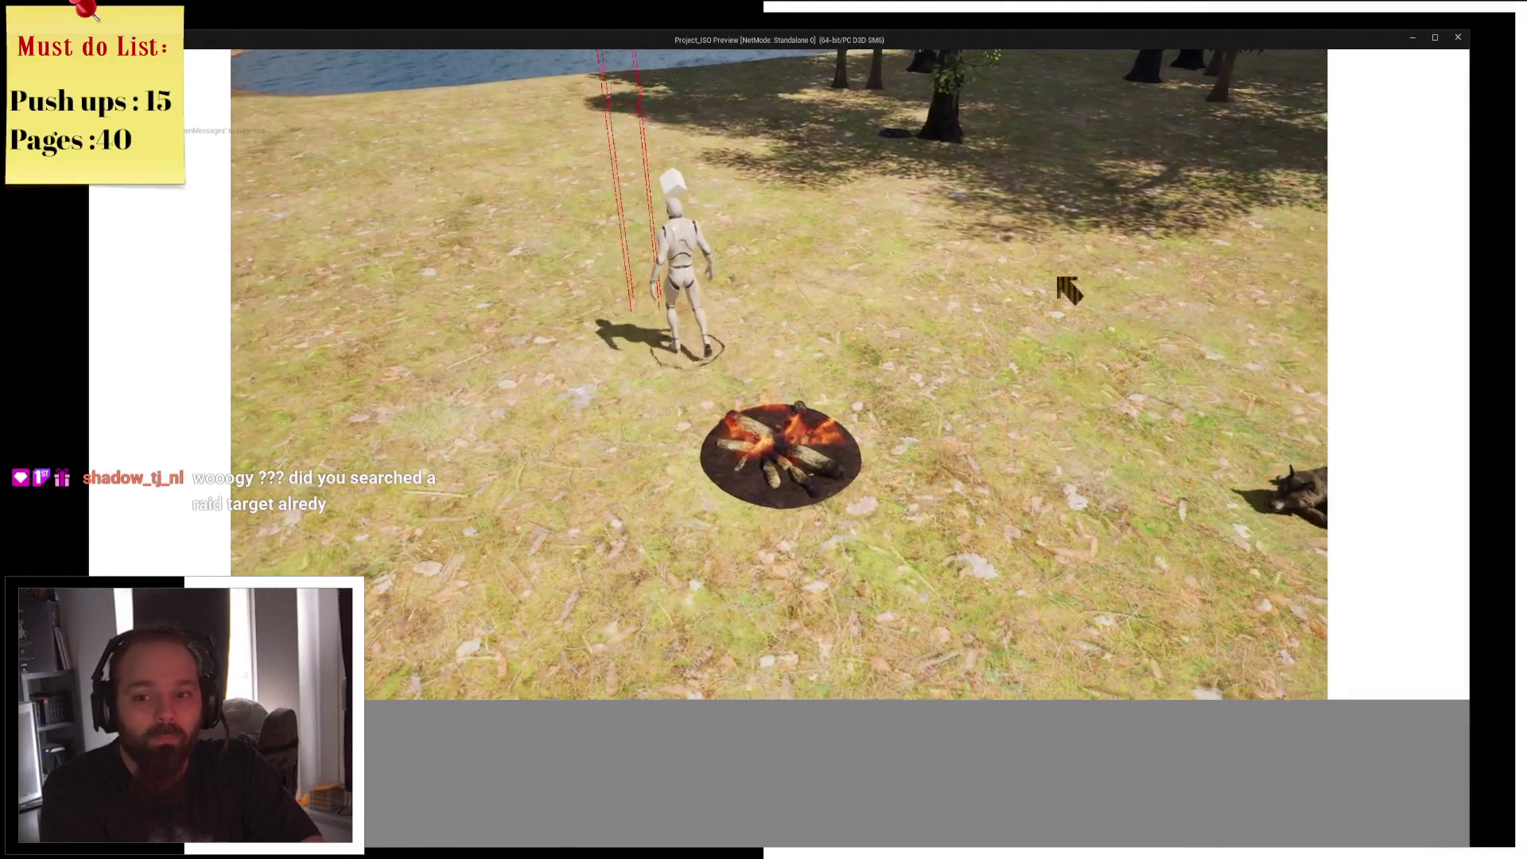
{"action": "left_click", "coordinate": [914, 350]}
{"action": "left_click", "coordinate": [941, 494]}
{"action": "key", "text": "alt+Tab"}
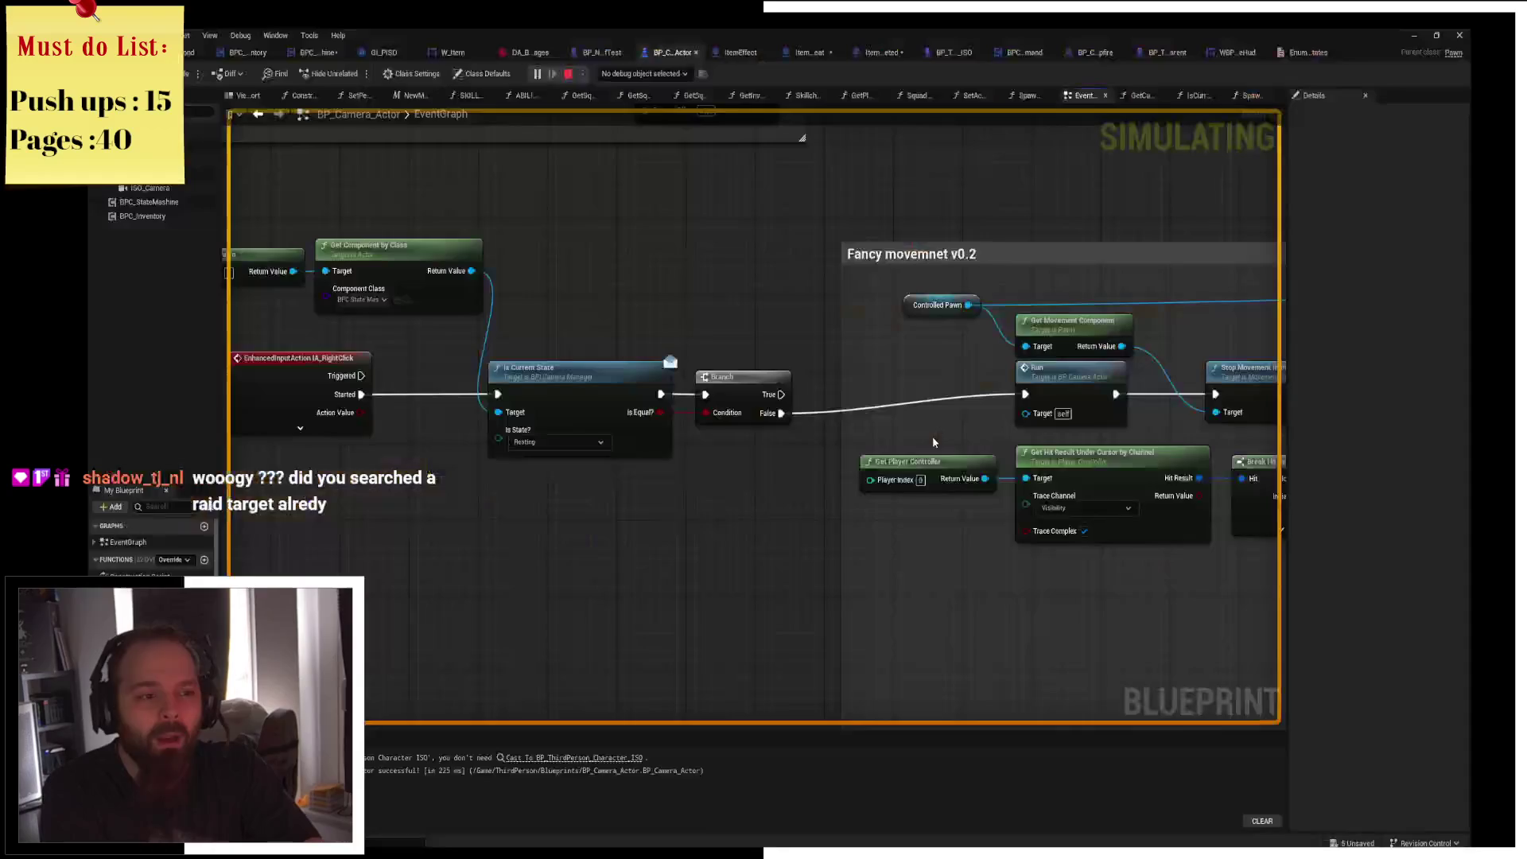
Break on the IA_RightClick event with an in-game right-click and step to the state check.
{"action": "left_click", "coordinate": [297, 360]}
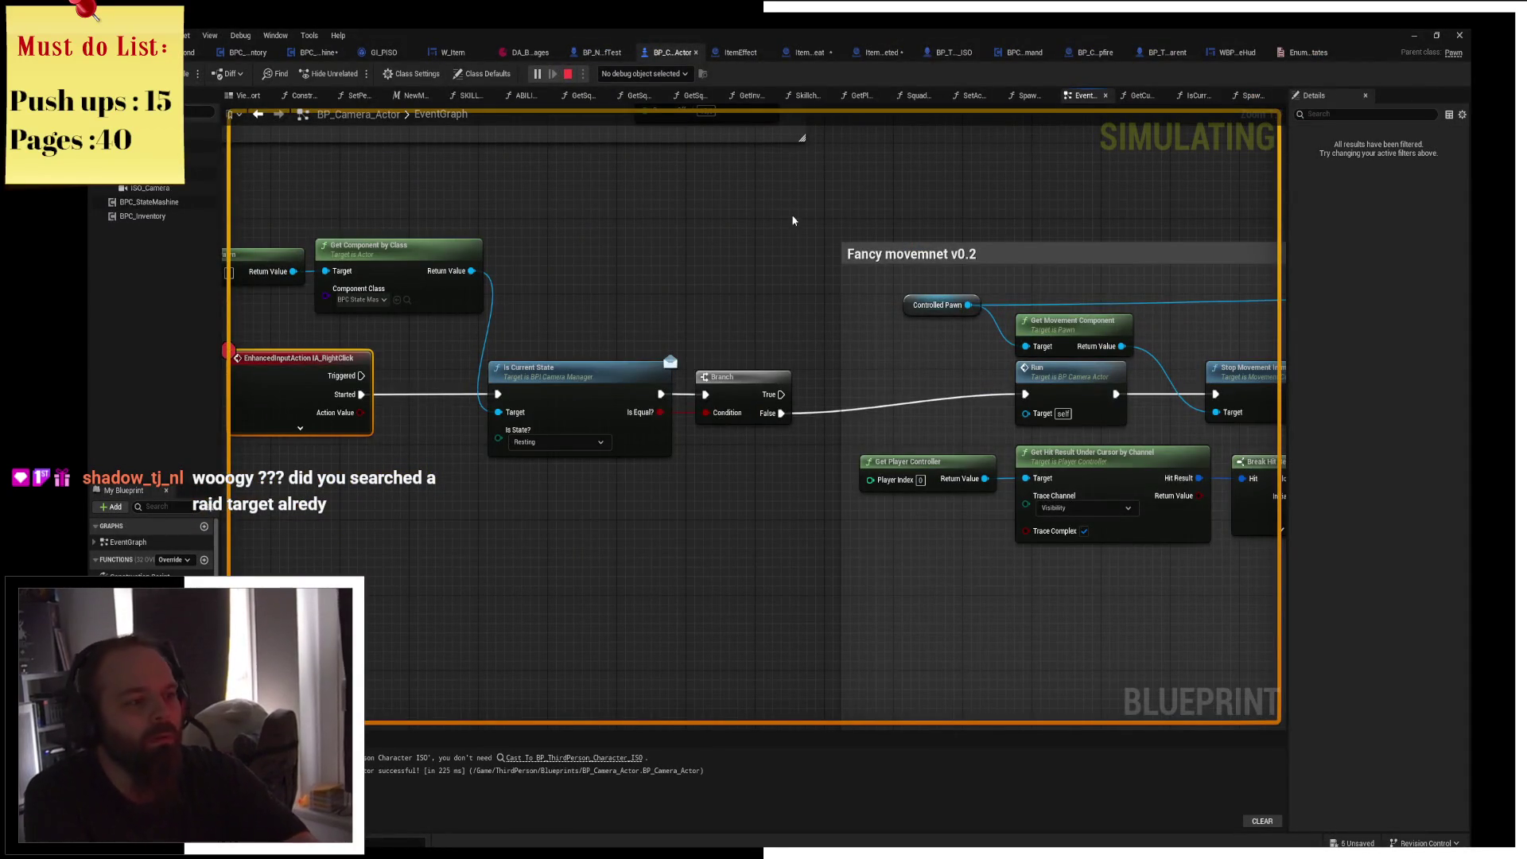
{"action": "key", "text": "alt+Tab"}
{"action": "right_click", "coordinate": [752, 240]}
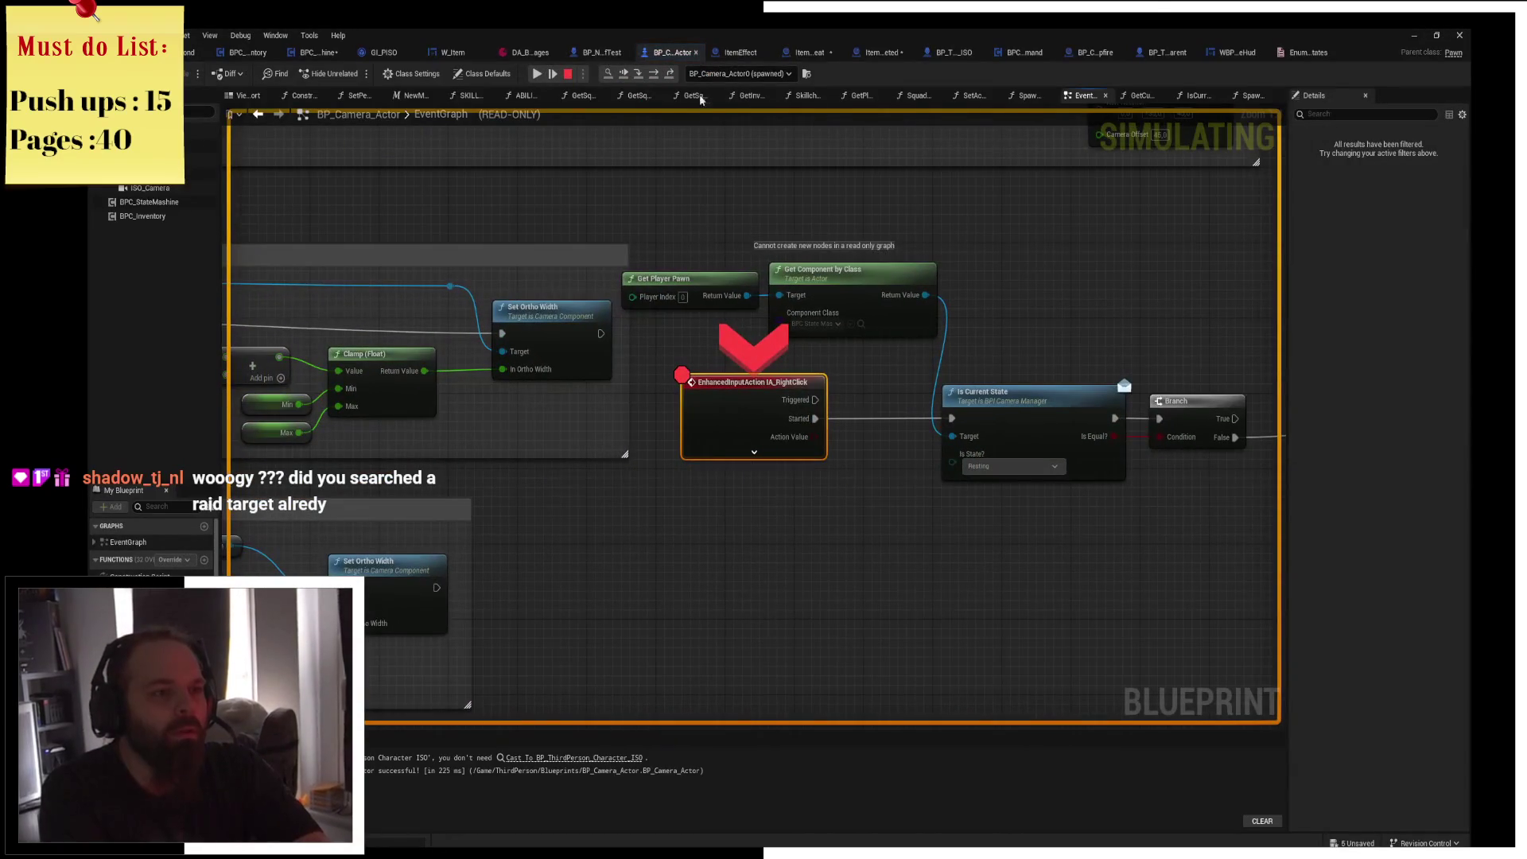
{"action": "left_click", "coordinate": [650, 79]}
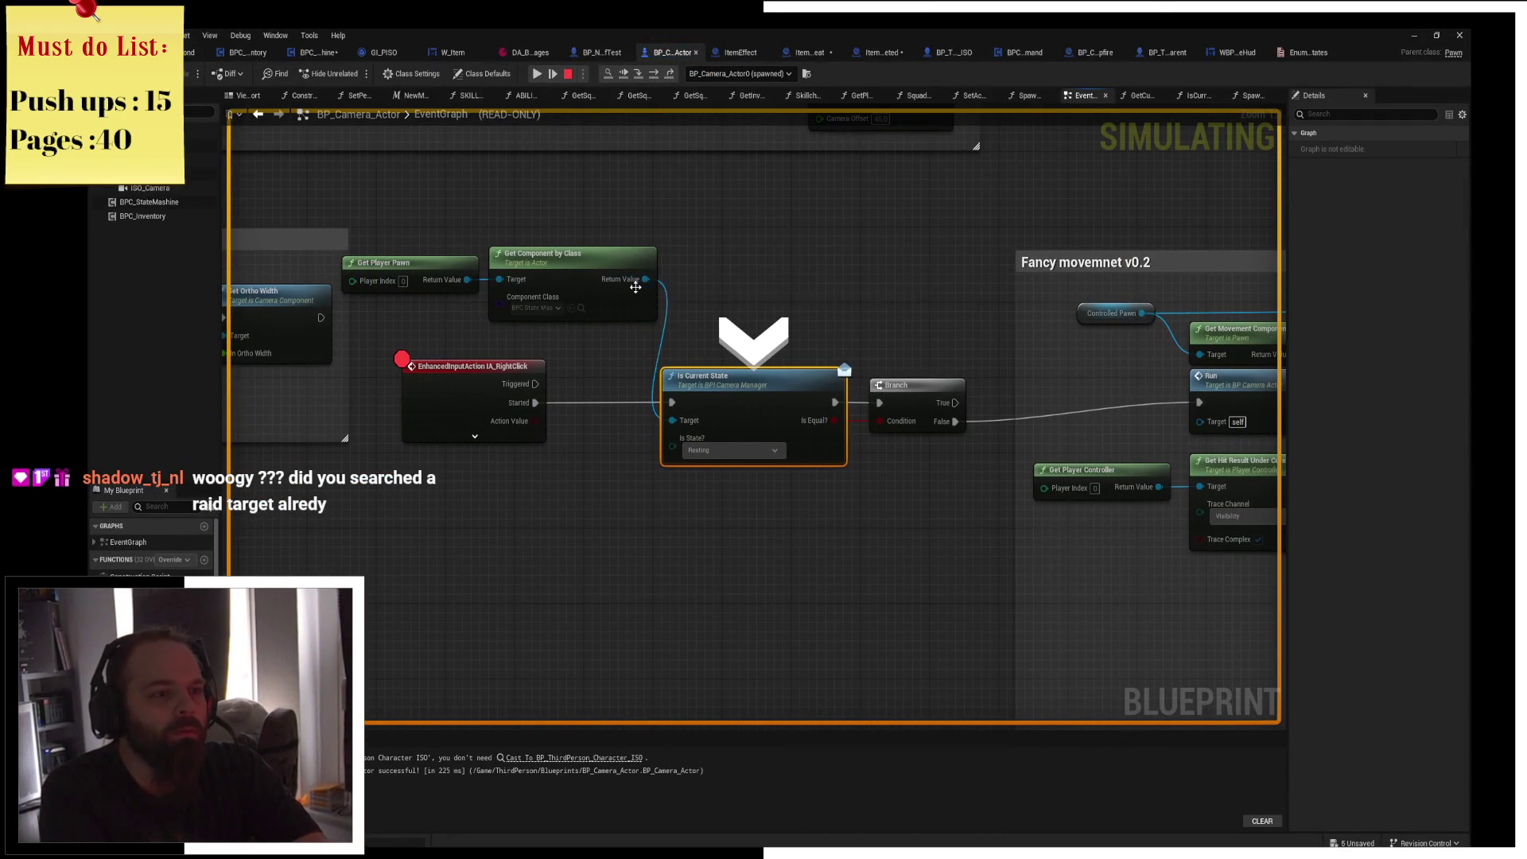
Step to the Branch, see Is Current State return False, then stop play and open WBP_CampfireHud.
{"action": "mouse_move", "coordinate": [640, 279]}
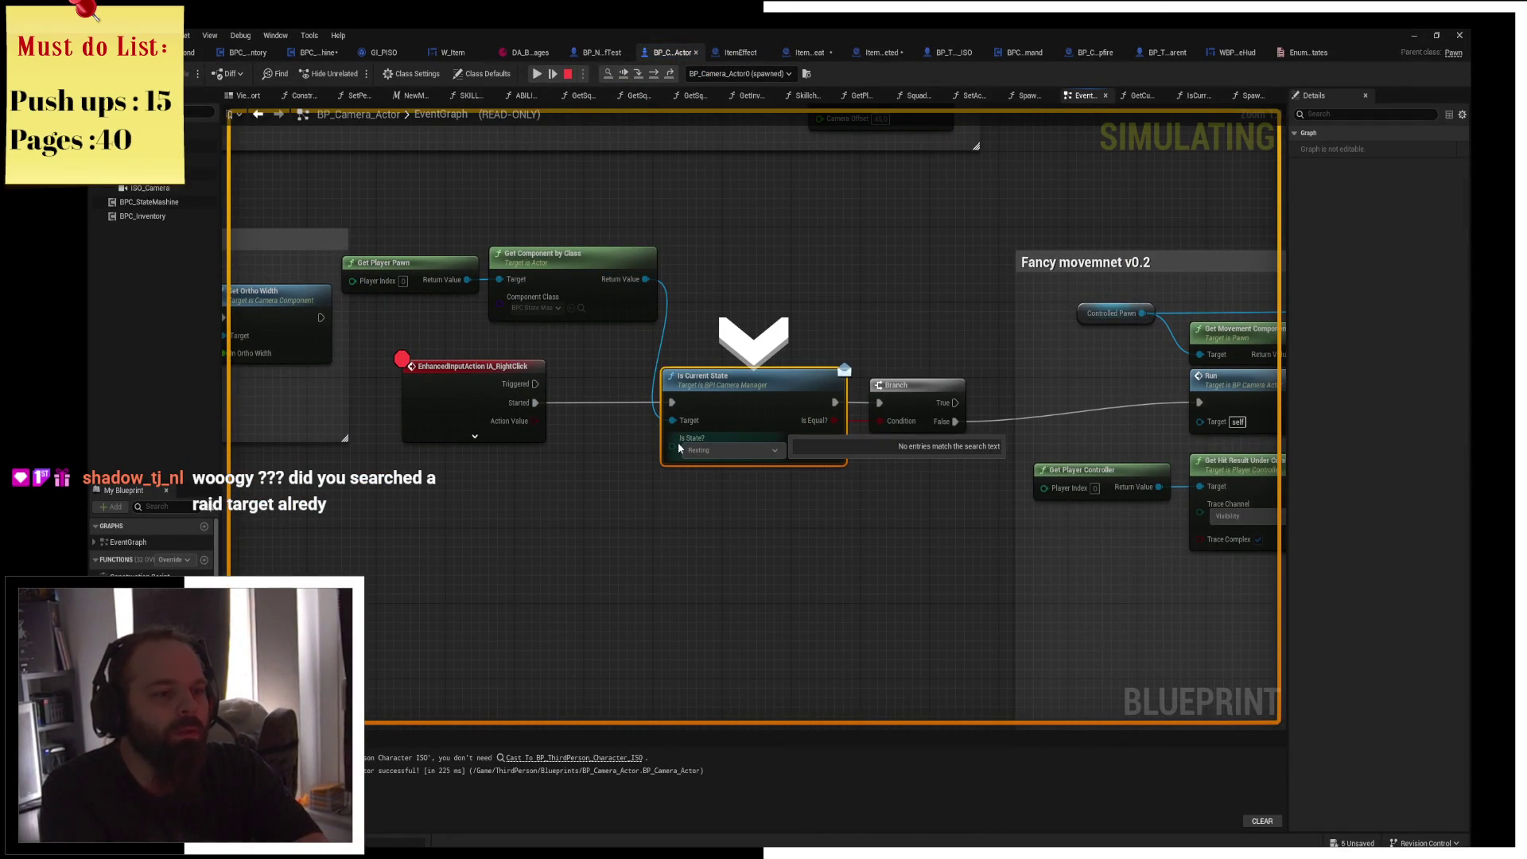
{"action": "left_click", "coordinate": [641, 81]}
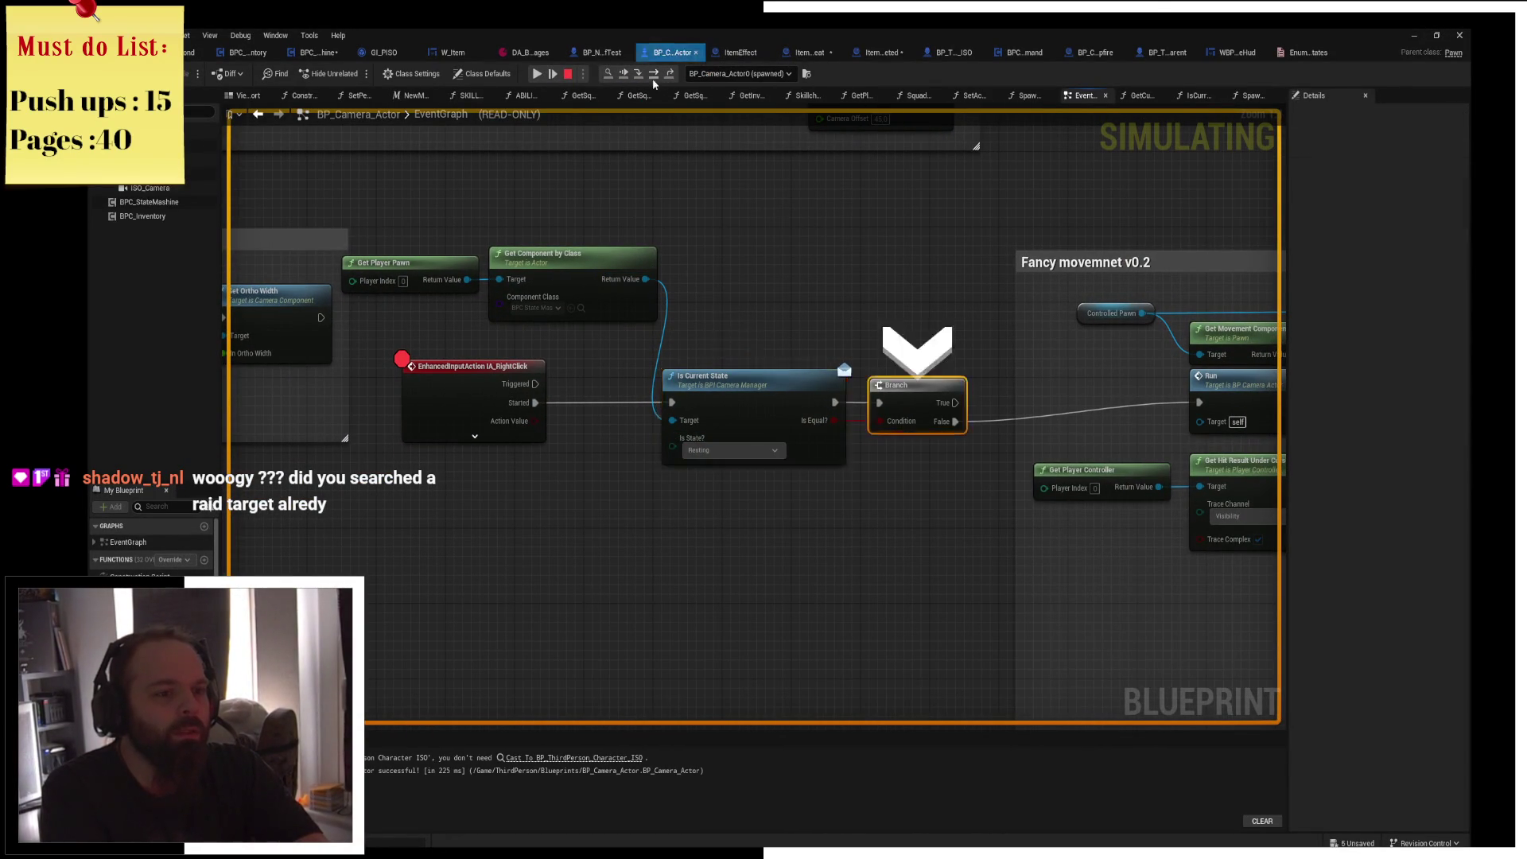
{"action": "mouse_move", "coordinate": [716, 439]}
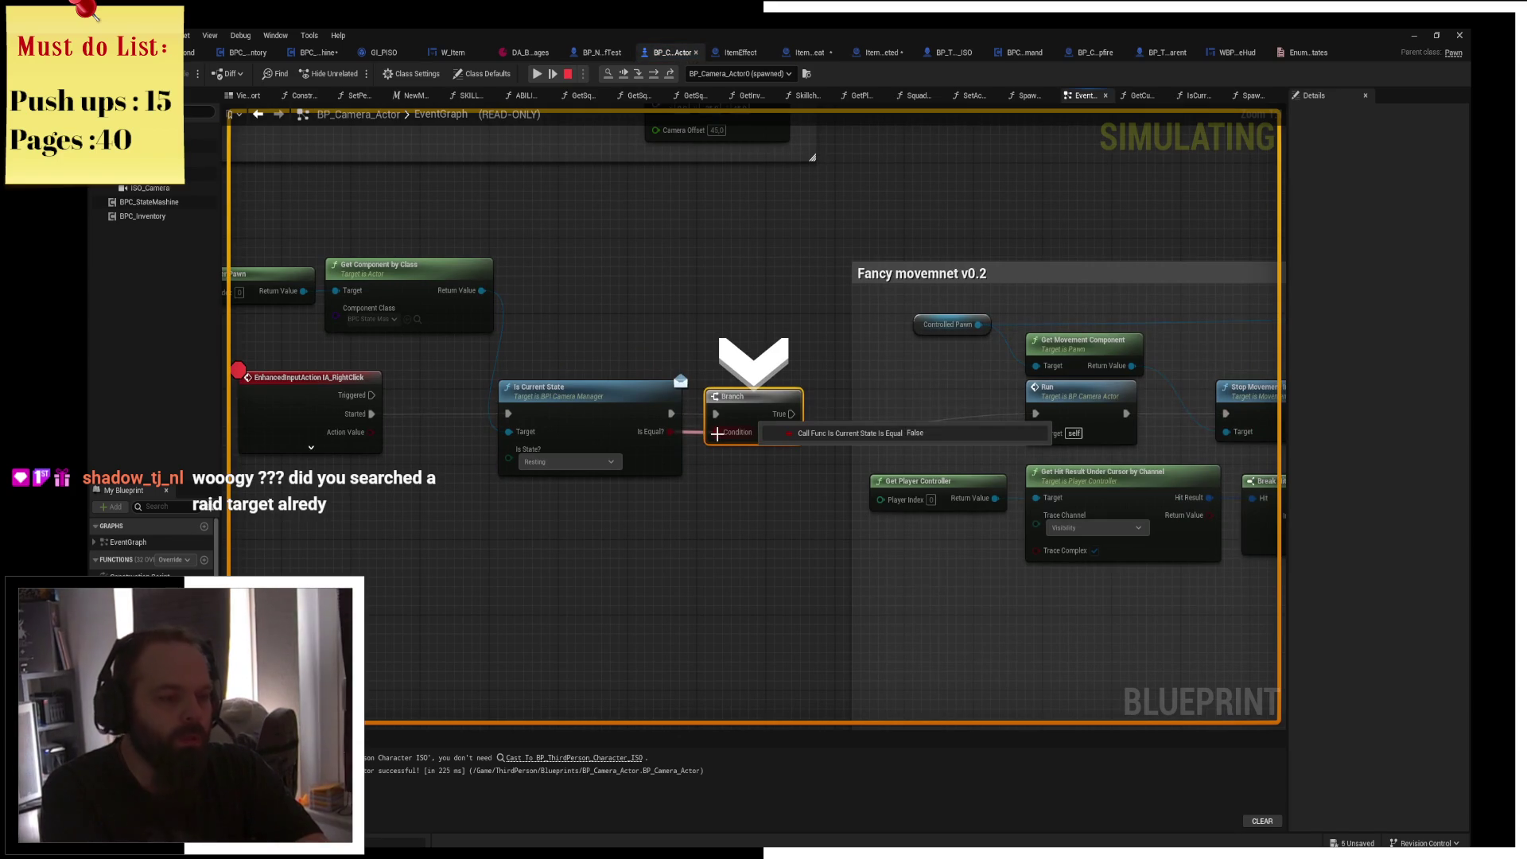
{"action": "mouse_move", "coordinate": [669, 441]}
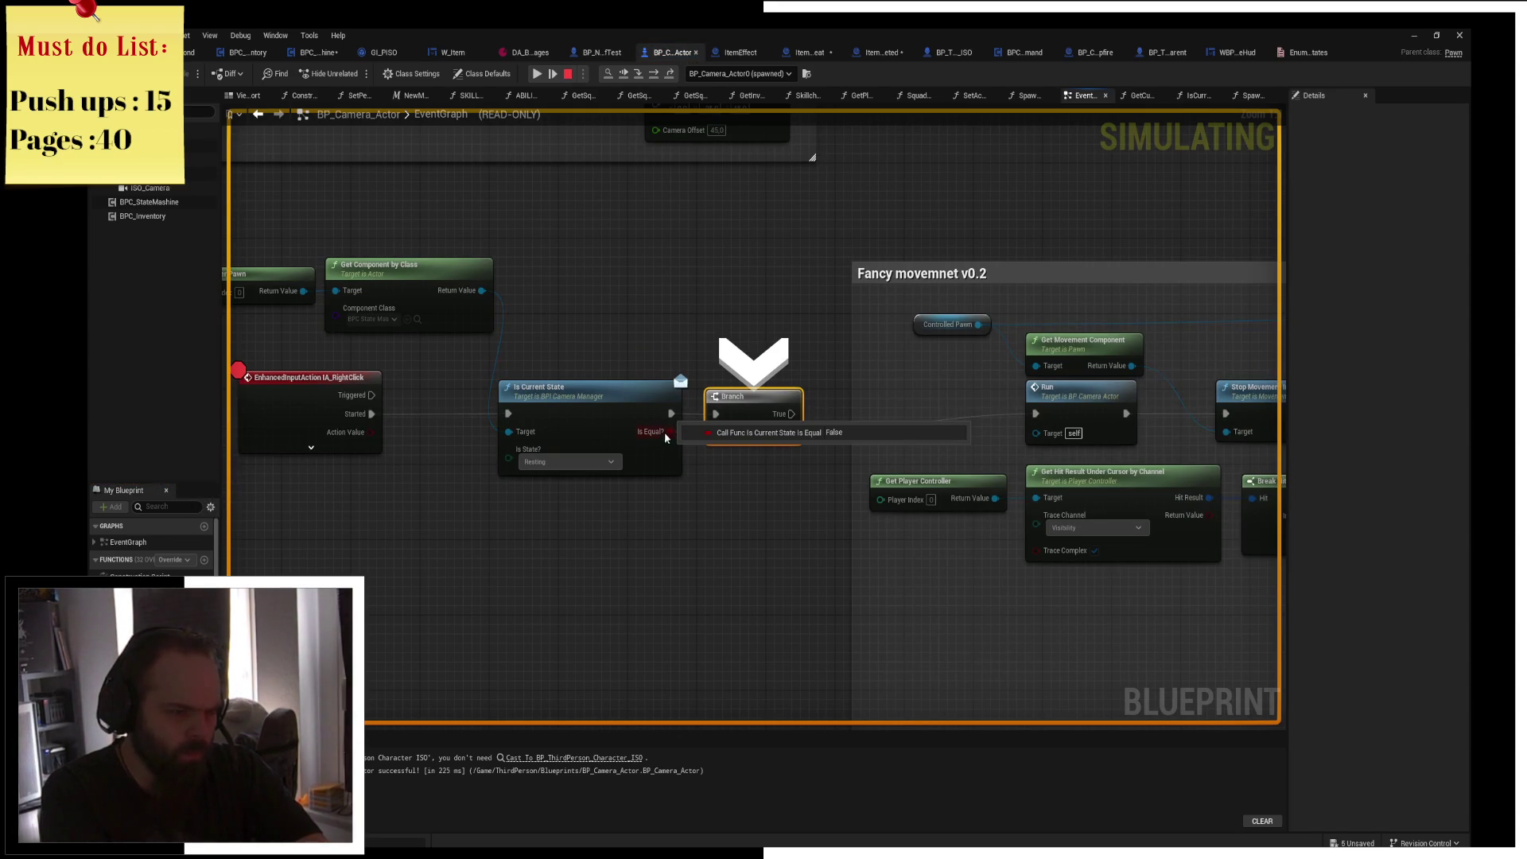
{"action": "left_click", "coordinate": [568, 74]}
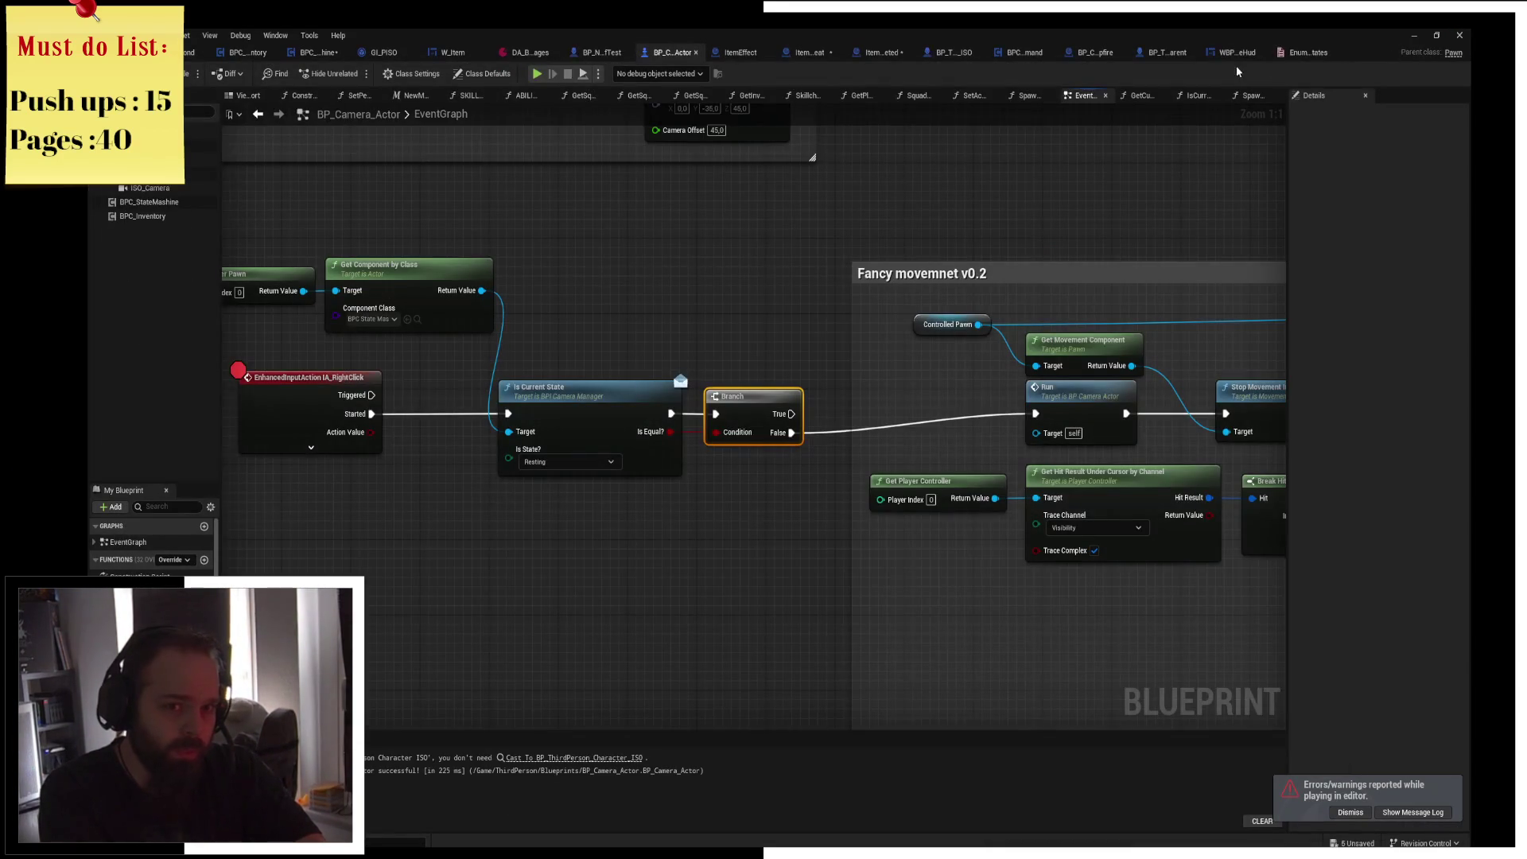
{"action": "left_click", "coordinate": [1235, 54]}
Drive SET Current State from Event Construct, delete Event Pre Construct, and start a play test.
{"action": "left_click_drag", "start_coordinate": [633, 329], "coordinate": [699, 333]}
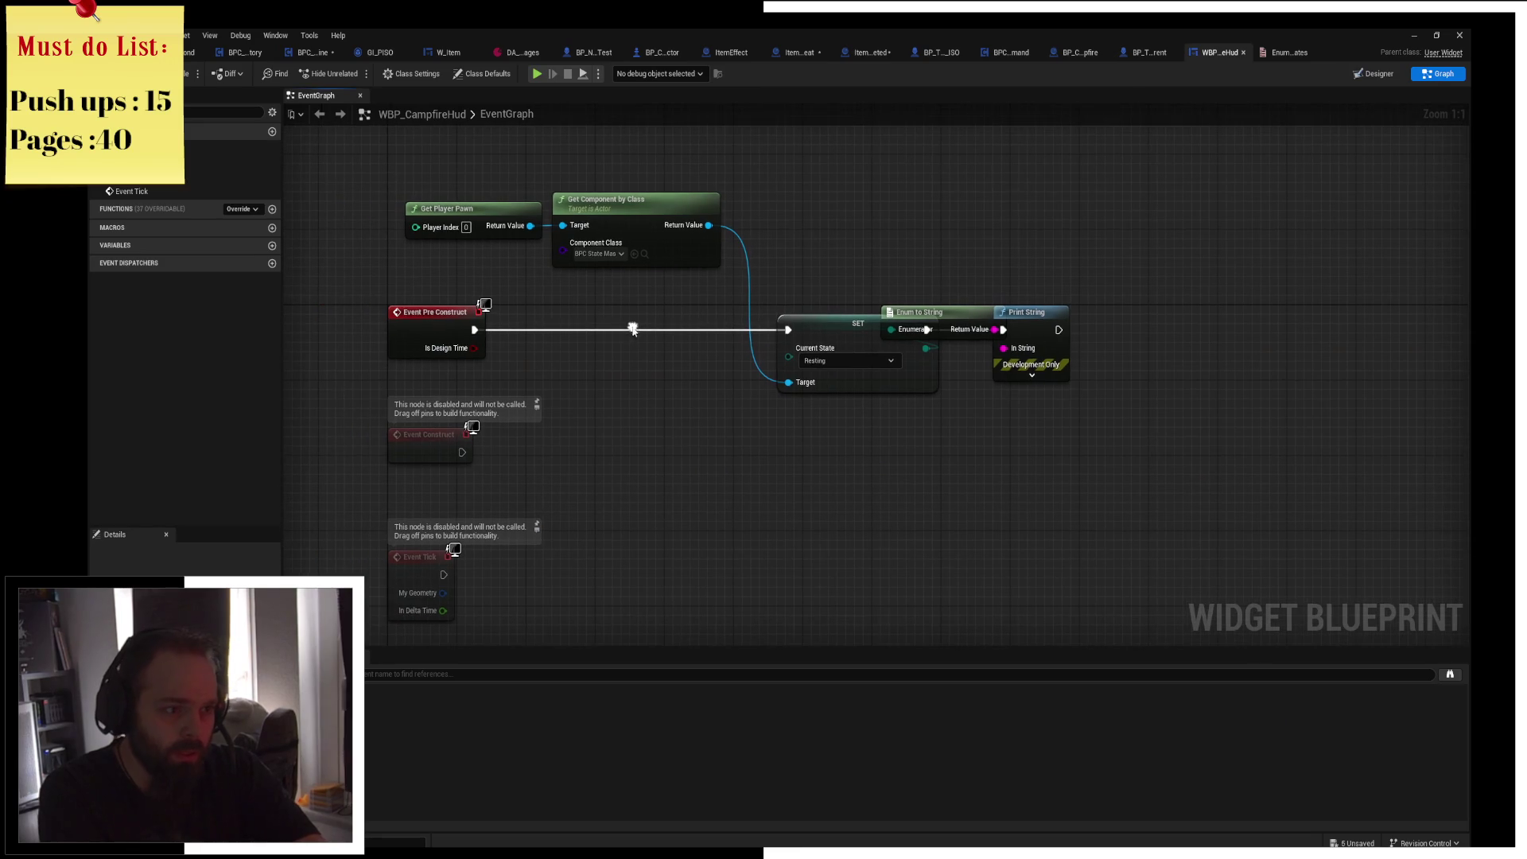
{"action": "mouse_move", "coordinate": [462, 452]}
{"action": "left_mouse_down"}
{"action": "mouse_move", "coordinate": [604, 381]}
{"action": "mouse_move", "coordinate": [788, 329]}
{"action": "left_mouse_up"}
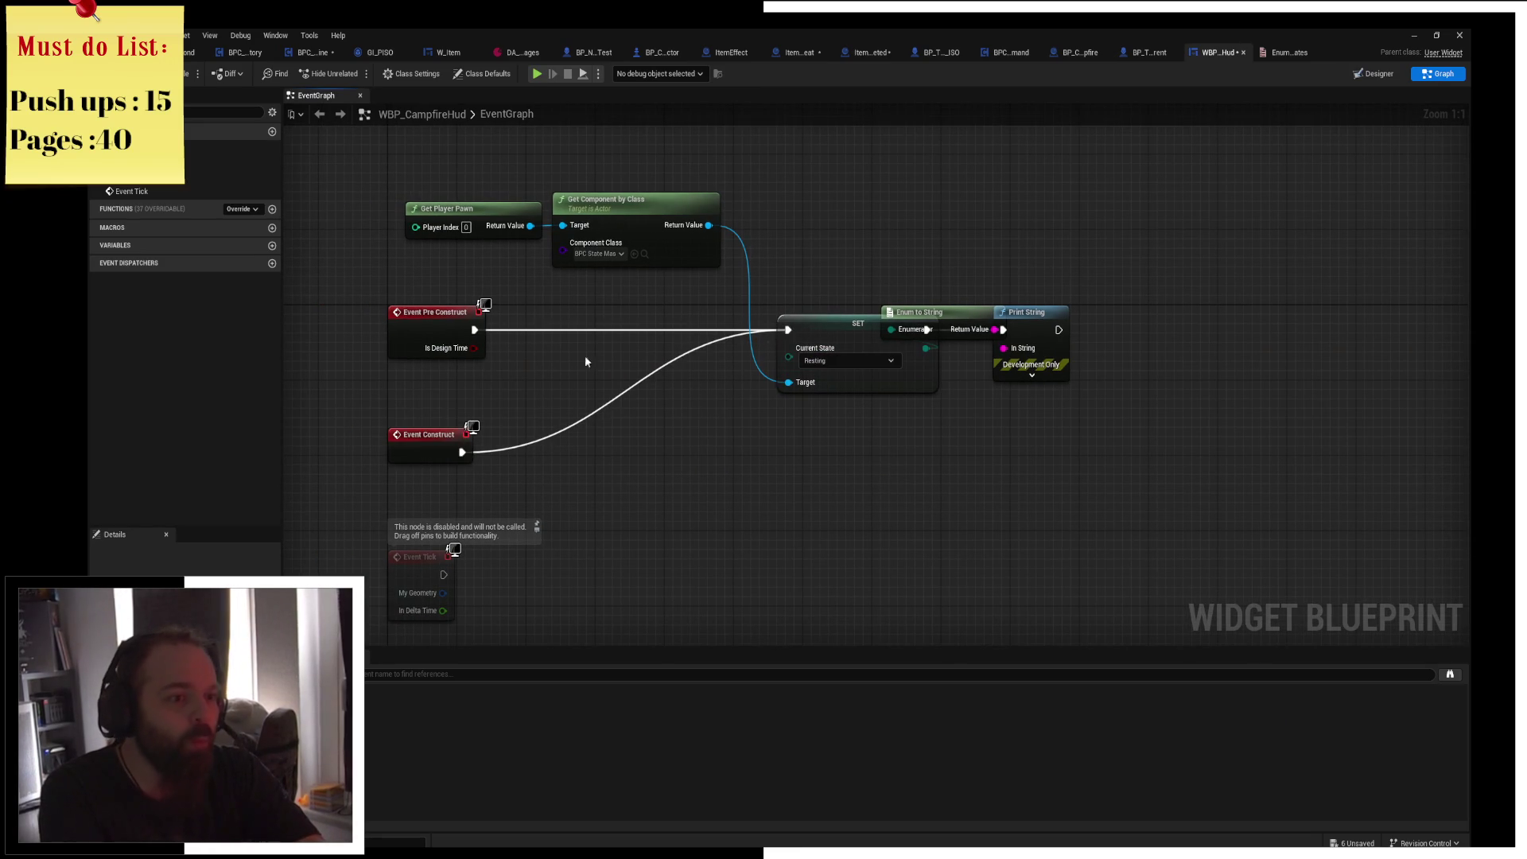
{"action": "left_click_drag", "start_coordinate": [401, 445], "coordinate": [517, 336]}
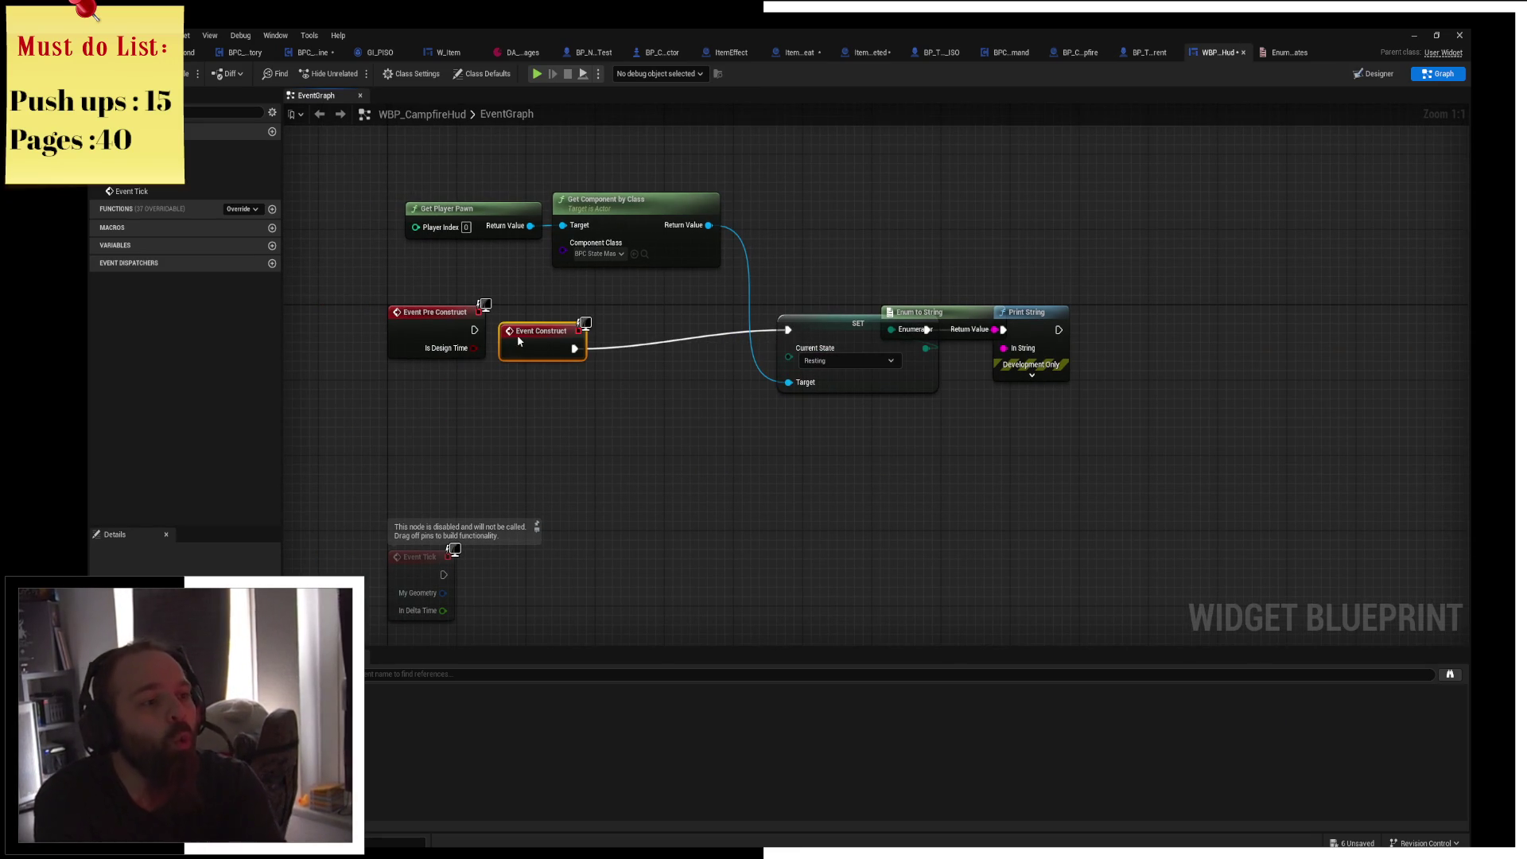
{"action": "left_click_drag", "start_coordinate": [370, 308], "coordinate": [421, 369]}
{"action": "key", "text": "Delete"}
{"action": "left_click_drag", "start_coordinate": [527, 333], "coordinate": [535, 313]}
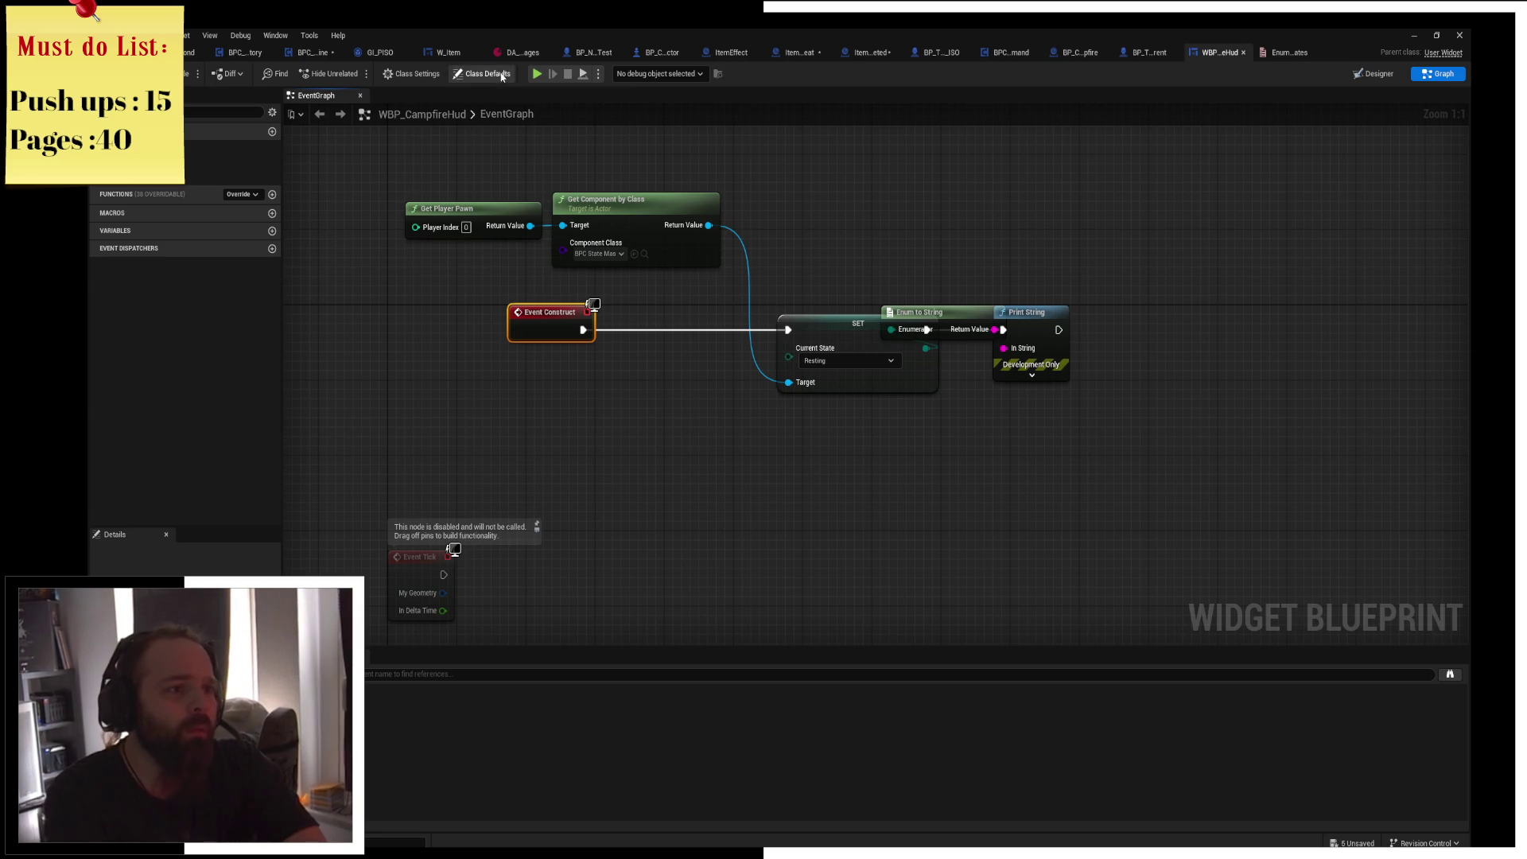
{"action": "left_click", "coordinate": [539, 74]}
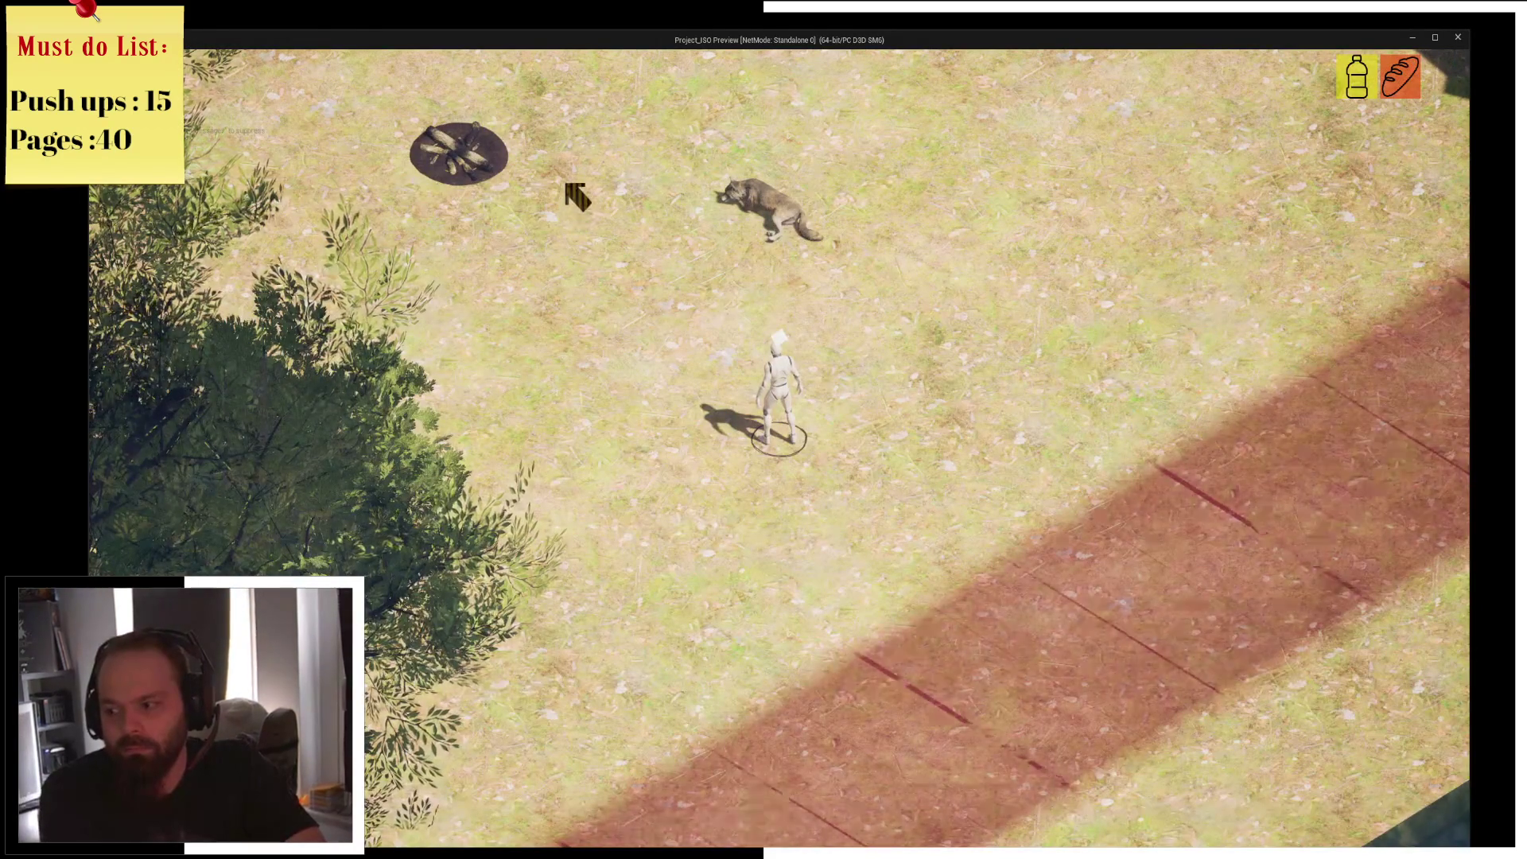
Hit the IA_RightClick breakpoint with a move order, remove it, and resume play.
{"action": "right_click", "coordinate": [578, 170]}
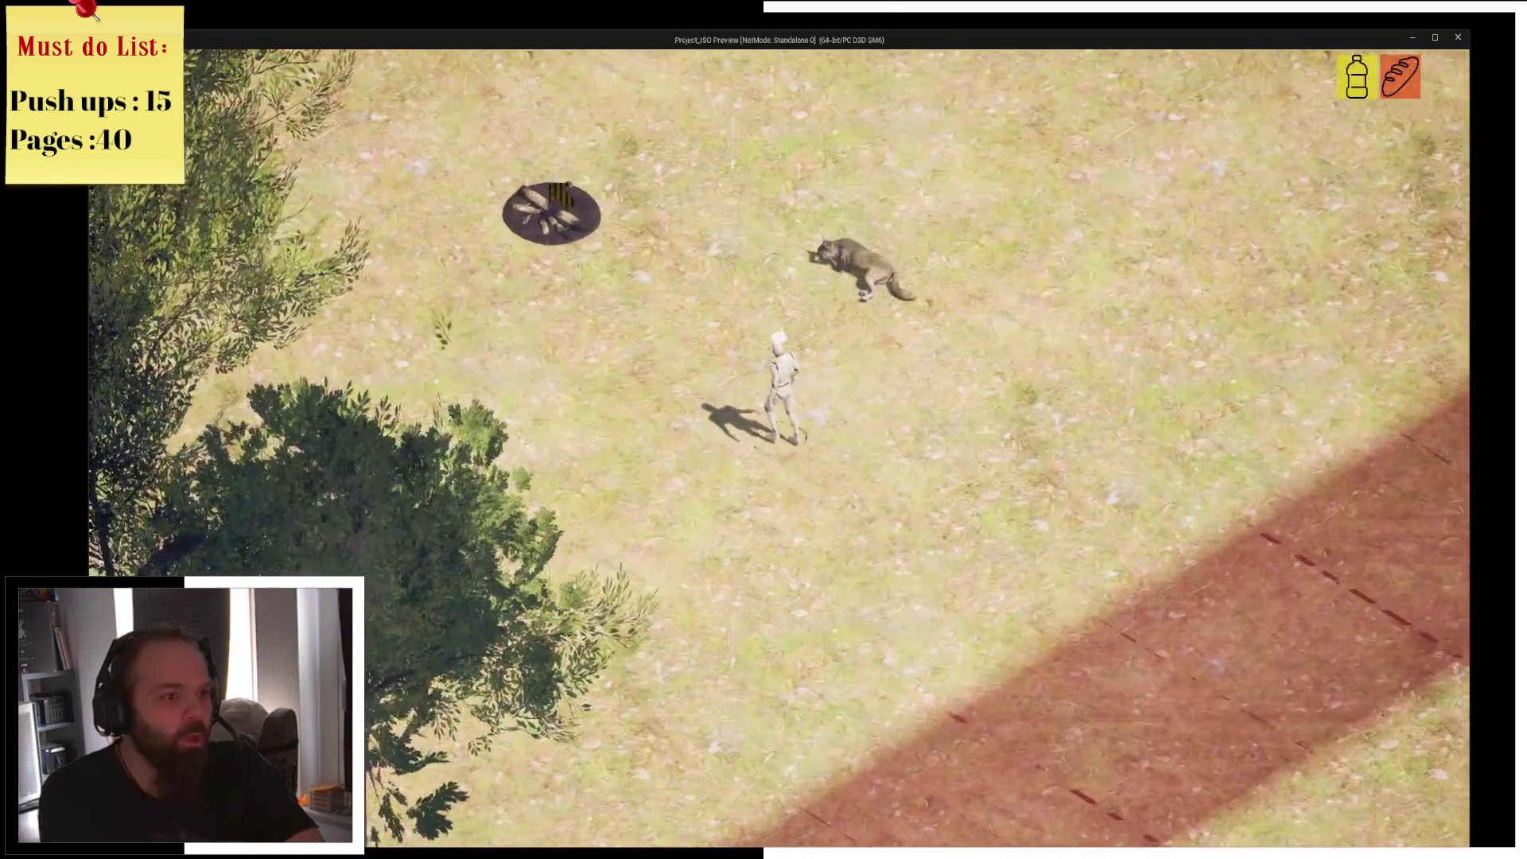
{"action": "right_click", "coordinate": [559, 255]}
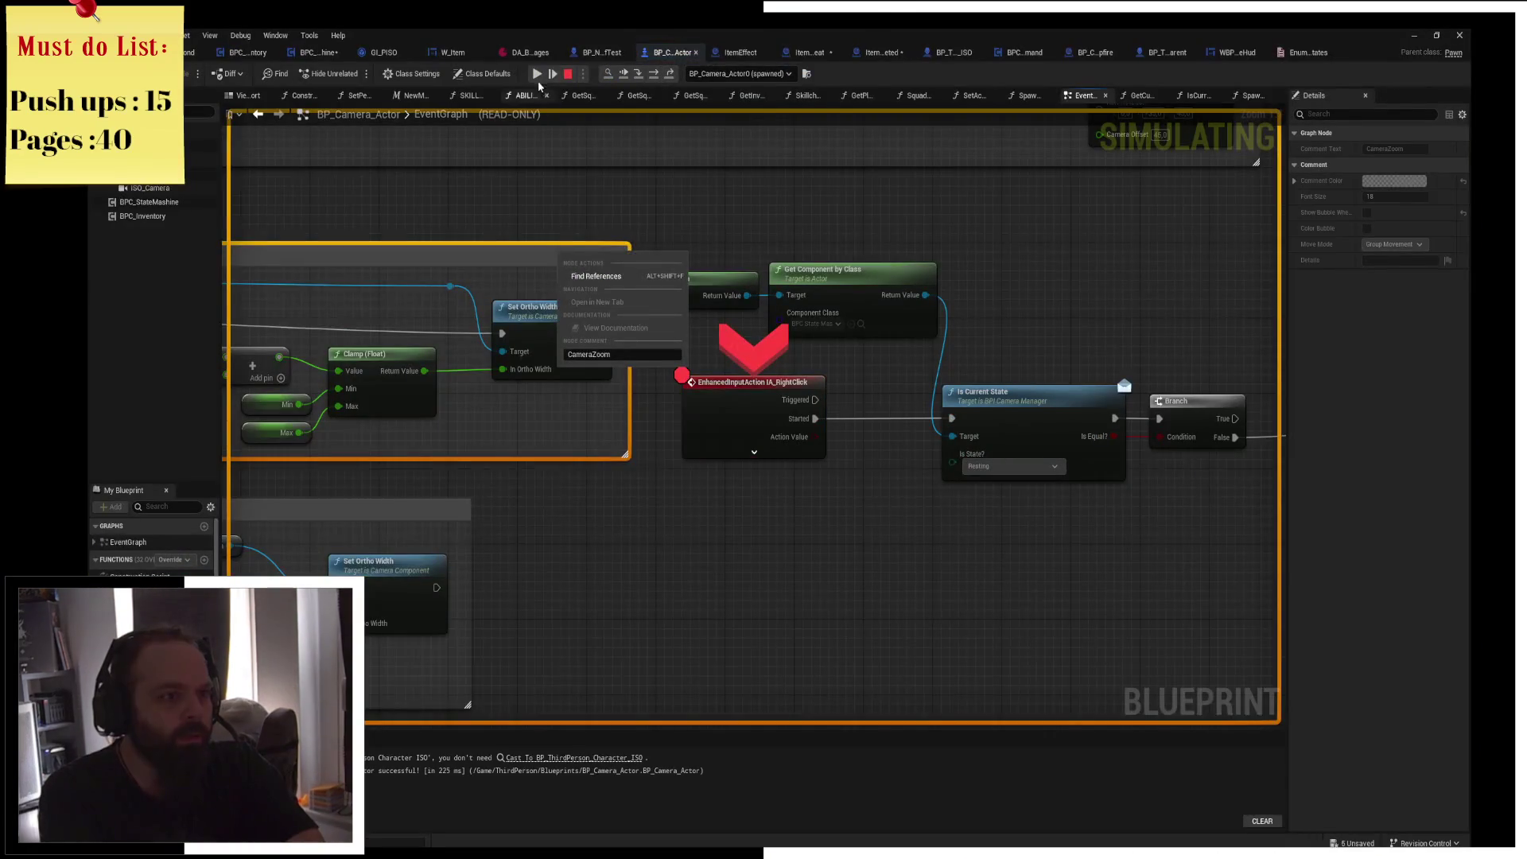
{"action": "left_click", "coordinate": [539, 80]}
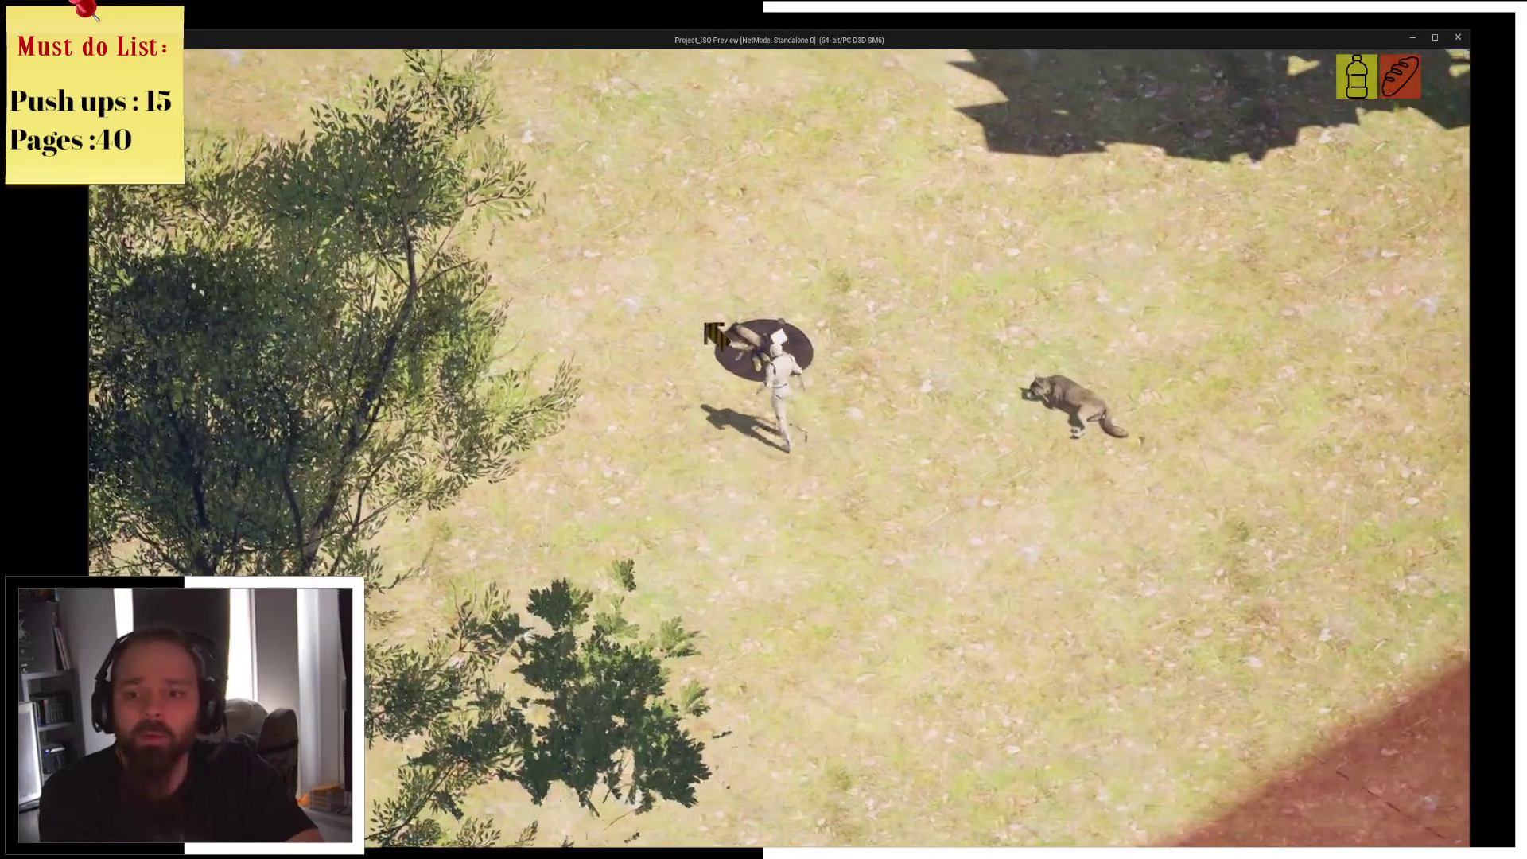
{"action": "right_click", "coordinate": [712, 307]}
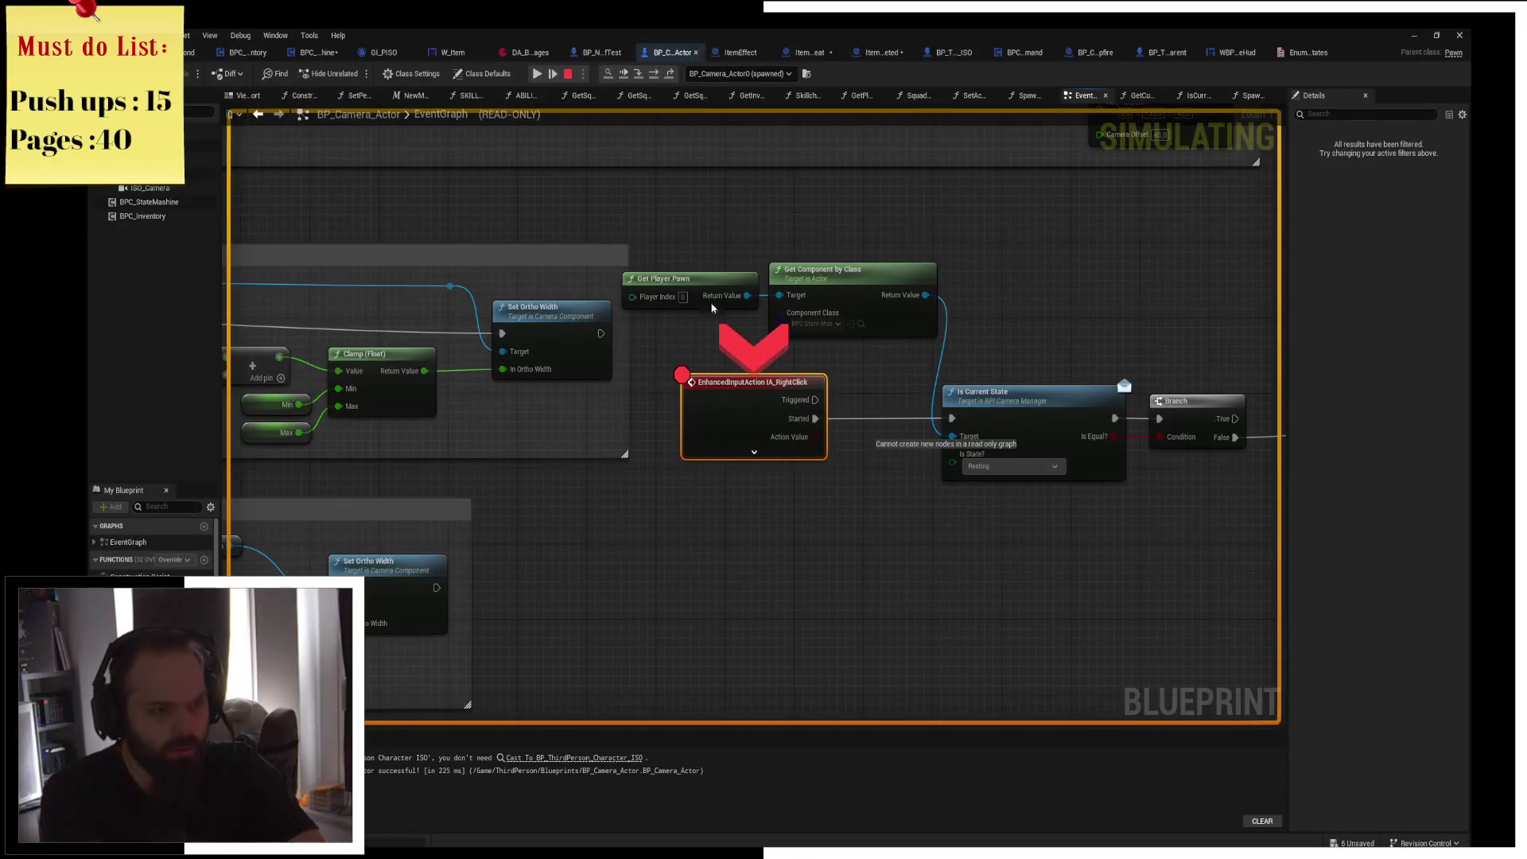
{"action": "key", "text": "F9"}
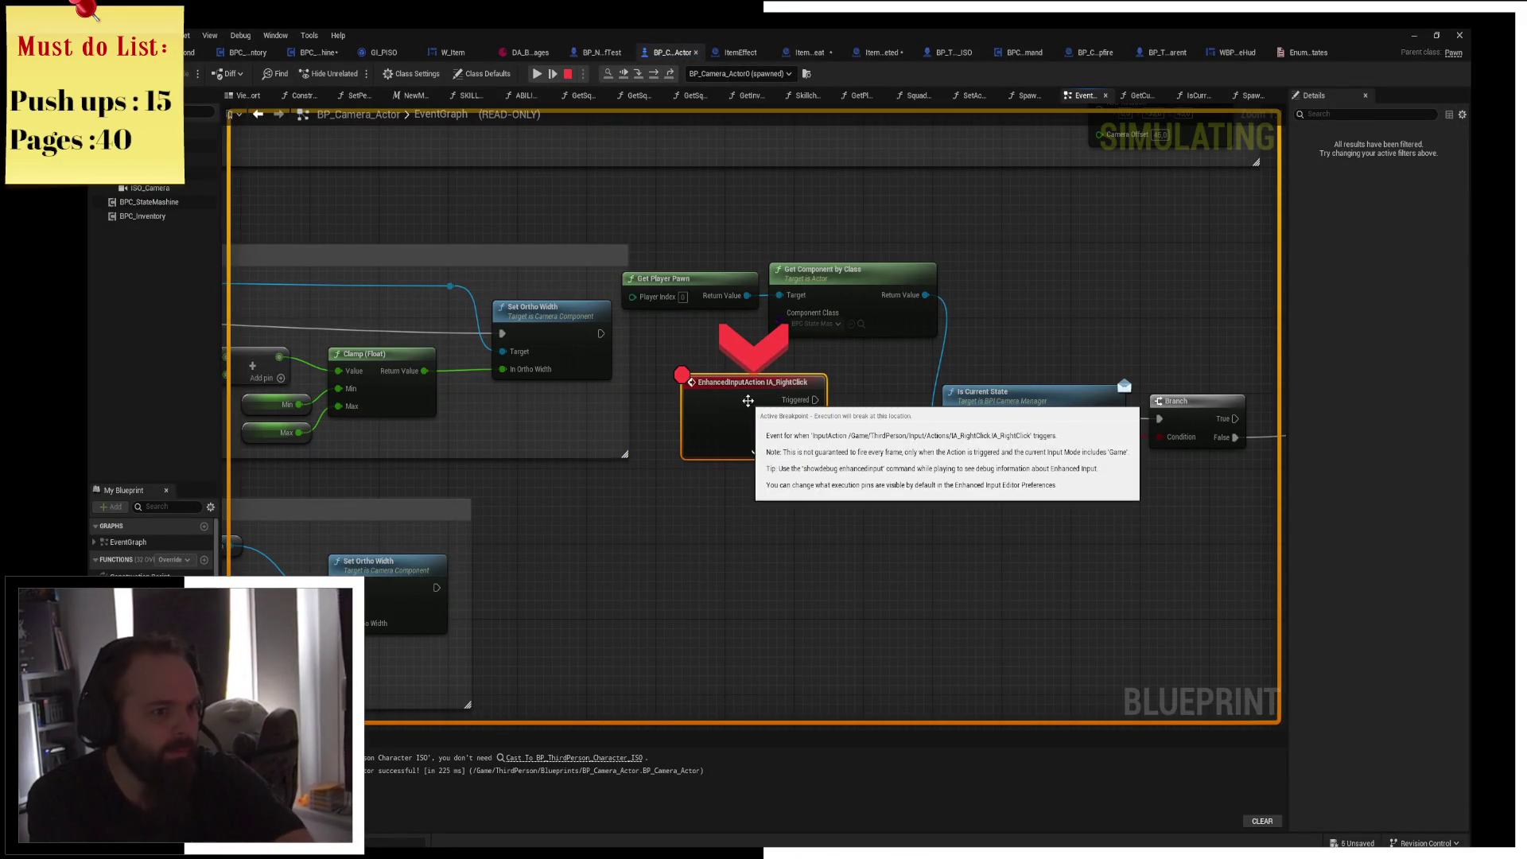
{"action": "left_click", "coordinate": [534, 73]}
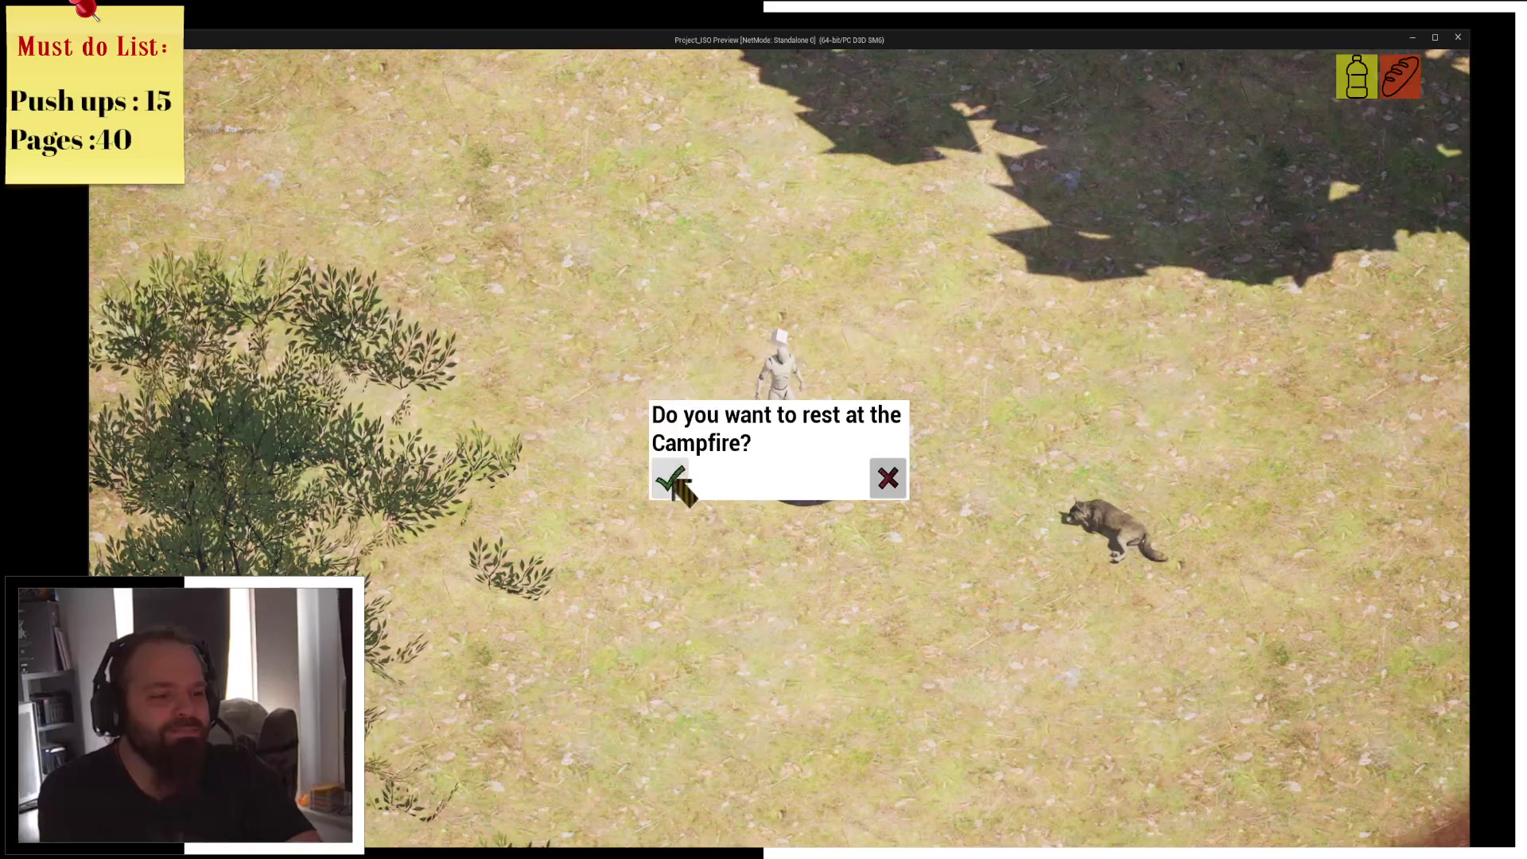
Accept resting at the campfire, test walking away, then stop the session.
{"action": "left_click", "coordinate": [887, 481]}
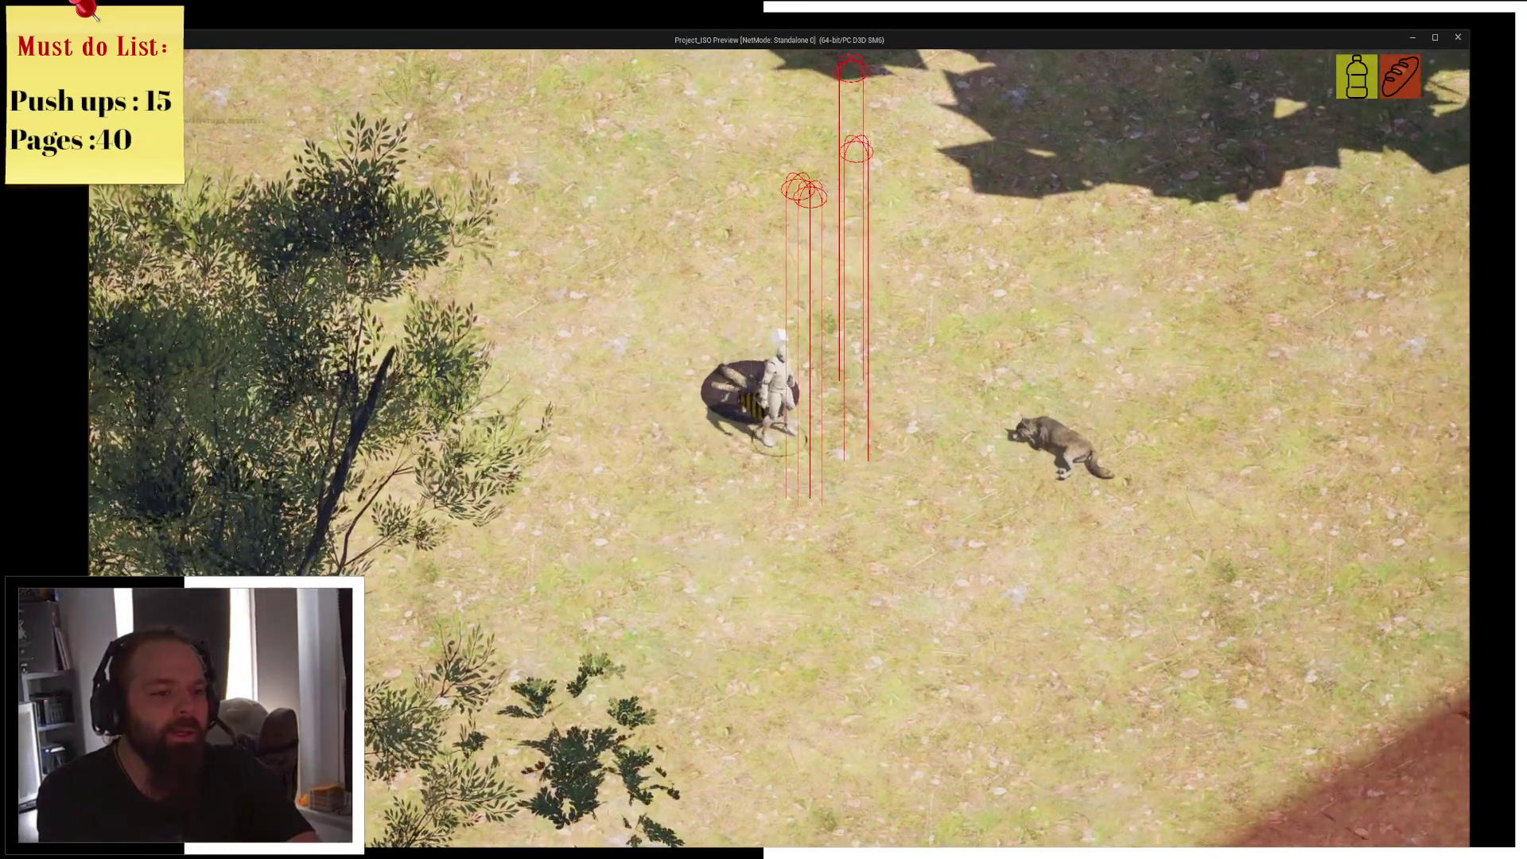
{"action": "left_click", "coordinate": [749, 406]}
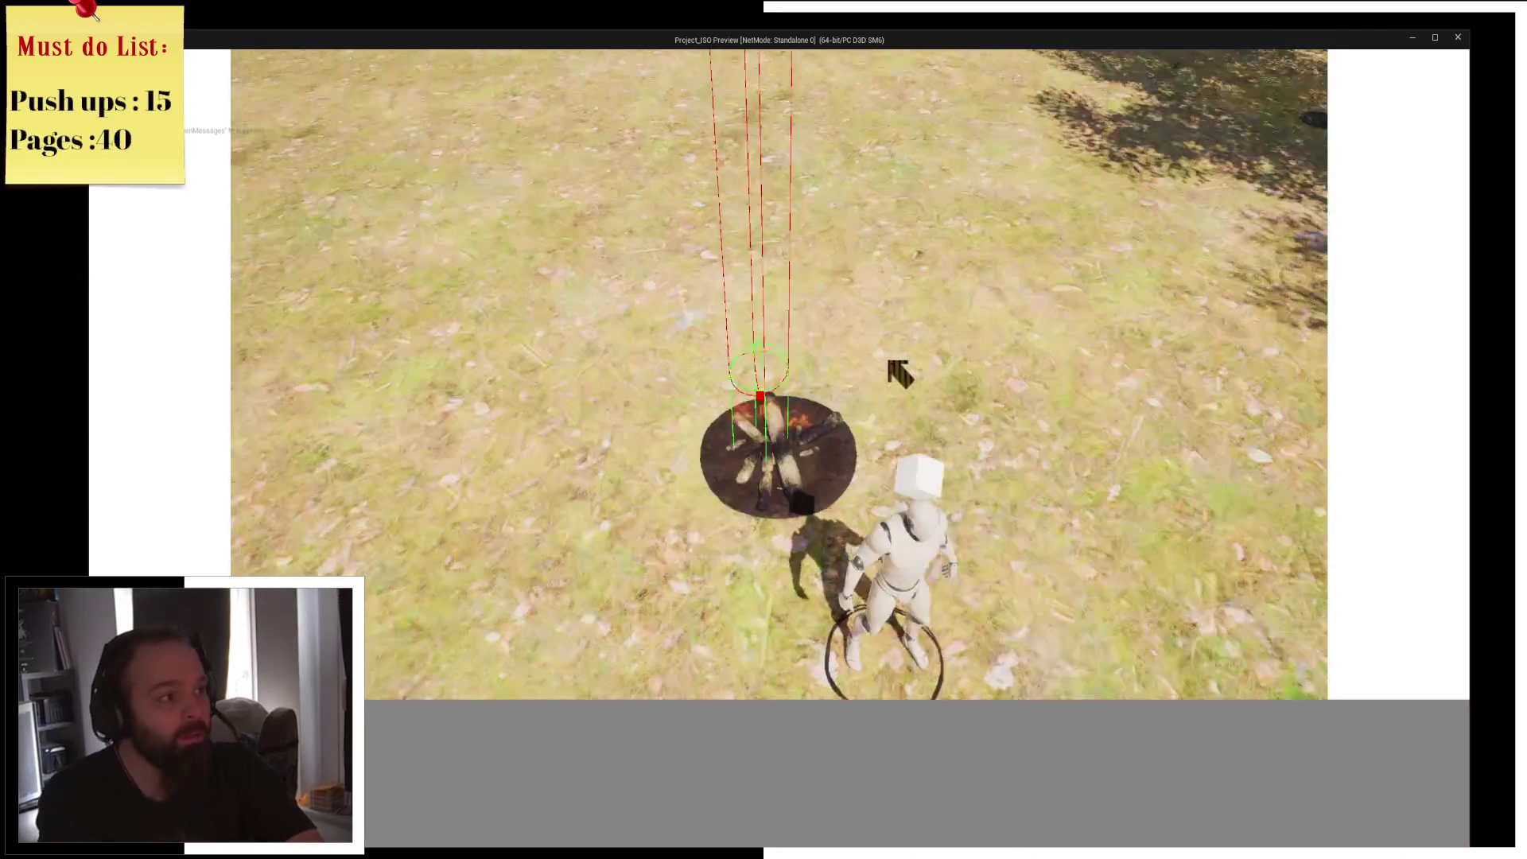
{"action": "left_click", "coordinate": [899, 374]}
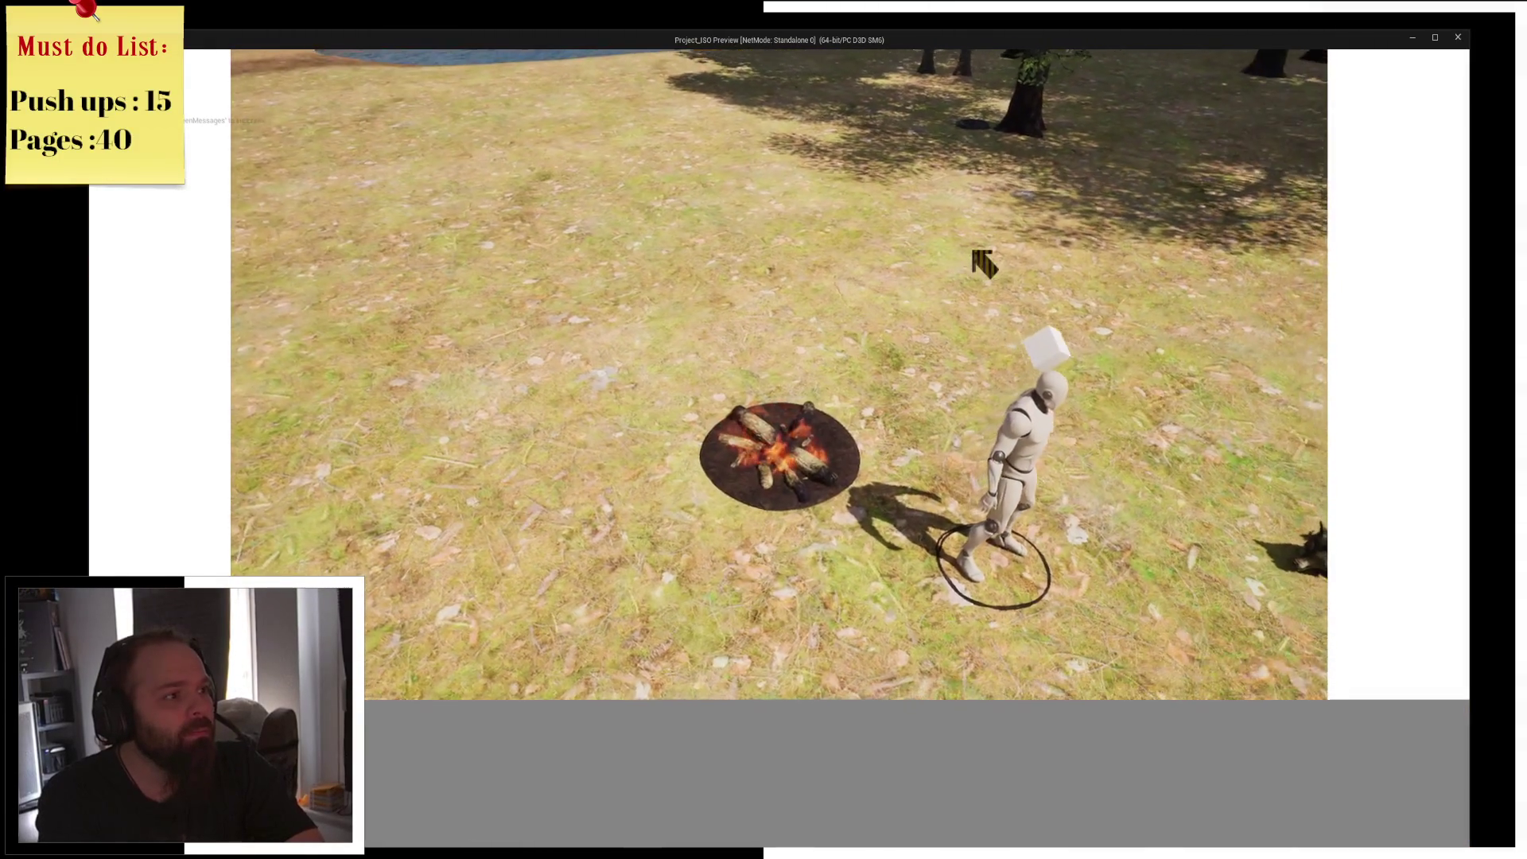
{"action": "left_click", "coordinate": [897, 328]}
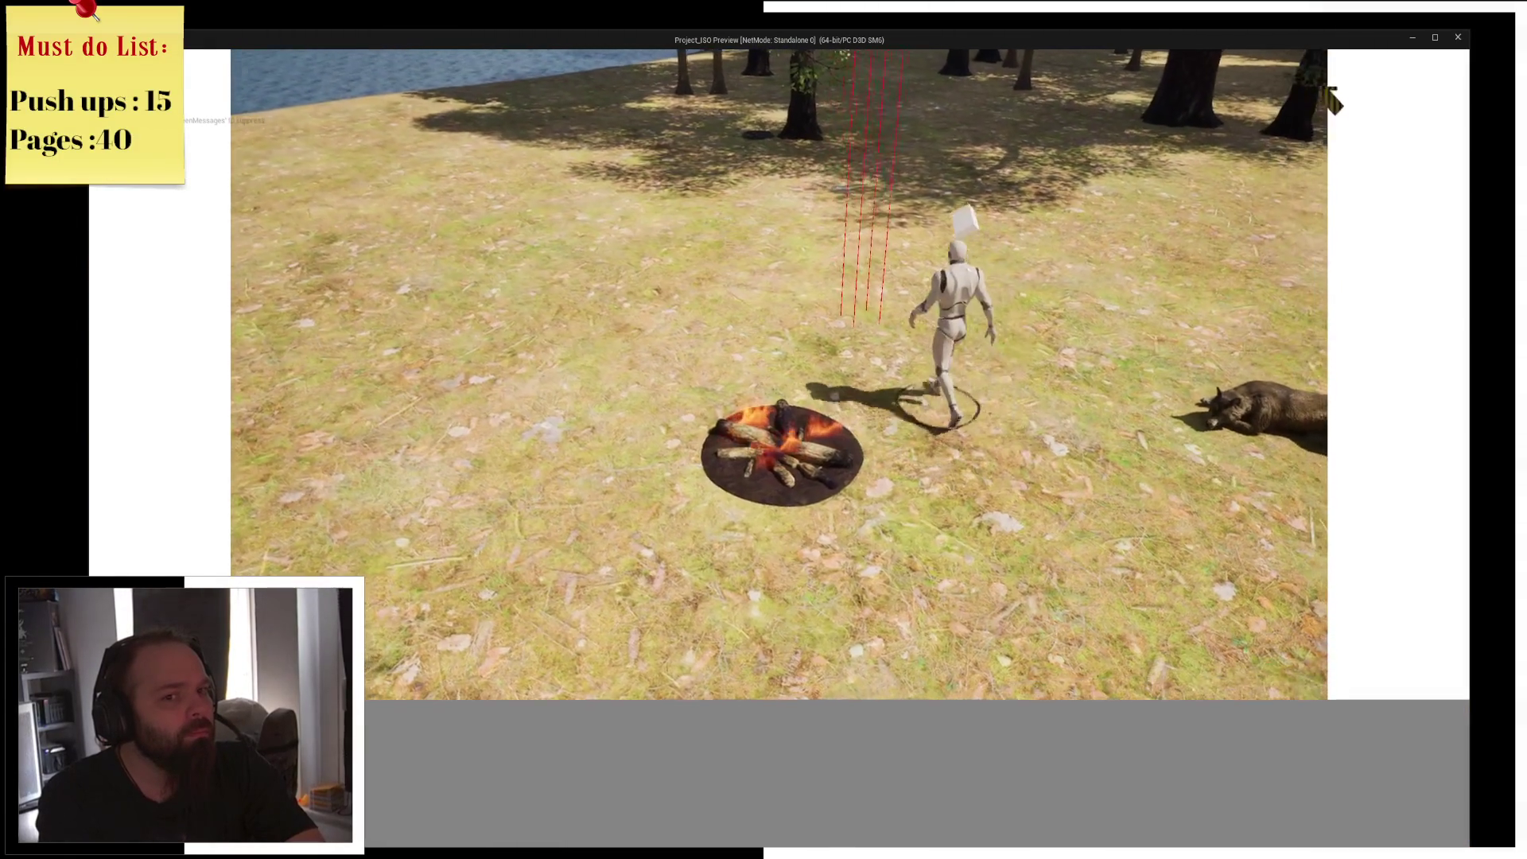
{"action": "key", "text": "Escape"}
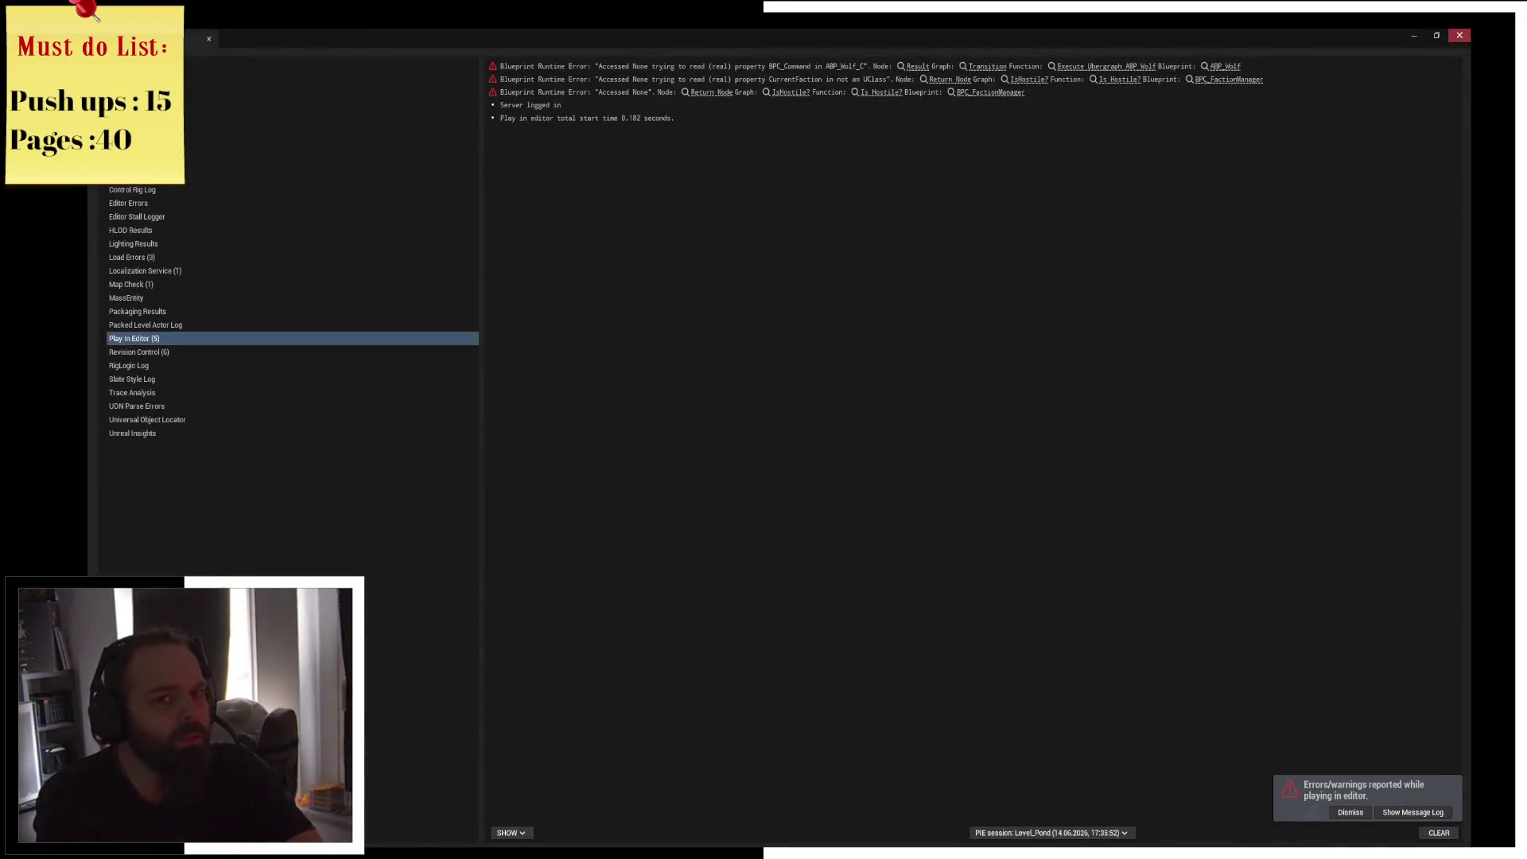
{"action": "left_click", "coordinate": [1459, 35]}
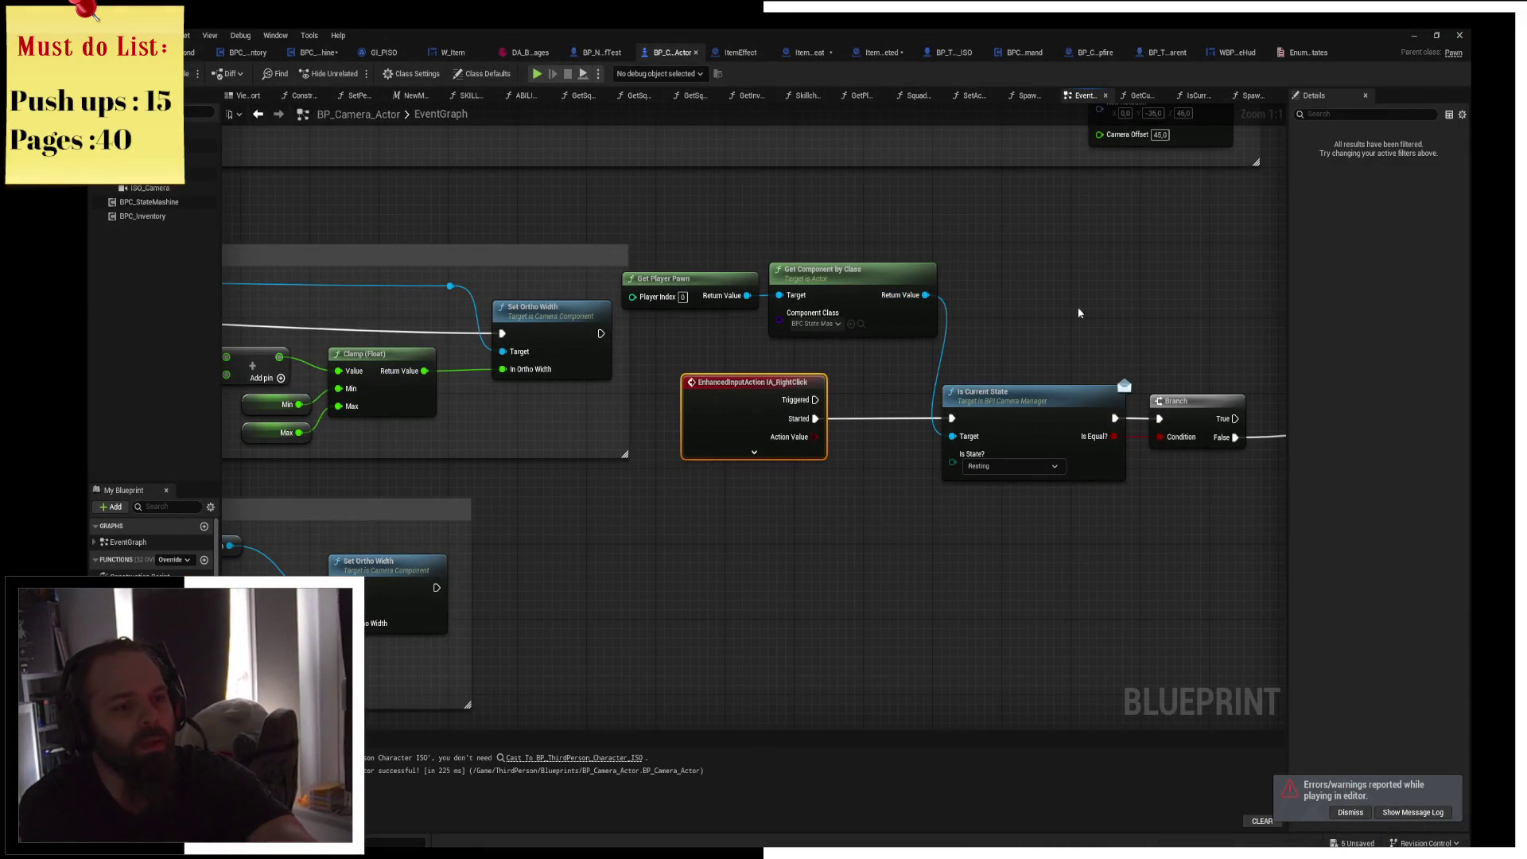
In a new play session, step WBP_CampfireHud from Event Construct through SET to Print String.
{"action": "left_click", "coordinate": [1226, 54]}
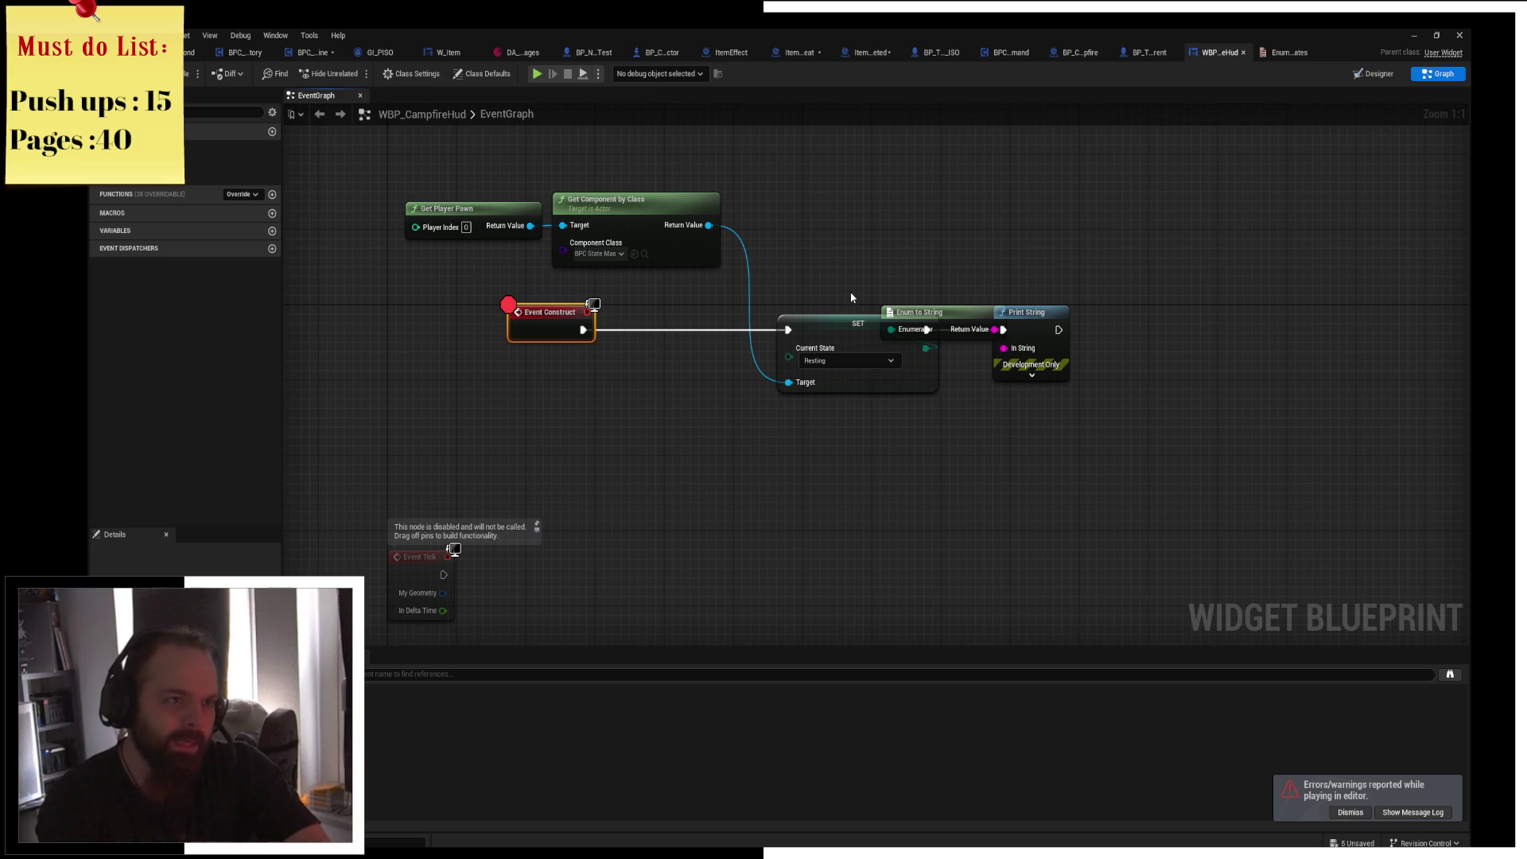
{"action": "left_click", "coordinate": [537, 73]}
{"action": "right_click", "coordinate": [761, 307]}
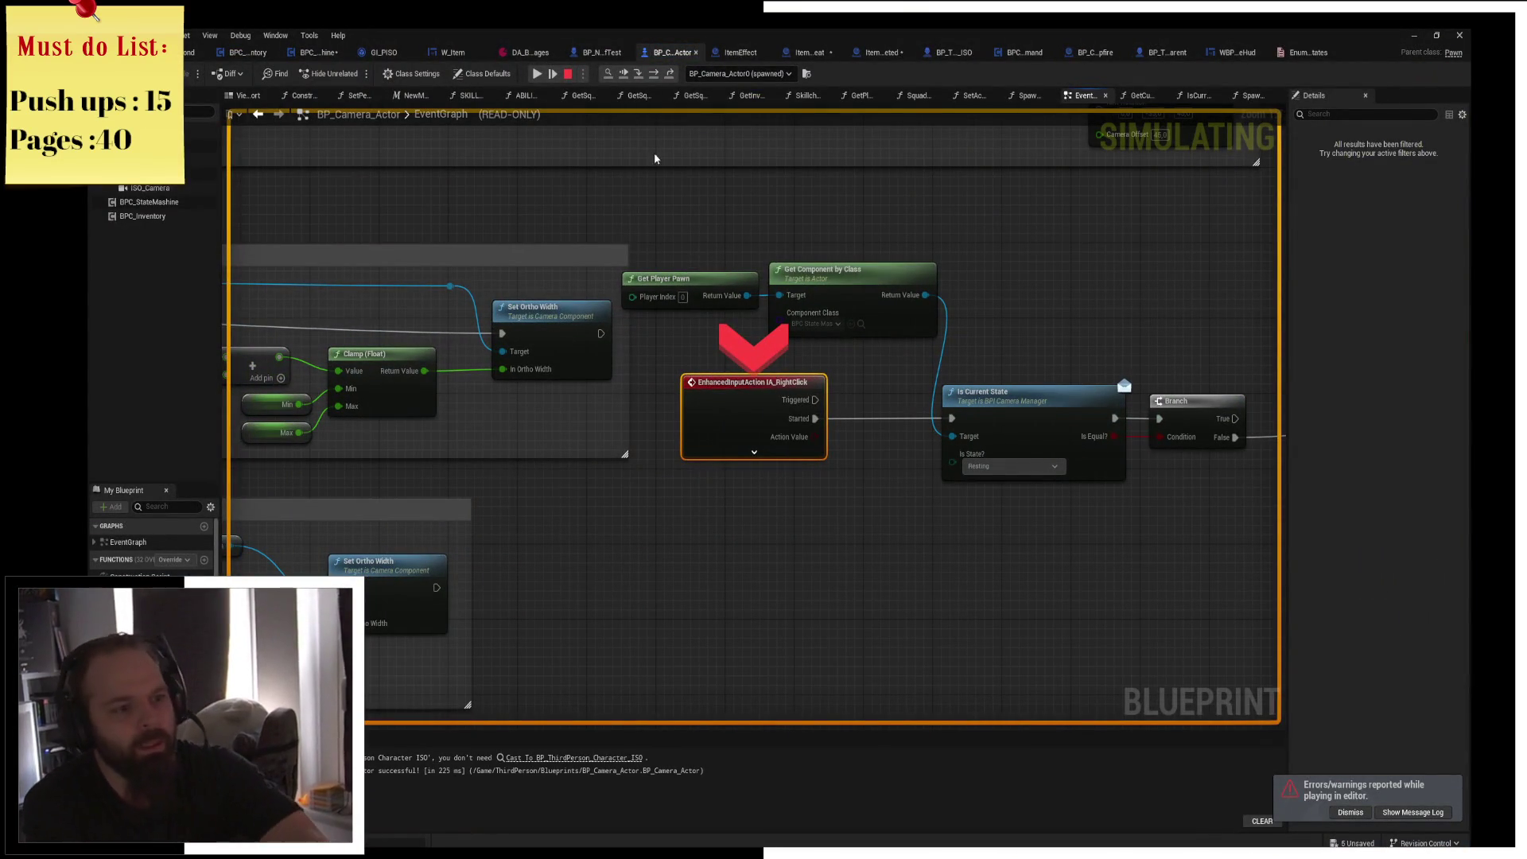
{"action": "left_click", "coordinate": [537, 73]}
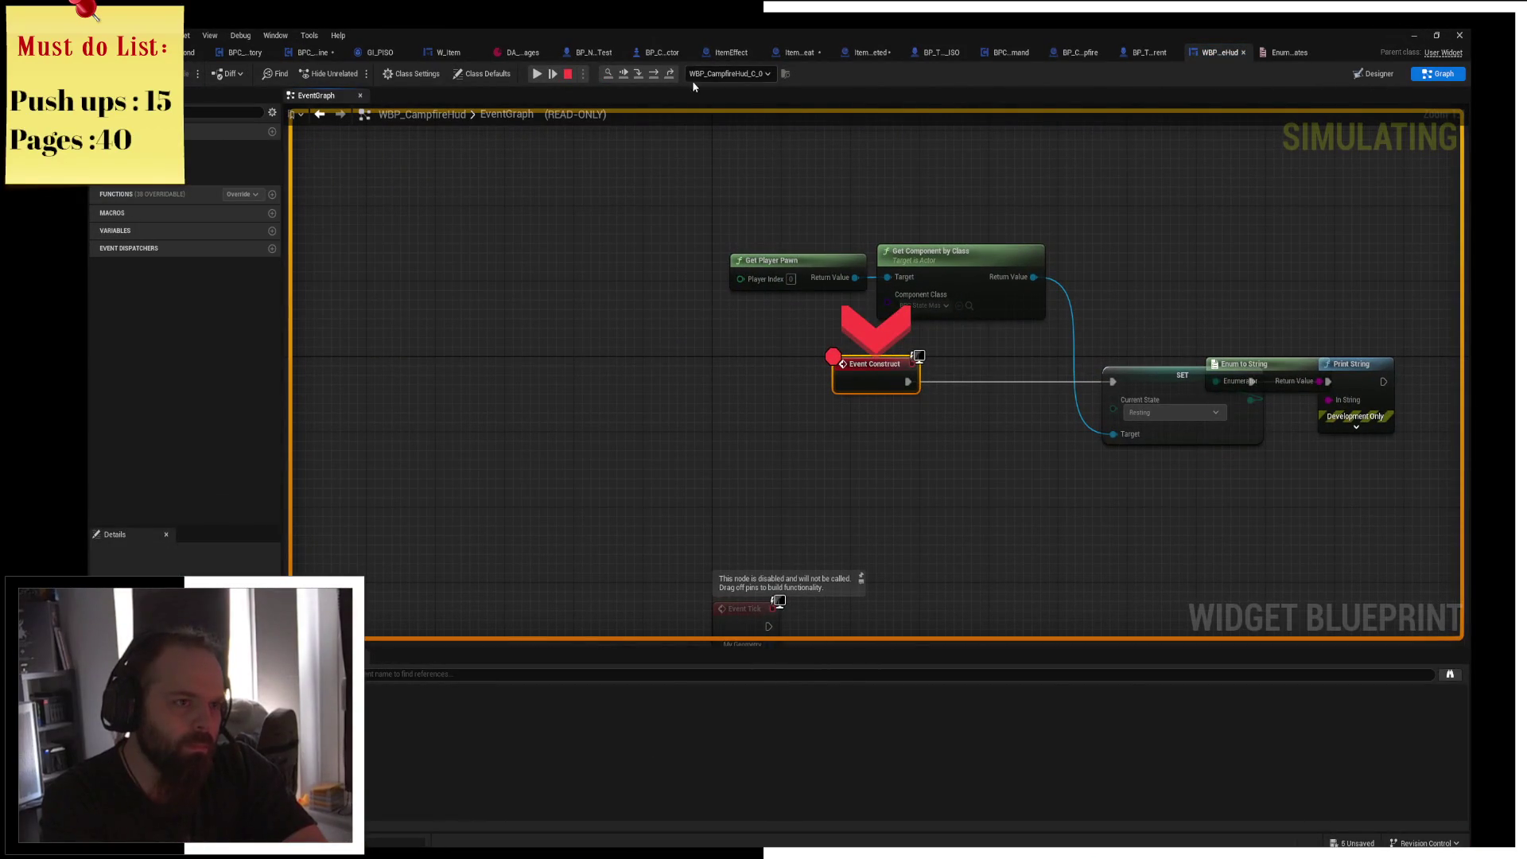
{"action": "left_click", "coordinate": [655, 75]}
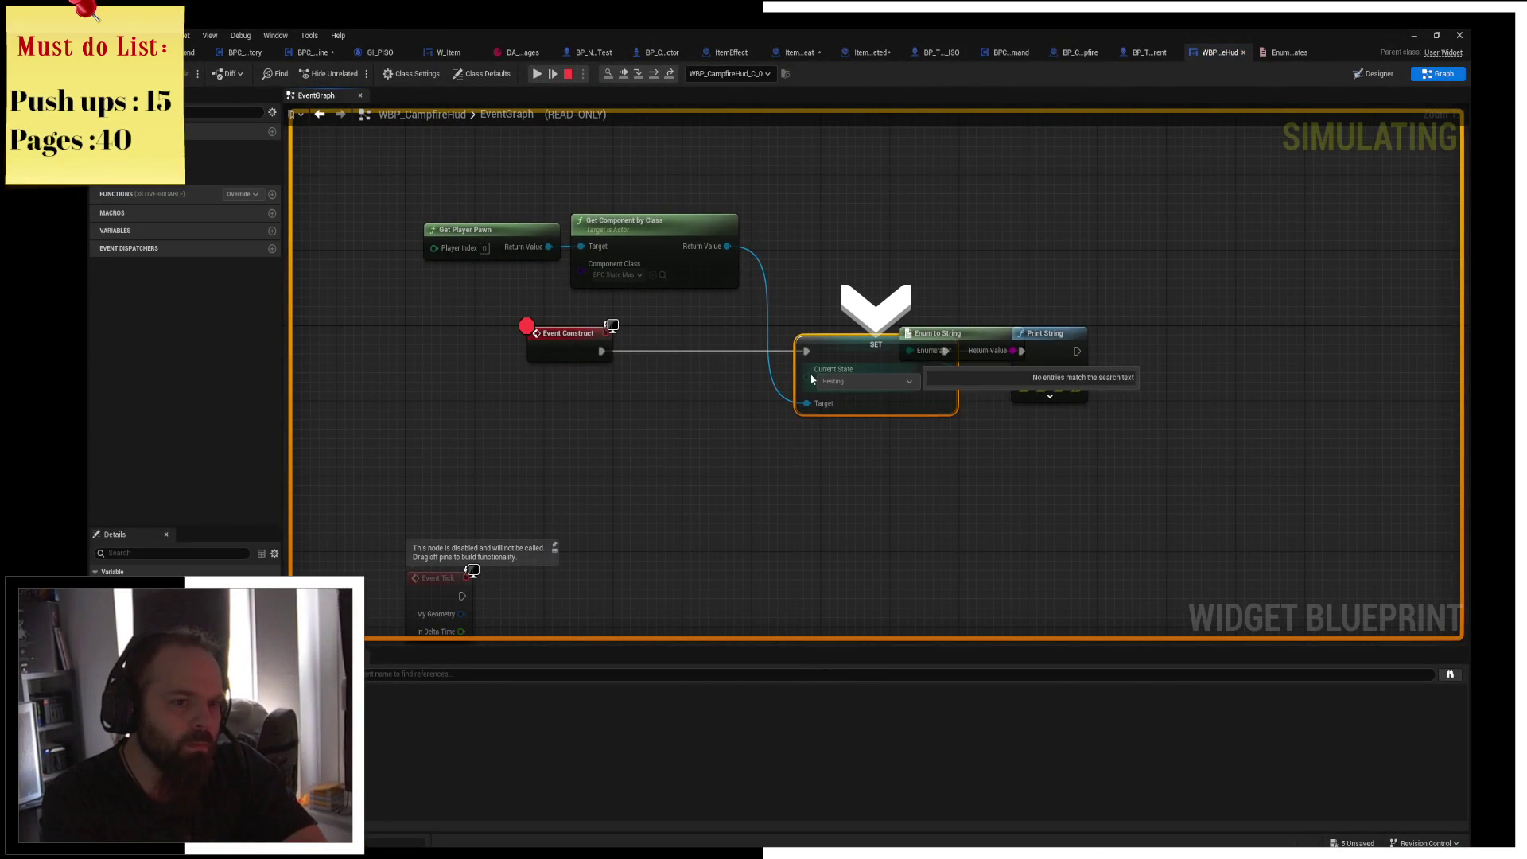
{"action": "mouse_move", "coordinate": [723, 246]}
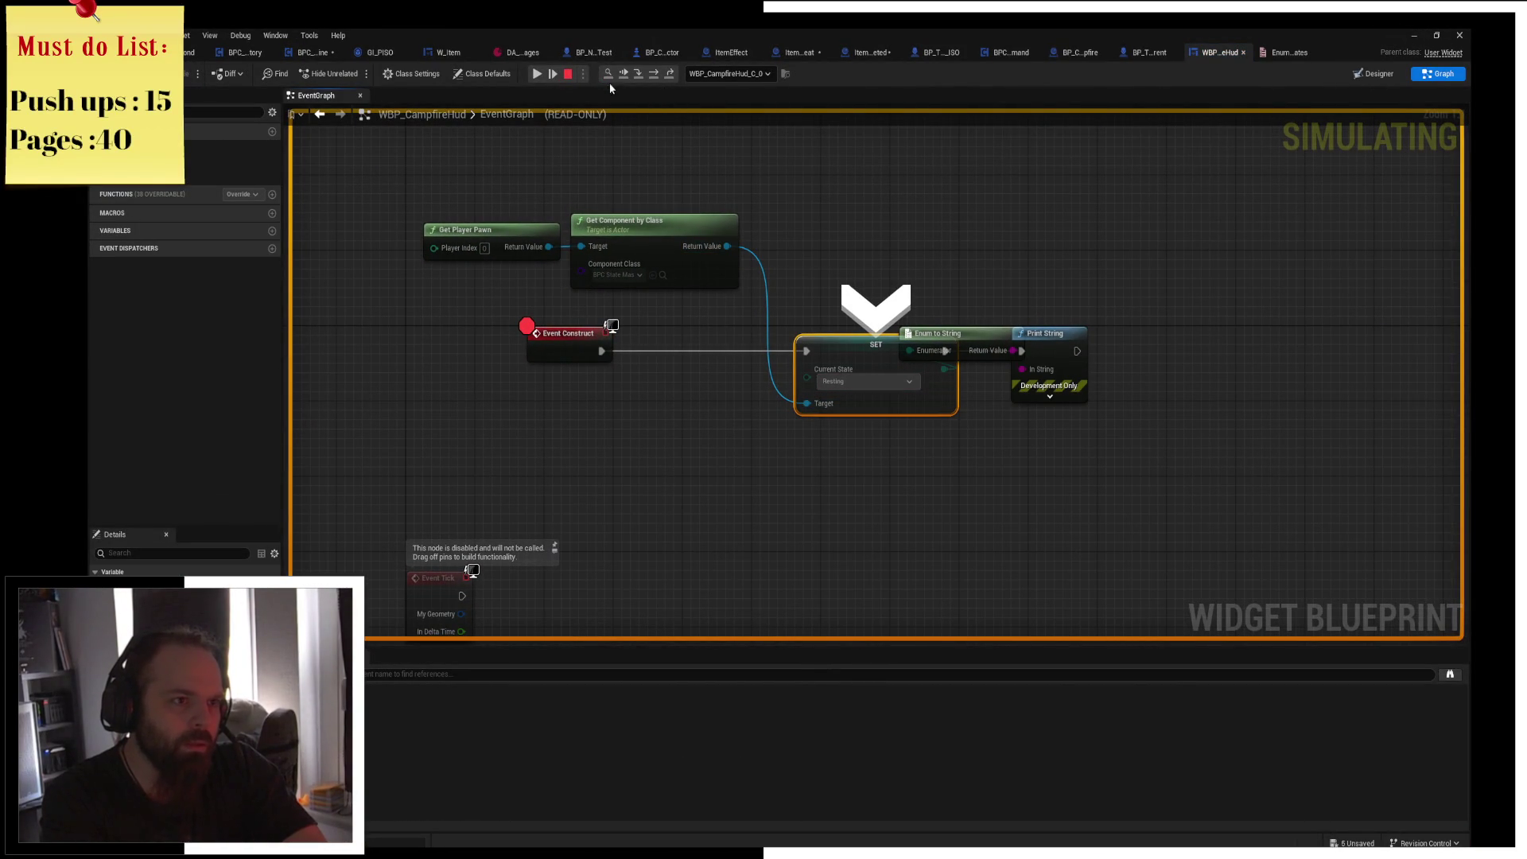
{"action": "left_click", "coordinate": [644, 73]}
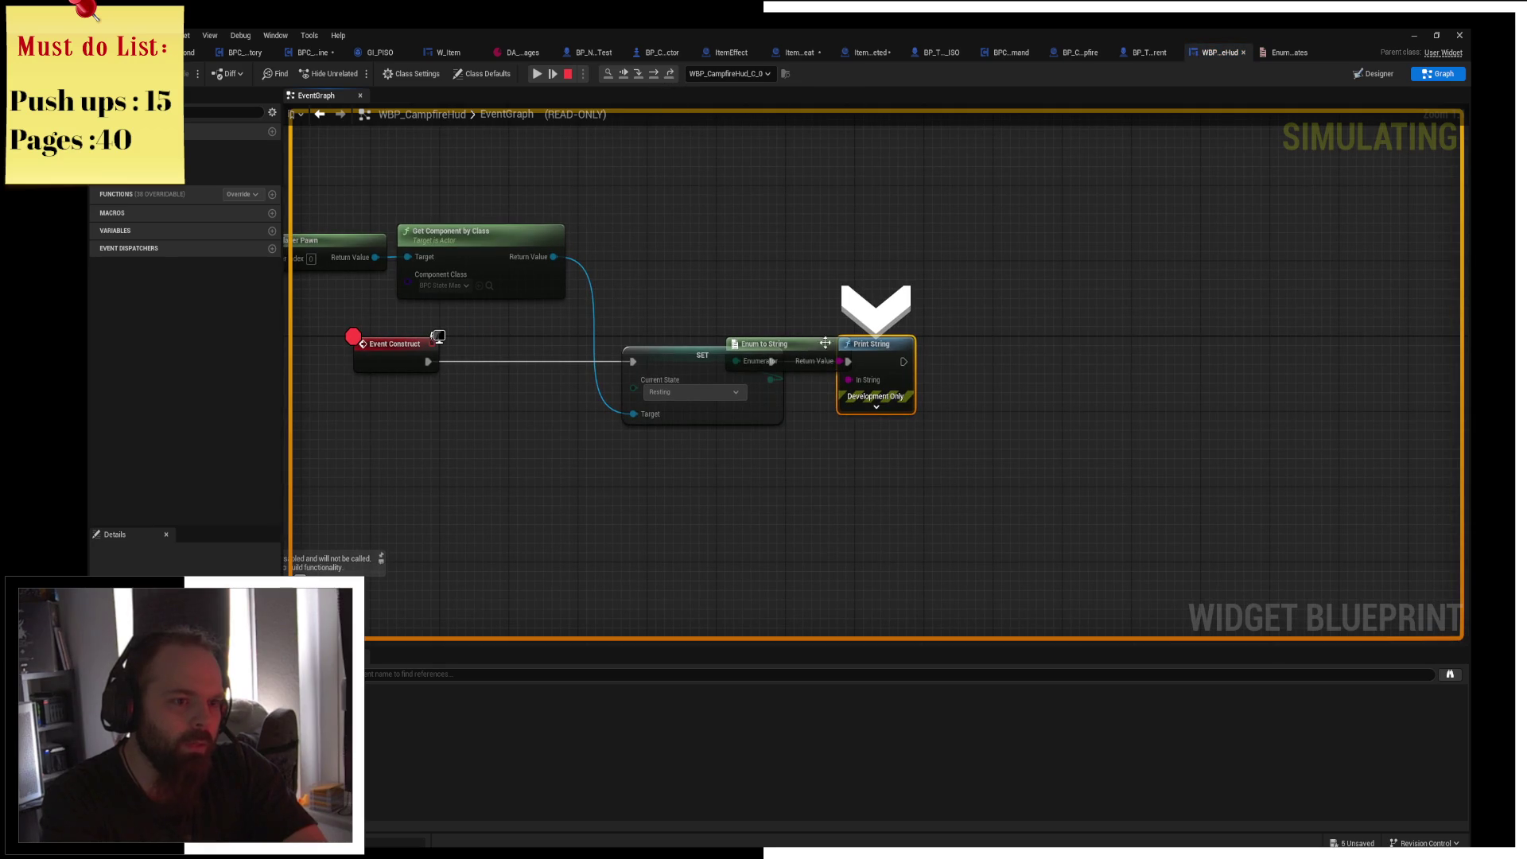
{"action": "mouse_move", "coordinate": [827, 363]}
{"action": "mouse_move", "coordinate": [859, 382]}
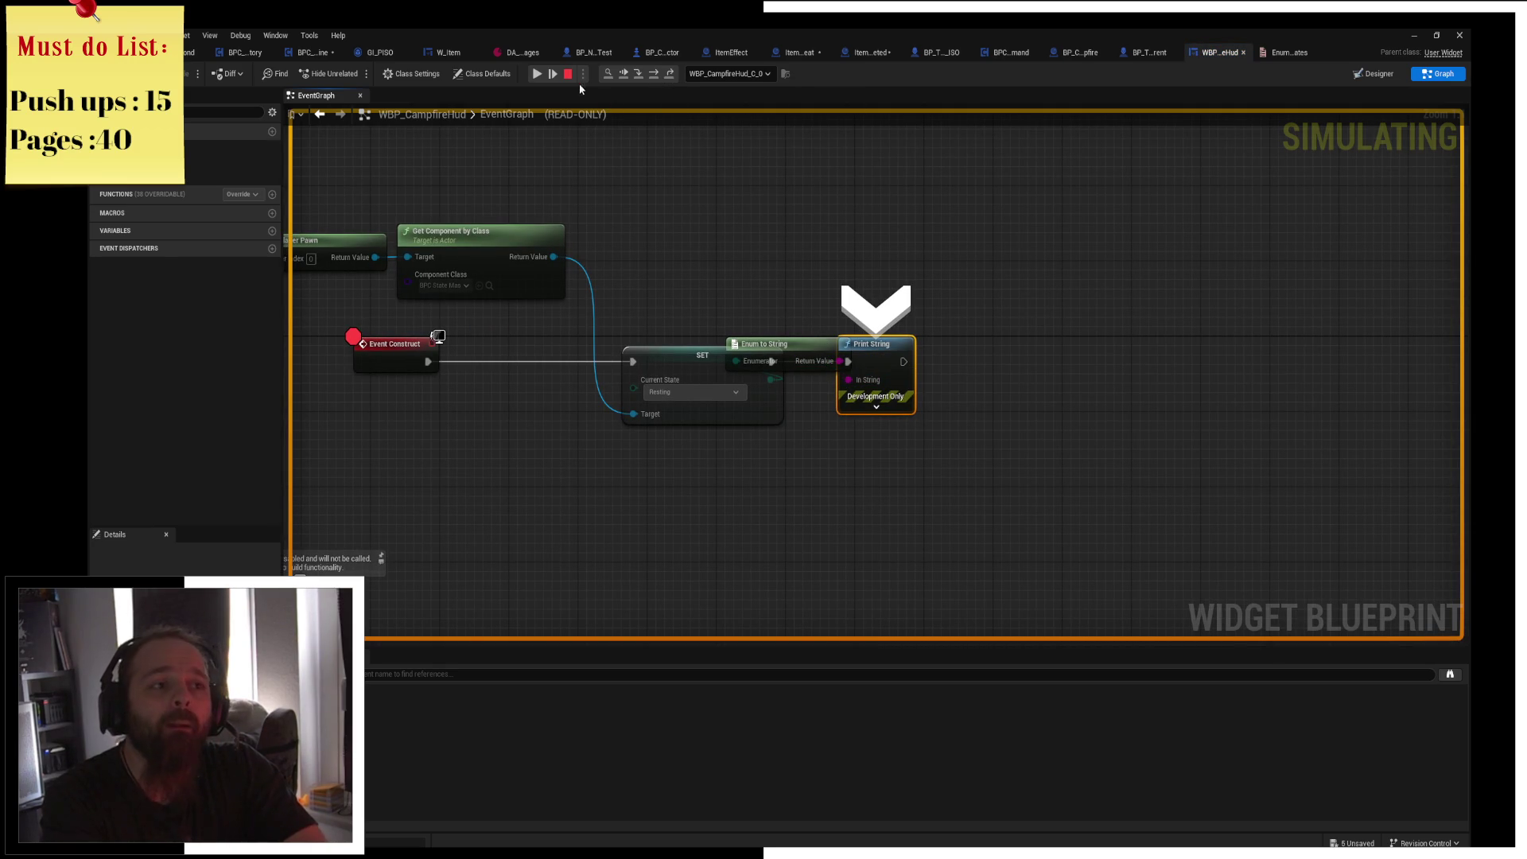
Resume, walk past the campfire, stop play, and centre the campfire HUD nodes.
{"action": "left_click", "coordinate": [538, 74]}
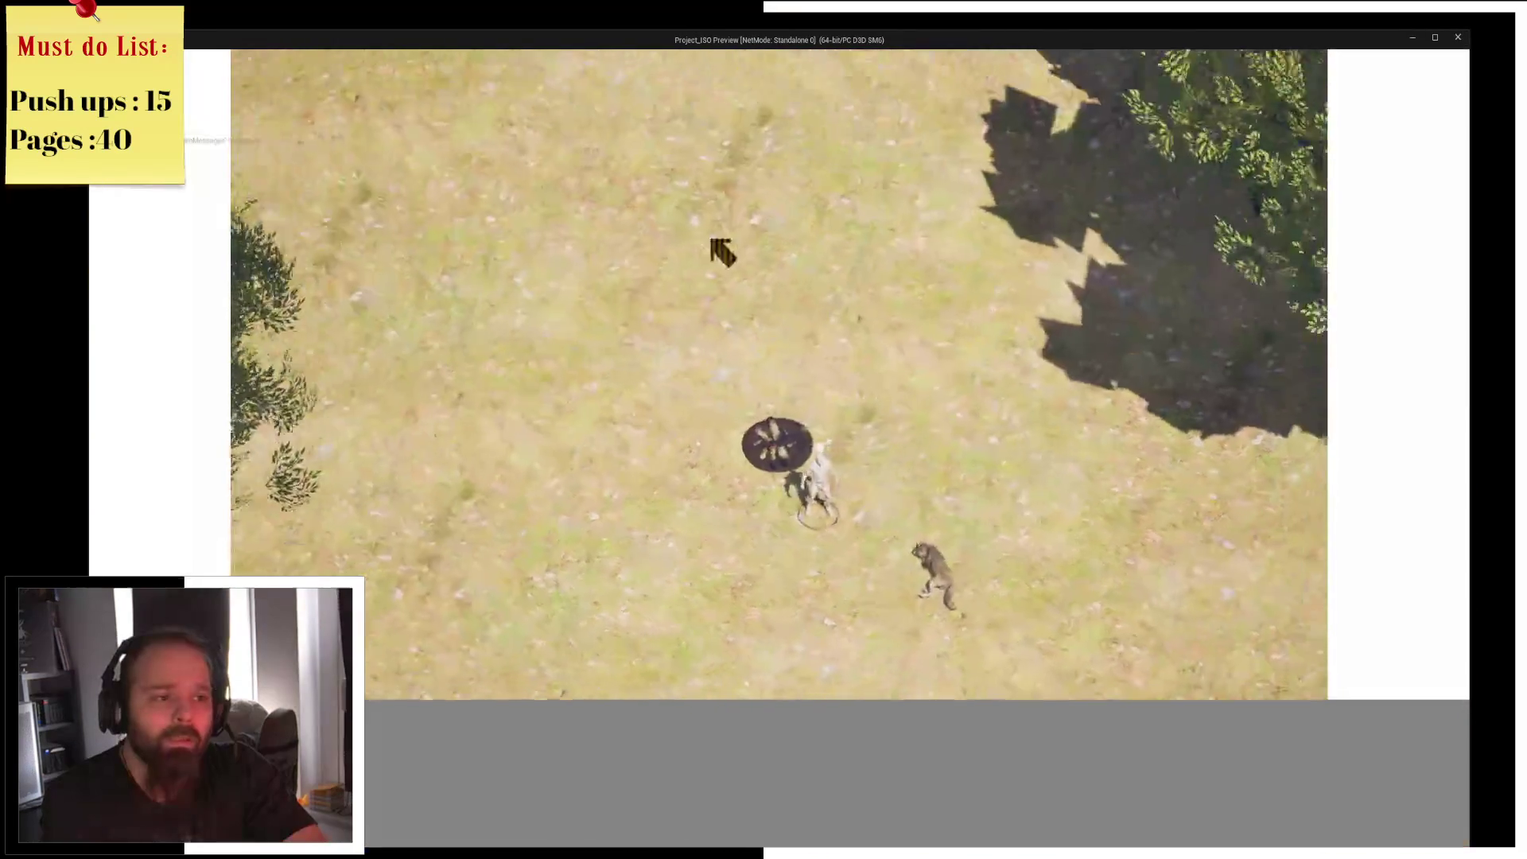
{"action": "left_click", "coordinate": [785, 298]}
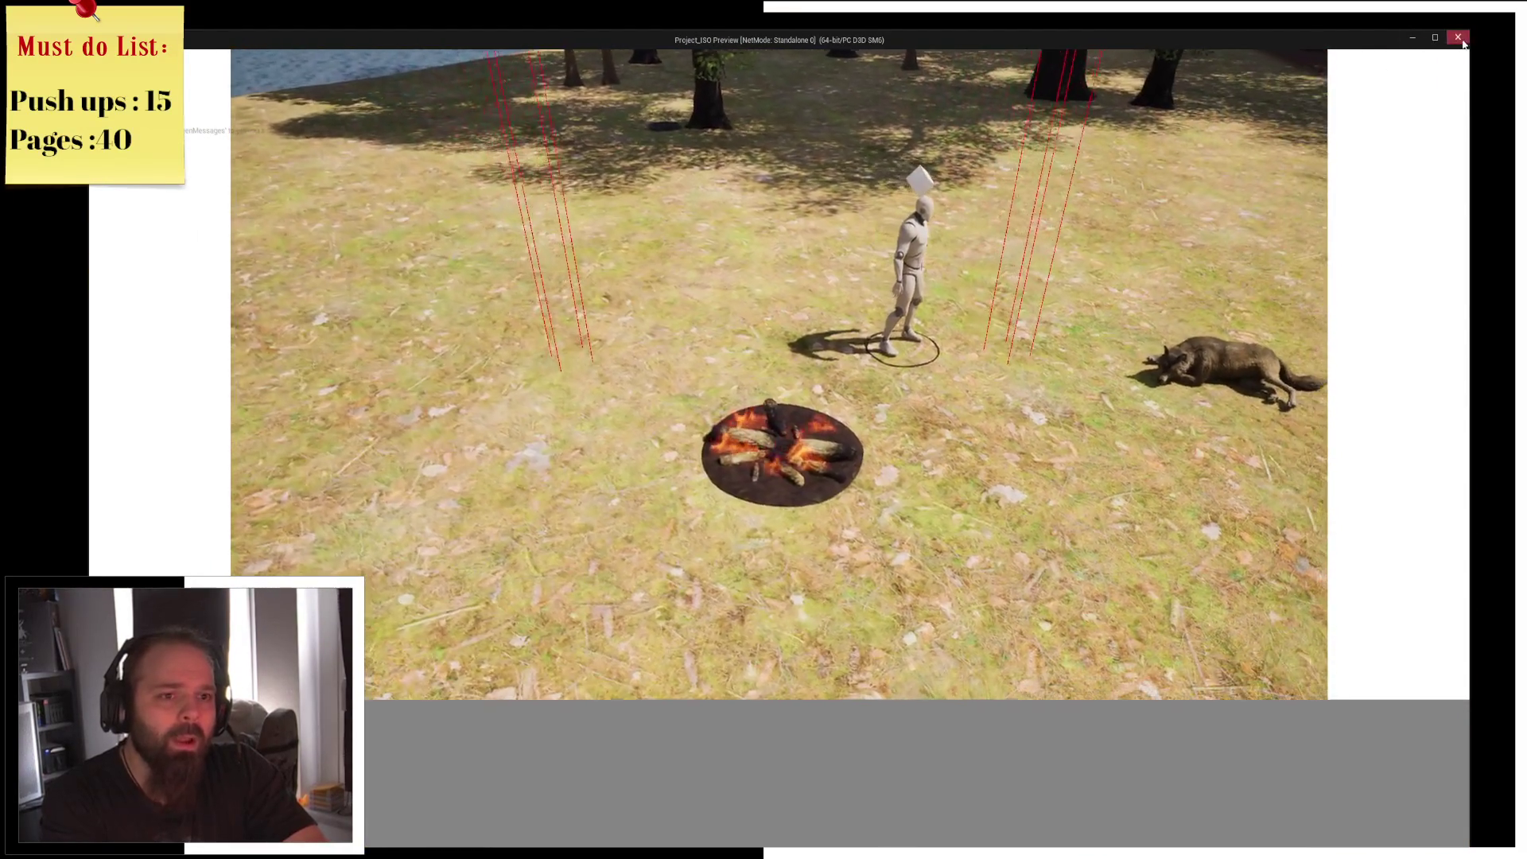
{"action": "left_click", "coordinate": [1458, 37]}
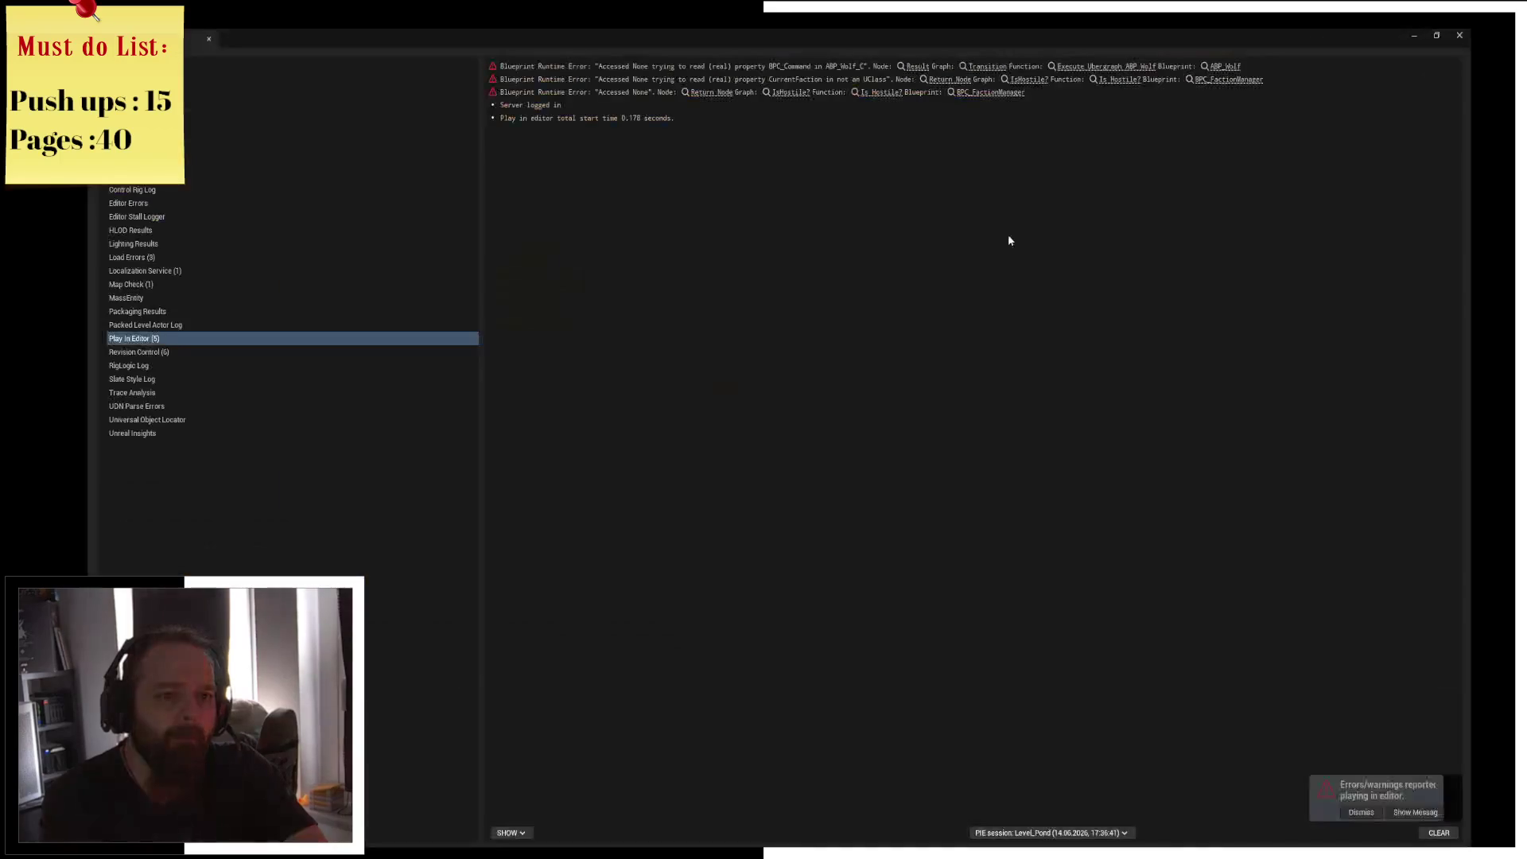
{"action": "left_click", "coordinate": [1459, 35]}
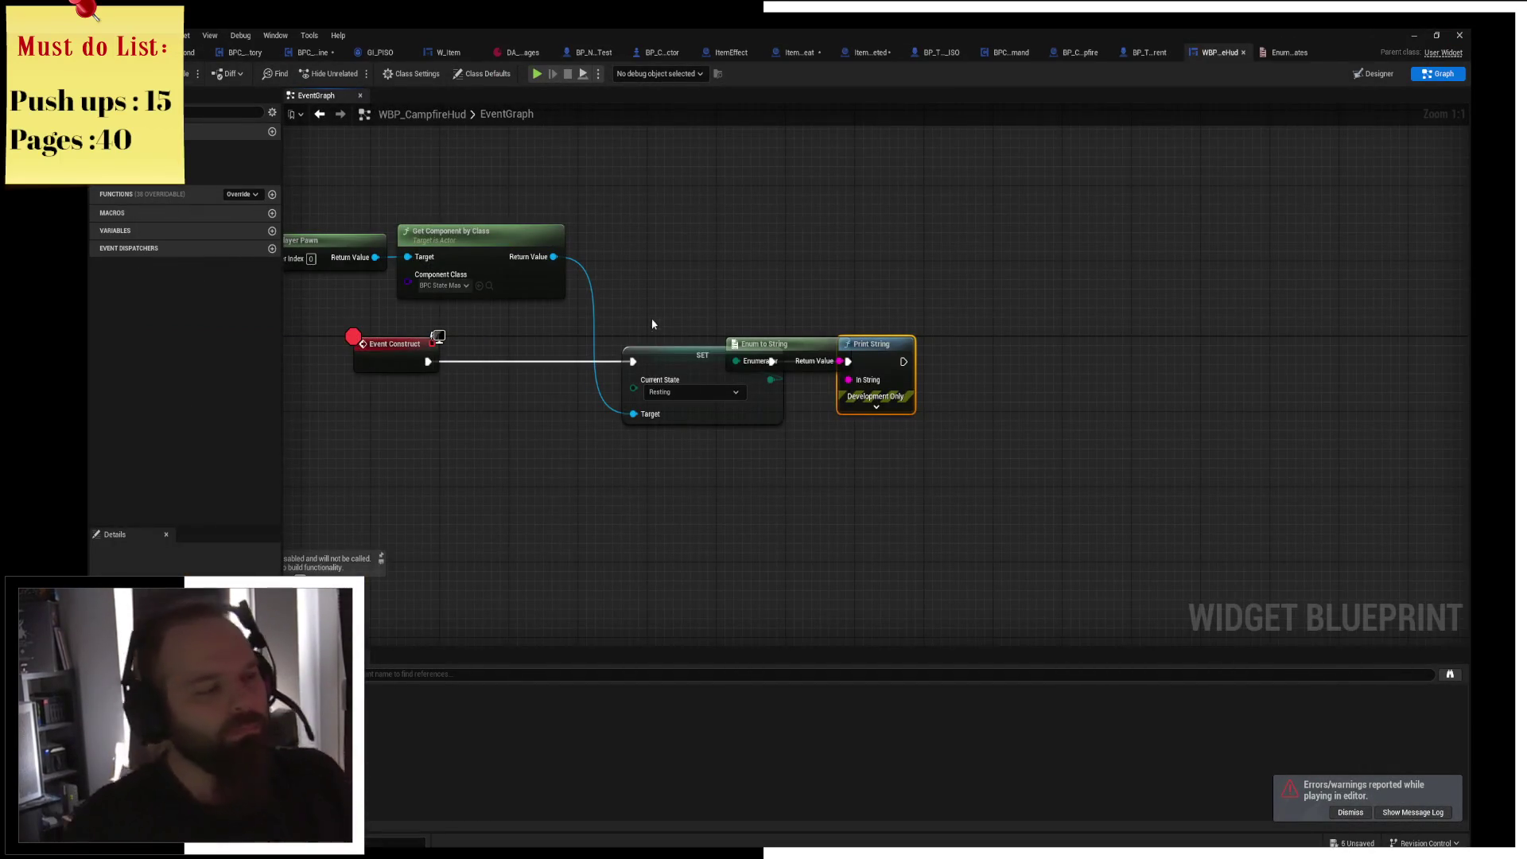
{"action": "left_click_drag", "start_coordinate": [651, 325], "coordinate": [1057, 354]}
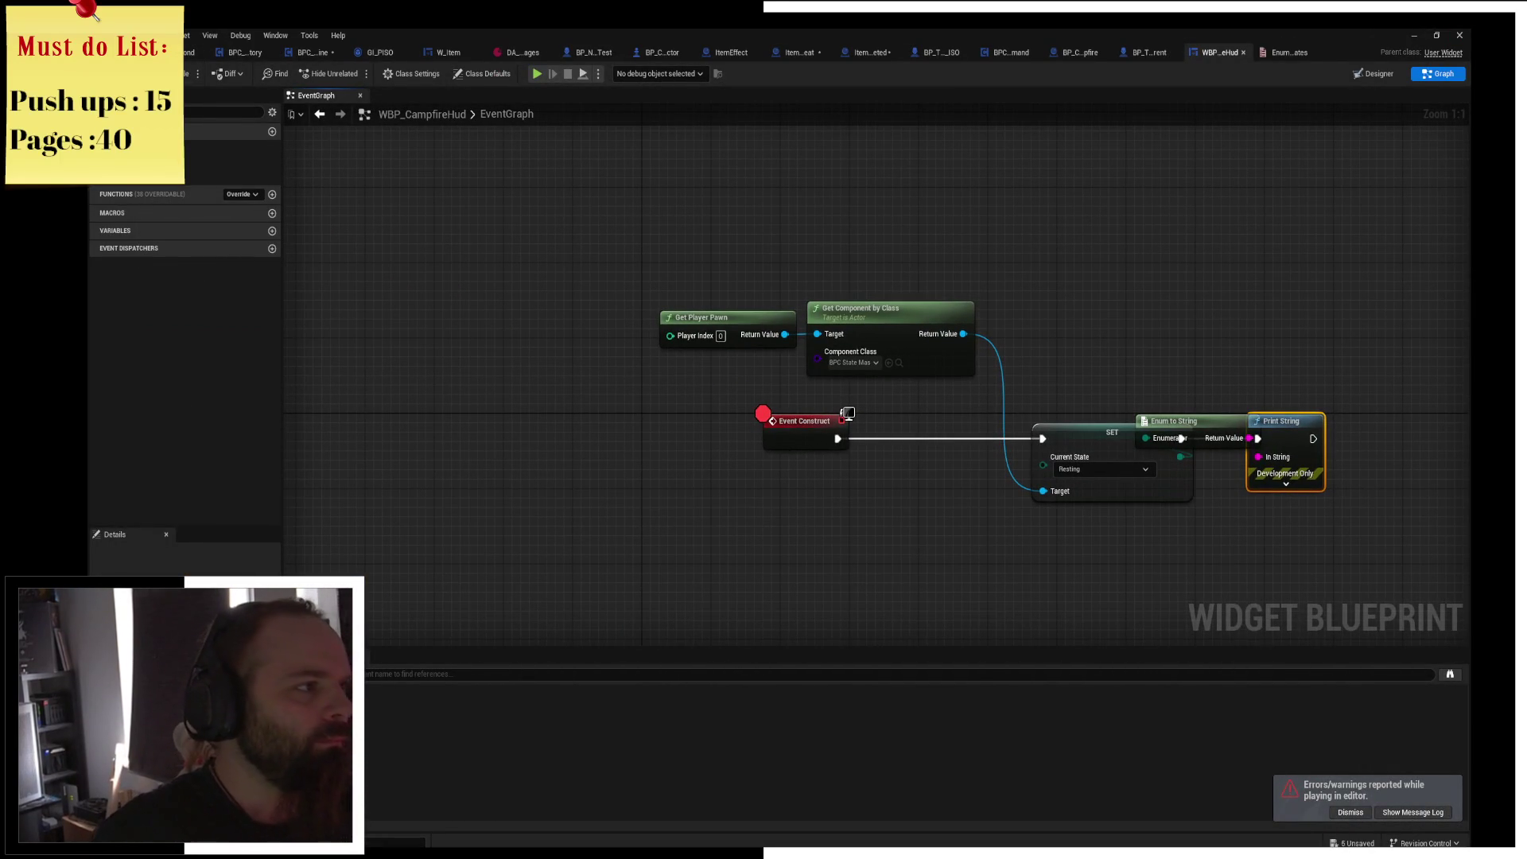
Replay, accept resting to hit the Event Construct breakpoint, and step into BP_Campfire's SET node.
{"action": "left_click", "coordinate": [538, 74]}
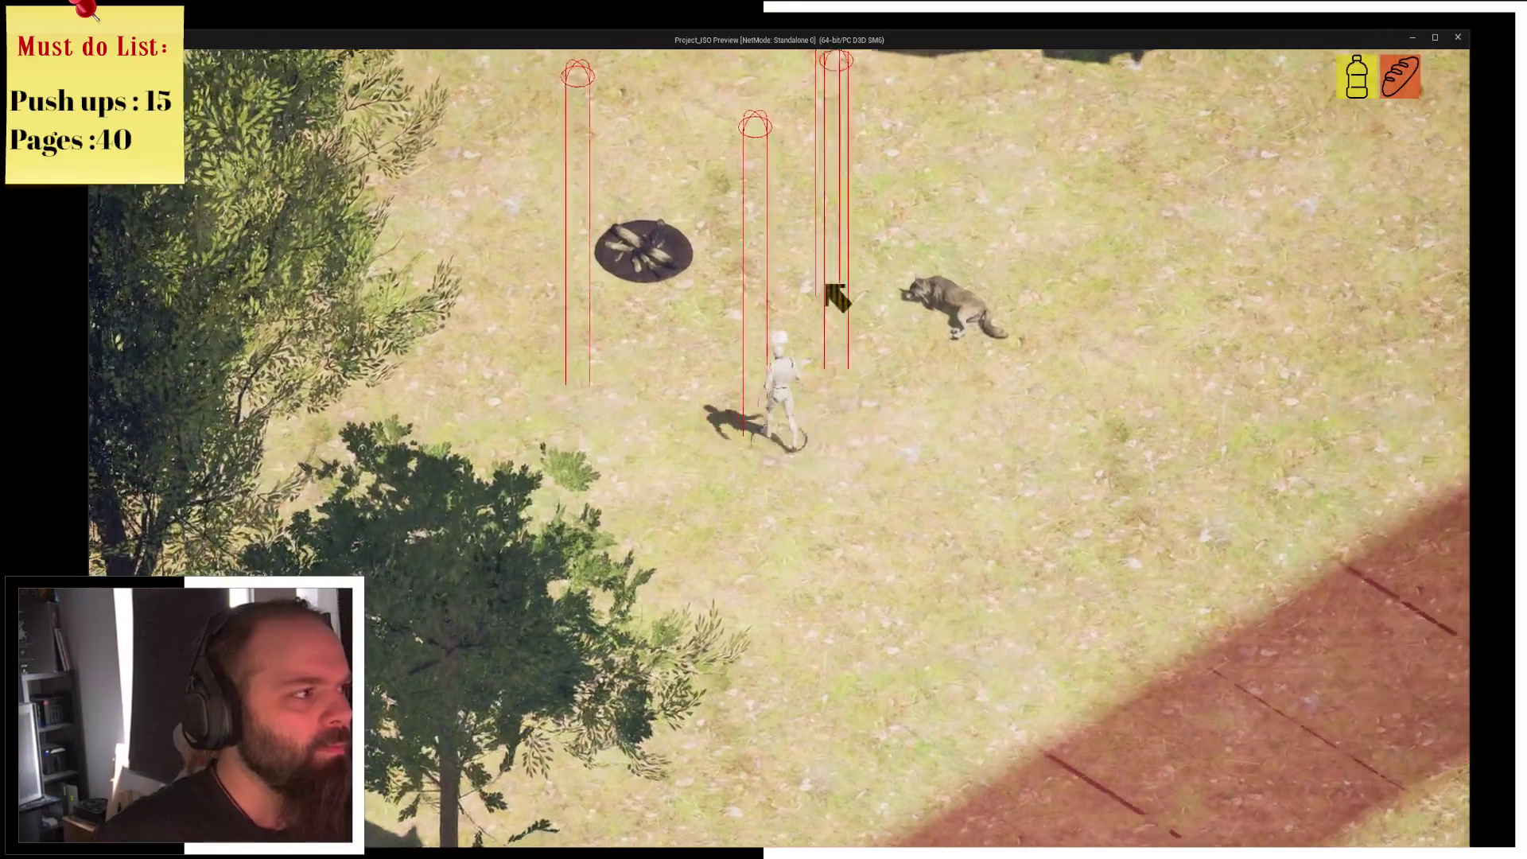
{"action": "key", "text": "i"}
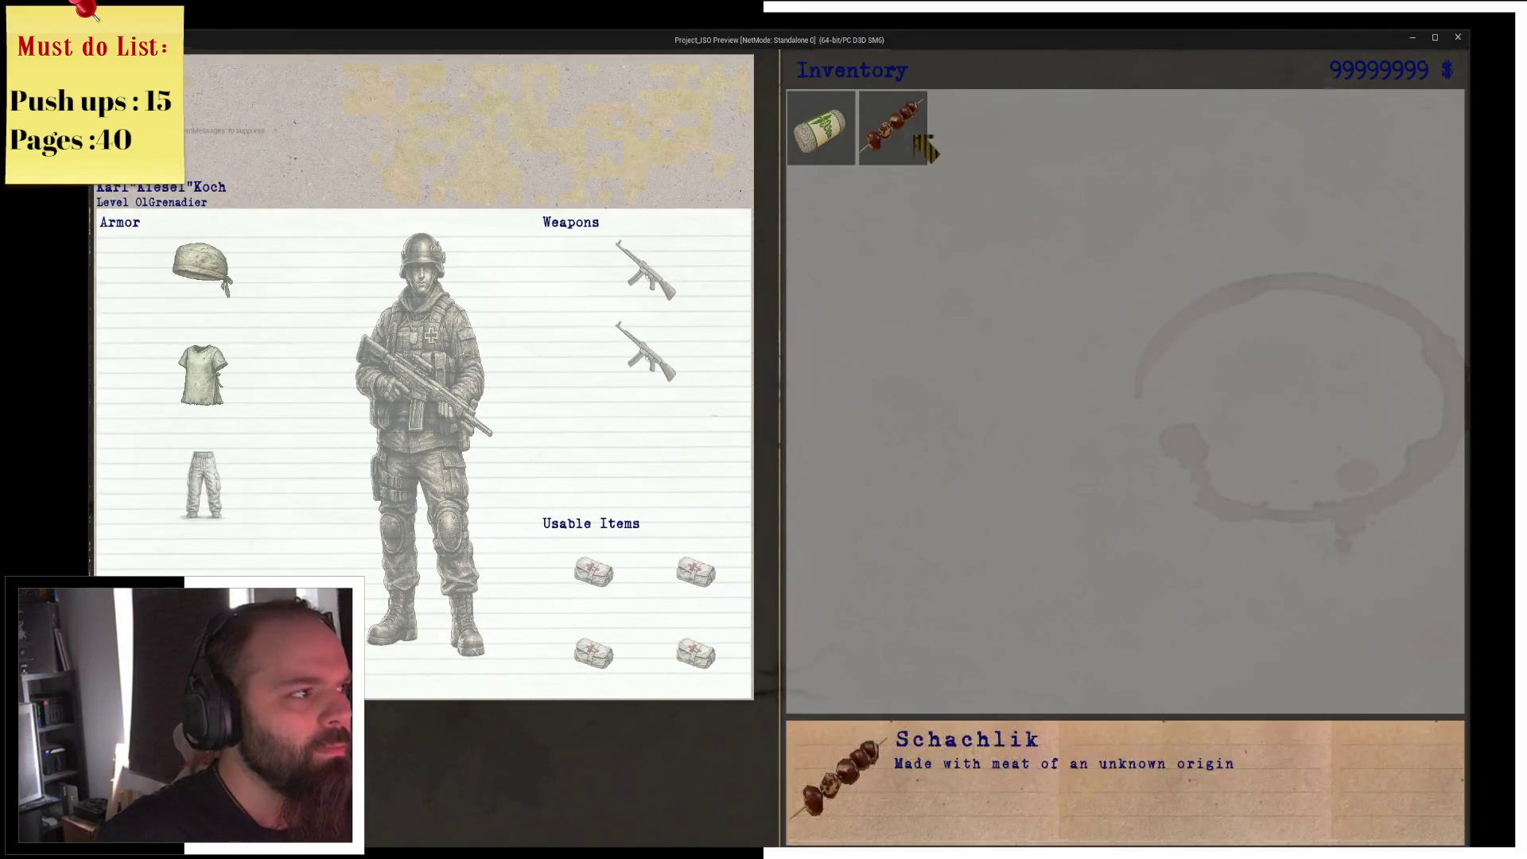
{"action": "key", "text": "i"}
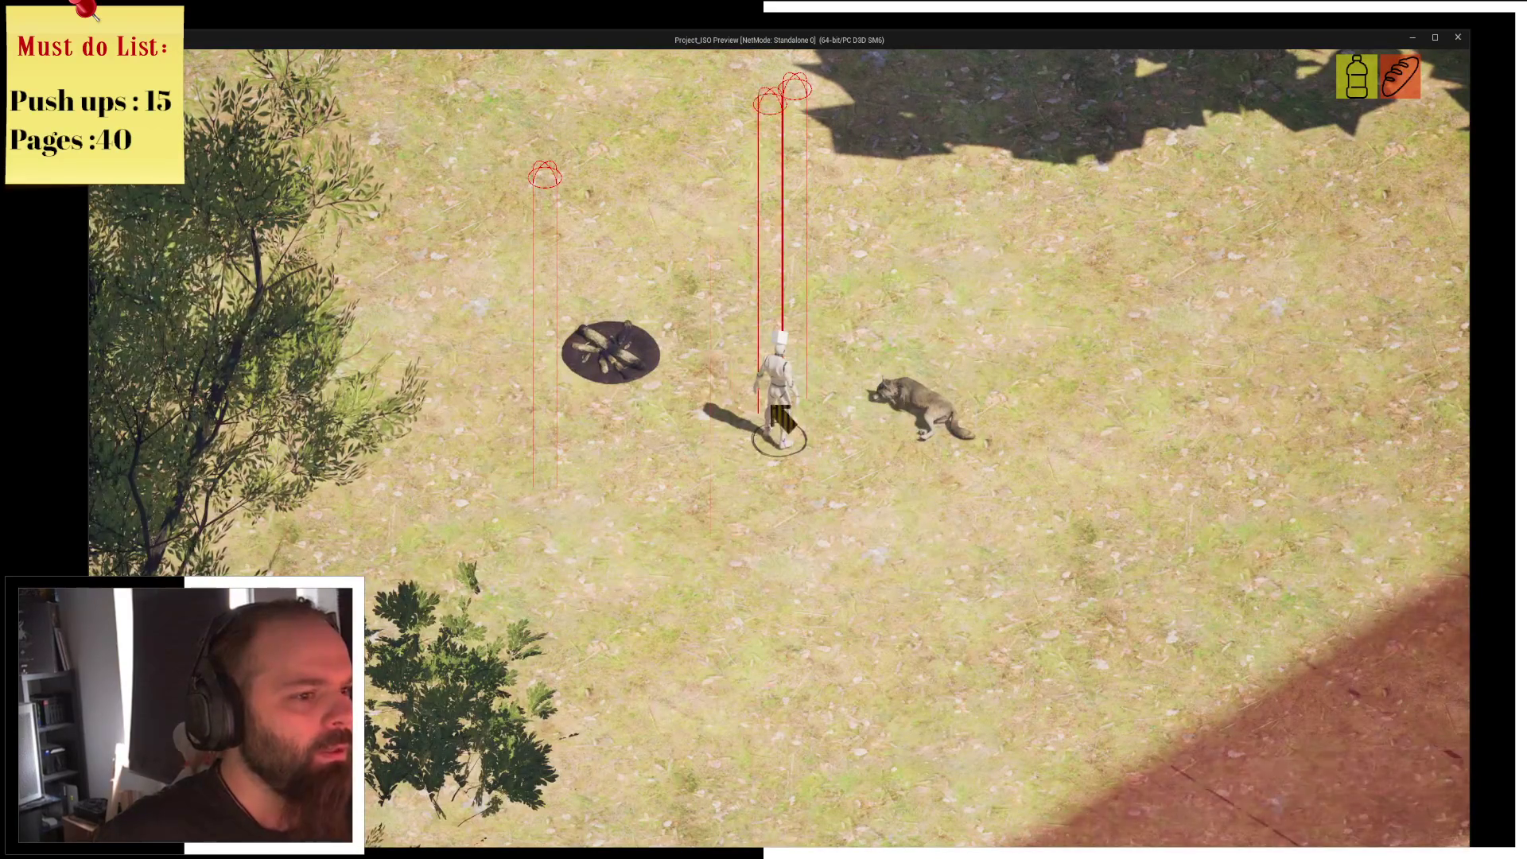
{"action": "key", "text": "i"}
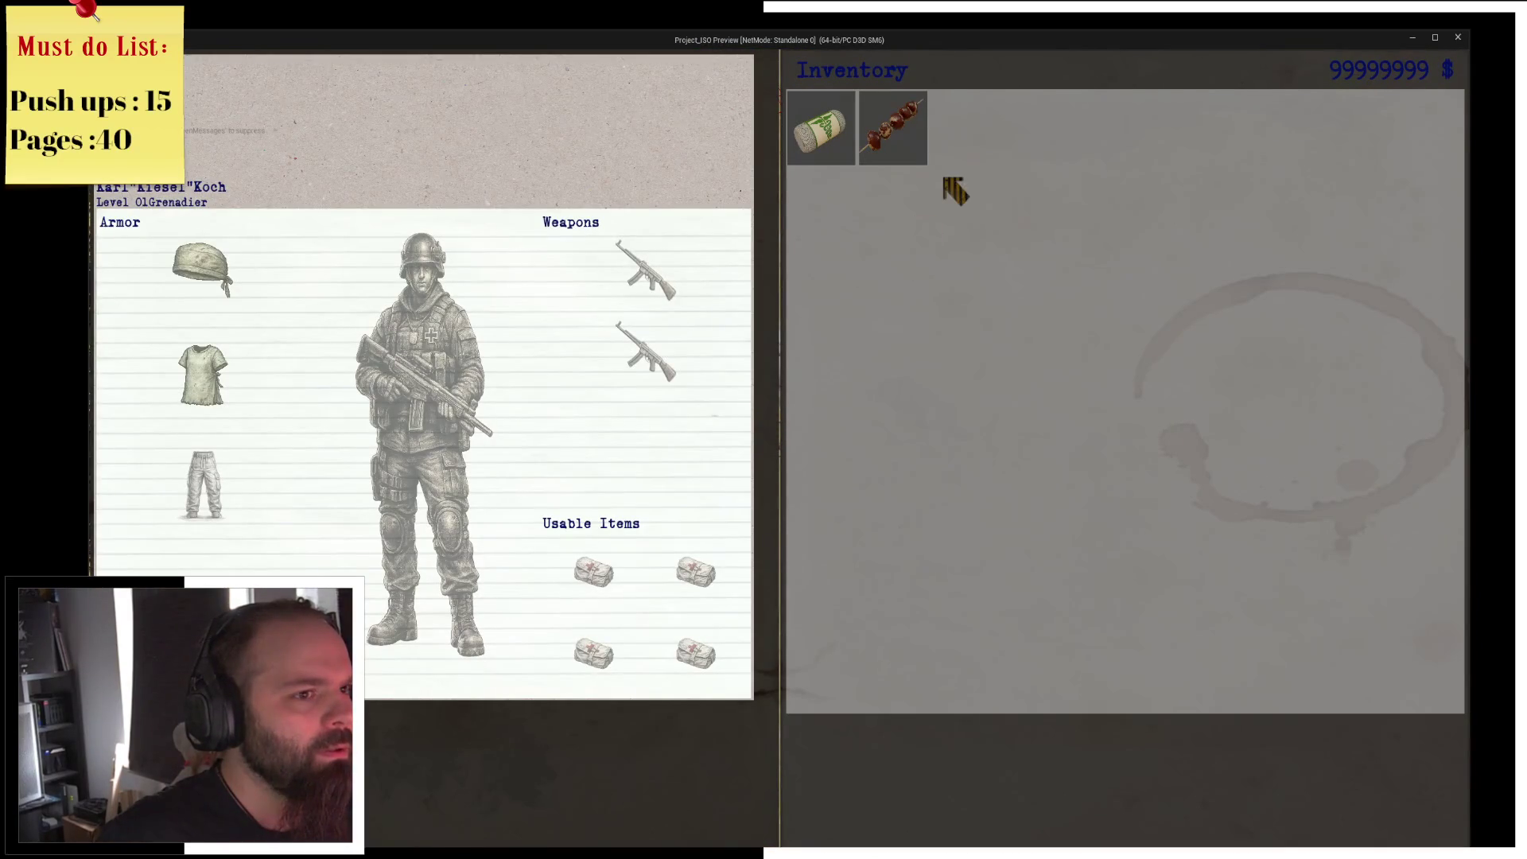
{"action": "key", "text": "i"}
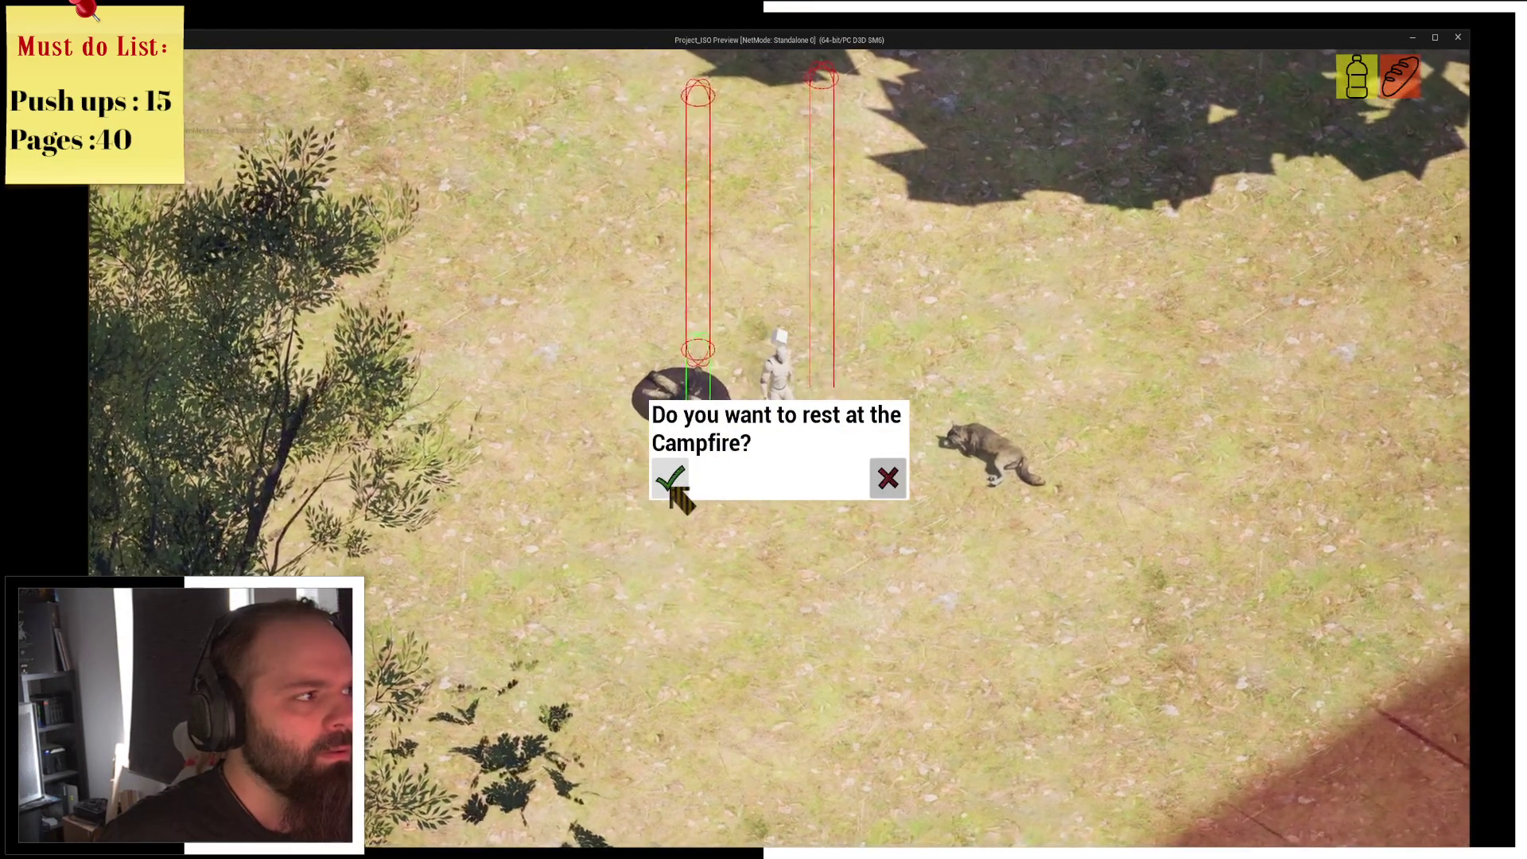
{"action": "left_click", "coordinate": [668, 489]}
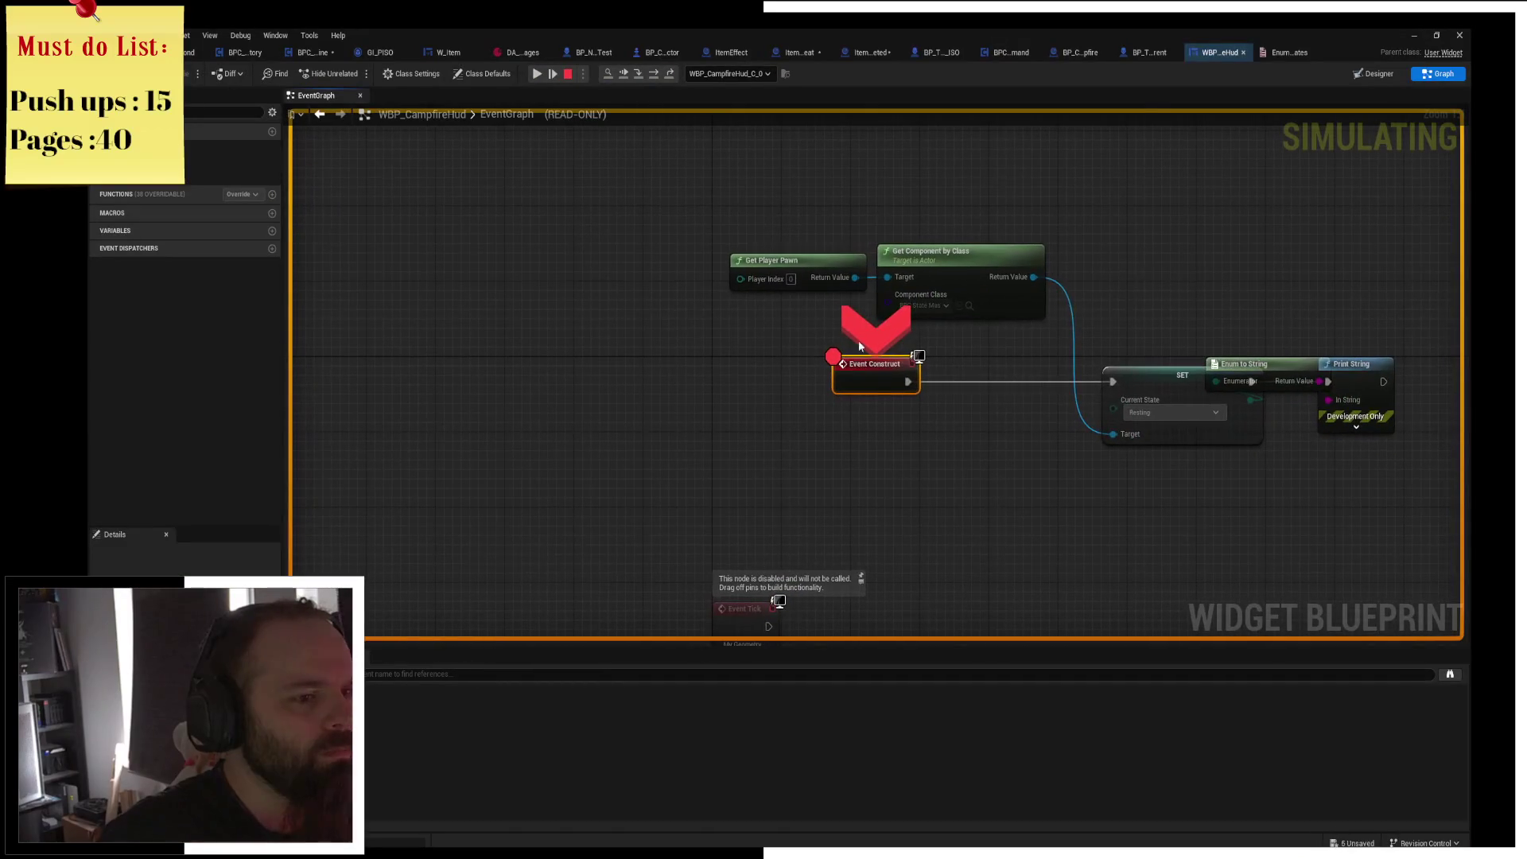
{"action": "key", "text": "F10"}
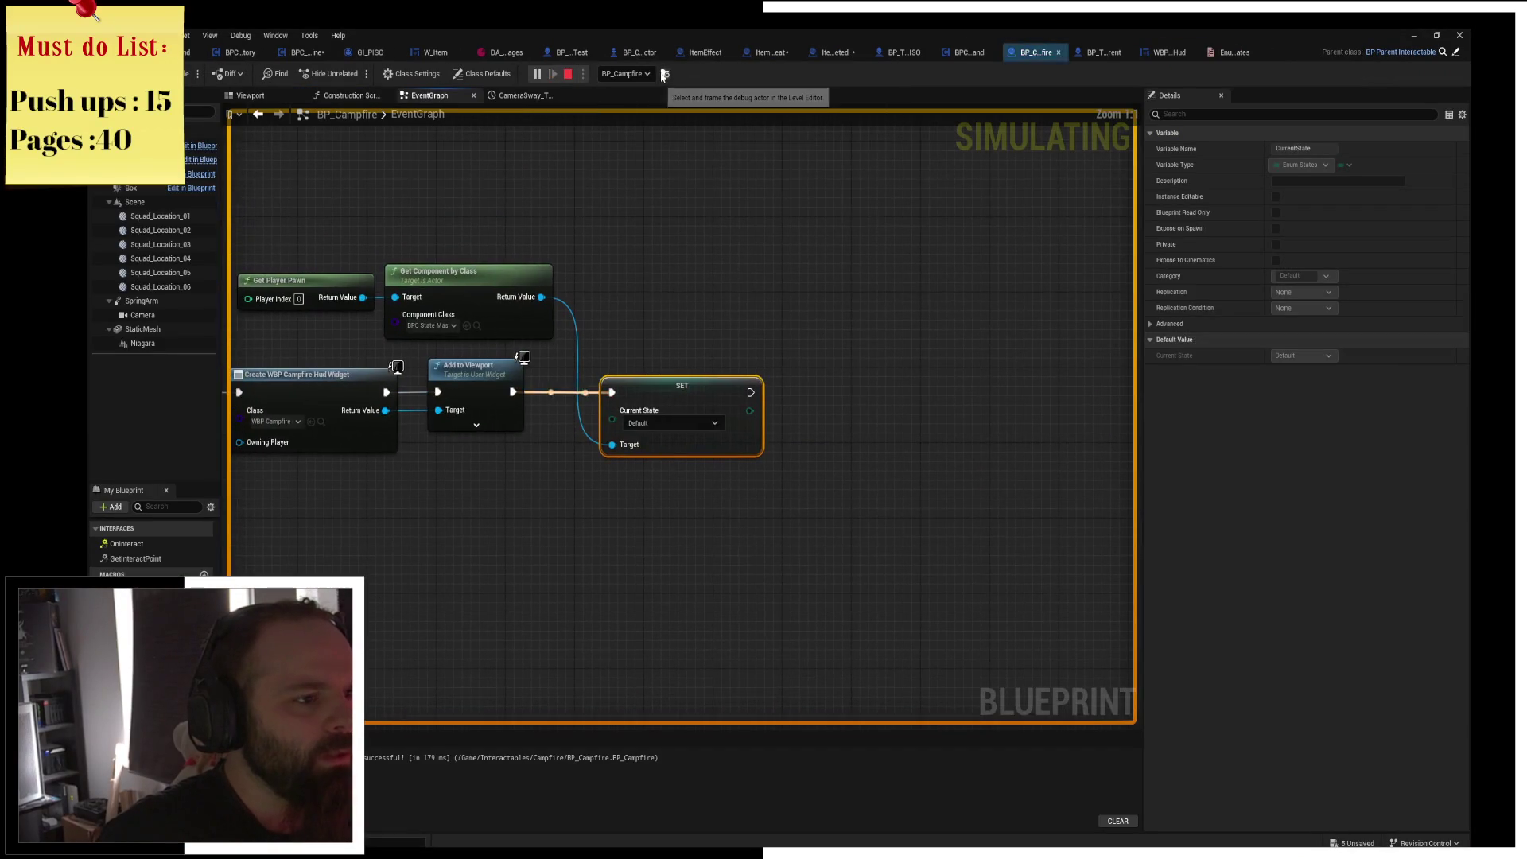
Step to BP_Campfire's Default-state SET, stop simulation, and delete it with its pawn and component getters.
{"action": "left_click_drag", "start_coordinate": [546, 318], "coordinate": [772, 288]}
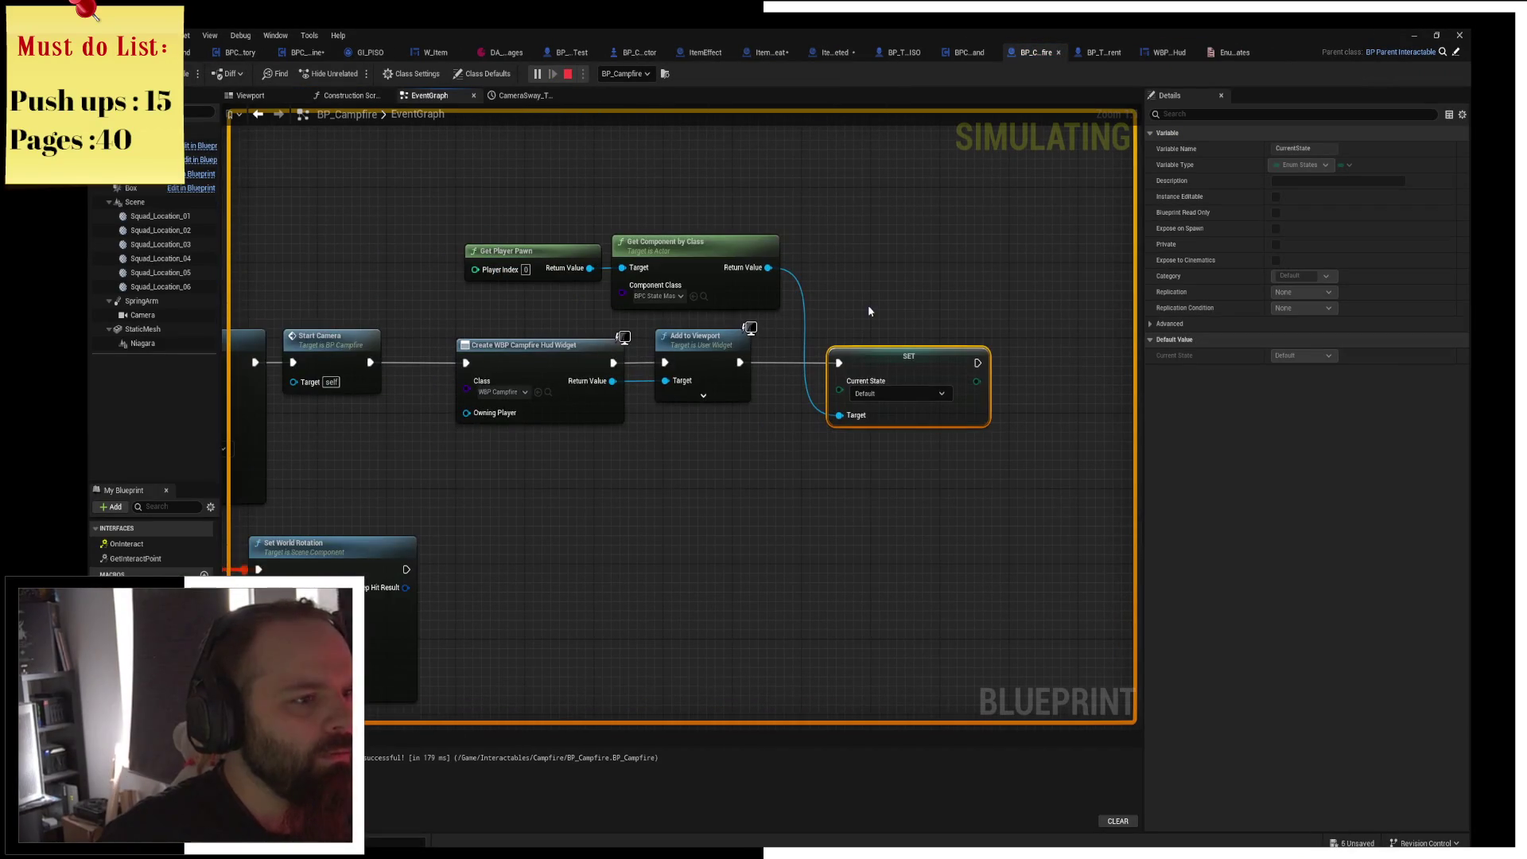
{"action": "key", "text": "F10"}
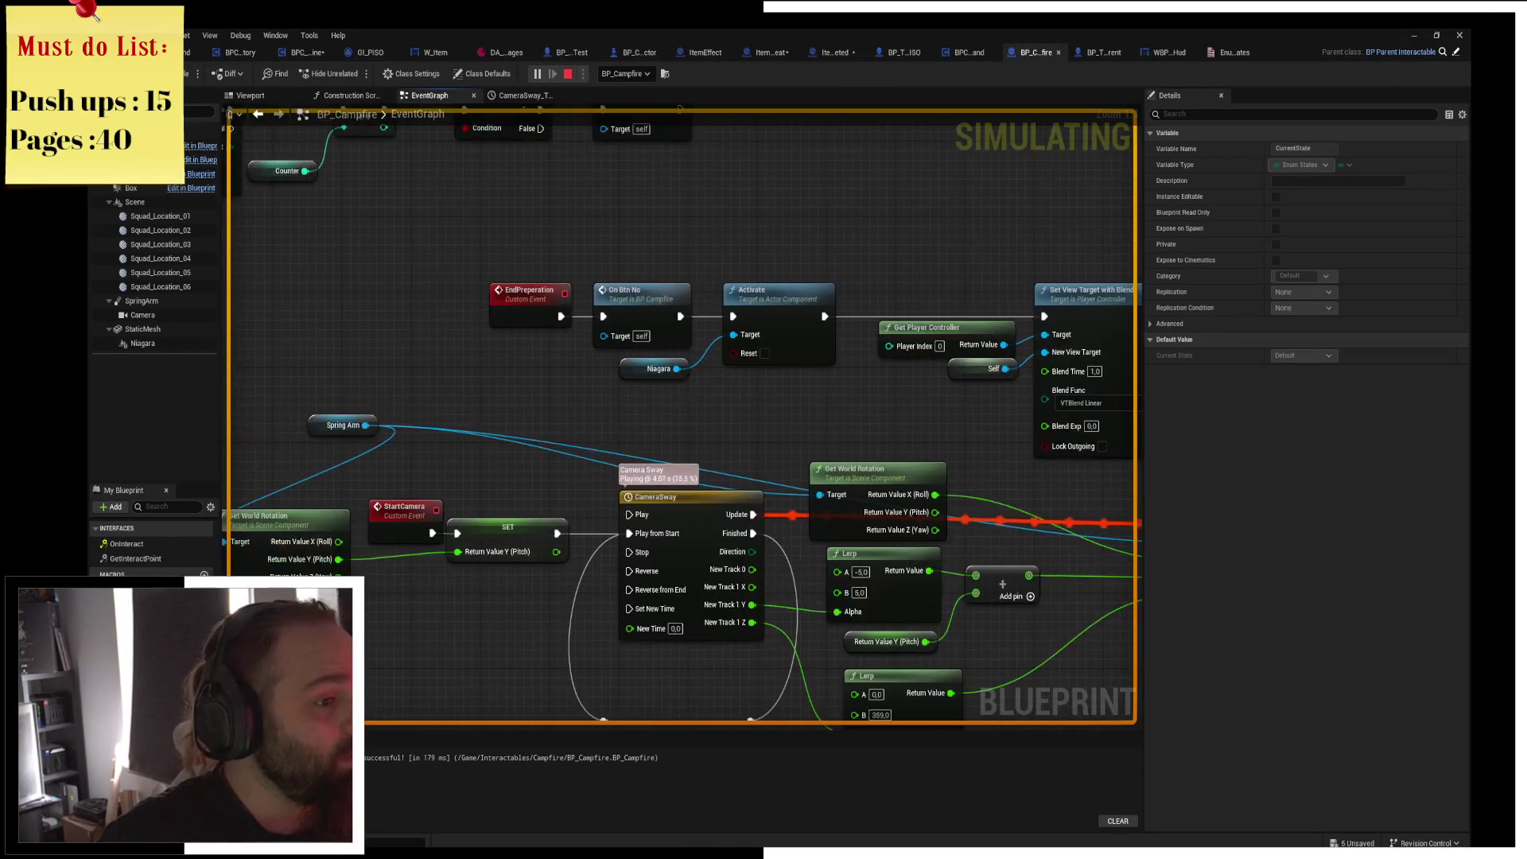
{"action": "key", "text": "F10"}
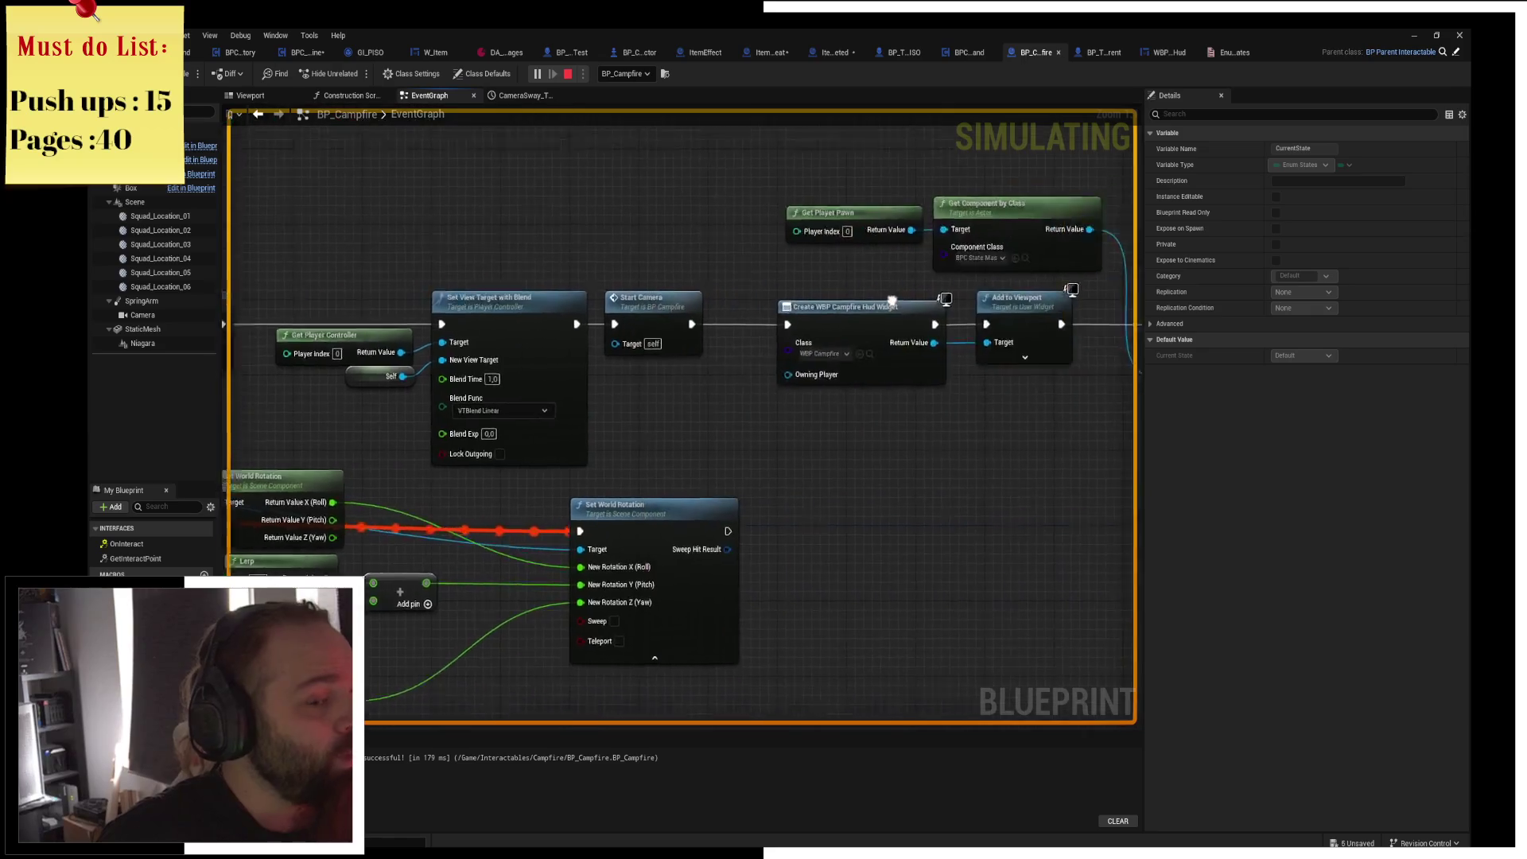
{"action": "left_click", "coordinate": [569, 74]}
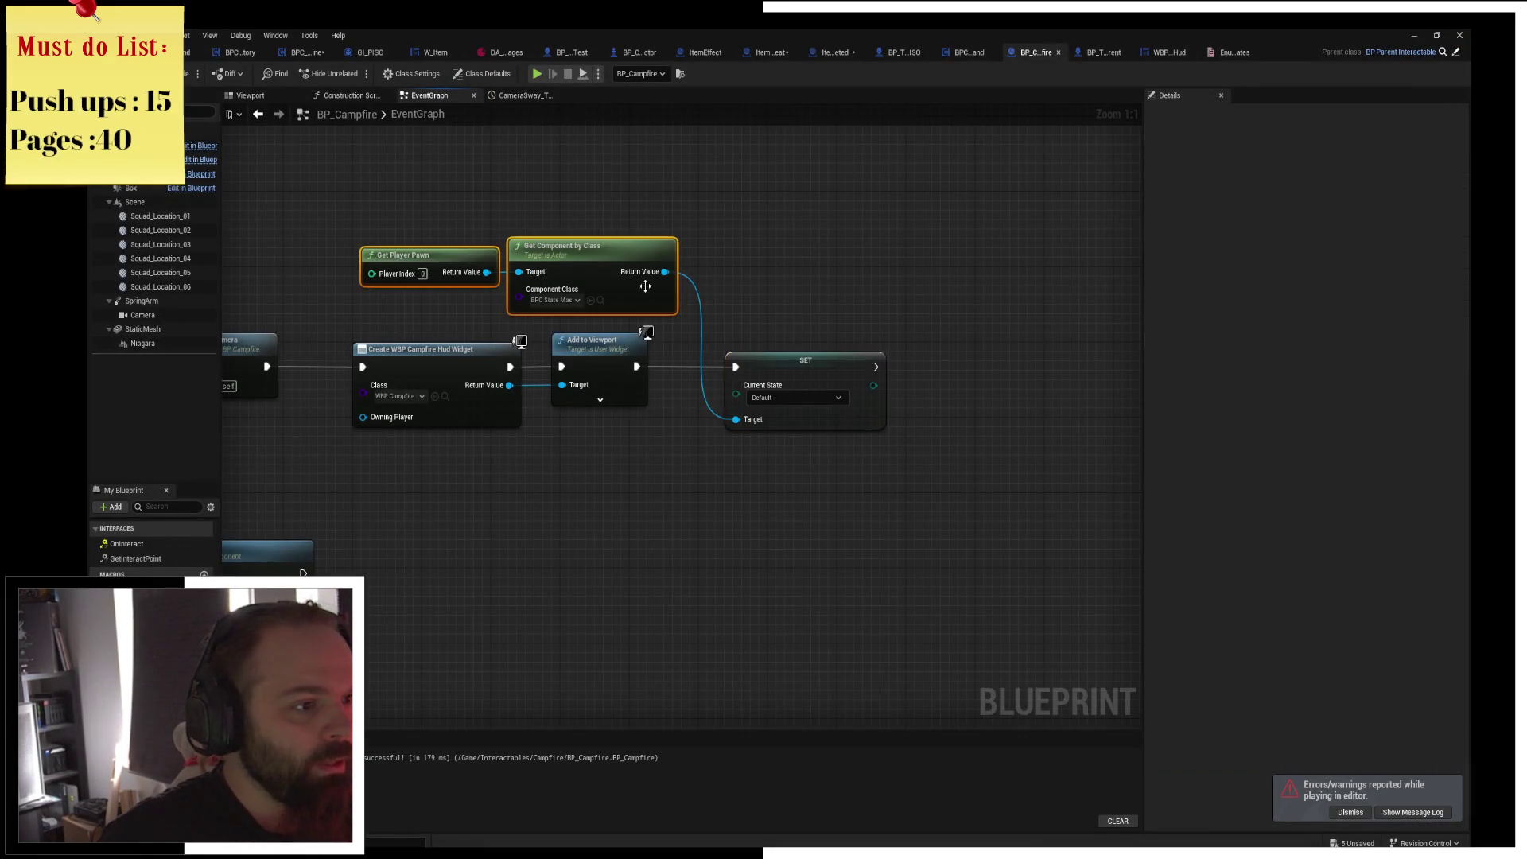
{"action": "key", "text": "Delete"}
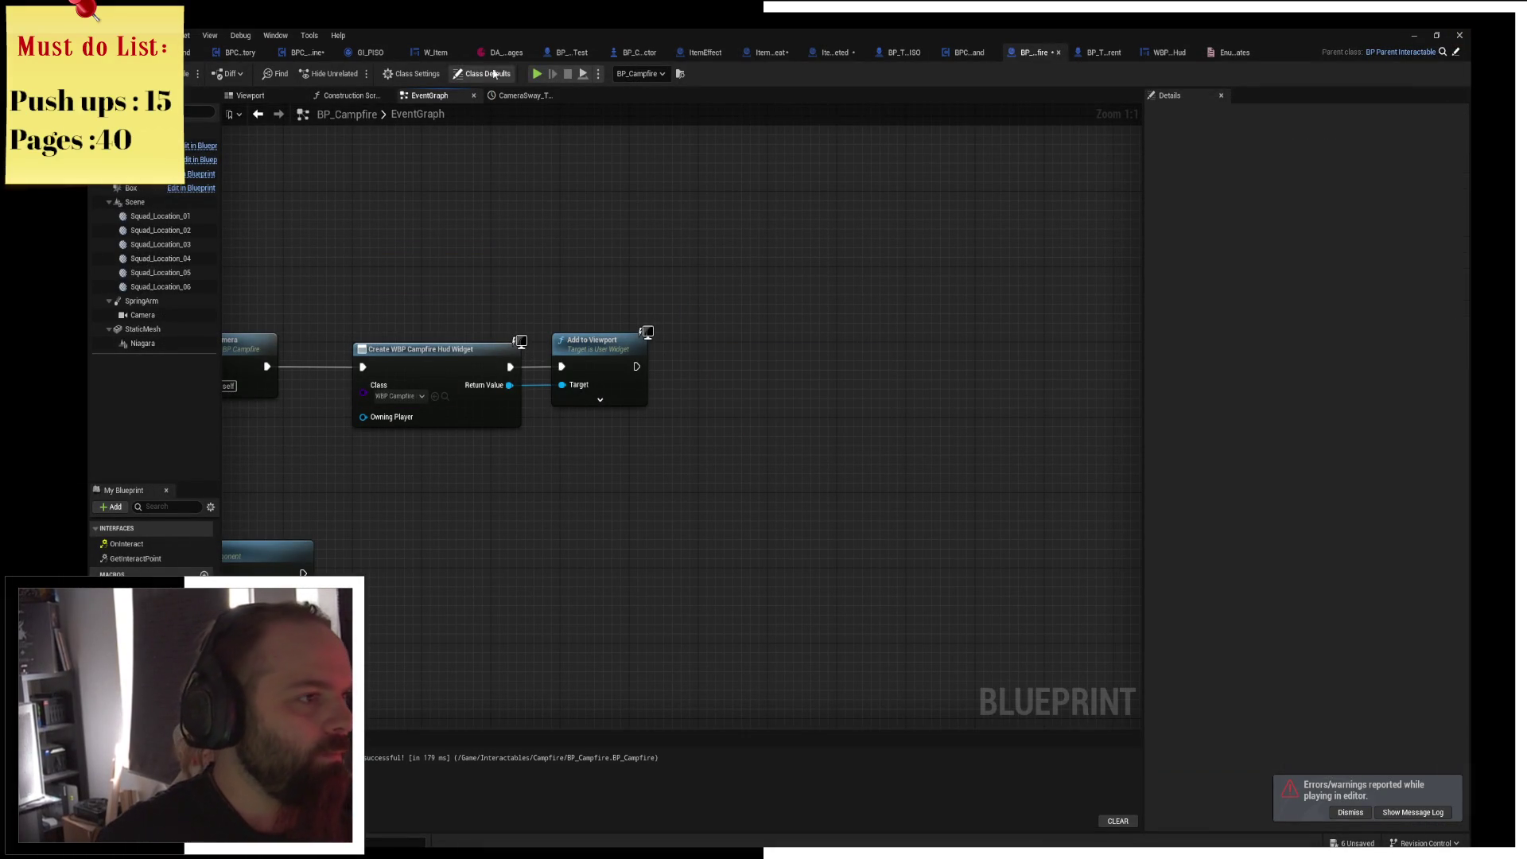
{"action": "mouse_move", "coordinate": [403, 493]}
{"action": "left_mouse_down"}
{"action": "mouse_move", "coordinate": [843, 350]}
{"action": "mouse_move", "coordinate": [817, 35]}
{"action": "left_mouse_up"}
Play-test accepting rest, continue past the breakpoint, try walking away, then stop.
{"action": "left_click", "coordinate": [539, 74]}
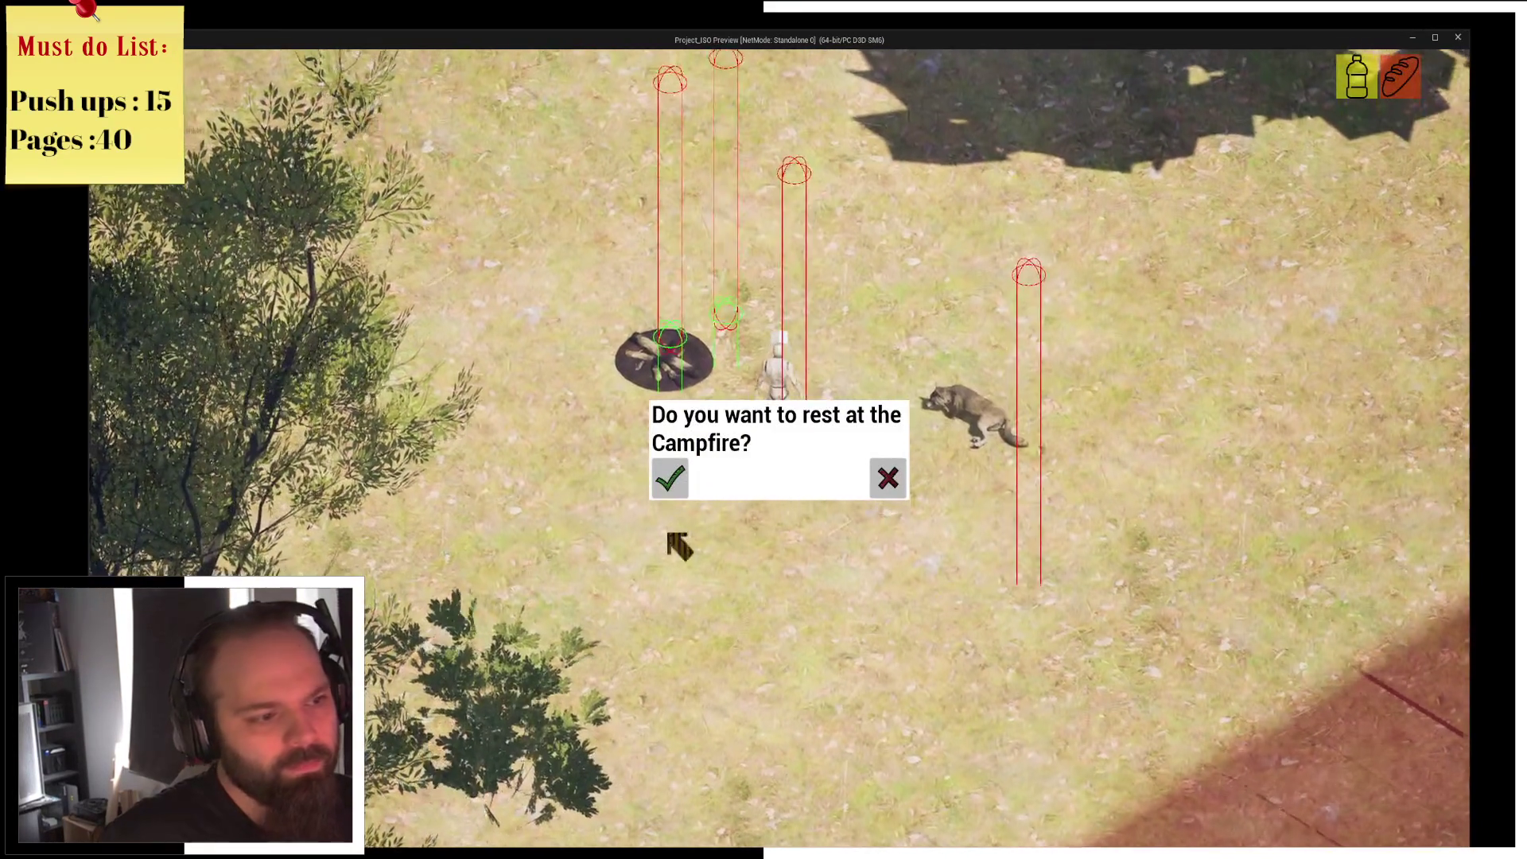
{"action": "left_click", "coordinate": [674, 478]}
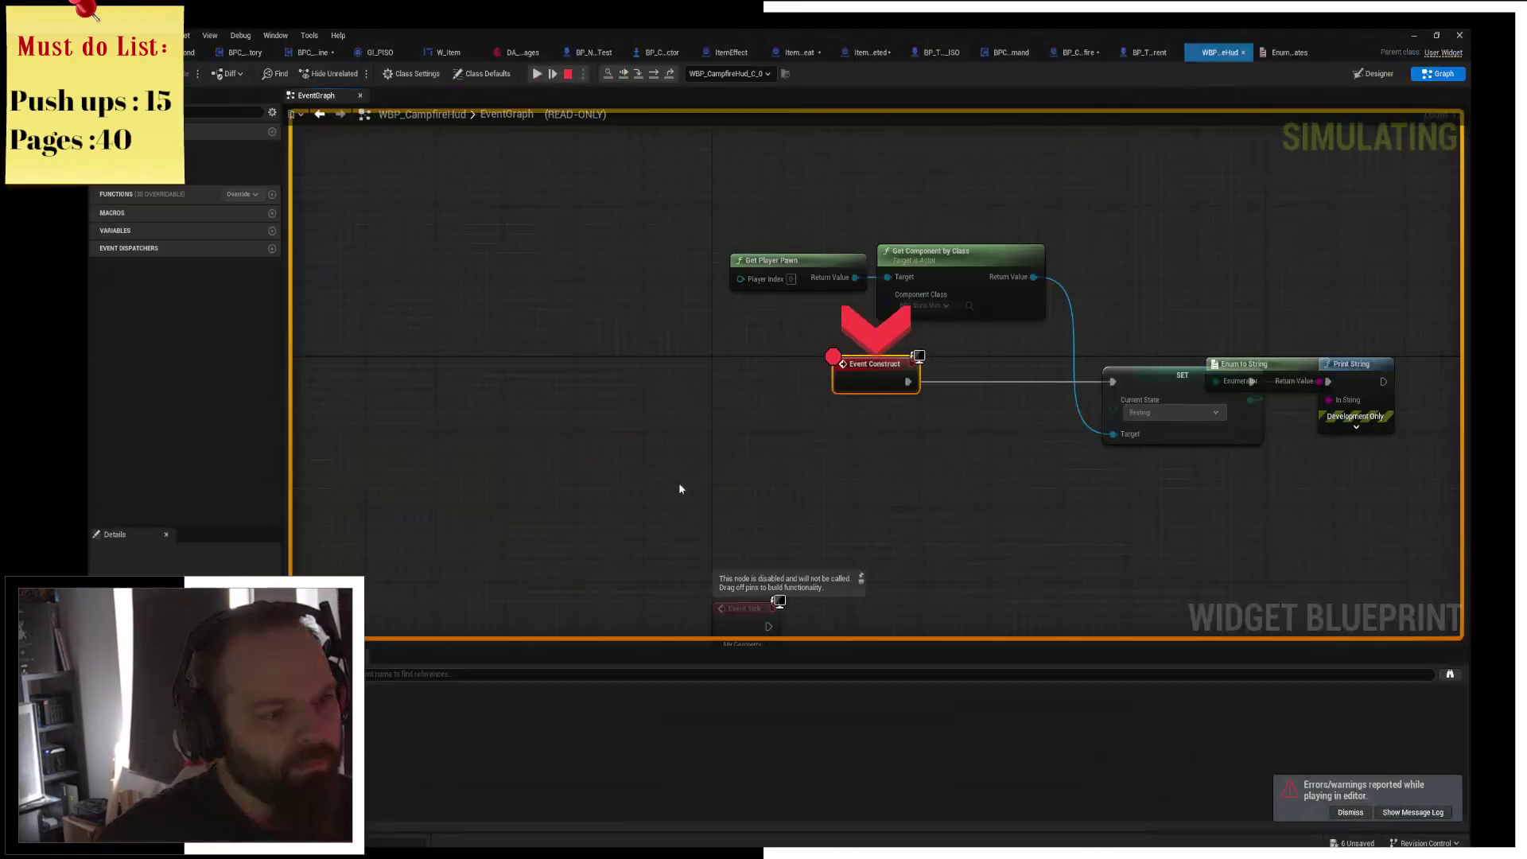
{"action": "left_click", "coordinate": [652, 75]}
{"action": "left_click", "coordinate": [652, 75]}
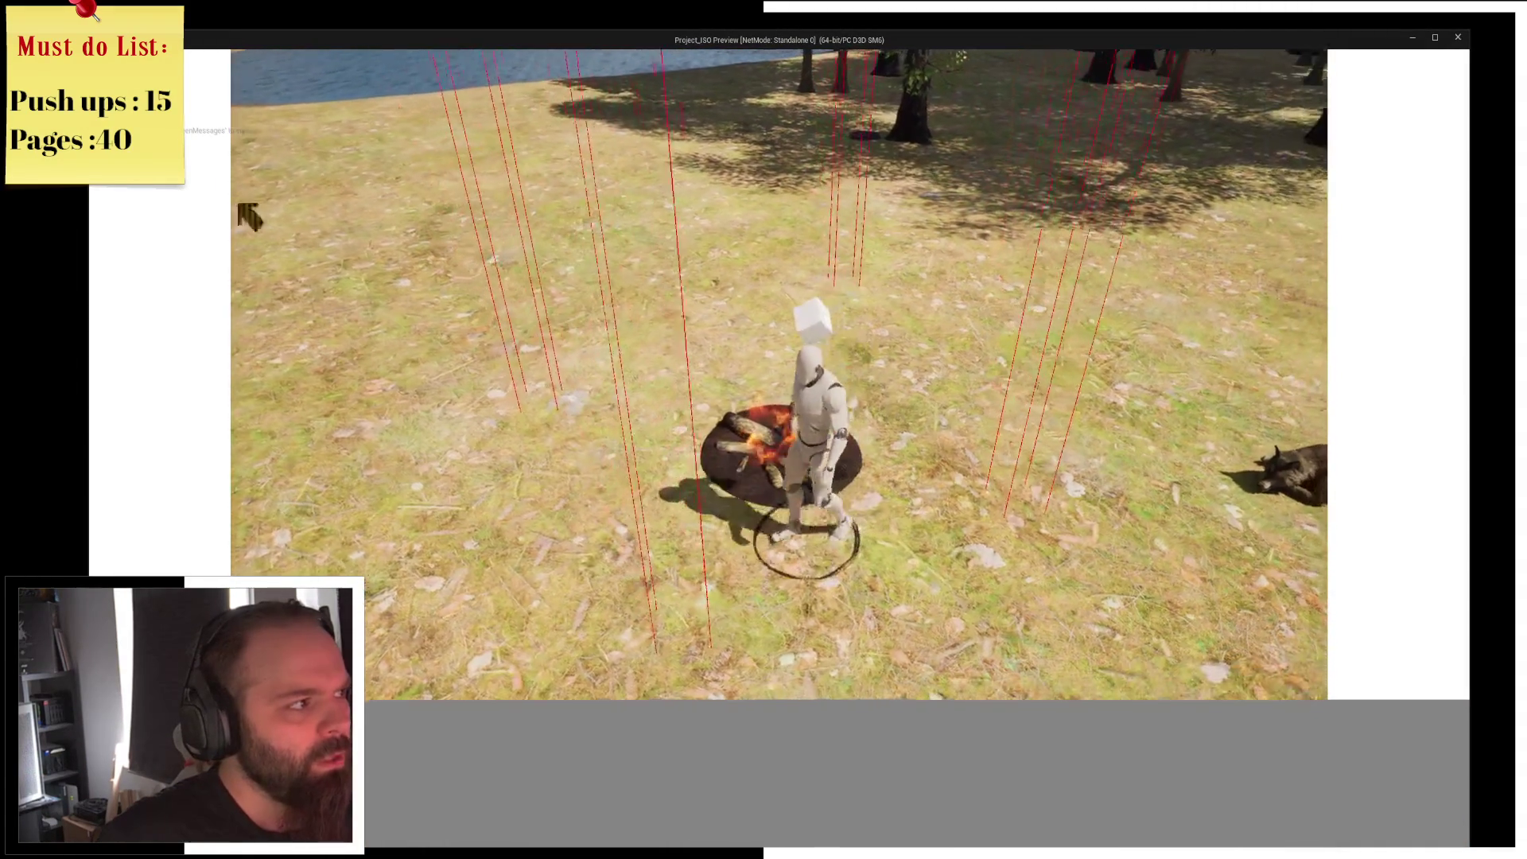
{"action": "left_click", "coordinate": [828, 249]}
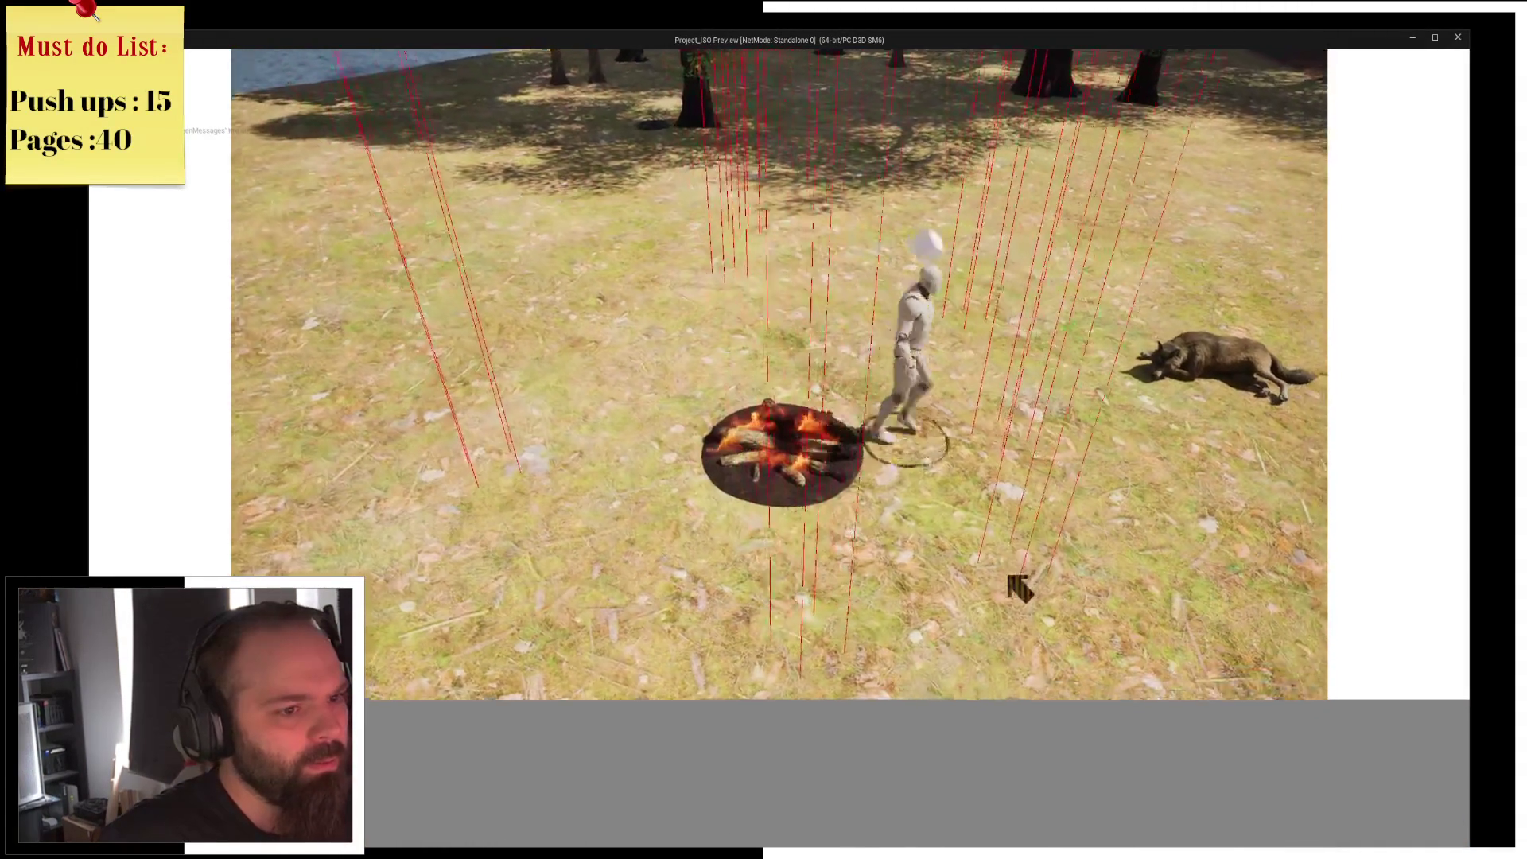
{"action": "left_click", "coordinate": [700, 469]}
{"action": "left_click", "coordinate": [886, 480]}
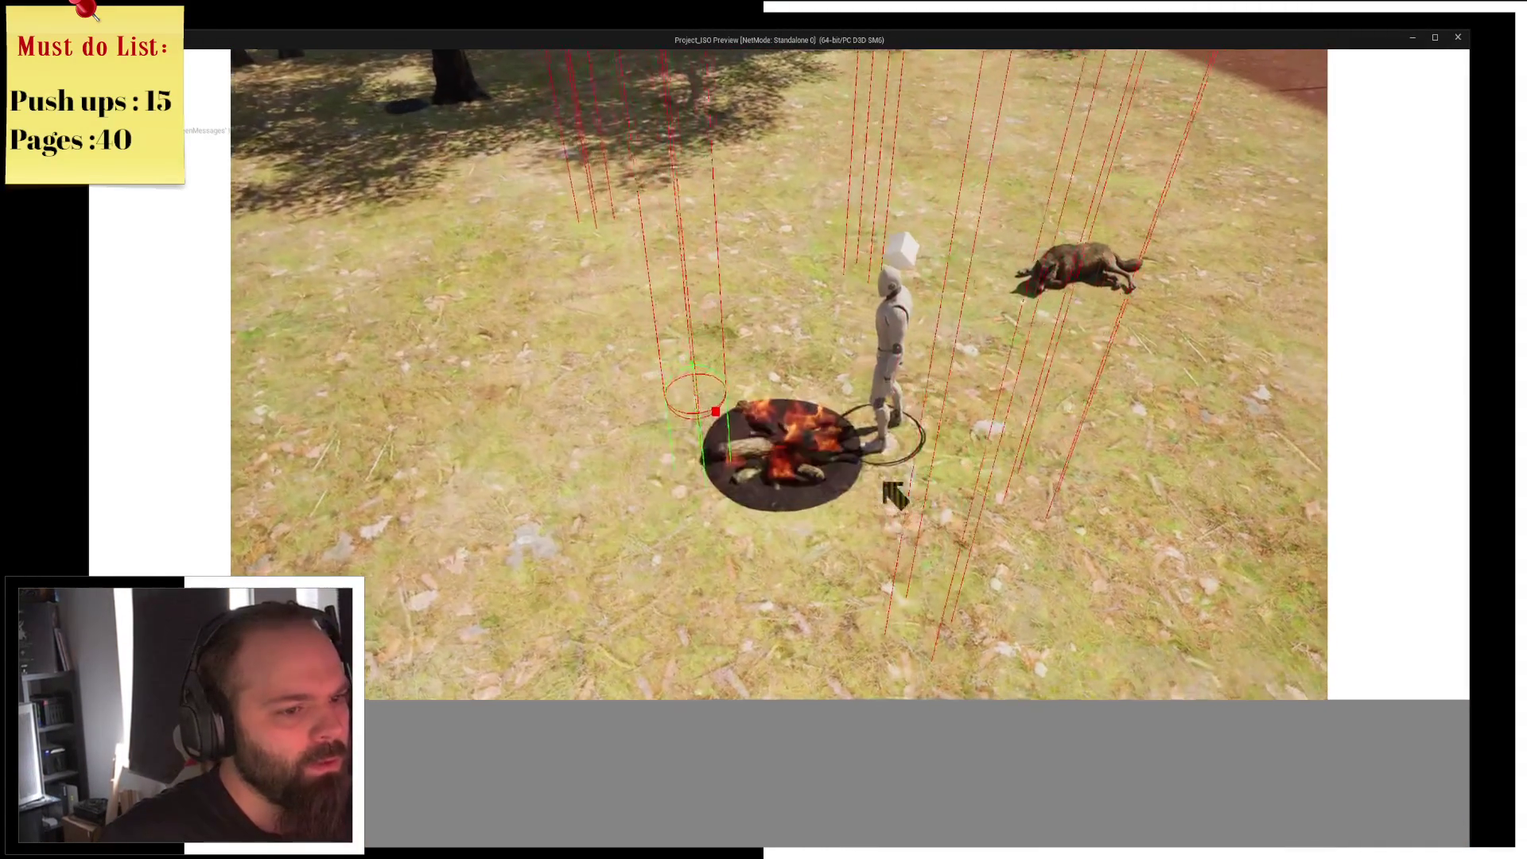
{"action": "left_click", "coordinate": [568, 73]}
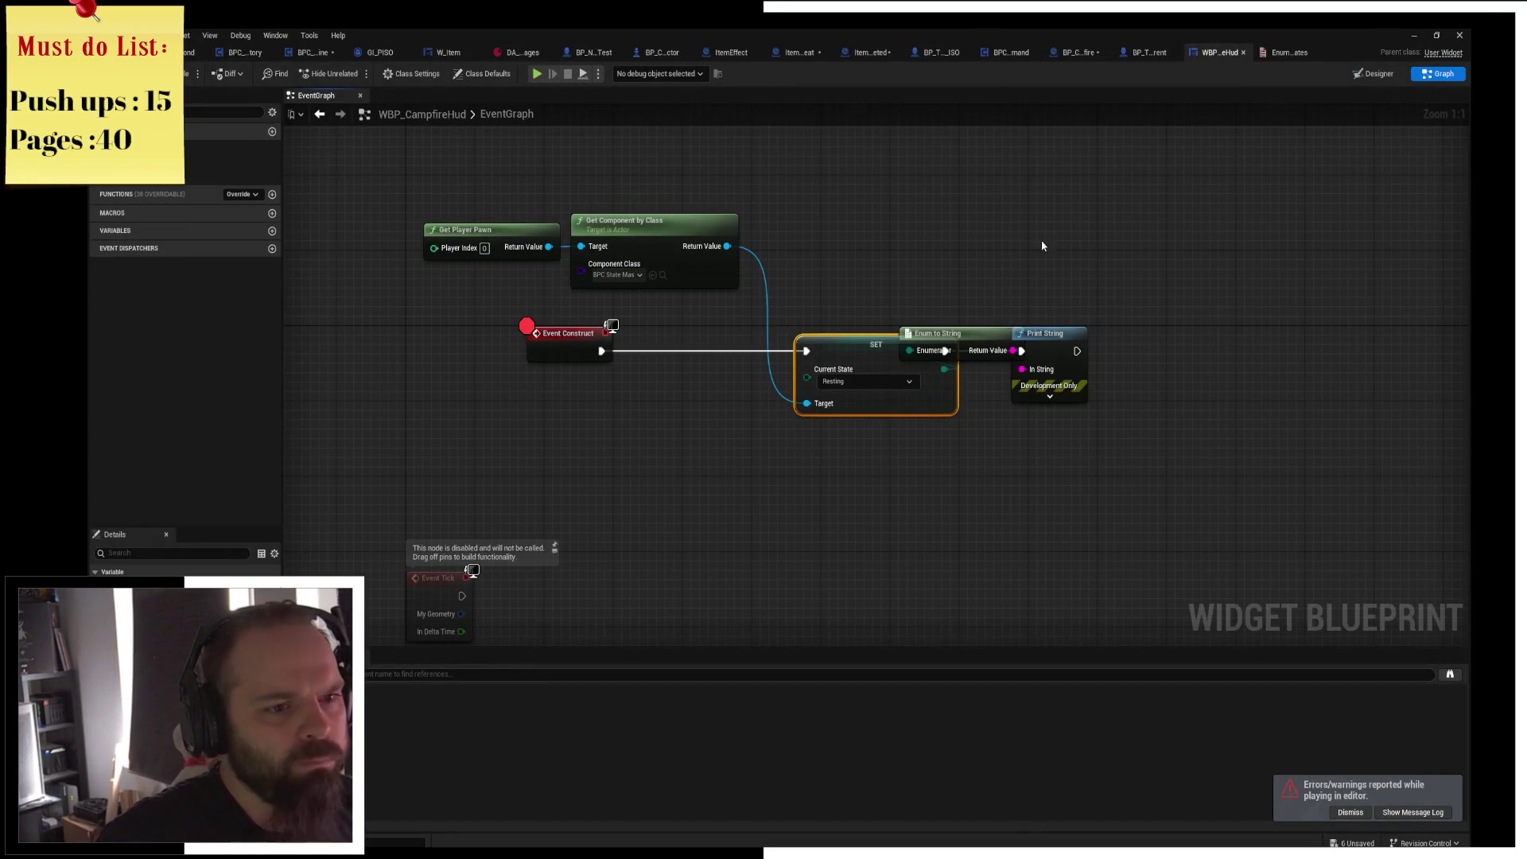
Delete the HUD's Enum to String and Print String debug nodes, then view the character's graph.
{"action": "left_click_drag", "start_coordinate": [901, 322], "coordinate": [1105, 409]}
{"action": "key", "text": "Delete"}
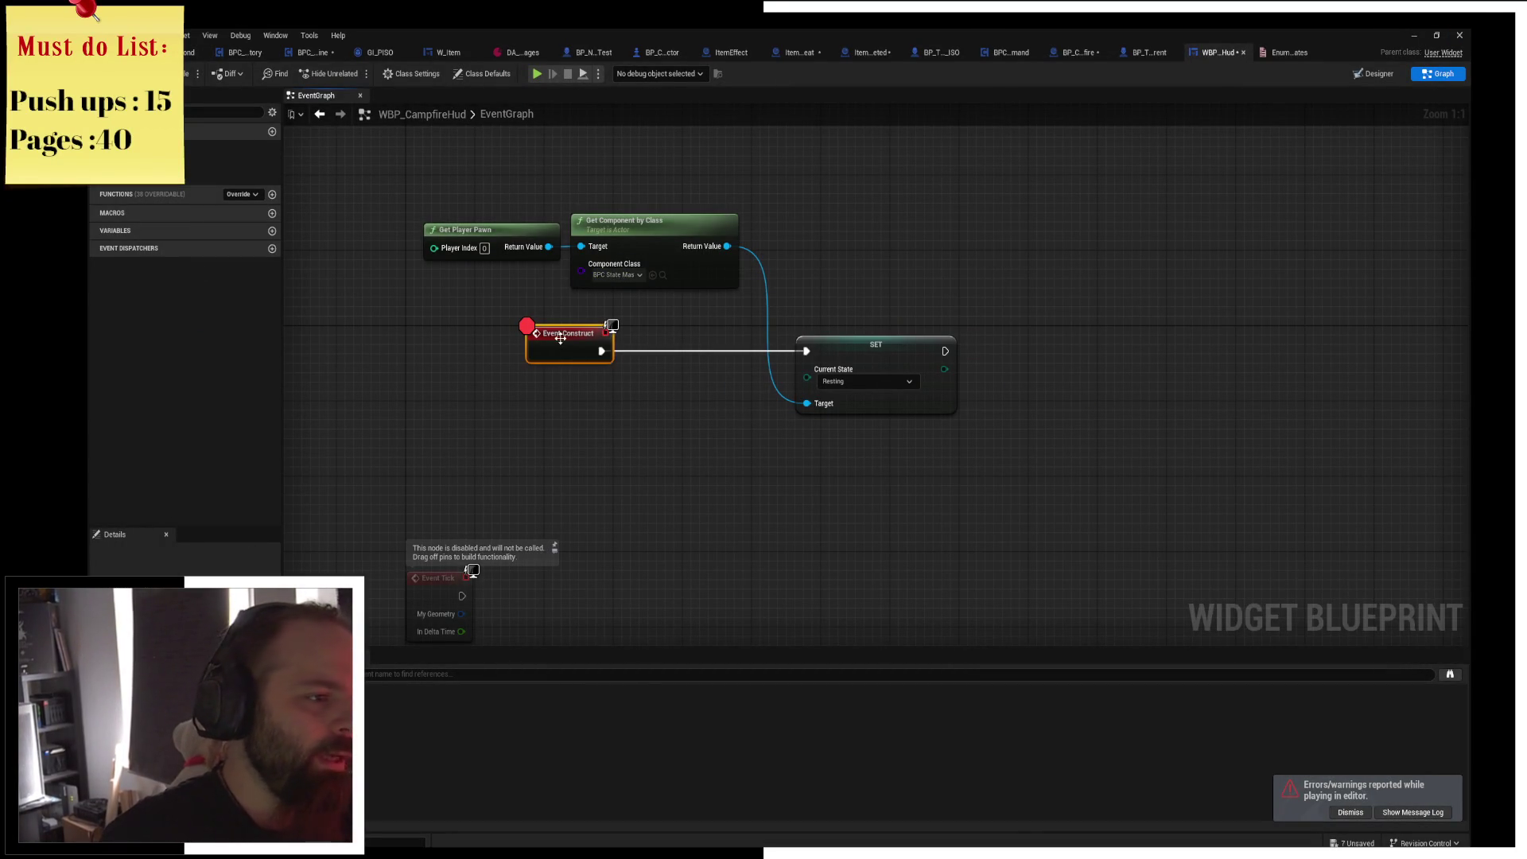
{"action": "left_click", "coordinate": [1150, 53]}
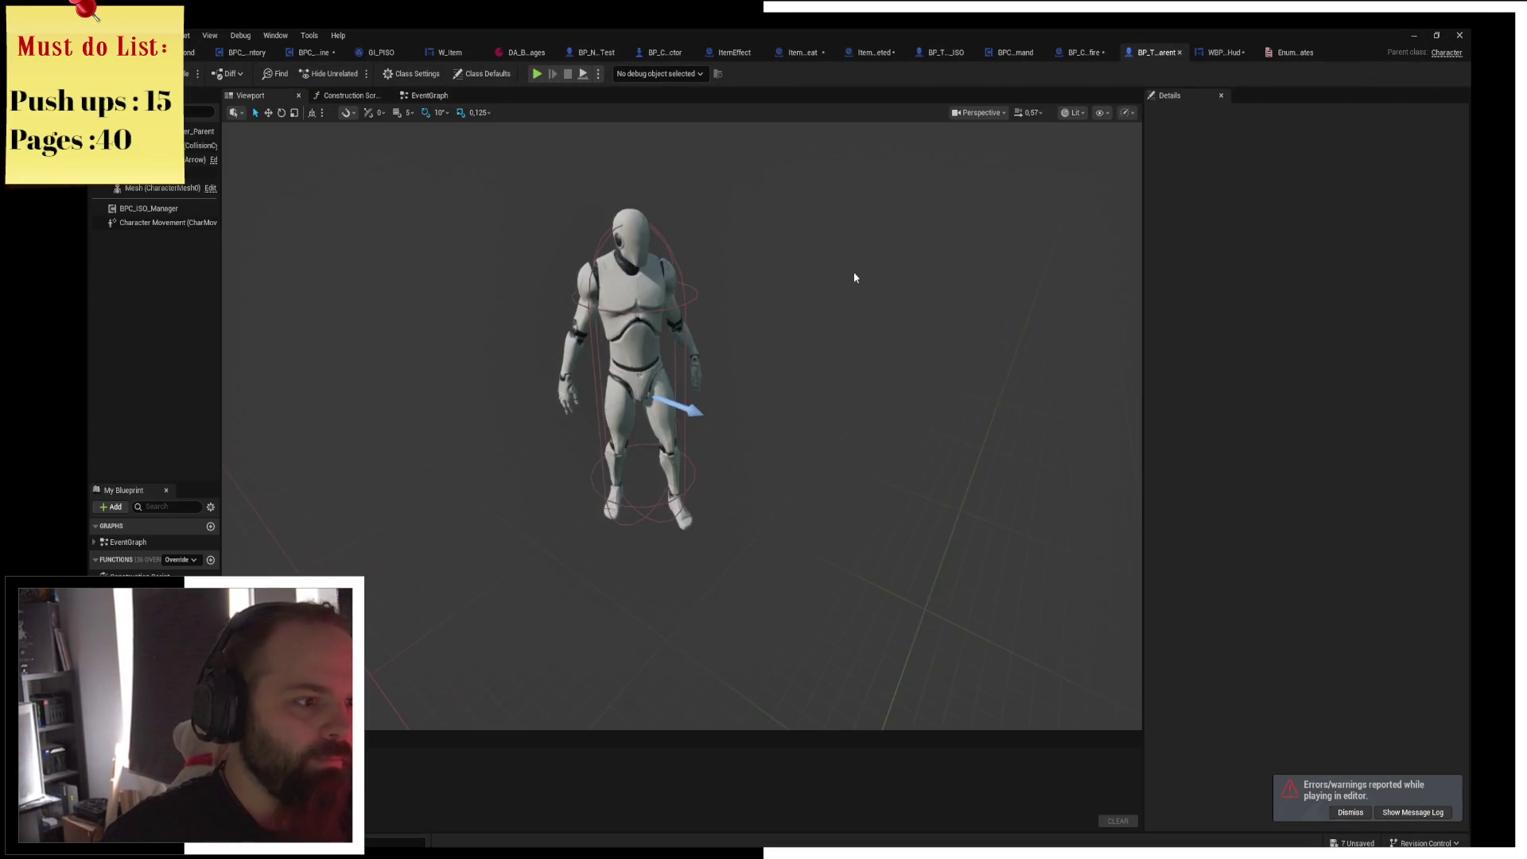
{"action": "left_click", "coordinate": [430, 95]}
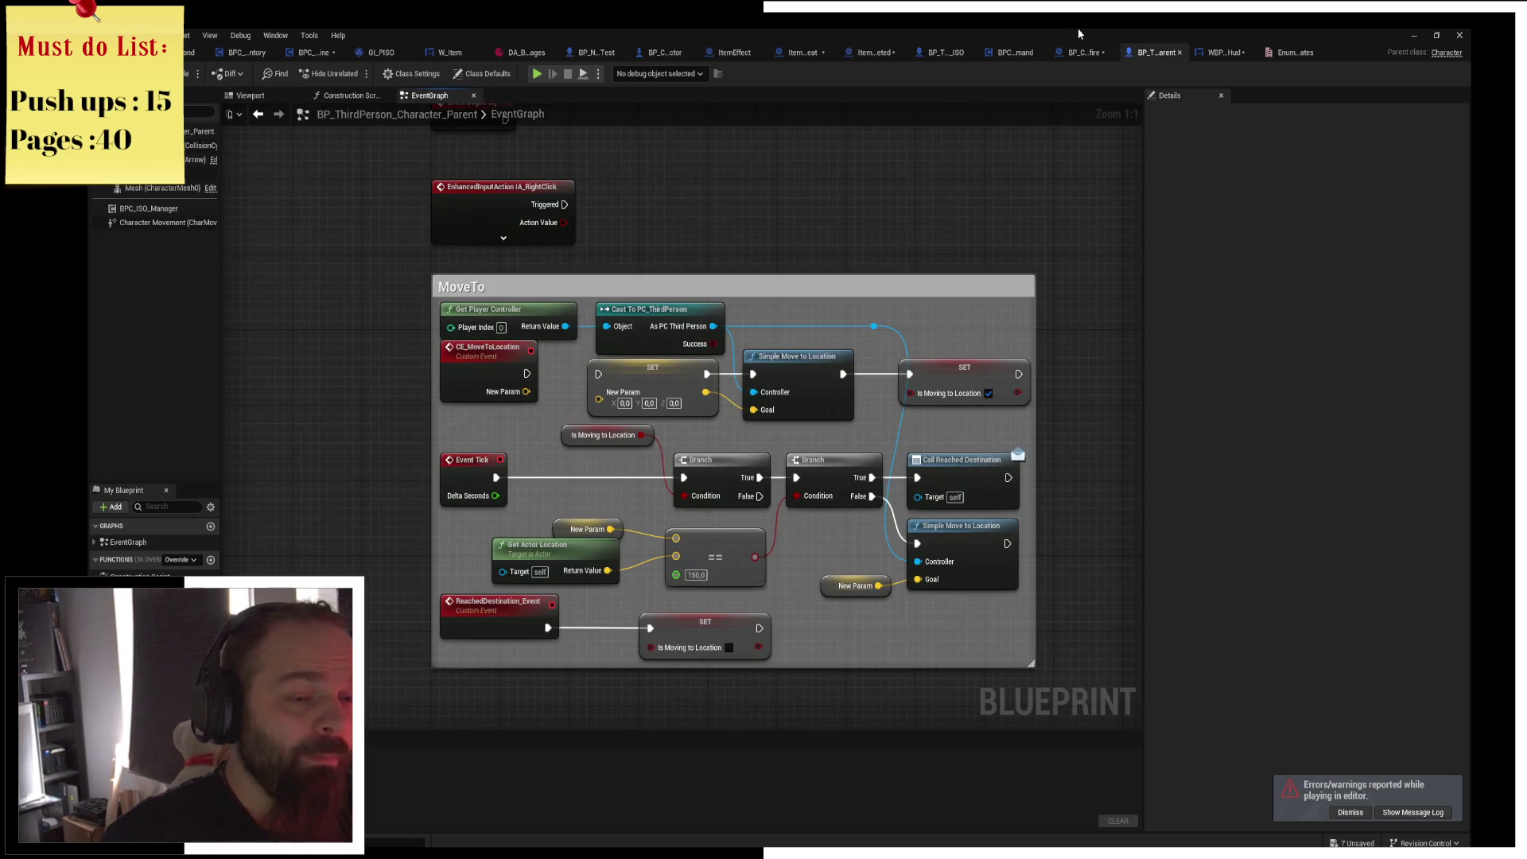
Browse the campfire, BPC_Command and character blueprints, and close the BPC_Inventory tab.
{"action": "left_click", "coordinate": [1061, 56]}
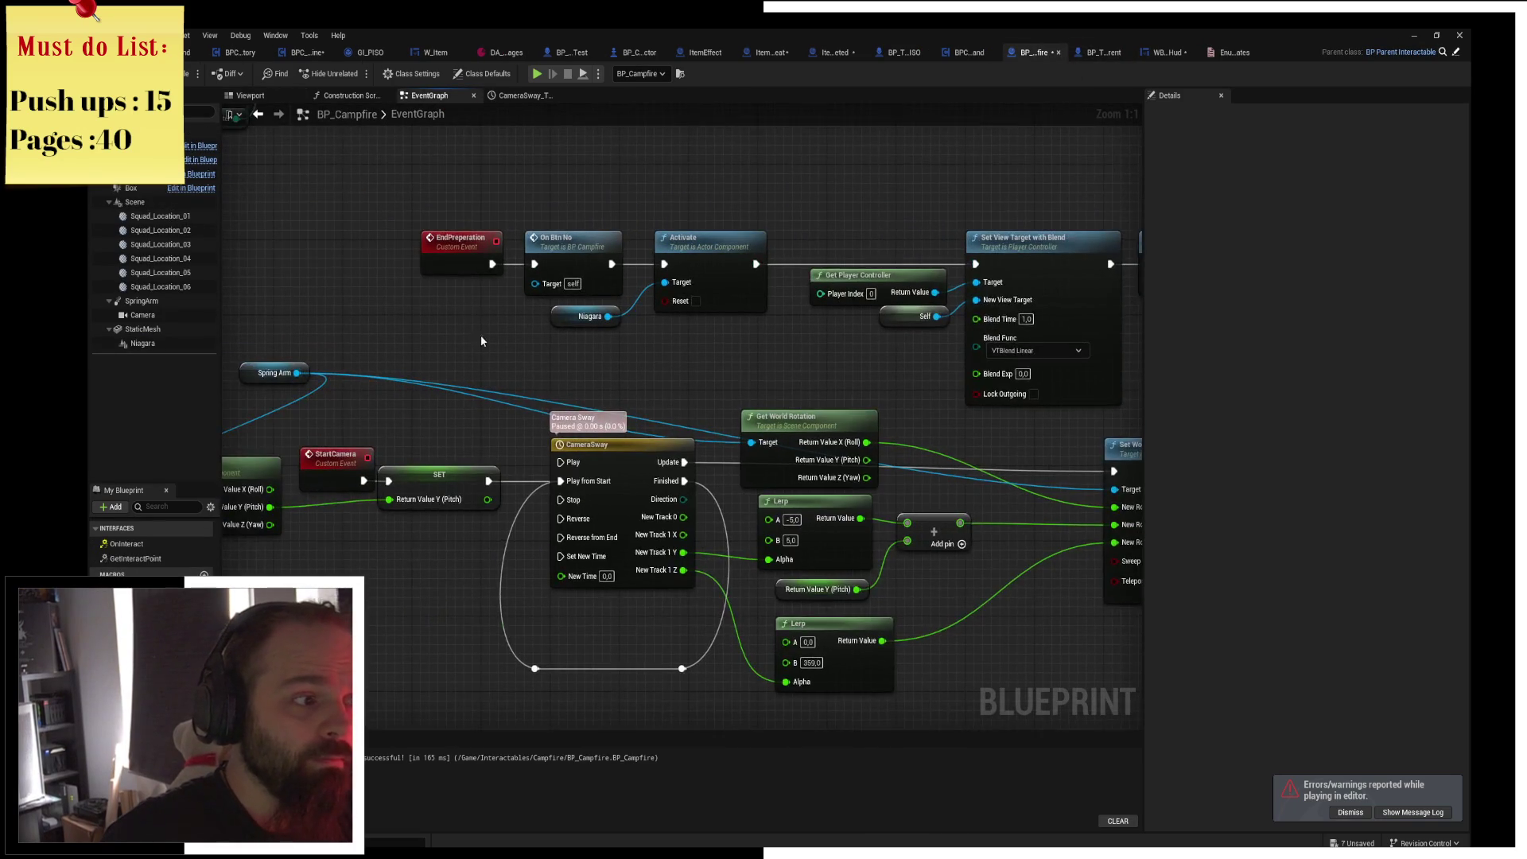
{"action": "scroll", "coordinate": [699, 495], "scroll_direction": "down", "scroll_amount": 4}
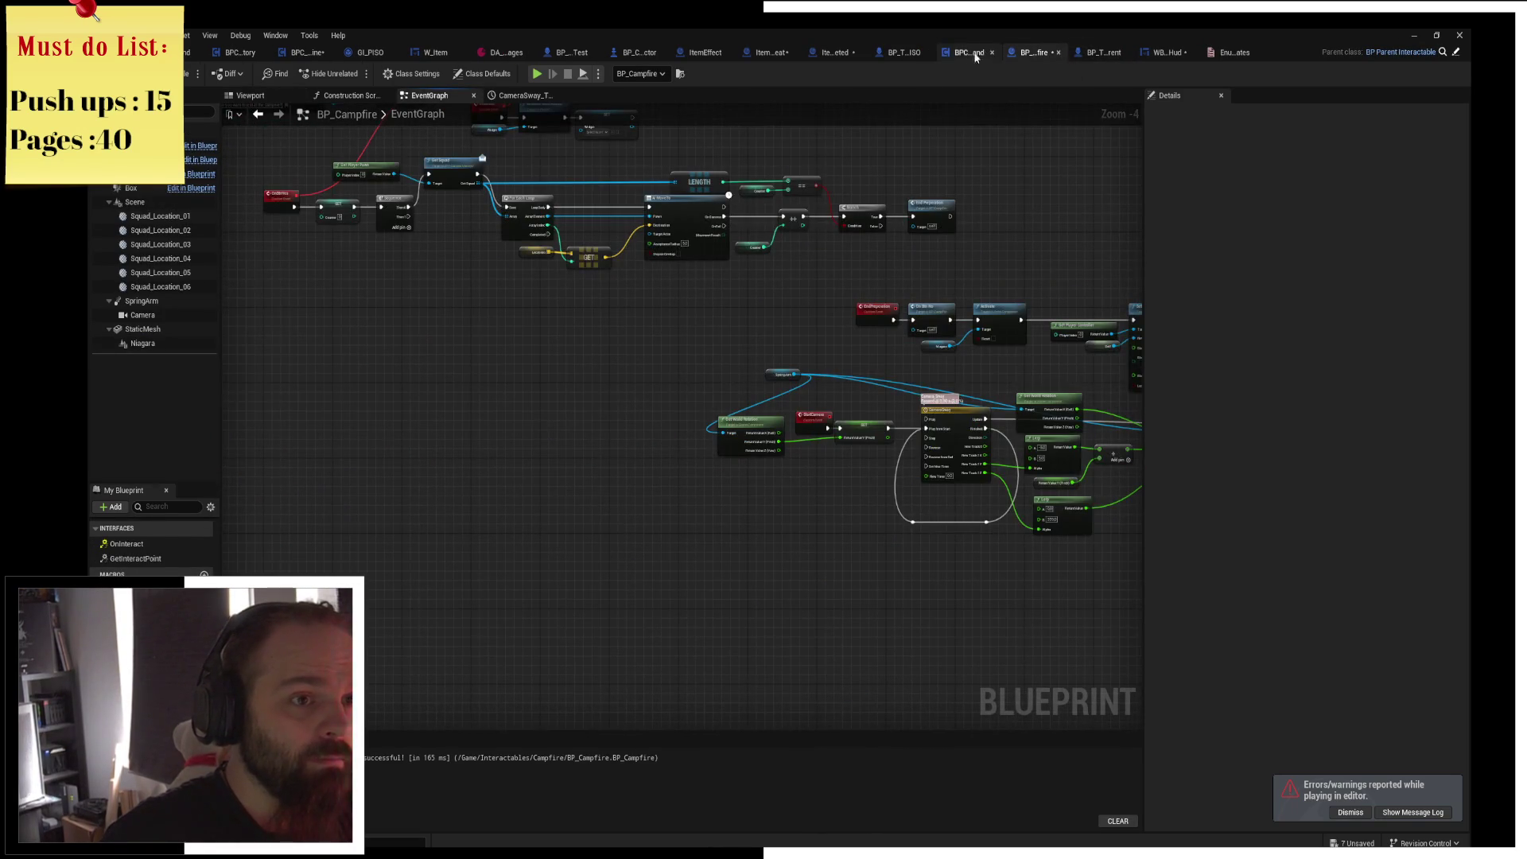
{"action": "left_click", "coordinate": [976, 55]}
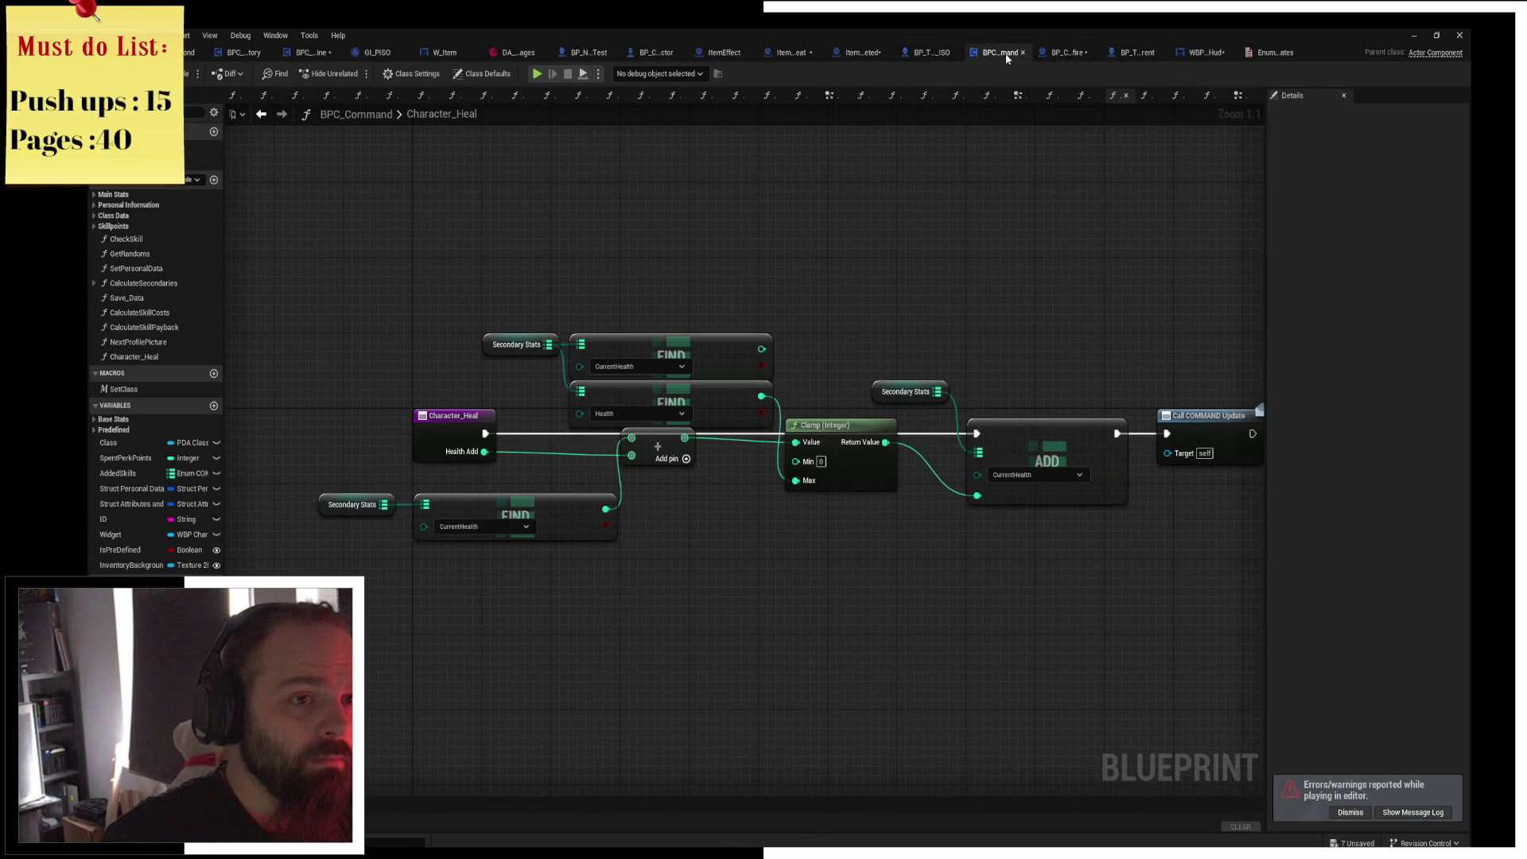
{"action": "left_click", "coordinate": [929, 52]}
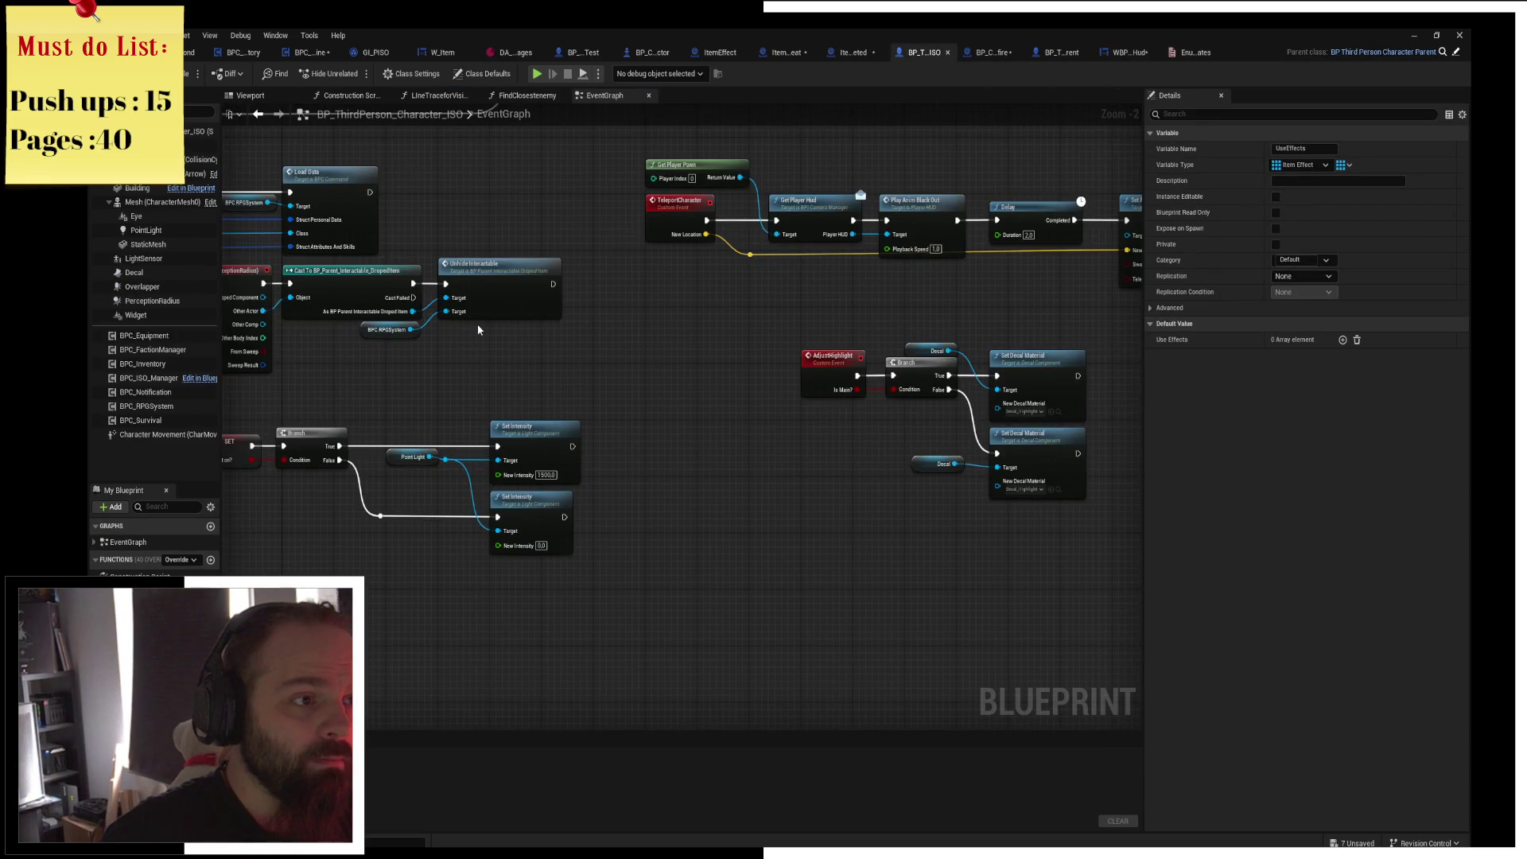
{"action": "left_click", "coordinate": [243, 54]}
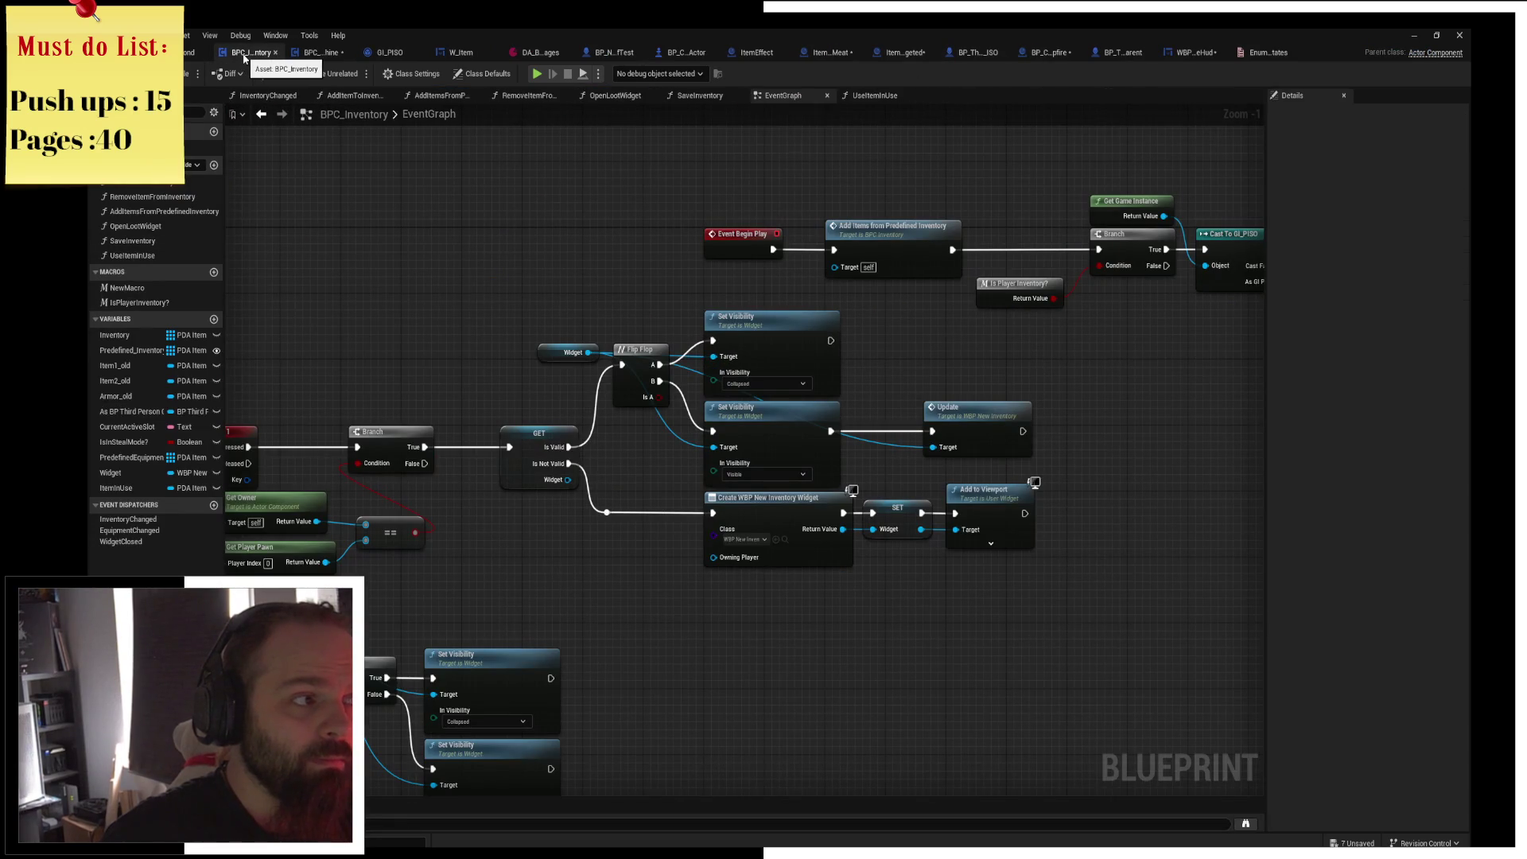
{"action": "middle_click", "coordinate": [245, 54]}
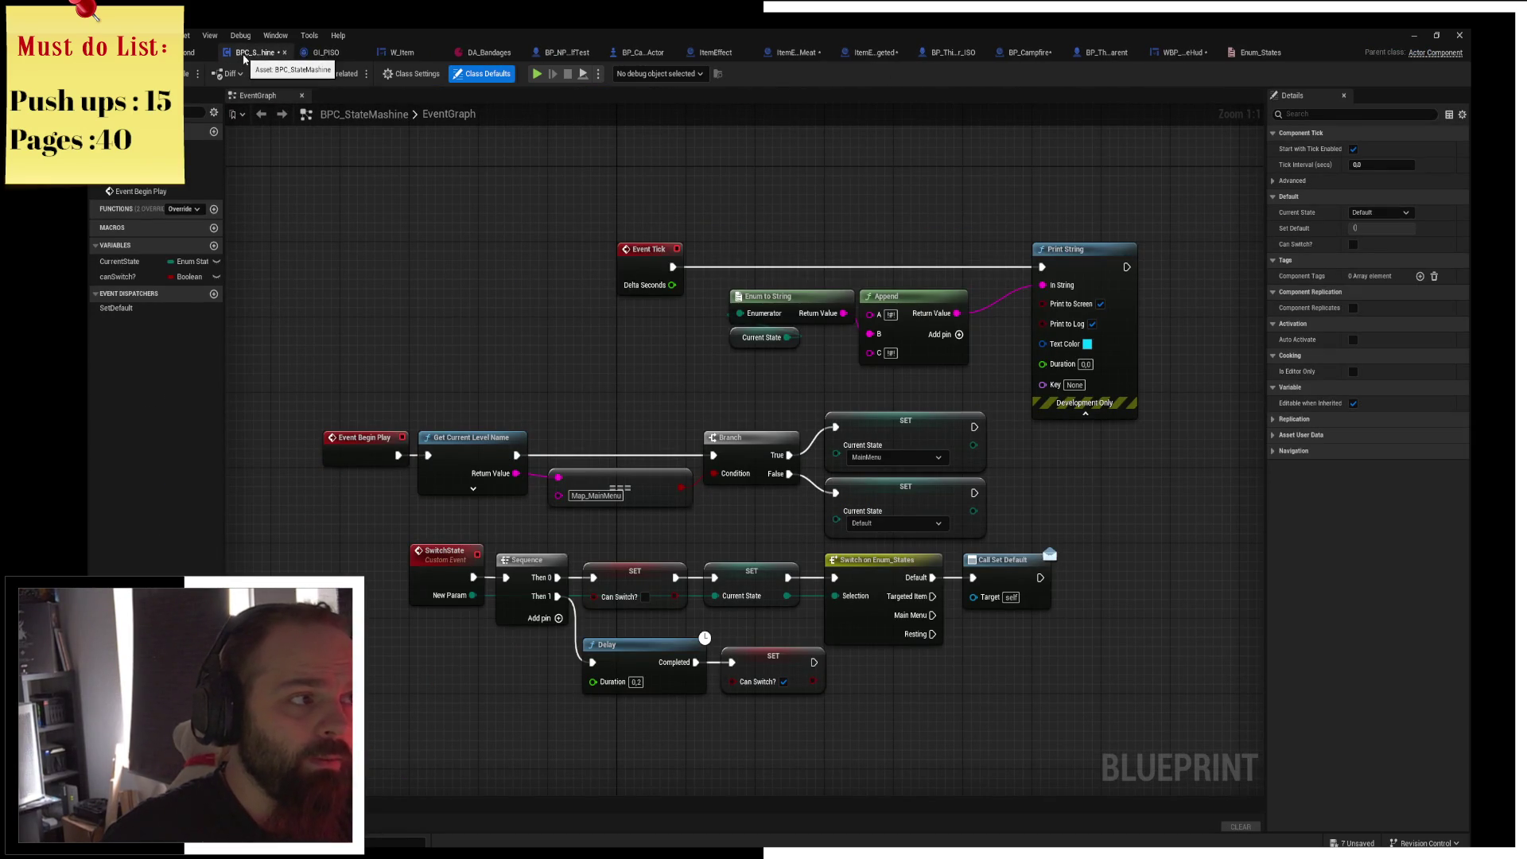
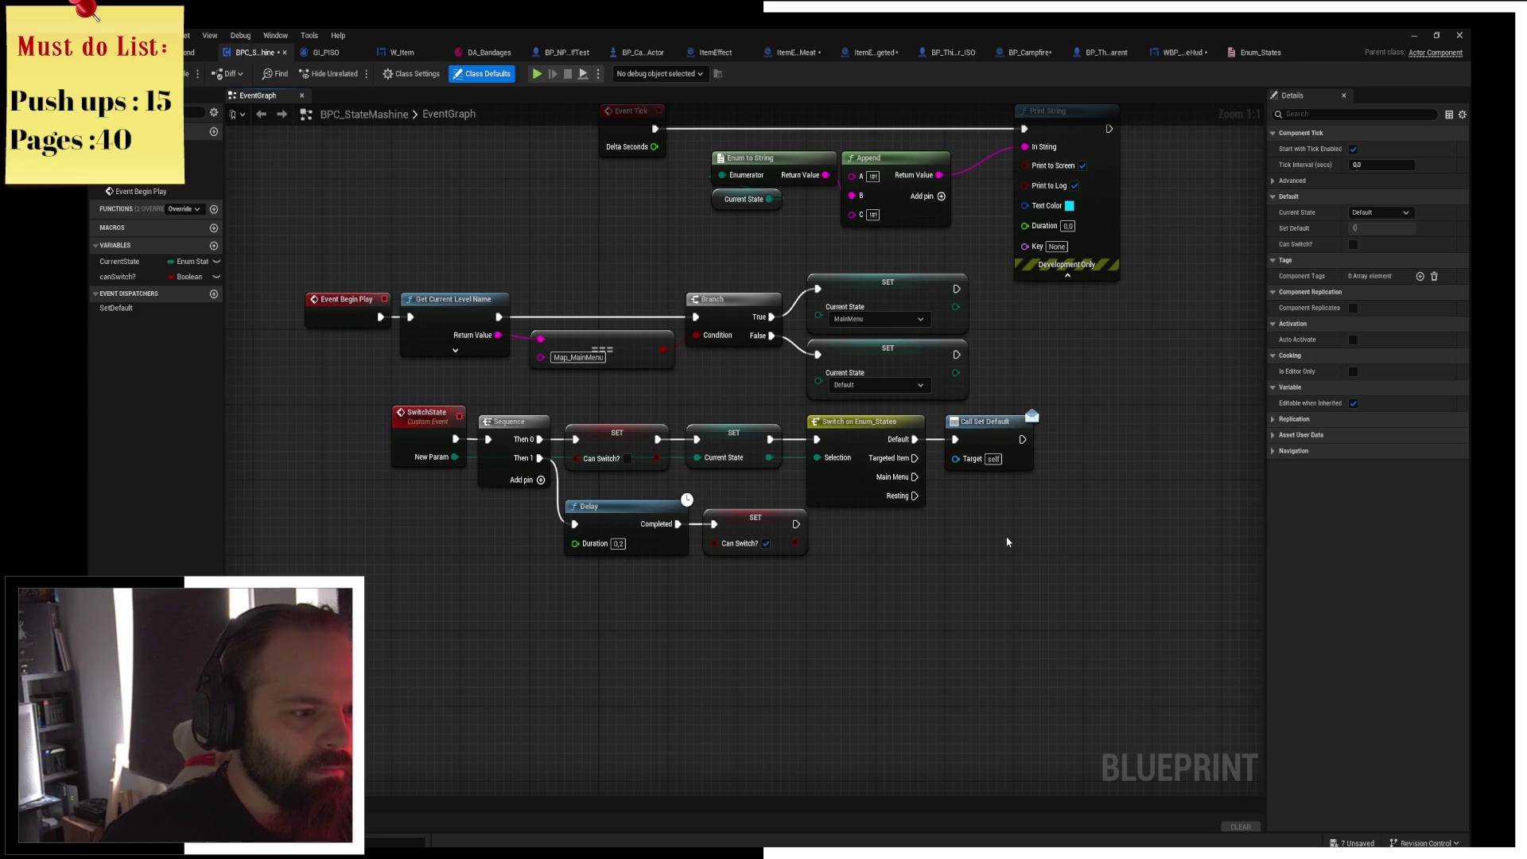
In WBP_CampfireHud, make Event Construct call Switch State with Resting, then show BP_Camera_Actor's graph.
{"action": "left_click", "coordinate": [1185, 53]}
{"action": "left_click_drag", "start_coordinate": [727, 246], "coordinate": [828, 270]}
{"action": "type", "text": "switch"}
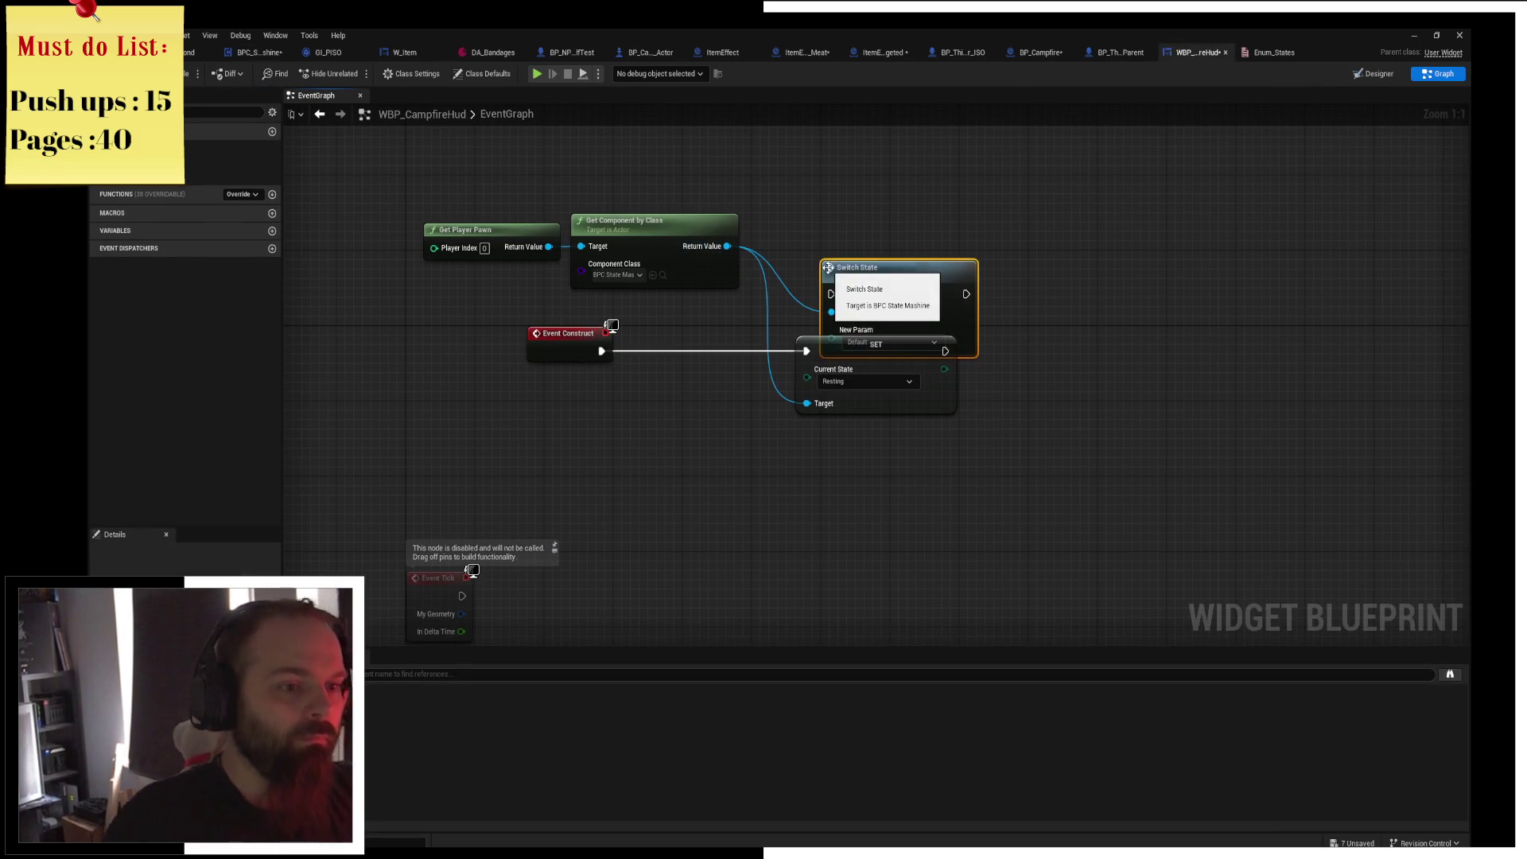
{"action": "left_click", "coordinate": [868, 329]}
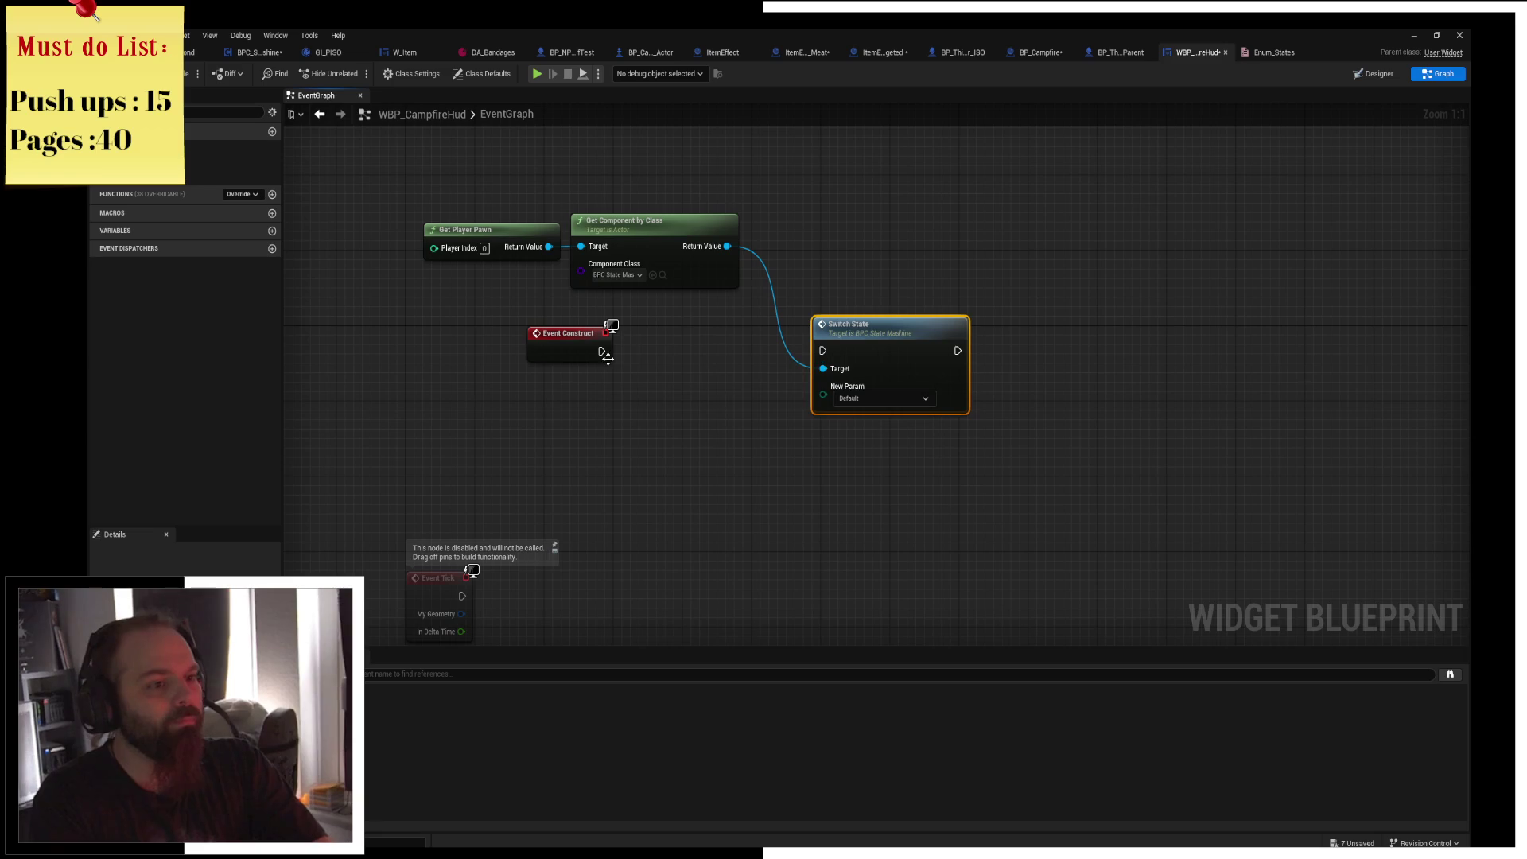
{"action": "mouse_move", "coordinate": [602, 351]}
{"action": "left_mouse_down"}
{"action": "mouse_move", "coordinate": [900, 353]}
{"action": "mouse_move", "coordinate": [828, 352]}
{"action": "left_mouse_up"}
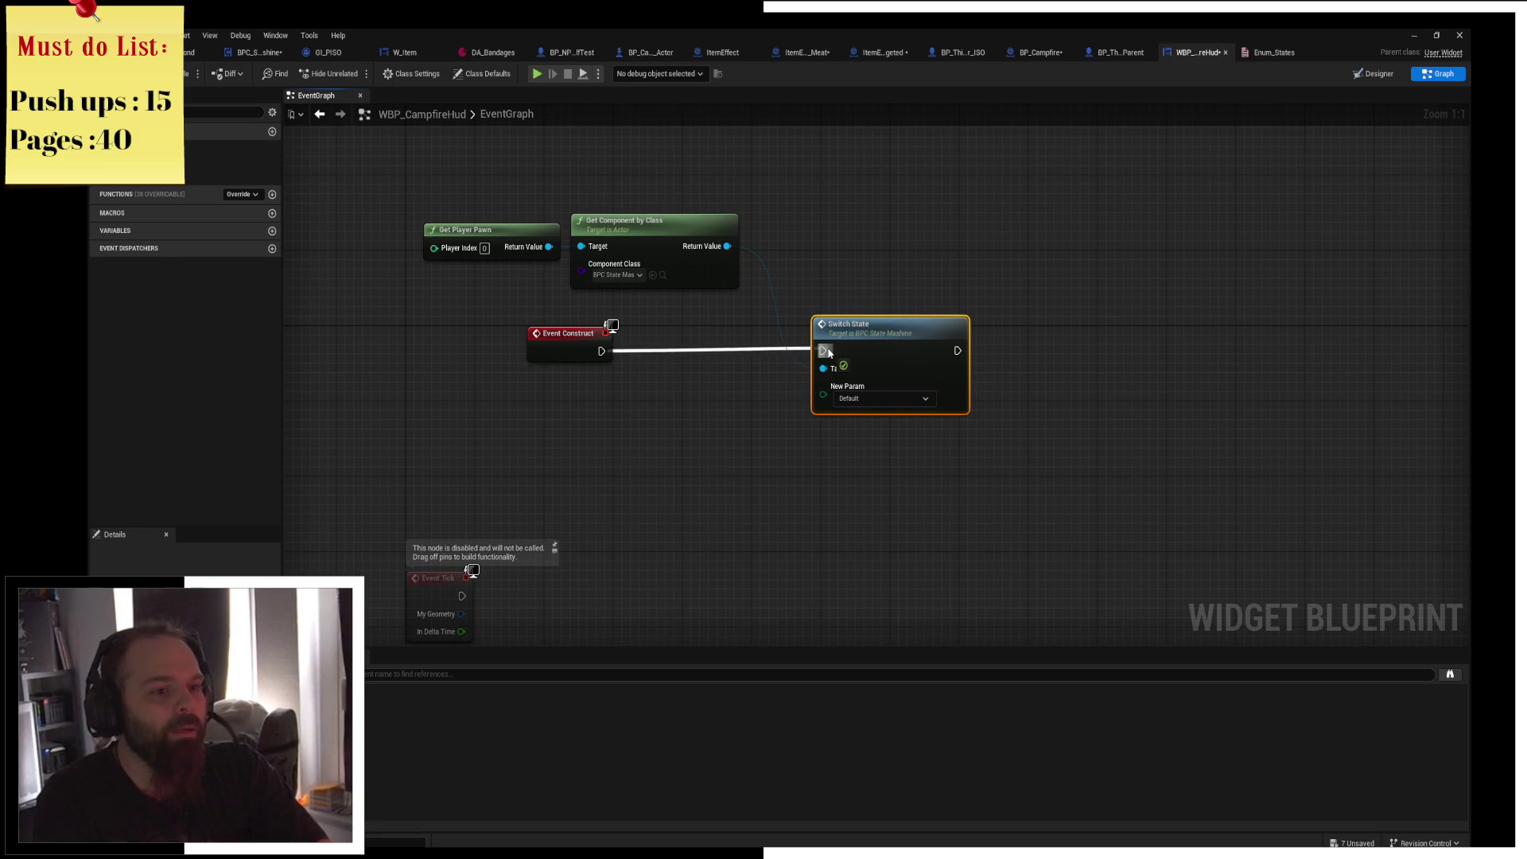
{"action": "left_click", "coordinate": [865, 404]}
{"action": "left_click", "coordinate": [914, 450]}
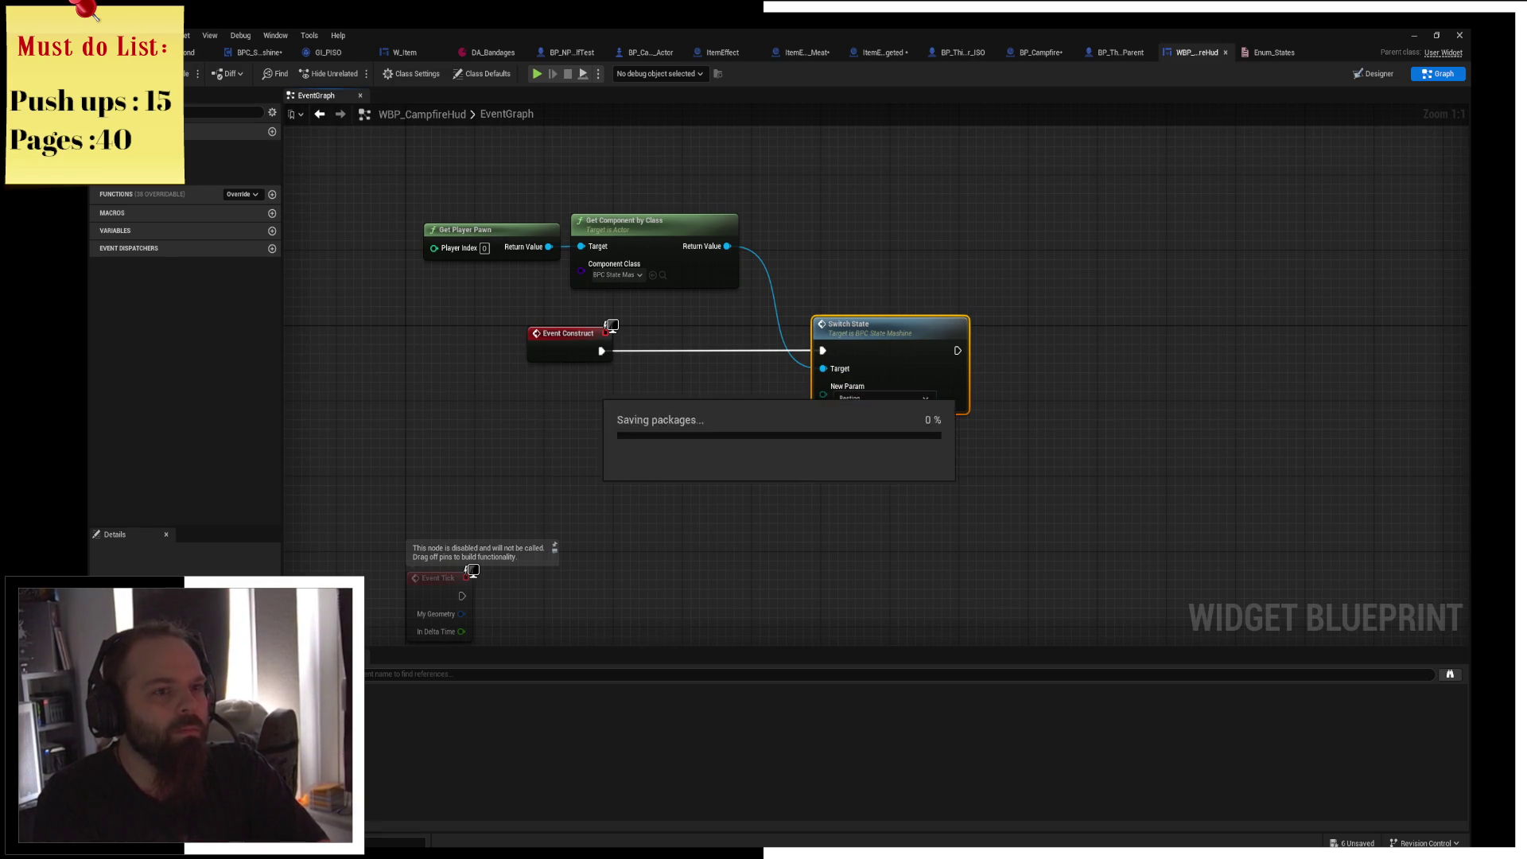
{"action": "left_click", "coordinate": [649, 57]}
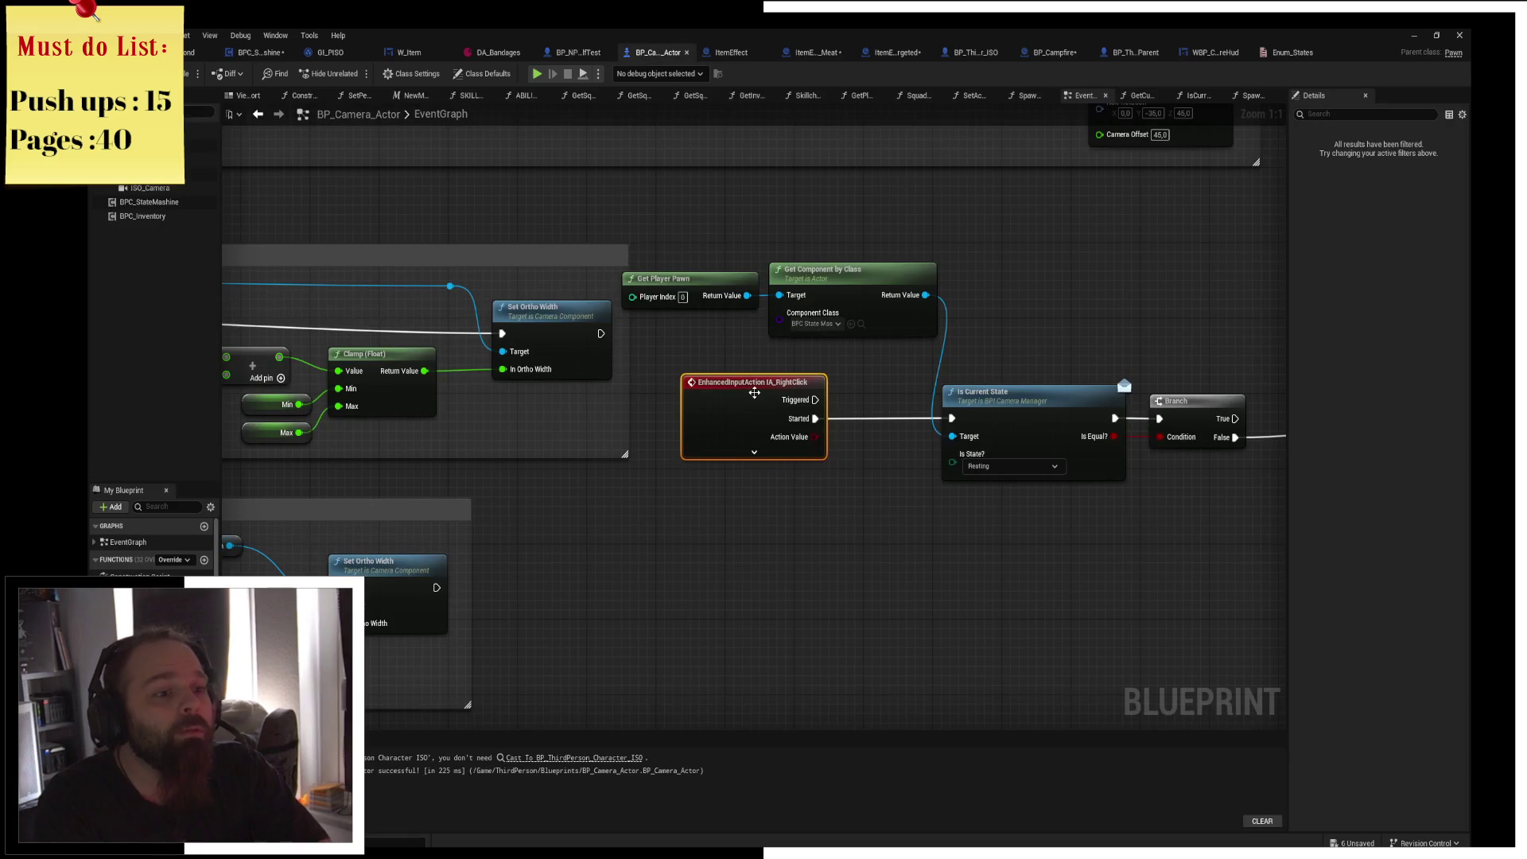
Put a breakpoint on the Branch node that follows Is Current State.
{"action": "left_click_drag", "start_coordinate": [833, 449], "coordinate": [868, 363]}
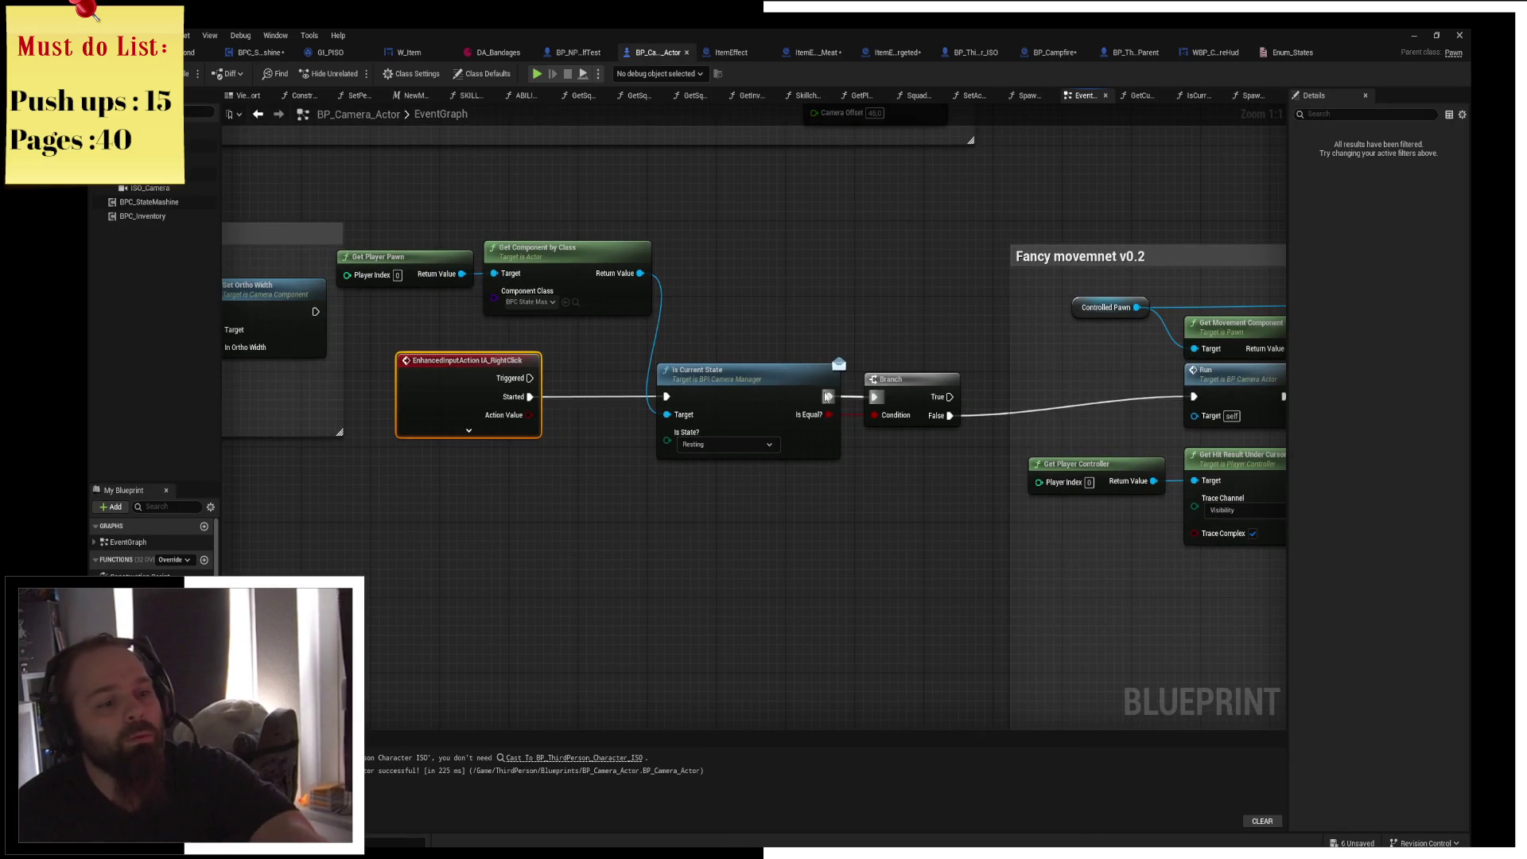
{"action": "left_click", "coordinate": [912, 383]}
{"action": "key", "text": "F9"}
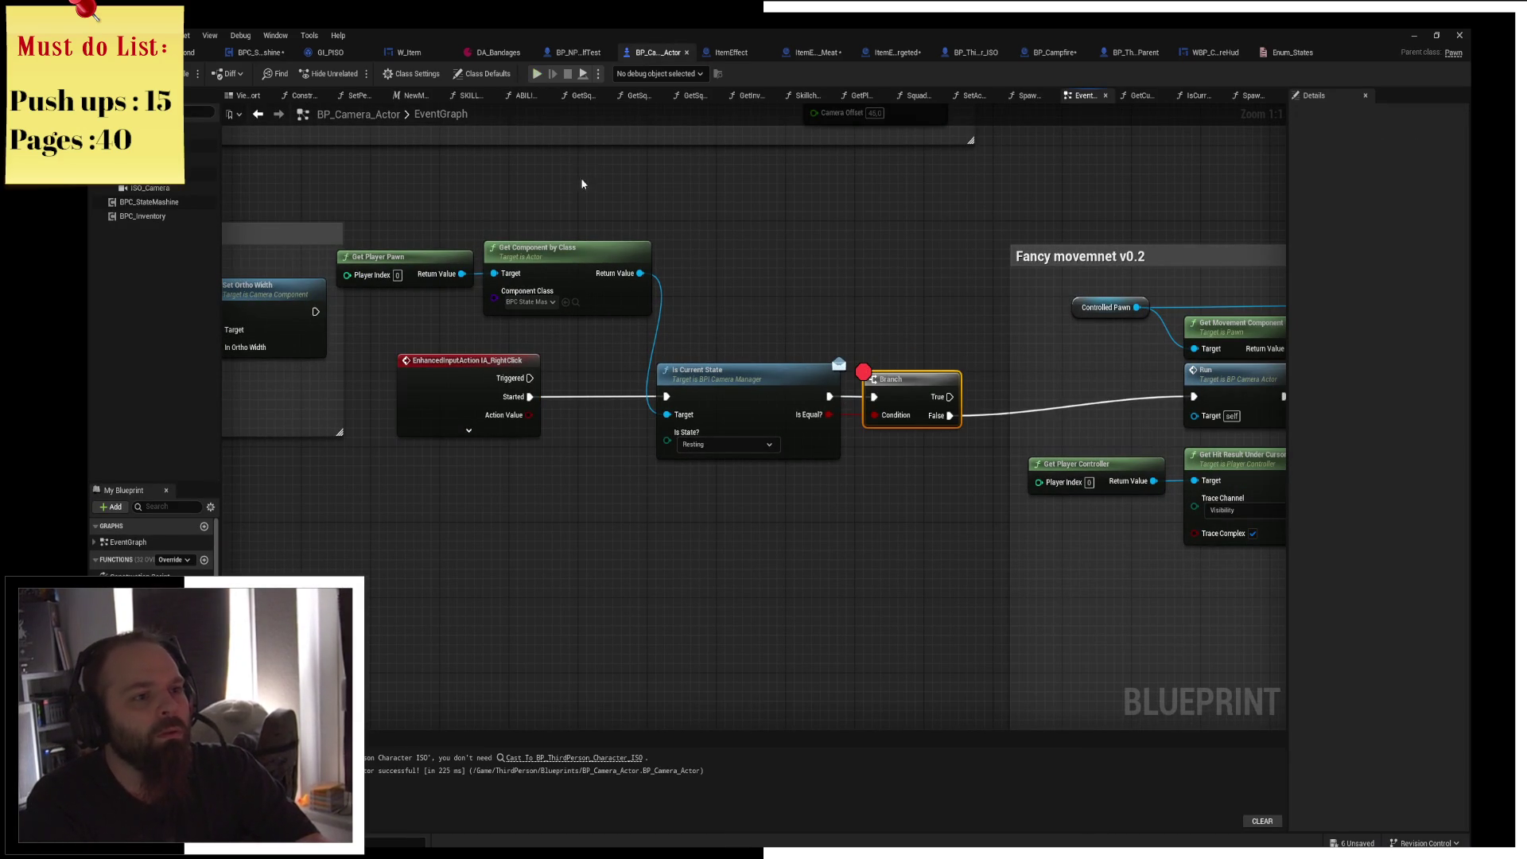
Play-test and trigger the right-click check three times, resuming after each breakpoint pause.
{"action": "key", "text": "alt+p"}
{"action": "right_click", "coordinate": [570, 160]}
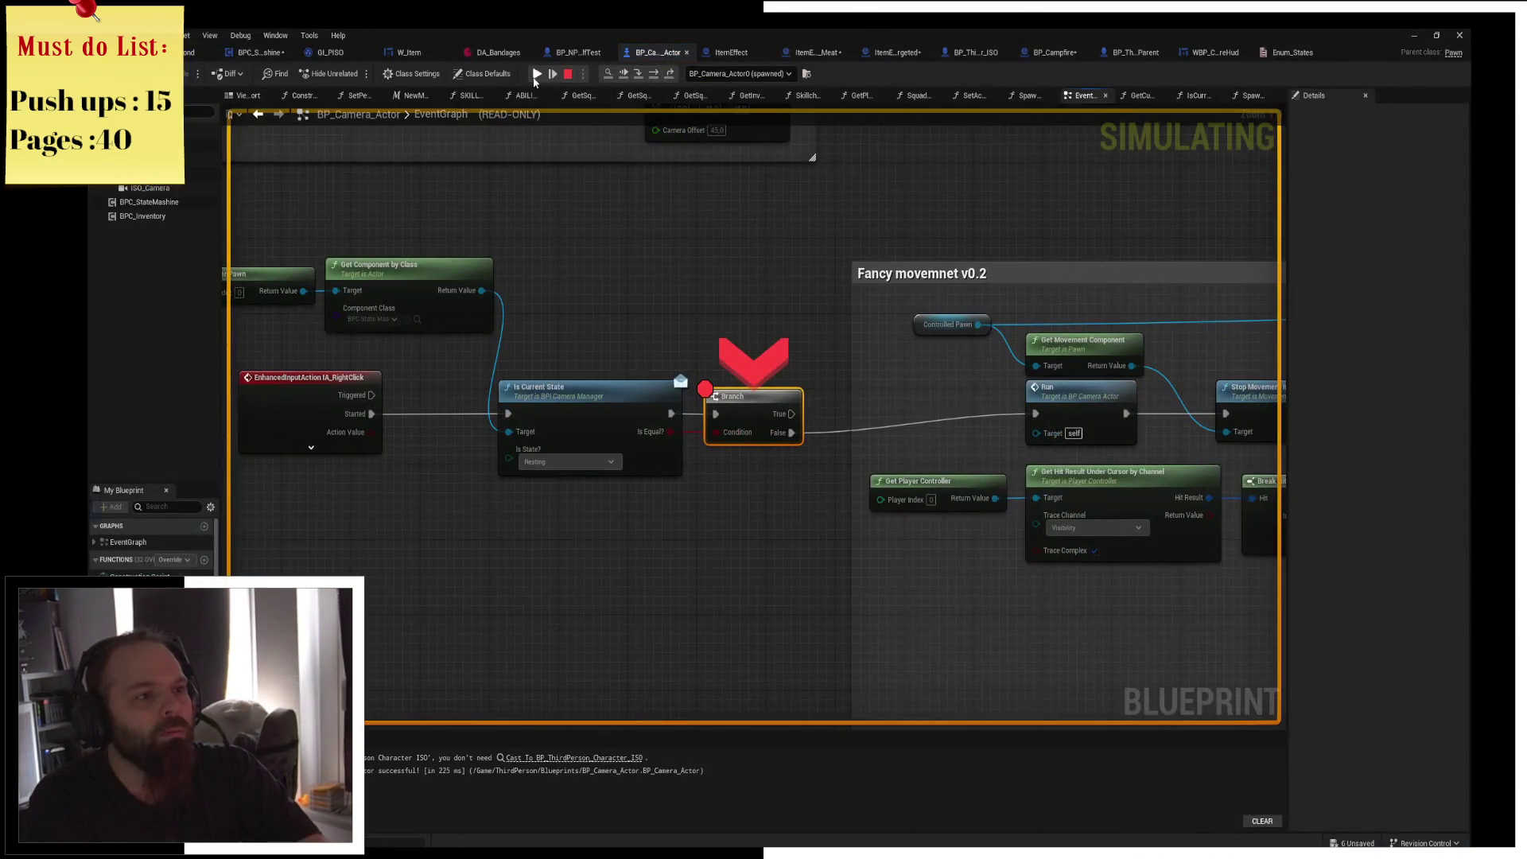
{"action": "left_click", "coordinate": [536, 73]}
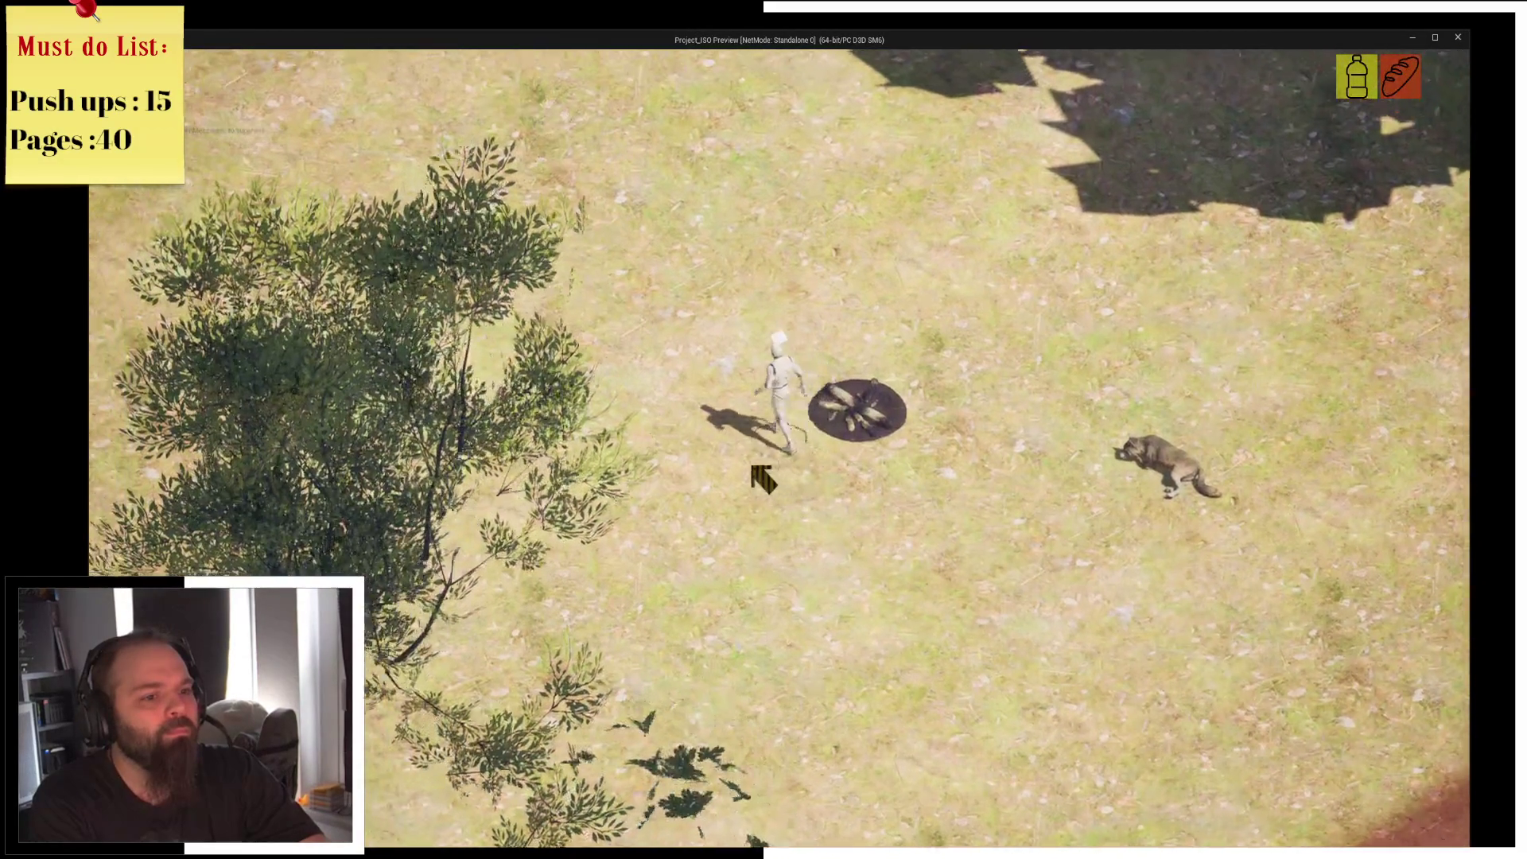
{"action": "right_click", "coordinate": [753, 468]}
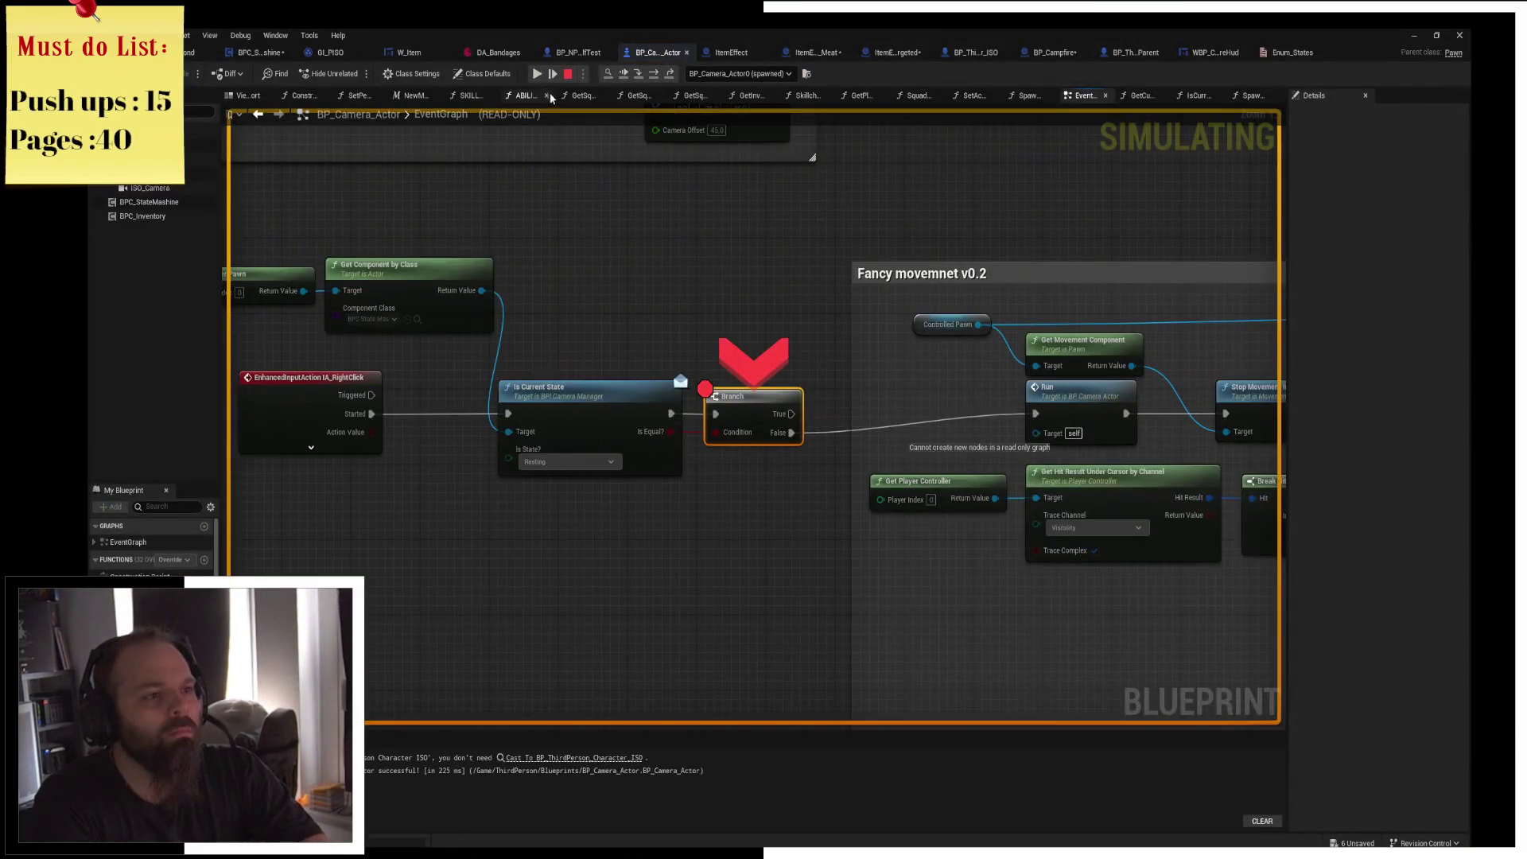
{"action": "left_click", "coordinate": [537, 73]}
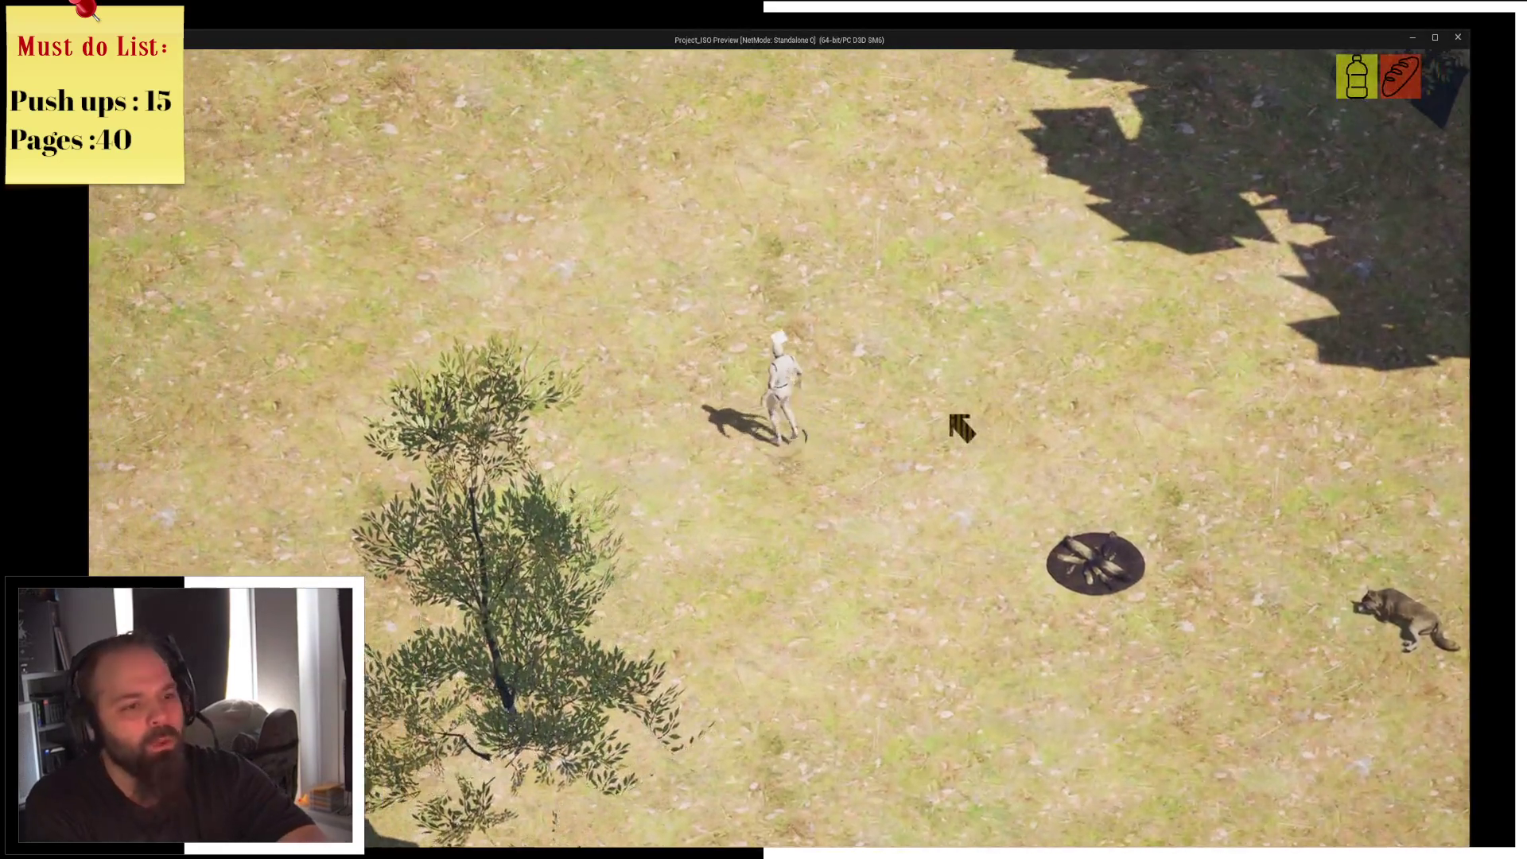
{"action": "right_click", "coordinate": [960, 427]}
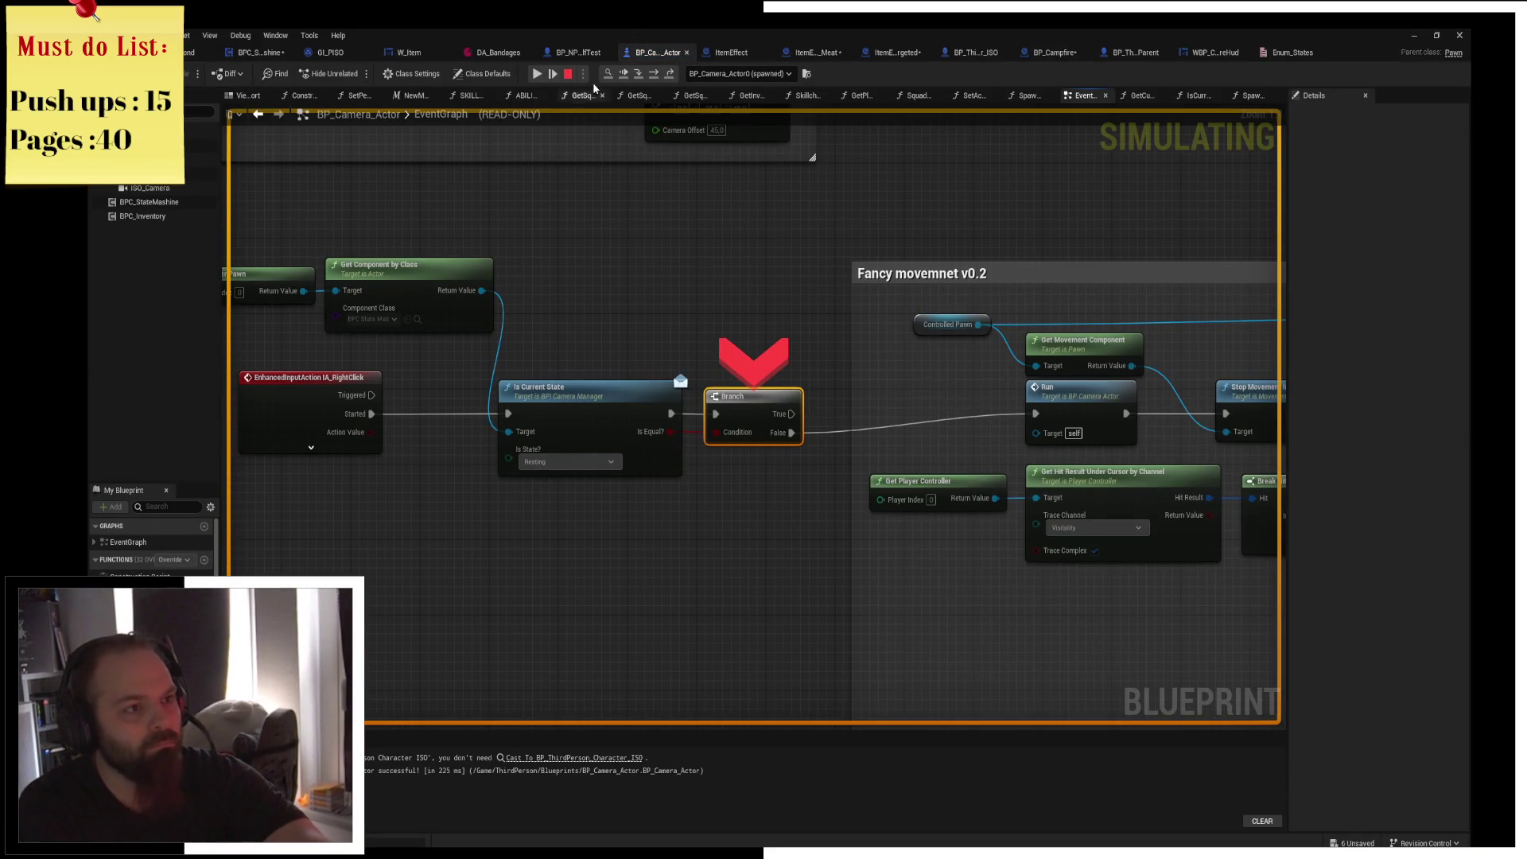
{"action": "left_click", "coordinate": [537, 79]}
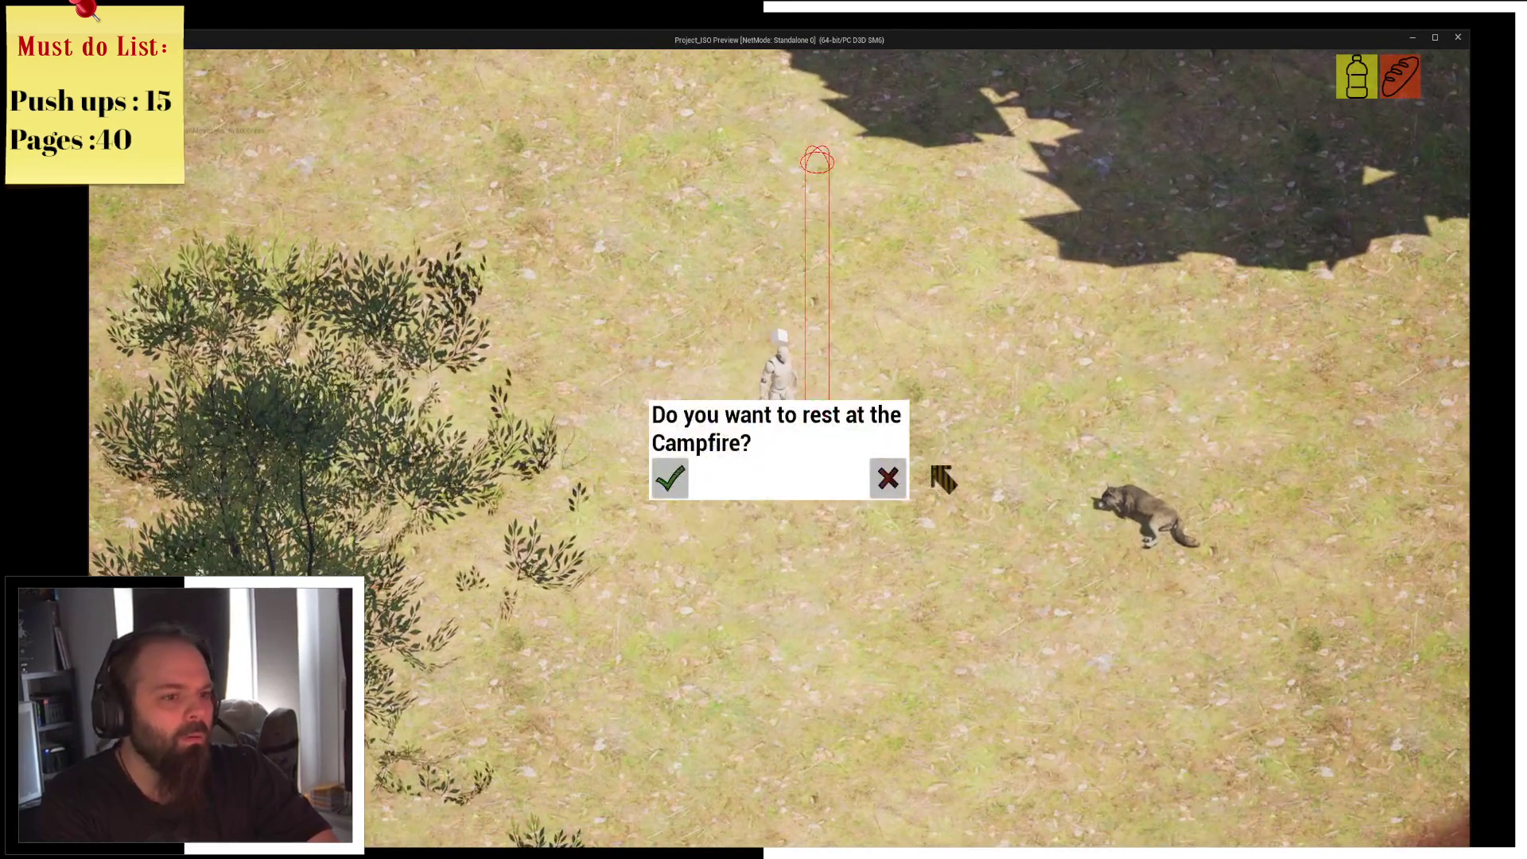
Right-click the campfire, accept resting, and trigger the check again to pause at the Branch.
{"action": "right_click", "coordinate": [944, 478]}
{"action": "key", "text": "F9"}
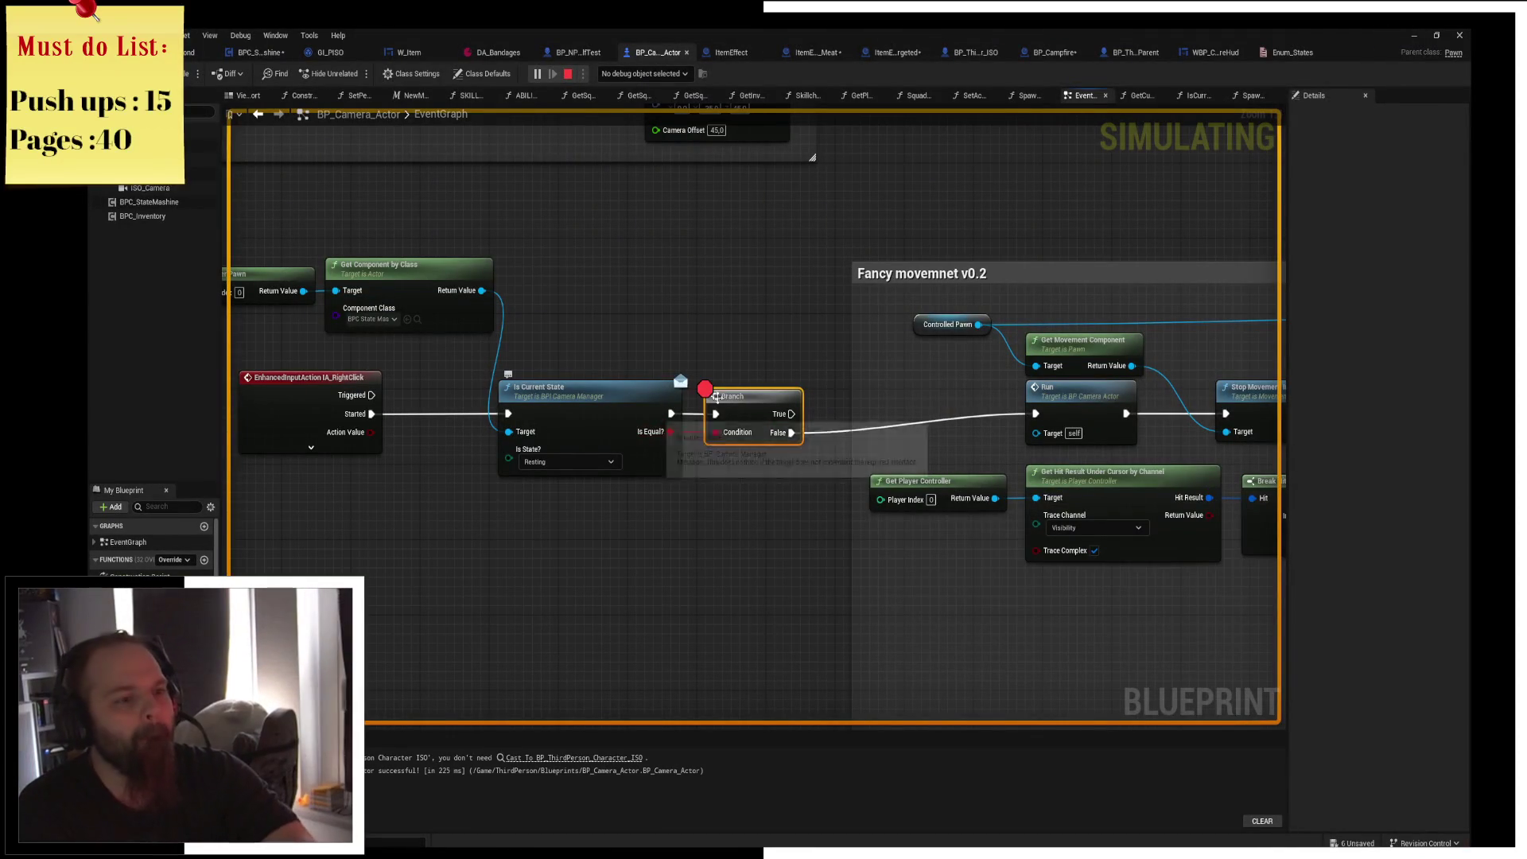
{"action": "key", "text": "alt+Tab"}
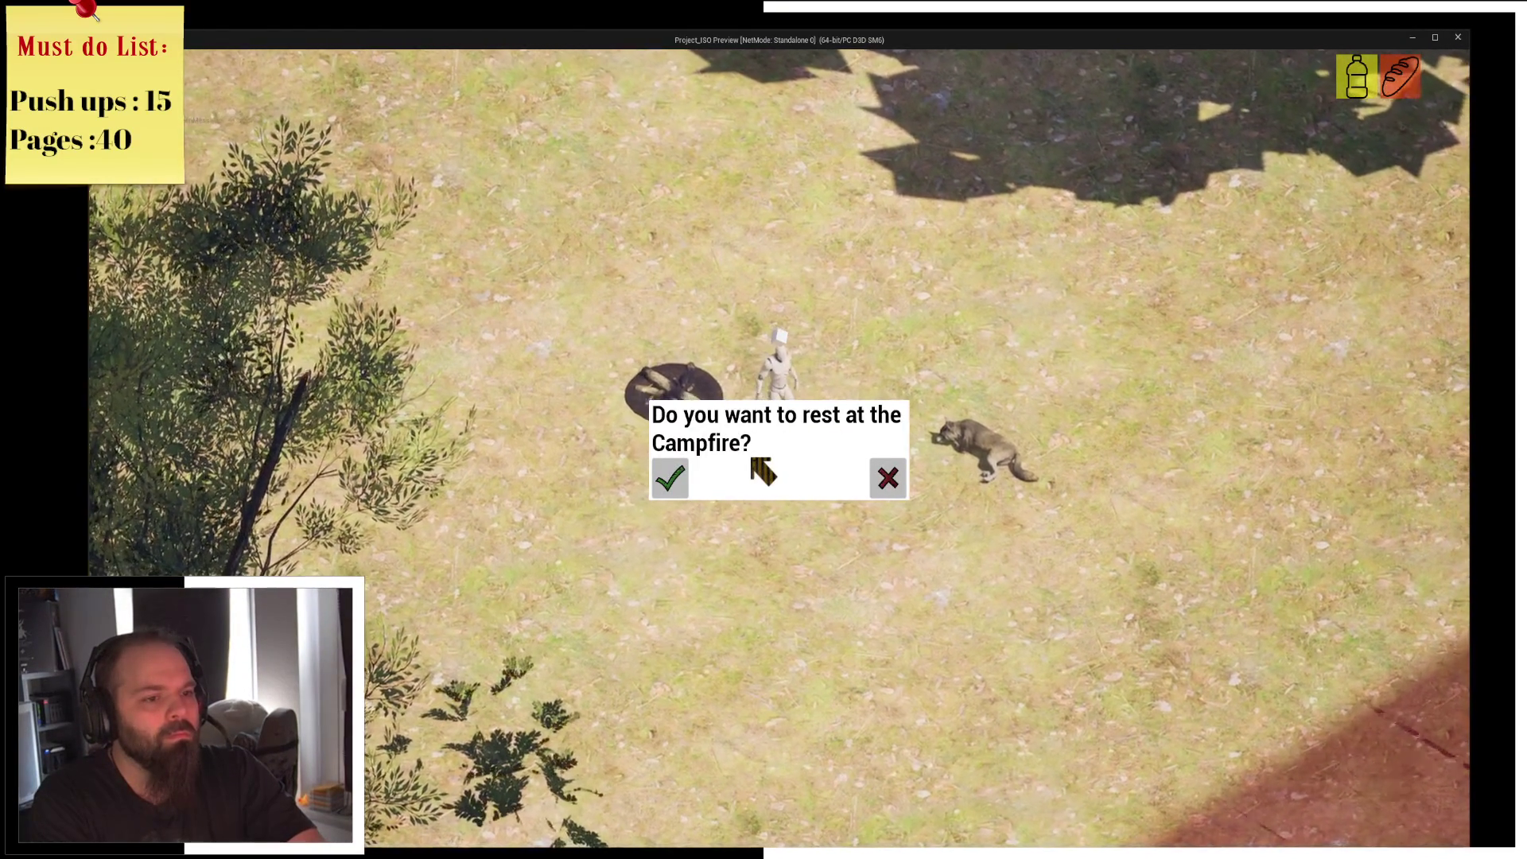
{"action": "left_click", "coordinate": [762, 469]}
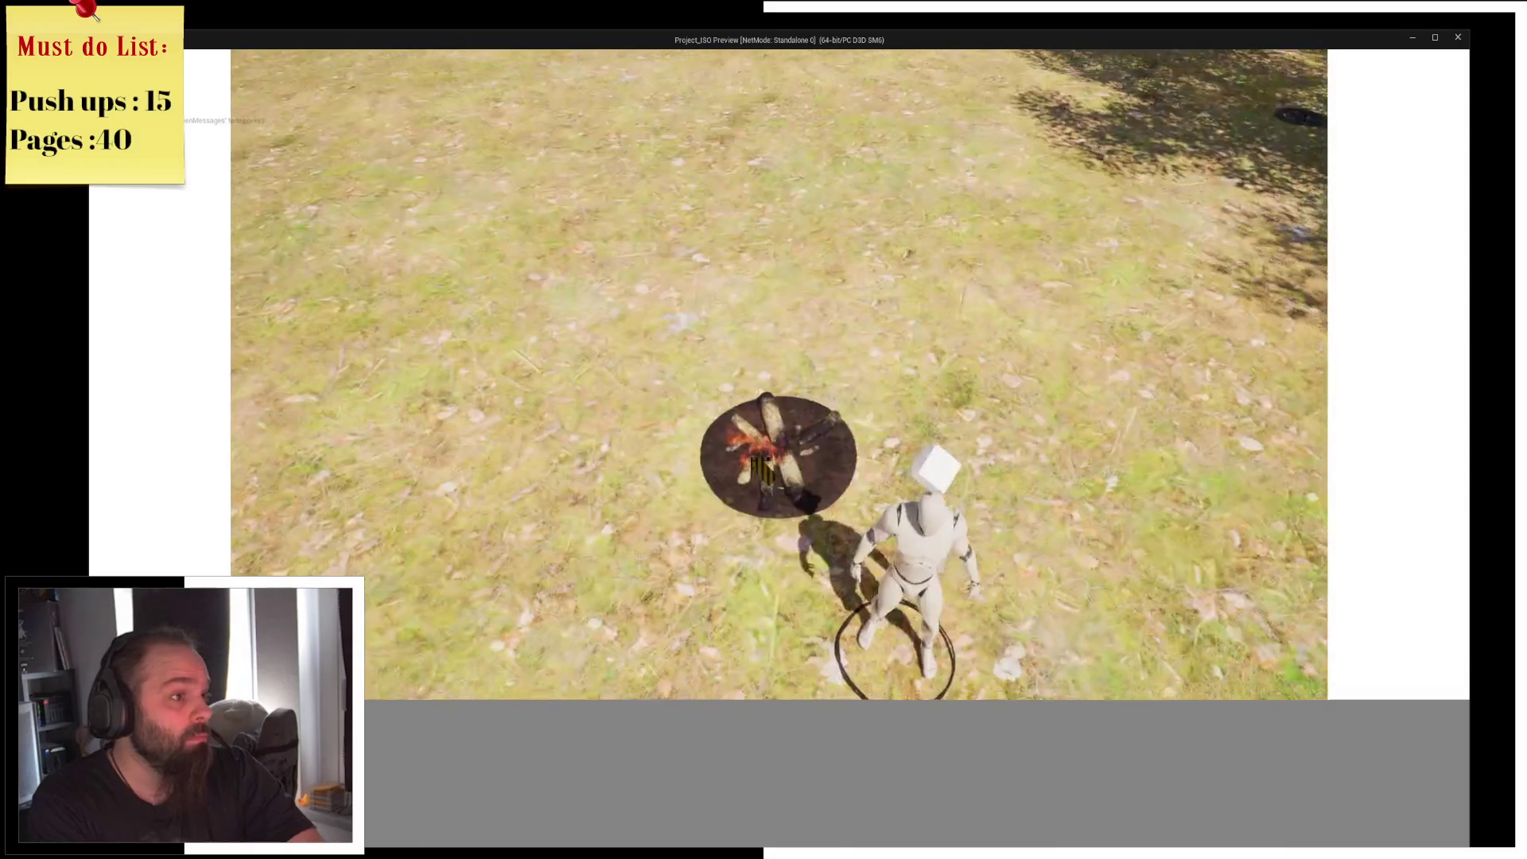
{"action": "right_click", "coordinate": [677, 302]}
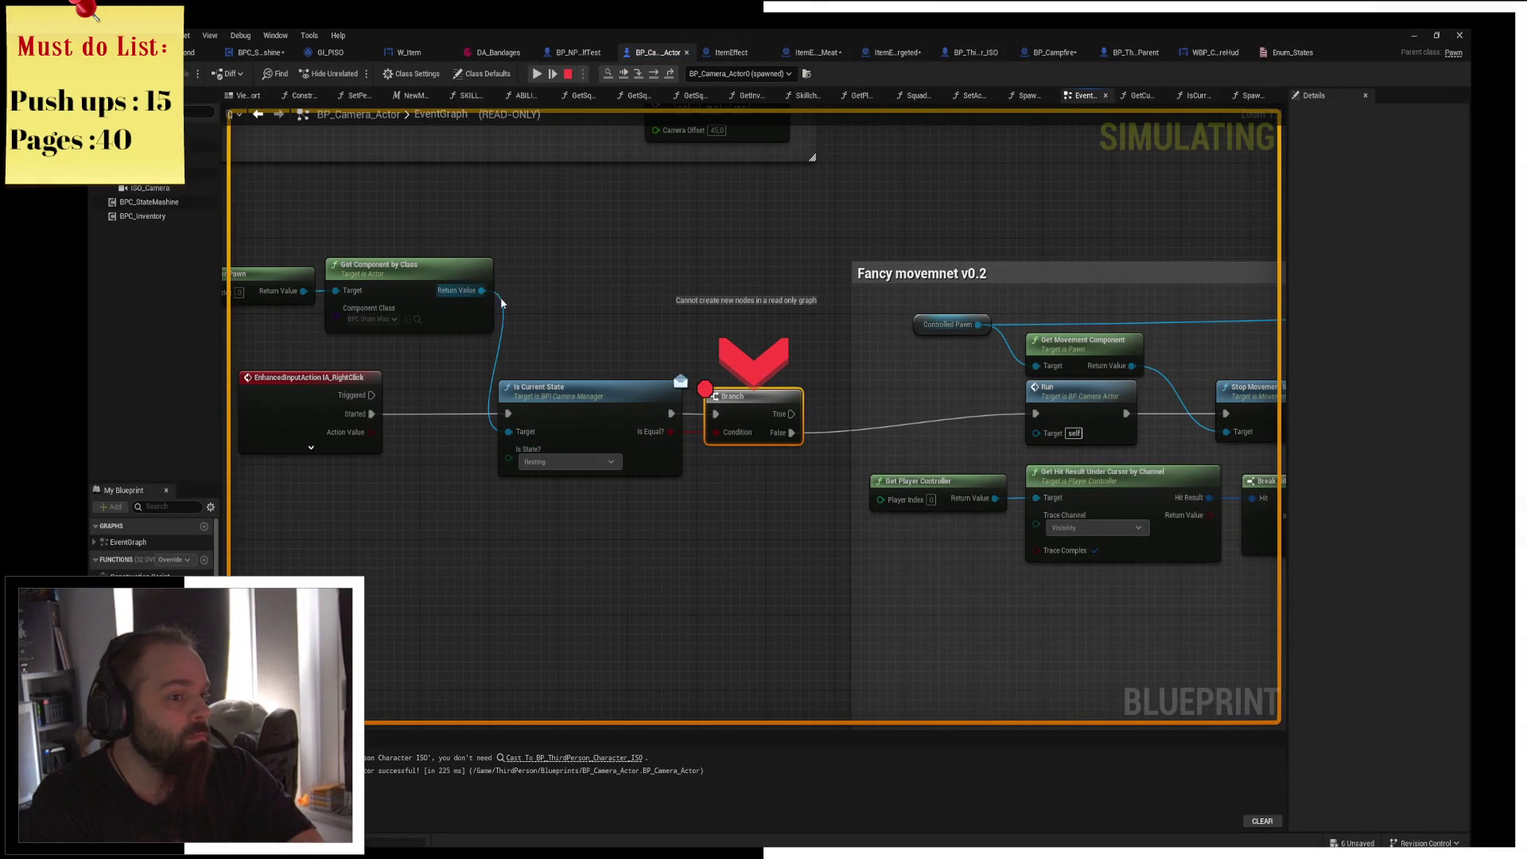
{"action": "left_click", "coordinate": [656, 76]}
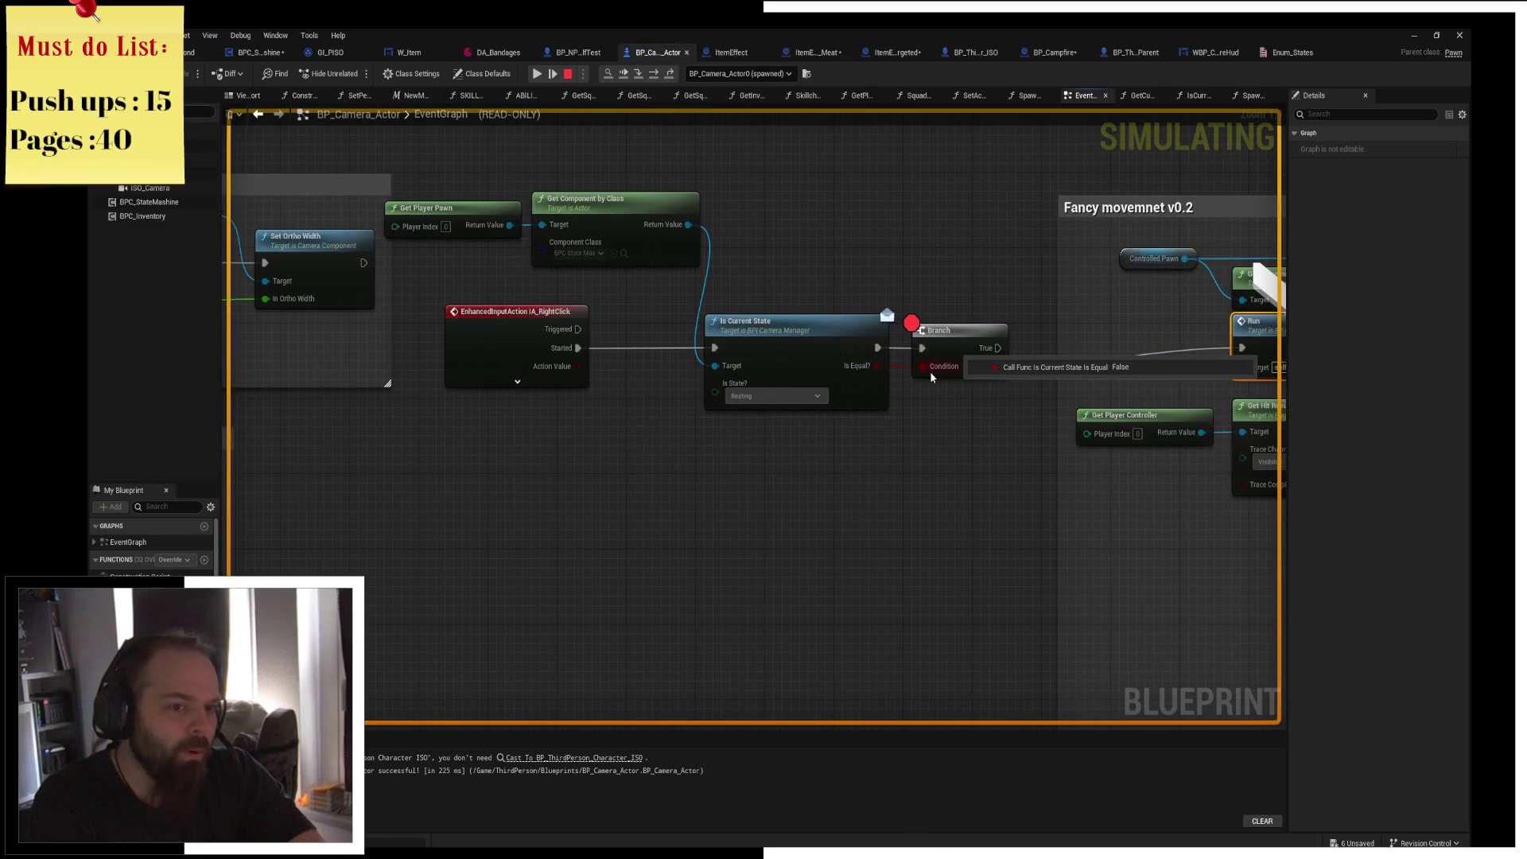
Read the paused pin values and open the IsCurrentState interface function.
{"action": "mouse_move", "coordinate": [876, 367]}
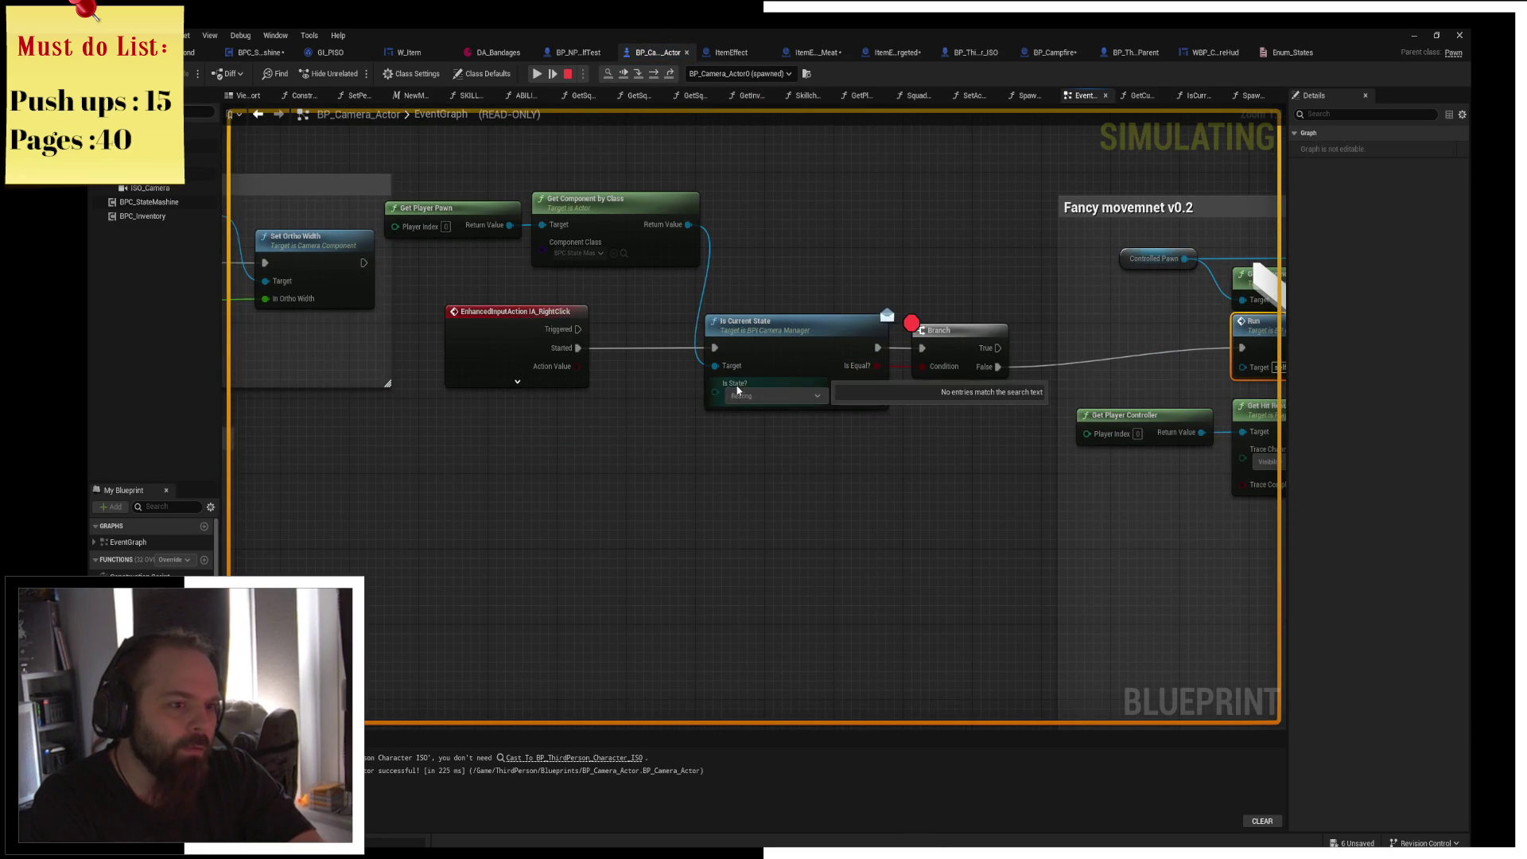
{"action": "mouse_move", "coordinate": [724, 371]}
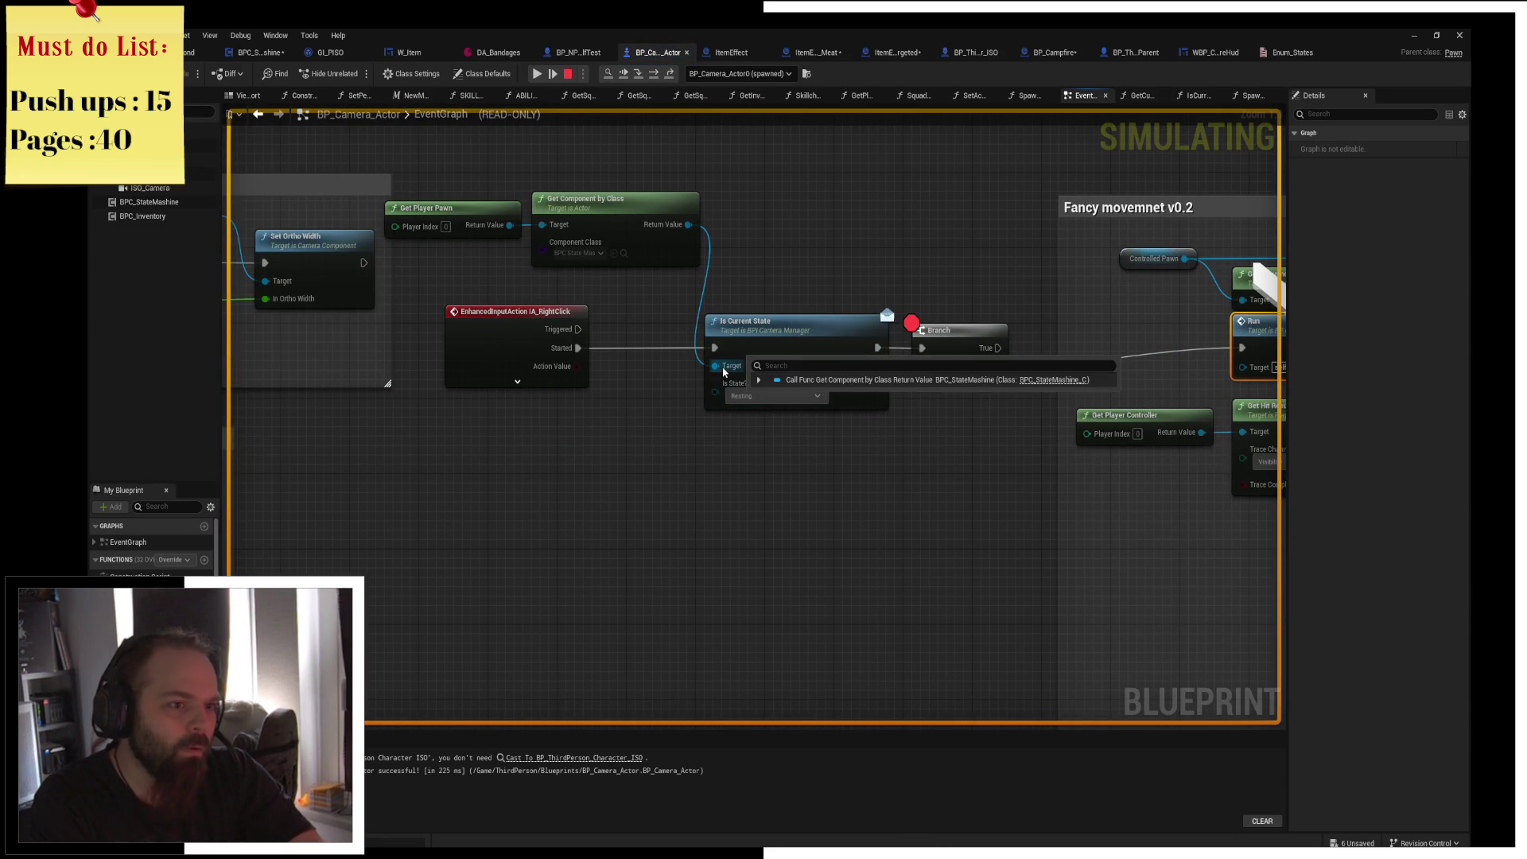
{"action": "double_click", "coordinate": [797, 334]}
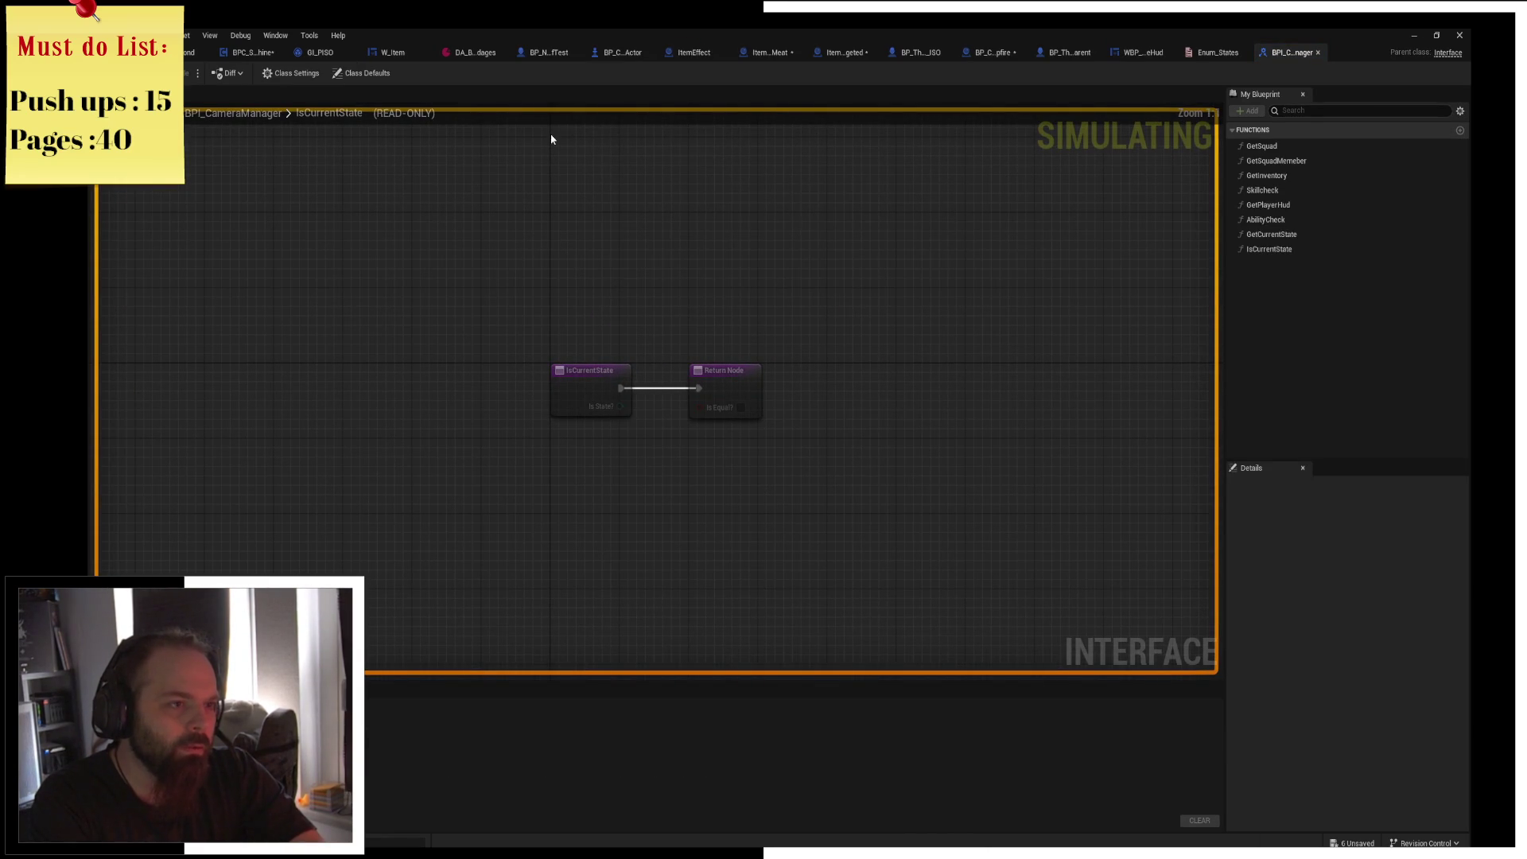
Look through the Meat item effect, campfire HUD, wolf and camera graphs, ending on BPC_StateMashine.
{"action": "left_click", "coordinate": [753, 54]}
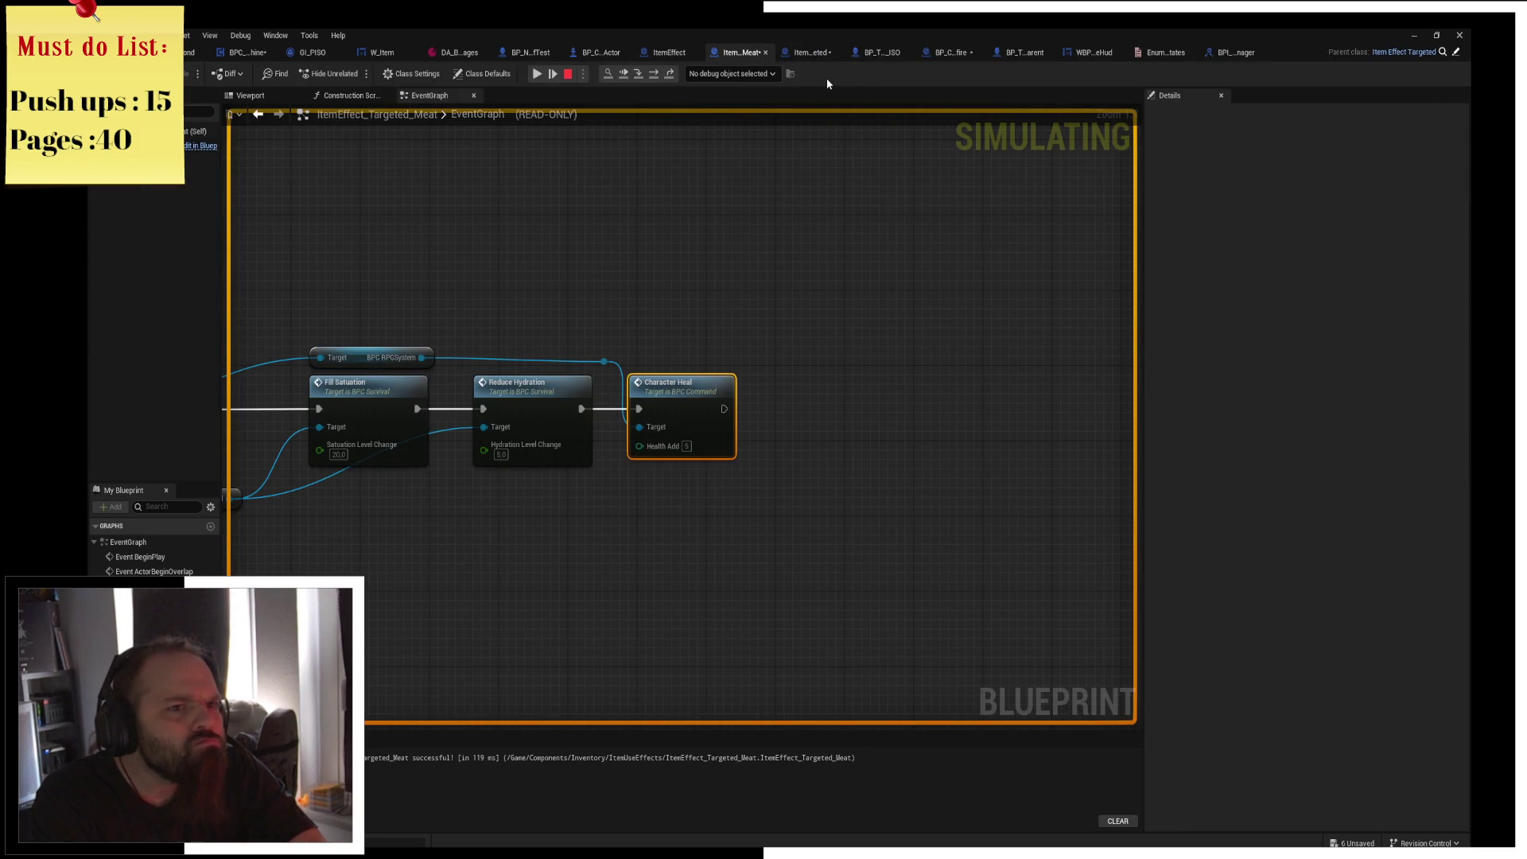
{"action": "left_click", "coordinate": [1092, 54]}
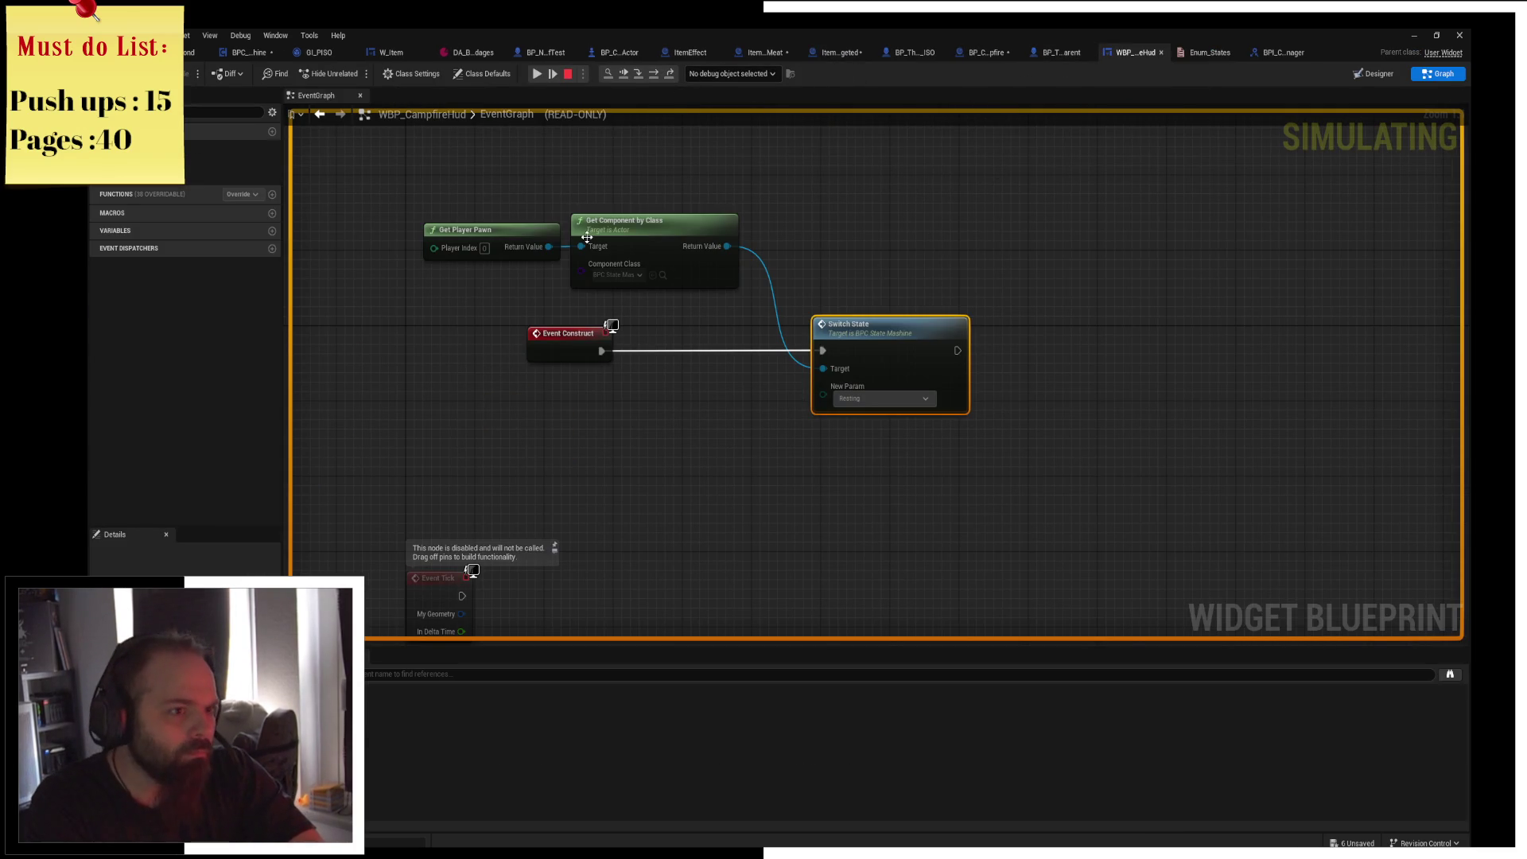
{"action": "left_click_drag", "start_coordinate": [793, 221], "coordinate": [814, 243]}
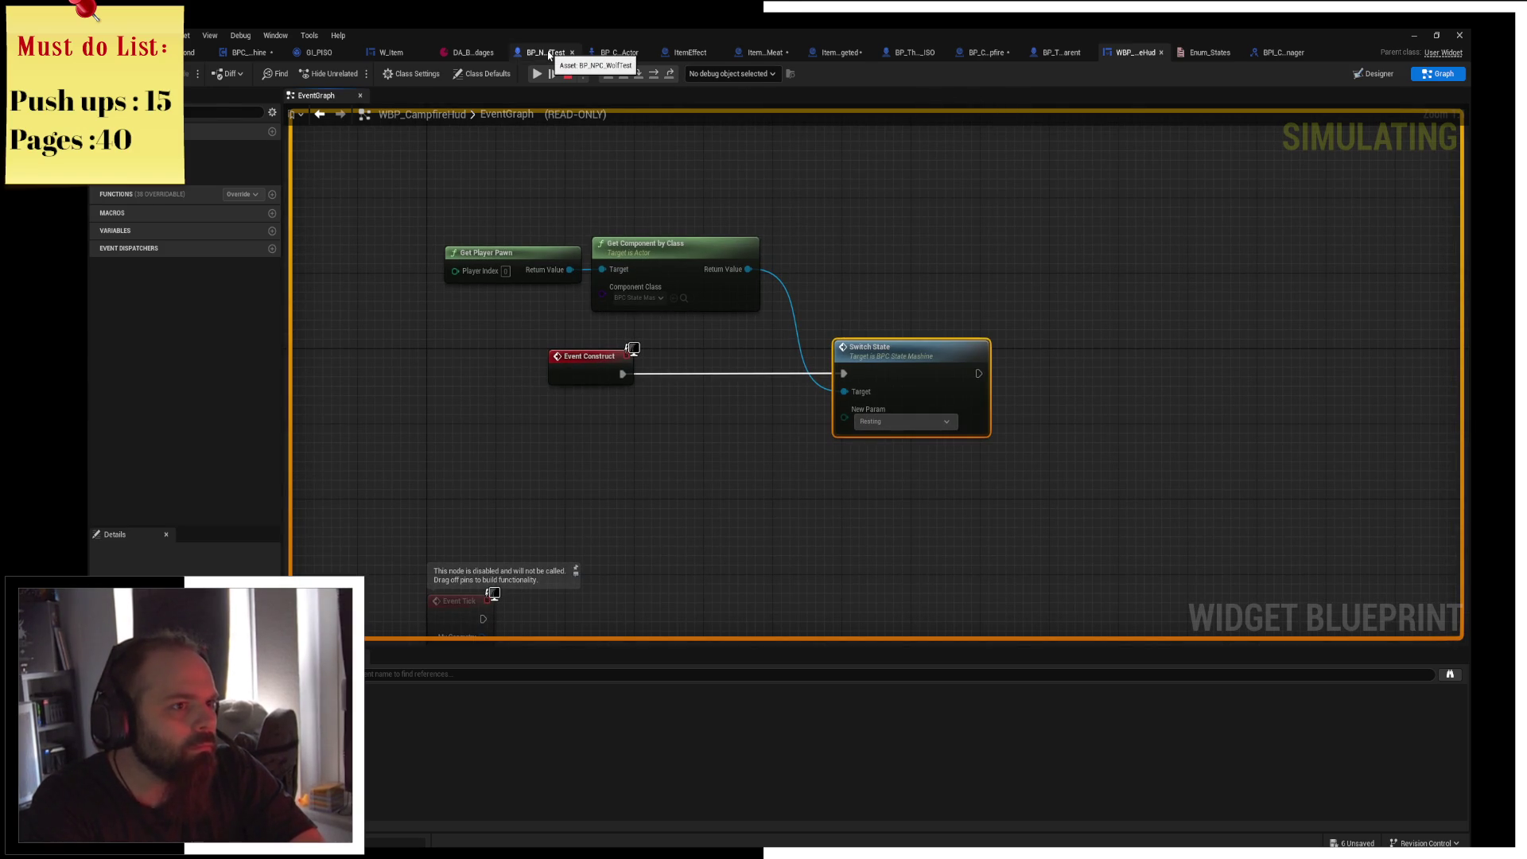
{"action": "left_click", "coordinate": [549, 54]}
{"action": "left_click", "coordinate": [629, 54]}
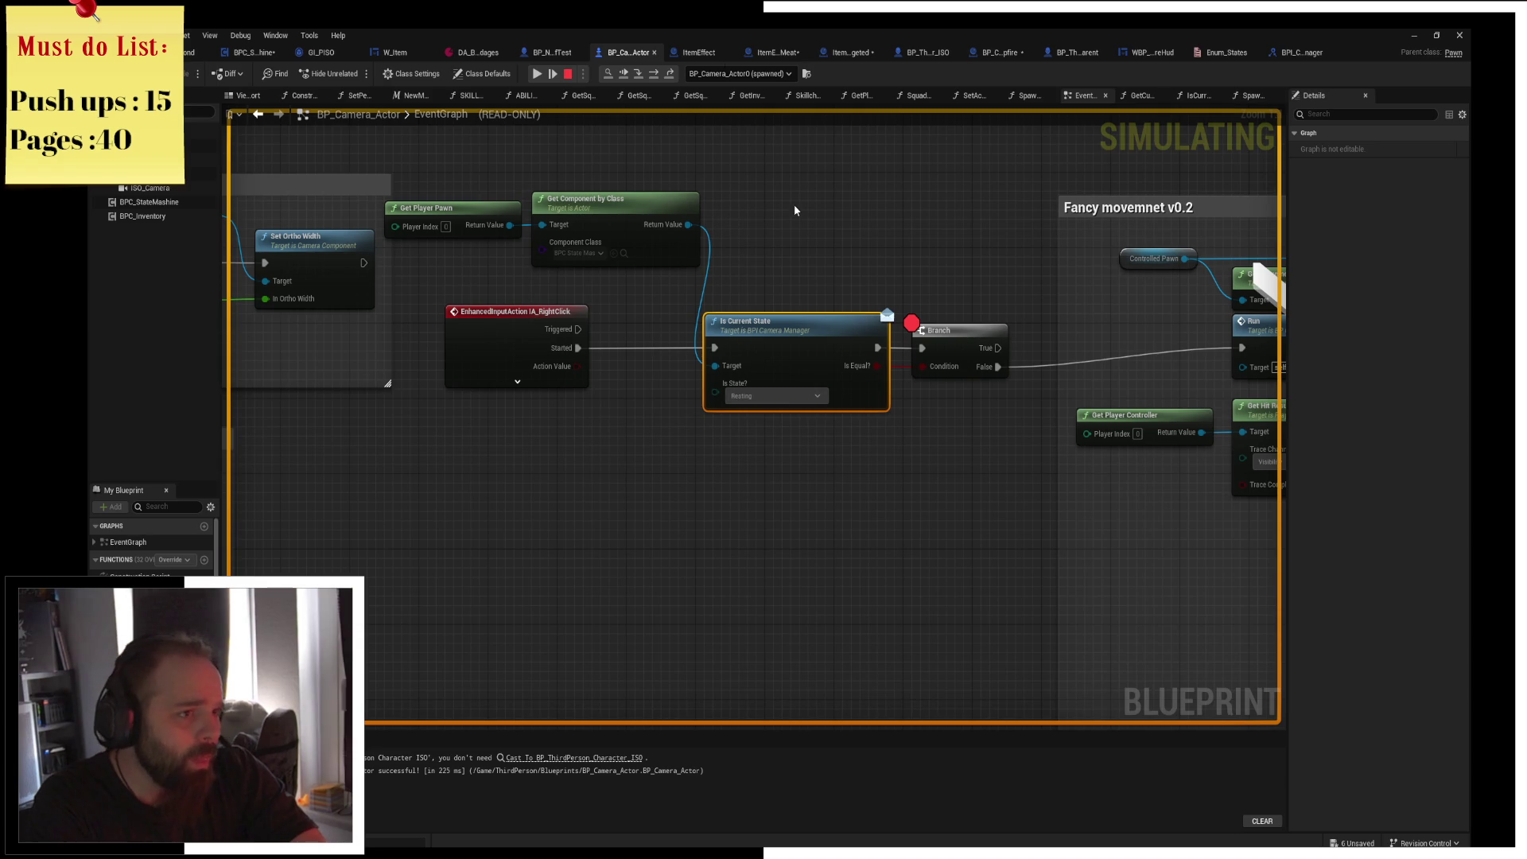
{"action": "left_click", "coordinate": [251, 52]}
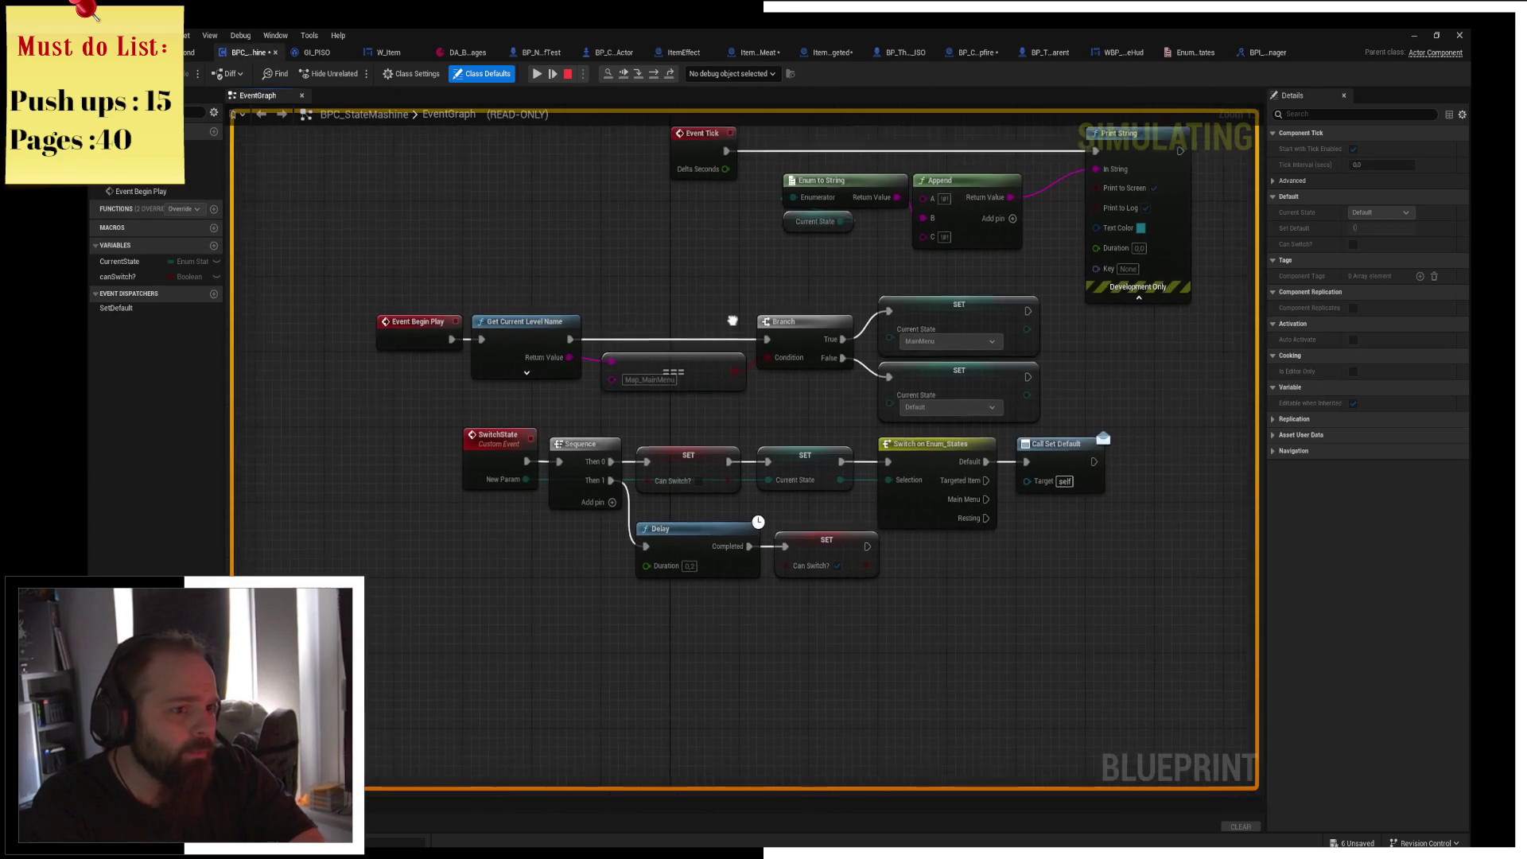
Pan and zoom around the BPC_StateMashine graph to review its state-switching nodes.
{"action": "left_click_drag", "start_coordinate": [575, 444], "coordinate": [488, 349]}
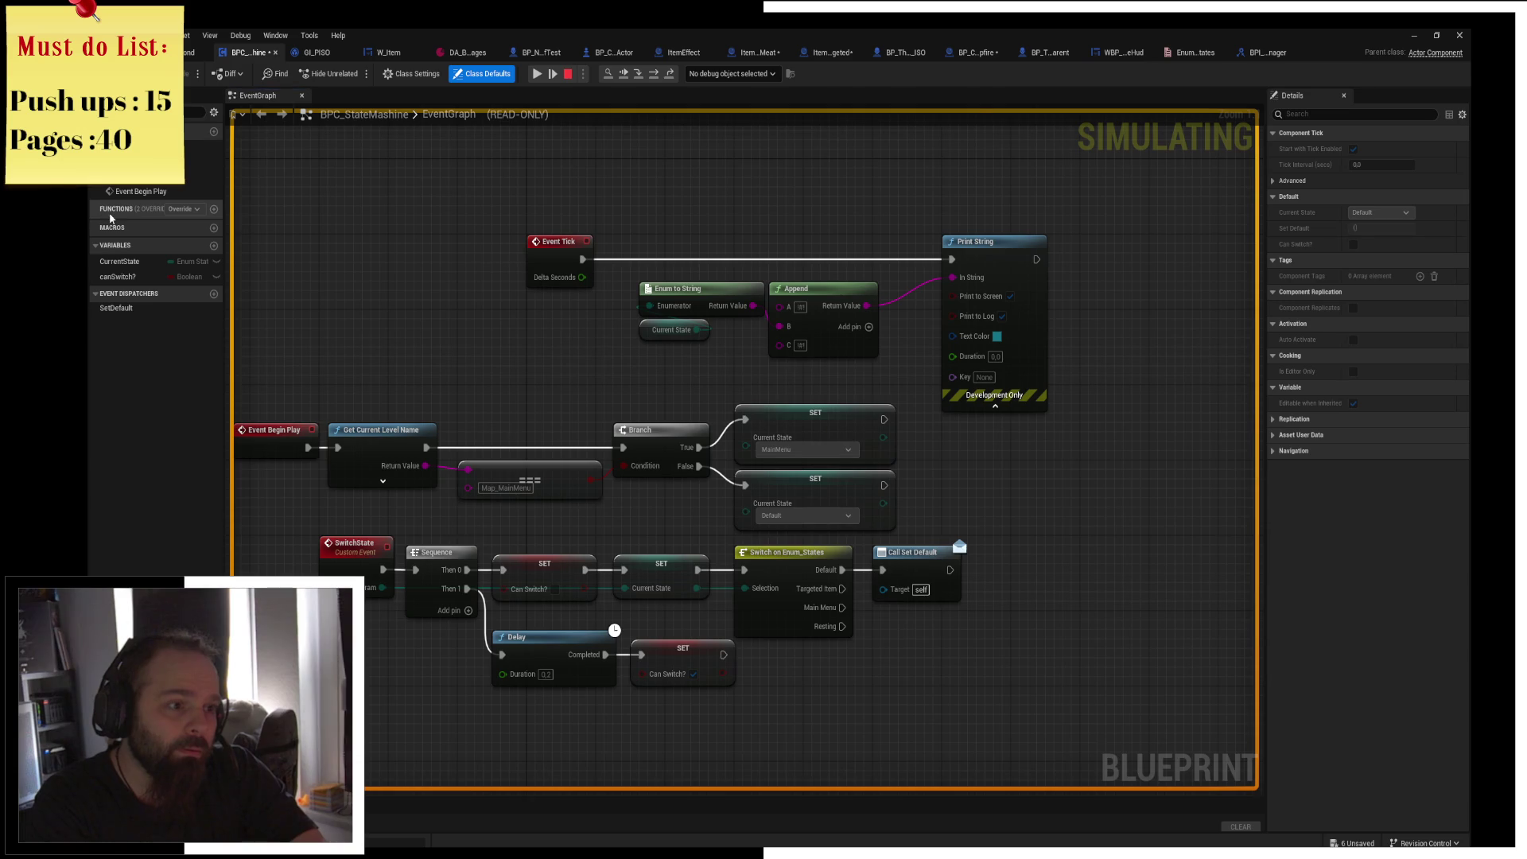
{"action": "scroll", "coordinate": [565, 279], "scroll_direction": "down", "scroll_amount": 2}
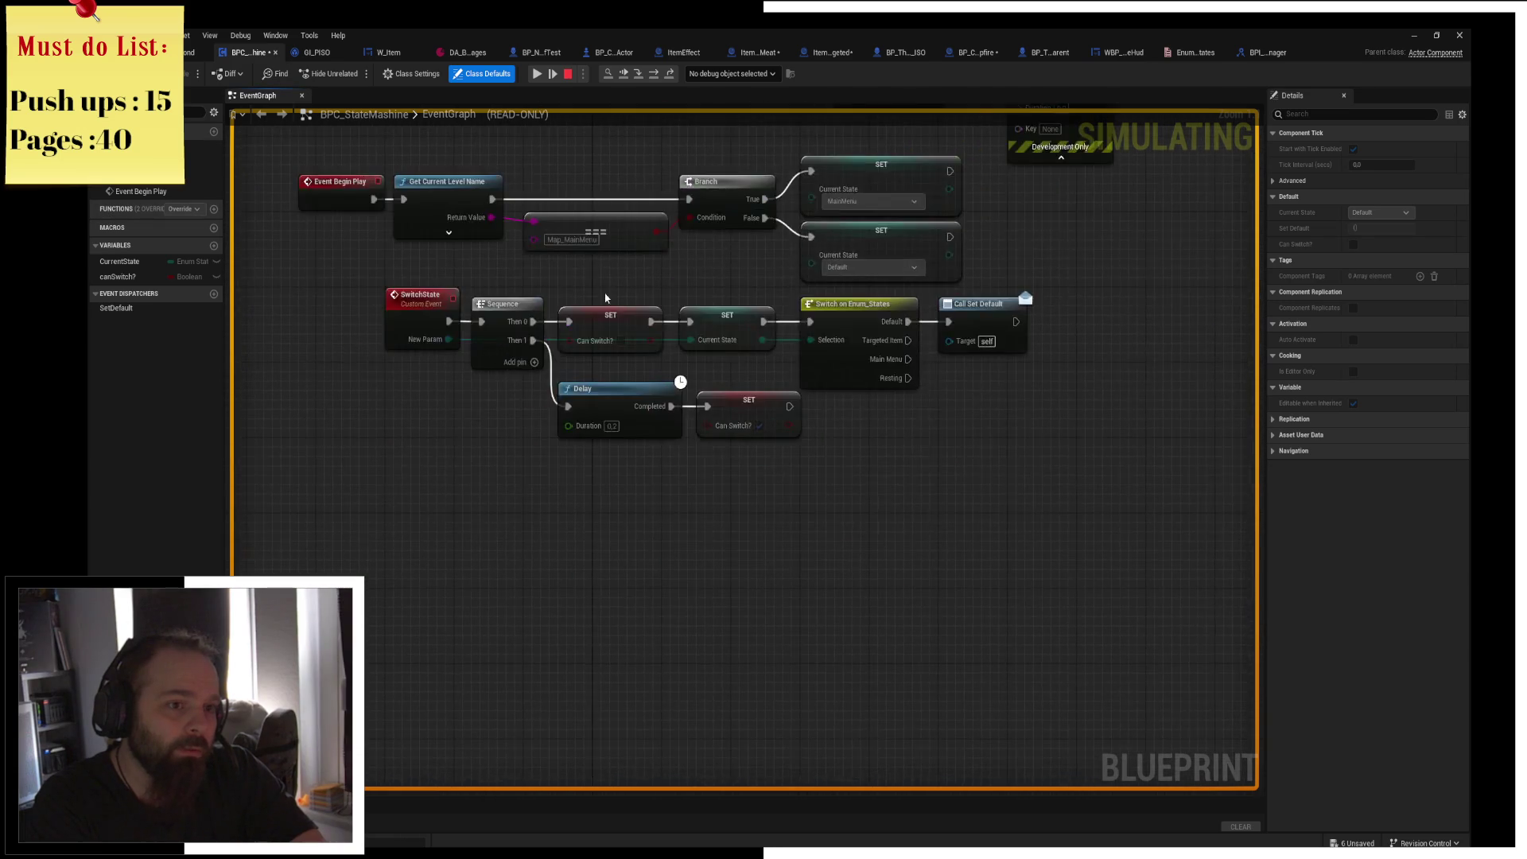
{"action": "scroll", "coordinate": [687, 394], "scroll_direction": "up", "scroll_amount": 2}
{"action": "mouse_move", "coordinate": [618, 396]}
{"action": "left_mouse_down"}
{"action": "mouse_move", "coordinate": [667, 421]}
{"action": "mouse_move", "coordinate": [731, 425]}
{"action": "mouse_move", "coordinate": [784, 465]}
{"action": "left_mouse_up"}
{"action": "scroll", "coordinate": [714, 413], "scroll_direction": "up", "scroll_amount": 3}
{"action": "scroll", "coordinate": [714, 414], "scroll_direction": "down", "scroll_amount": 3}
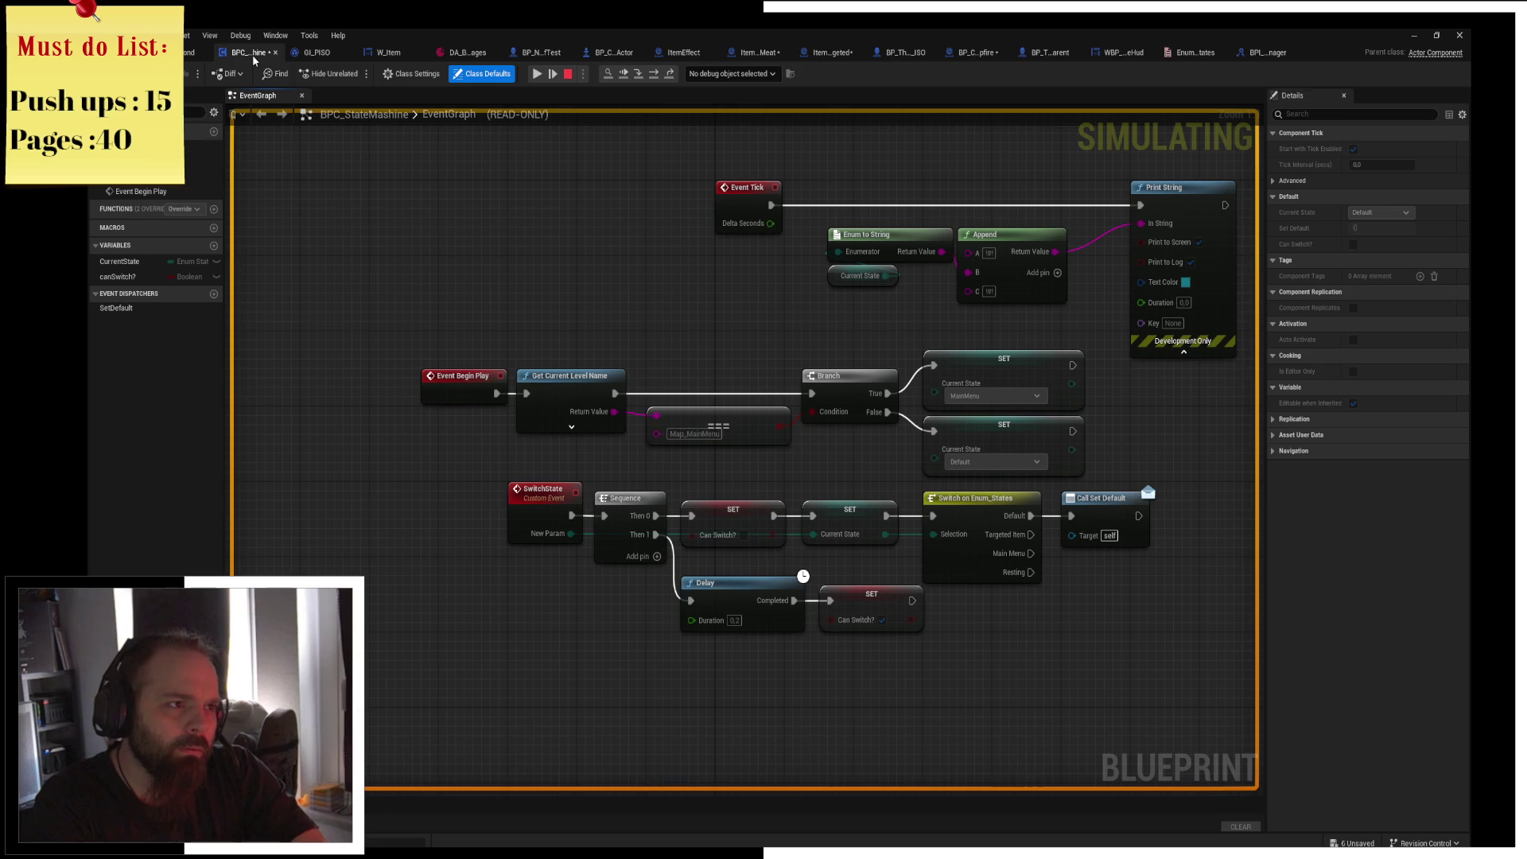
{"action": "mouse_move", "coordinate": [724, 268]}
{"action": "left_mouse_down"}
{"action": "mouse_move", "coordinate": [649, 273]}
{"action": "mouse_move", "coordinate": [699, 155]}
{"action": "mouse_move", "coordinate": [633, 154]}
{"action": "mouse_move", "coordinate": [621, 204]}
{"action": "mouse_move", "coordinate": [746, 300]}
{"action": "left_mouse_up"}
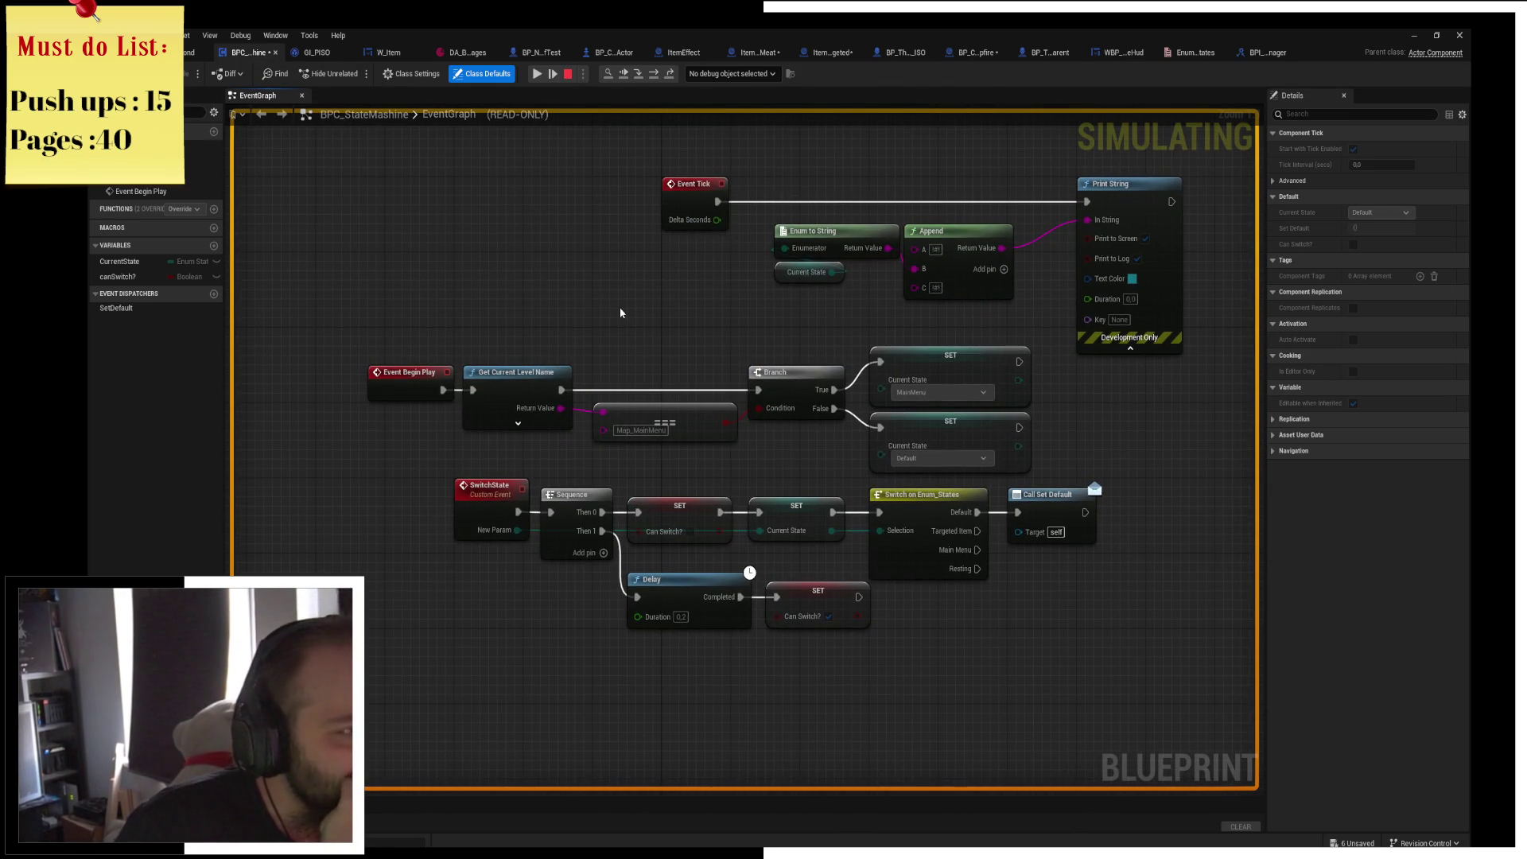
{"action": "scroll", "coordinate": [663, 324], "scroll_direction": "down", "scroll_amount": 5}
{"action": "scroll", "coordinate": [798, 338], "scroll_direction": "up", "scroll_amount": 4}
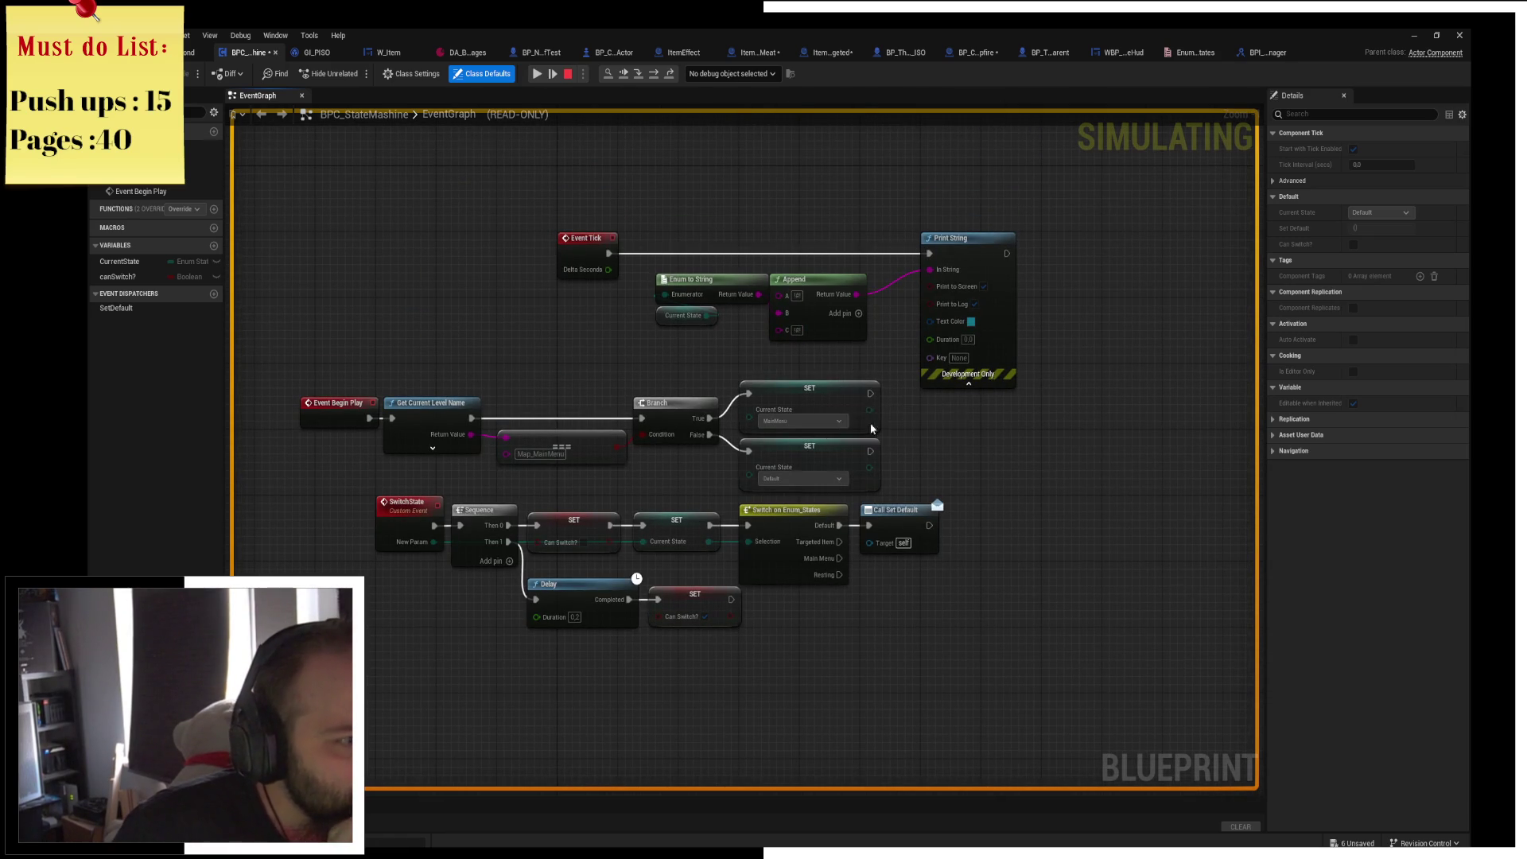
{"action": "scroll", "coordinate": [897, 460], "scroll_direction": "up", "scroll_amount": 2}
{"action": "left_click_drag", "start_coordinate": [897, 456], "coordinate": [947, 487]}
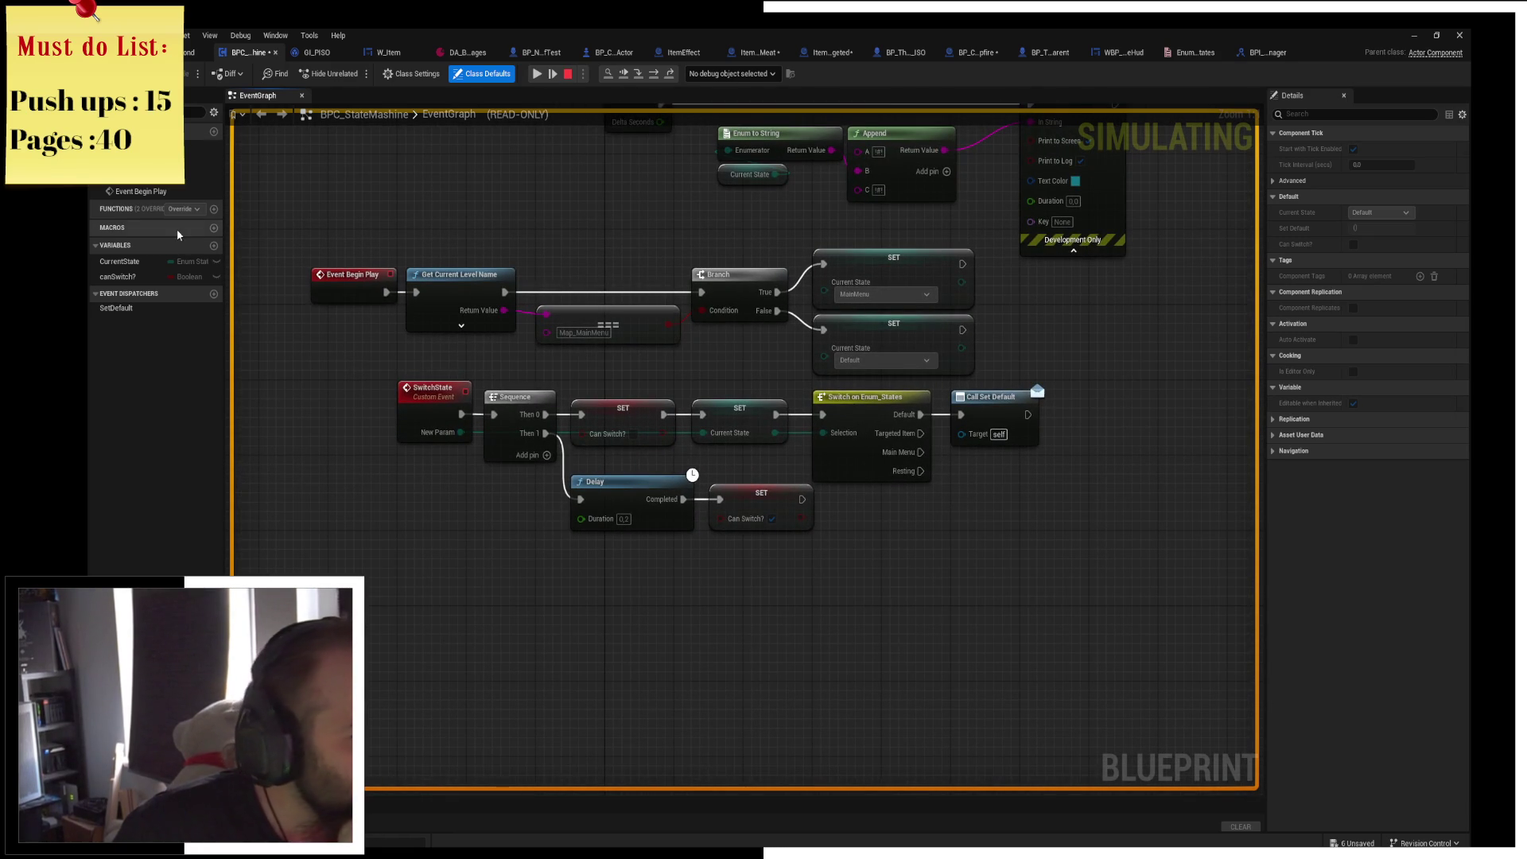
{"action": "double_click", "coordinate": [95, 248]}
Stop the play session and look over the Event Tick, Print String and state-switching logic.
{"action": "left_click", "coordinate": [569, 74]}
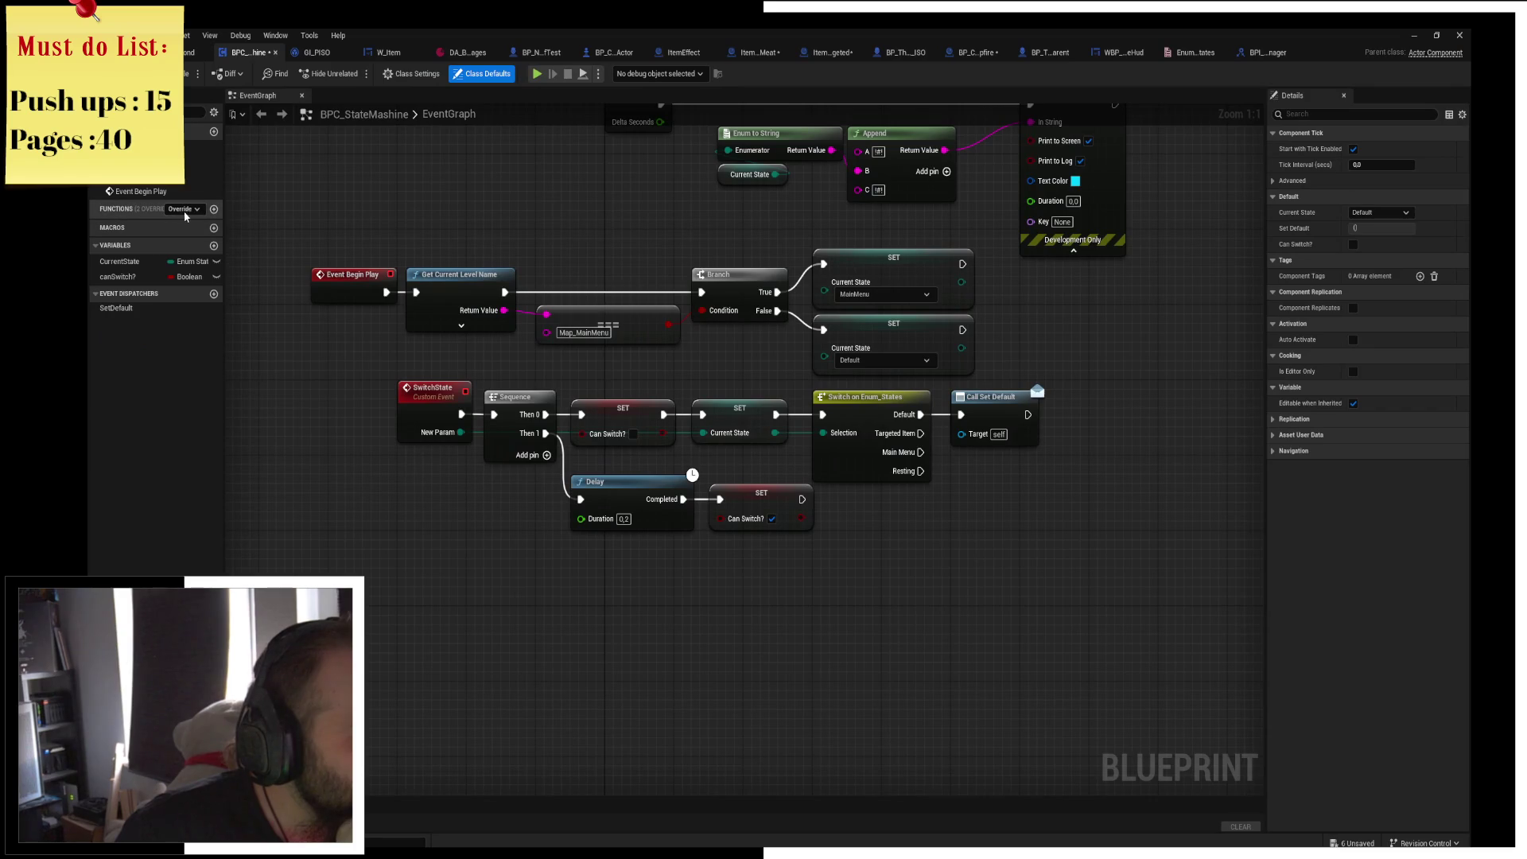
{"action": "left_click", "coordinate": [188, 210]}
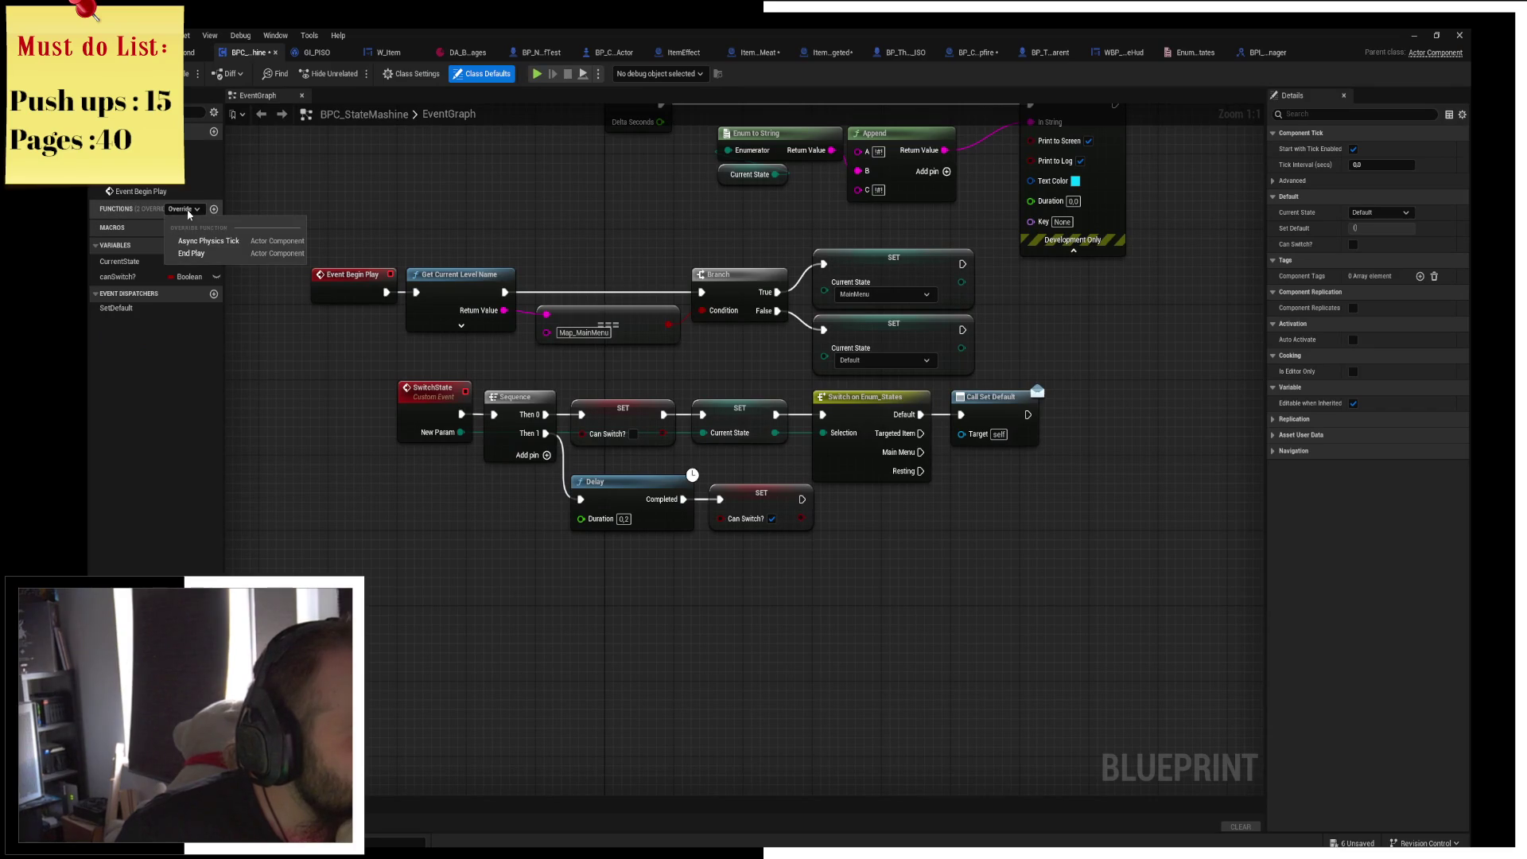
{"action": "left_click", "coordinate": [188, 210]}
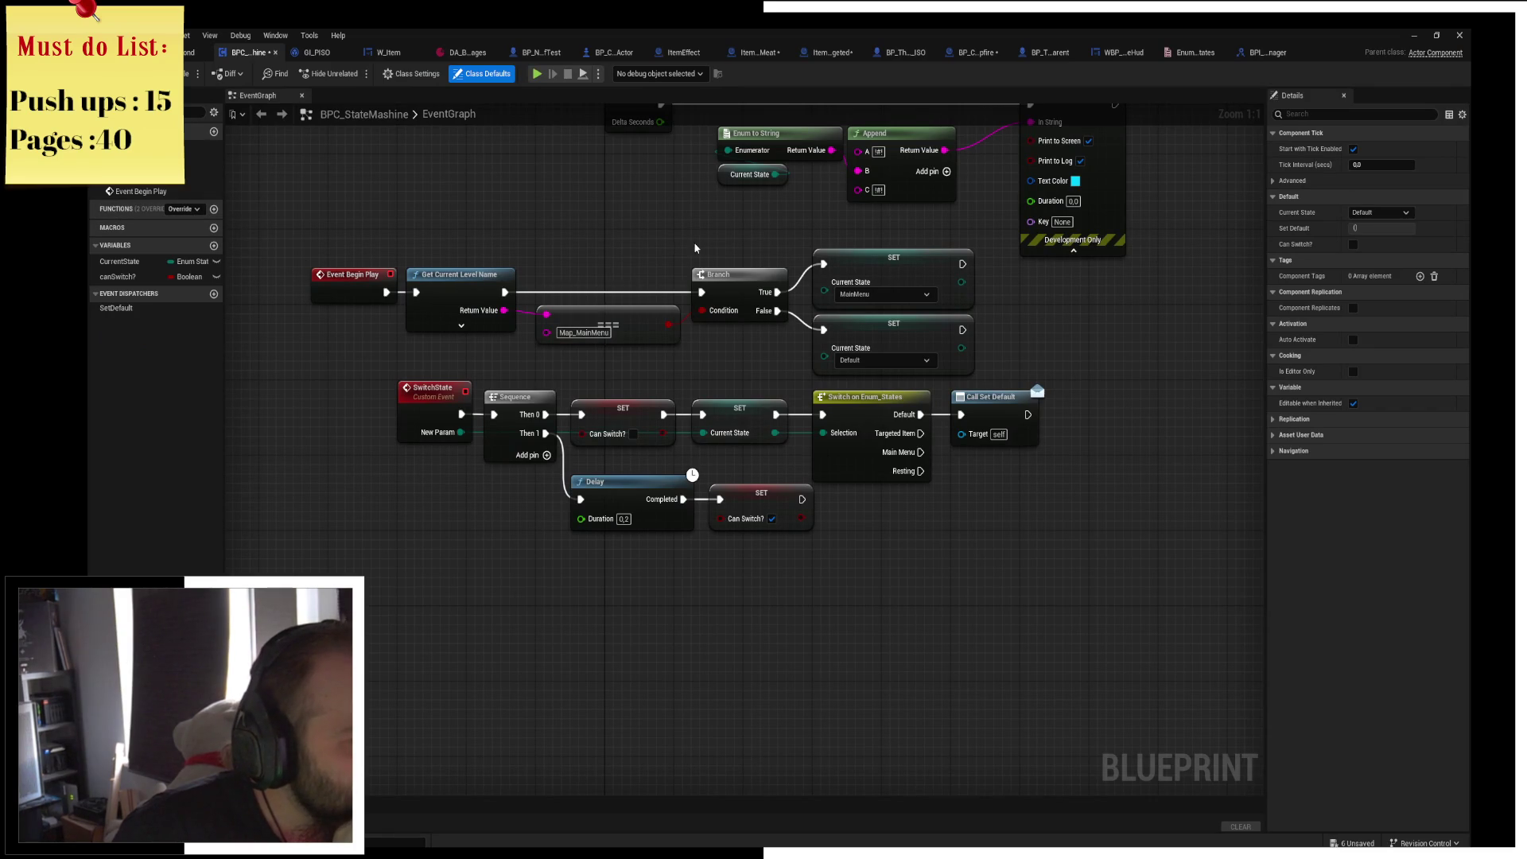
{"action": "mouse_move", "coordinate": [694, 245]}
{"action": "left_mouse_down"}
{"action": "mouse_move", "coordinate": [707, 458]}
{"action": "mouse_move", "coordinate": [625, 304]}
{"action": "mouse_move", "coordinate": [580, 312]}
{"action": "left_mouse_up"}
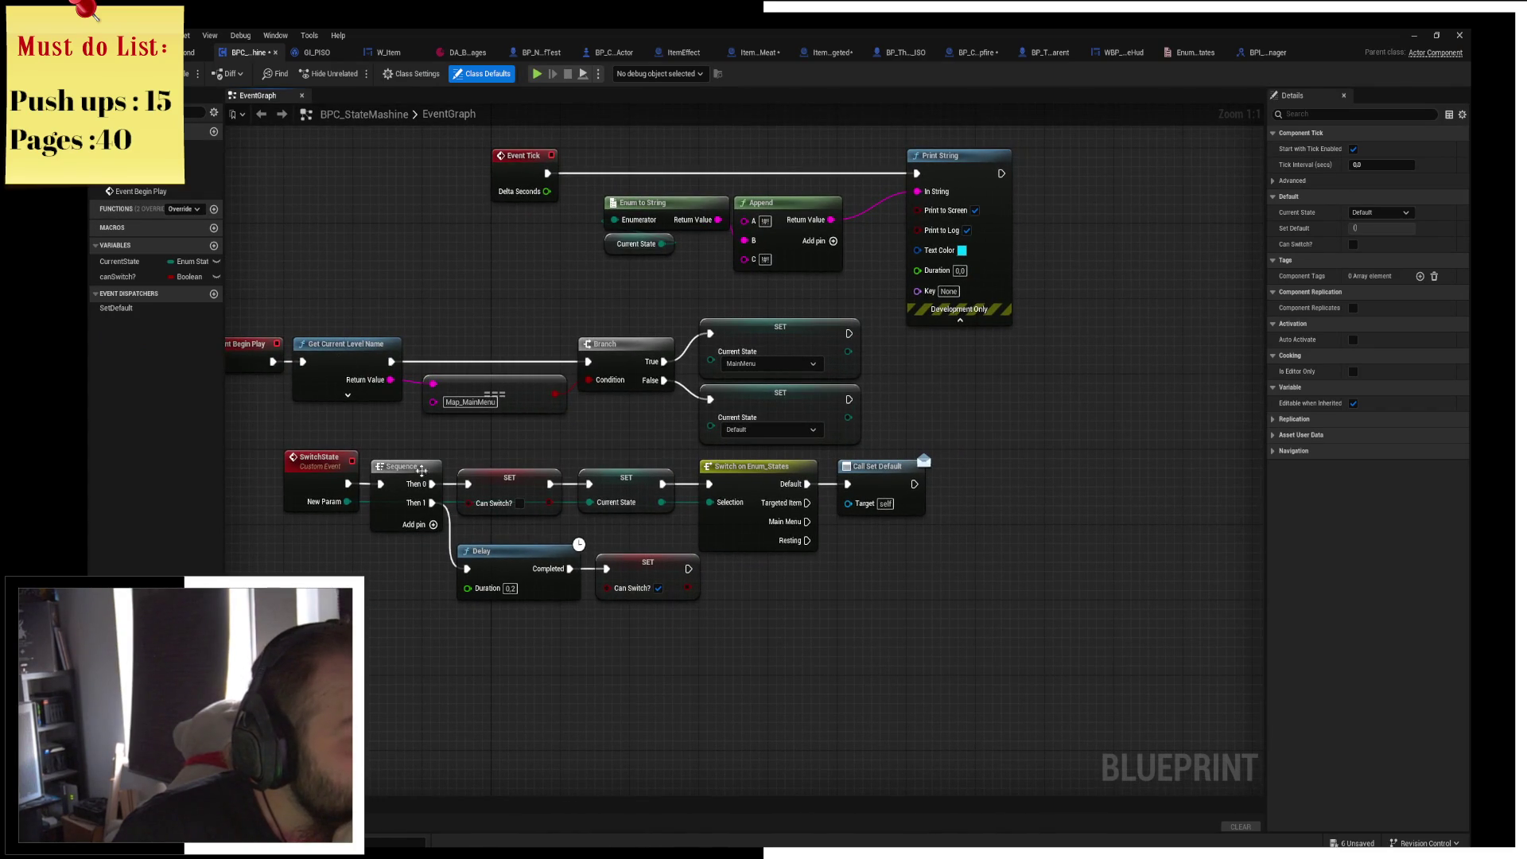
{"action": "left_click_drag", "start_coordinate": [421, 470], "coordinate": [497, 322]}
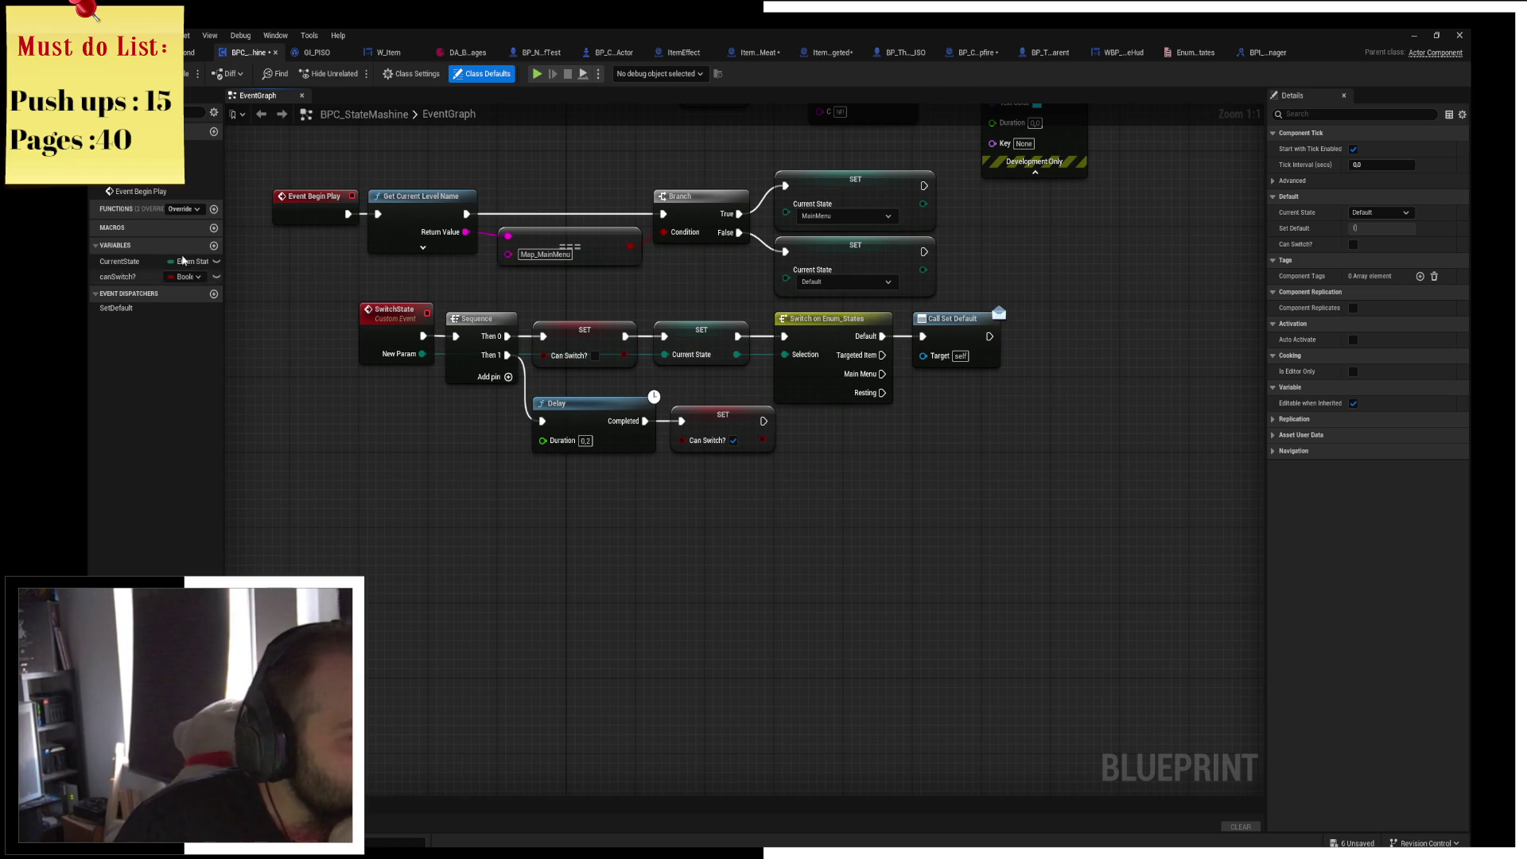
Create a function named IsCurrentState? in the state machine, then delete it again.
{"action": "left_click", "coordinate": [213, 208]}
{"action": "type", "text": "IsCurrent"}
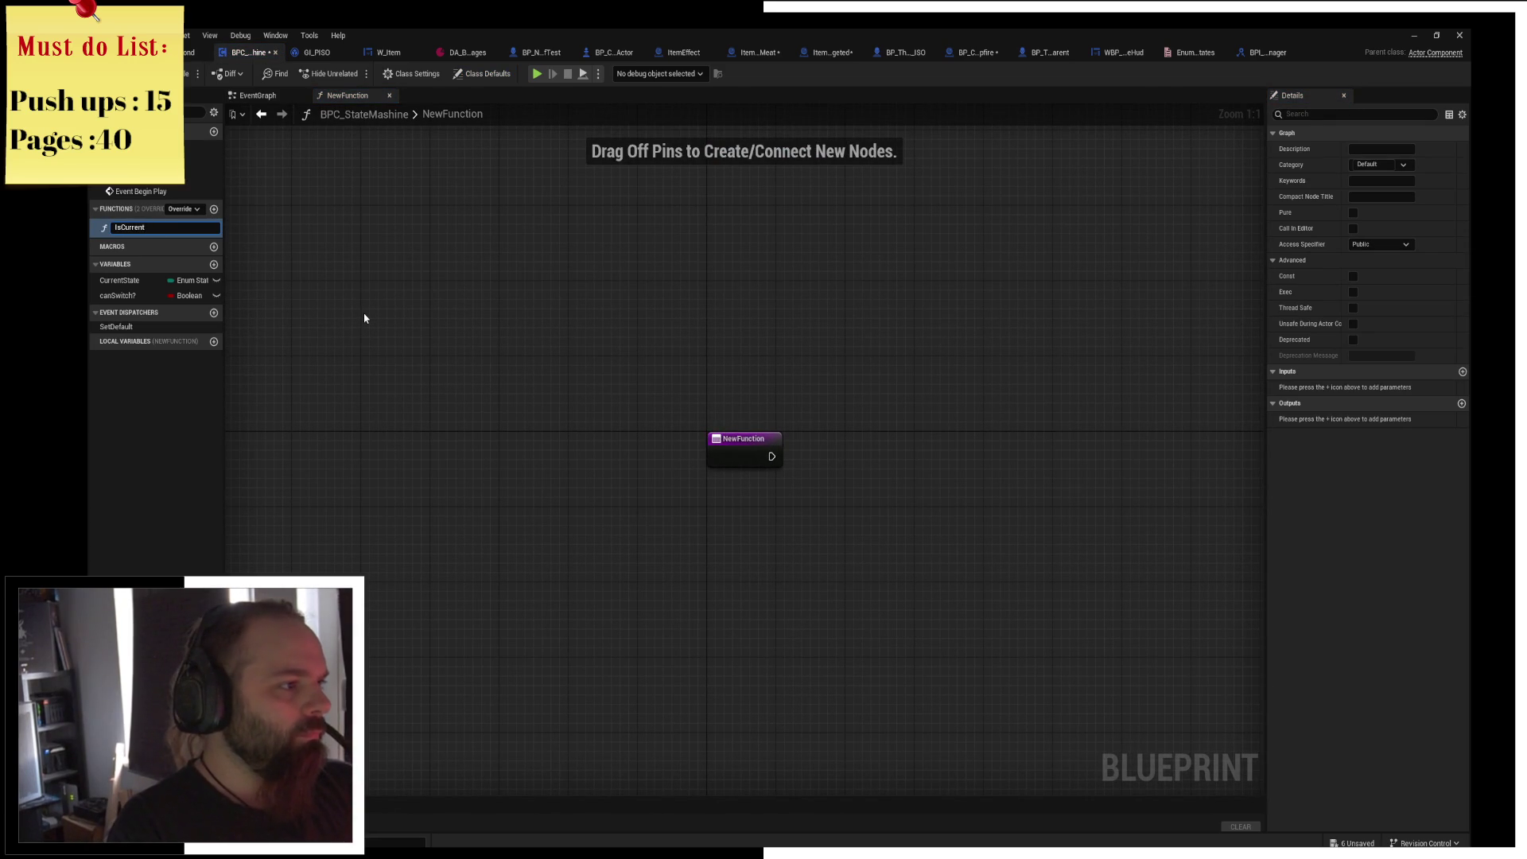
{"action": "type", "text": "State?"}
{"action": "key", "text": "Return"}
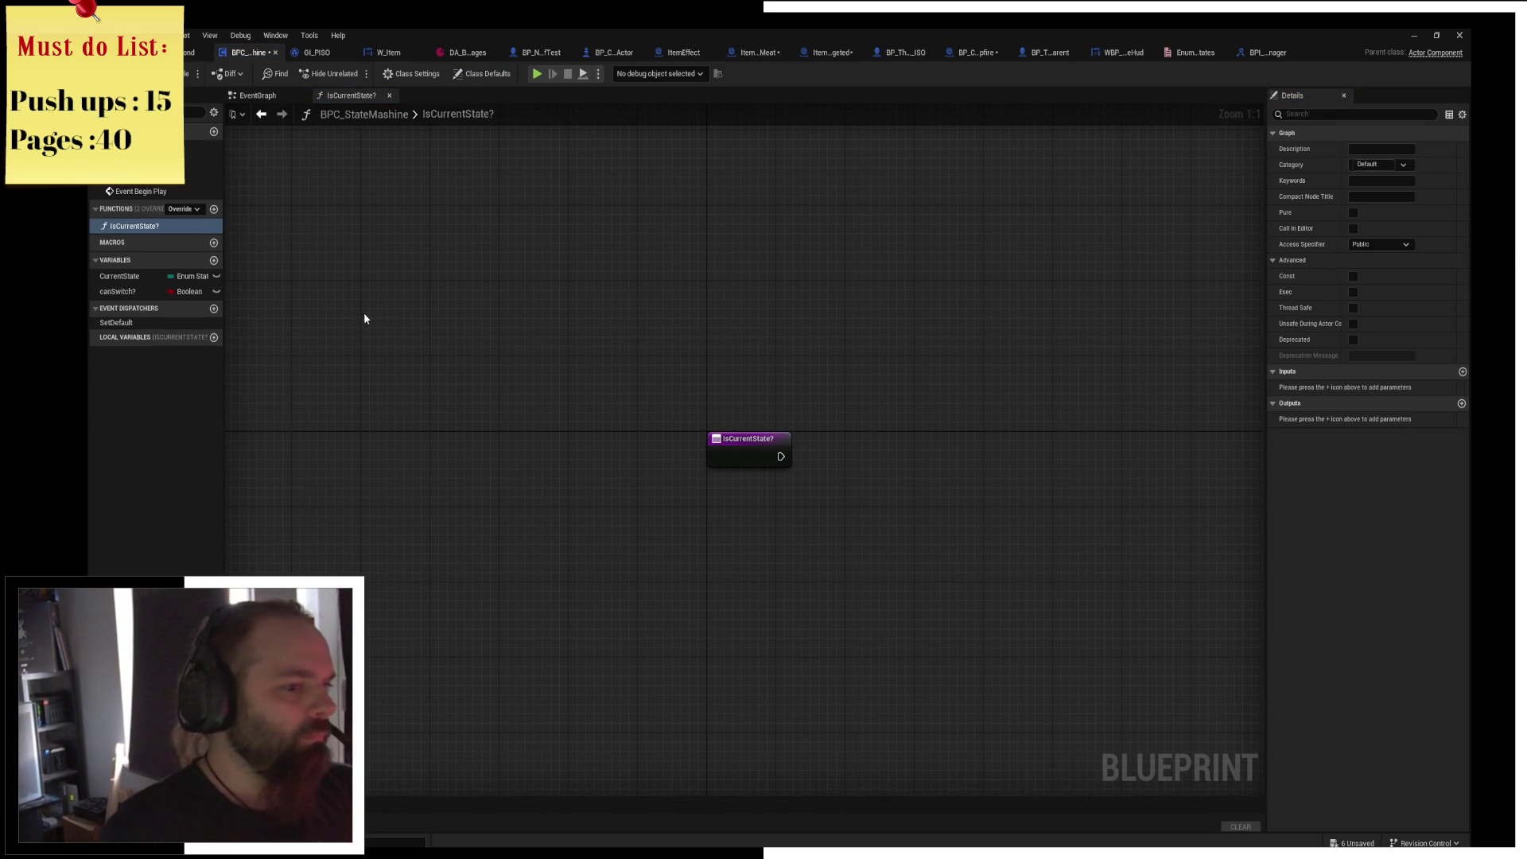
{"action": "scroll", "coordinate": [592, 422], "scroll_direction": "up", "scroll_amount": 4}
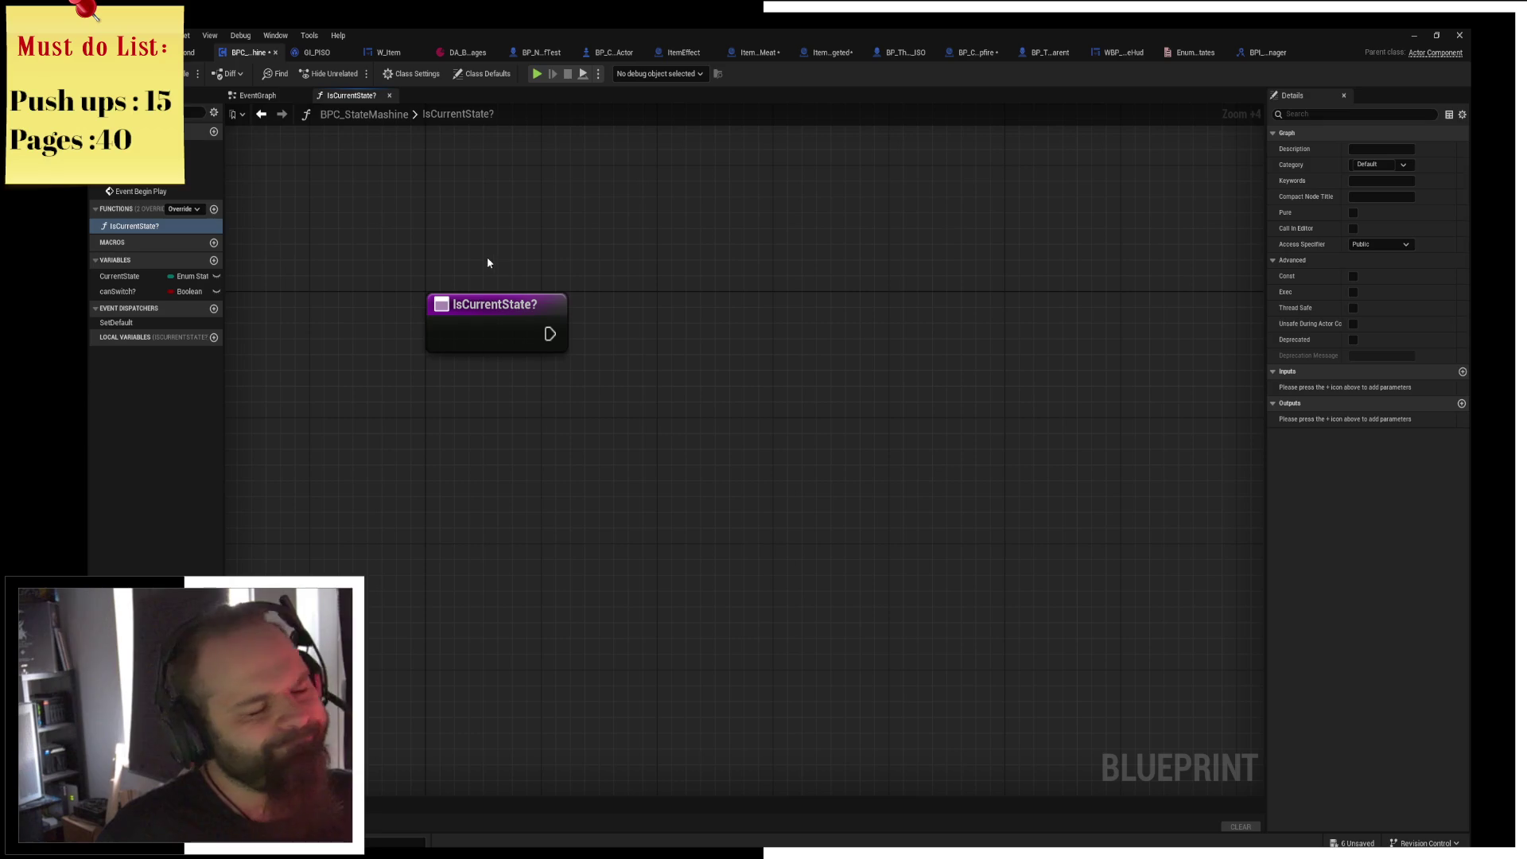
{"action": "left_click_drag", "start_coordinate": [487, 256], "coordinate": [578, 404]}
{"action": "left_click", "coordinate": [435, 252]}
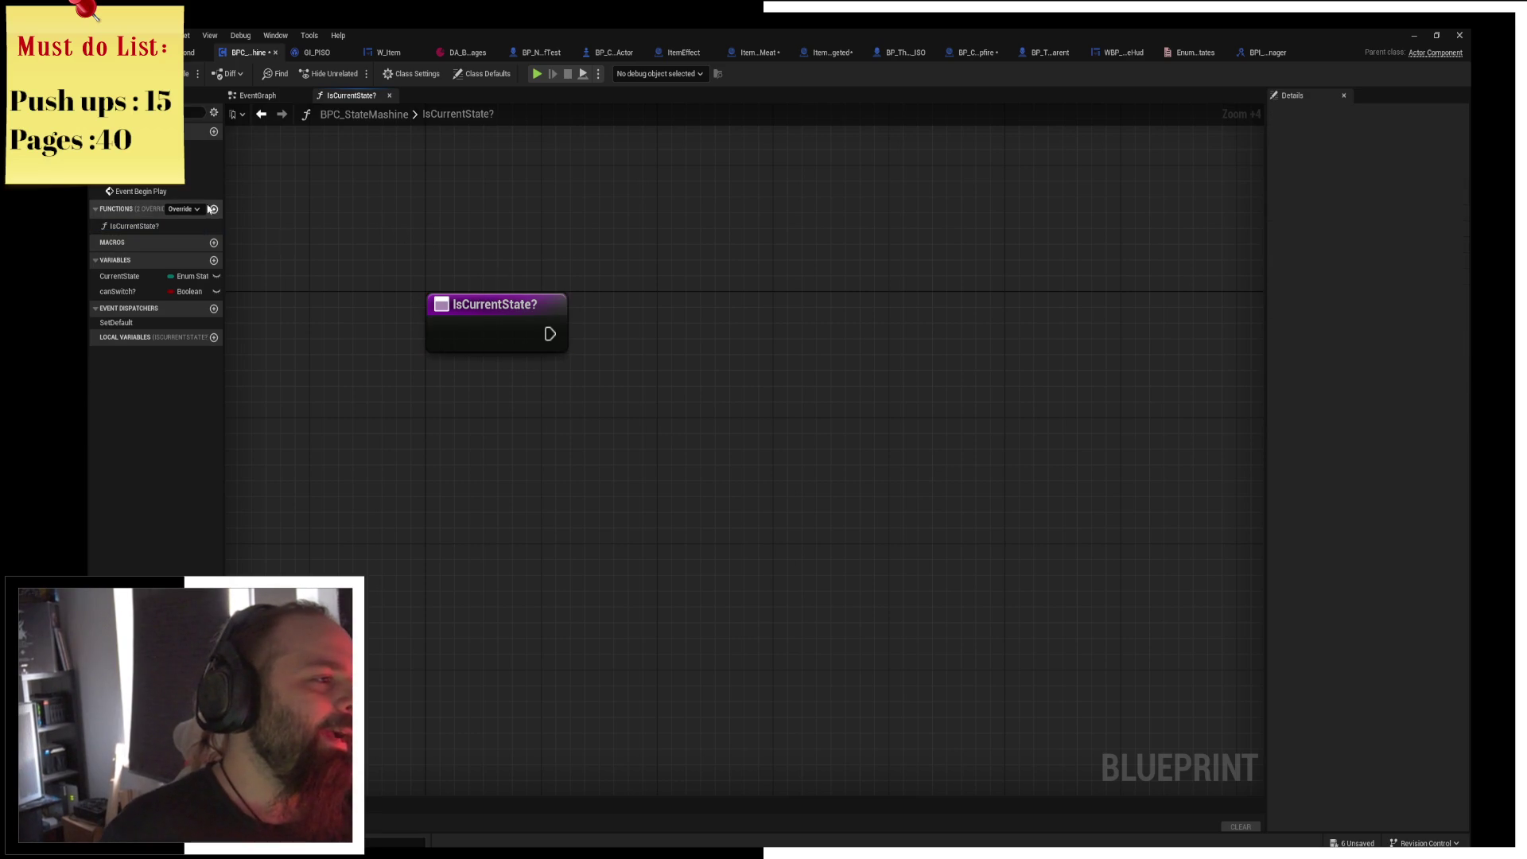
{"action": "left_click", "coordinate": [130, 225]}
{"action": "key", "text": "Delete"}
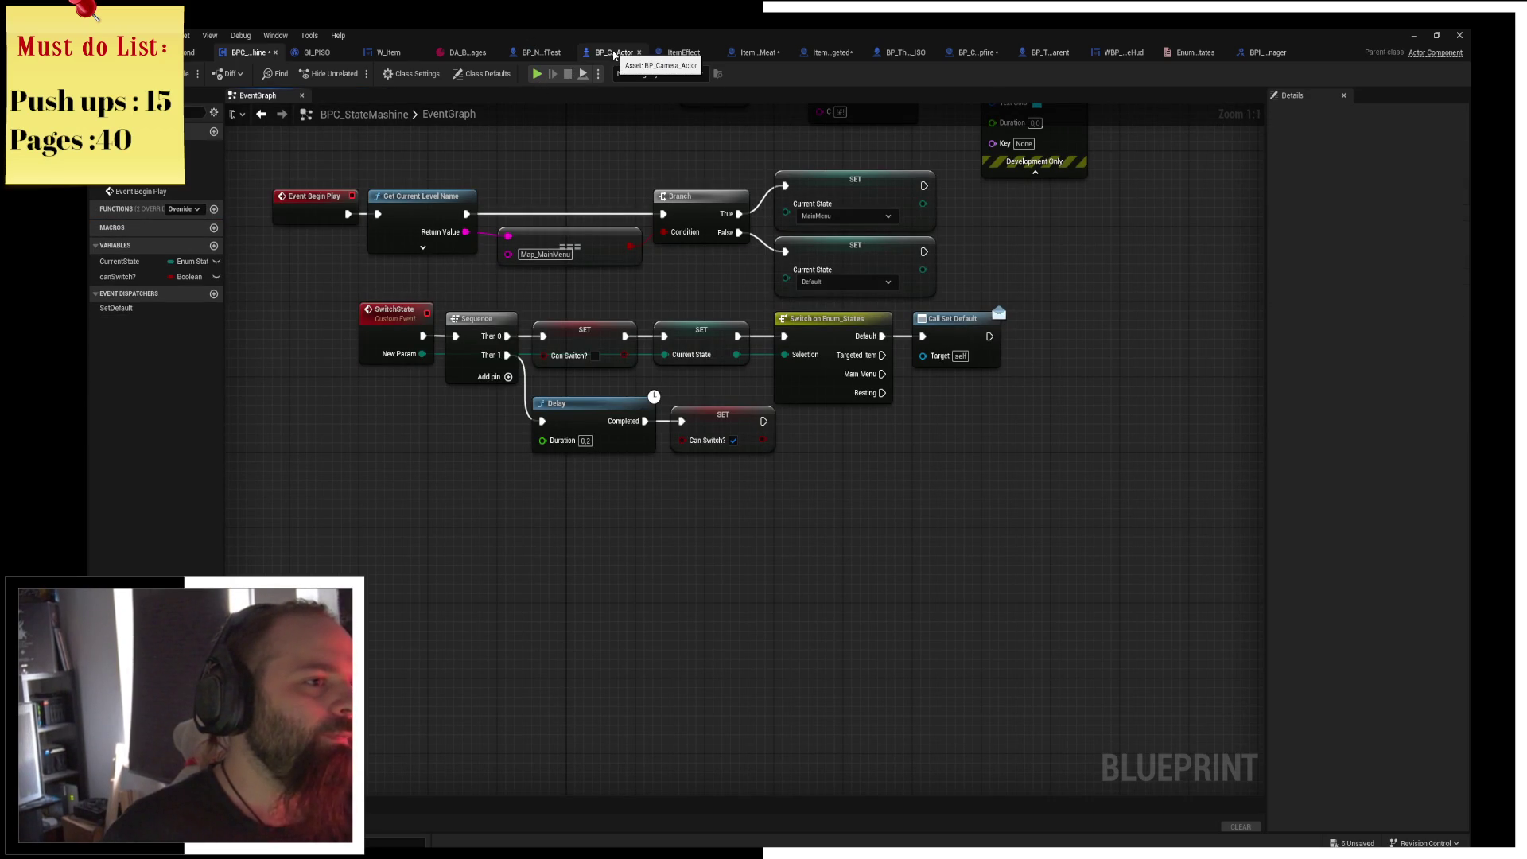
Go to BP_Camera_Actor's event graph and find the IA_LeftClick input logic.
{"action": "left_click", "coordinate": [615, 53]}
{"action": "scroll", "coordinate": [647, 300], "scroll_direction": "down", "scroll_amount": 4}
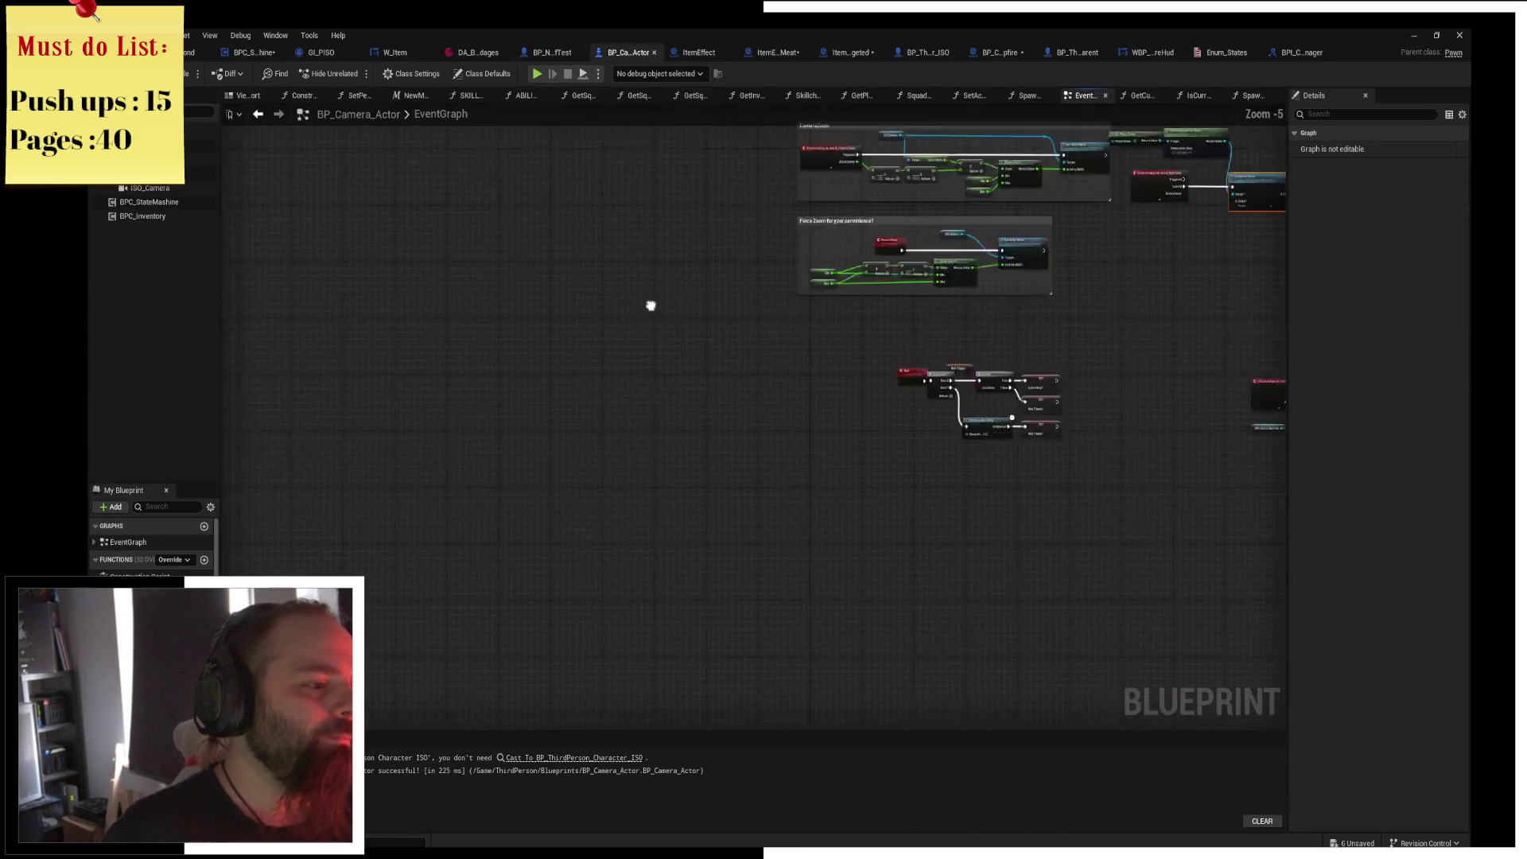
{"action": "scroll", "coordinate": [986, 275], "scroll_direction": "up", "scroll_amount": 3}
{"action": "scroll", "coordinate": [987, 275], "scroll_direction": "up", "scroll_amount": 2}
{"action": "mouse_move", "coordinate": [1003, 355]}
{"action": "left_mouse_down"}
{"action": "mouse_move", "coordinate": [581, 334]}
{"action": "mouse_move", "coordinate": [592, 298]}
{"action": "left_mouse_up"}
Survey BP_Camera_Actor's event graph, including the IA_ZoomIn and IA_ZoomOut nodes.
{"action": "scroll", "coordinate": [693, 349], "scroll_direction": "up", "scroll_amount": 2}
{"action": "scroll", "coordinate": [591, 298], "scroll_direction": "down", "scroll_amount": 7}
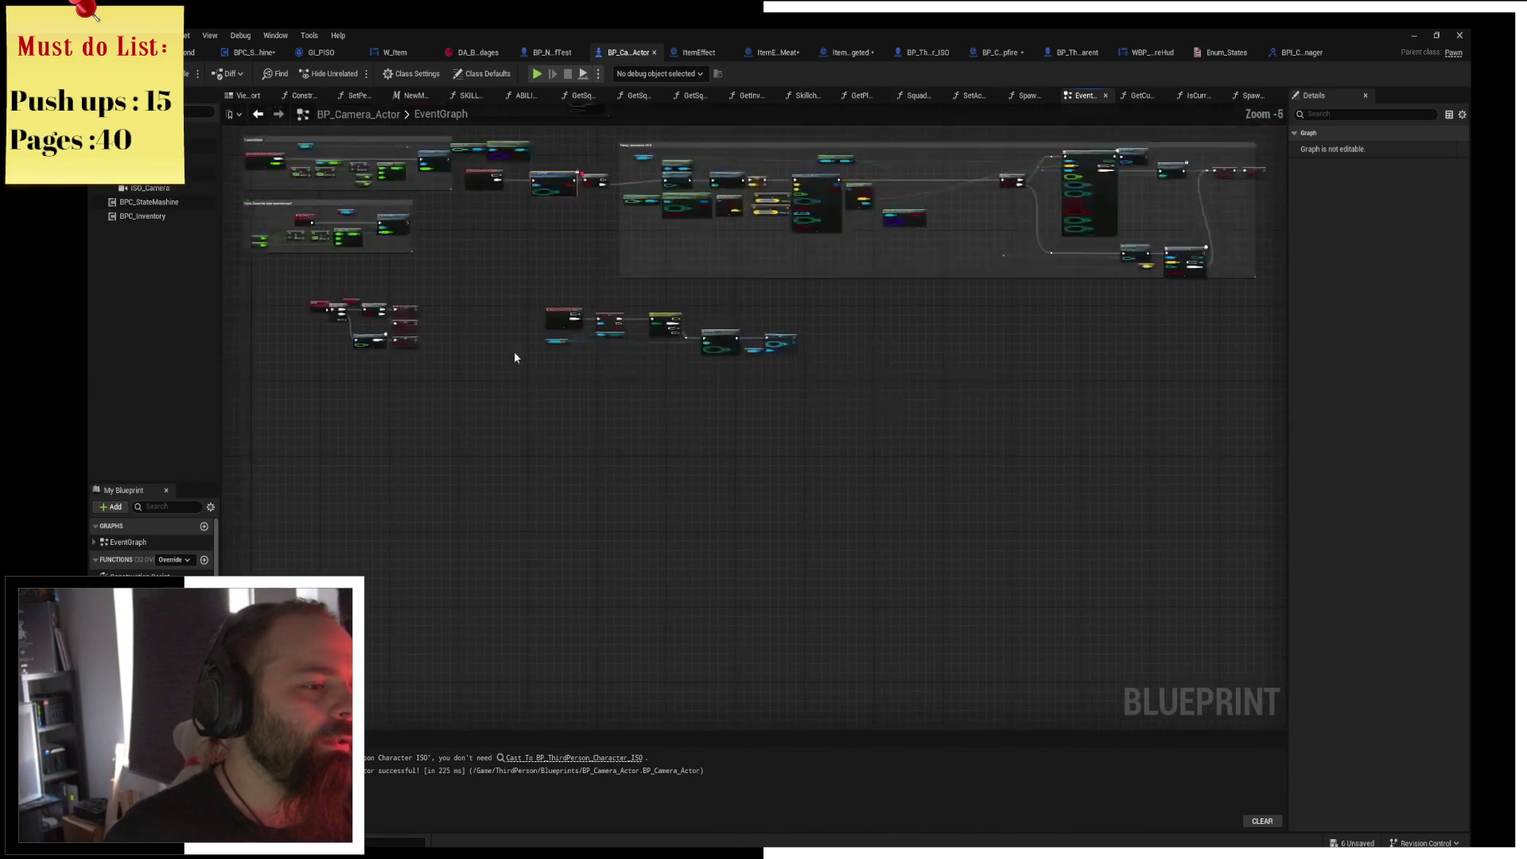
{"action": "left_click_drag", "start_coordinate": [514, 351], "coordinate": [603, 497]}
{"action": "scroll", "coordinate": [603, 497], "scroll_direction": "up", "scroll_amount": 3}
{"action": "left_click_drag", "start_coordinate": [545, 300], "coordinate": [665, 557]}
{"action": "scroll", "coordinate": [659, 521], "scroll_direction": "up", "scroll_amount": 2}
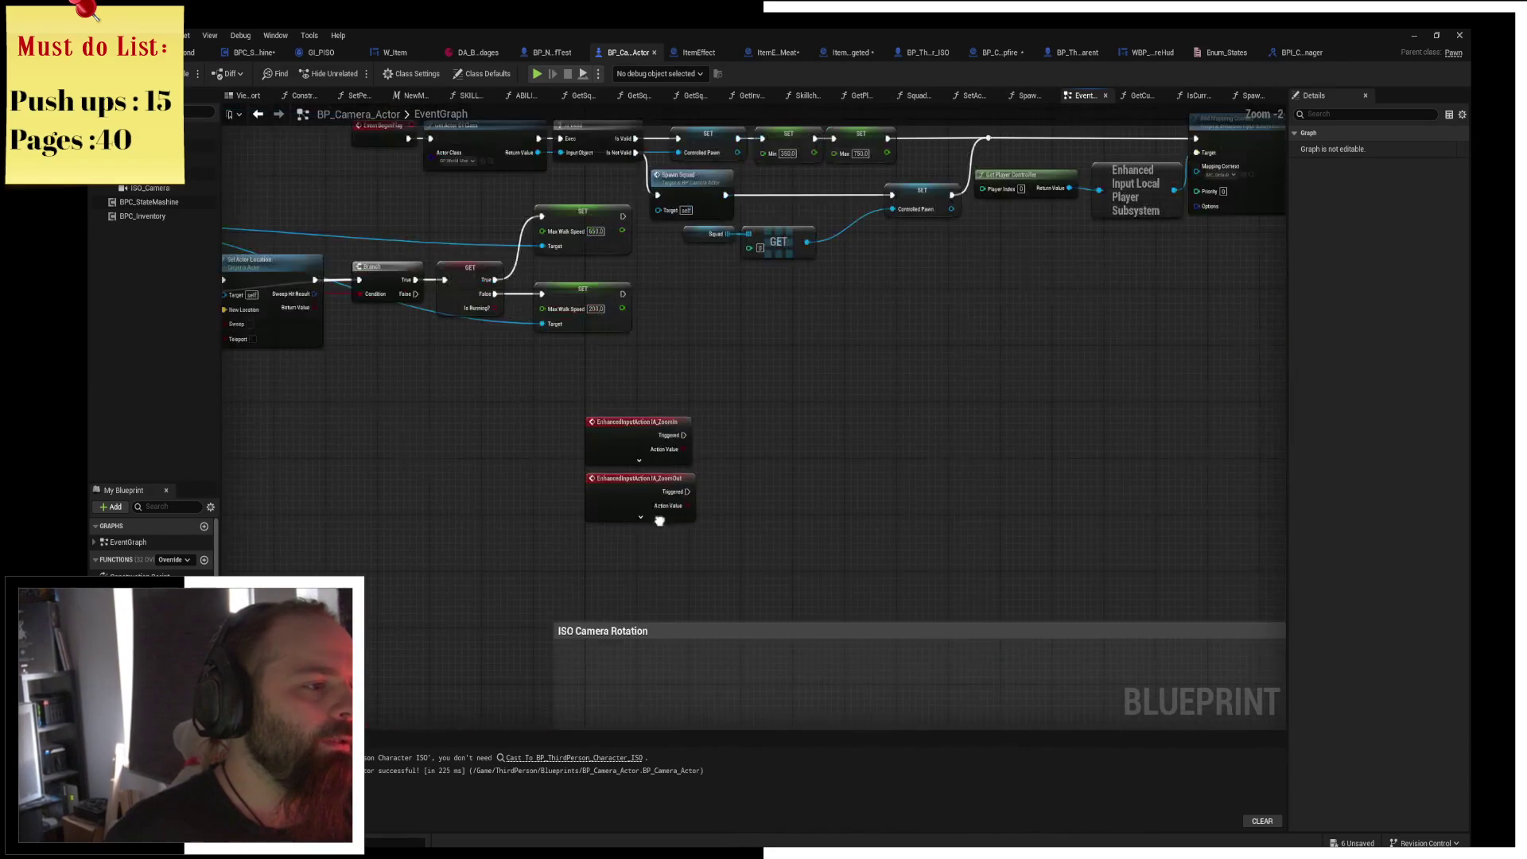
{"action": "scroll", "coordinate": [151, 541], "scroll_direction": "down", "scroll_amount": 1}
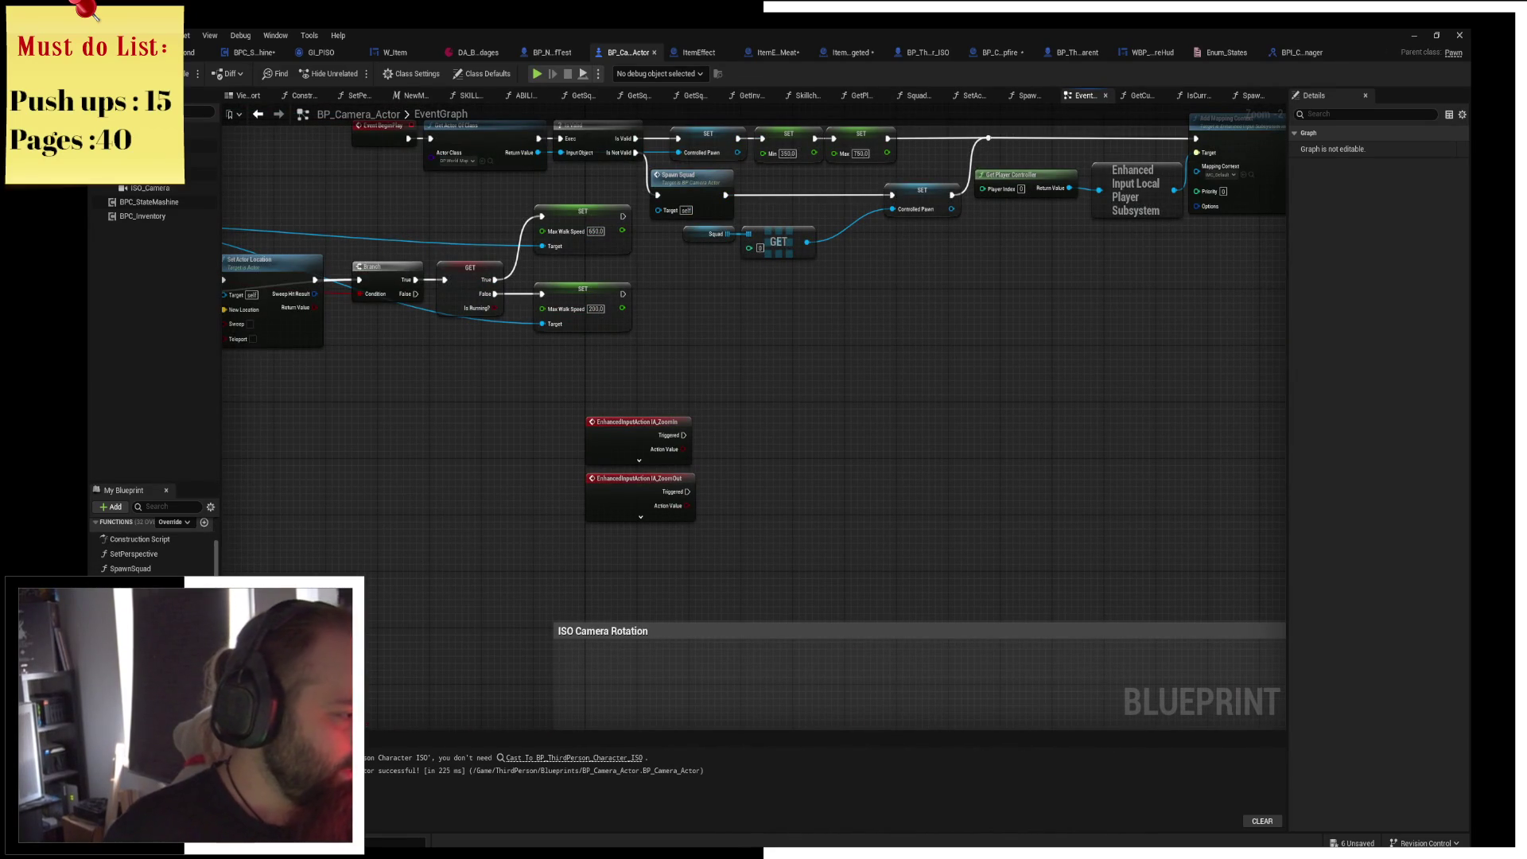
Put a breakpoint on IsCurrentState's Return Node and resume the game.
{"action": "left_click", "coordinate": [1197, 96]}
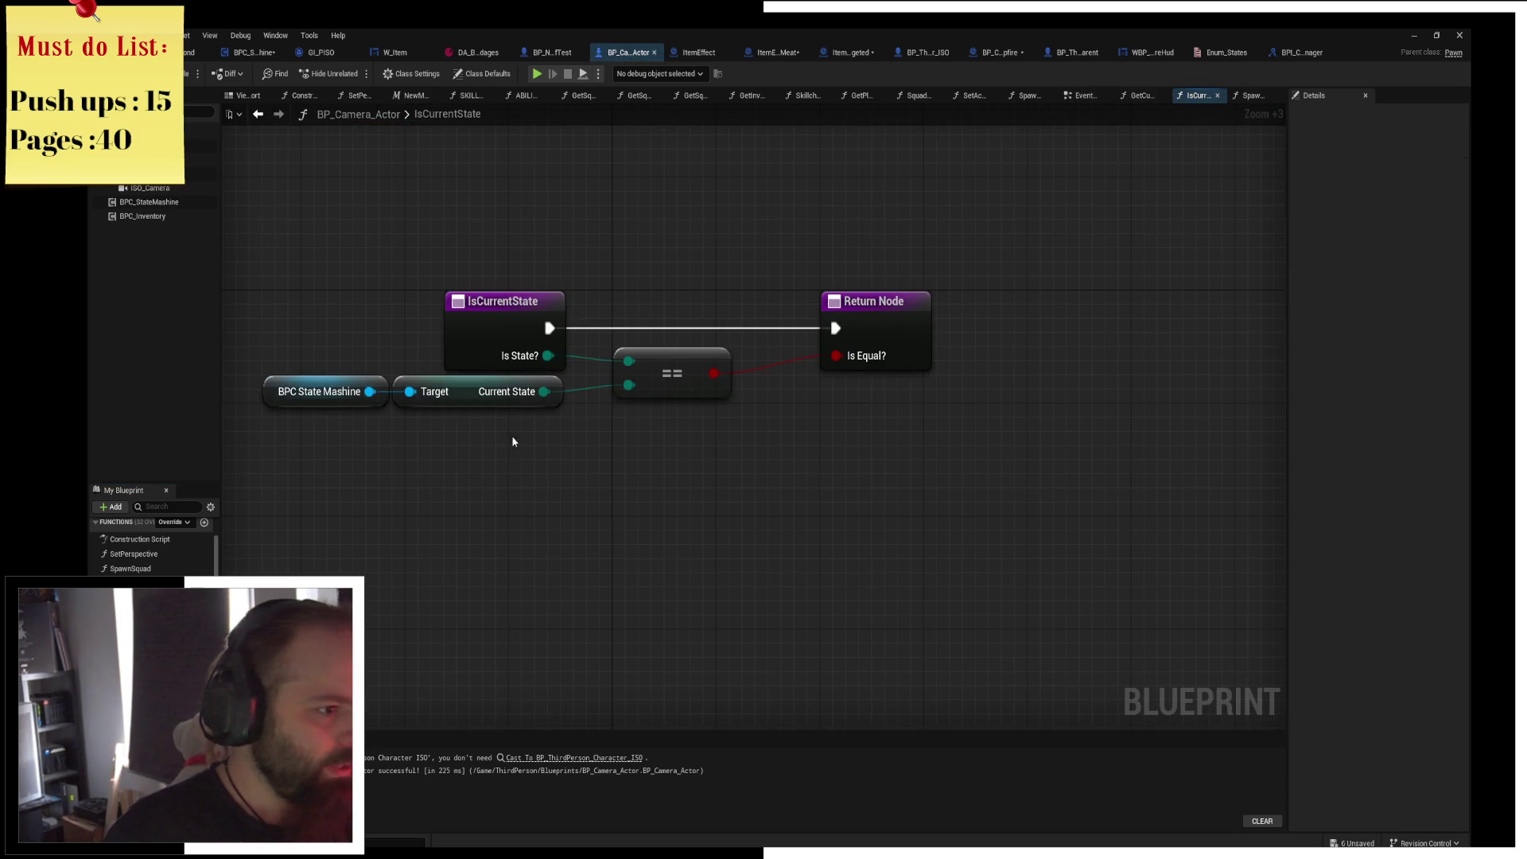
{"action": "left_click", "coordinate": [521, 338]}
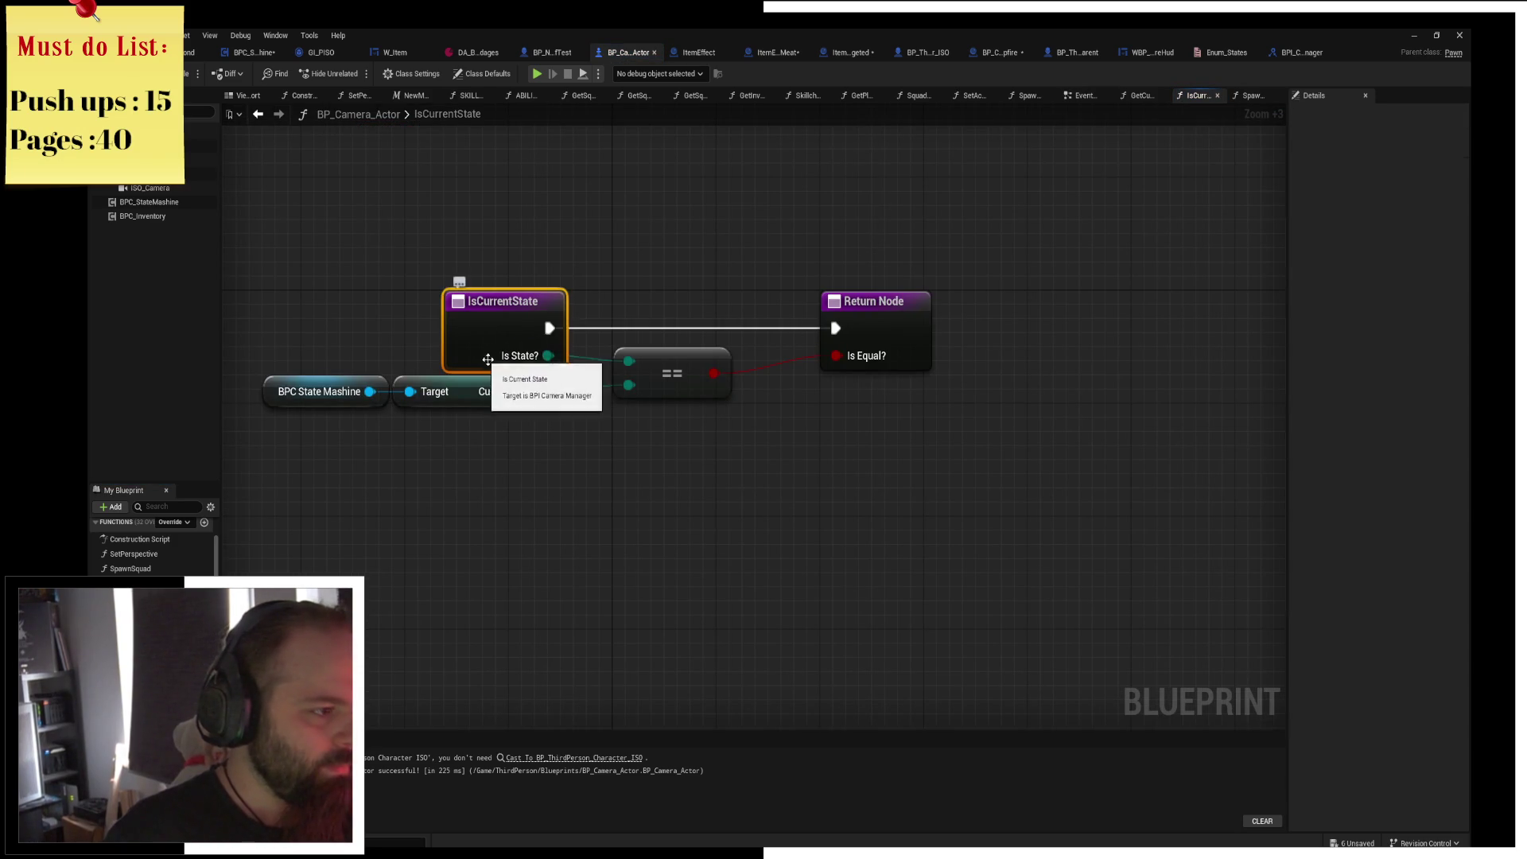
{"action": "left_click", "coordinate": [887, 302]}
{"action": "key", "text": "F9"}
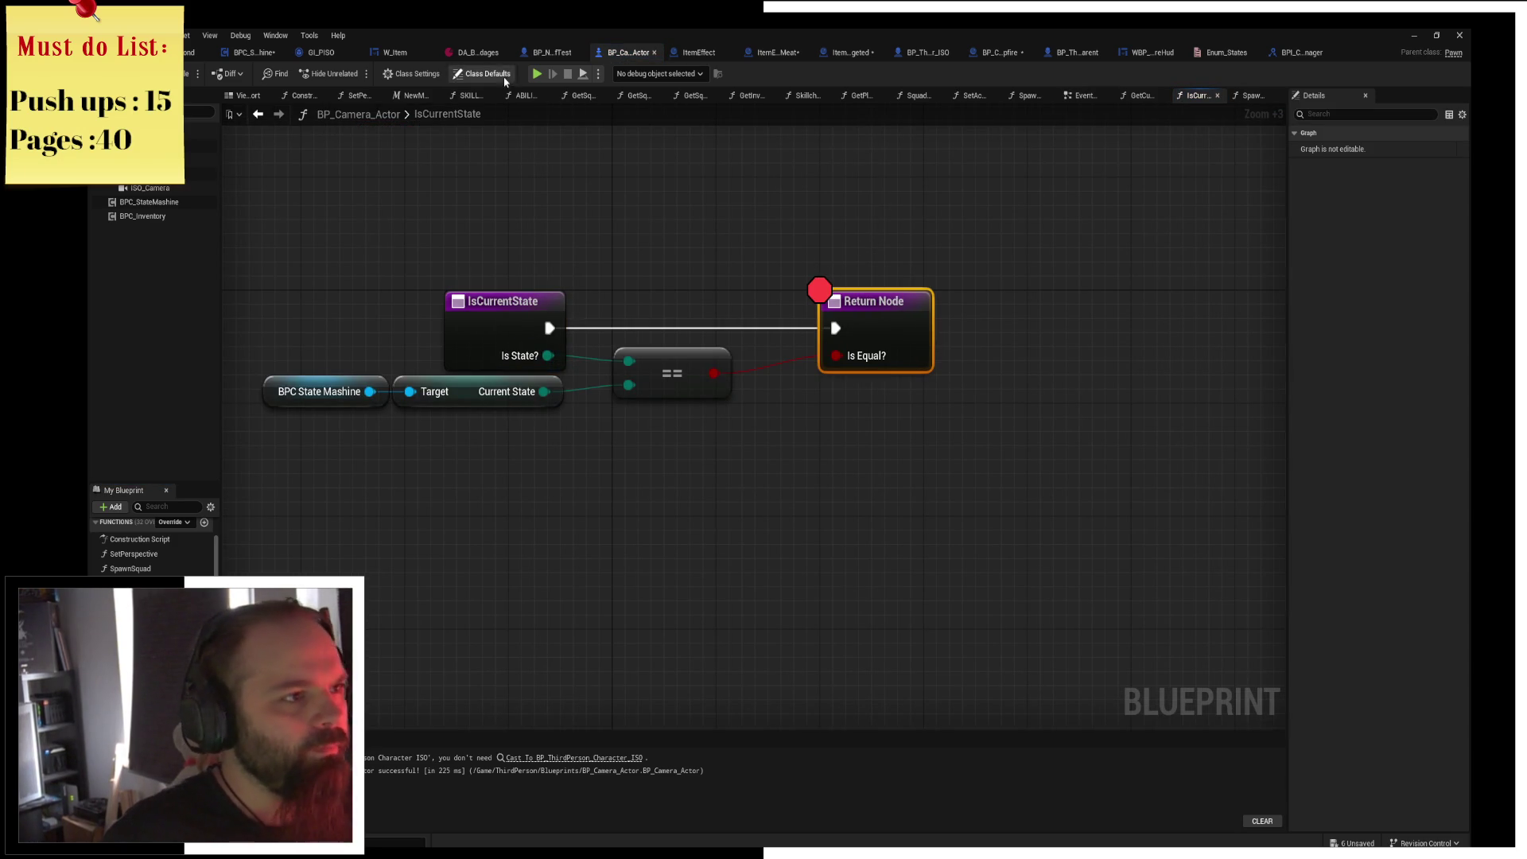
{"action": "mouse_move", "coordinate": [743, 437]}
{"action": "left_click", "coordinate": [537, 74]}
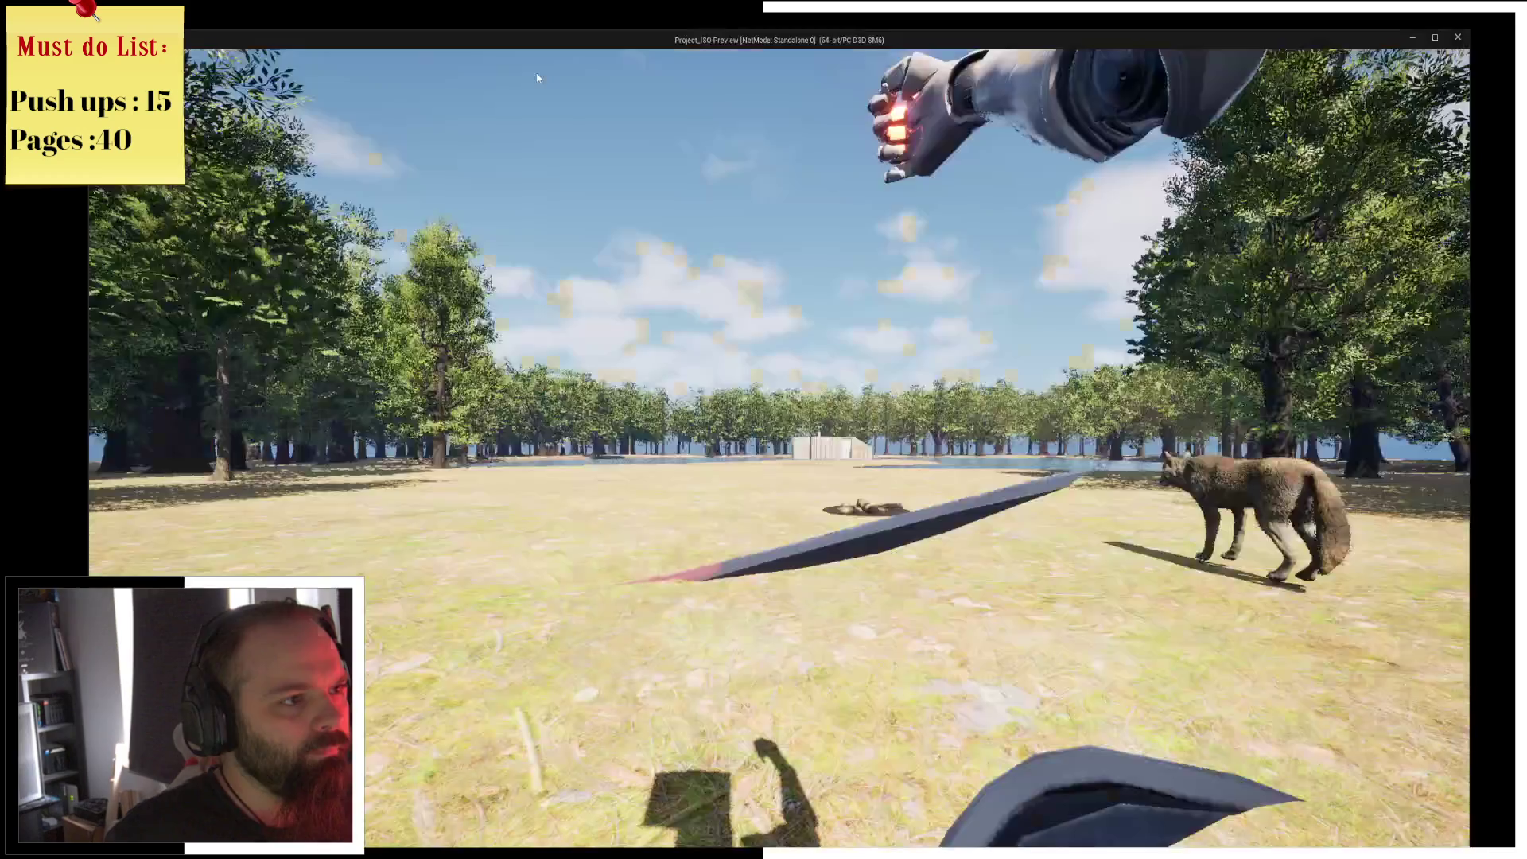
Trigger the right-click check in game, clear the Branch breakpoint, and accept resting at the campfire.
{"action": "right_click", "coordinate": [477, 178]}
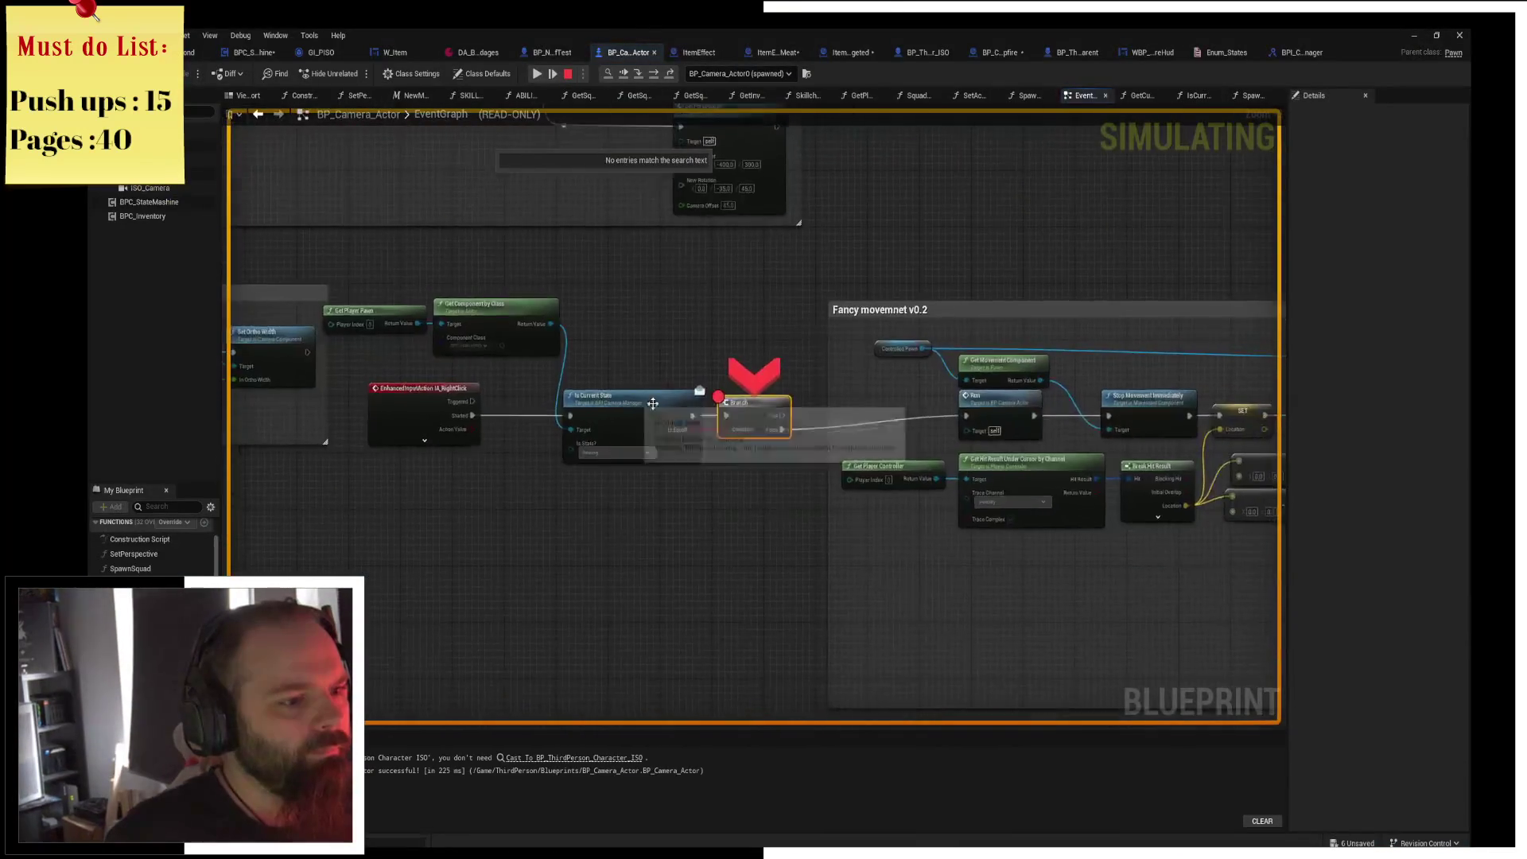
{"action": "left_click", "coordinate": [539, 73]}
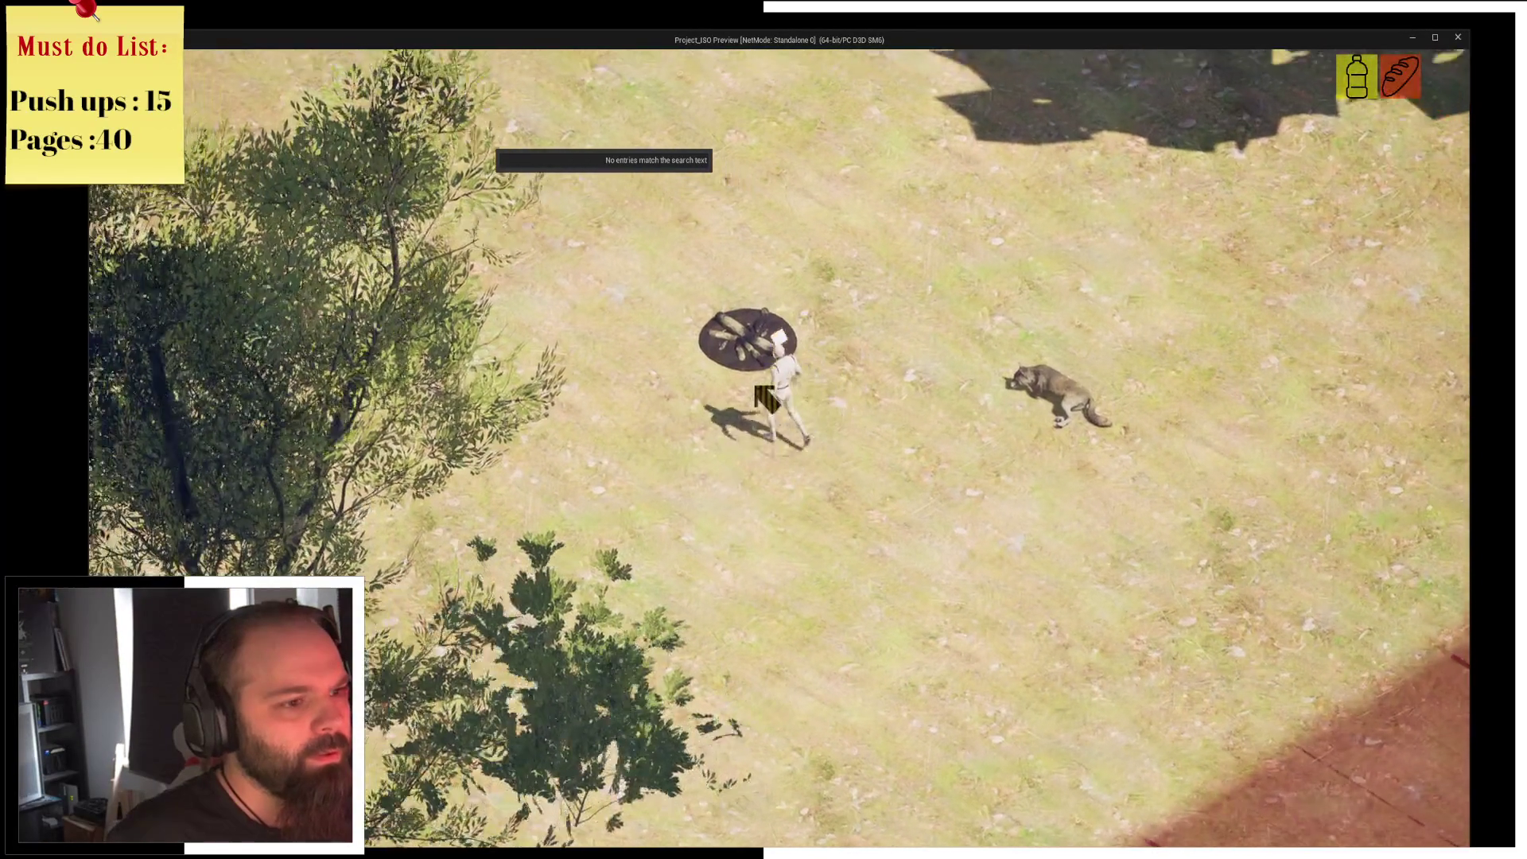
{"action": "right_click", "coordinate": [755, 374]}
{"action": "key", "text": "F9"}
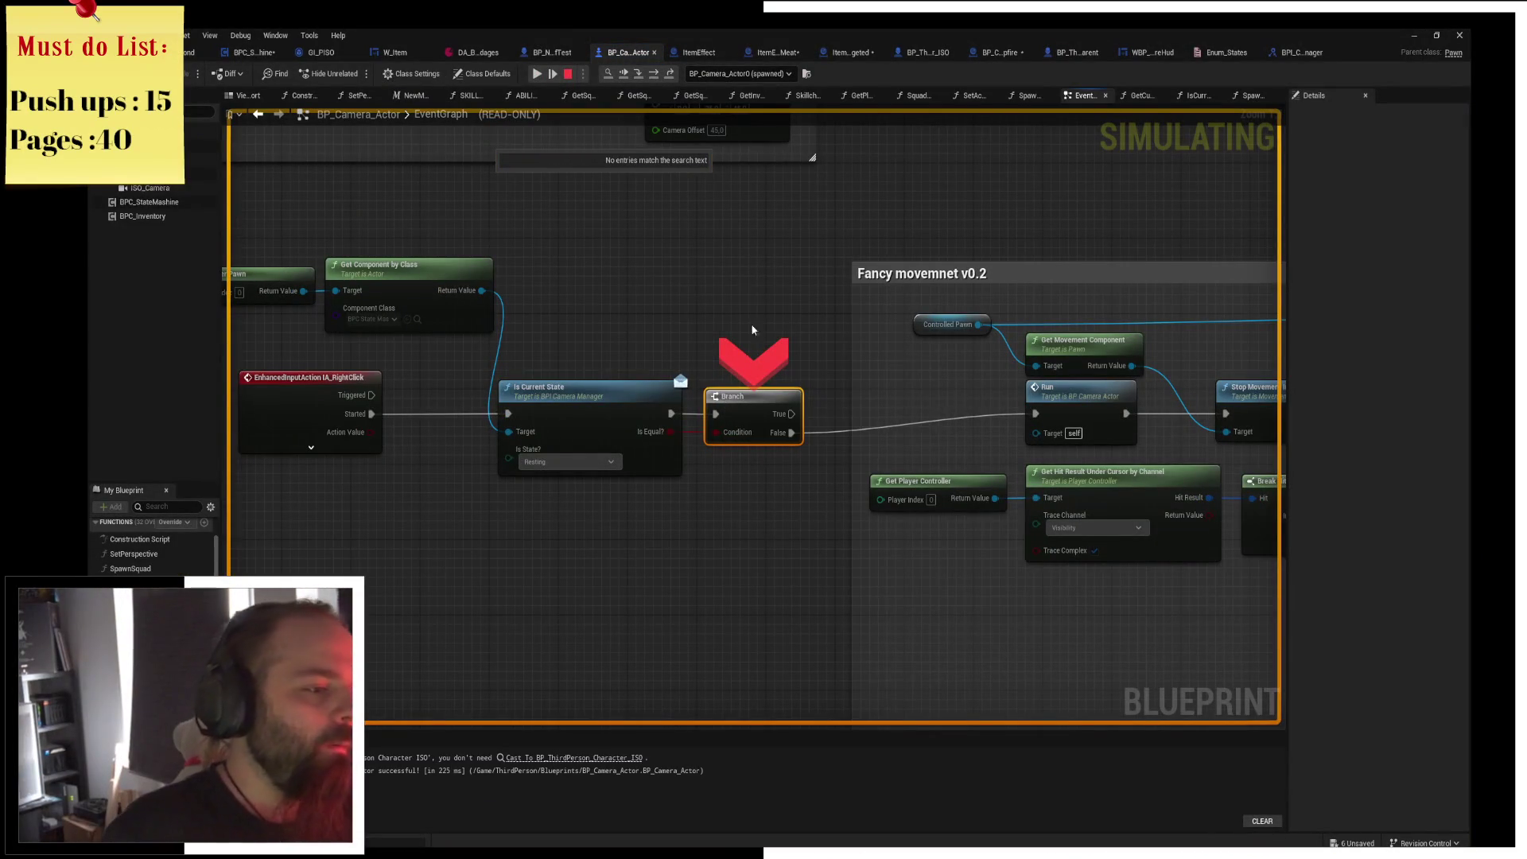
{"action": "left_click", "coordinate": [536, 73]}
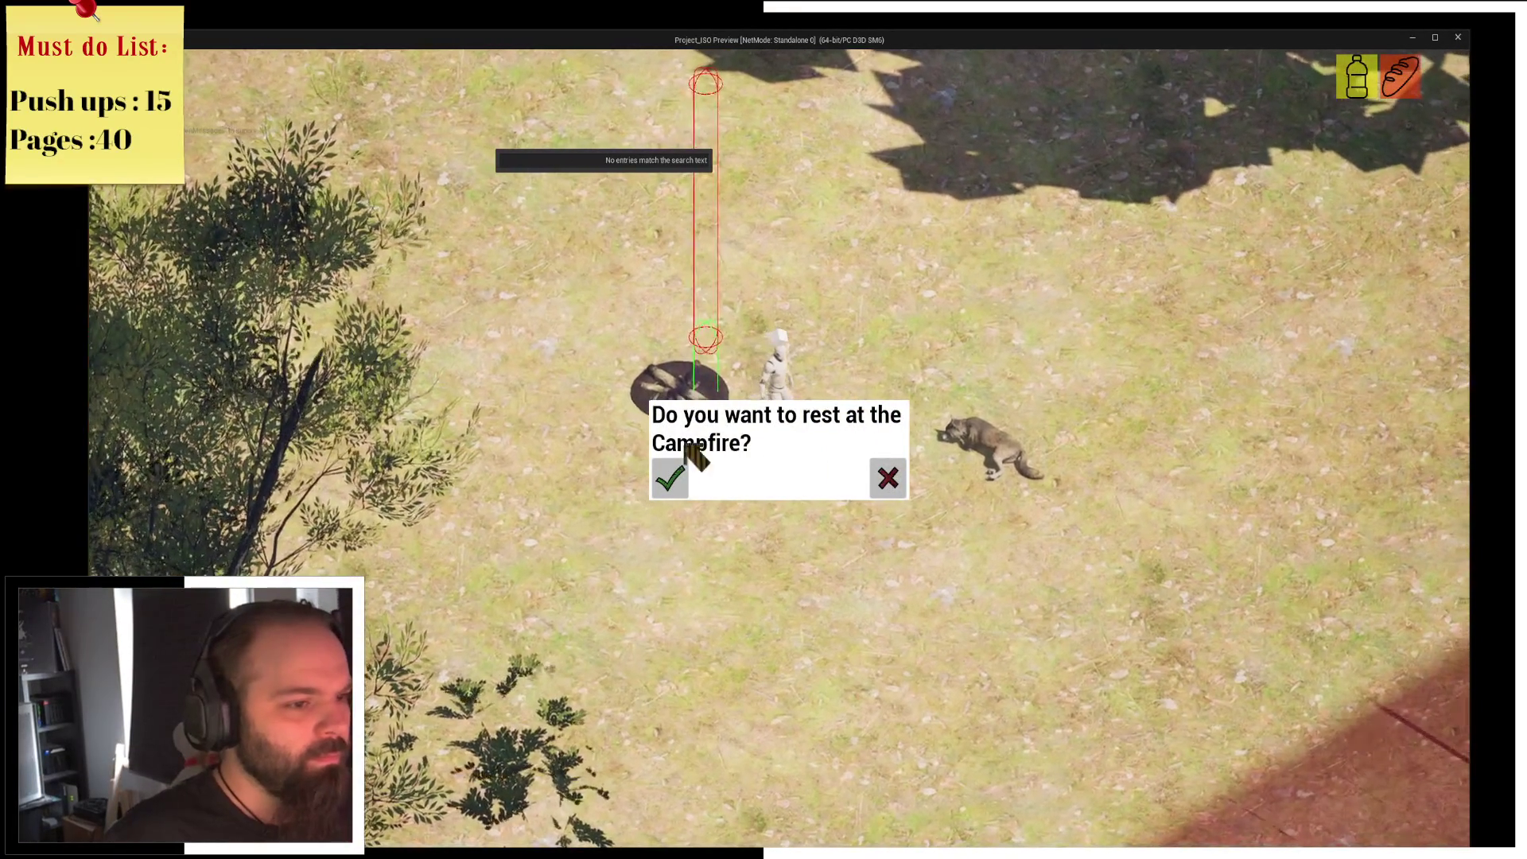
{"action": "left_click", "coordinate": [680, 475]}
Back in the editor, compare the BPC_StateMashine and BP_Camera_Actor graphs.
{"action": "key", "text": "alt+Tab"}
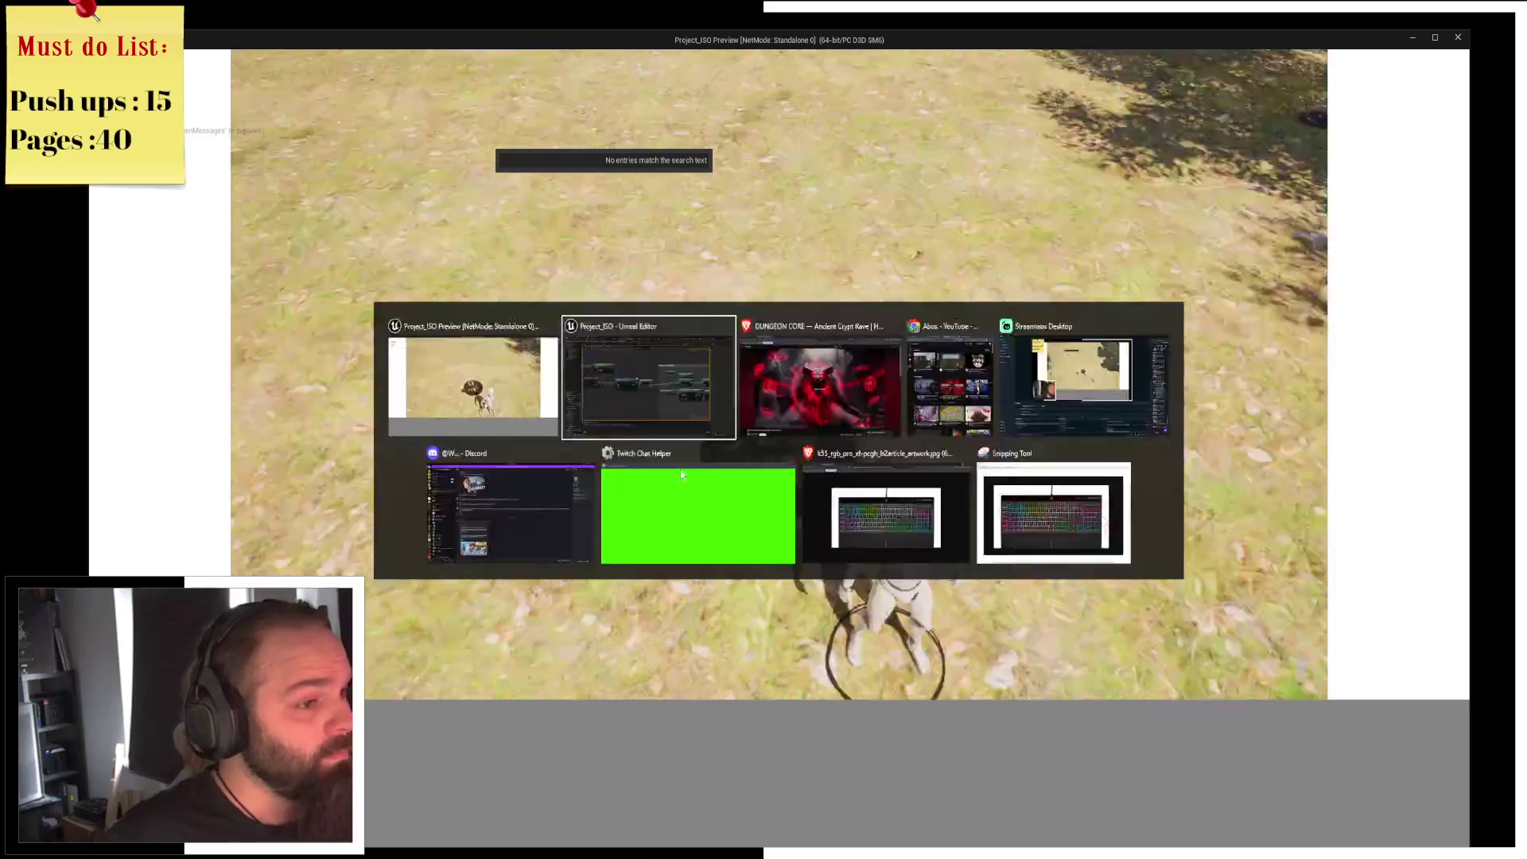
{"action": "scroll", "coordinate": [735, 514], "scroll_direction": "down", "scroll_amount": 2}
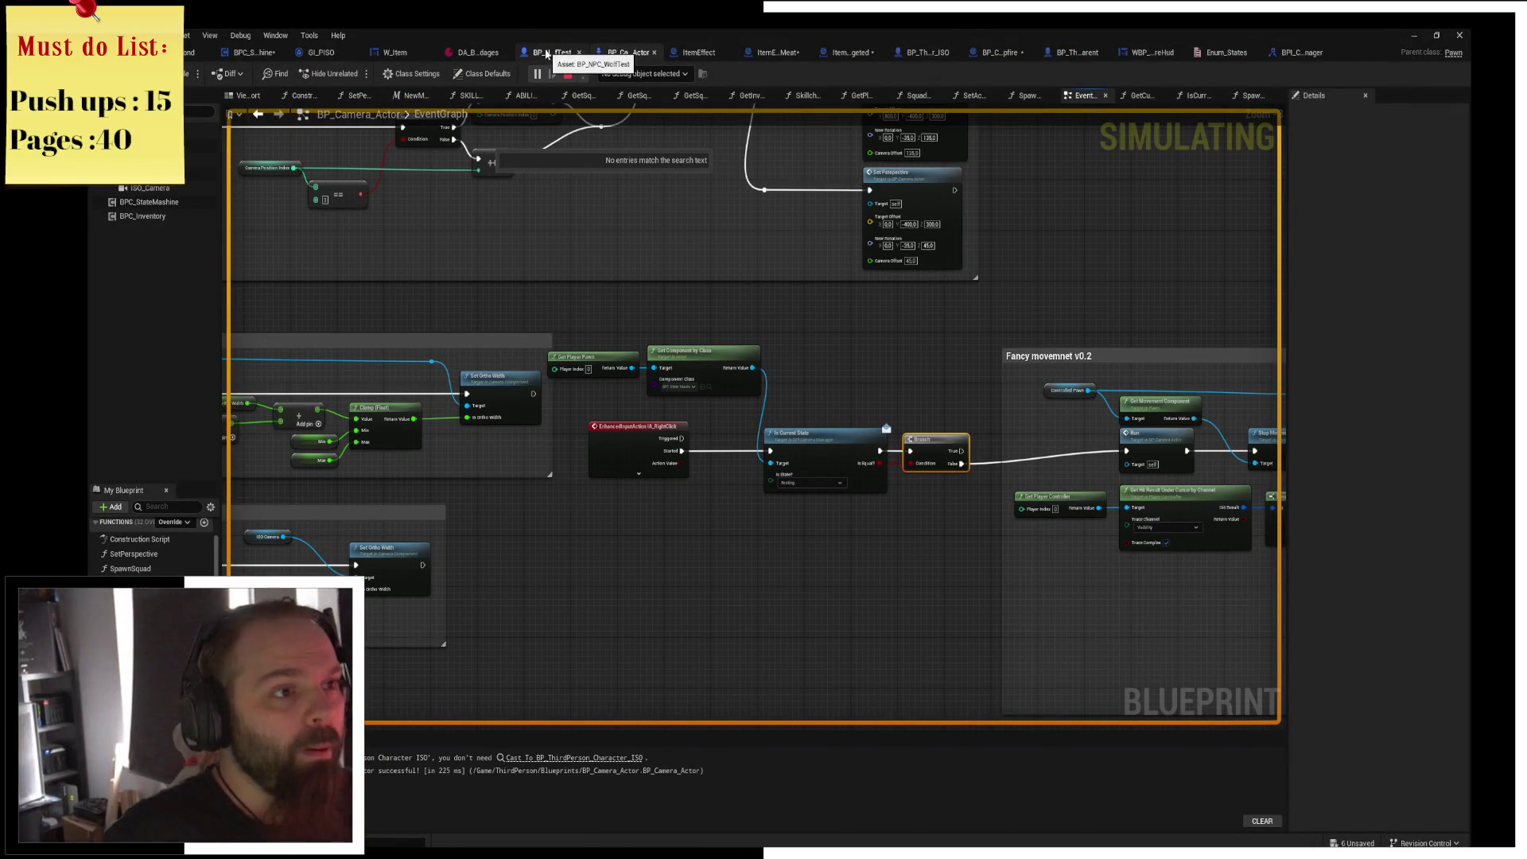
{"action": "left_click", "coordinate": [253, 53]}
{"action": "scroll", "coordinate": [700, 497], "scroll_direction": "up", "scroll_amount": 3}
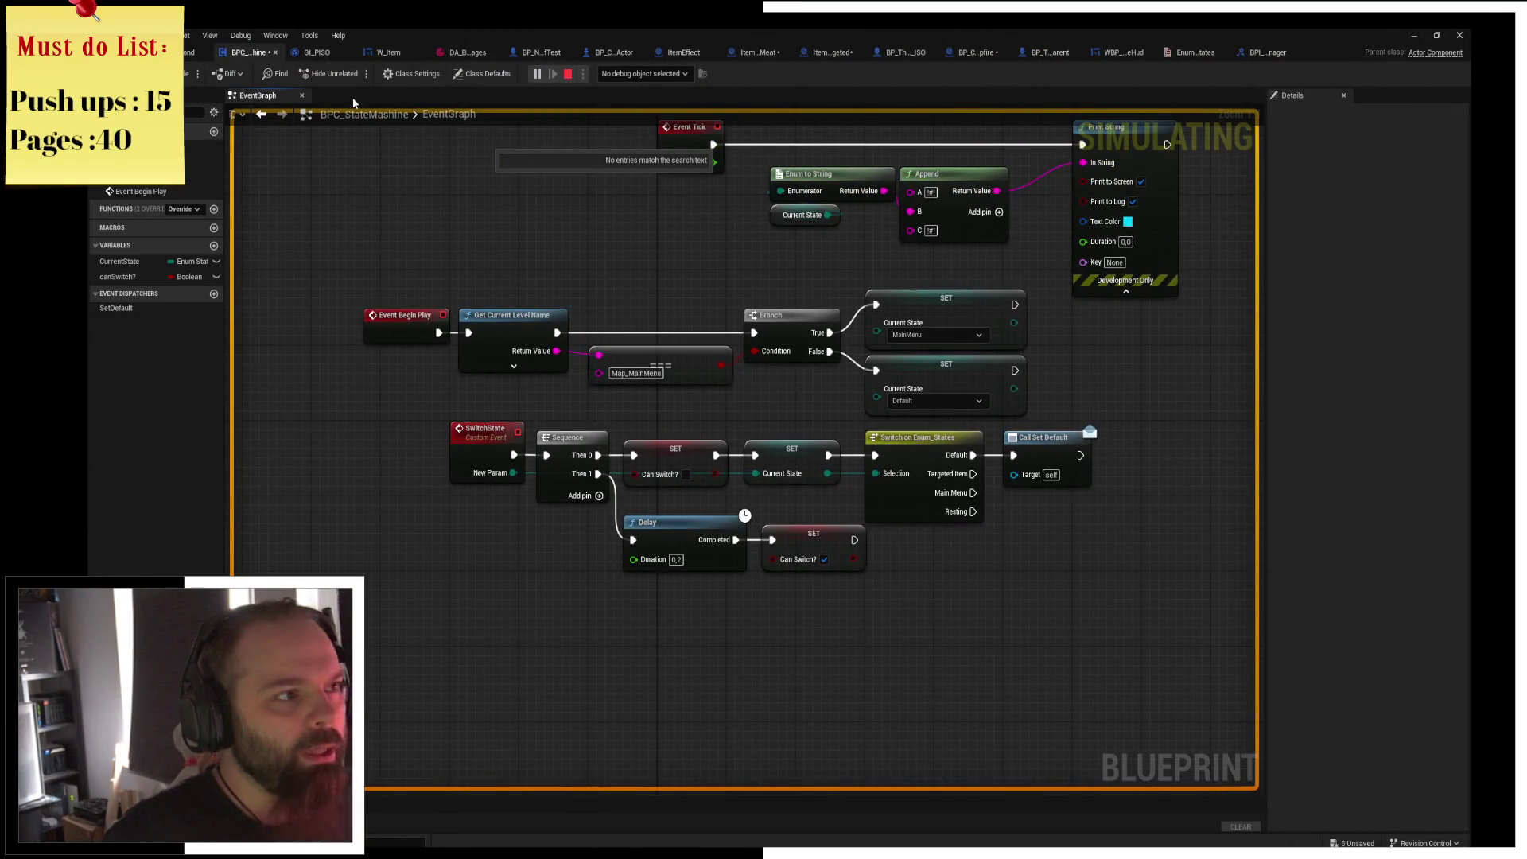
{"action": "left_click", "coordinate": [620, 57]}
{"action": "scroll", "coordinate": [885, 422], "scroll_direction": "down", "scroll_amount": 3}
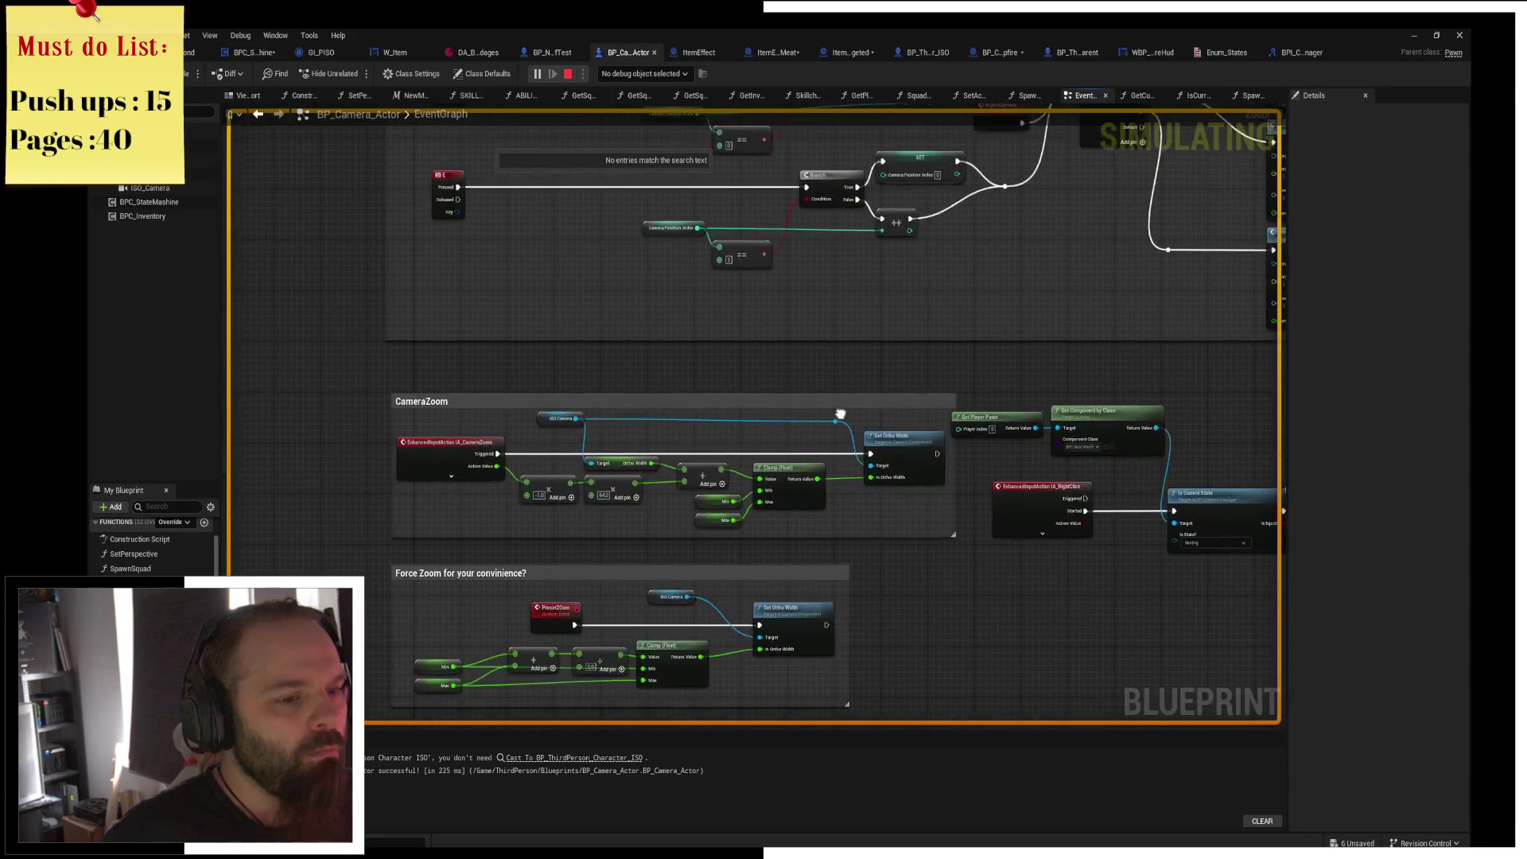
{"action": "scroll", "coordinate": [621, 339], "scroll_direction": "up", "scroll_amount": 4}
{"action": "scroll", "coordinate": [621, 340], "scroll_direction": "down", "scroll_amount": 3}
{"action": "scroll", "coordinate": [675, 634], "scroll_direction": "up", "scroll_amount": 3}
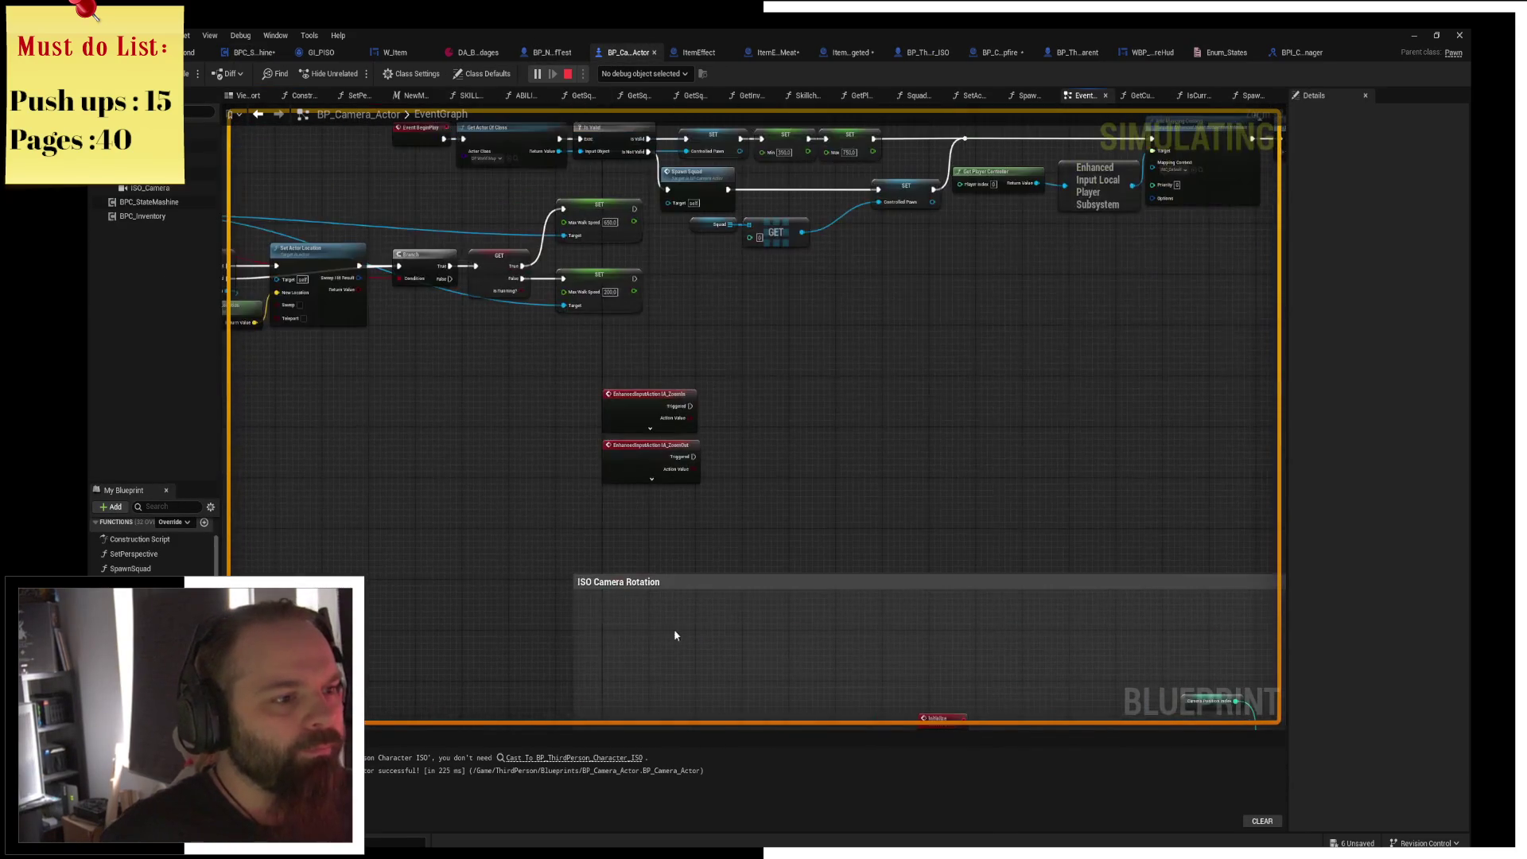
{"action": "scroll", "coordinate": [756, 506], "scroll_direction": "down", "scroll_amount": 3}
{"action": "scroll", "coordinate": [729, 511], "scroll_direction": "up", "scroll_amount": 1}
{"action": "scroll", "coordinate": [589, 235], "scroll_direction": "up", "scroll_amount": 3}
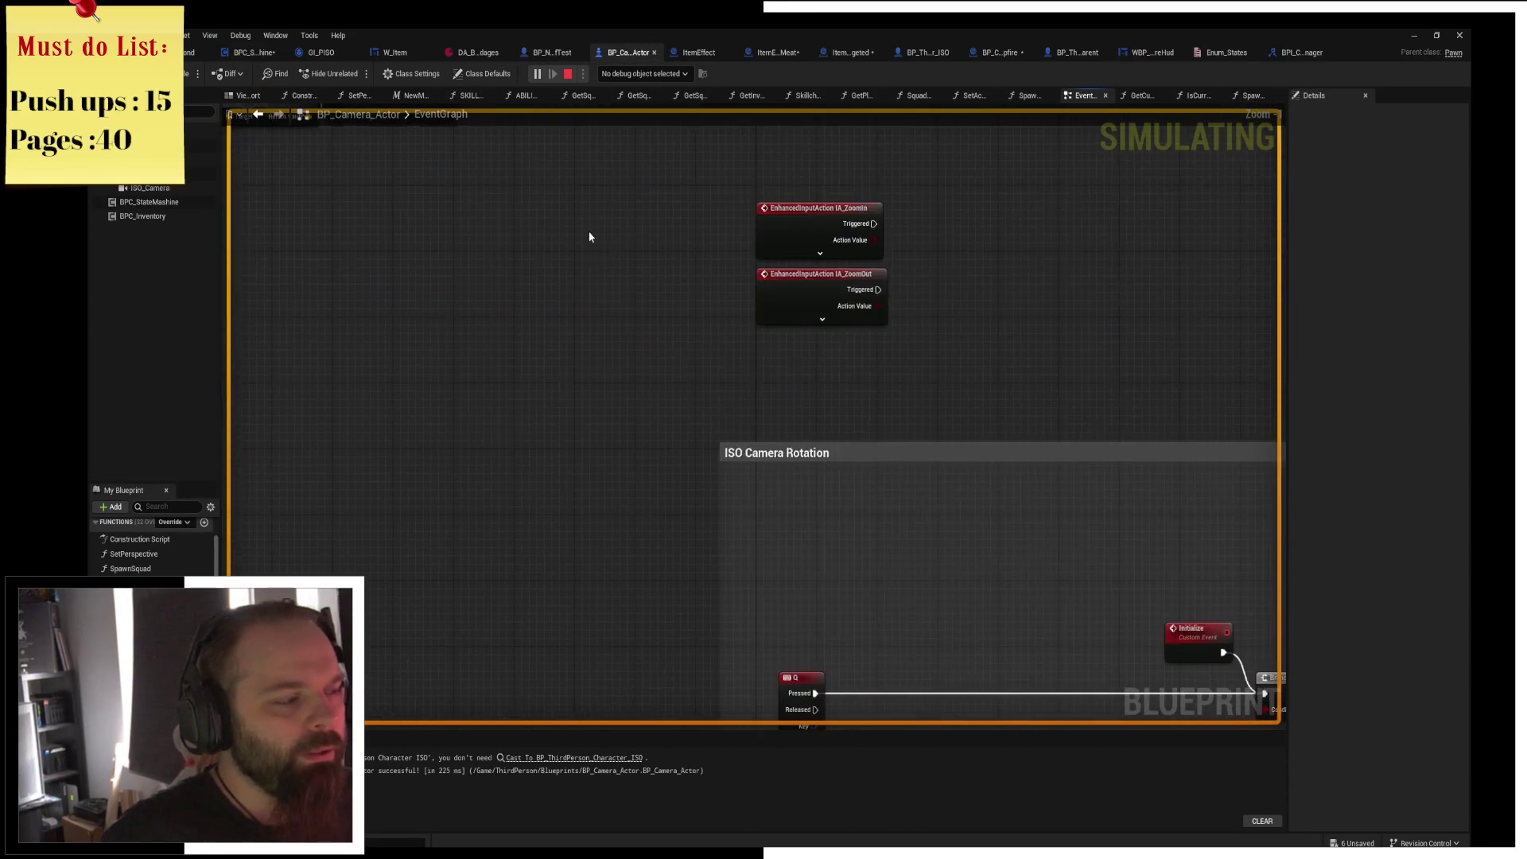
{"action": "scroll", "coordinate": [590, 235], "scroll_direction": "down", "scroll_amount": 1}
Select IsCurrentState's entry node, walk the character, stop play, and select the Return Node.
{"action": "left_click", "coordinate": [1198, 95]}
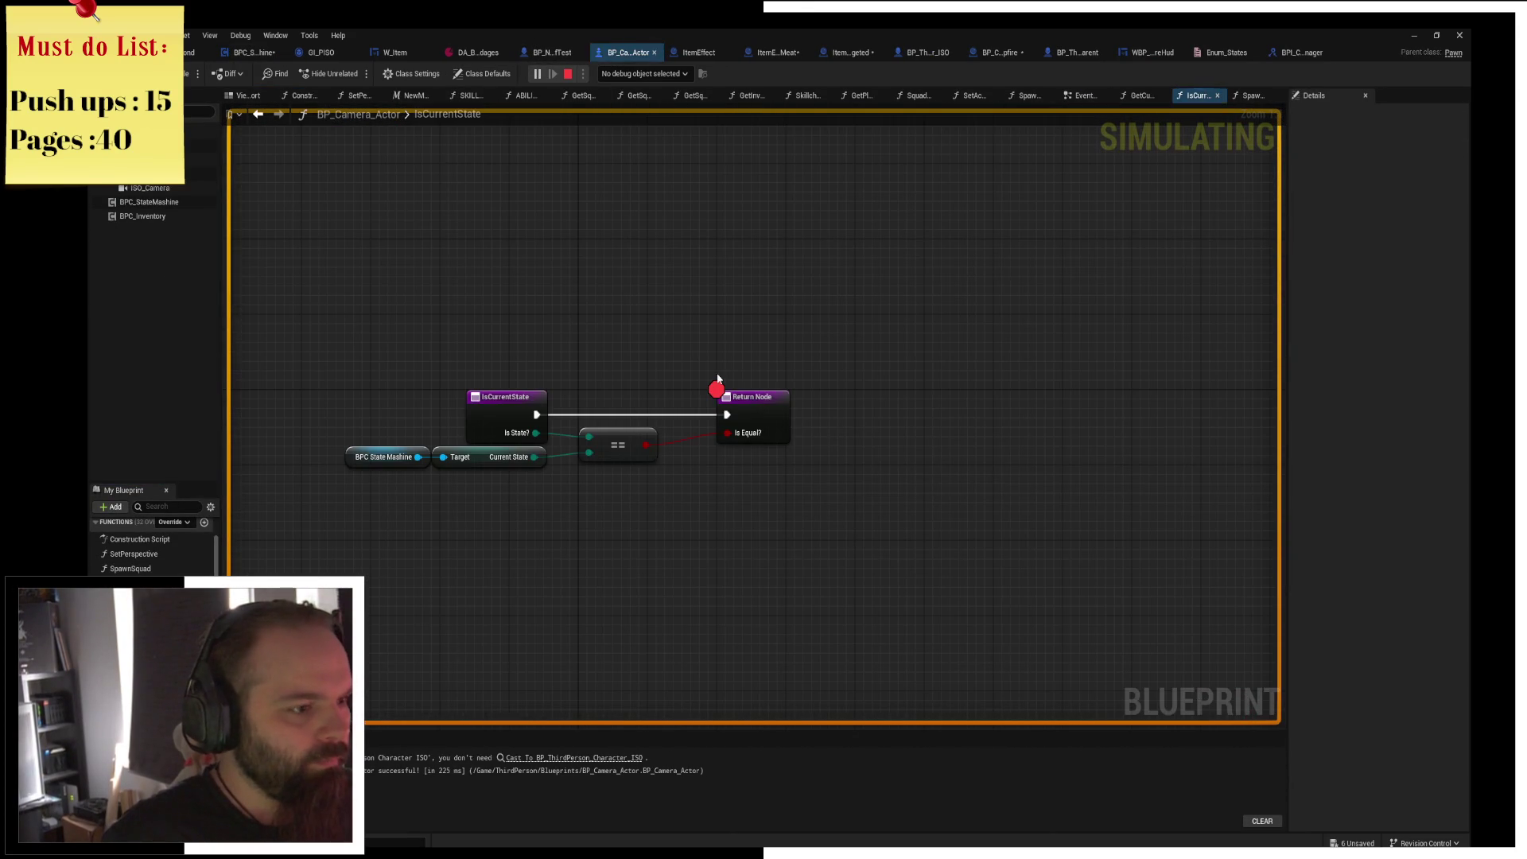
{"action": "left_click", "coordinate": [510, 406]}
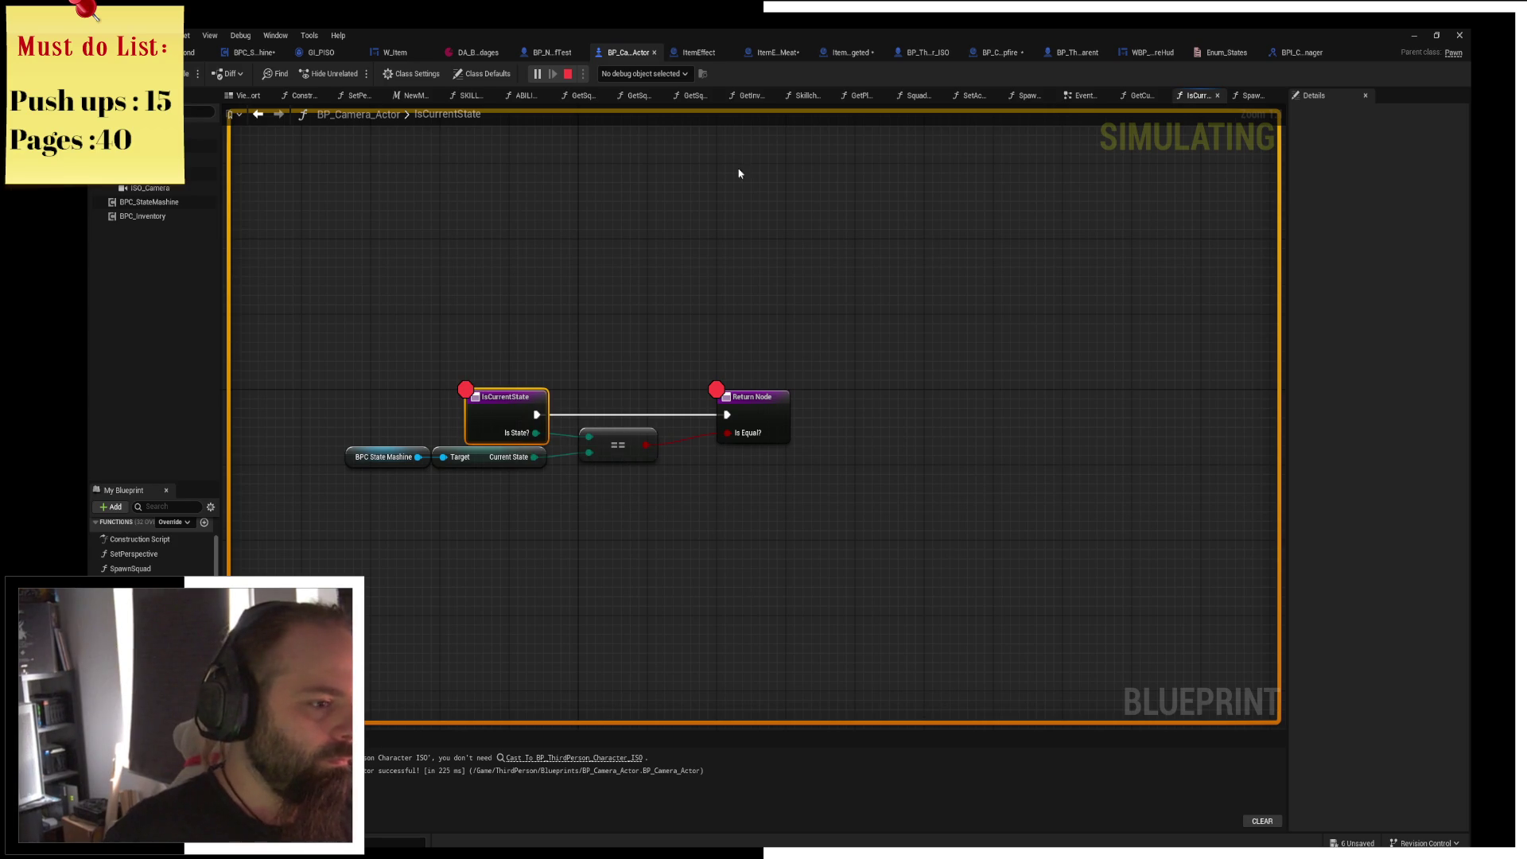
{"action": "key", "text": "alt+Tab"}
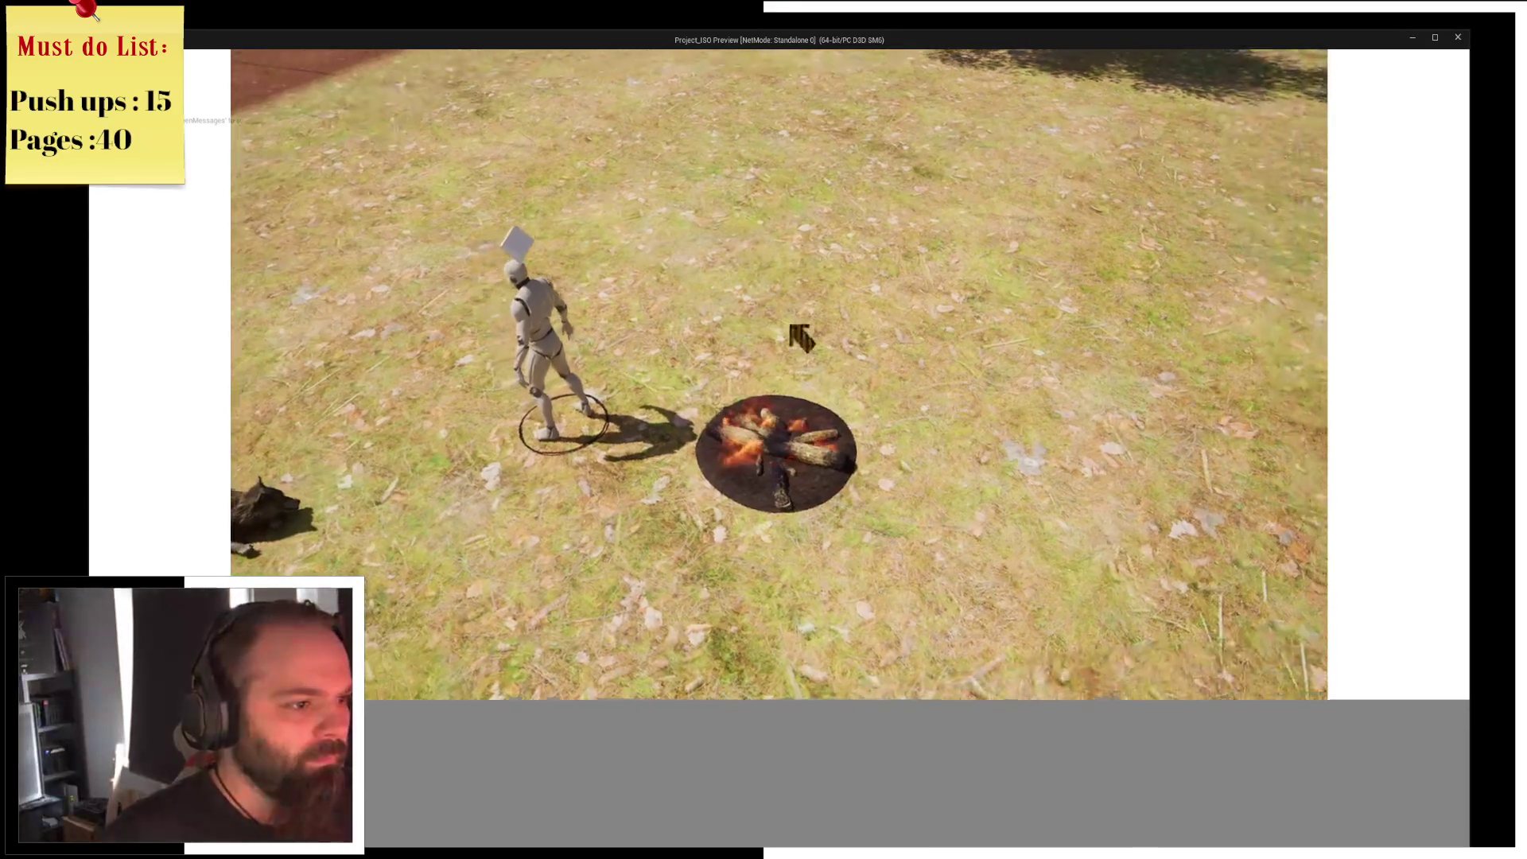
{"action": "left_click", "coordinate": [838, 341]}
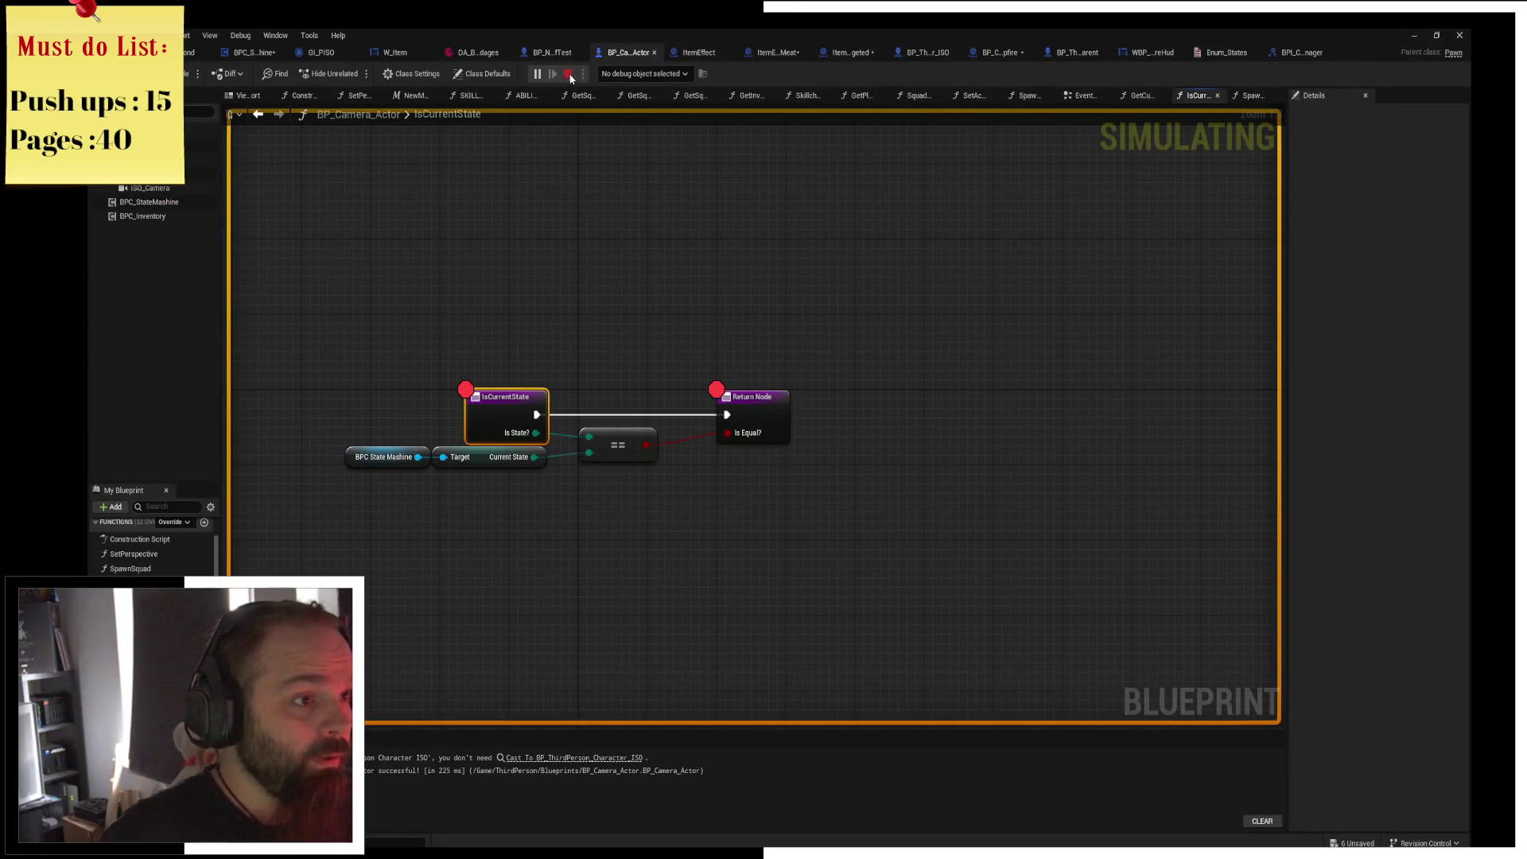
{"action": "left_click", "coordinate": [569, 73]}
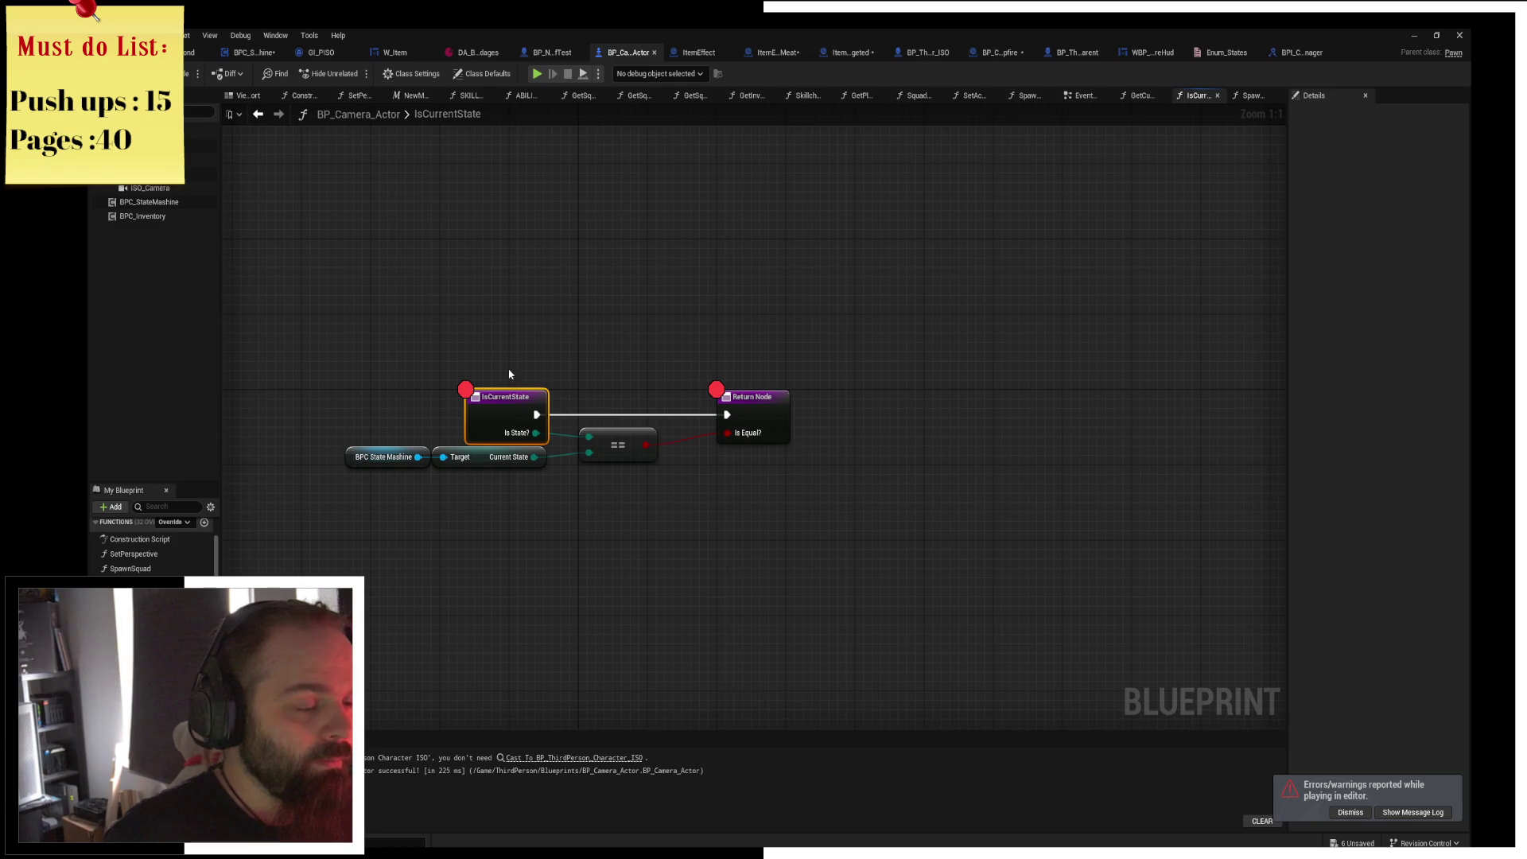
{"action": "left_click", "coordinate": [781, 420]}
Remove the Return Node breakpoint and go back to the event graph's ISO Camera Rotation section.
{"action": "key", "text": "F9"}
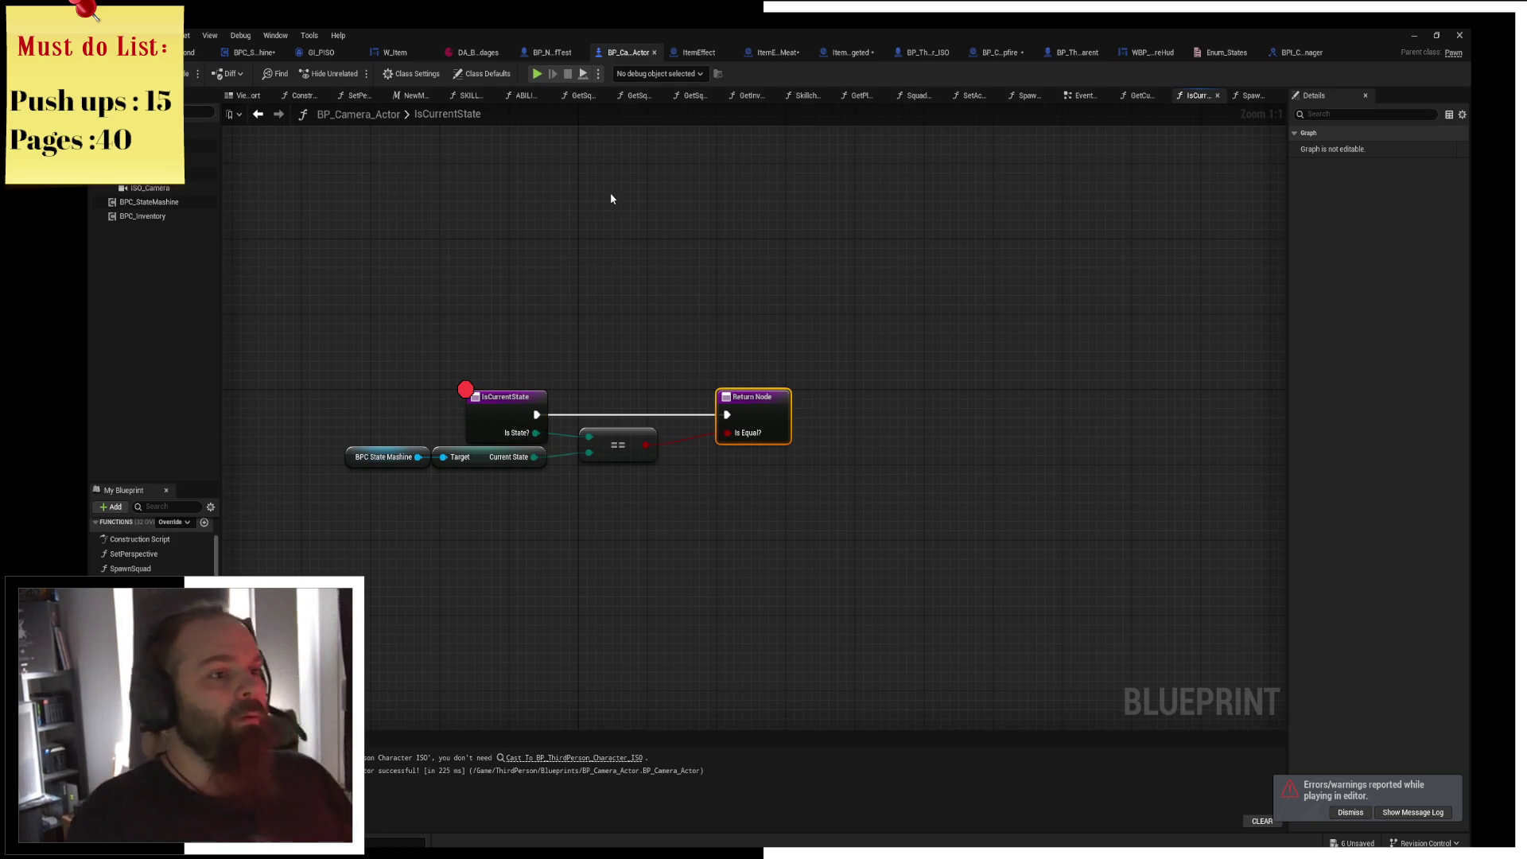
{"action": "left_click", "coordinate": [1088, 99]}
{"action": "mouse_move", "coordinate": [866, 394]}
{"action": "left_mouse_down"}
{"action": "mouse_move", "coordinate": [634, 522]}
{"action": "mouse_move", "coordinate": [477, 318]}
{"action": "mouse_move", "coordinate": [1026, 320]}
{"action": "mouse_move", "coordinate": [555, 275]}
{"action": "mouse_move", "coordinate": [750, 477]}
{"action": "mouse_move", "coordinate": [617, 235]}
{"action": "mouse_move", "coordinate": [978, 371]}
{"action": "mouse_move", "coordinate": [922, 251]}
{"action": "left_mouse_up"}
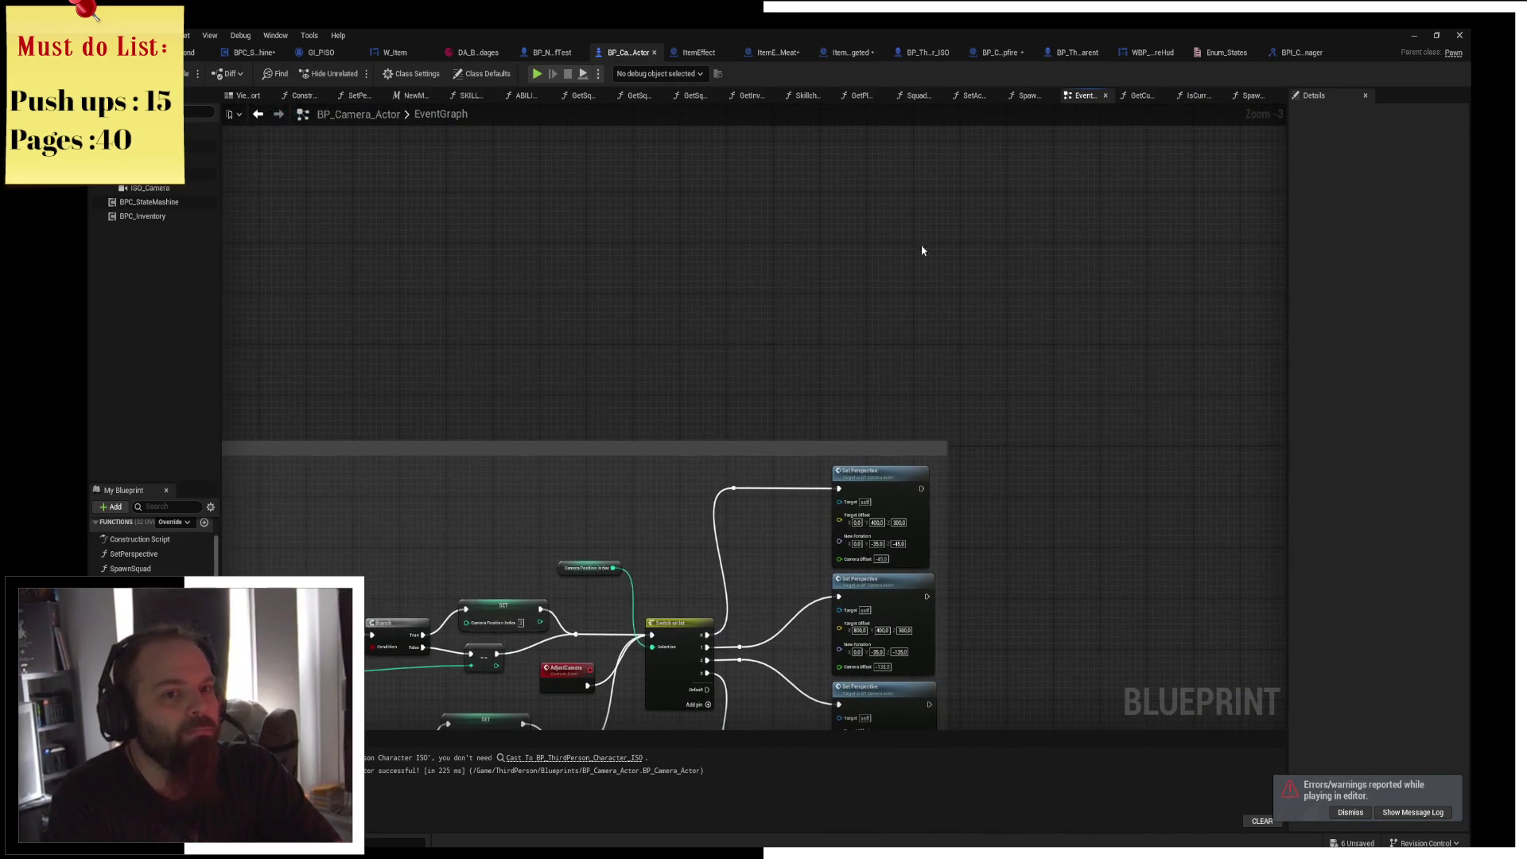
{"action": "left_click", "coordinate": [1197, 97]}
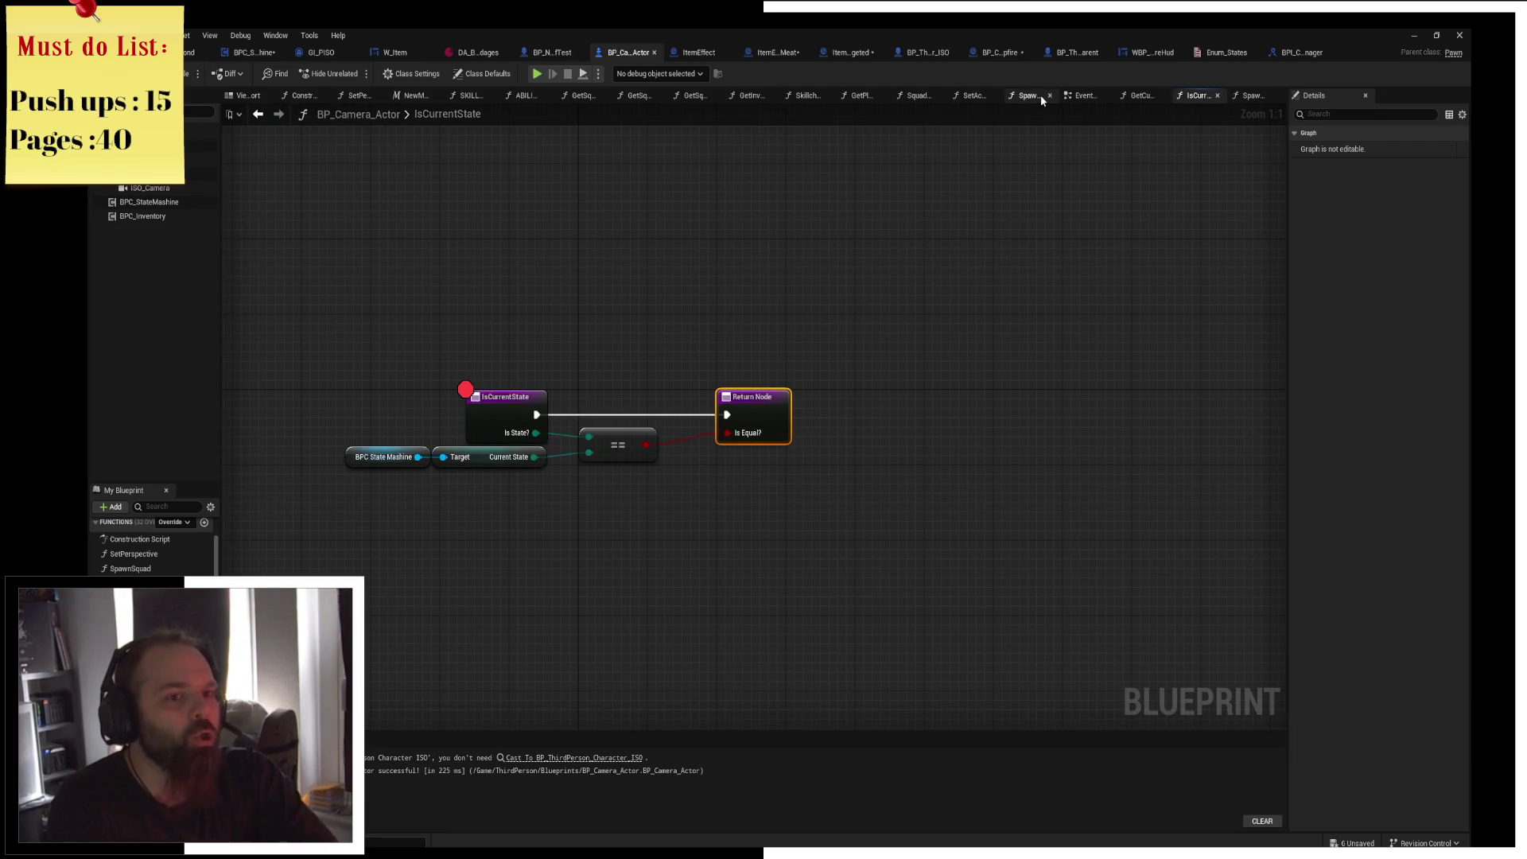
{"action": "left_click", "coordinate": [1084, 97]}
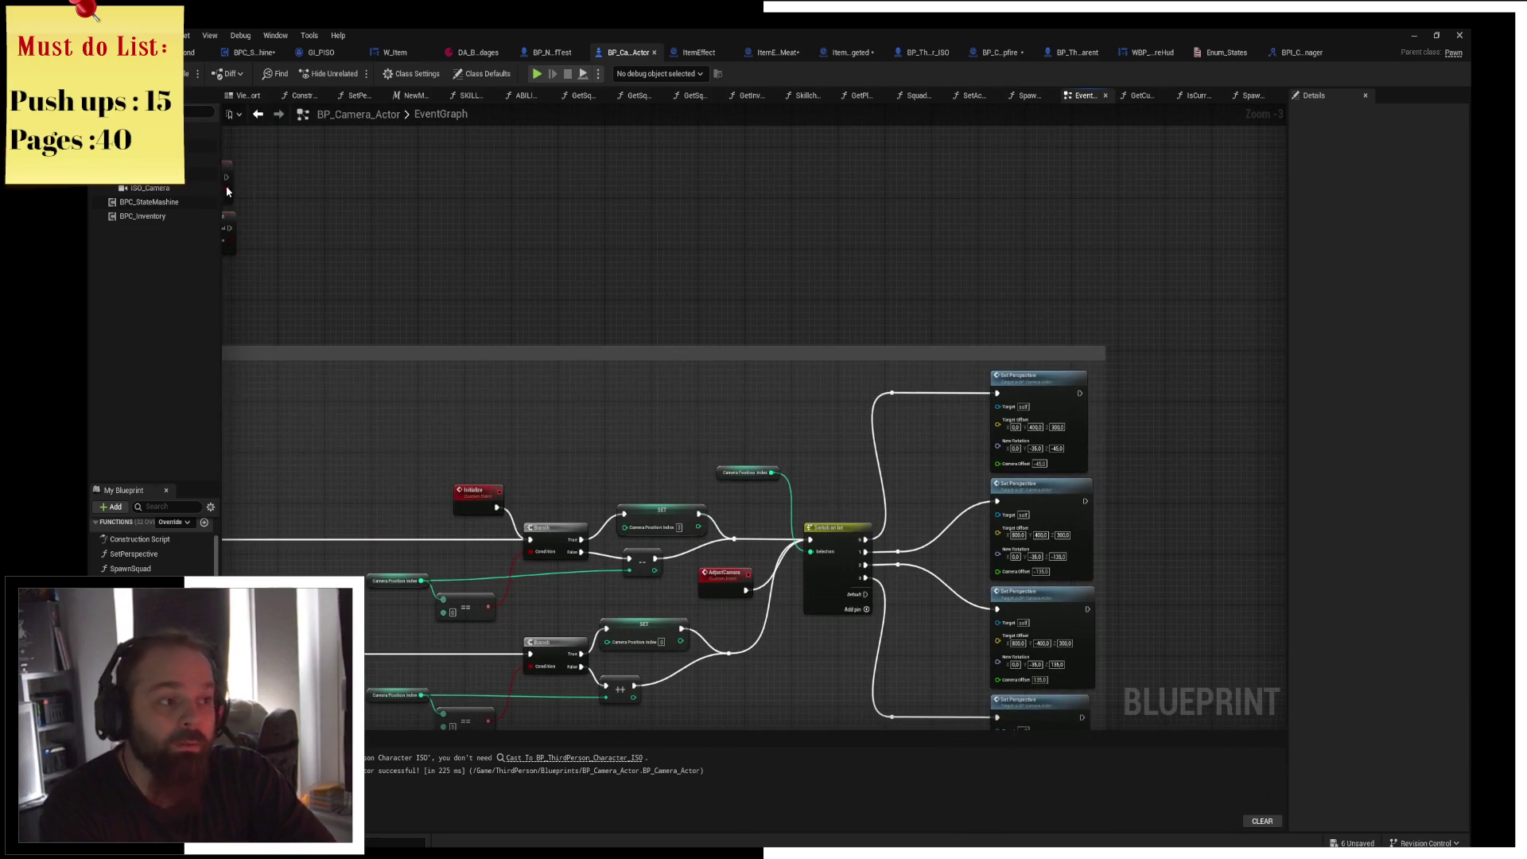
{"action": "left_click_drag", "start_coordinate": [358, 225], "coordinate": [855, 348]}
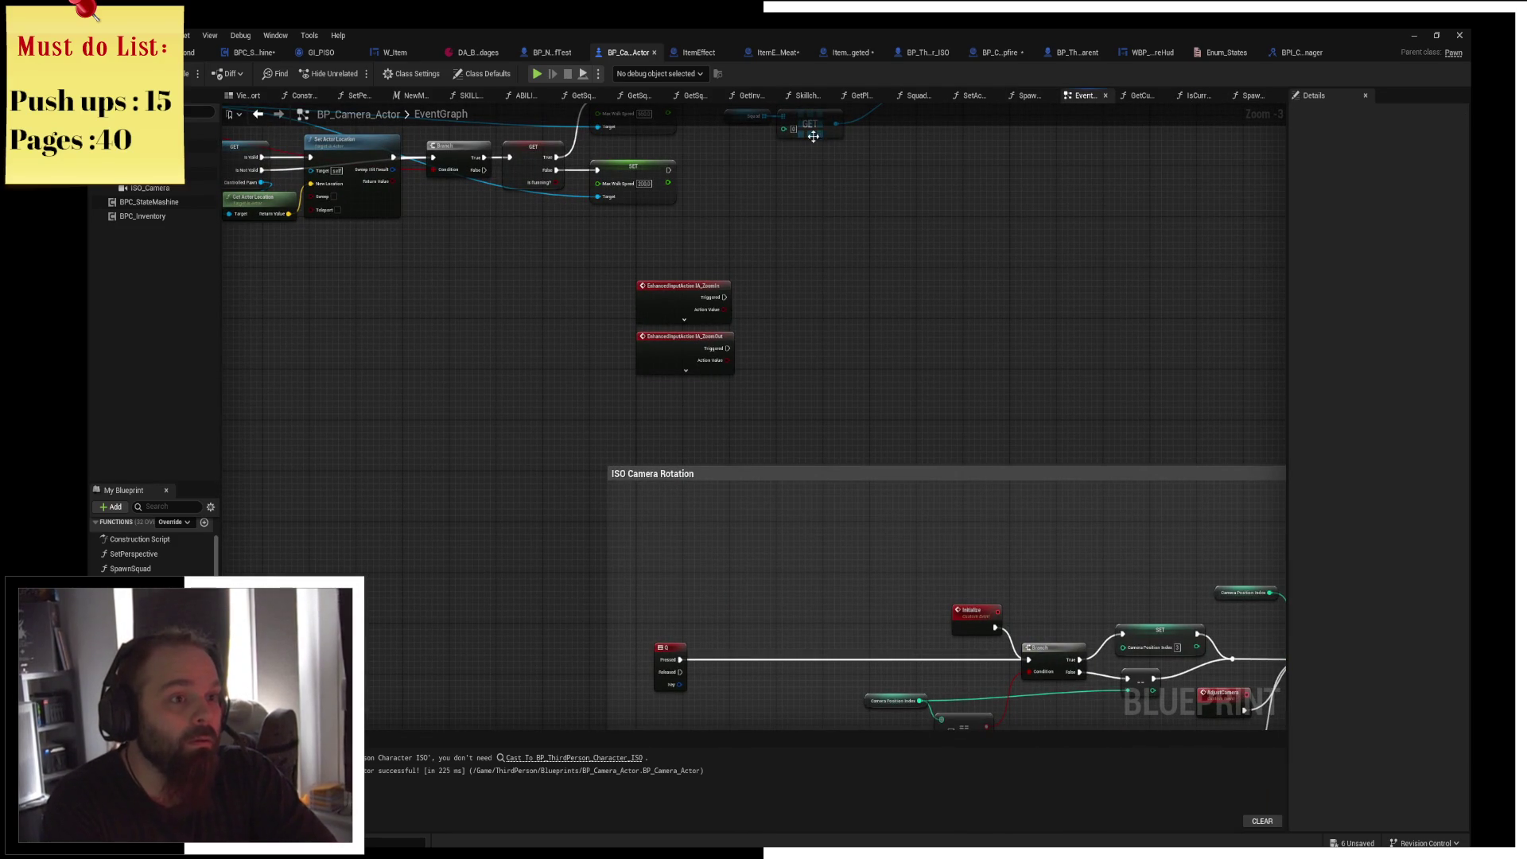
{"action": "scroll", "coordinate": [806, 216], "scroll_direction": "down", "scroll_amount": 4}
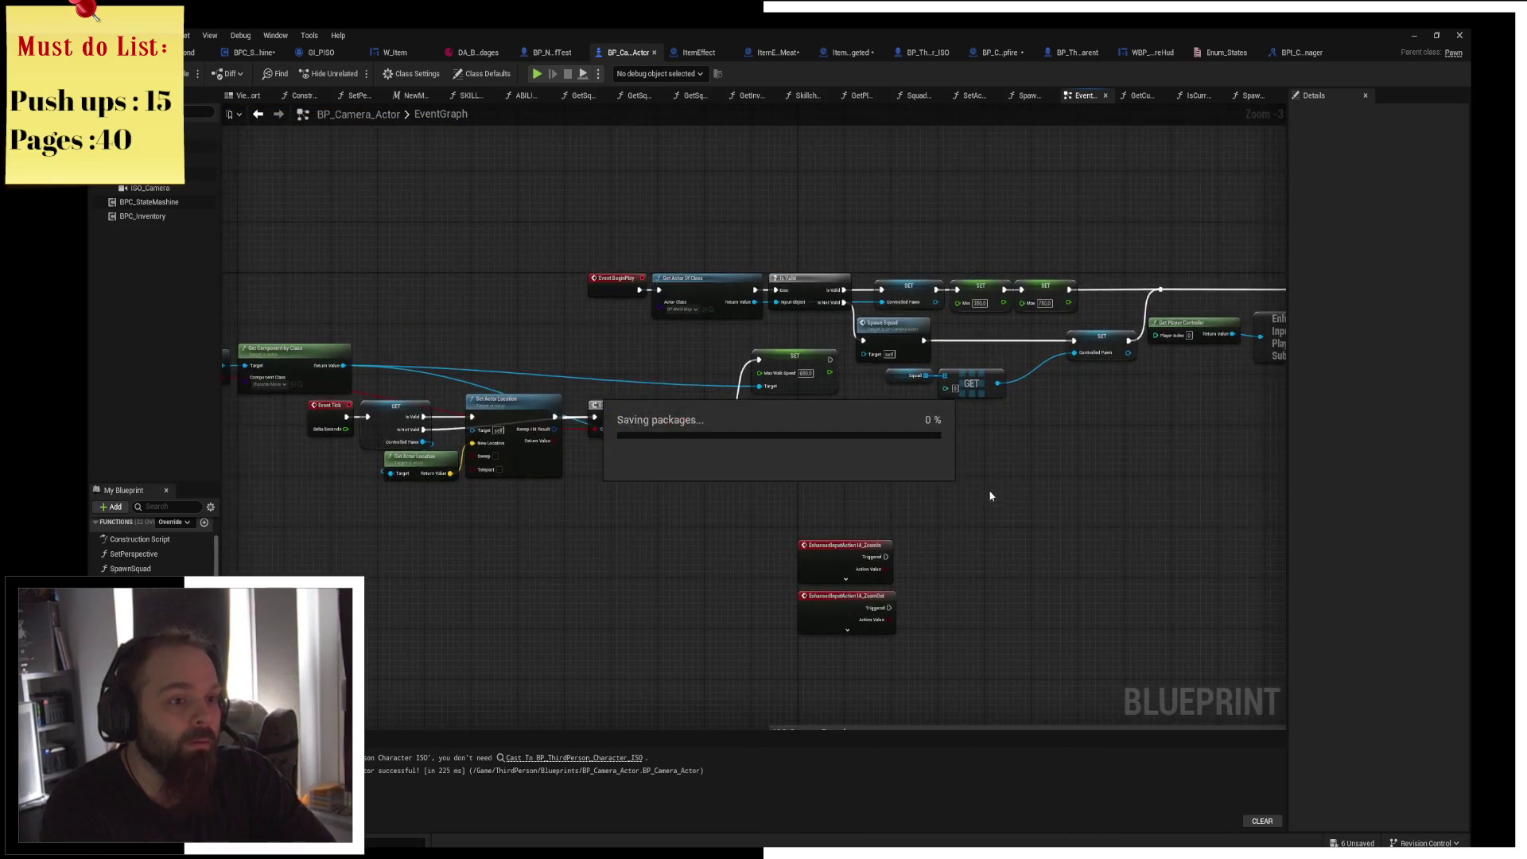
{"action": "scroll", "coordinate": [836, 443], "scroll_direction": "up", "scroll_amount": 7}
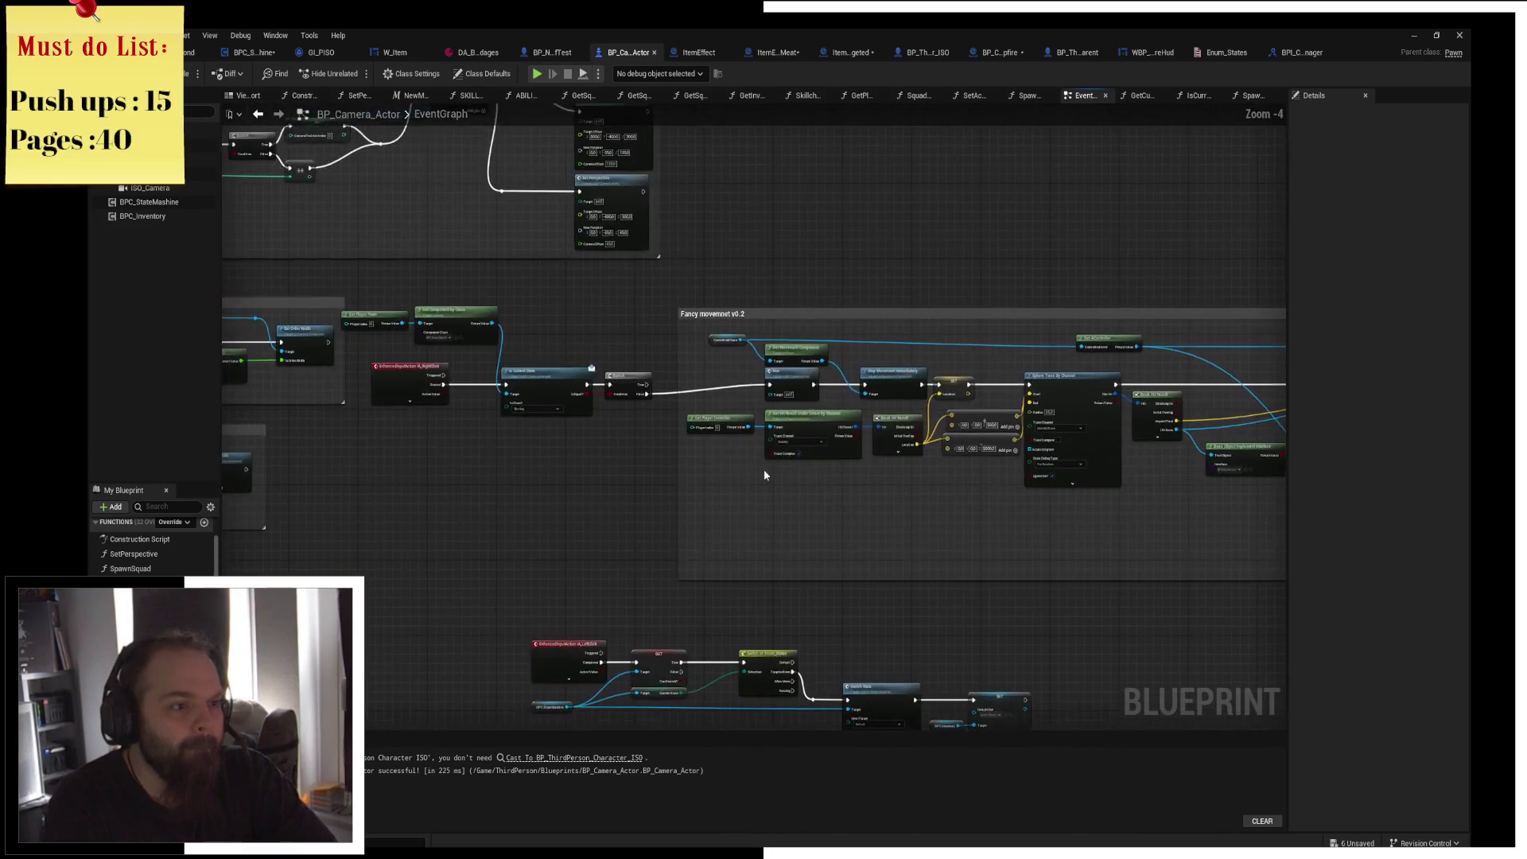
Wire Get Player Pawn into Is Current State's Target, delete Get Component by Class, and play.
{"action": "scroll", "coordinate": [659, 485], "scroll_direction": "up", "scroll_amount": 3}
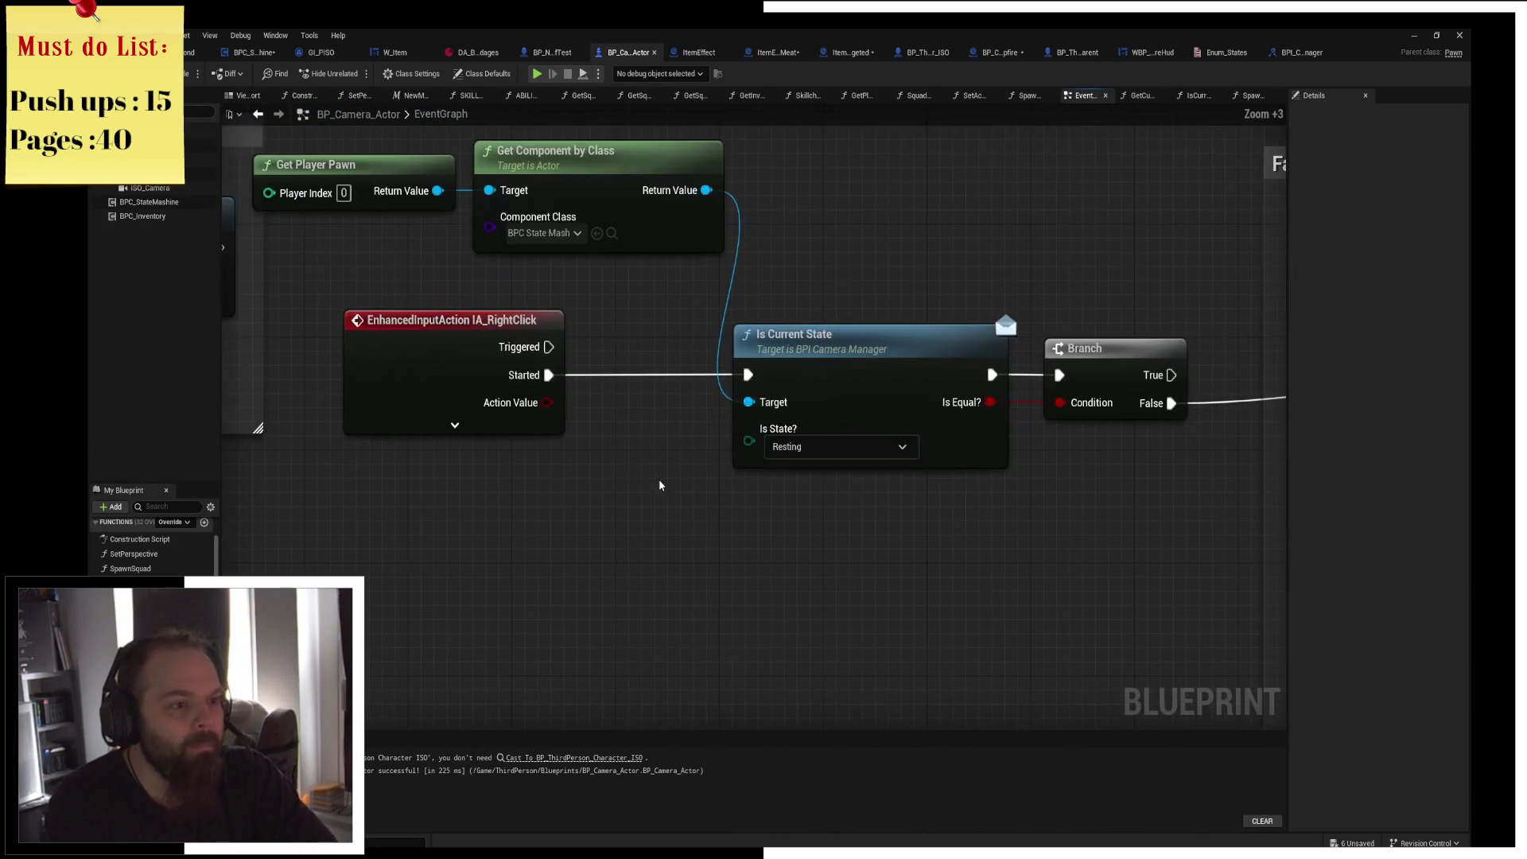
{"action": "left_click", "coordinate": [796, 446]}
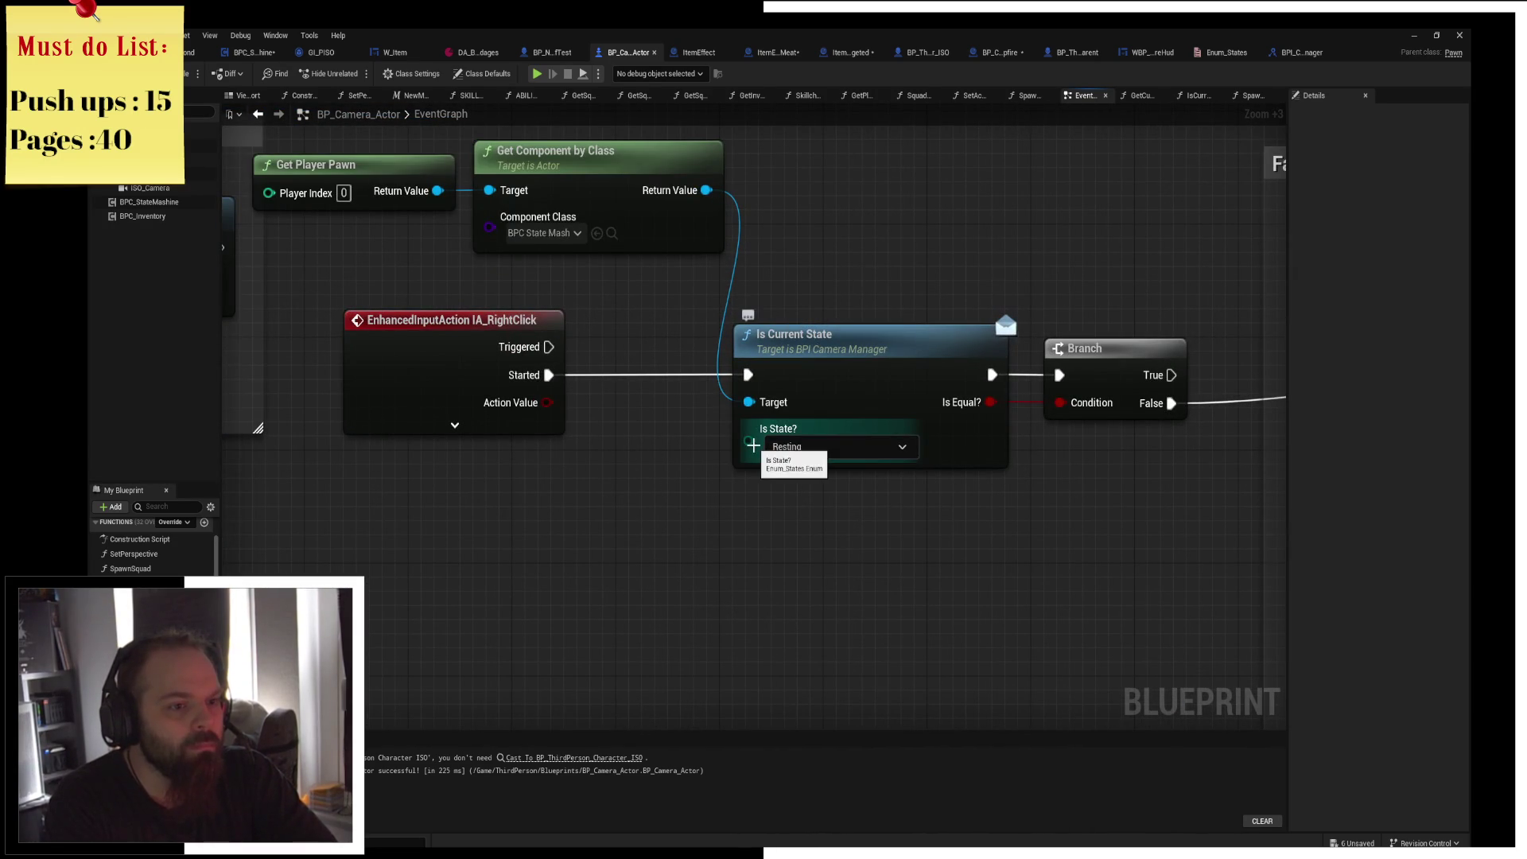
{"action": "left_click", "coordinate": [934, 341]}
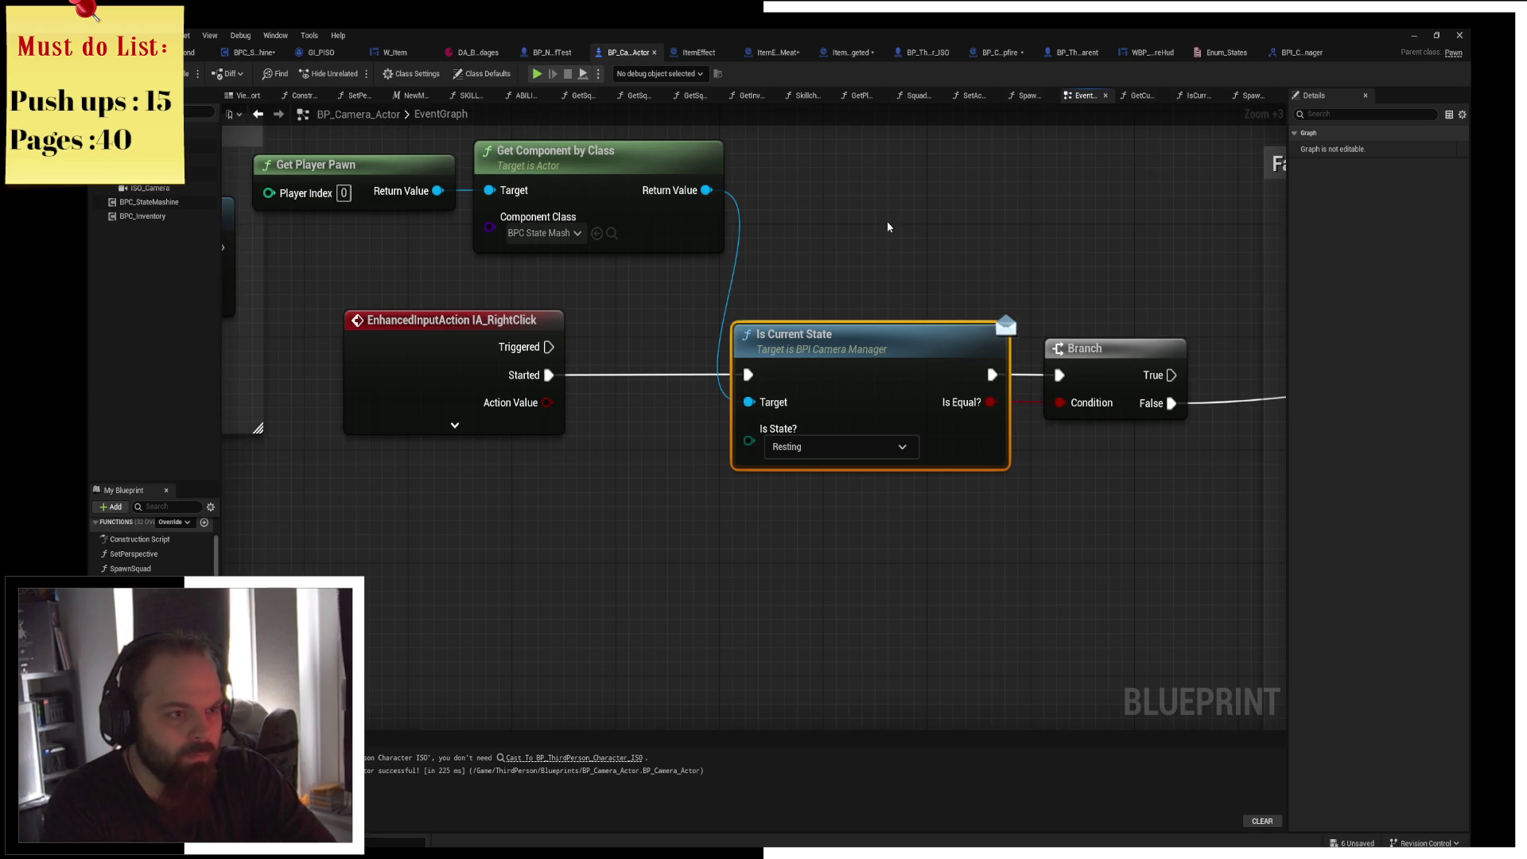
{"action": "left_click_drag", "start_coordinate": [438, 191], "coordinate": [749, 402]}
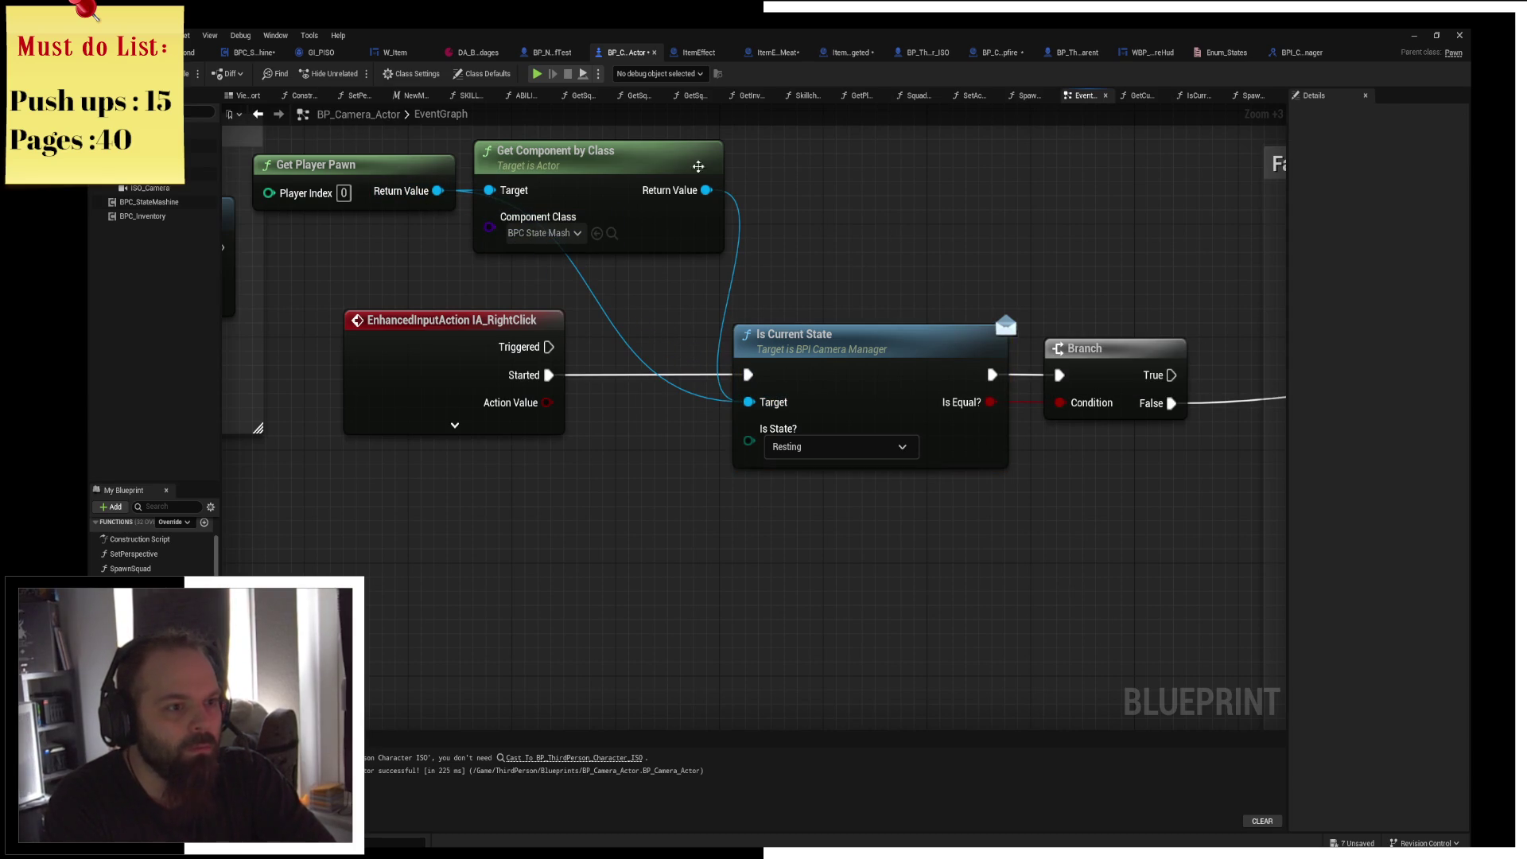
{"action": "left_click", "coordinate": [632, 162]}
{"action": "key", "text": "Delete"}
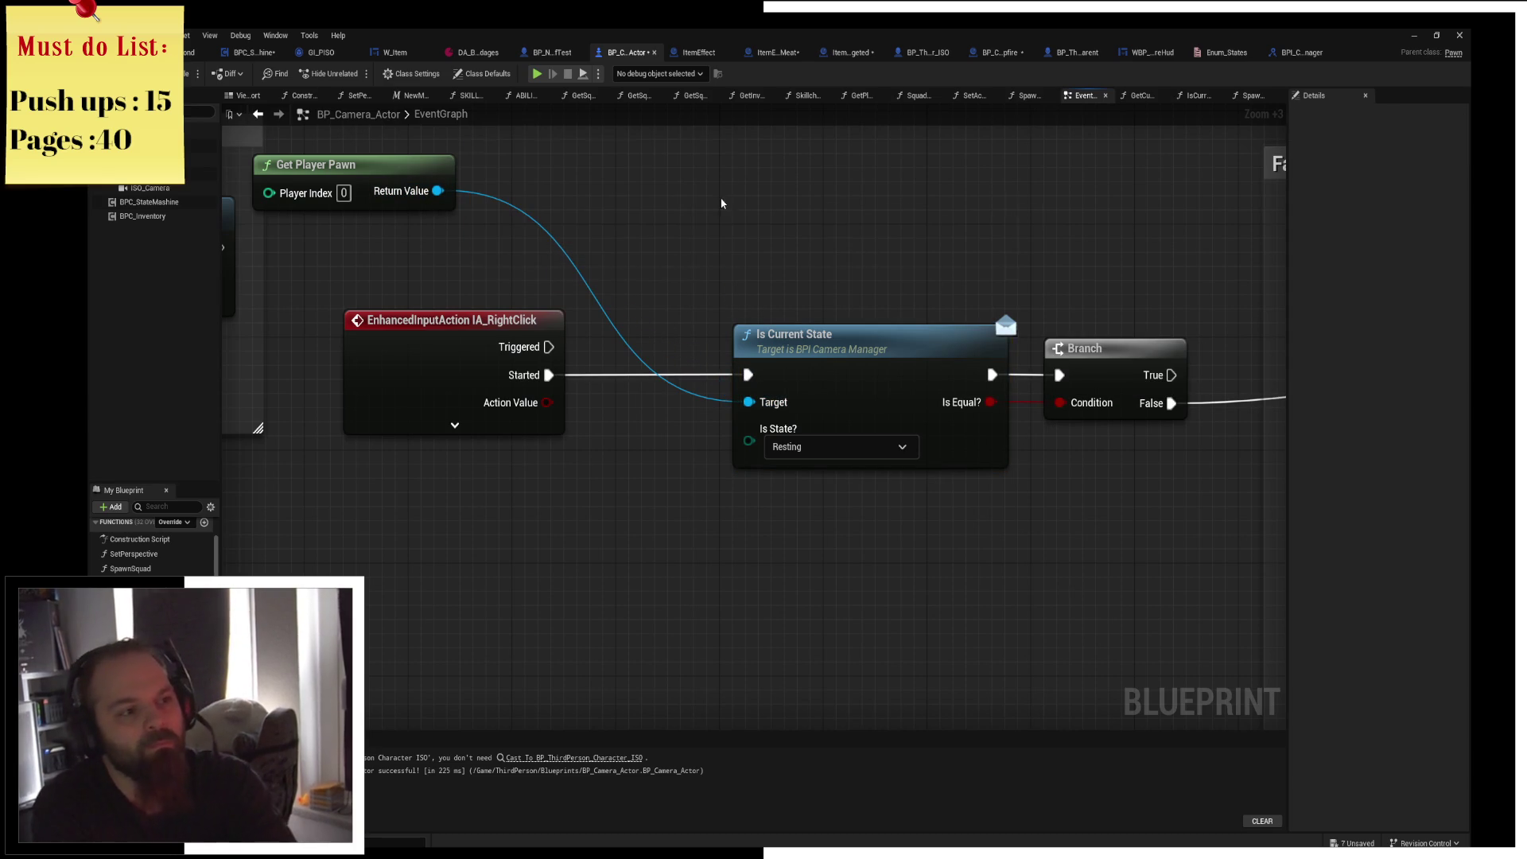
{"action": "key", "text": "alt+p"}
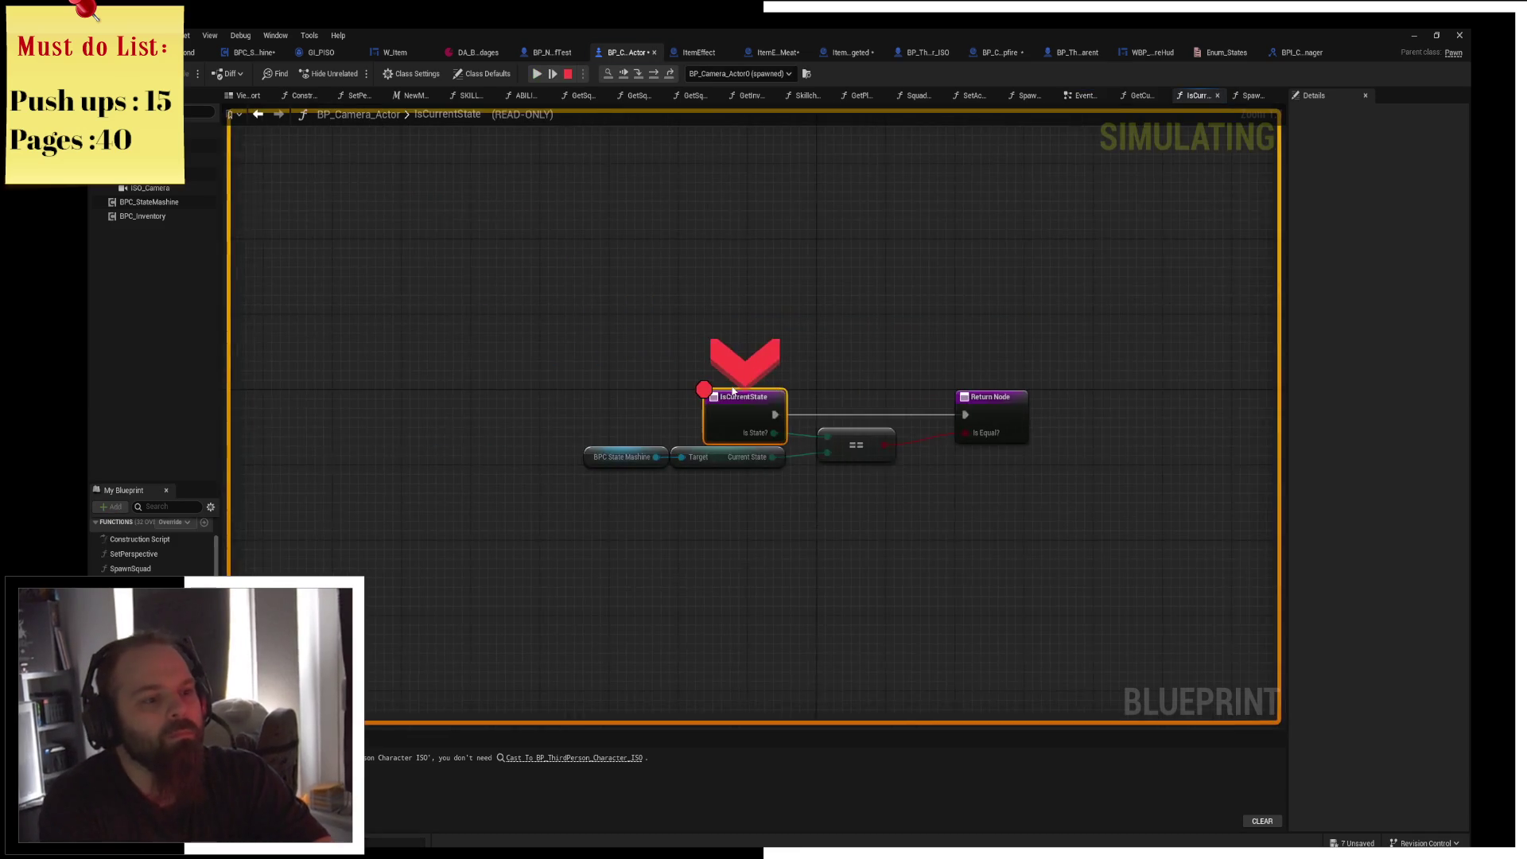
Clear the IsCurrentState breakpoint, walk to the campfire, accept resting, then close the preview.
{"action": "key", "text": "F9"}
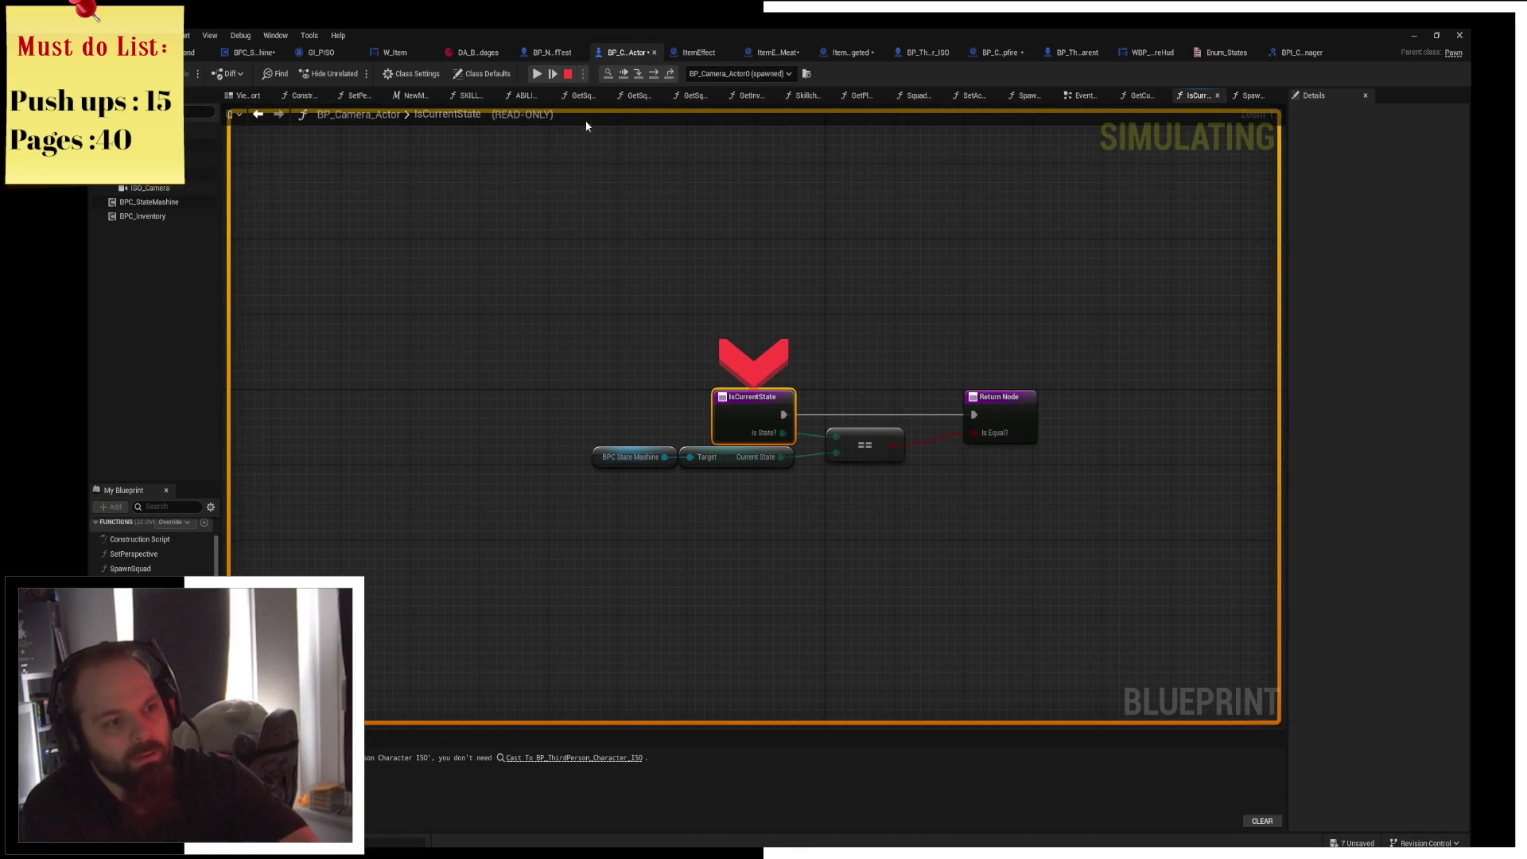
{"action": "left_click", "coordinate": [538, 75]}
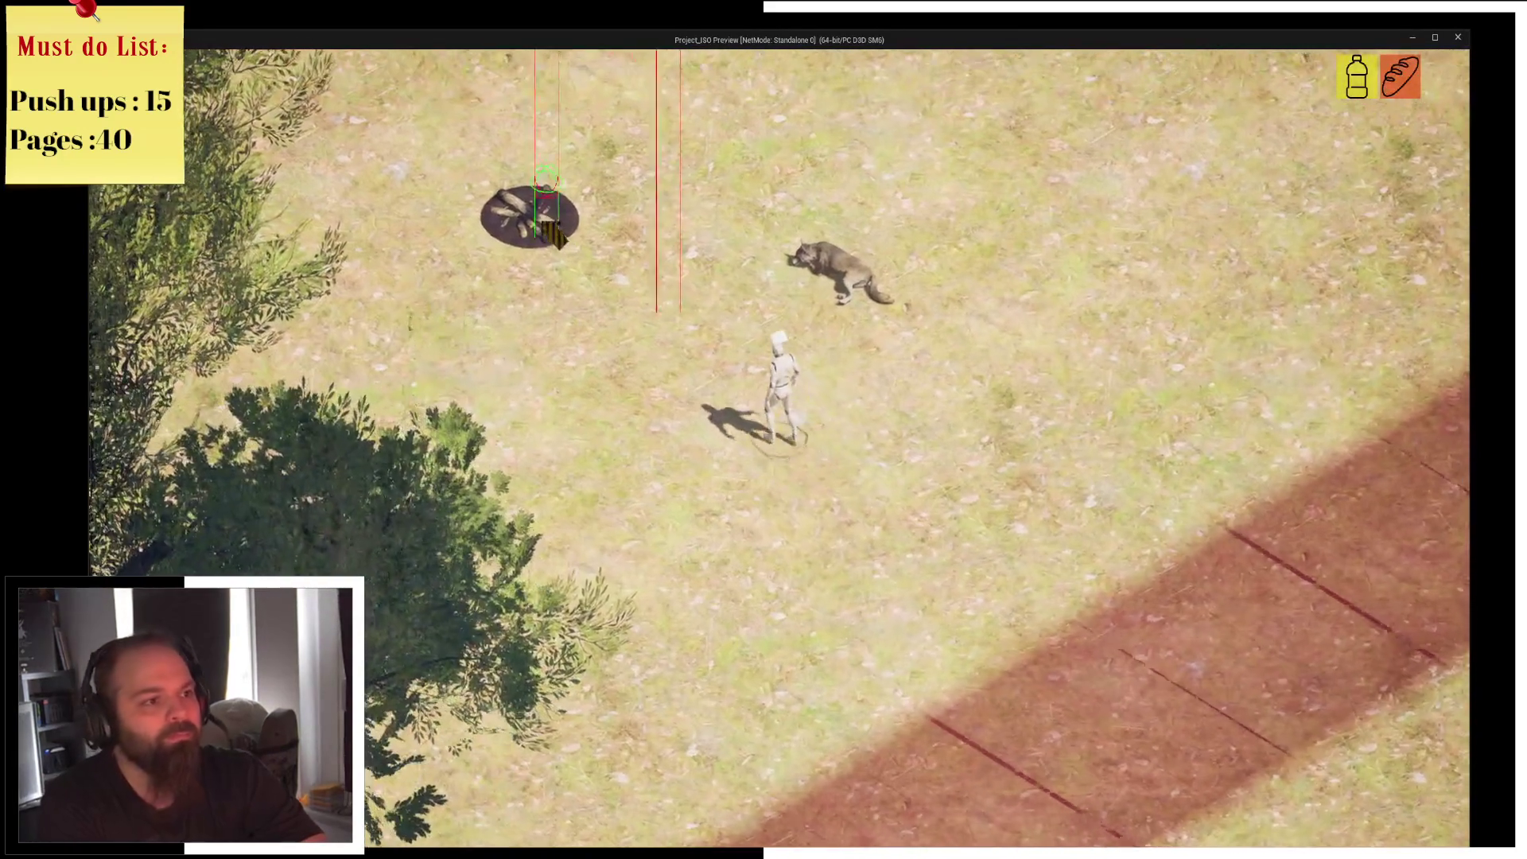
{"action": "left_click", "coordinate": [555, 235]}
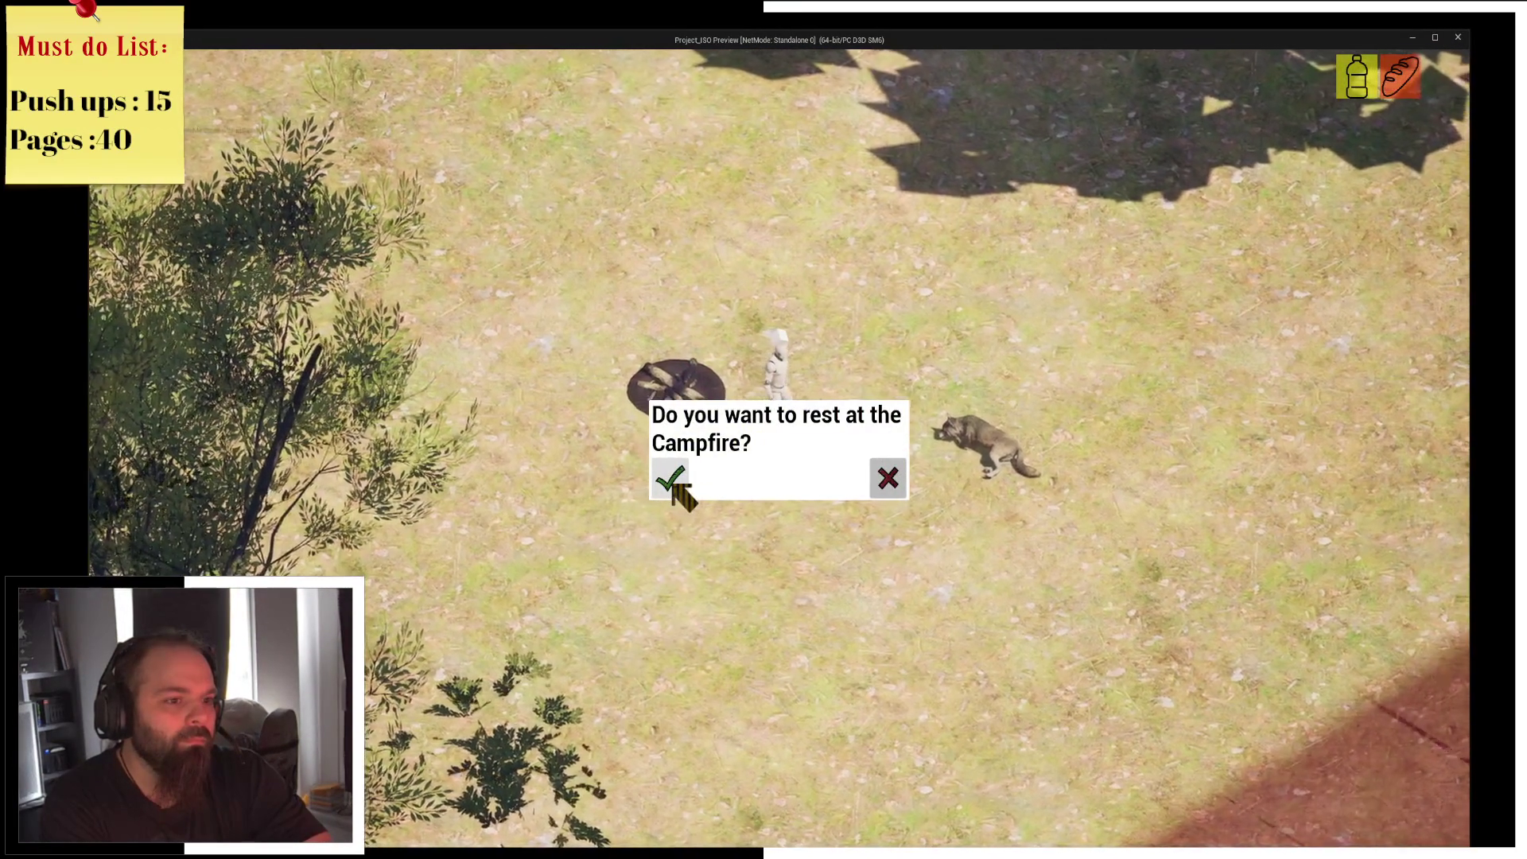
{"action": "left_click", "coordinate": [674, 482]}
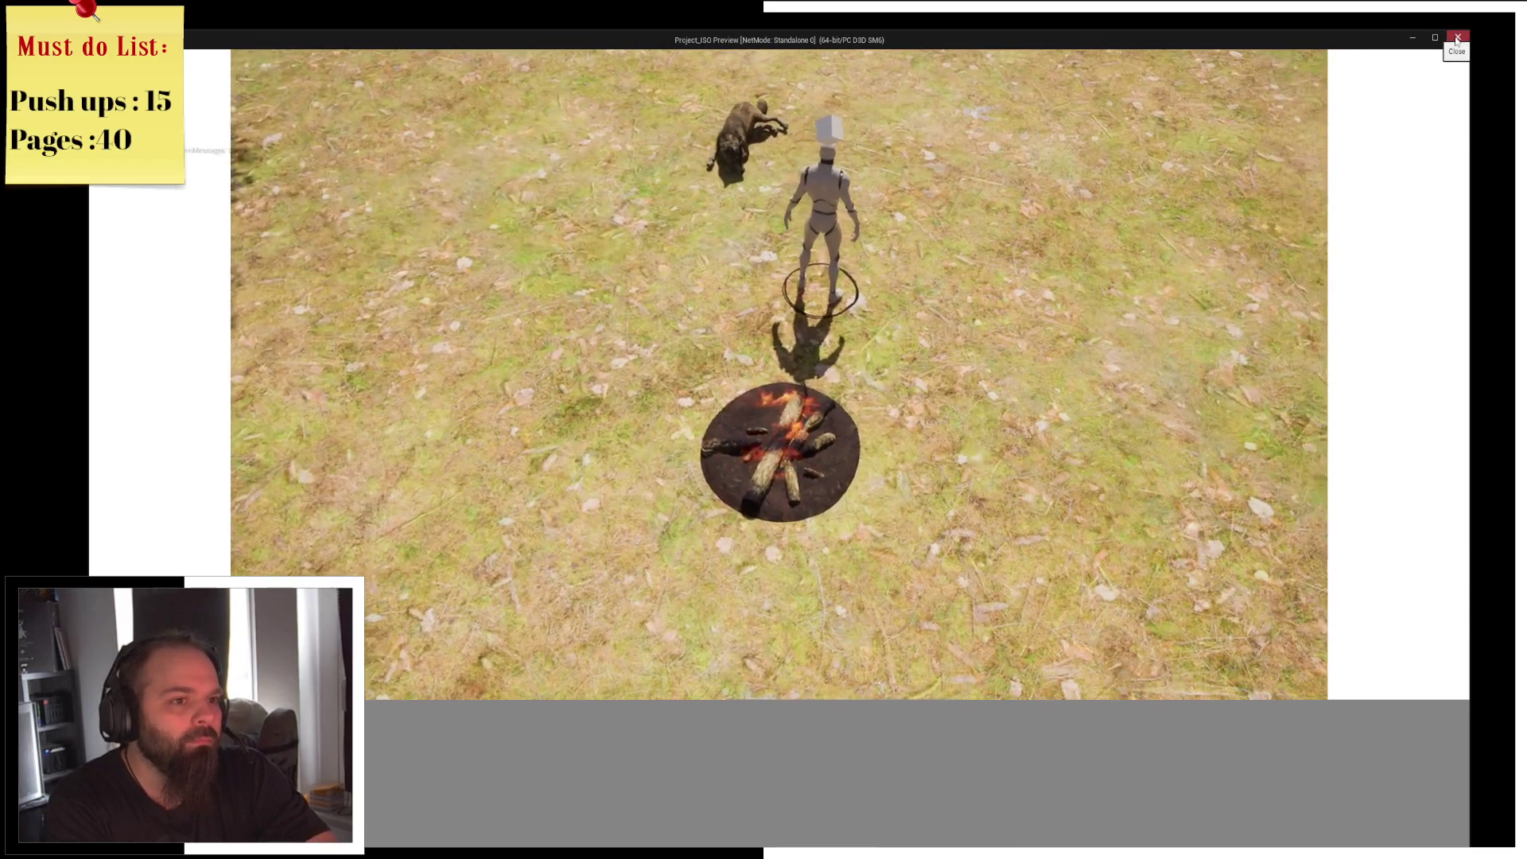
{"action": "left_click", "coordinate": [1458, 39]}
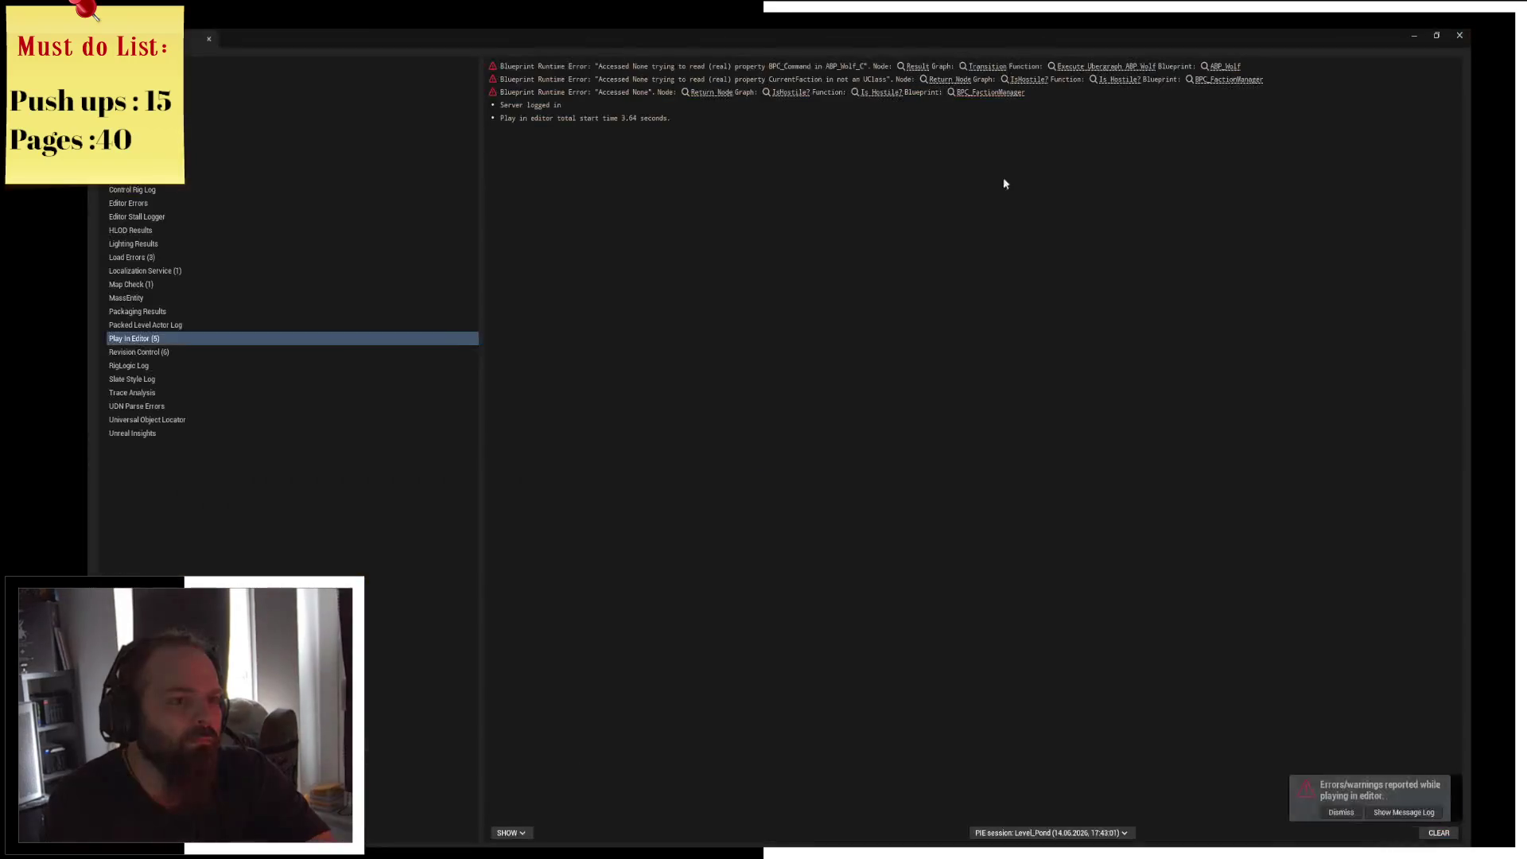
Close the Message Log and save all modified blueprints.
{"action": "left_click", "coordinate": [1460, 35]}
{"action": "key", "text": "ctrl+s"}
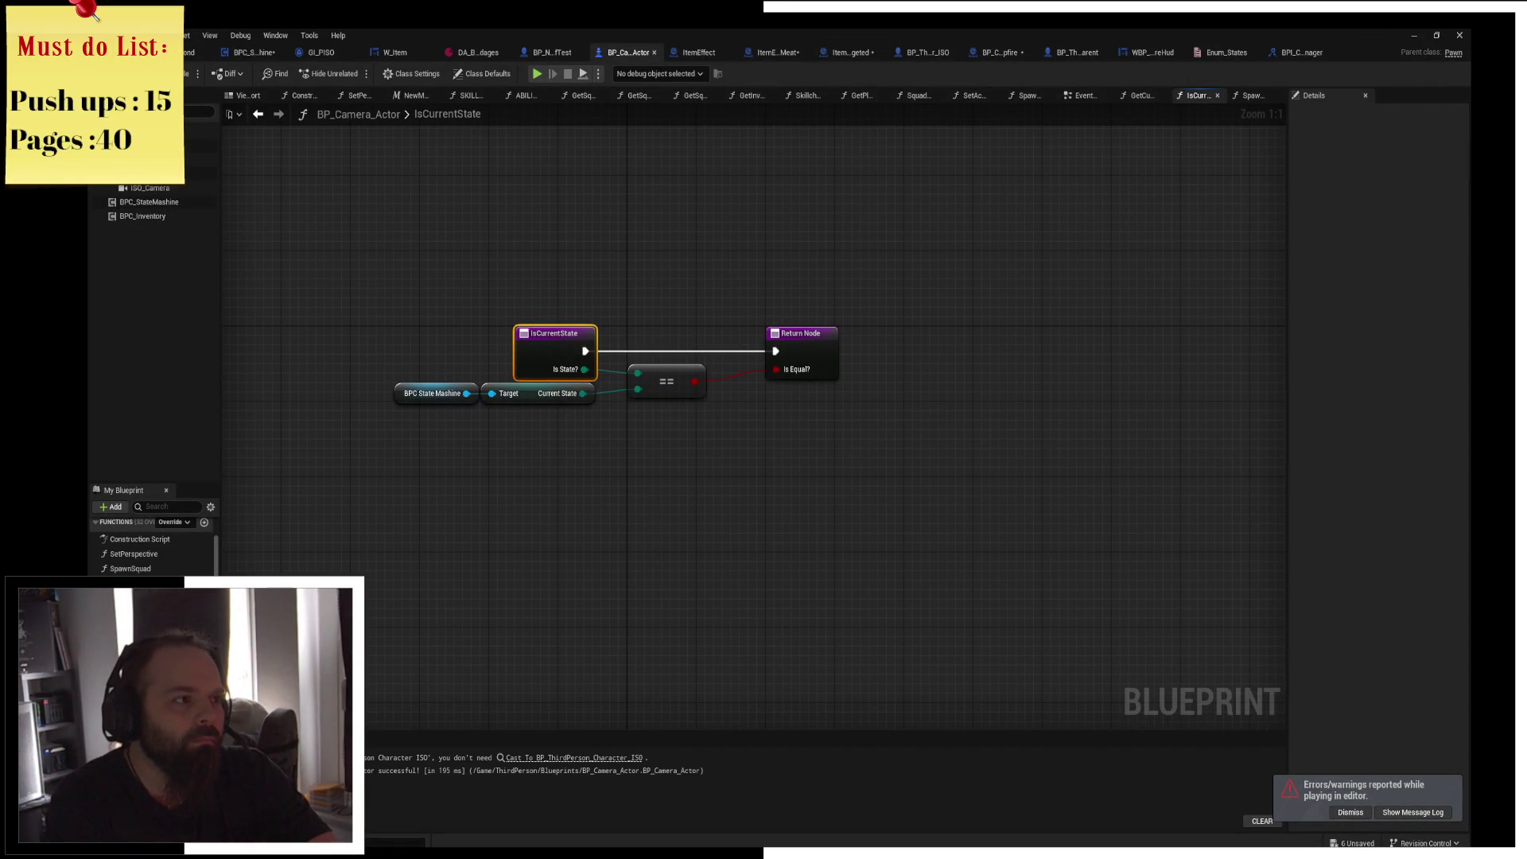
{"action": "left_click_drag", "start_coordinate": [674, 270], "coordinate": [781, 281]}
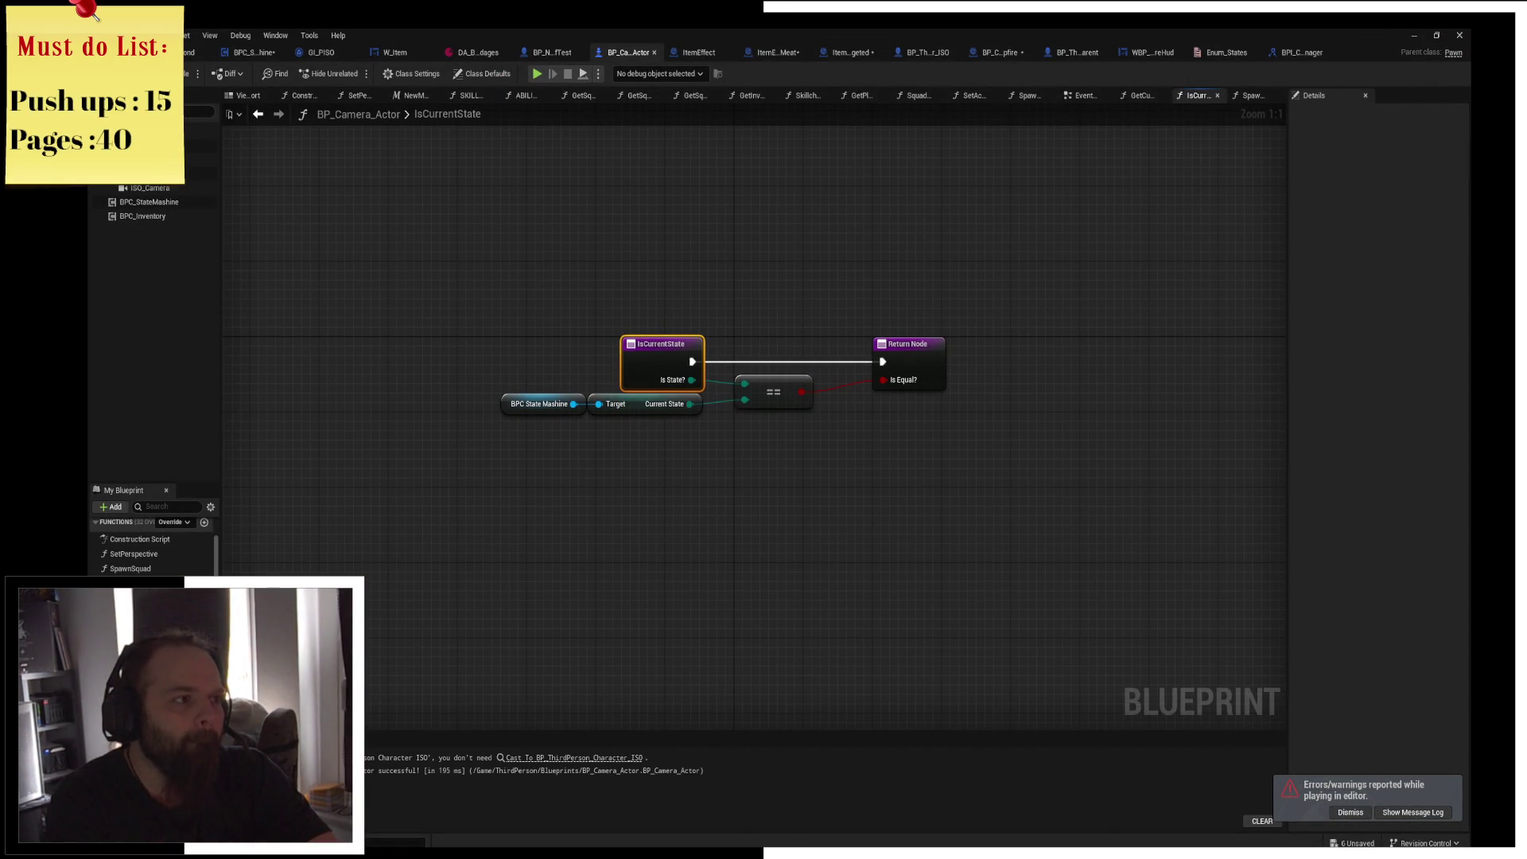
Close the ItemEffect, meat item effect and ItemEffect_Targeted blueprint tabs.
{"action": "left_click", "coordinate": [730, 52]}
{"action": "left_click", "coordinate": [772, 52]}
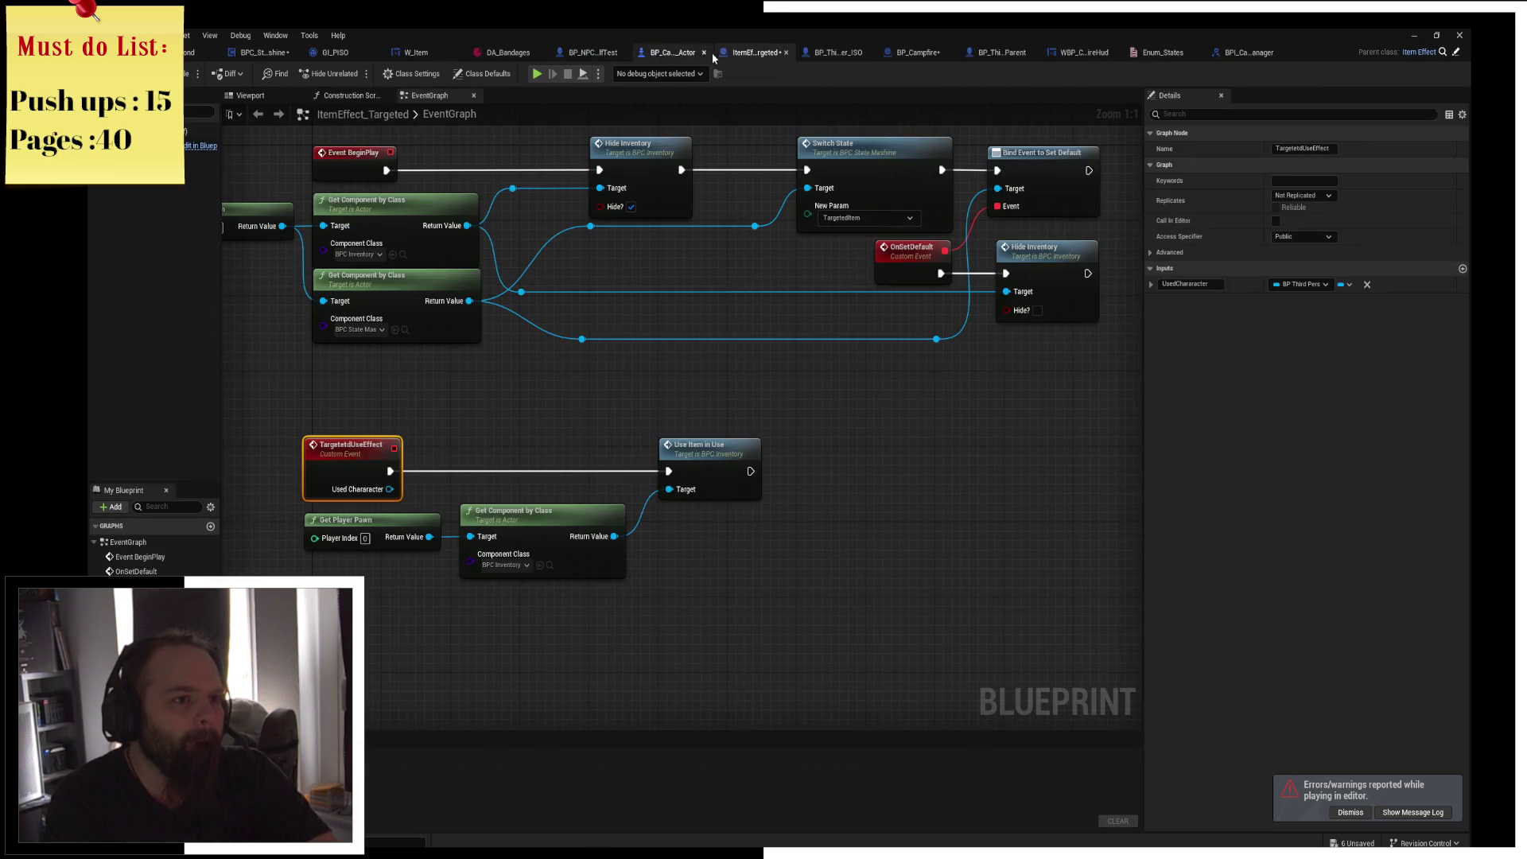
{"action": "middle_click", "coordinate": [771, 54]}
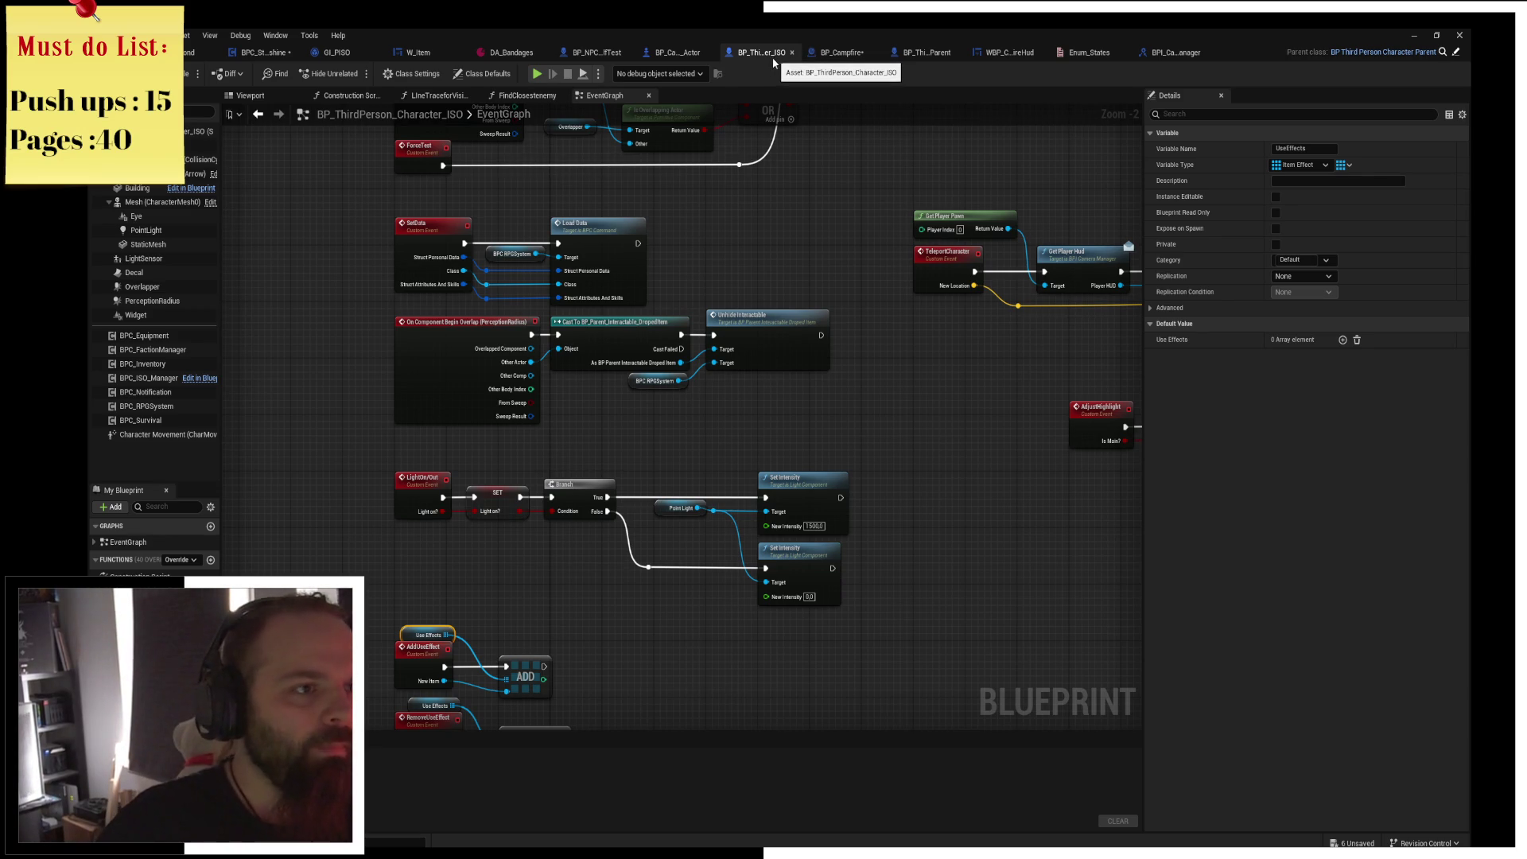
Close BP_ThirdPerson_Character_ISO, WBP_CampfireHud, Enum_States and BPI_CameraManager, saving BP_Campfire along the way.
{"action": "middle_click", "coordinate": [778, 54]}
{"action": "key", "text": "ctrl+s"}
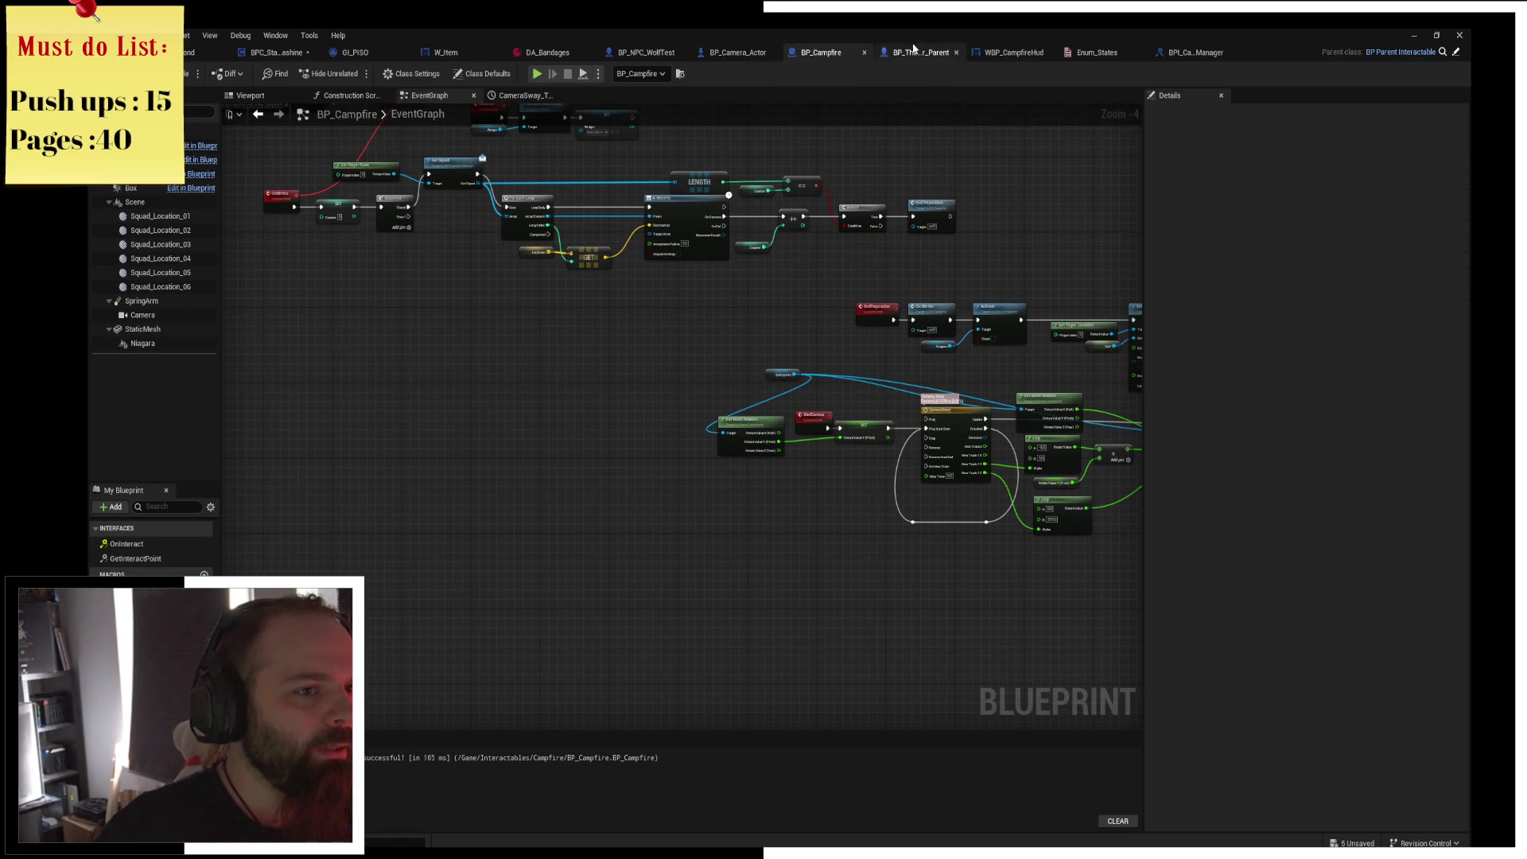
{"action": "left_click", "coordinate": [915, 52]}
{"action": "left_click", "coordinate": [1082, 53]}
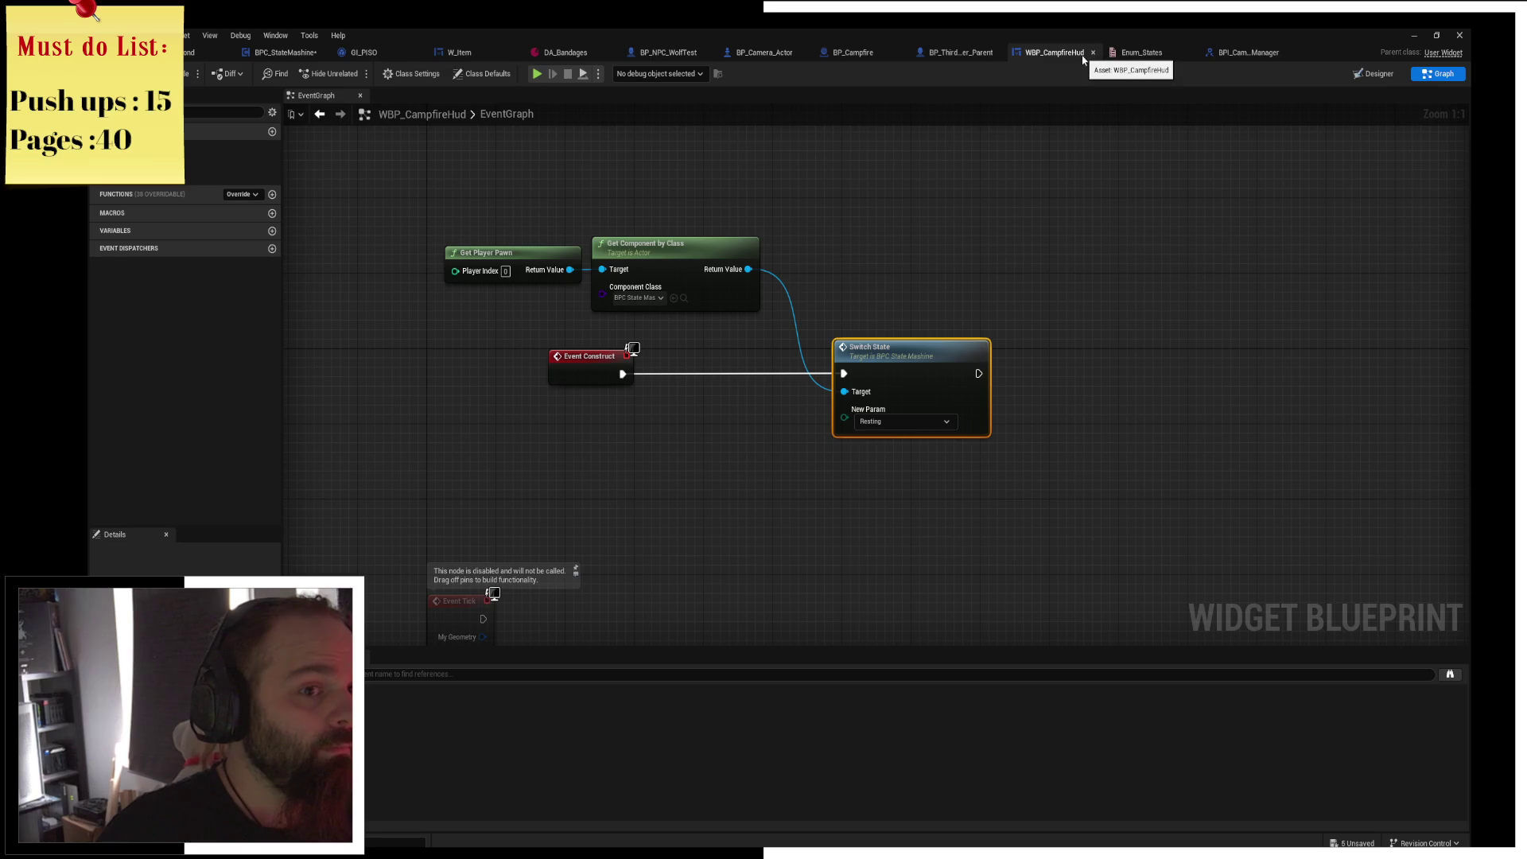
{"action": "middle_click", "coordinate": [1082, 54]}
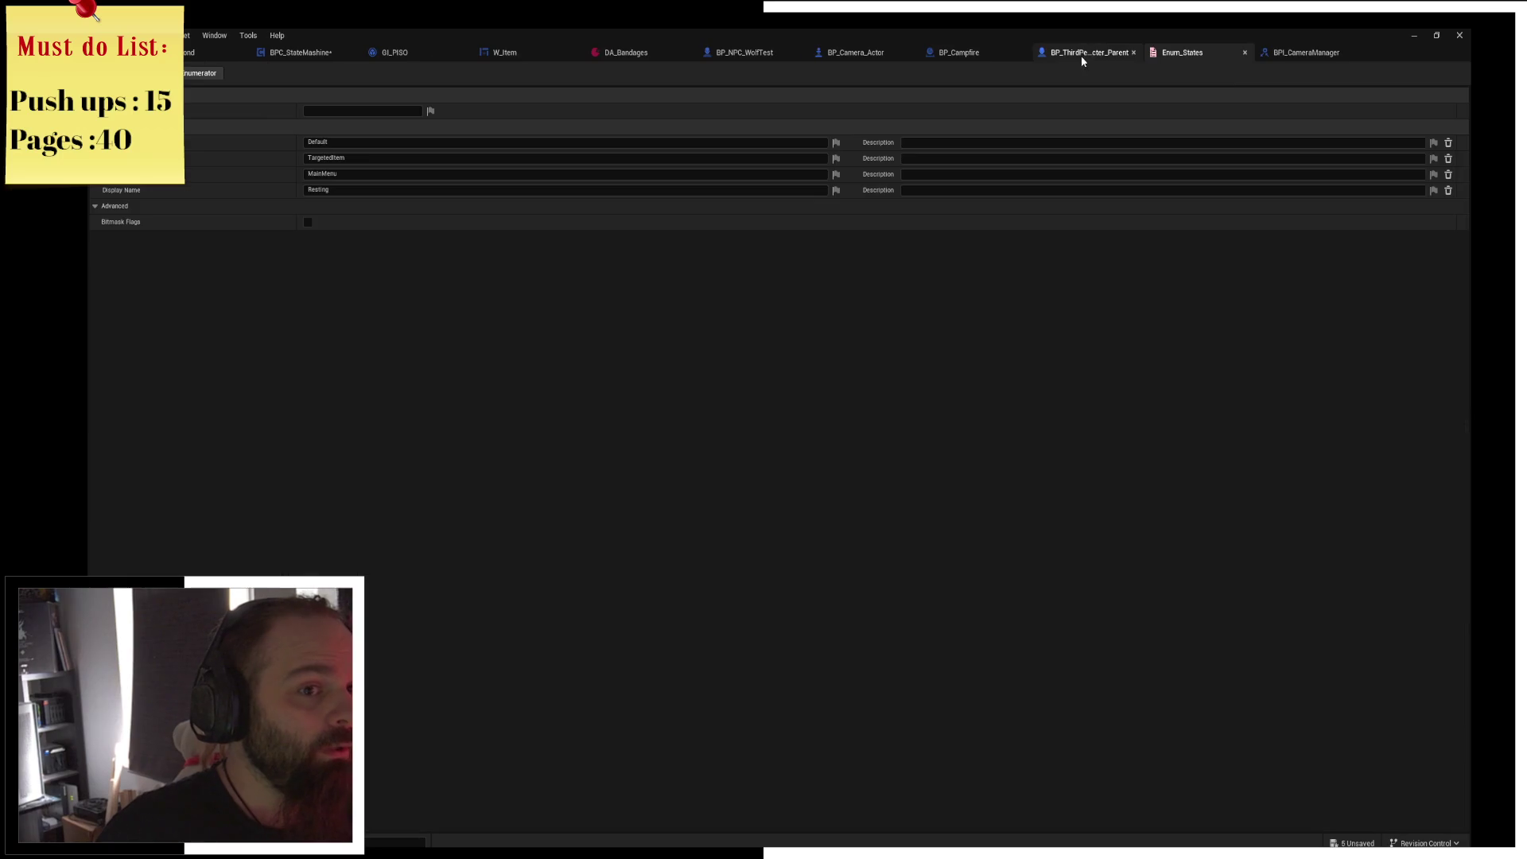
{"action": "middle_click", "coordinate": [1213, 57]}
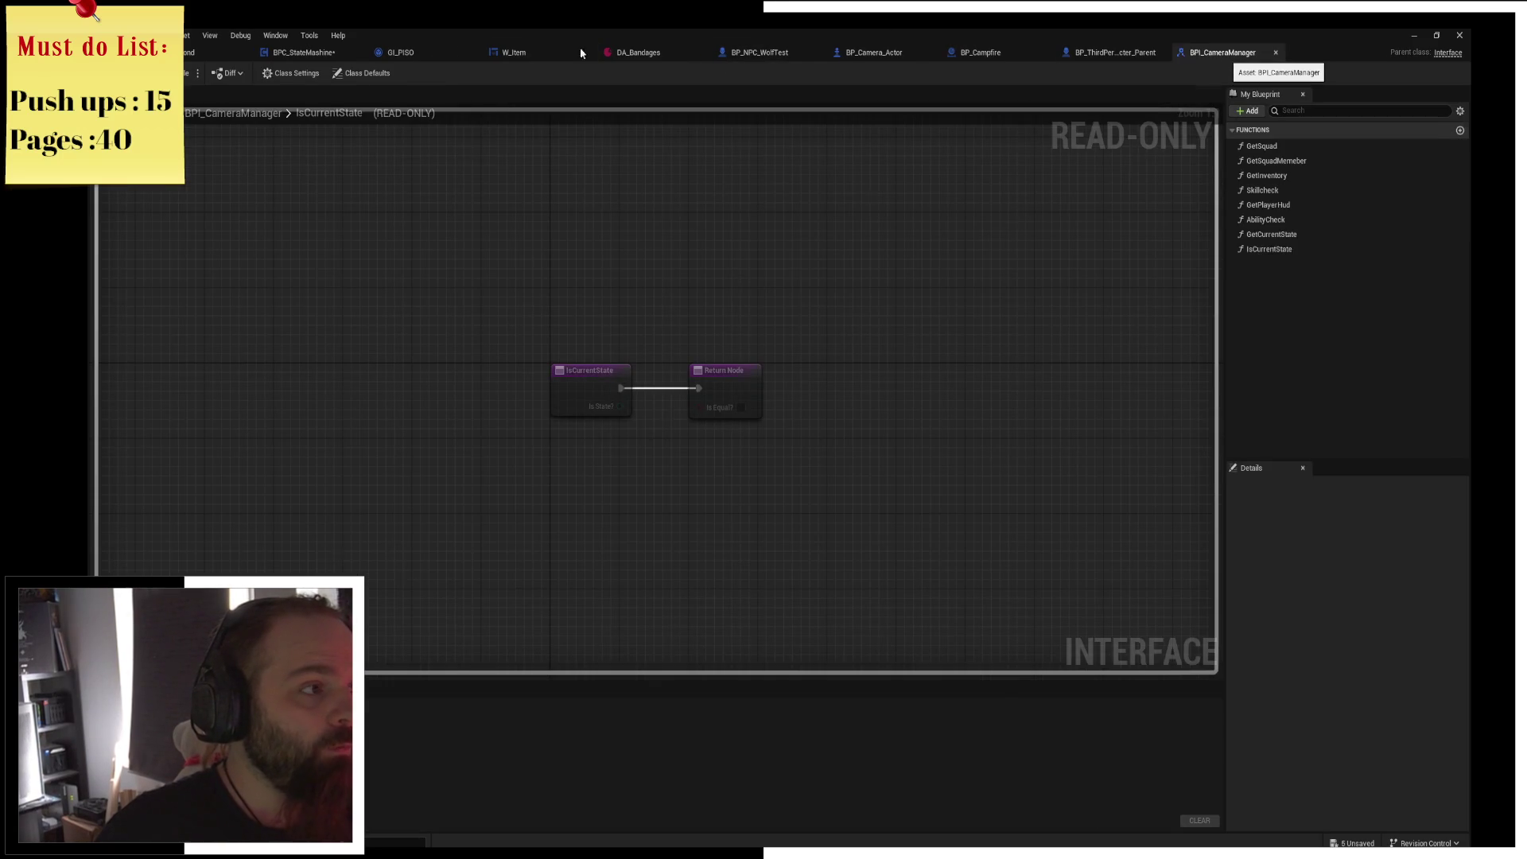
{"action": "key", "text": "ctrl+w"}
Compile BP_ThirdPerson_Character_Parent and briefly run the game in a standalone window.
{"action": "key", "text": "F7"}
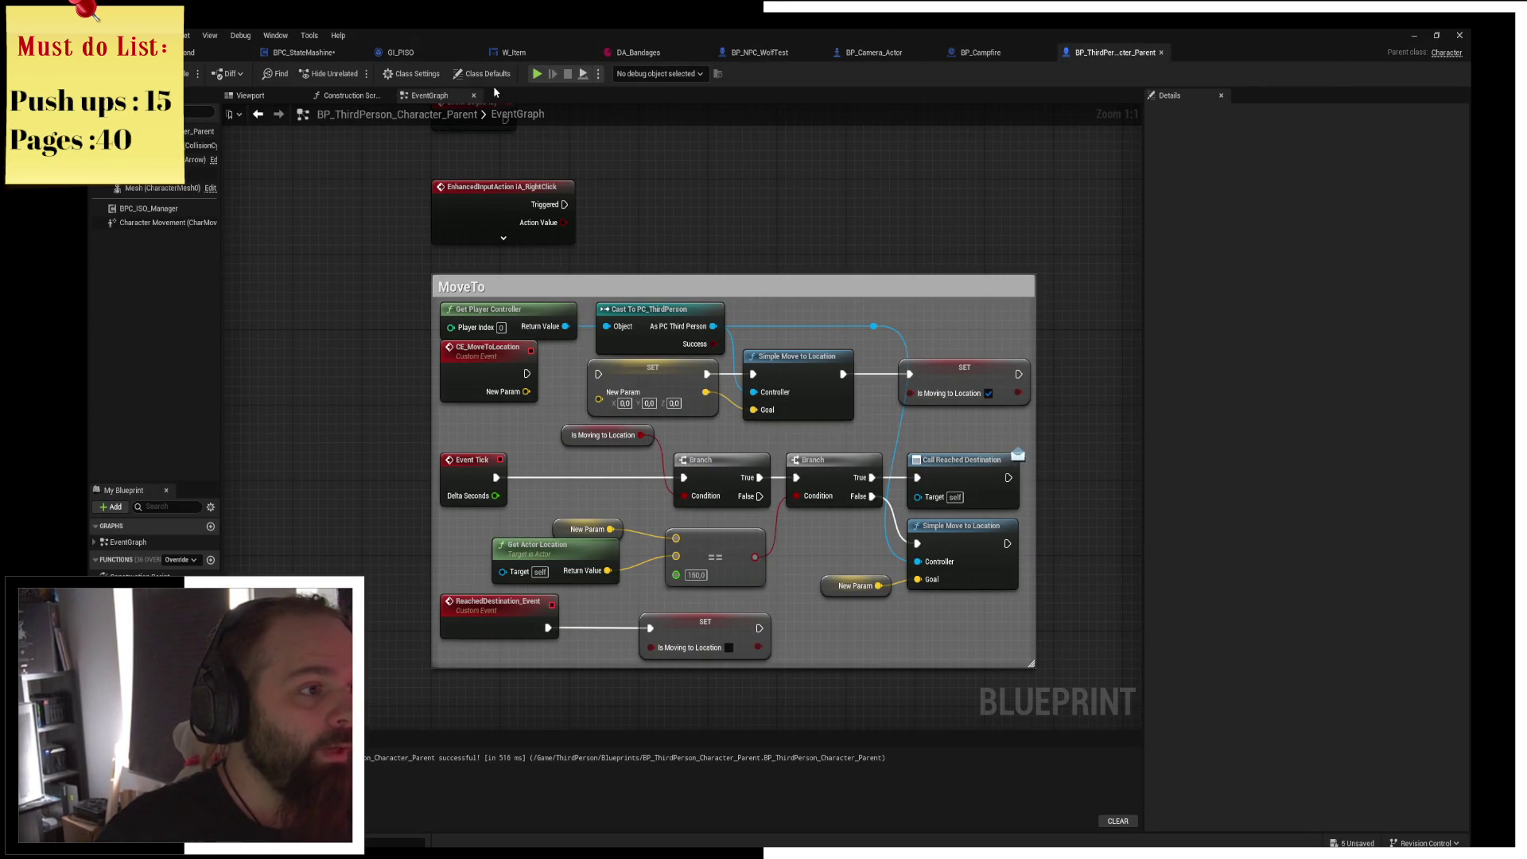
{"action": "key", "text": "alt+p"}
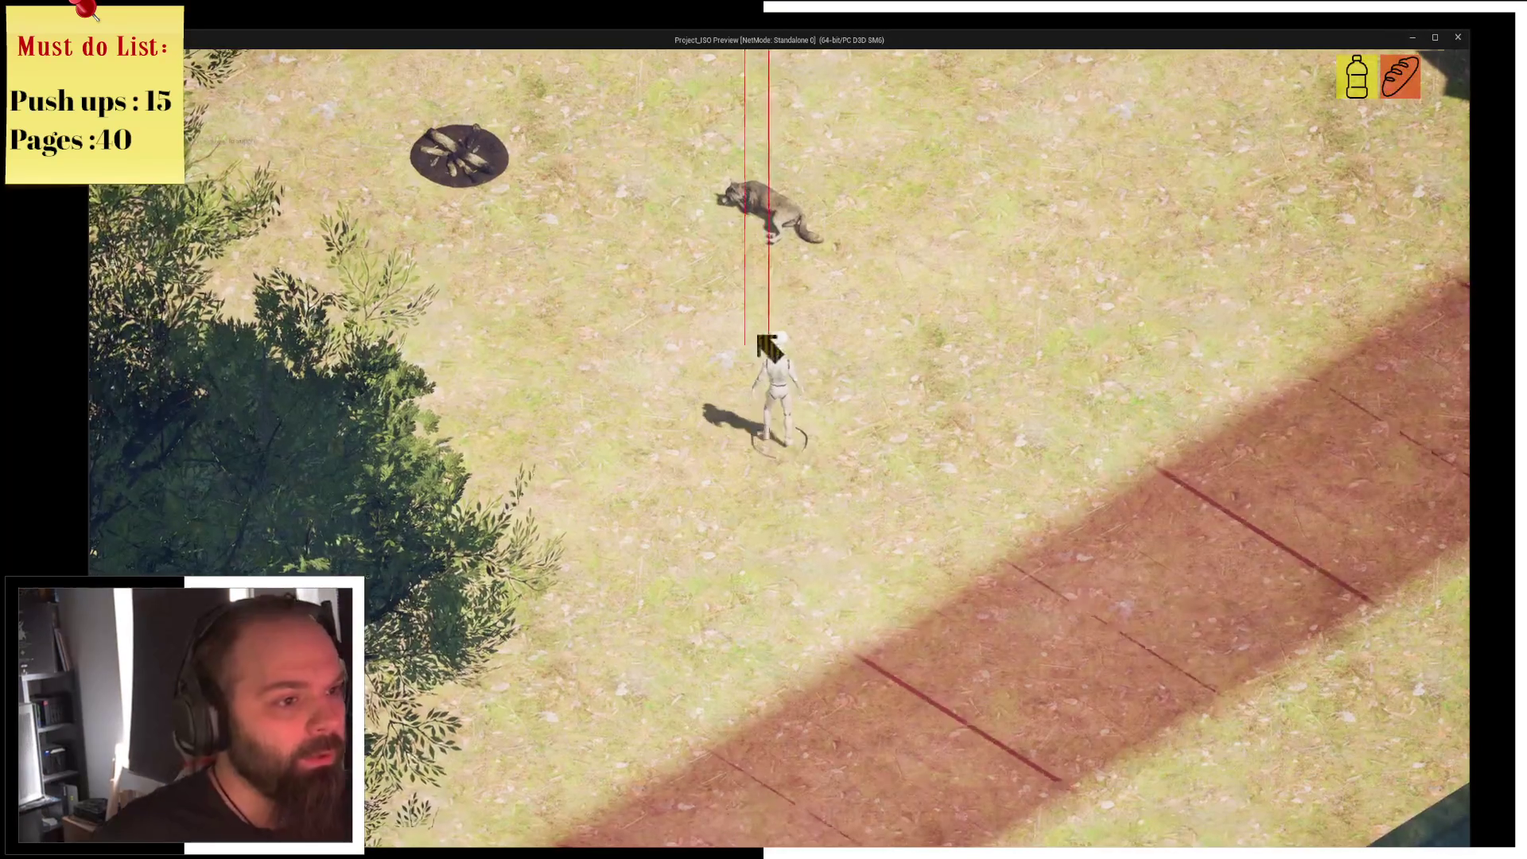
{"action": "key", "text": "Escape"}
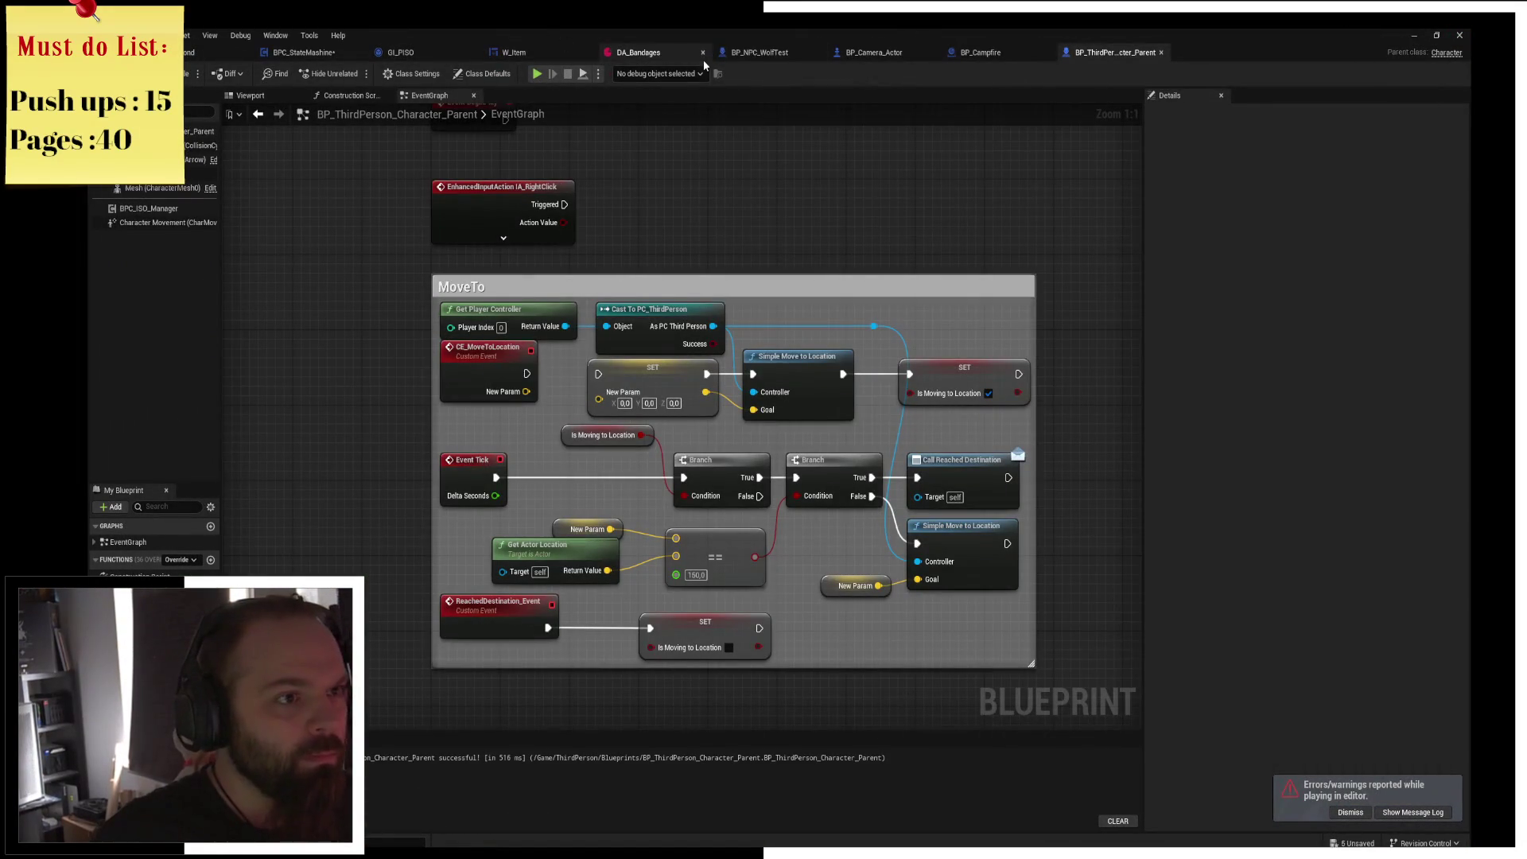
In BP_NPC_WolfTest, rearrange the Branch and Get Player Pawn nodes to make room.
{"action": "left_click", "coordinate": [756, 52]}
{"action": "scroll", "coordinate": [882, 329], "scroll_direction": "up", "scroll_amount": 4}
{"action": "mouse_move", "coordinate": [882, 329]}
{"action": "left_mouse_down"}
{"action": "mouse_move", "coordinate": [532, 374]}
{"action": "mouse_move", "coordinate": [596, 275]}
{"action": "mouse_move", "coordinate": [738, 497]}
{"action": "mouse_move", "coordinate": [616, 479]}
{"action": "mouse_move", "coordinate": [480, 399]}
{"action": "left_mouse_up"}
{"action": "left_click_drag", "start_coordinate": [706, 451], "coordinate": [574, 451]}
{"action": "mouse_move", "coordinate": [620, 602]}
{"action": "left_mouse_down"}
{"action": "mouse_move", "coordinate": [747, 576]}
{"action": "mouse_move", "coordinate": [995, 630]}
{"action": "mouse_move", "coordinate": [318, 589]}
{"action": "left_mouse_up"}
{"action": "mouse_move", "coordinate": [1193, 374]}
{"action": "left_mouse_down"}
{"action": "mouse_move", "coordinate": [603, 292]}
{"action": "mouse_move", "coordinate": [1114, 398]}
{"action": "mouse_move", "coordinate": [636, 309]}
{"action": "mouse_move", "coordinate": [800, 354]}
{"action": "left_mouse_up"}
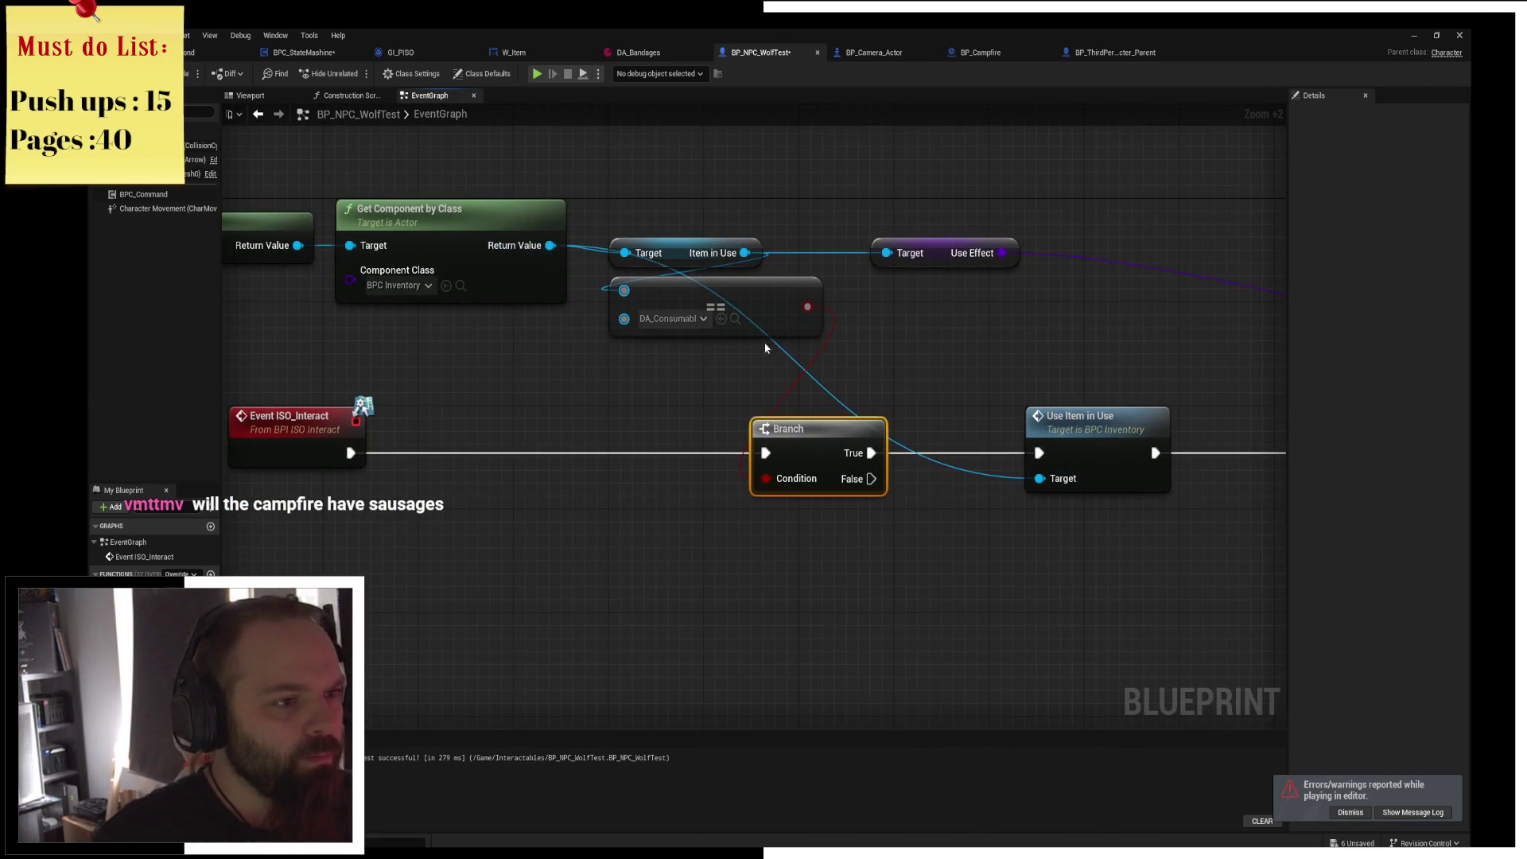
{"action": "left_click_drag", "start_coordinate": [590, 235], "coordinate": [571, 237]}
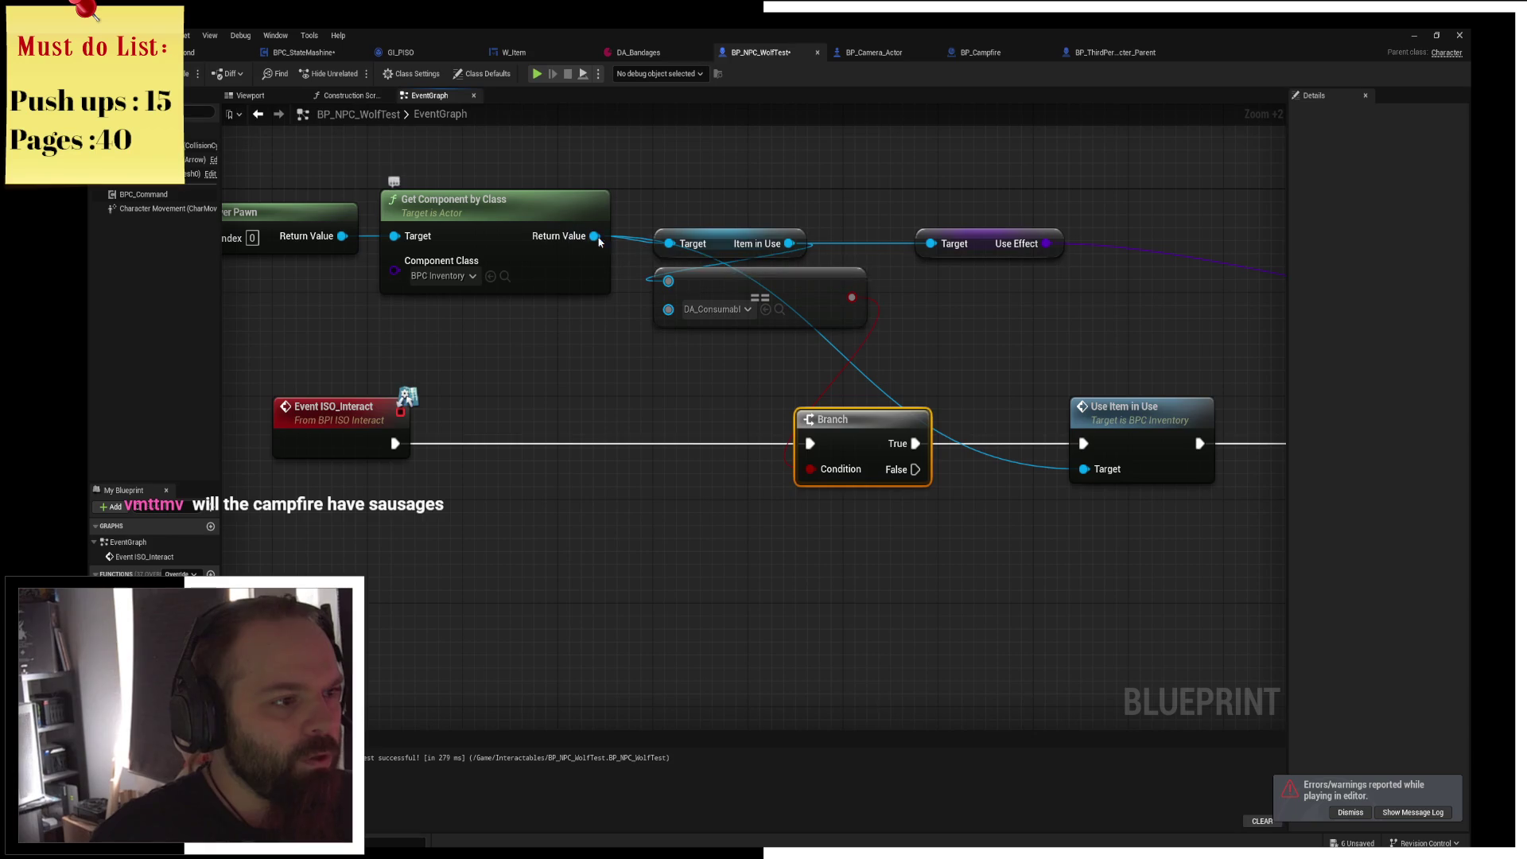
{"action": "left_click_drag", "start_coordinate": [606, 407], "coordinate": [877, 450]}
{"action": "mouse_move", "coordinate": [575, 263]}
{"action": "left_mouse_down"}
{"action": "mouse_move", "coordinate": [574, 150]}
{"action": "mouse_move", "coordinate": [871, 168]}
{"action": "left_mouse_up"}
Add Get Squad on the Branch's False path and take its first member with GET (index 0).
{"action": "type", "text": "get squad"}
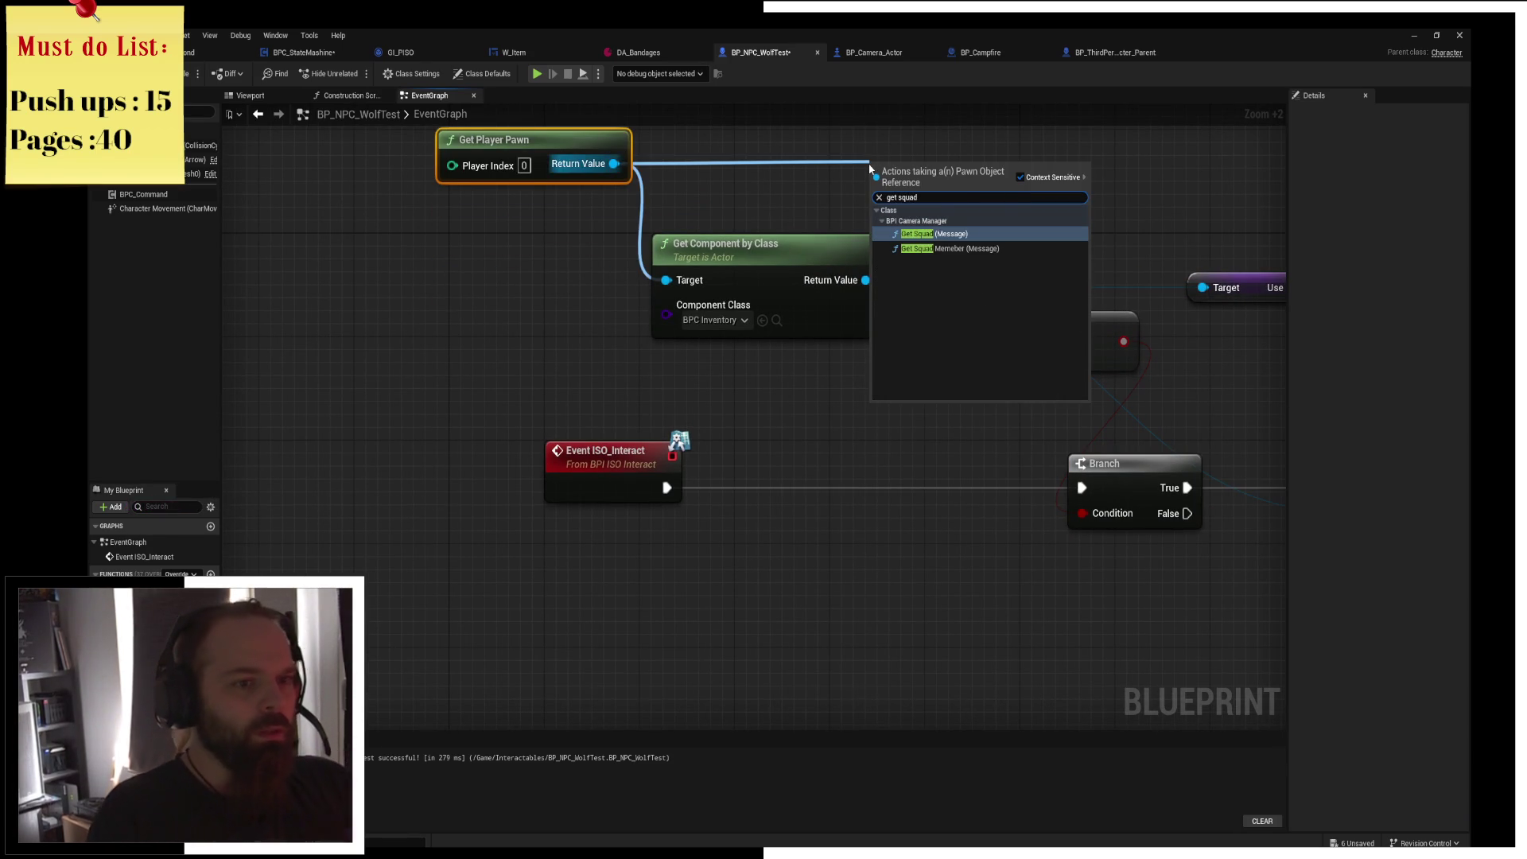
{"action": "key", "text": "Return"}
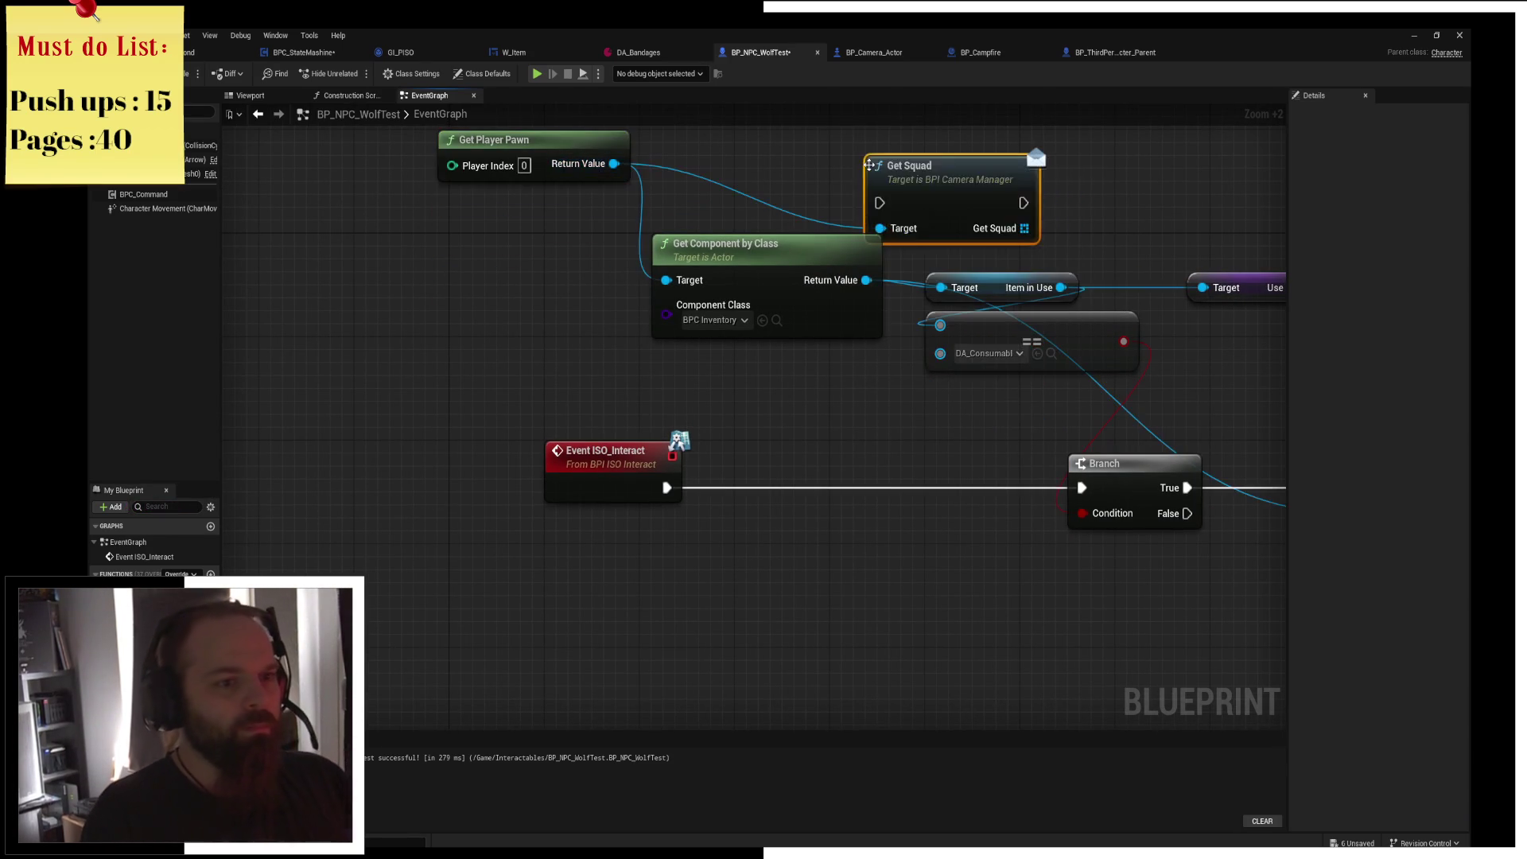
{"action": "mouse_move", "coordinate": [874, 174]}
{"action": "left_mouse_down"}
{"action": "mouse_move", "coordinate": [1177, 457]}
{"action": "mouse_move", "coordinate": [803, 608]}
{"action": "mouse_move", "coordinate": [766, 591]}
{"action": "left_mouse_up"}
{"action": "left_click_drag", "start_coordinate": [605, 513], "coordinate": [750, 642]}
{"action": "mouse_move", "coordinate": [895, 668]}
{"action": "left_mouse_down"}
{"action": "mouse_move", "coordinate": [952, 641]}
{"action": "mouse_move", "coordinate": [891, 496]}
{"action": "mouse_move", "coordinate": [927, 562]}
{"action": "mouse_move", "coordinate": [1039, 509]}
{"action": "left_mouse_up"}
{"action": "type", "text": "get"}
{"action": "key", "text": "Return"}
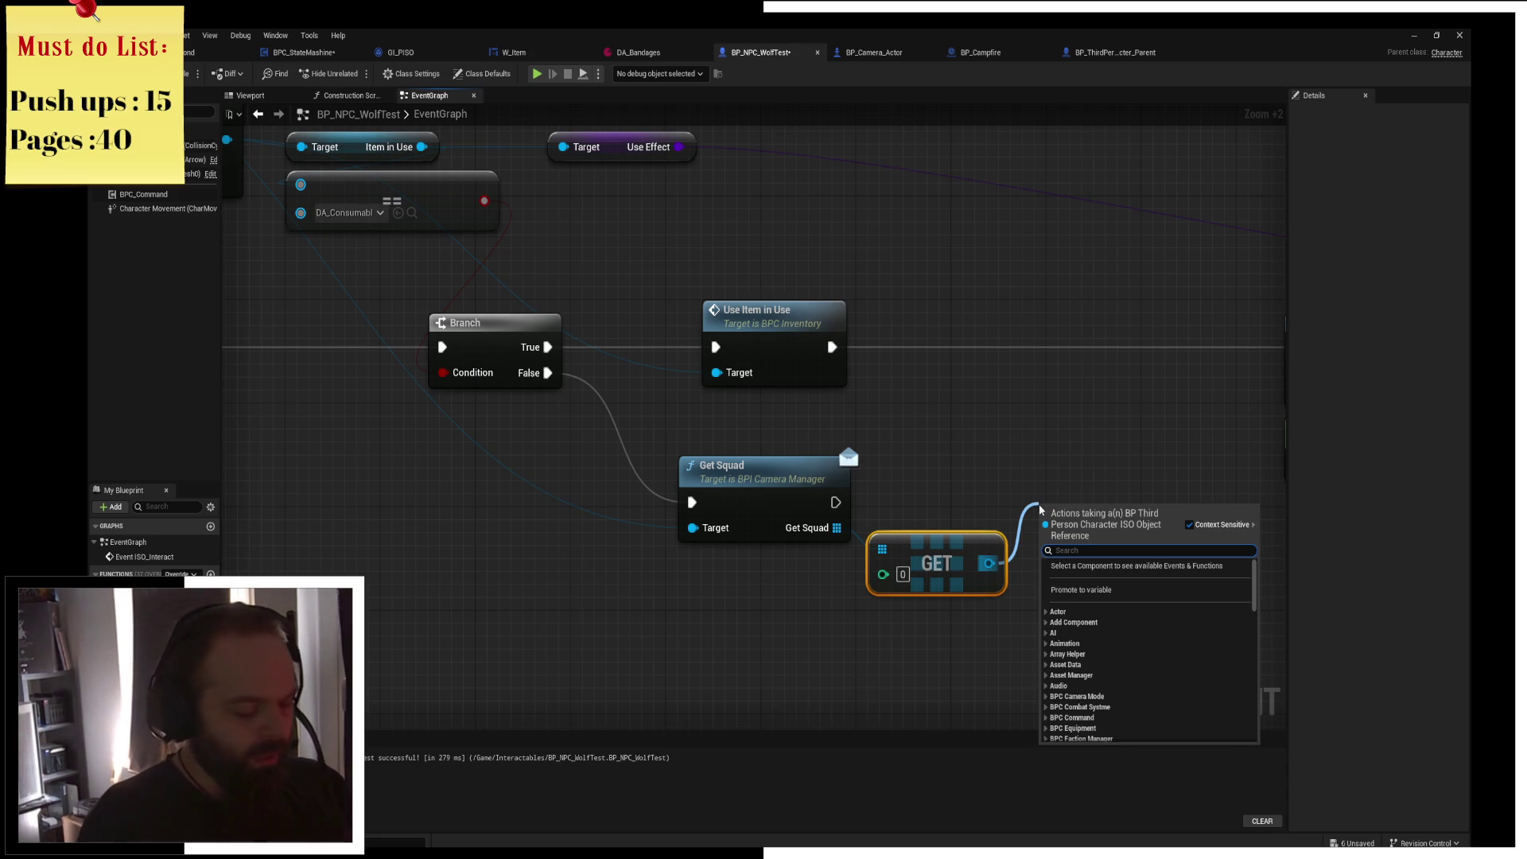
Get the first squad member's BPC Notification component and place it under the GET node.
{"action": "type", "text": "notificat"}
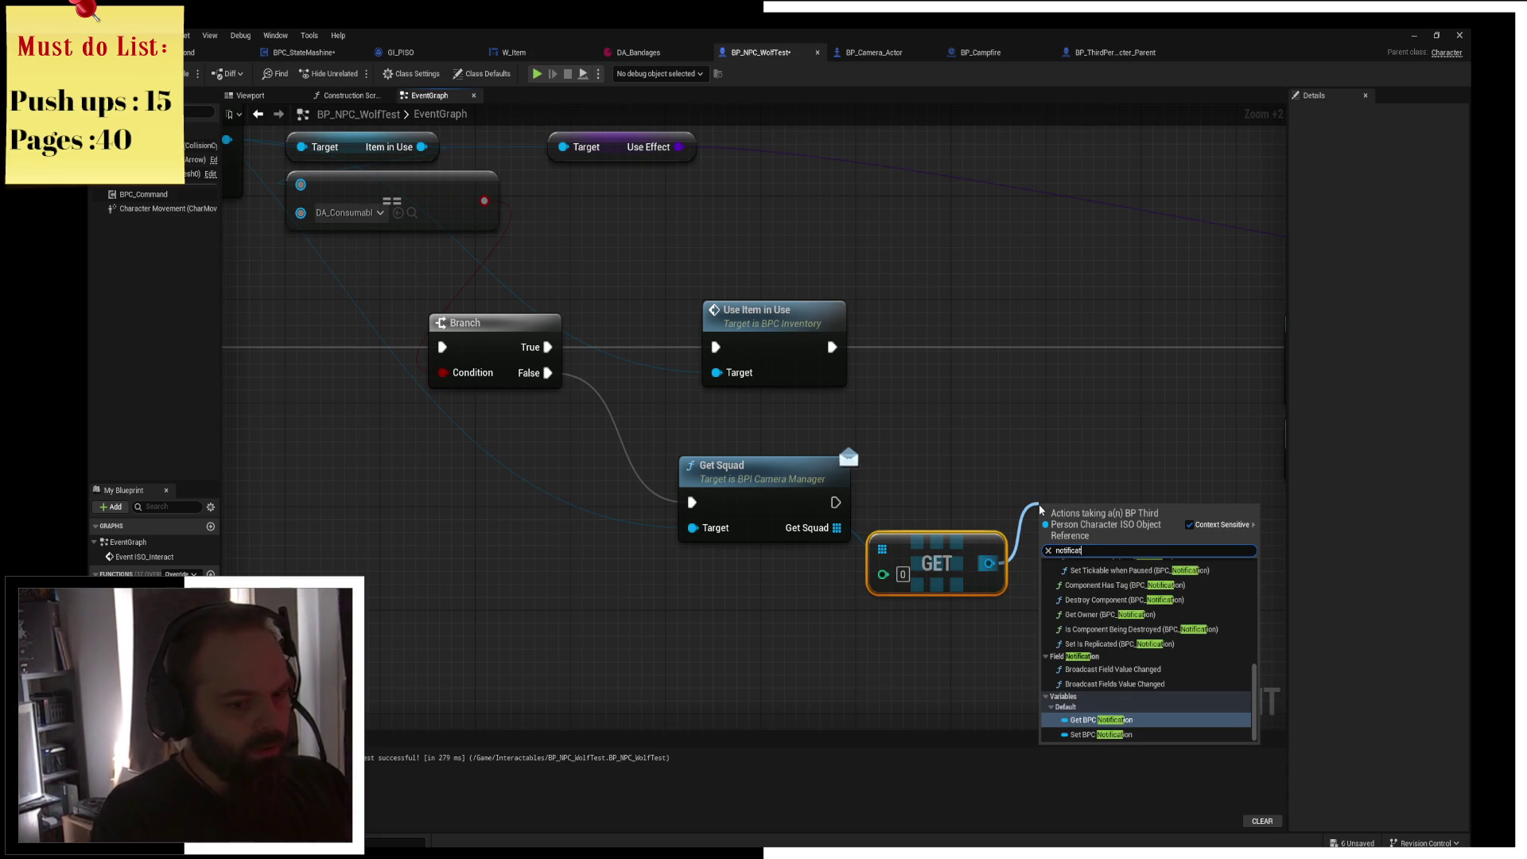
{"action": "key", "text": "Down"}
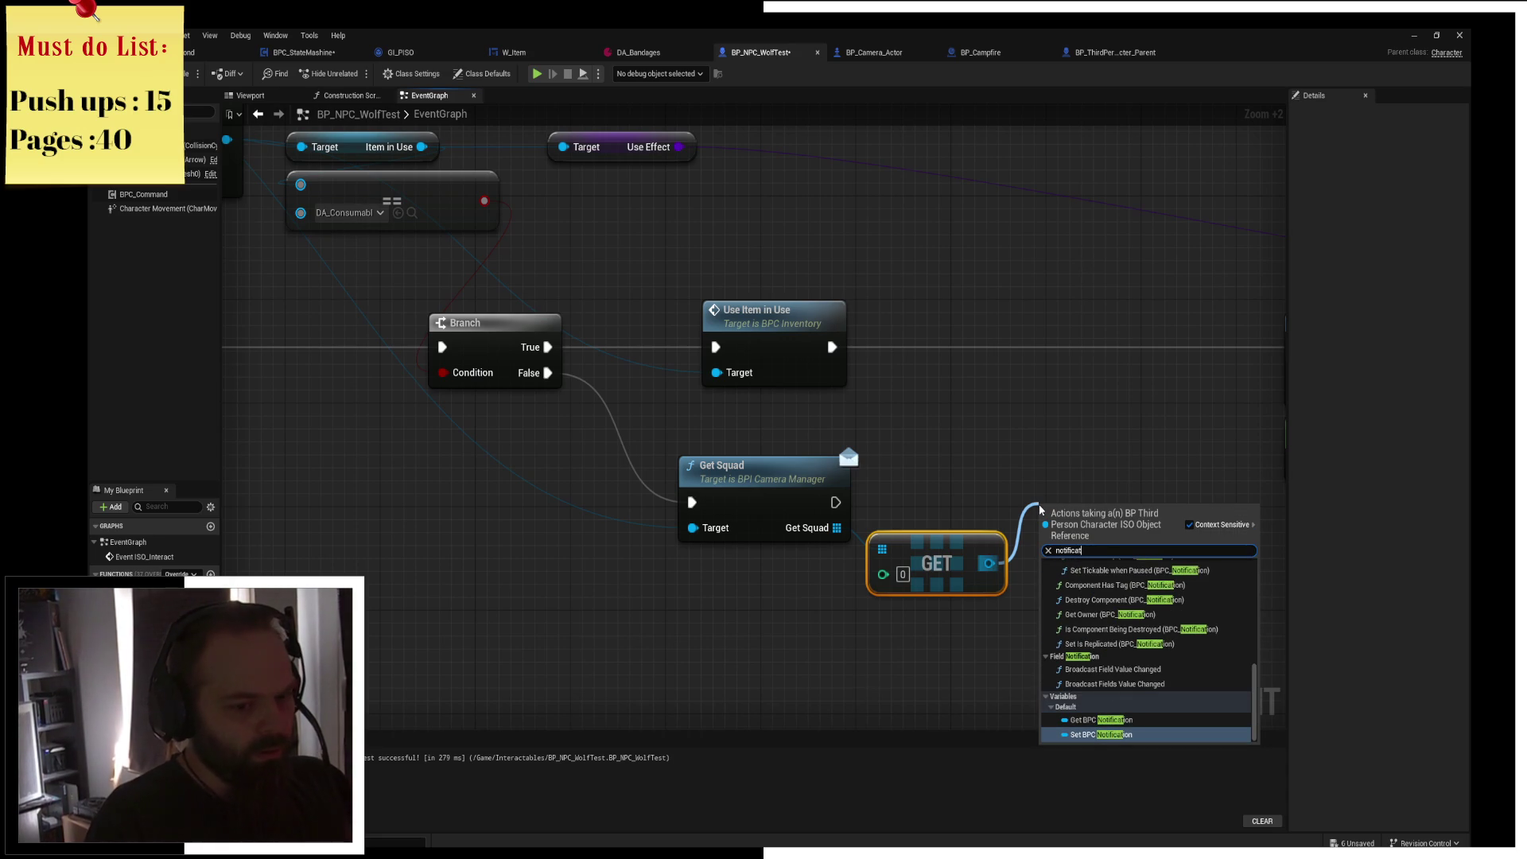
{"action": "key", "text": "Up"}
{"action": "key", "text": "ctrl+a"}
{"action": "key", "text": "BackSpace"}
{"action": "type", "text": "get bpc"}
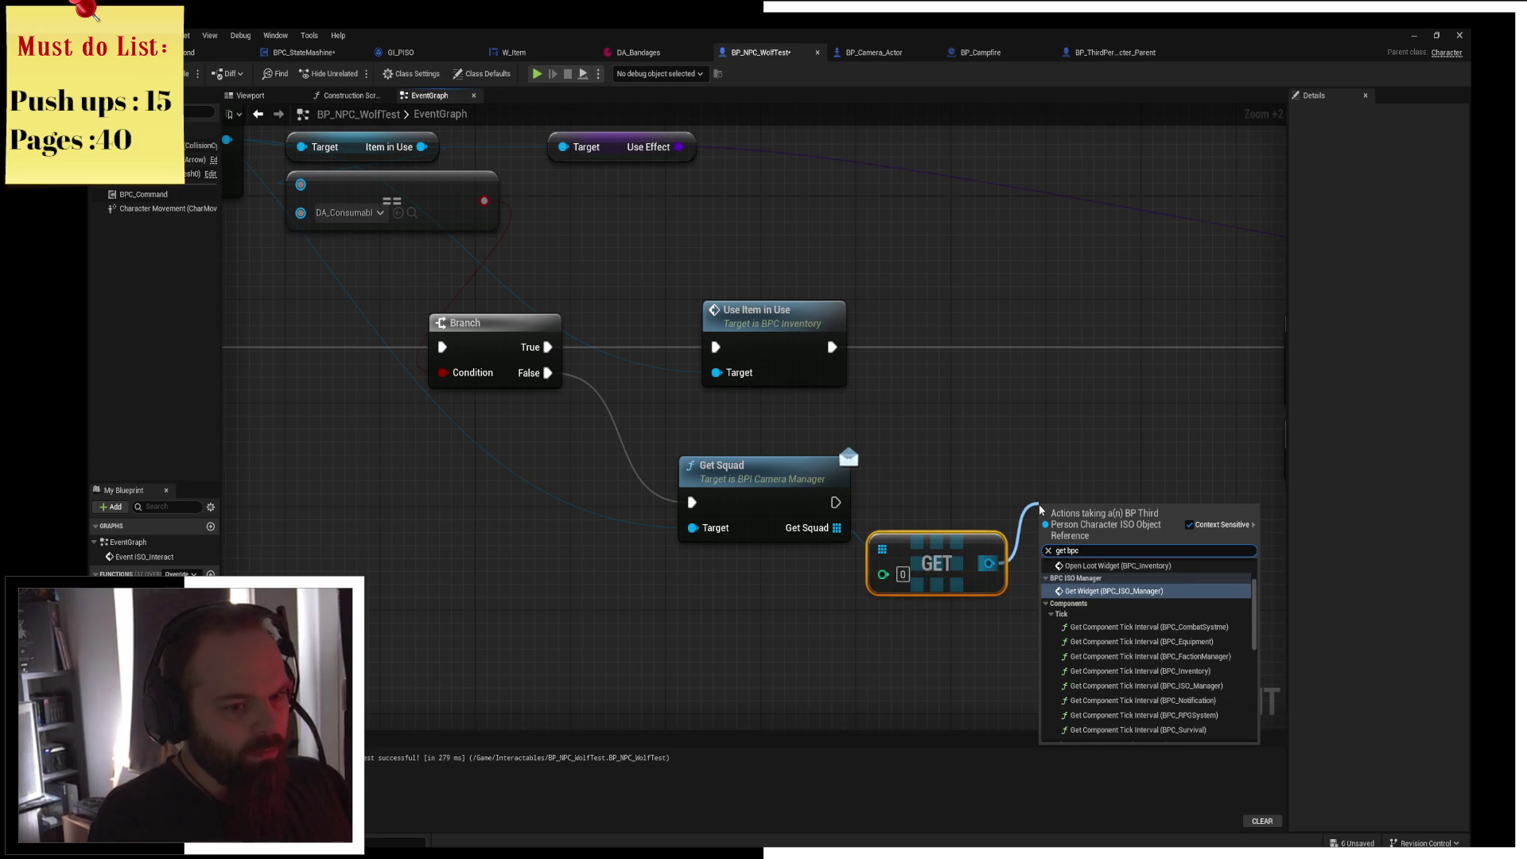
{"action": "type", "text": "oti"}
{"action": "key", "text": "Return"}
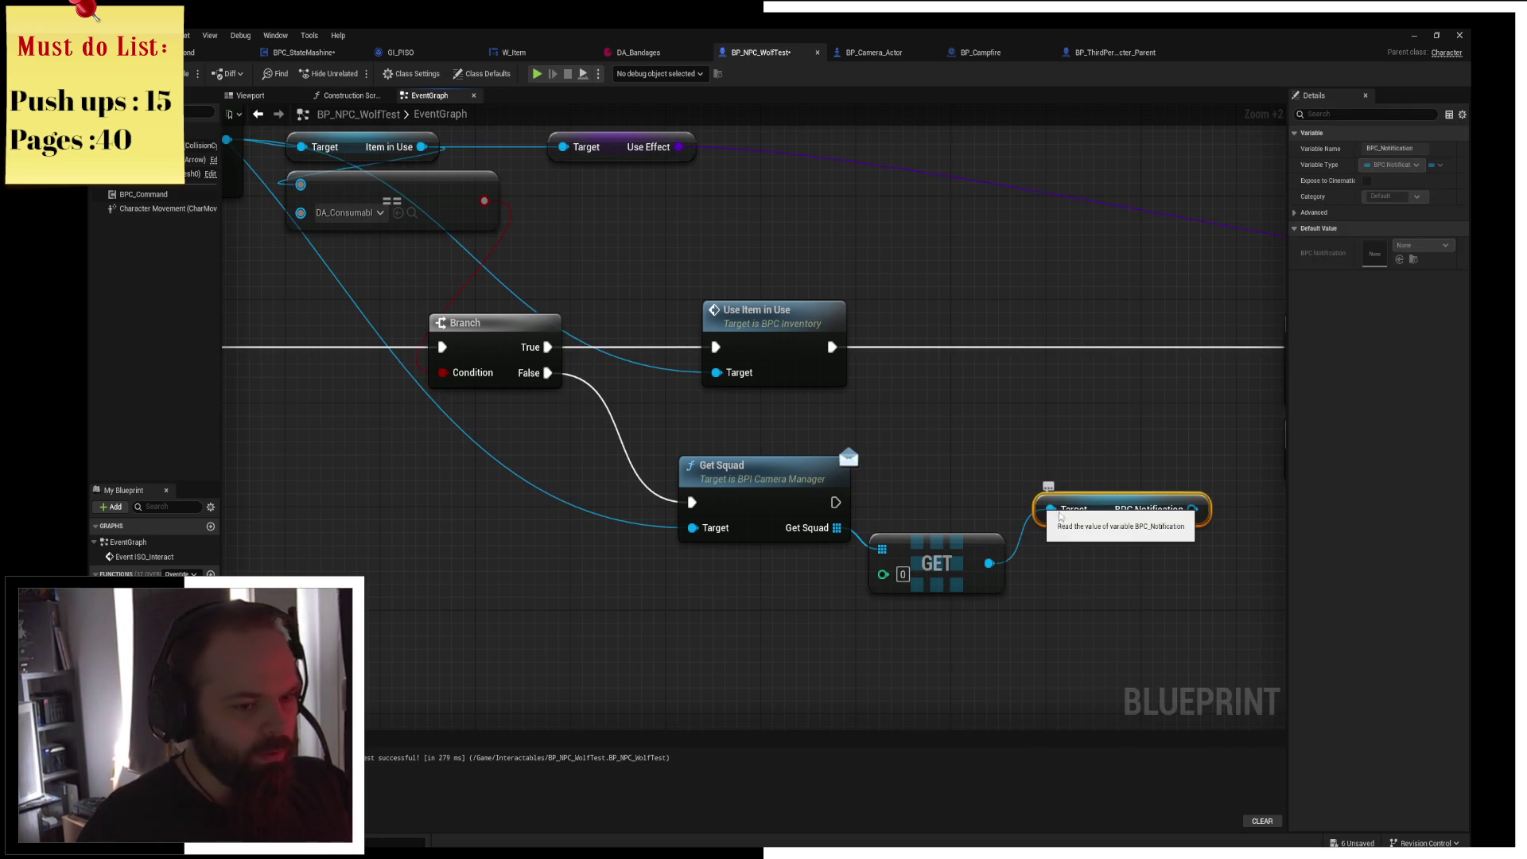
{"action": "mouse_move", "coordinate": [1110, 510]}
{"action": "left_mouse_down"}
{"action": "mouse_move", "coordinate": [931, 627]}
{"action": "mouse_move", "coordinate": [1072, 504]}
{"action": "left_mouse_up"}
Search for a send, message or notification action, then cancel without adding a node.
{"action": "type", "text": "send"}
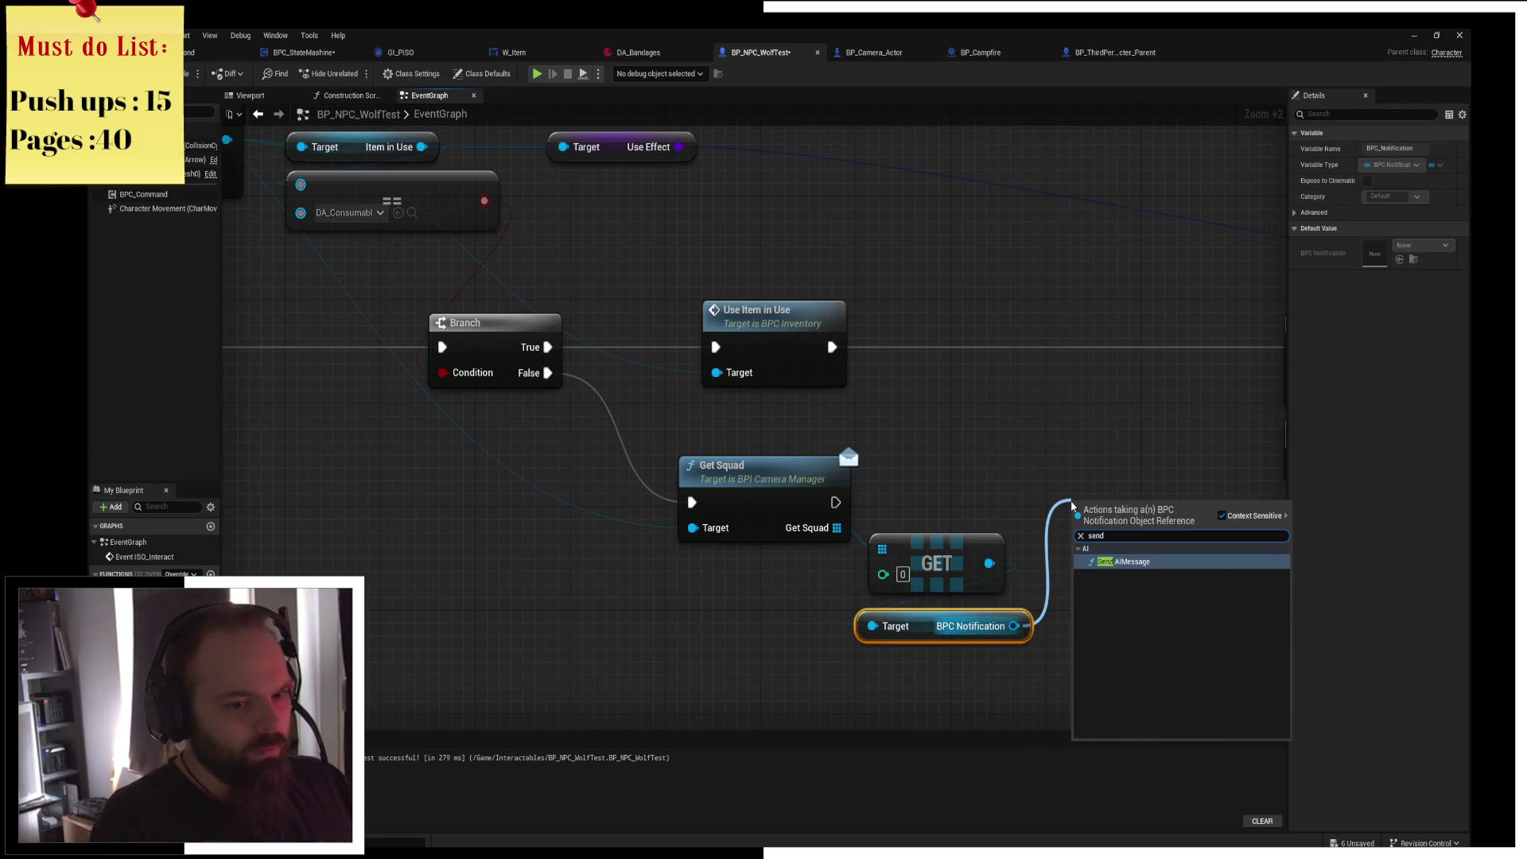
{"action": "key", "text": "BackSpace"}
{"action": "key", "text": "BackSpace"}
{"action": "key", "text": "BackSpace"}
{"action": "type", "text": "messag"}
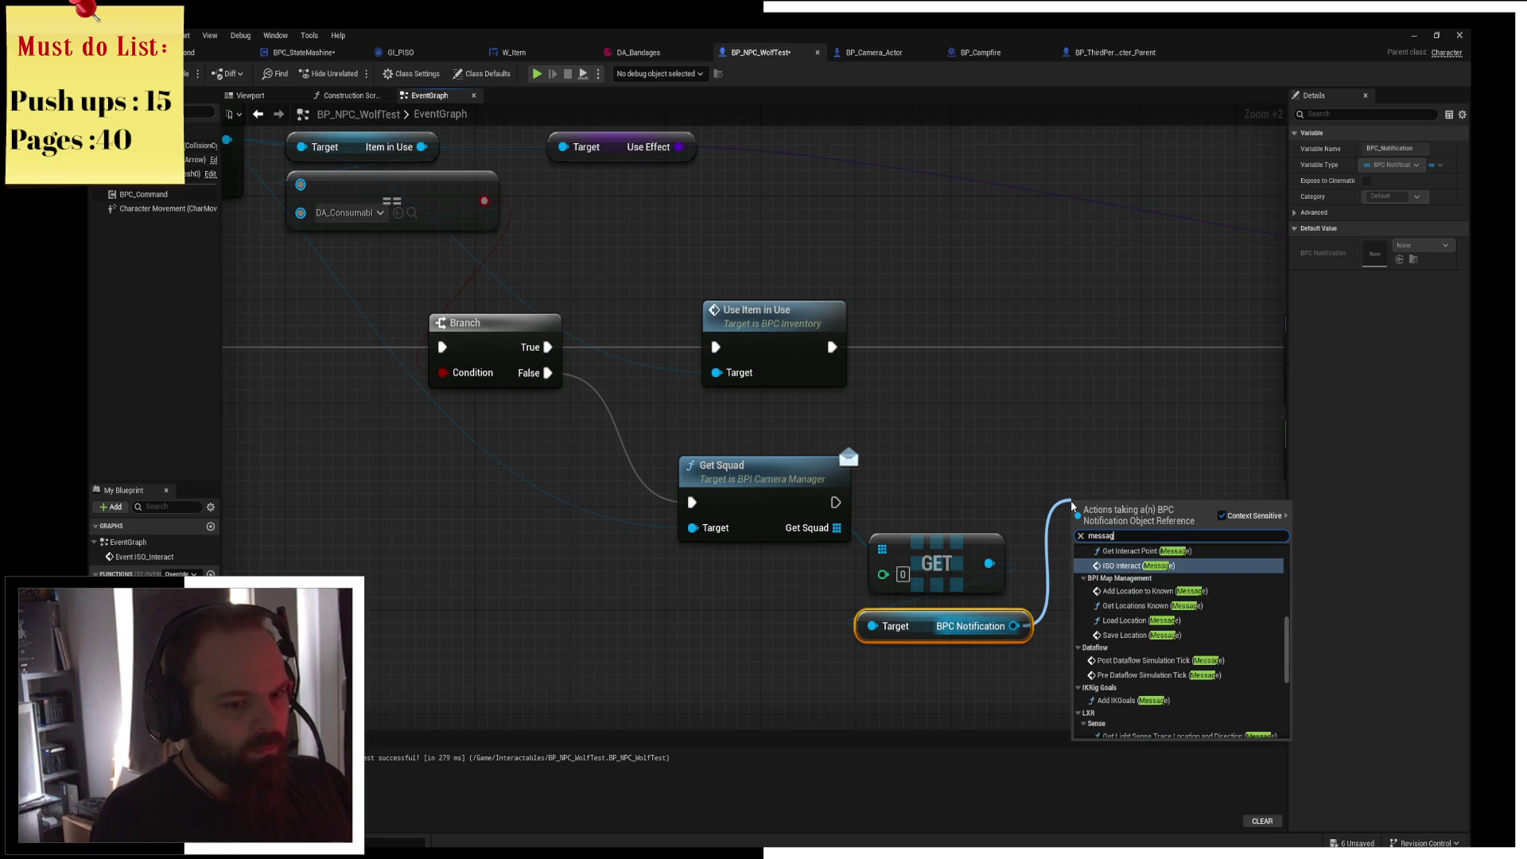
{"action": "key", "text": "BackSpace"}
{"action": "key", "text": "BackSpace"}
{"action": "key", "text": "BackSpace"}
{"action": "type", "text": "notifice"}
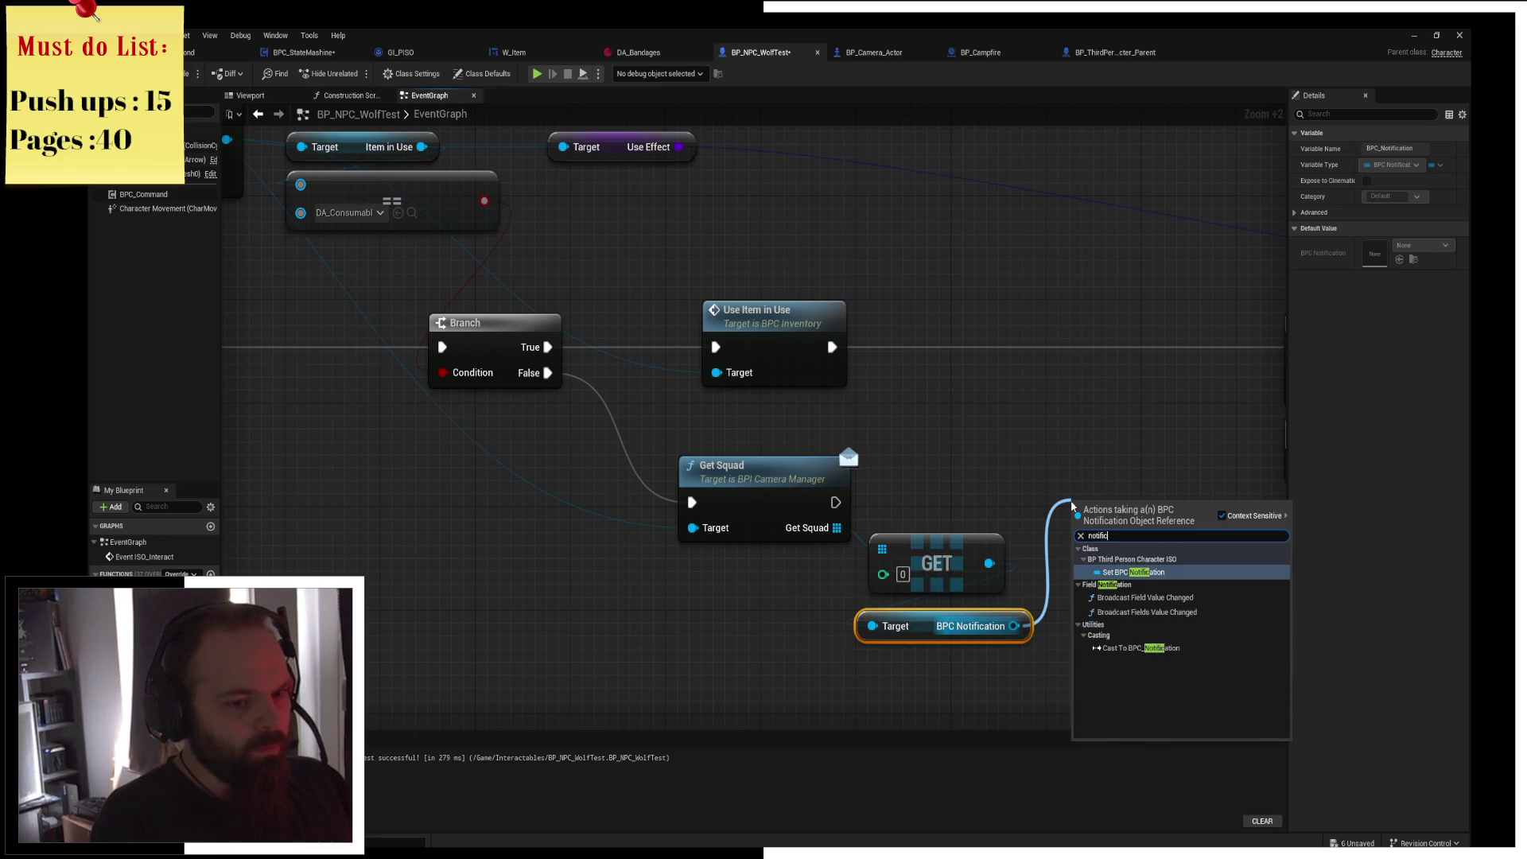
{"action": "key", "text": "BackSpace"}
{"action": "key", "text": "BackSpace"}
{"action": "key", "text": "Escape"}
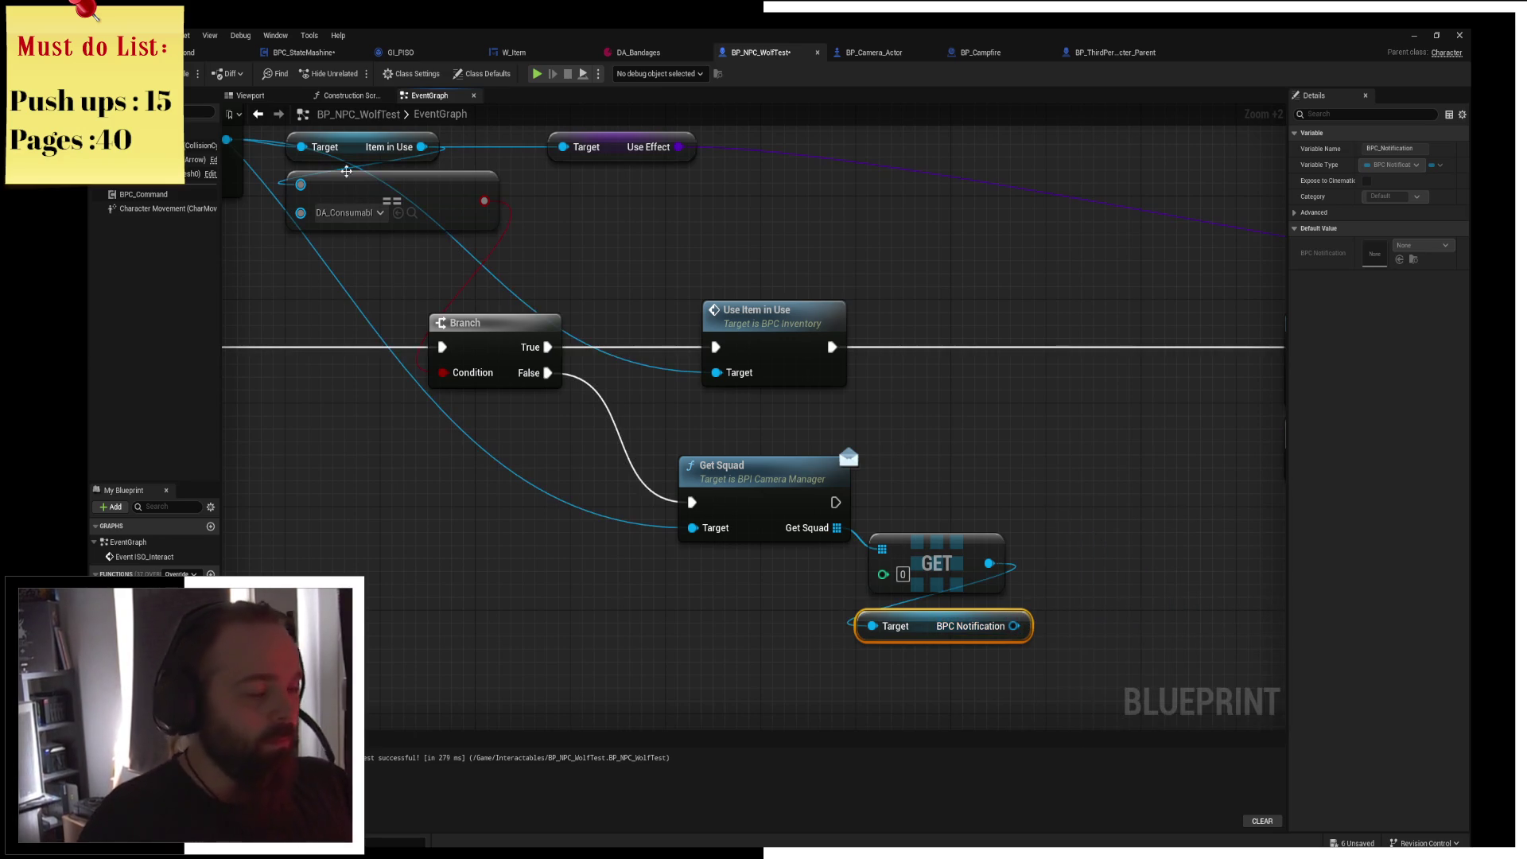
{"action": "key", "text": "ctrl+Tab"}
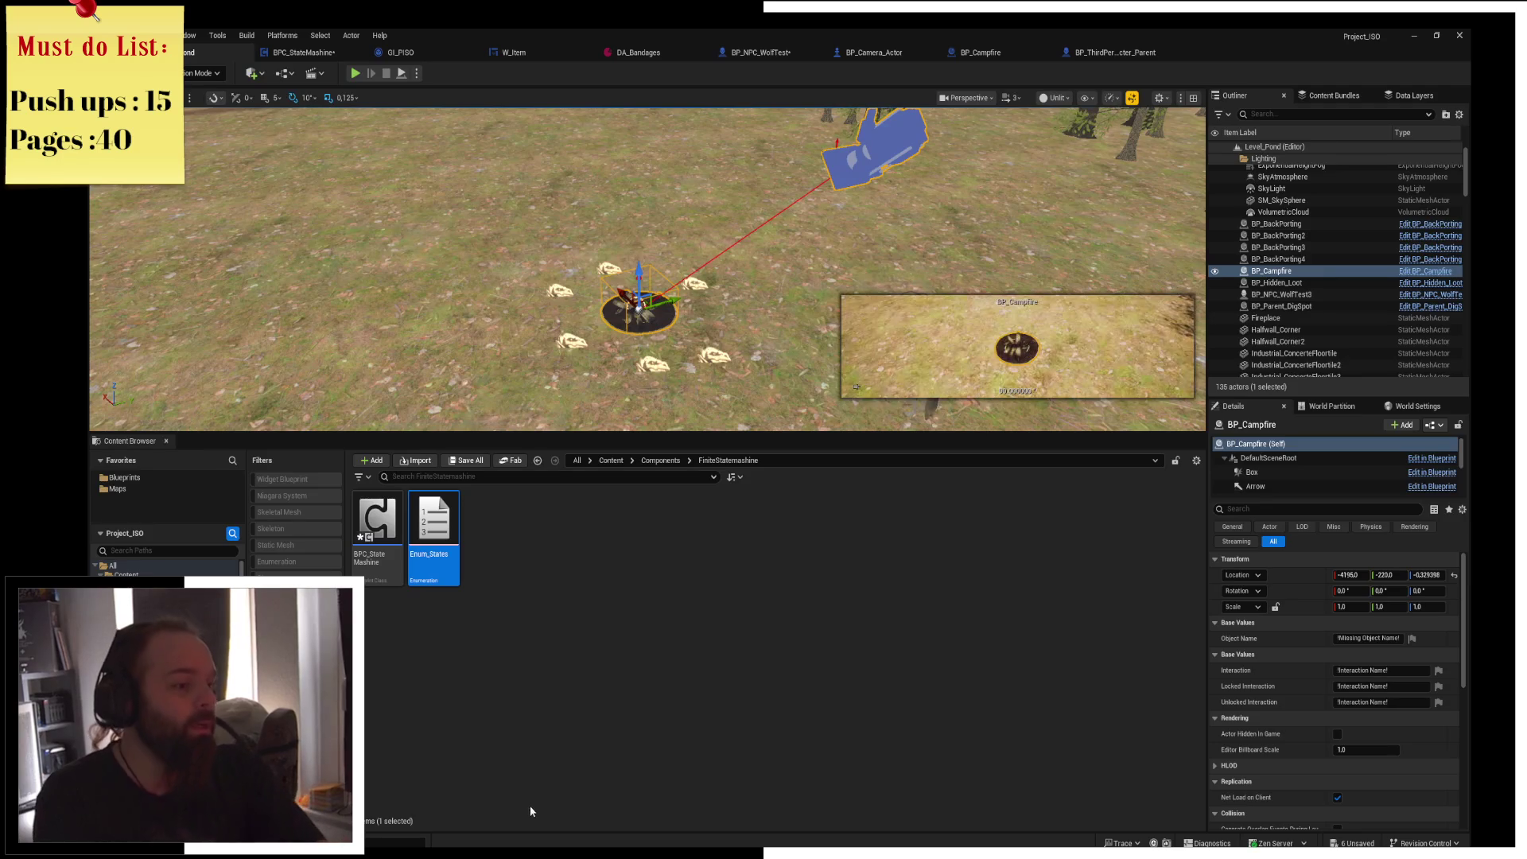
Open BPC_NotificationManager from Components > NotifySystem and jump to Add Notification in W_NotifyTree.
{"action": "left_click", "coordinate": [658, 459]}
{"action": "double_click", "coordinate": [761, 550]}
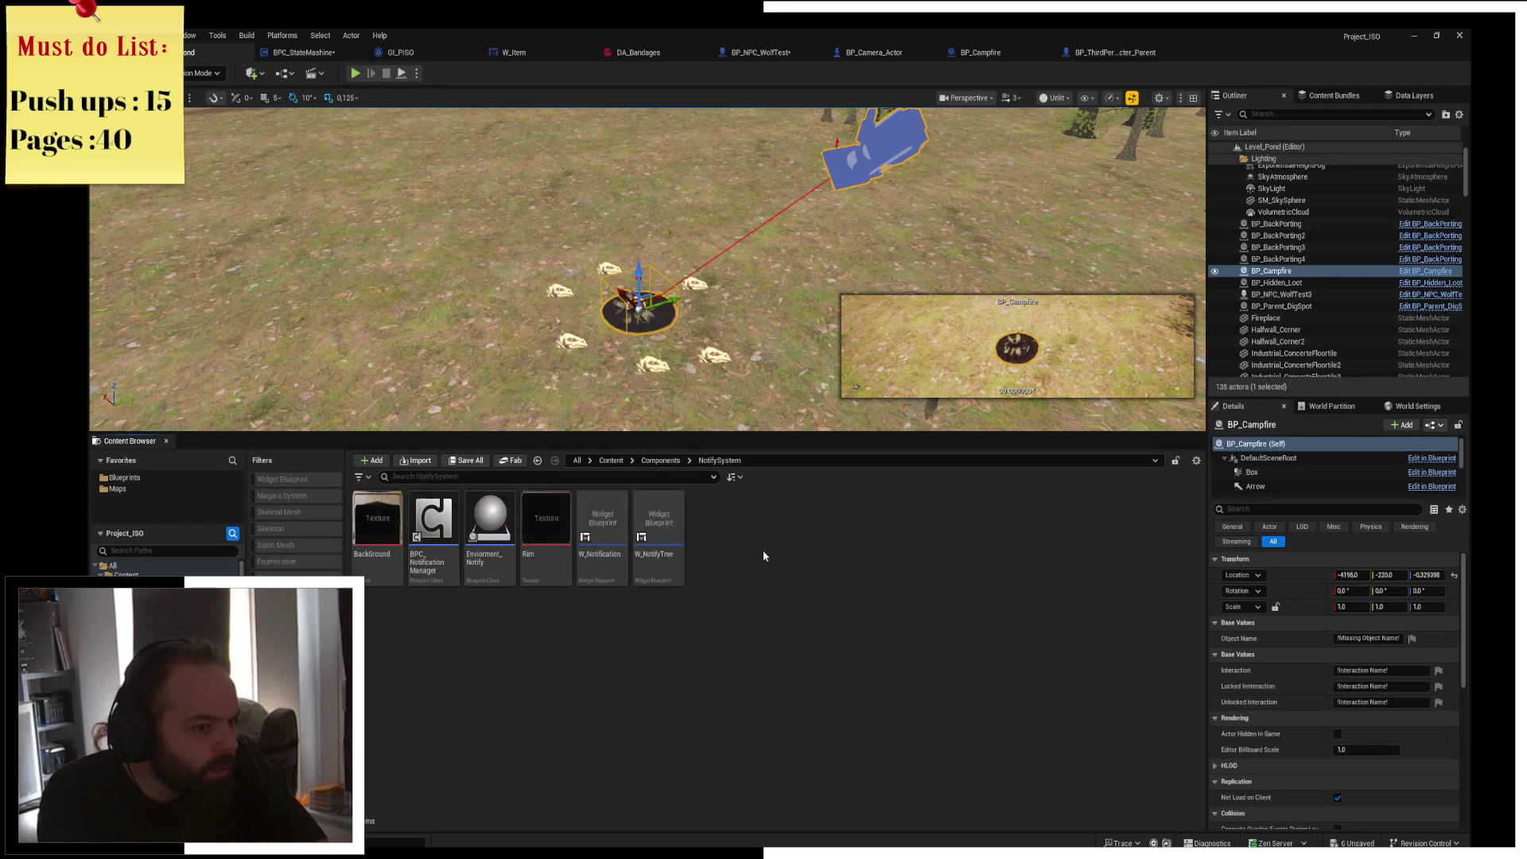
{"action": "double_click", "coordinate": [447, 563]}
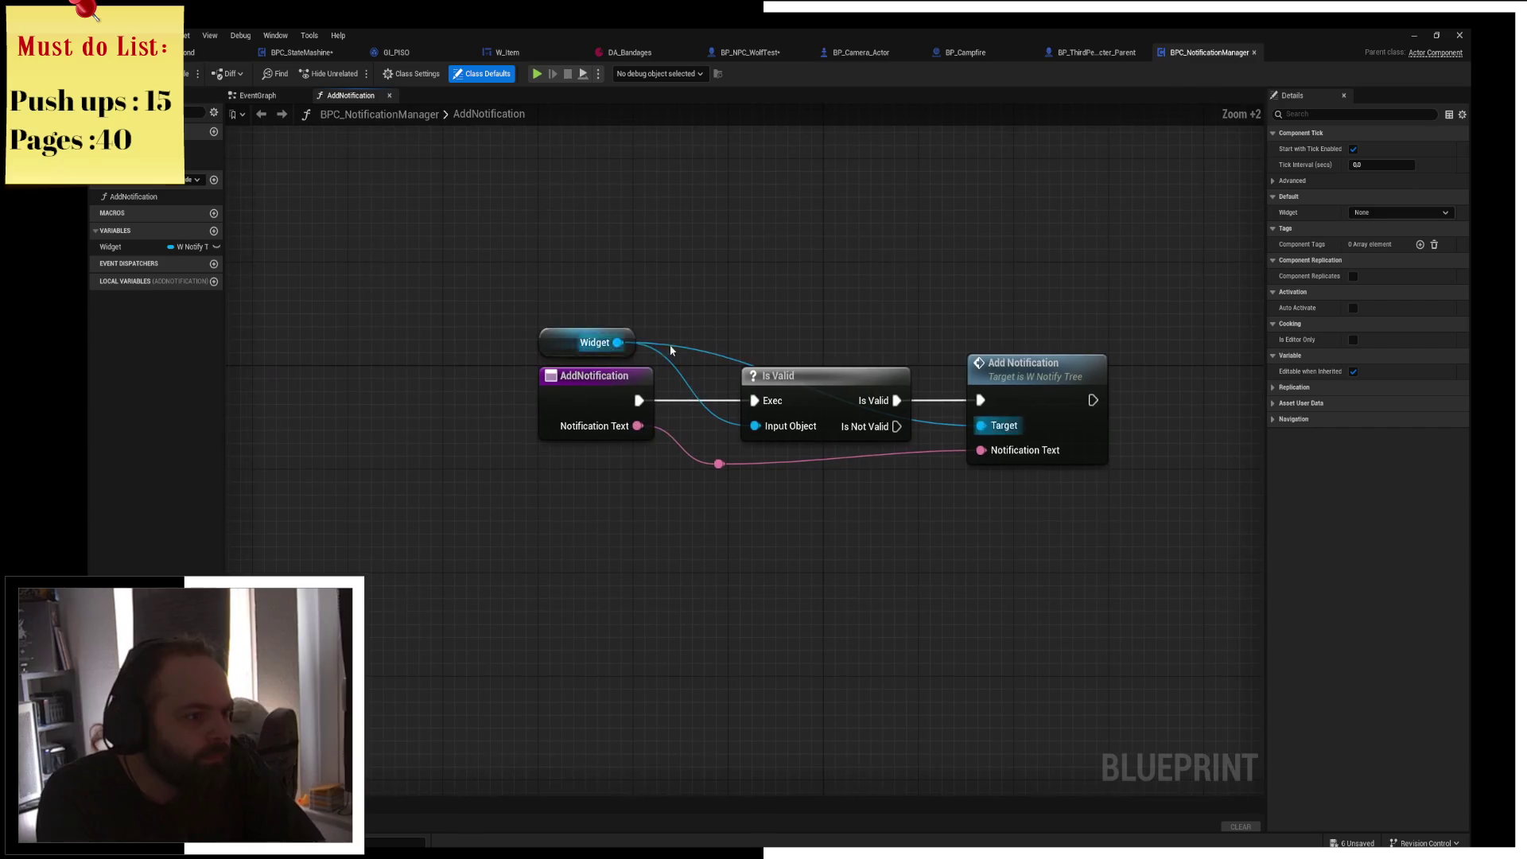
{"action": "left_click", "coordinate": [1088, 54]}
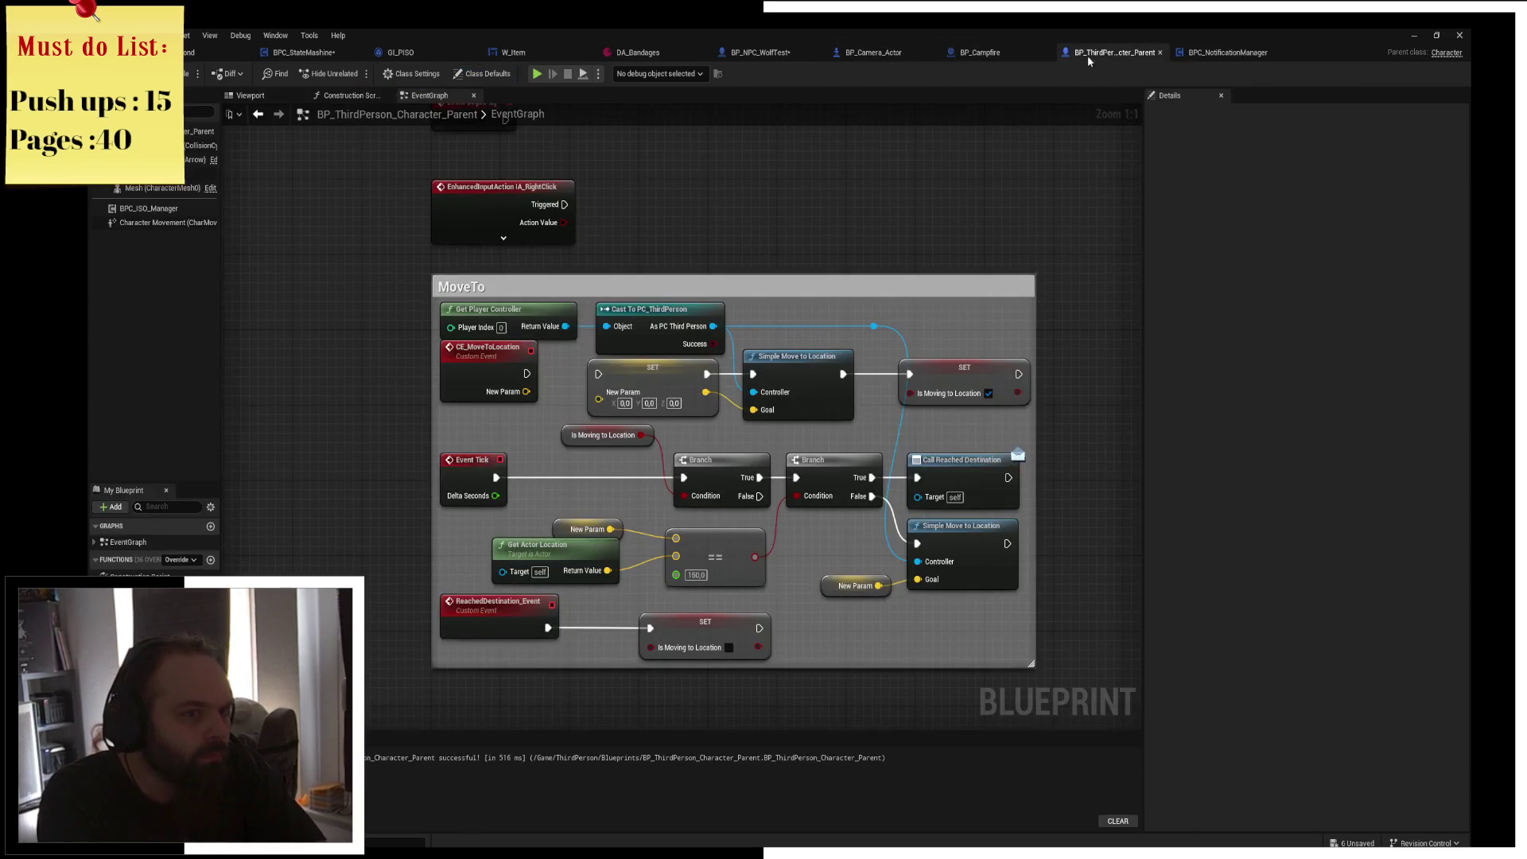
{"action": "left_click", "coordinate": [1207, 52]}
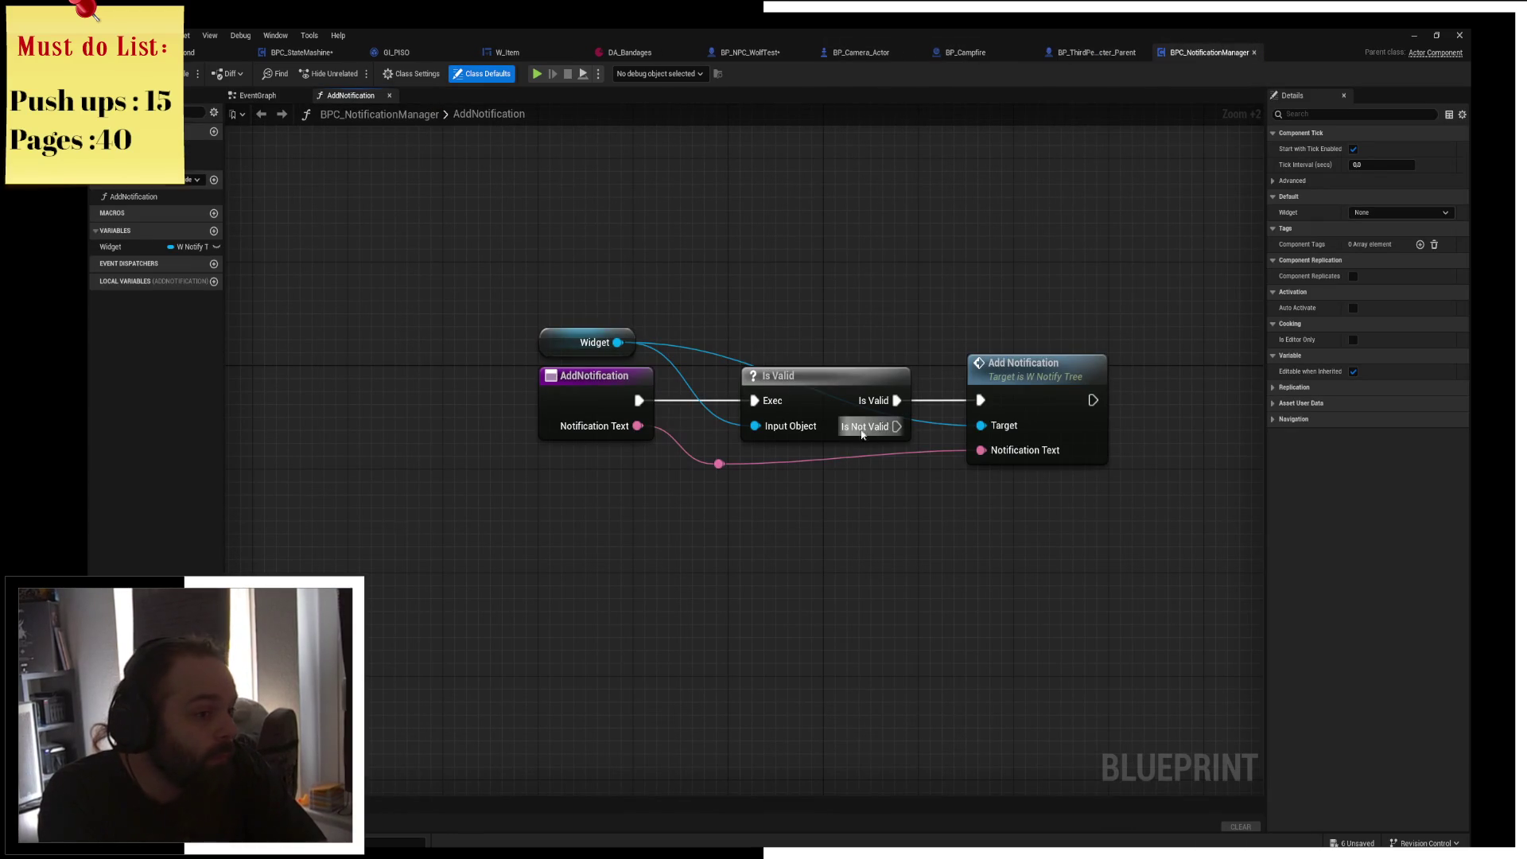
{"action": "left_click", "coordinate": [1024, 370]}
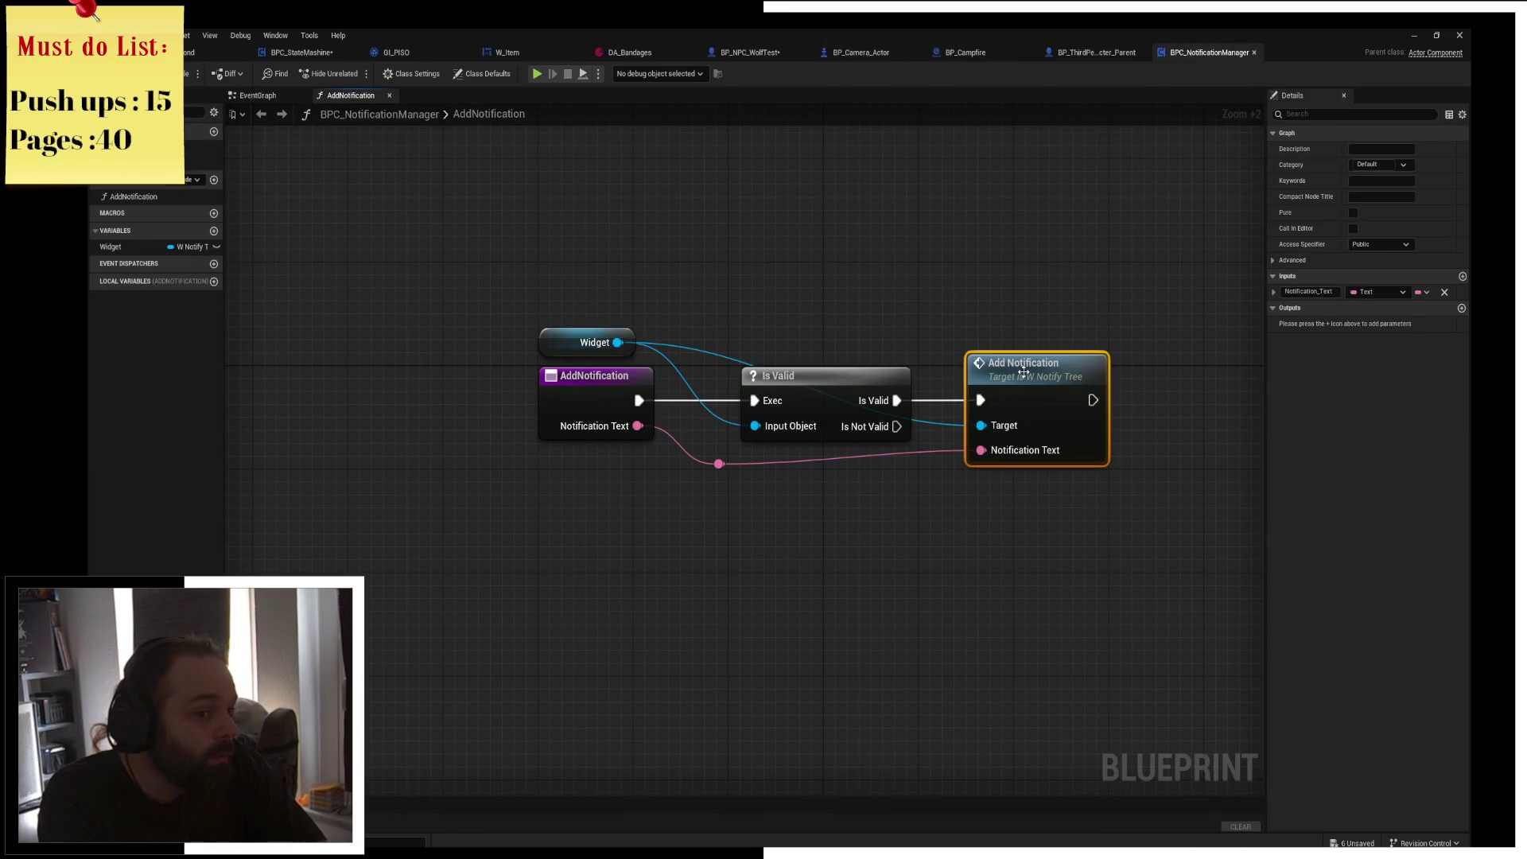
{"action": "double_click", "coordinate": [1030, 367]}
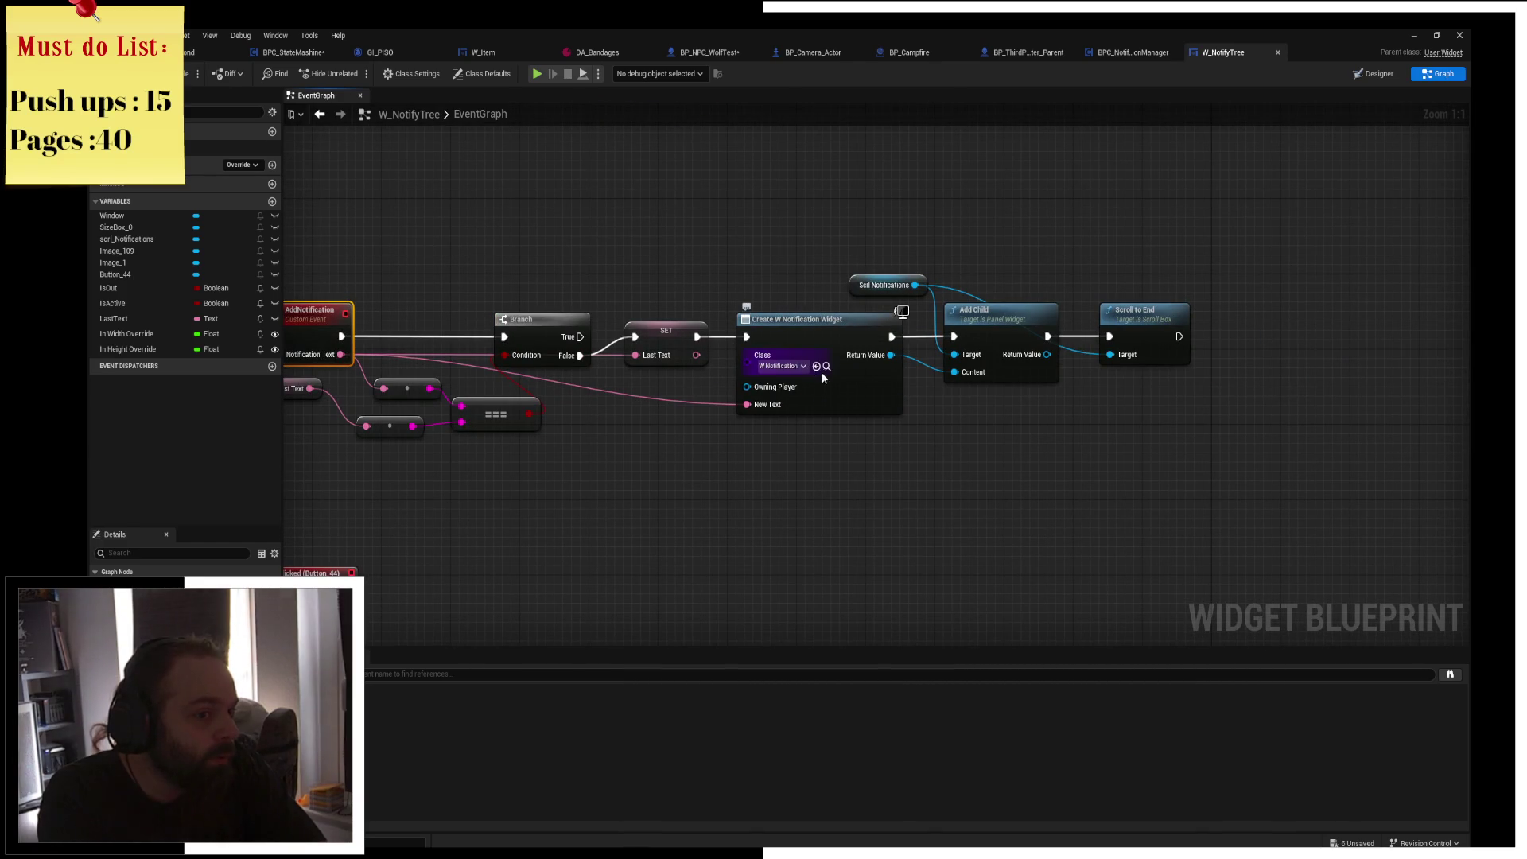
Open the W_Notification widget blueprint and inspect its event graph.
{"action": "left_click", "coordinate": [826, 367]}
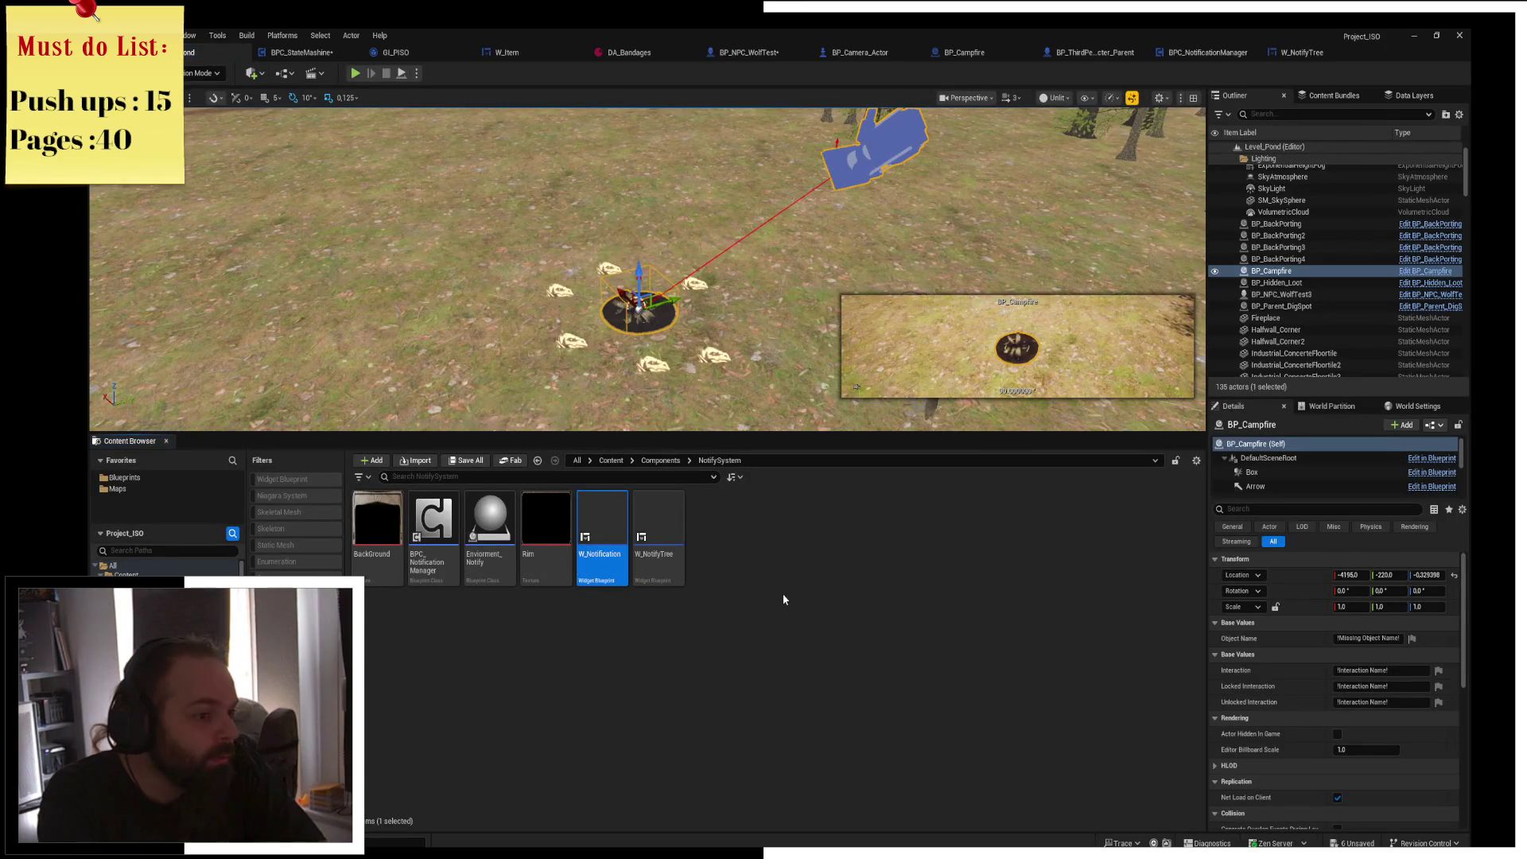
{"action": "double_click", "coordinate": [594, 568]}
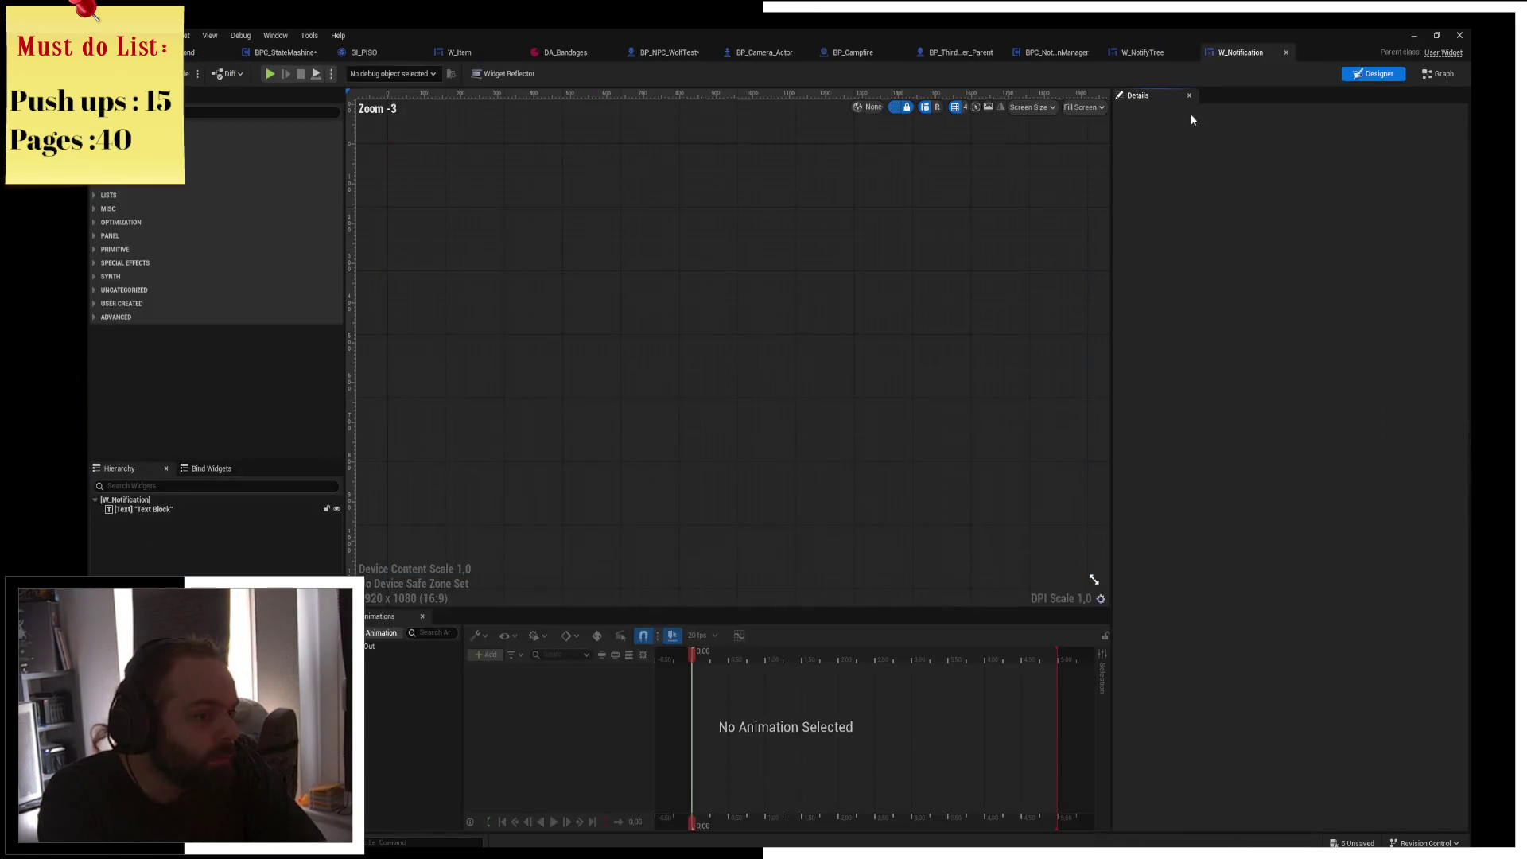
{"action": "left_click", "coordinate": [1451, 73]}
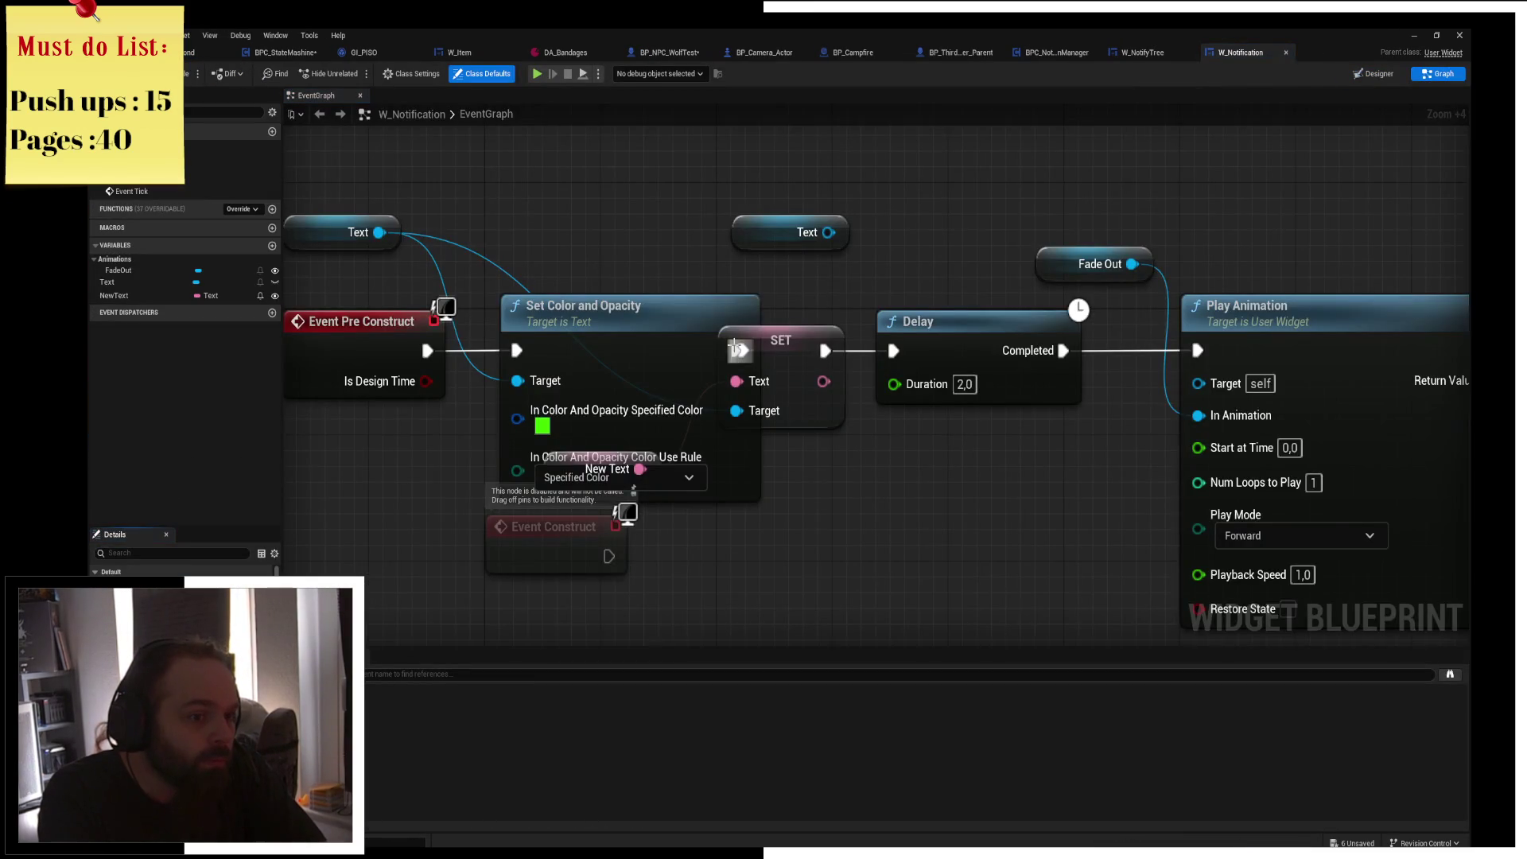
{"action": "scroll", "coordinate": [662, 297], "scroll_direction": "down", "scroll_amount": 2}
{"action": "left_click_drag", "start_coordinate": [661, 297], "coordinate": [797, 407]}
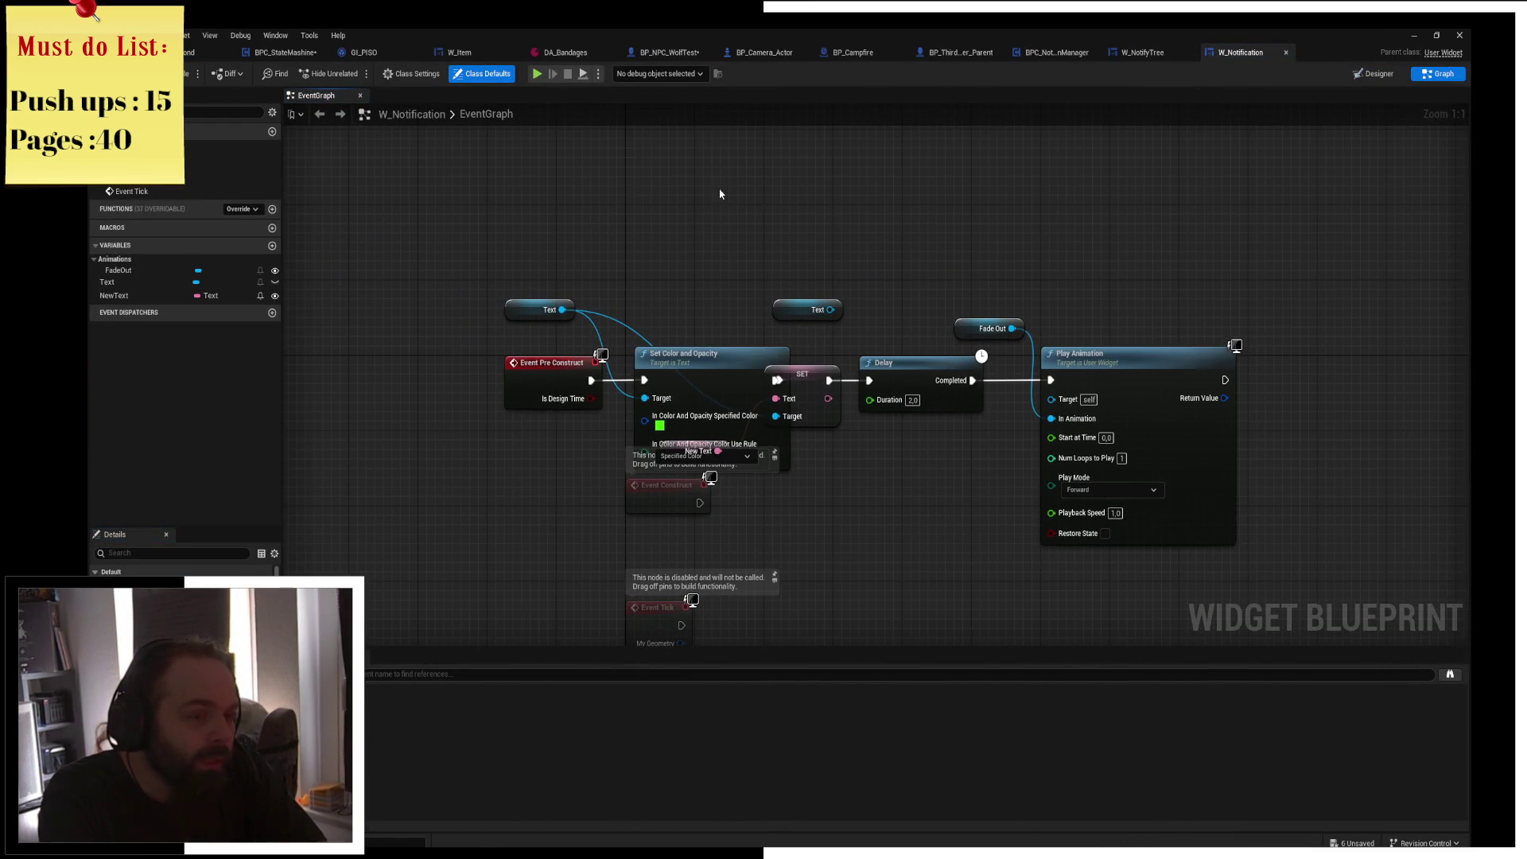
Switch back and forth between the level editor and the BP_NPC_WolfTest graph.
{"action": "left_click", "coordinate": [221, 50]}
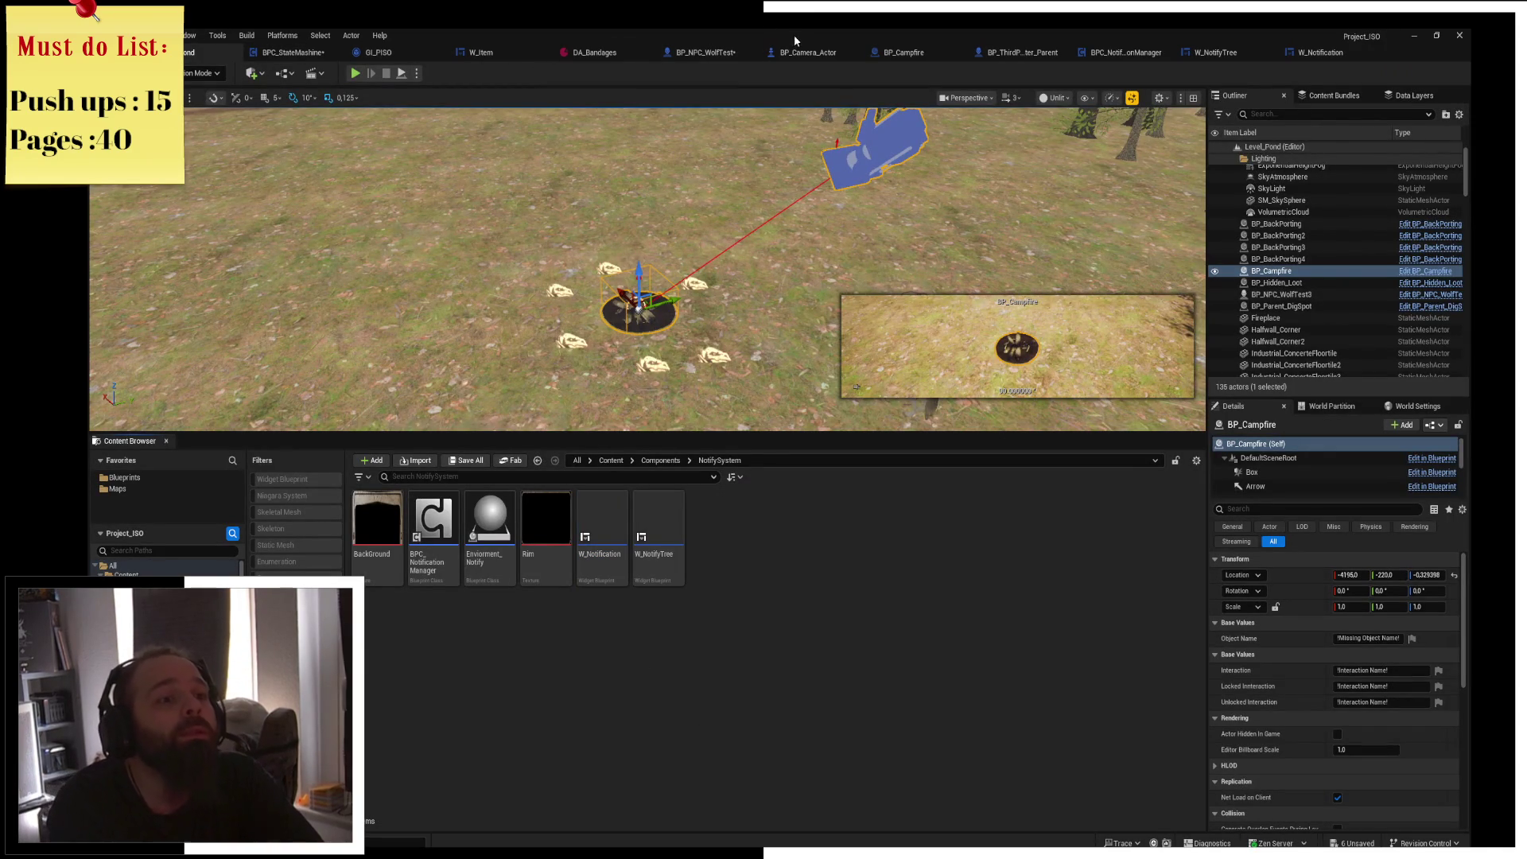
{"action": "left_click", "coordinate": [697, 53]}
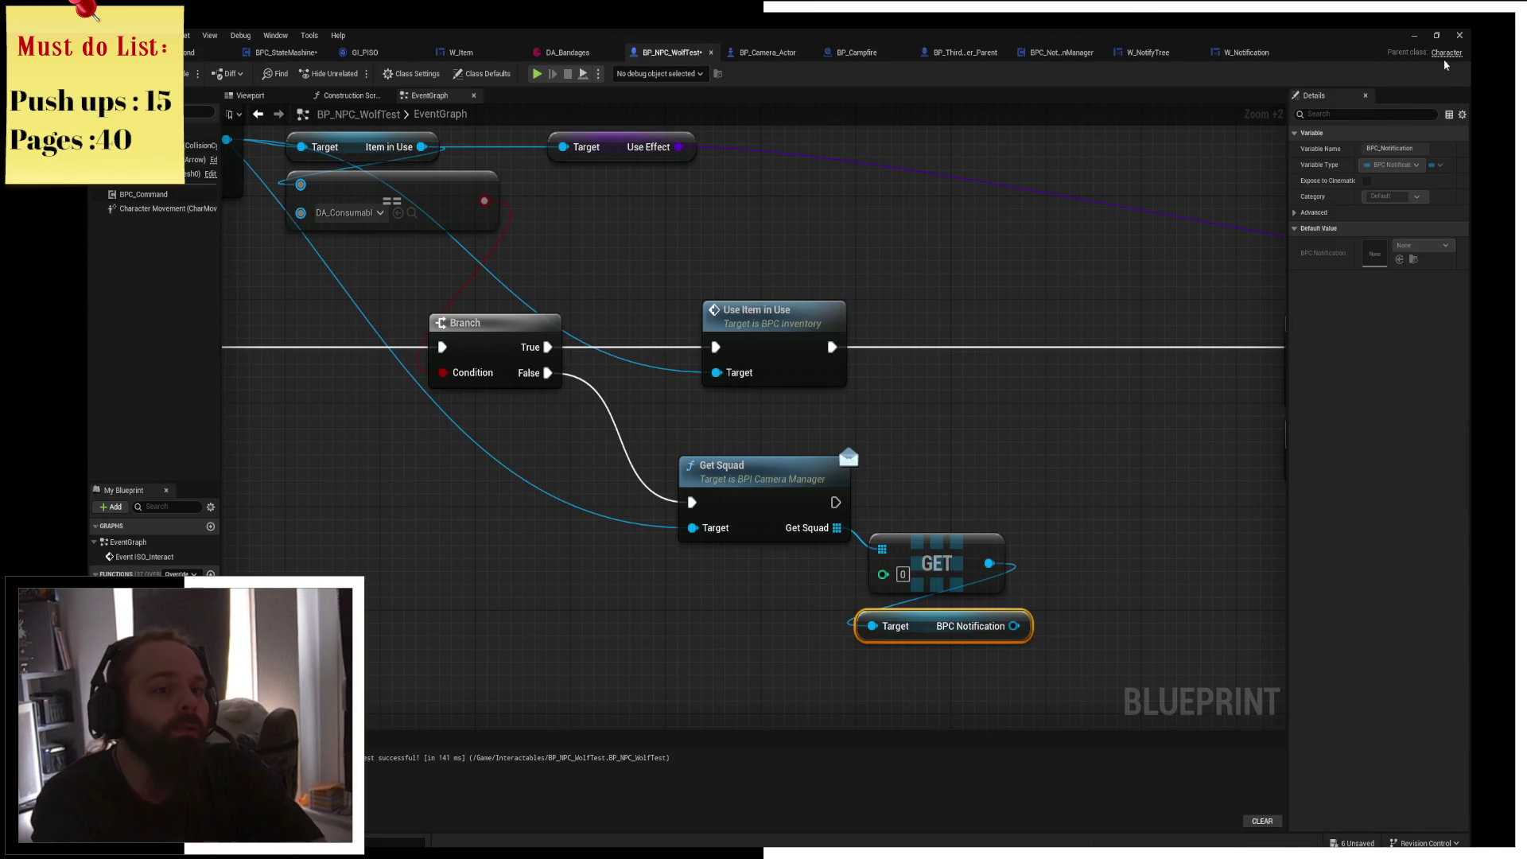
{"action": "left_click", "coordinate": [209, 51]}
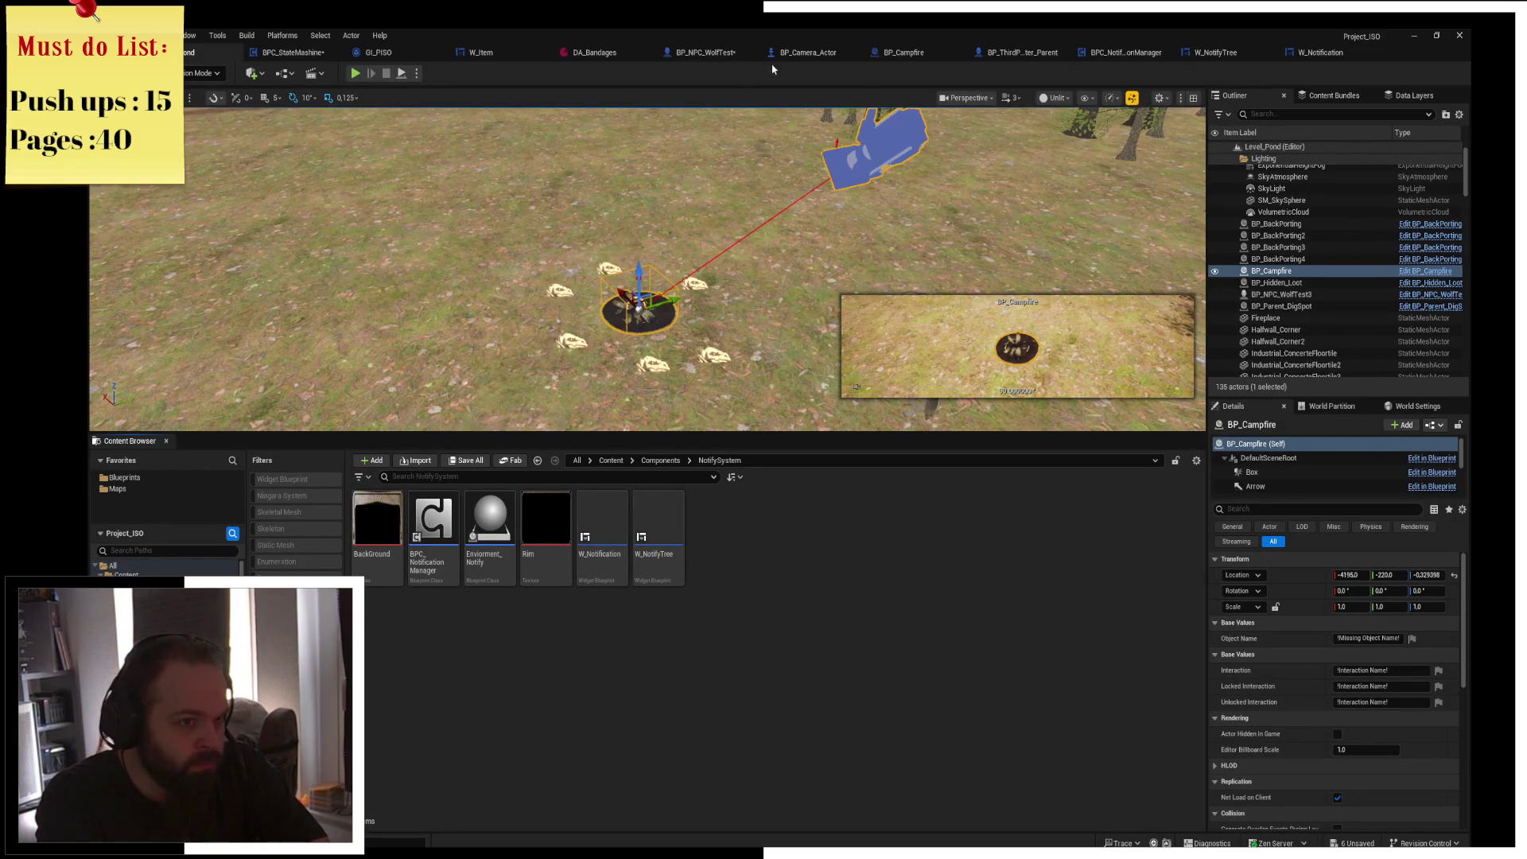
{"action": "left_click", "coordinate": [729, 55]}
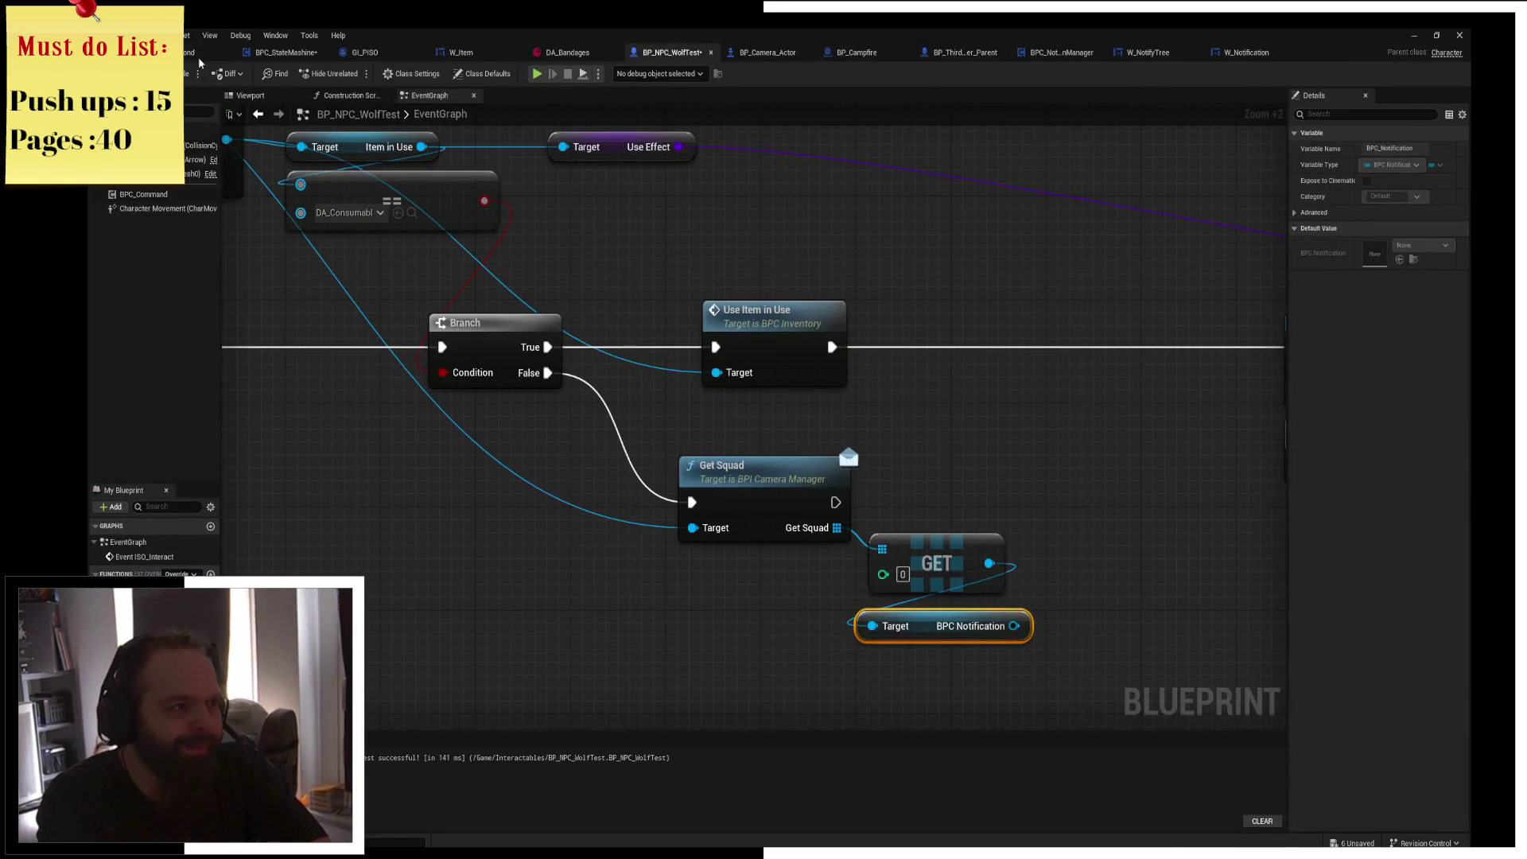
{"action": "left_click", "coordinate": [195, 54]}
Search the assets for 'Character' and open BP_ThirdPerson_Character_ISO.
{"action": "left_click", "coordinate": [475, 481]}
{"action": "type", "text": "Character"}
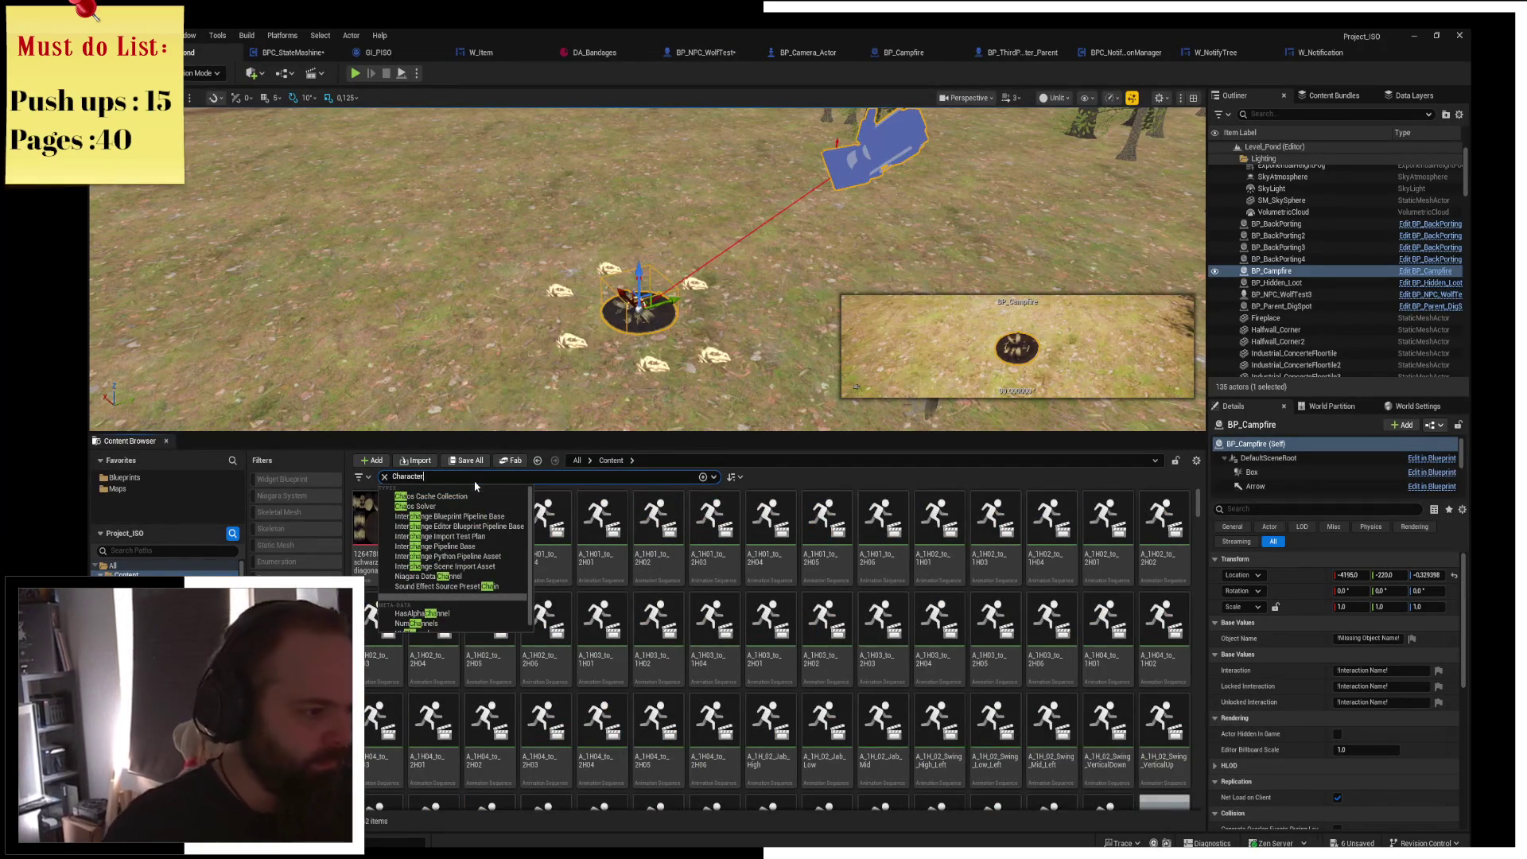
{"action": "scroll", "coordinate": [636, 593], "scroll_direction": "down", "scroll_amount": 3}
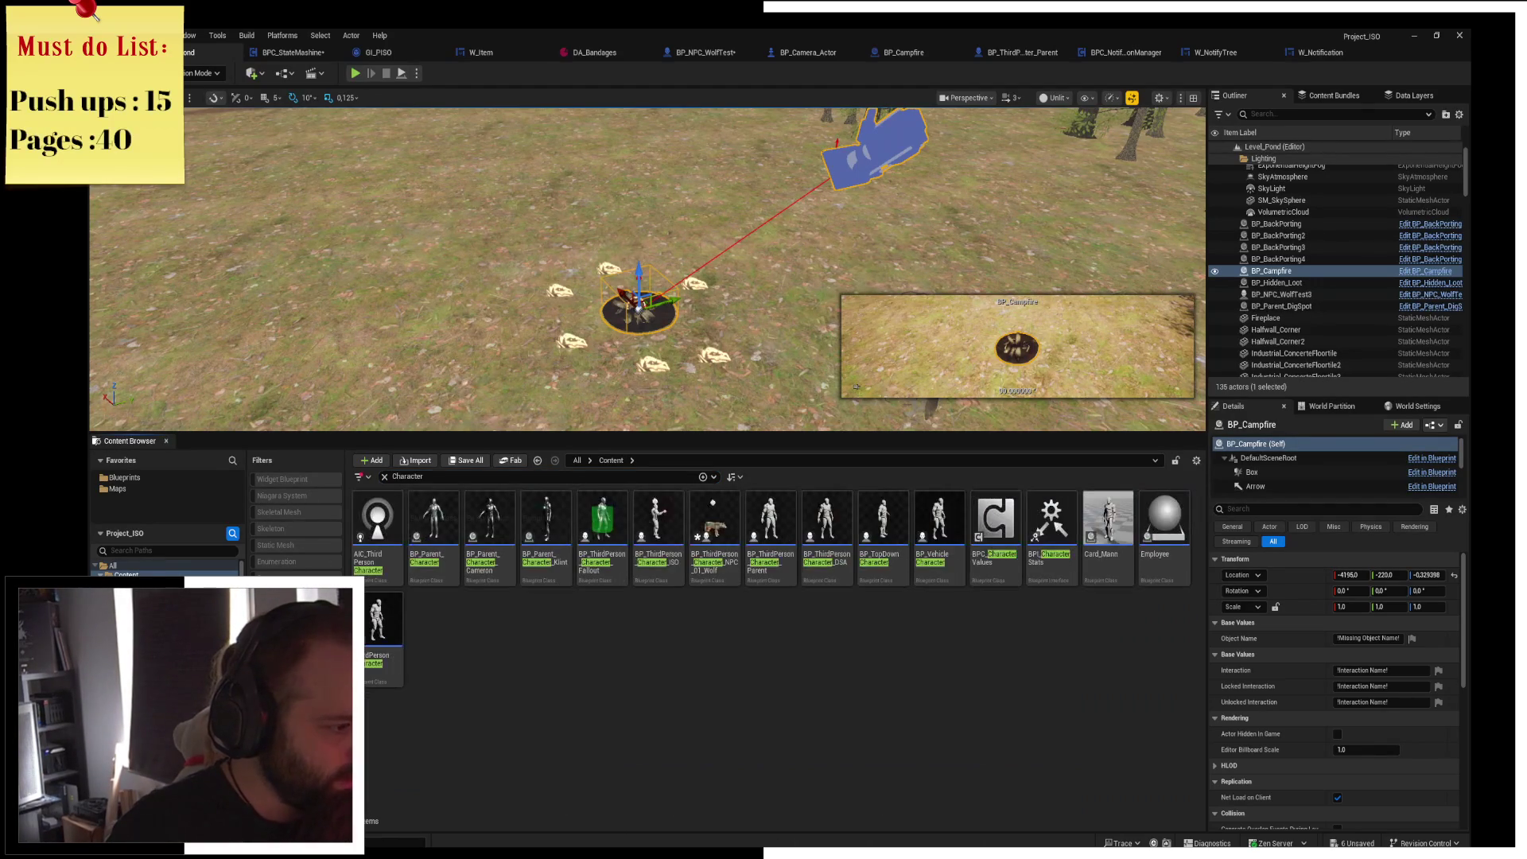
{"action": "double_click", "coordinate": [670, 566]}
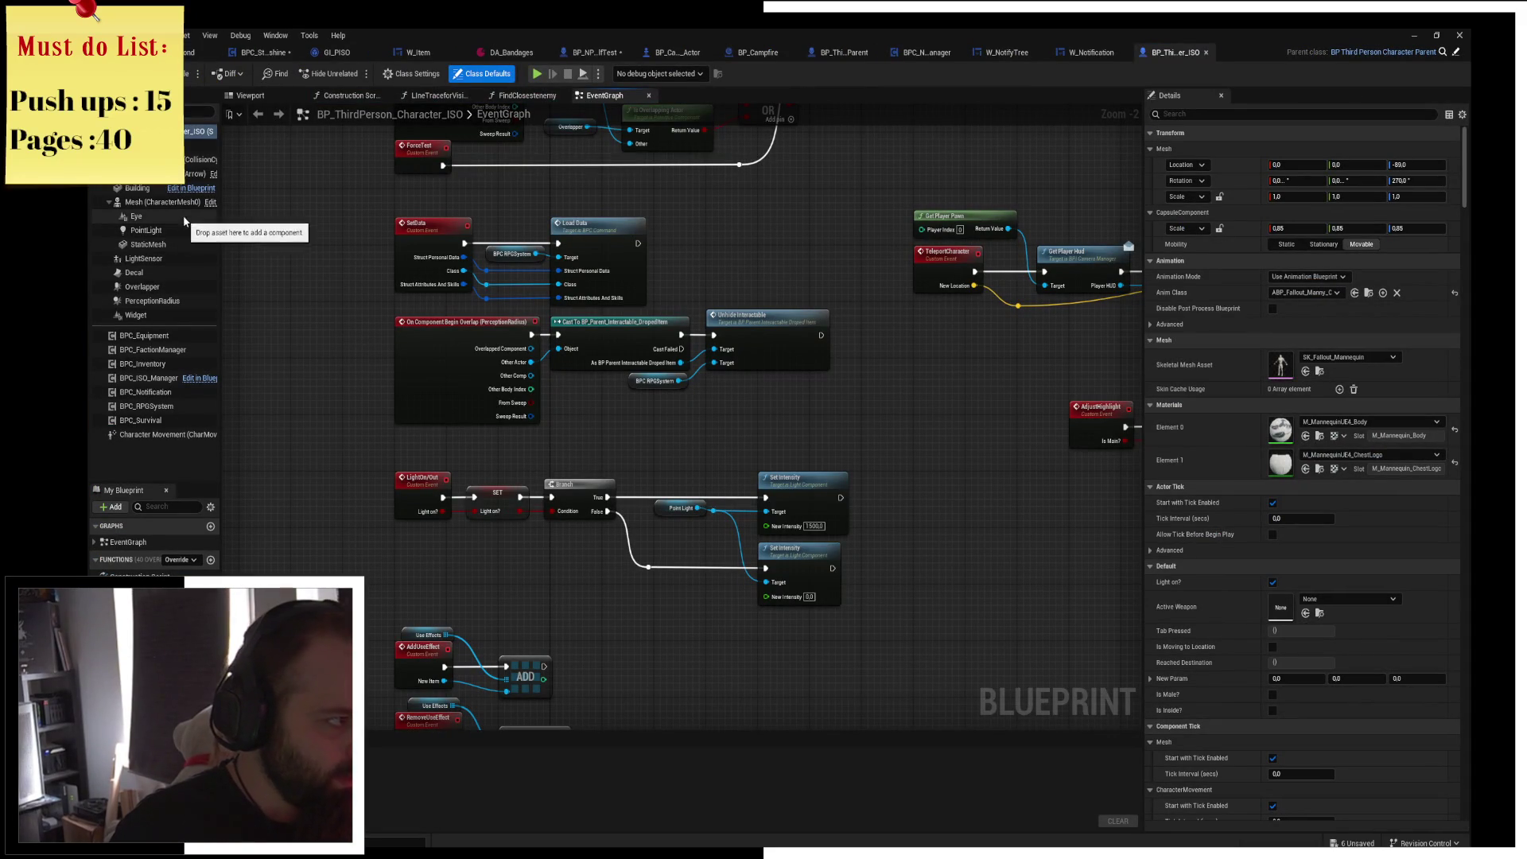
Open the character's BPC_Notification component blueprint and view its Show Enviorment Text node.
{"action": "left_click", "coordinate": [147, 315]}
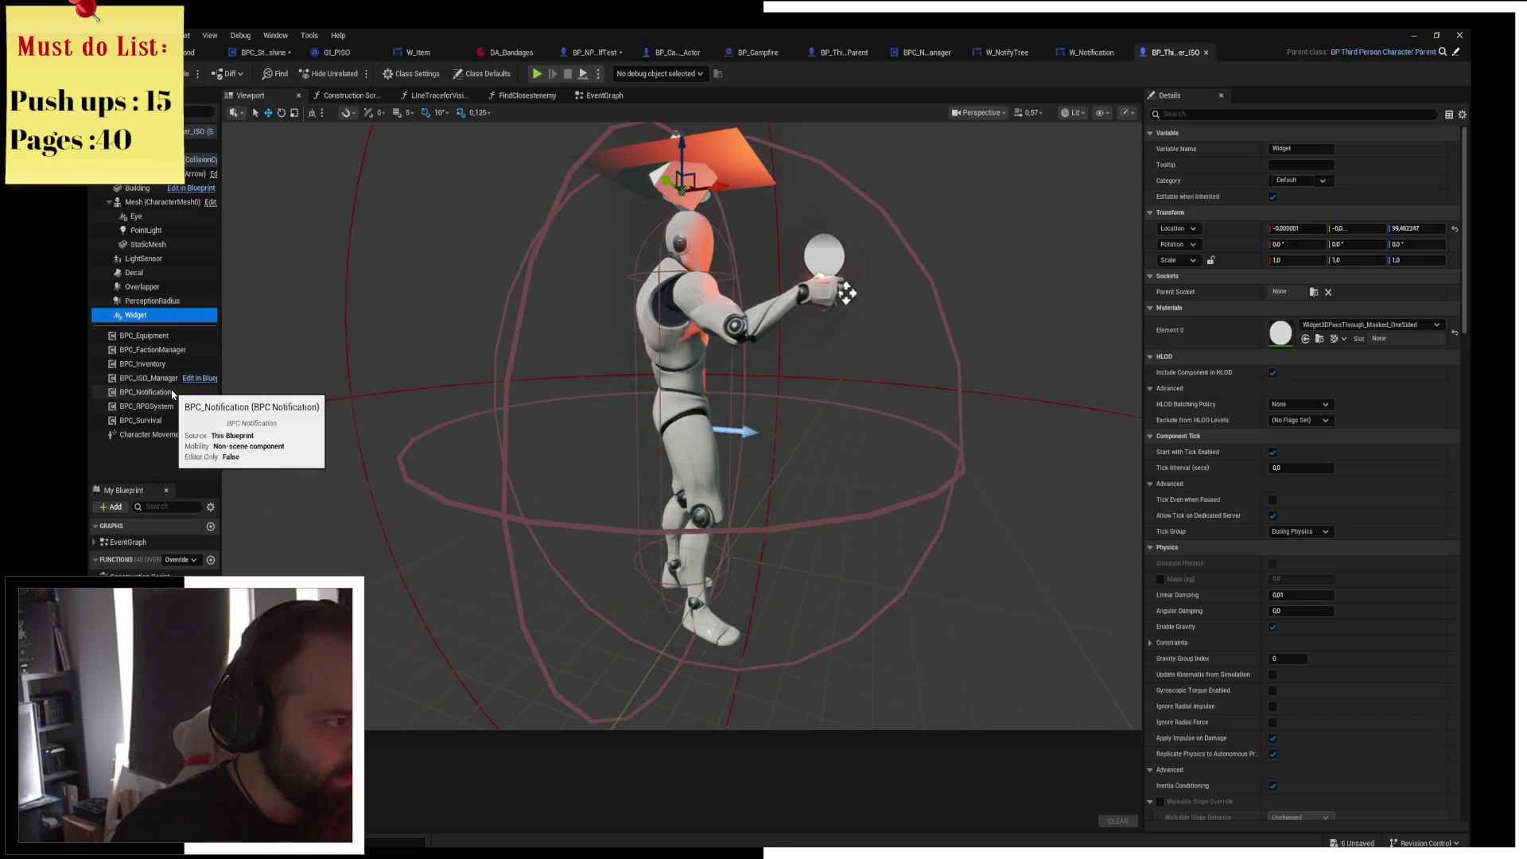
{"action": "left_click", "coordinate": [167, 392]}
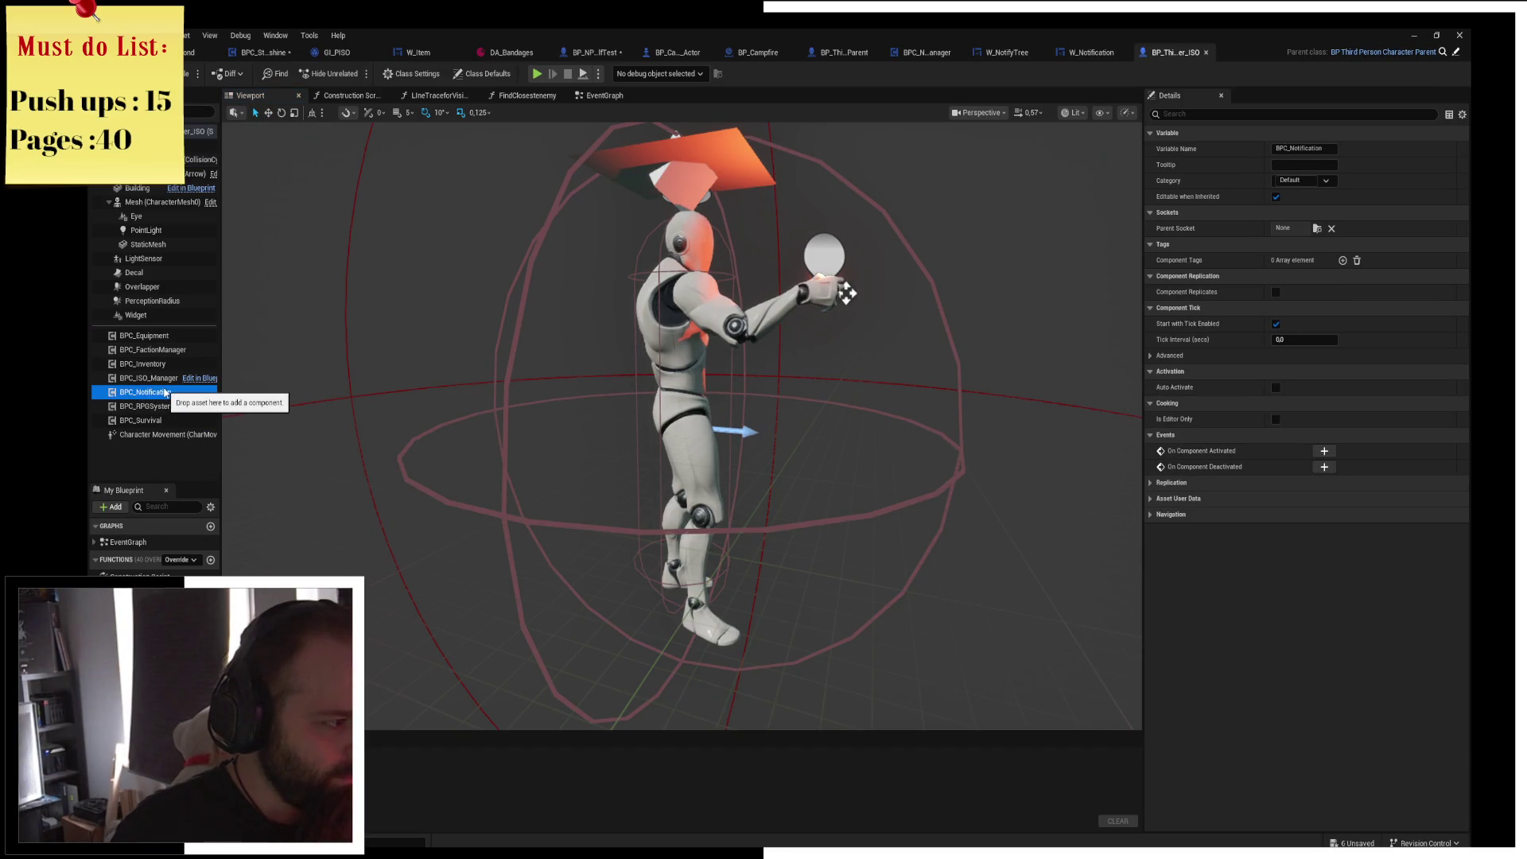
{"action": "right_click", "coordinate": [163, 395]}
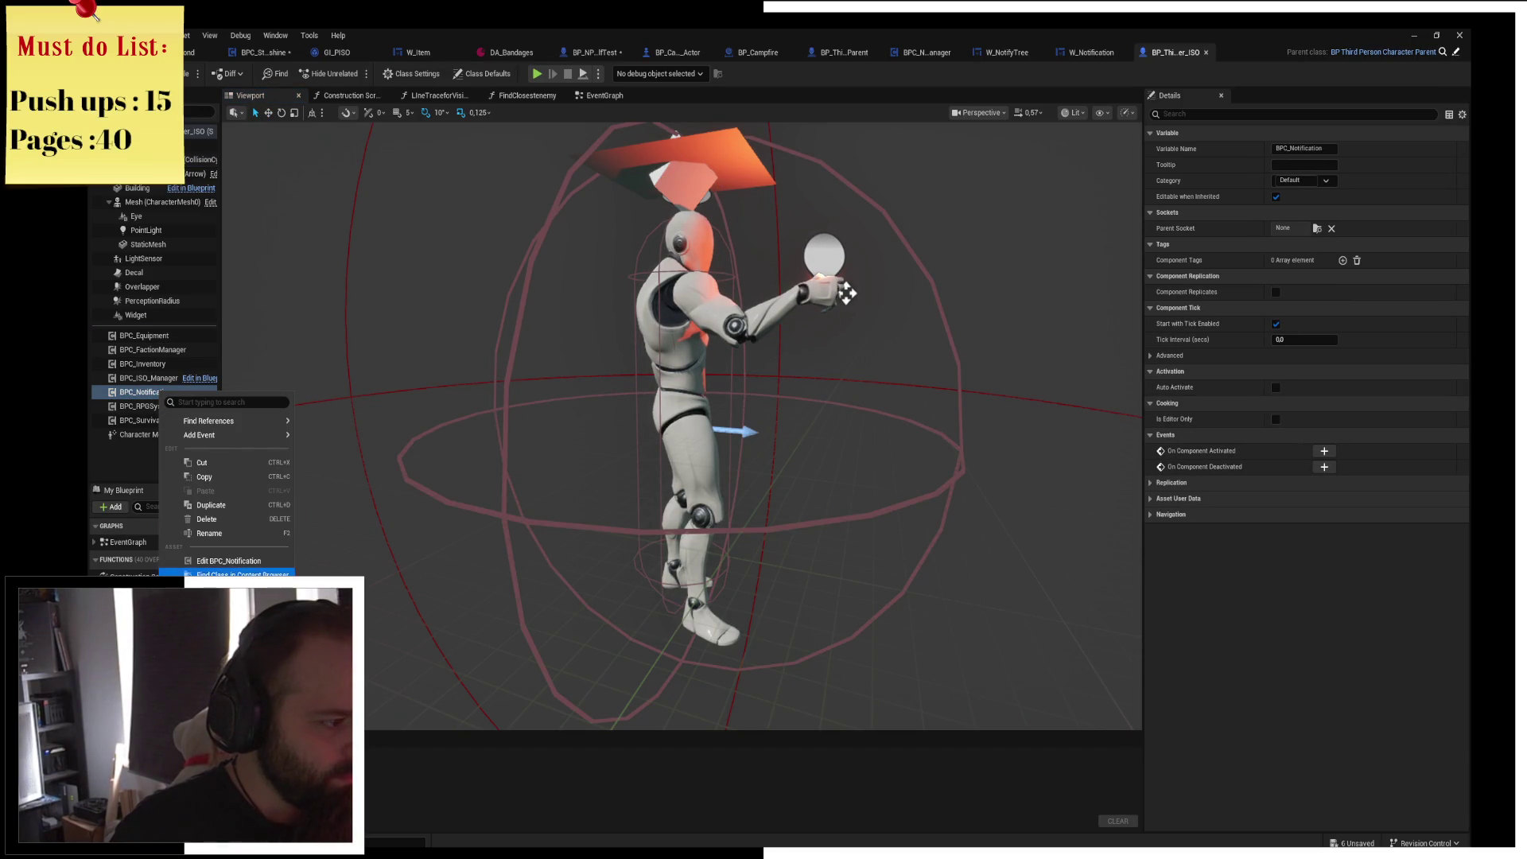
{"action": "left_click", "coordinate": [259, 561]}
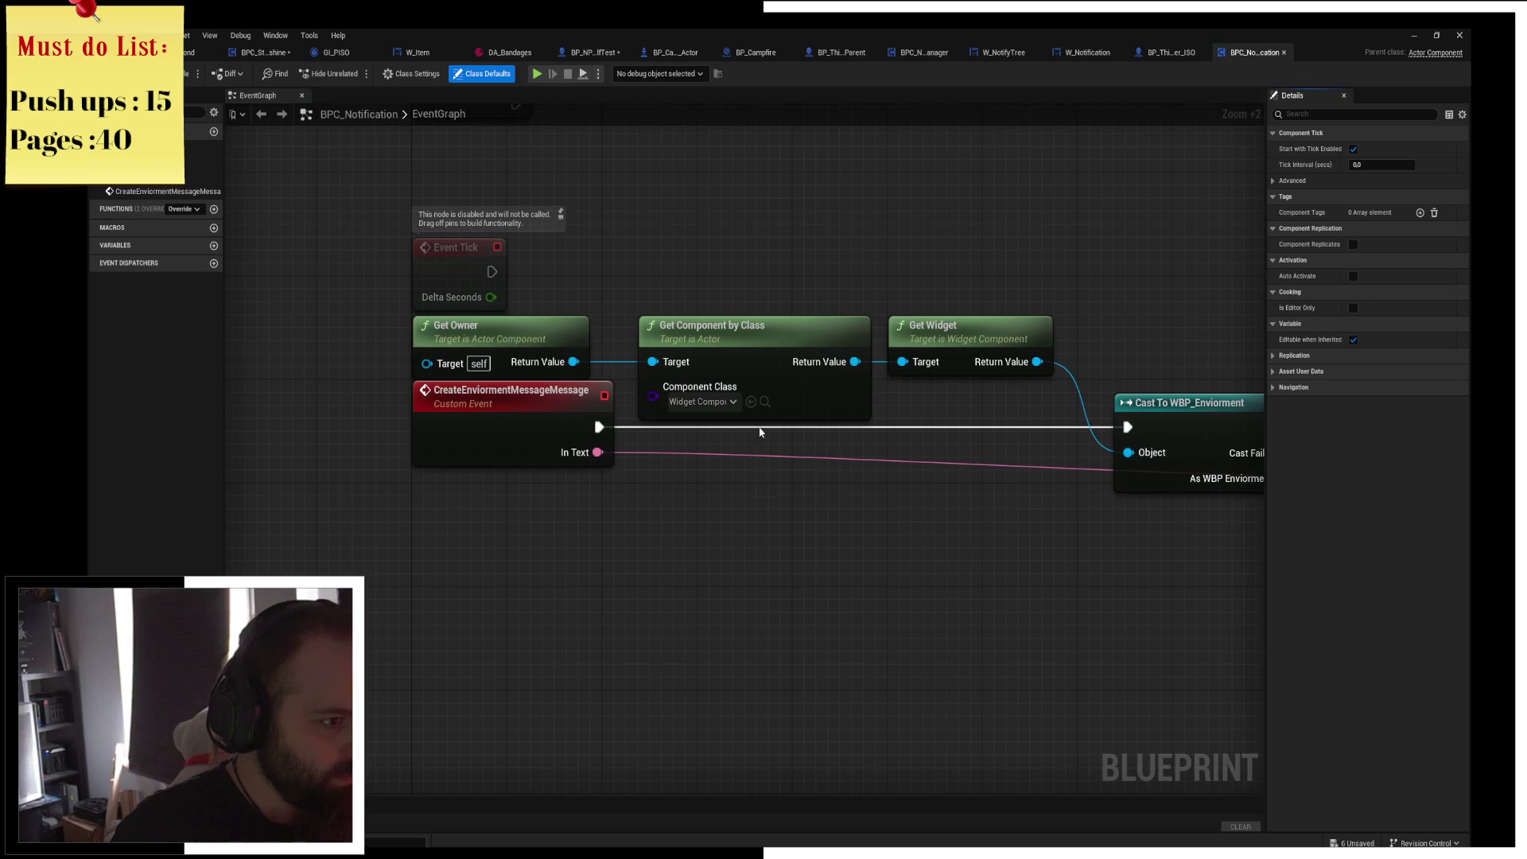
{"action": "scroll", "coordinate": [737, 528], "scroll_direction": "down", "scroll_amount": 2}
{"action": "mouse_move", "coordinate": [750, 522]}
{"action": "left_mouse_down"}
{"action": "mouse_move", "coordinate": [532, 539]}
{"action": "mouse_move", "coordinate": [558, 543]}
{"action": "left_mouse_up"}
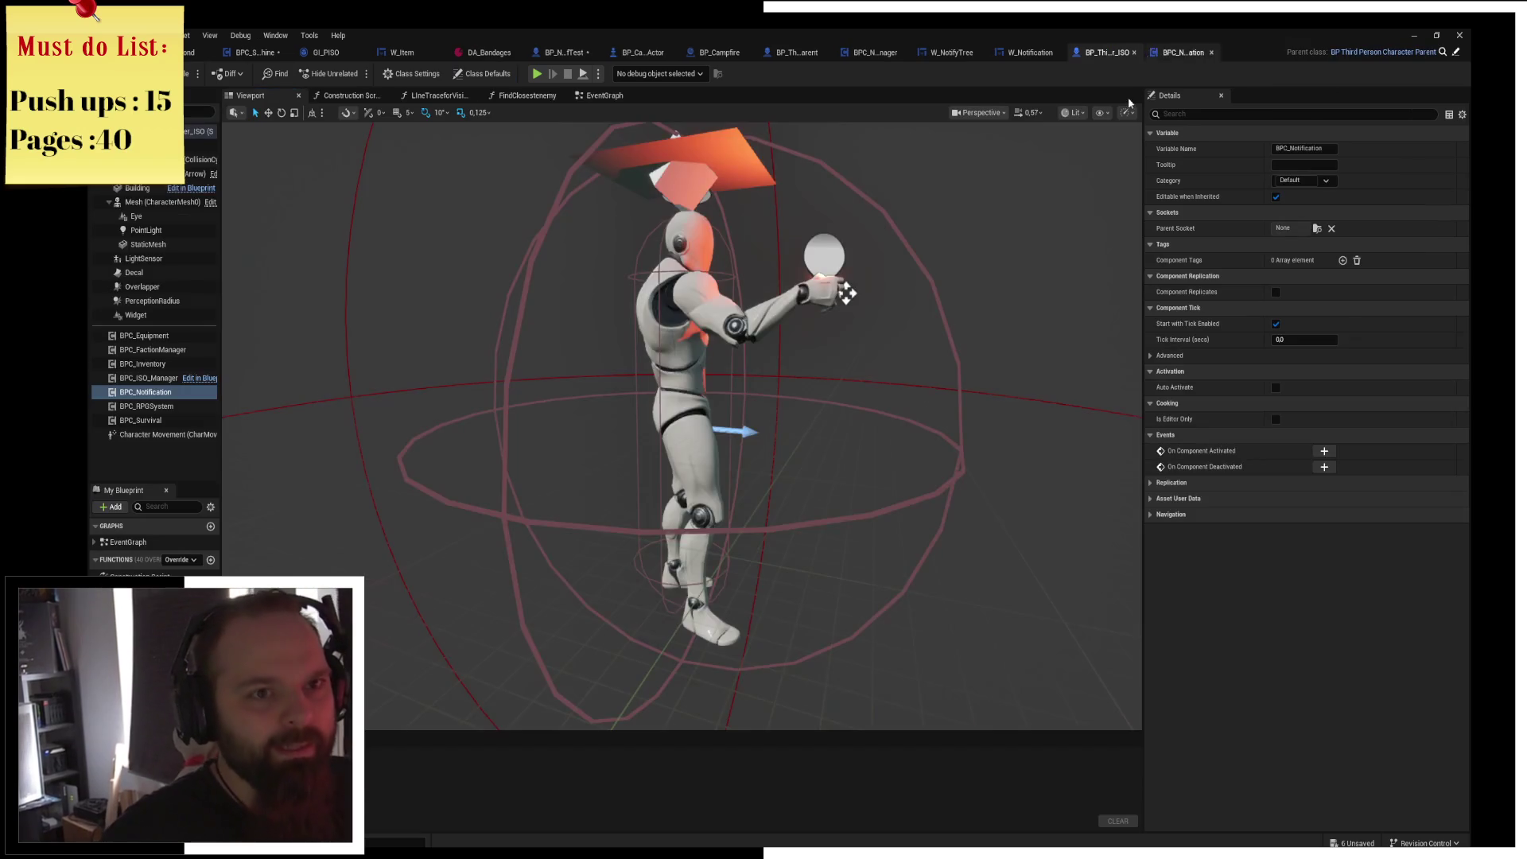
Cycle through the character and W_NotifyTree tabs back to BP_NPC_WolfTest's Get Actor Of Class nodes.
{"action": "left_click", "coordinate": [1177, 53]}
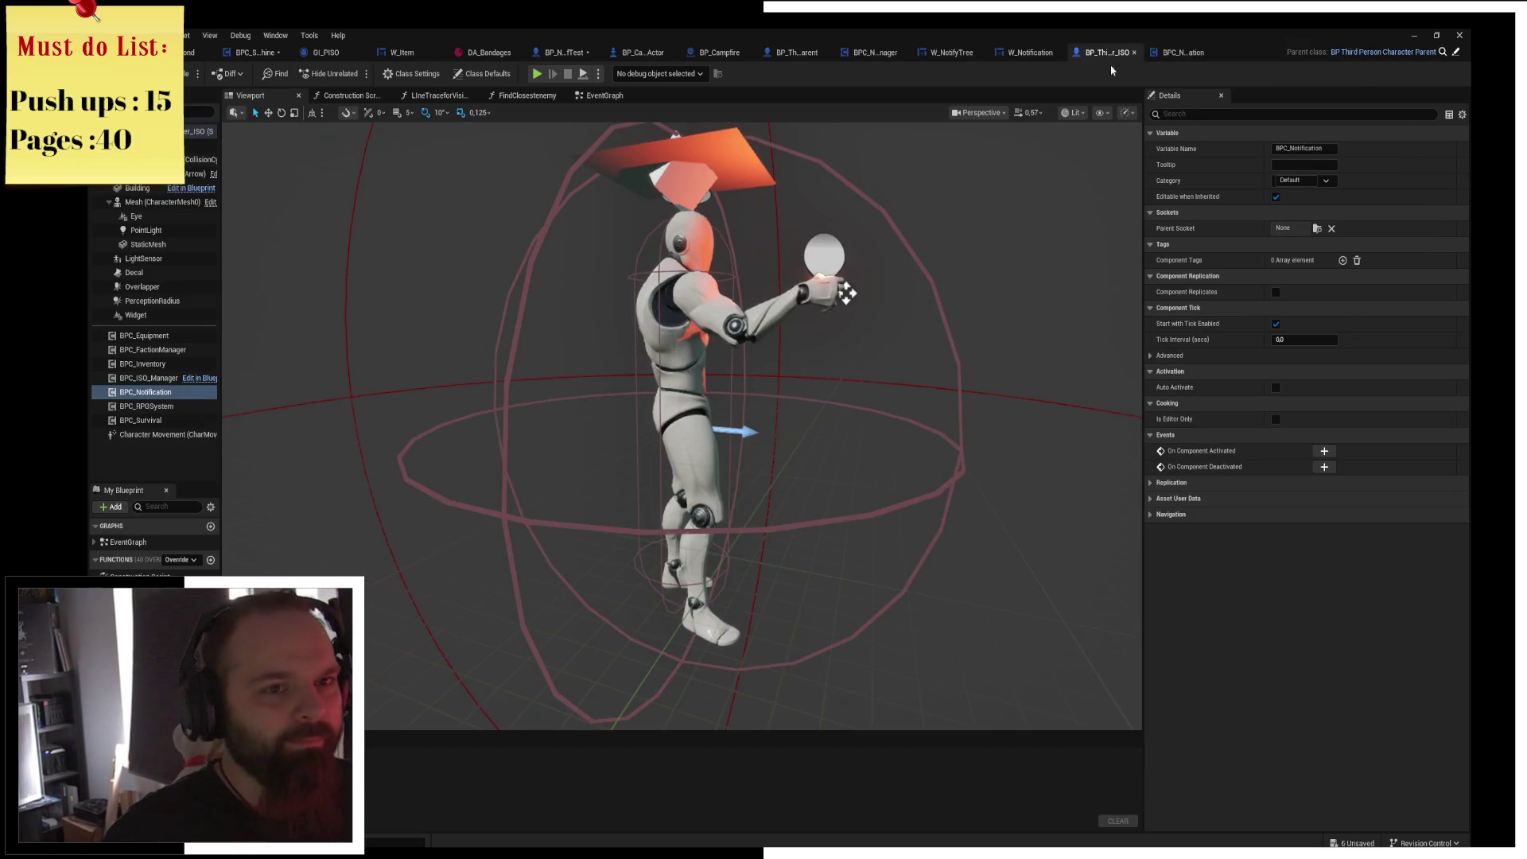
{"action": "left_click", "coordinate": [955, 52]}
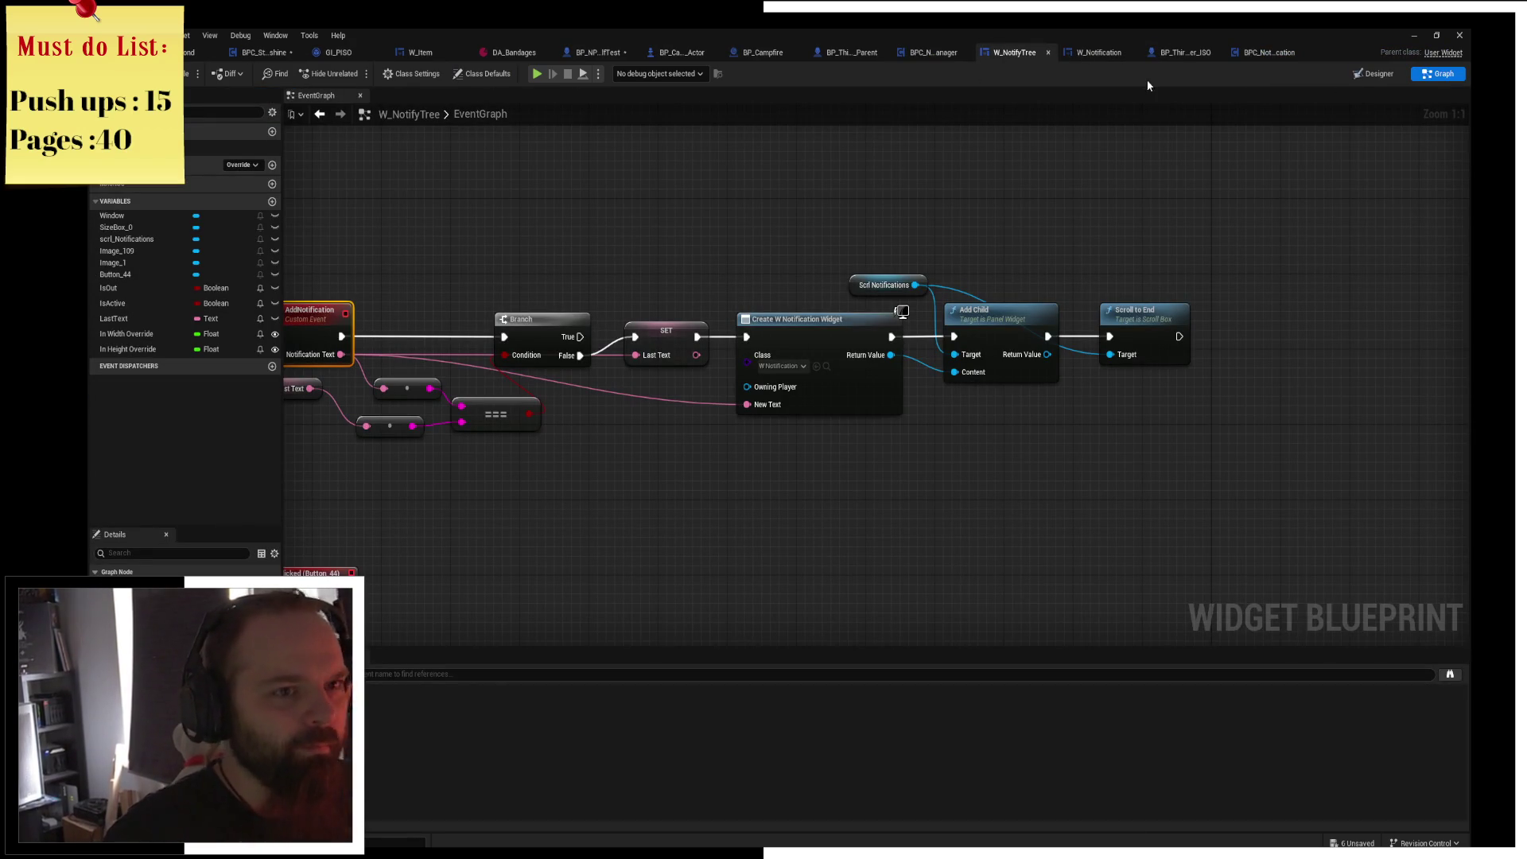
{"action": "left_click", "coordinate": [598, 52]}
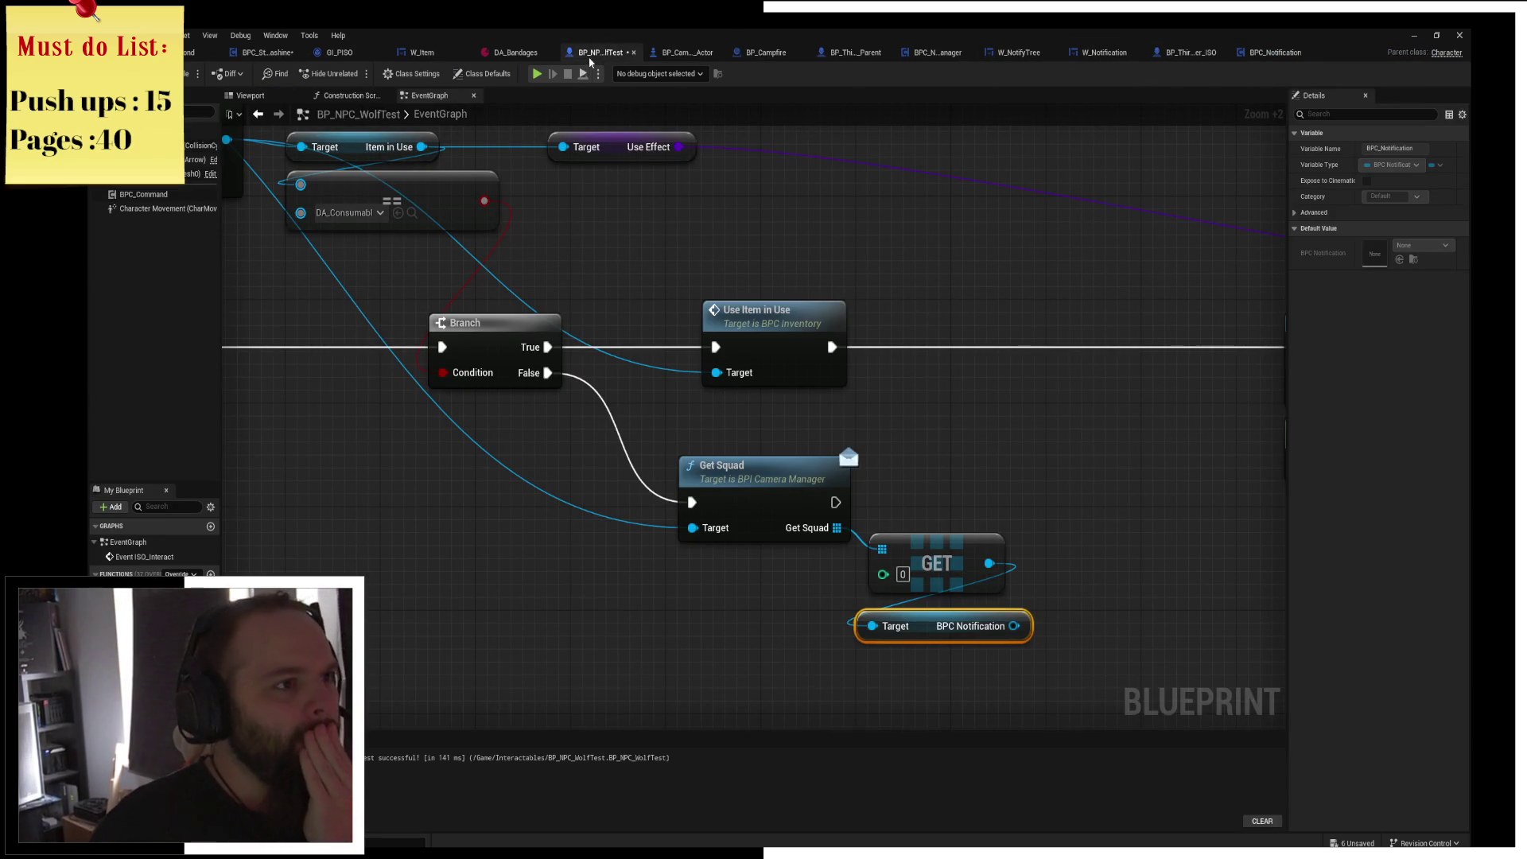
{"action": "left_click_drag", "start_coordinate": [798, 266], "coordinate": [636, 146]}
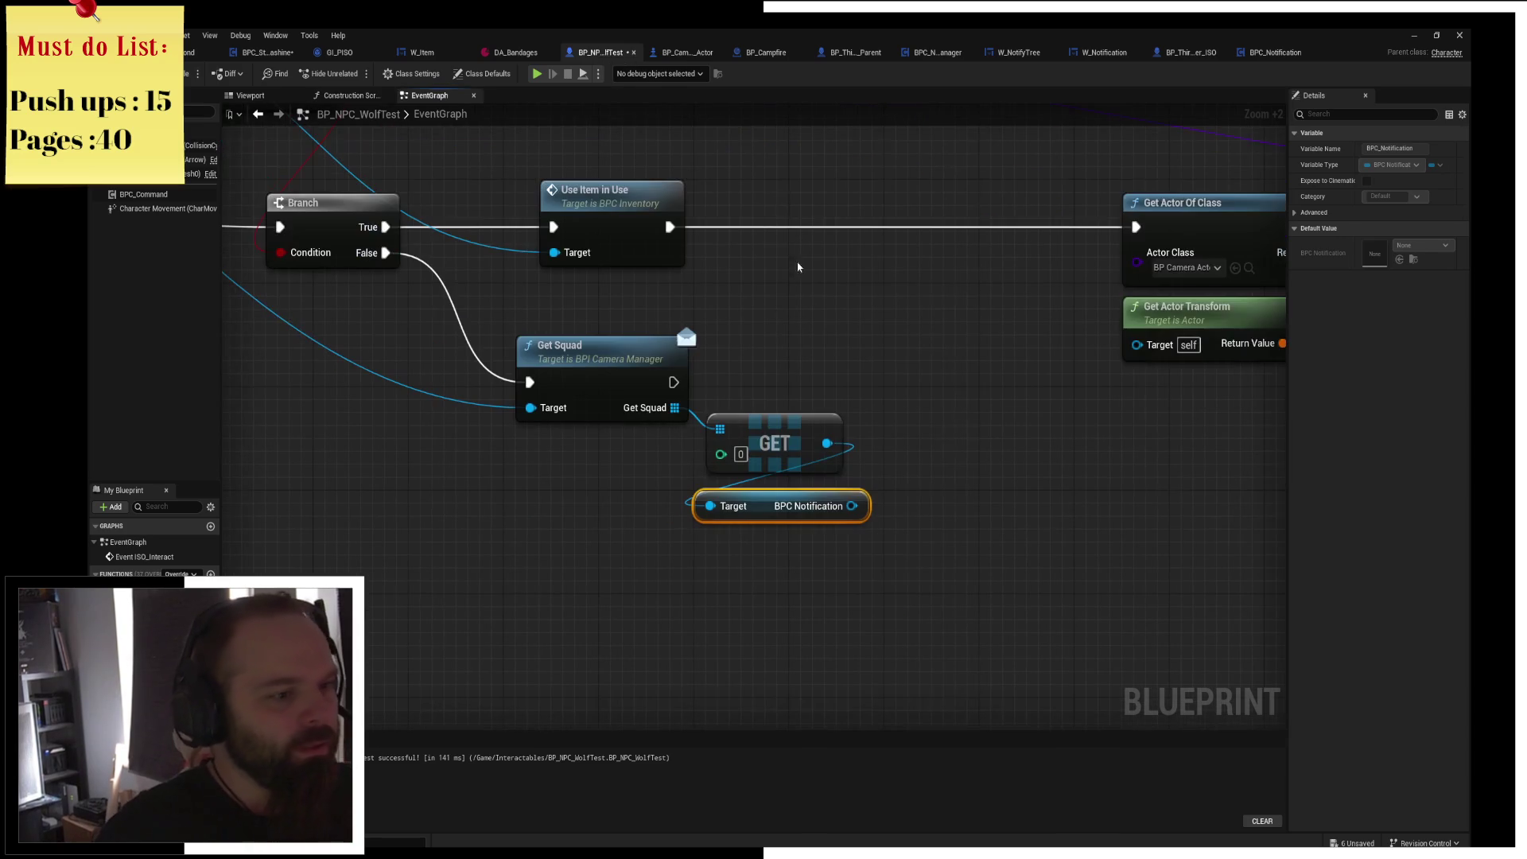
Add Create Enviorment Message after Get Squad with text 'He looks fairly starved... and smells like grilled chicken.'.
{"action": "left_click_drag", "start_coordinate": [851, 505], "coordinate": [918, 484]}
{"action": "type", "text": "envi"}
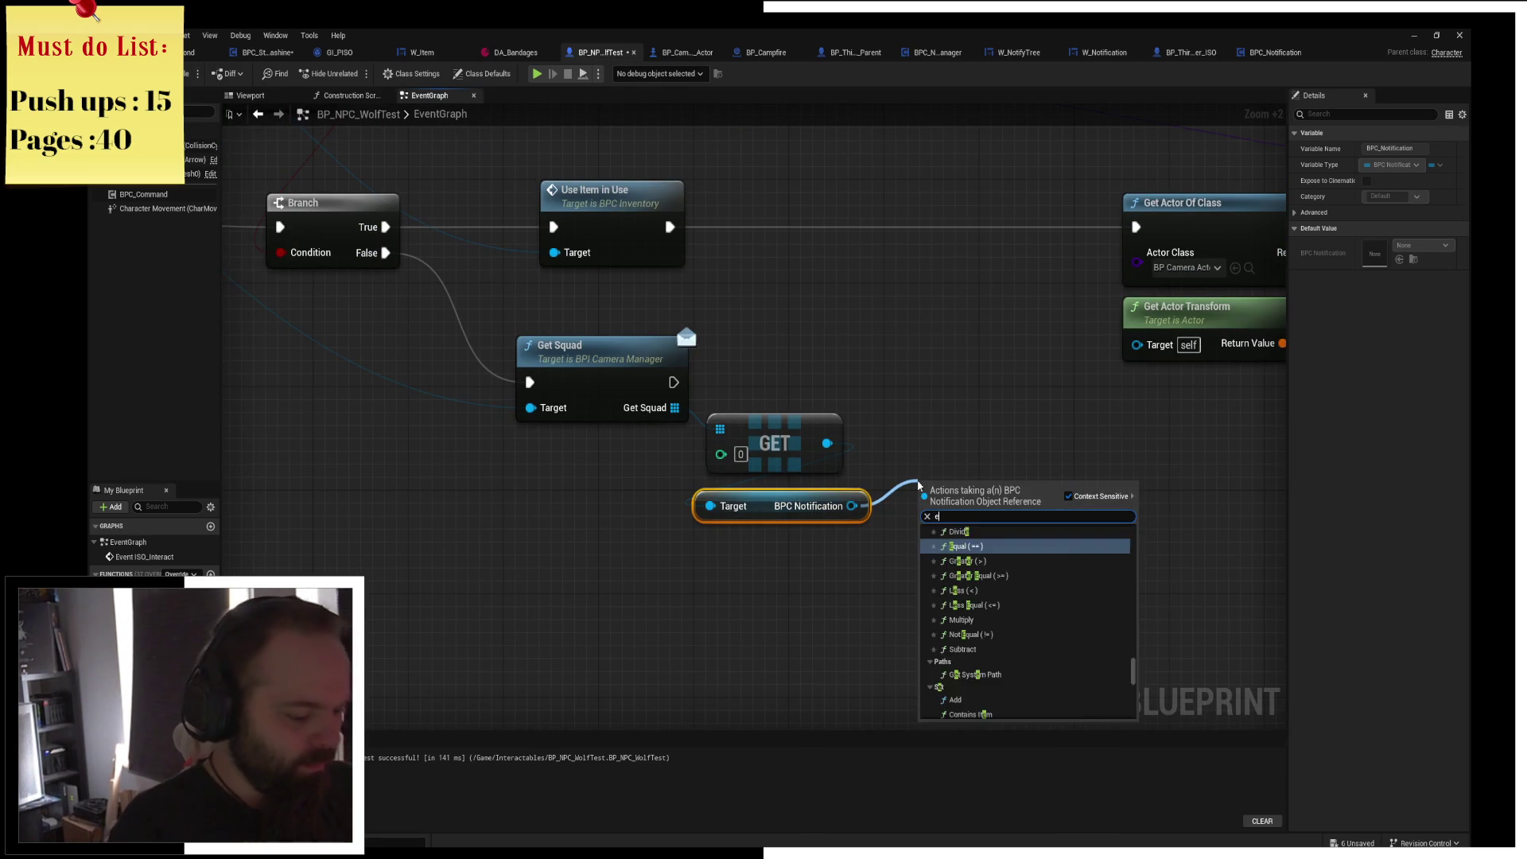
{"action": "key", "text": "Return"}
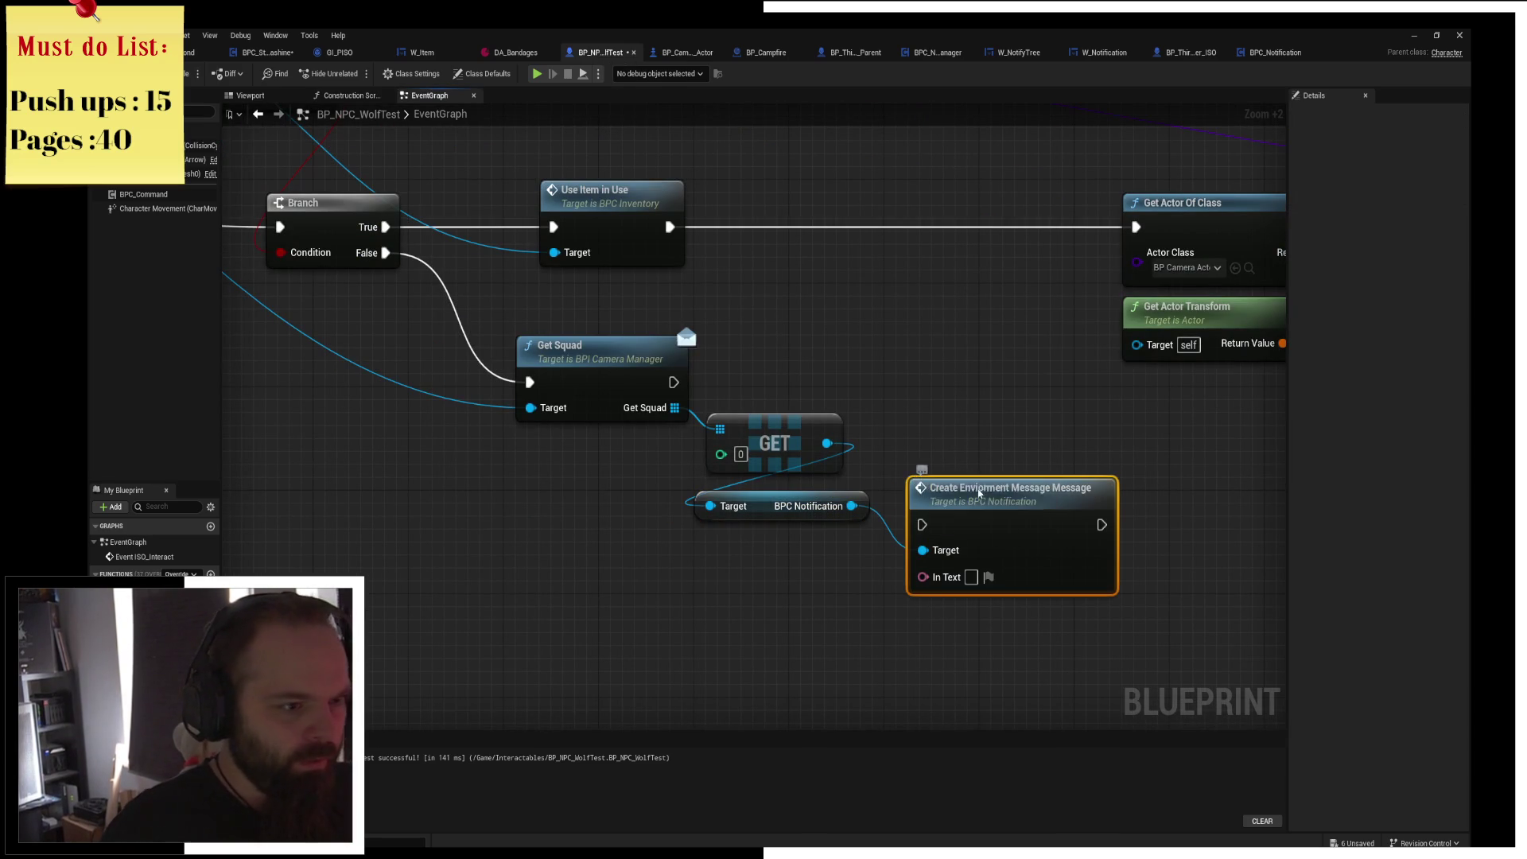
{"action": "left_click_drag", "start_coordinate": [977, 497], "coordinate": [952, 354]}
{"action": "mouse_move", "coordinate": [680, 383]}
{"action": "left_mouse_down"}
{"action": "mouse_move", "coordinate": [982, 406]}
{"action": "mouse_move", "coordinate": [899, 383]}
{"action": "left_mouse_up"}
{"action": "type", "text": "He looks f"}
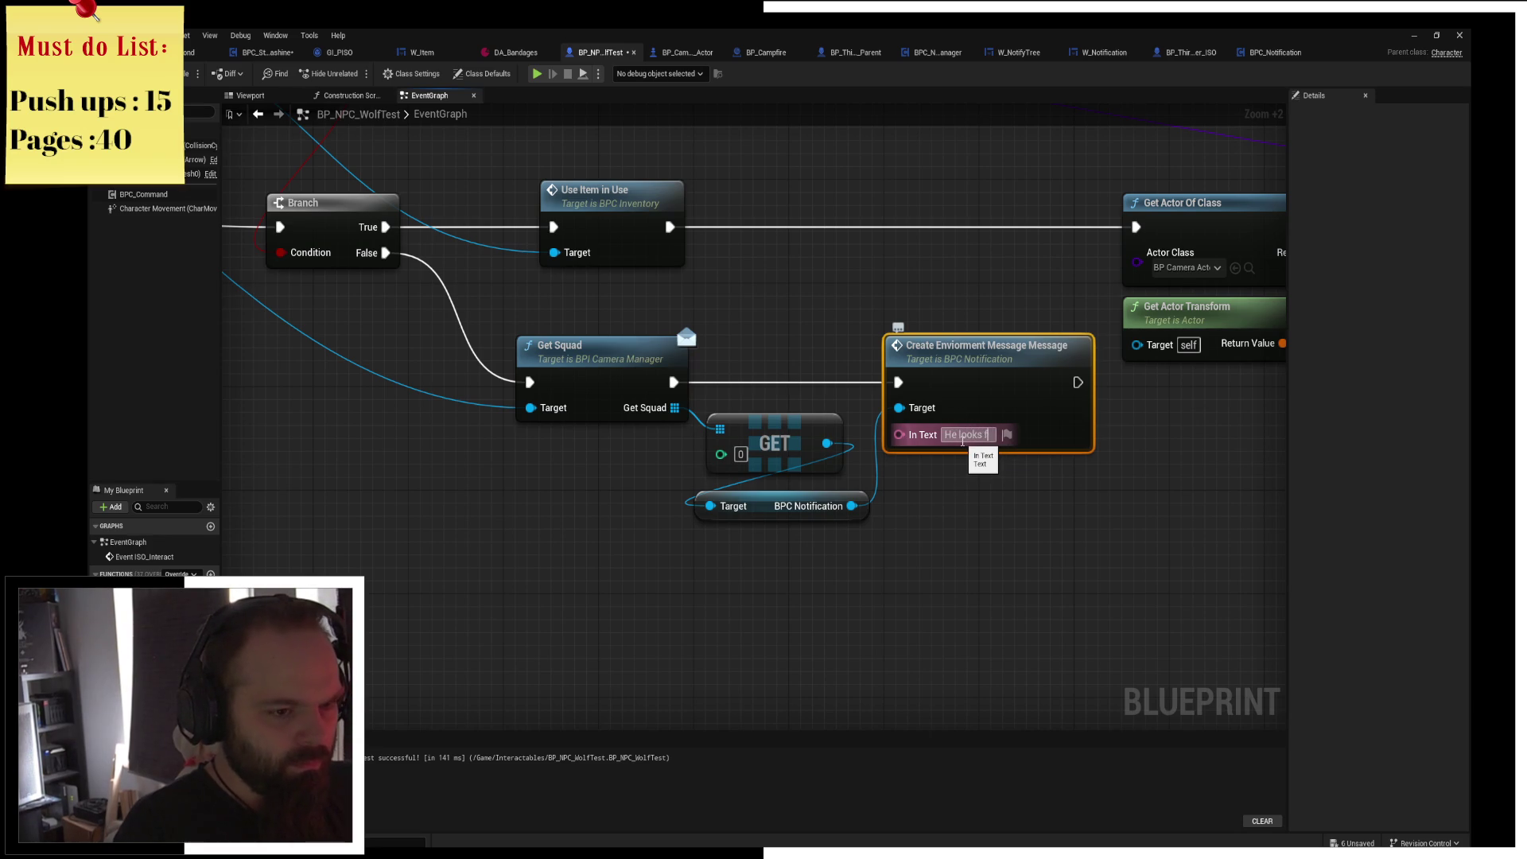
{"action": "type", "text": "arv"}
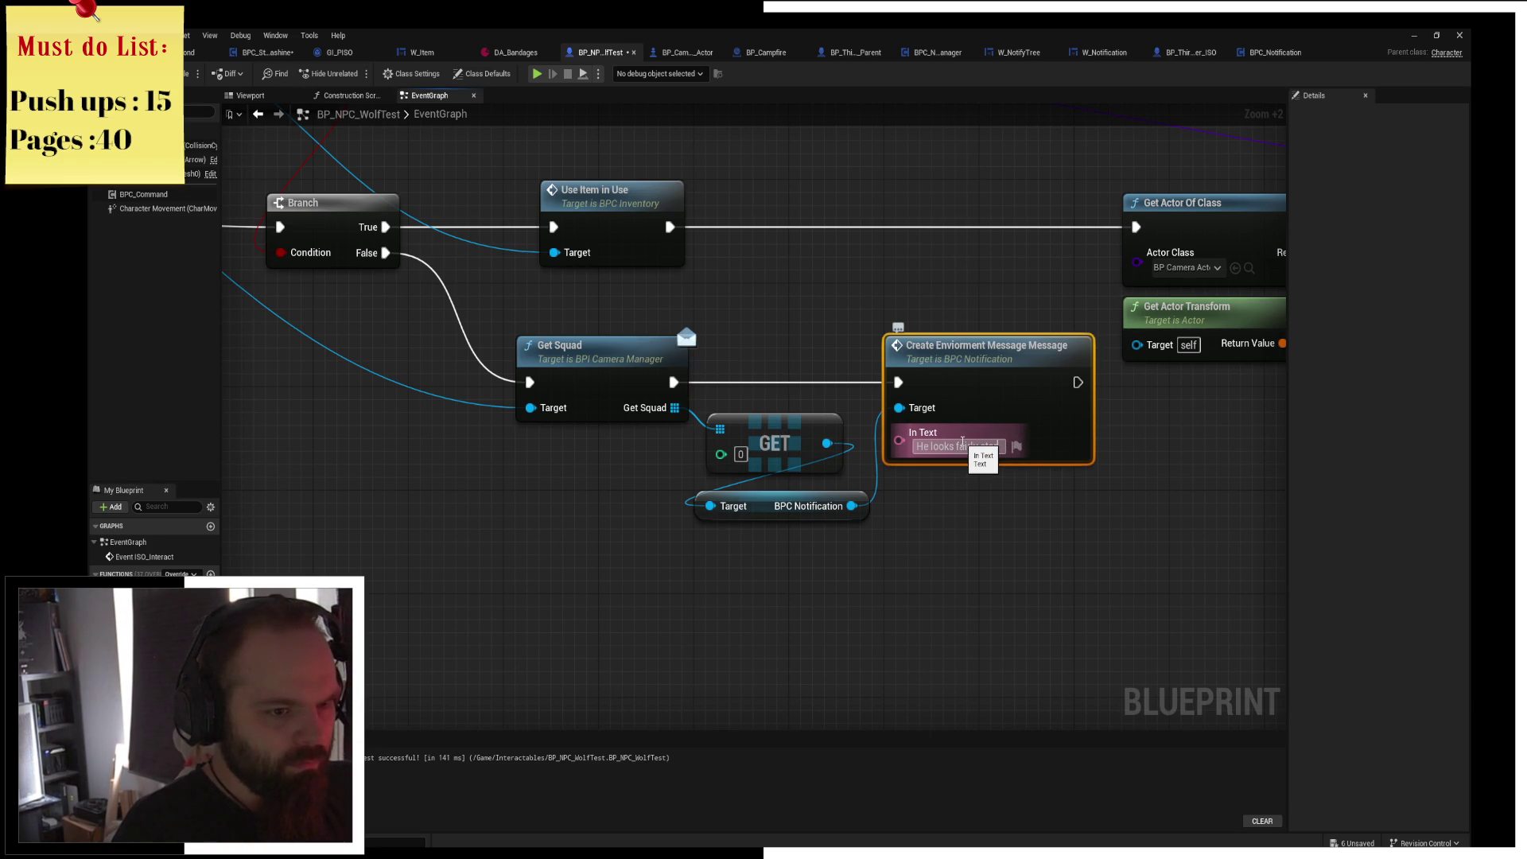
{"action": "type", "text": "ed... and s"}
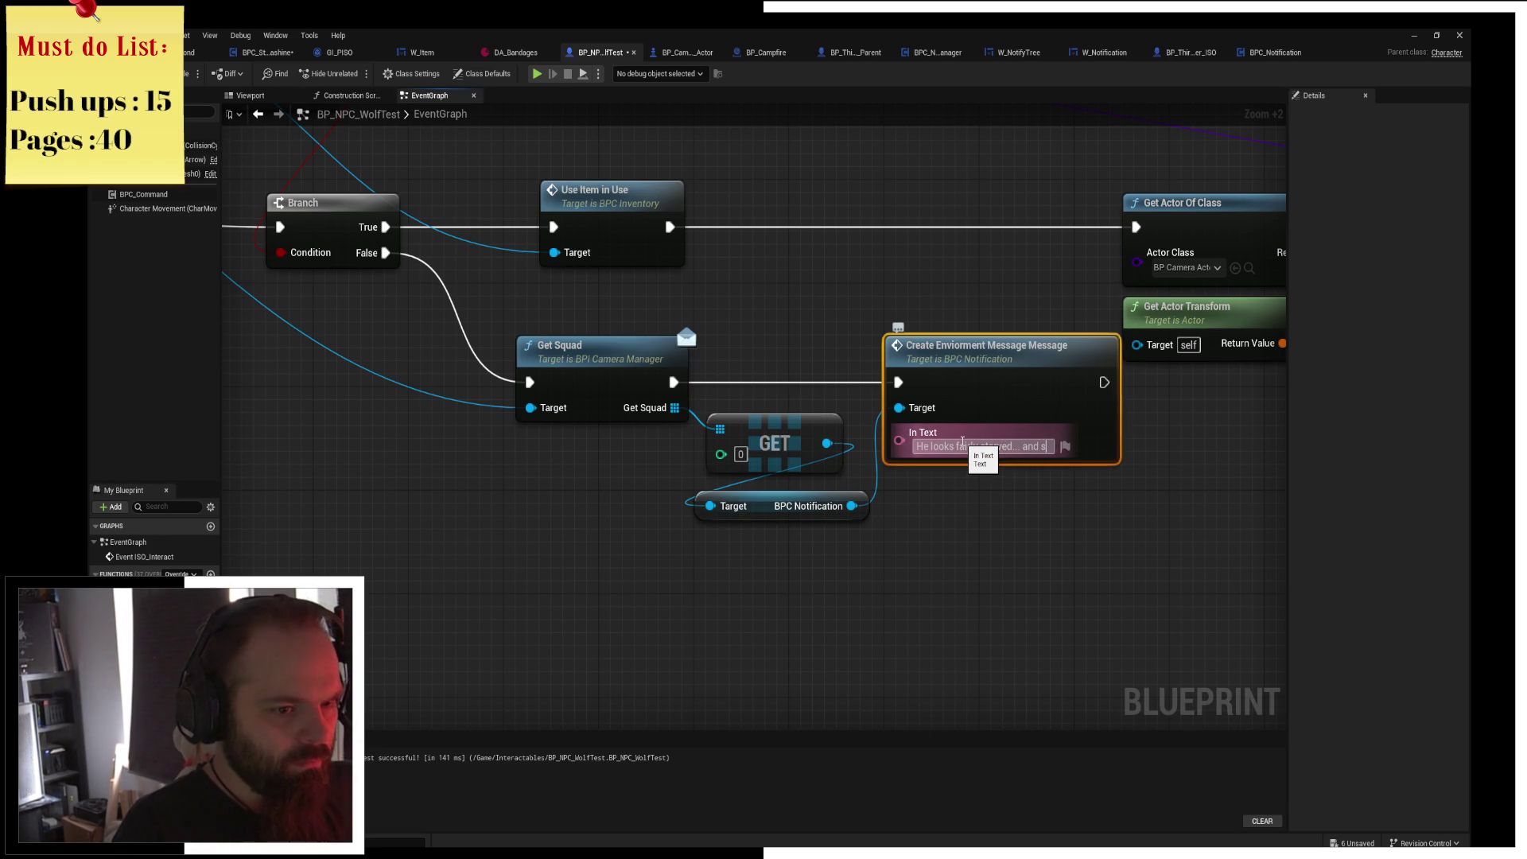
{"action": "type", "text": "mlells l"}
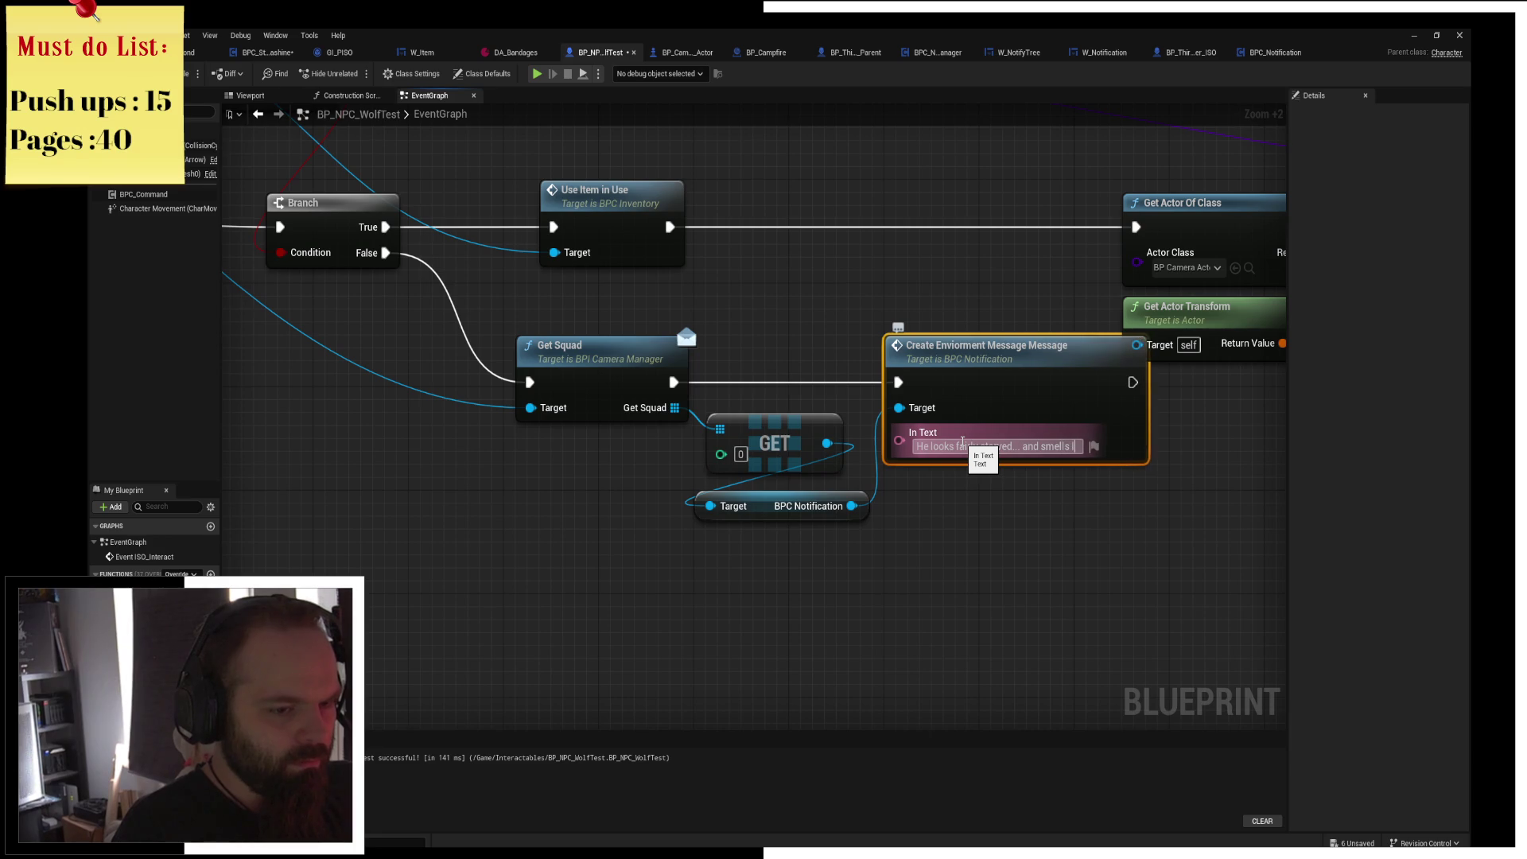
{"action": "type", "text": "ikled chicke"}
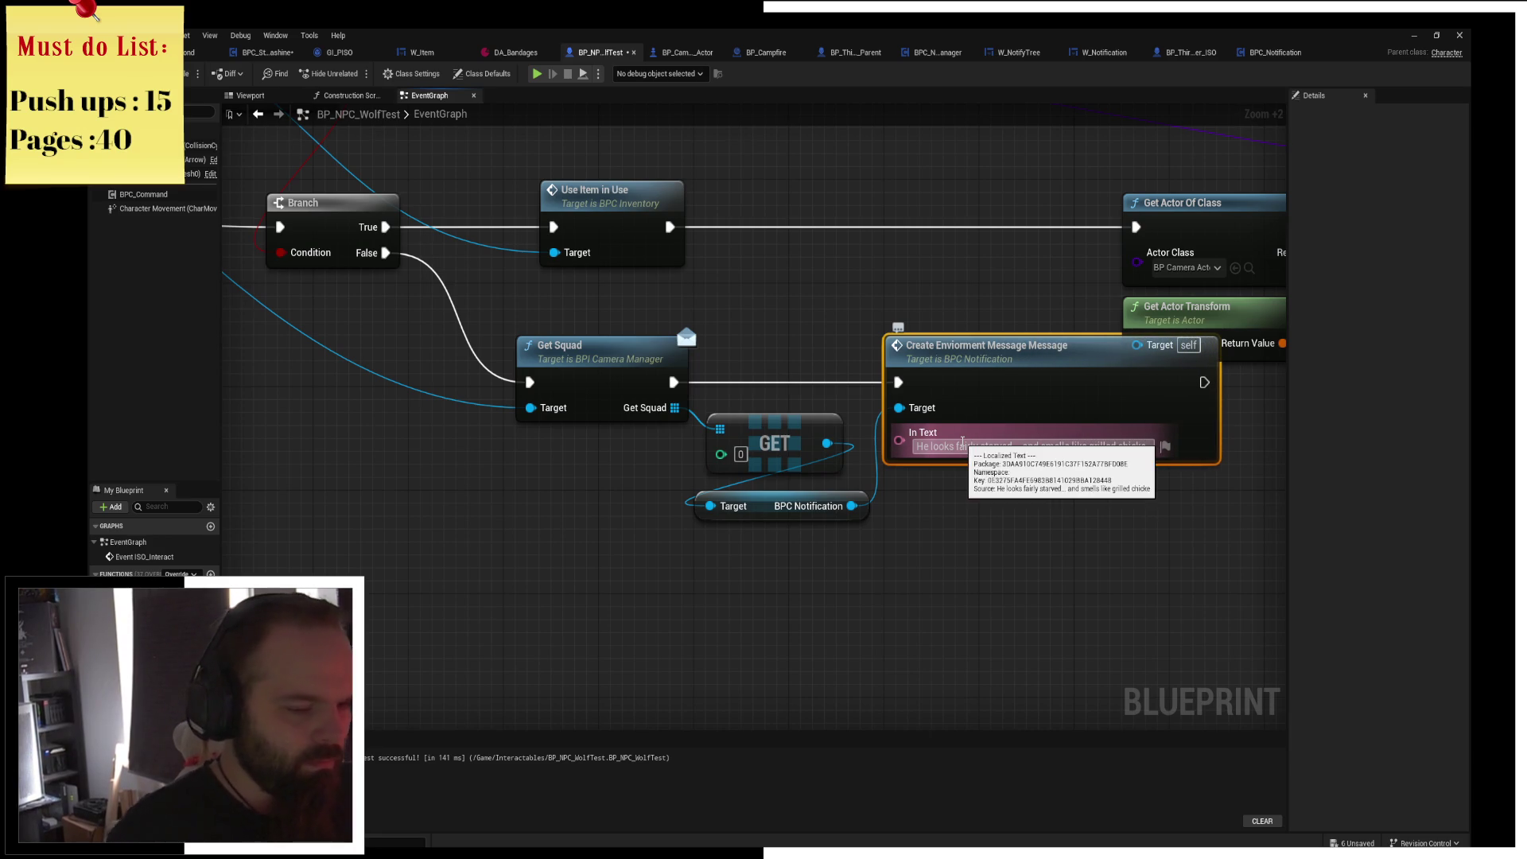
{"action": "left_click", "coordinate": [1150, 448]}
{"action": "type", "text": "n"}
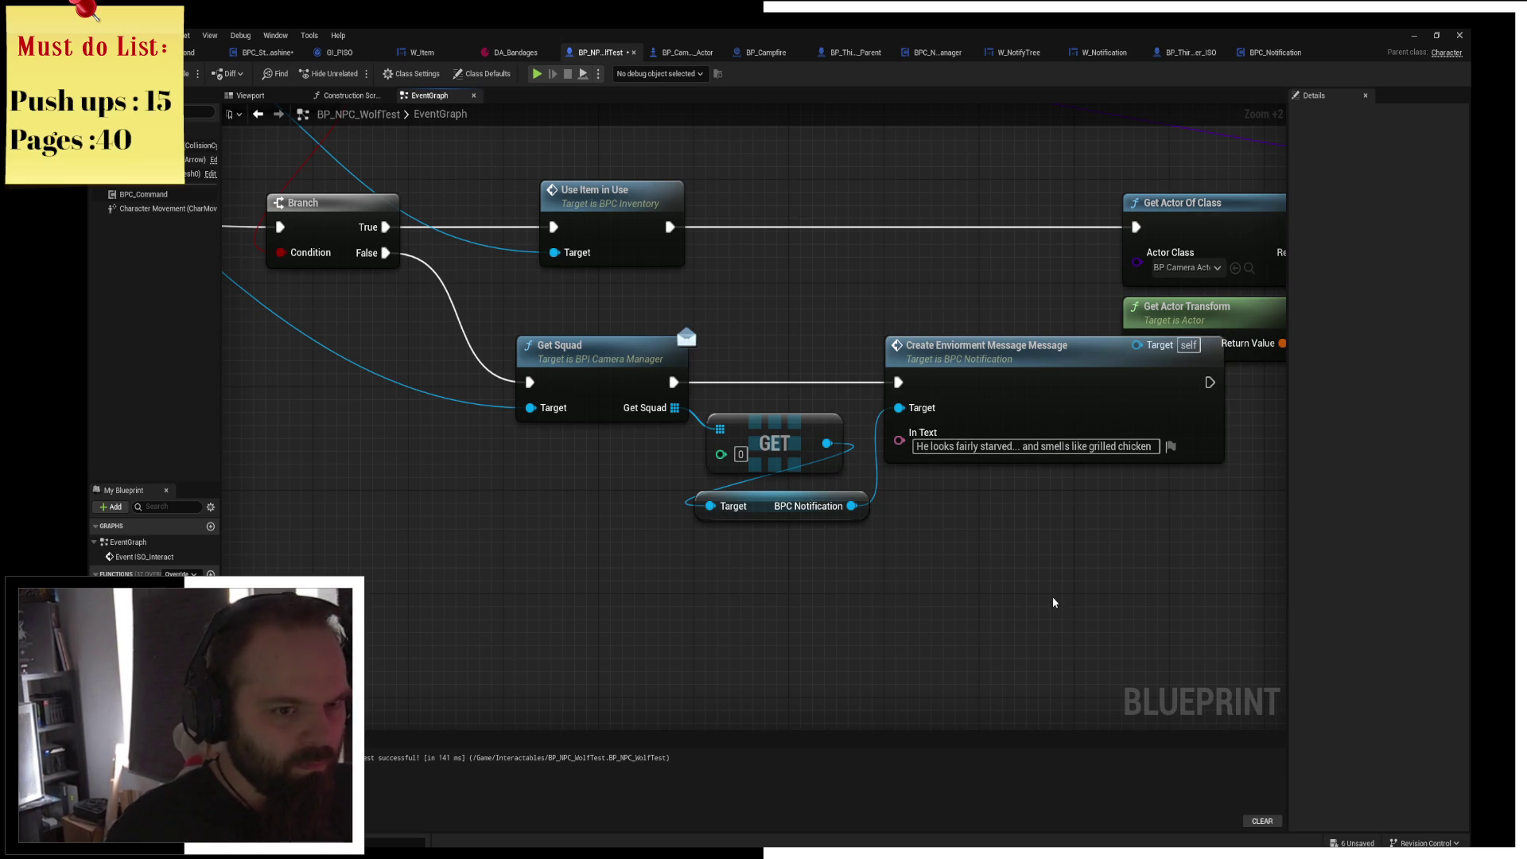
{"action": "left_click", "coordinate": [171, 73]}
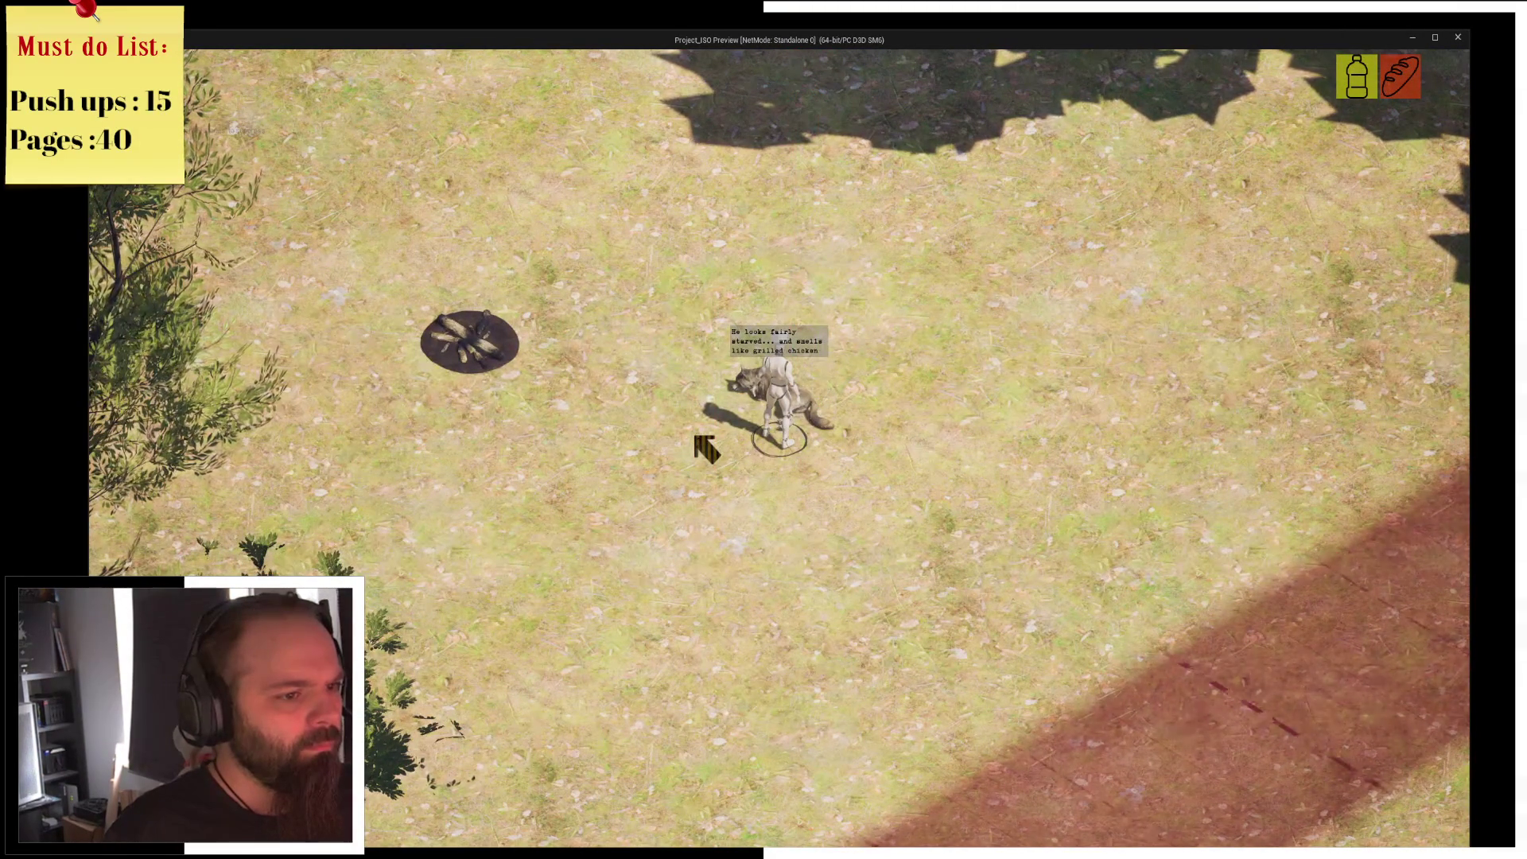
In the playtest, walk across the field, check the inventory and interact with the wolf.
{"action": "left_click", "coordinate": [697, 438]}
{"action": "left_click", "coordinate": [598, 415]}
{"action": "left_click", "coordinate": [697, 450]}
{"action": "left_click", "coordinate": [775, 510]}
{"action": "key", "text": "i"}
{"action": "key", "text": "i"}
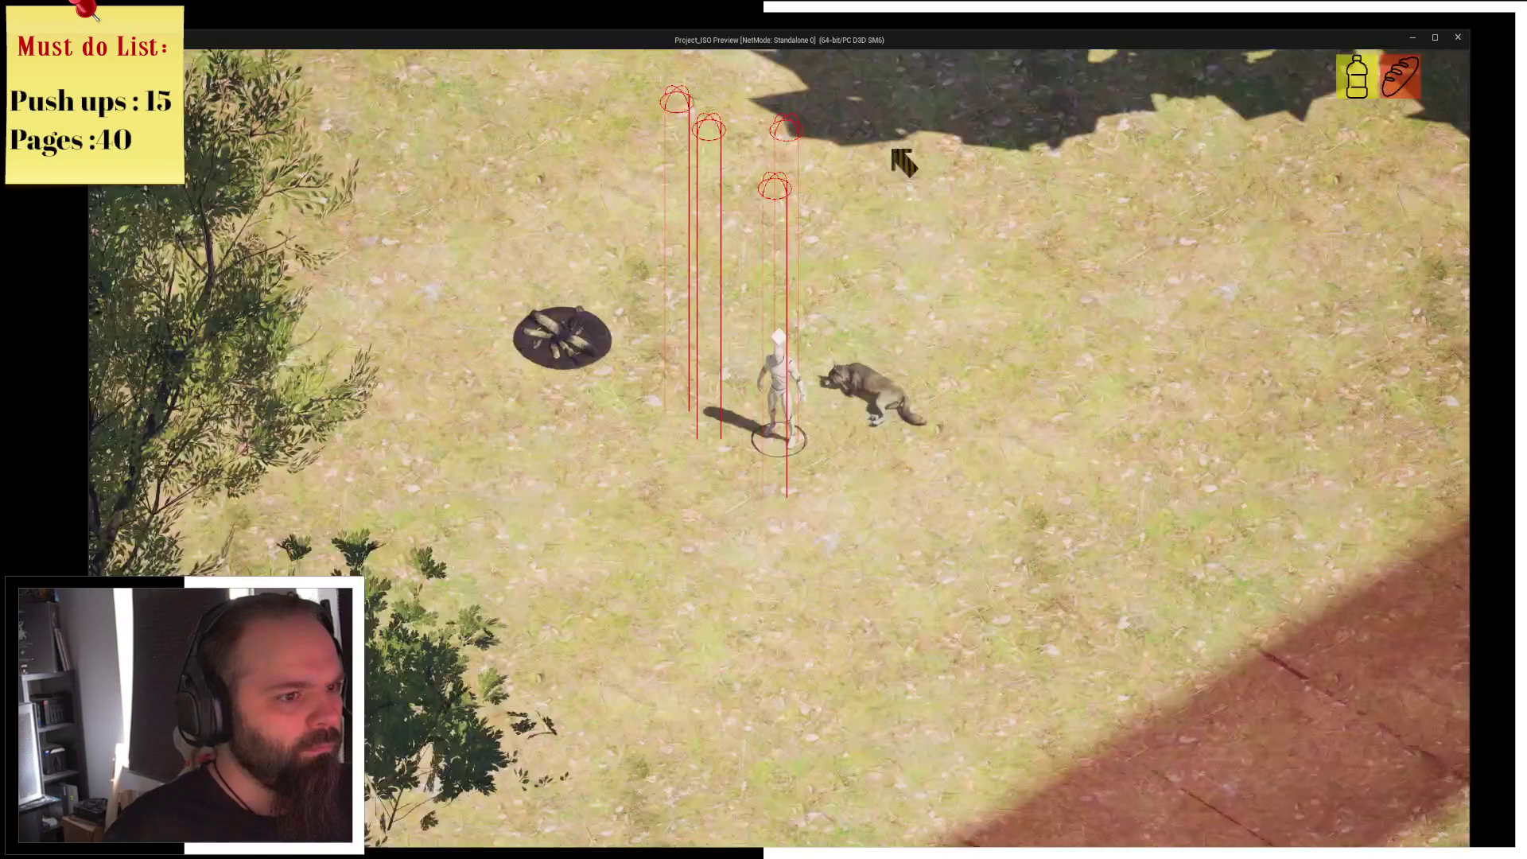
{"action": "left_click", "coordinate": [877, 382]}
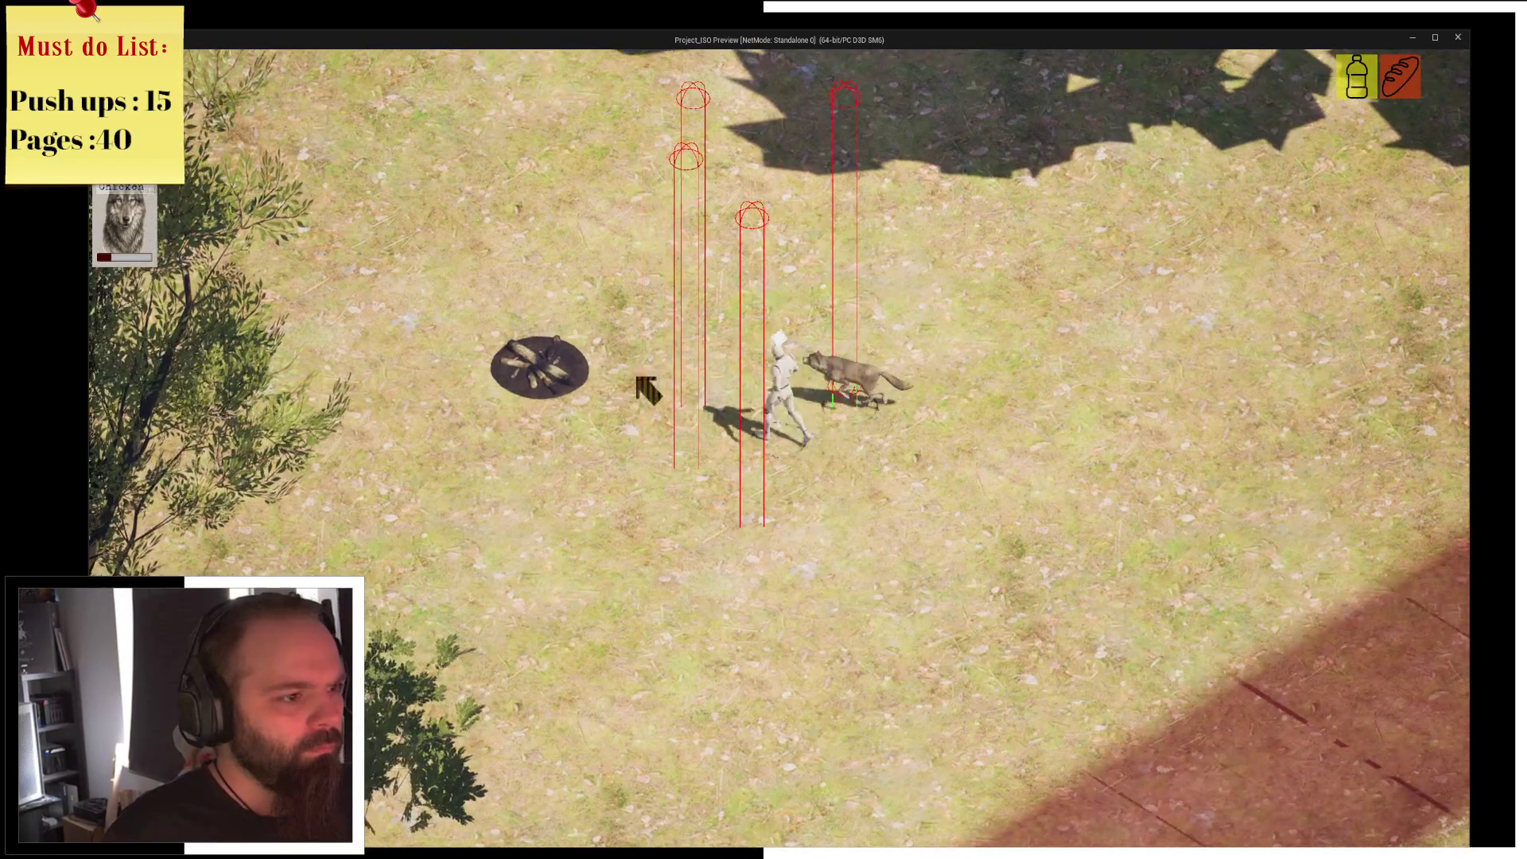
Rest at the campfire, then stop the game preview.
{"action": "left_click", "coordinate": [648, 398]}
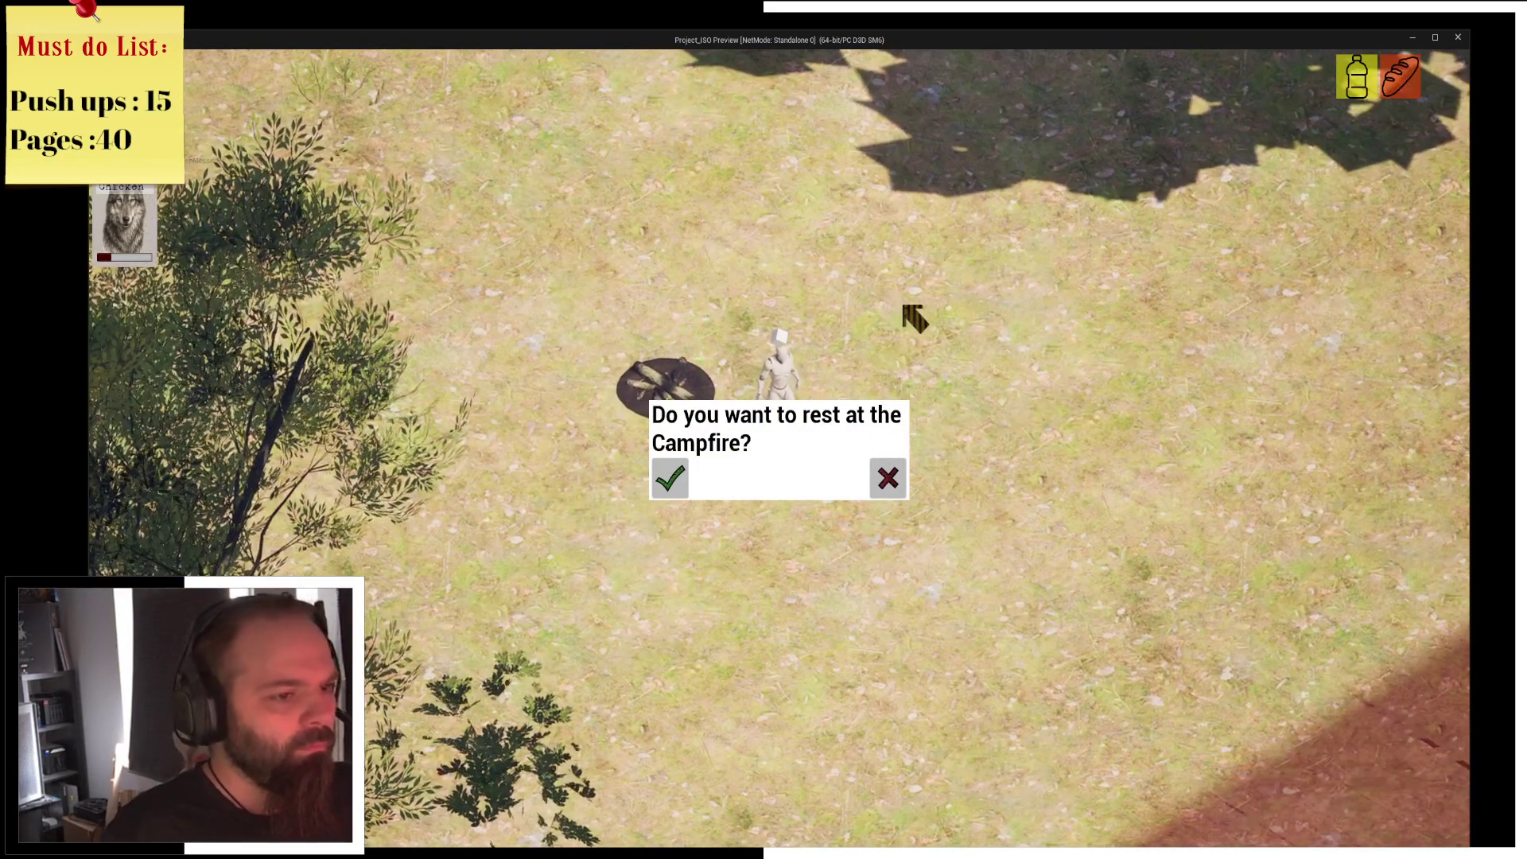
{"action": "left_click", "coordinate": [672, 479]}
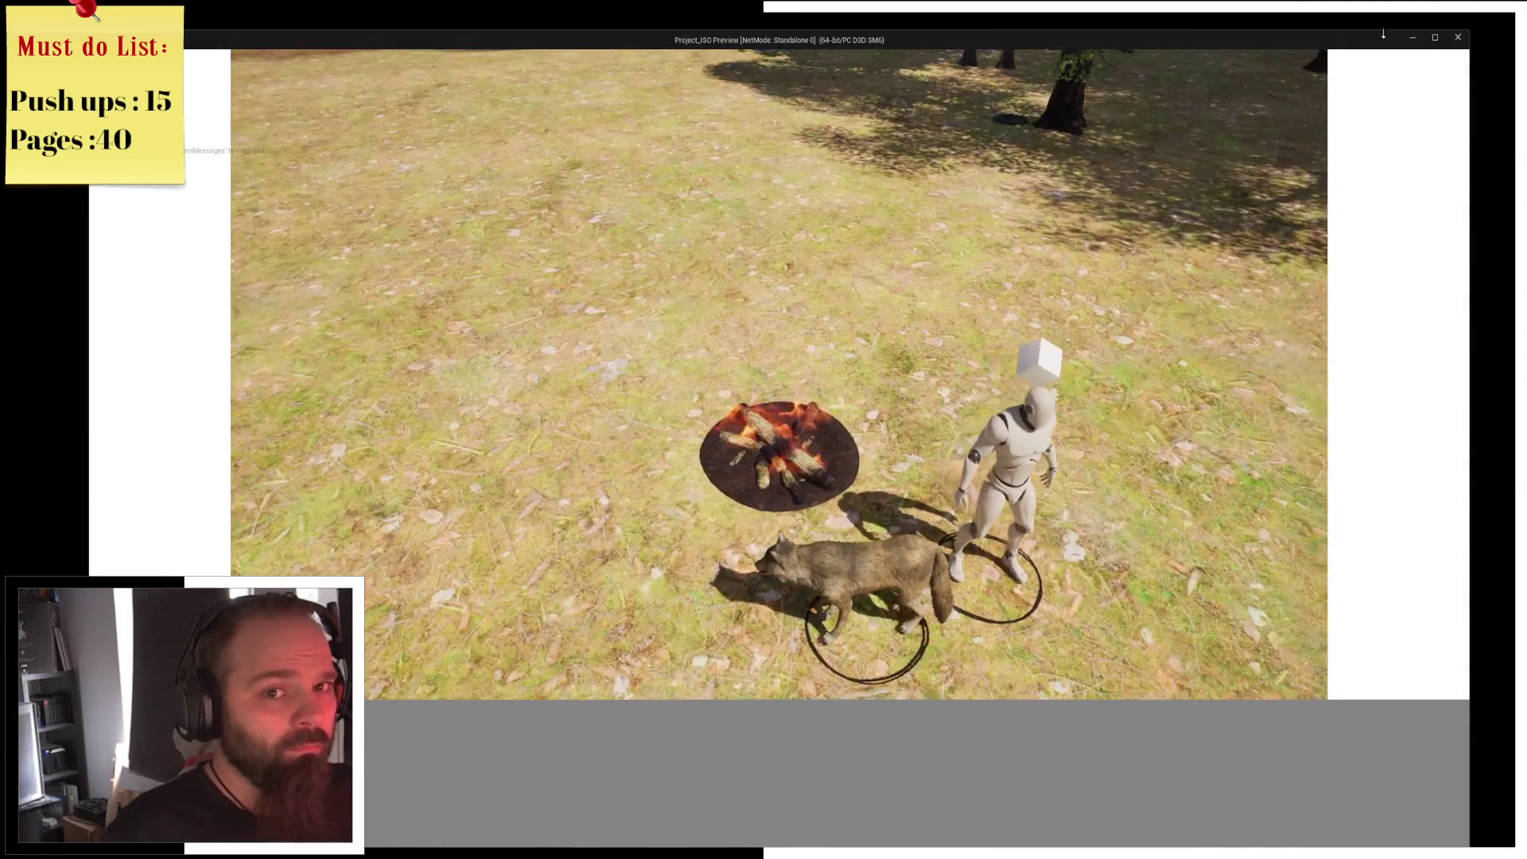
{"action": "left_click", "coordinate": [1458, 39]}
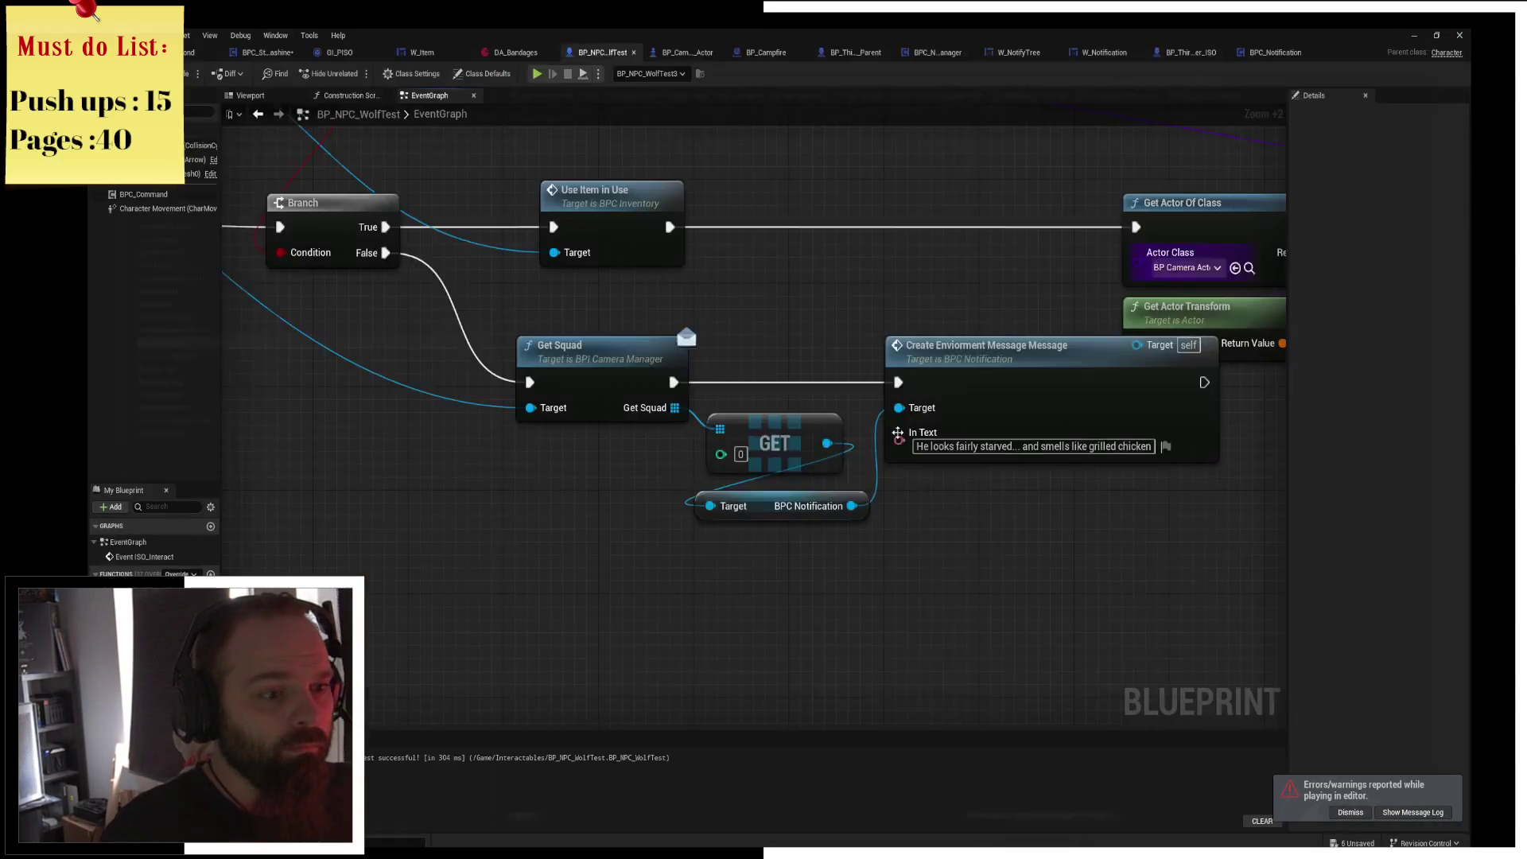
Paste a copy of the squad notification nodes and chain them after the Targeted Use Effect.
{"action": "left_click_drag", "start_coordinate": [501, 300], "coordinate": [904, 573]}
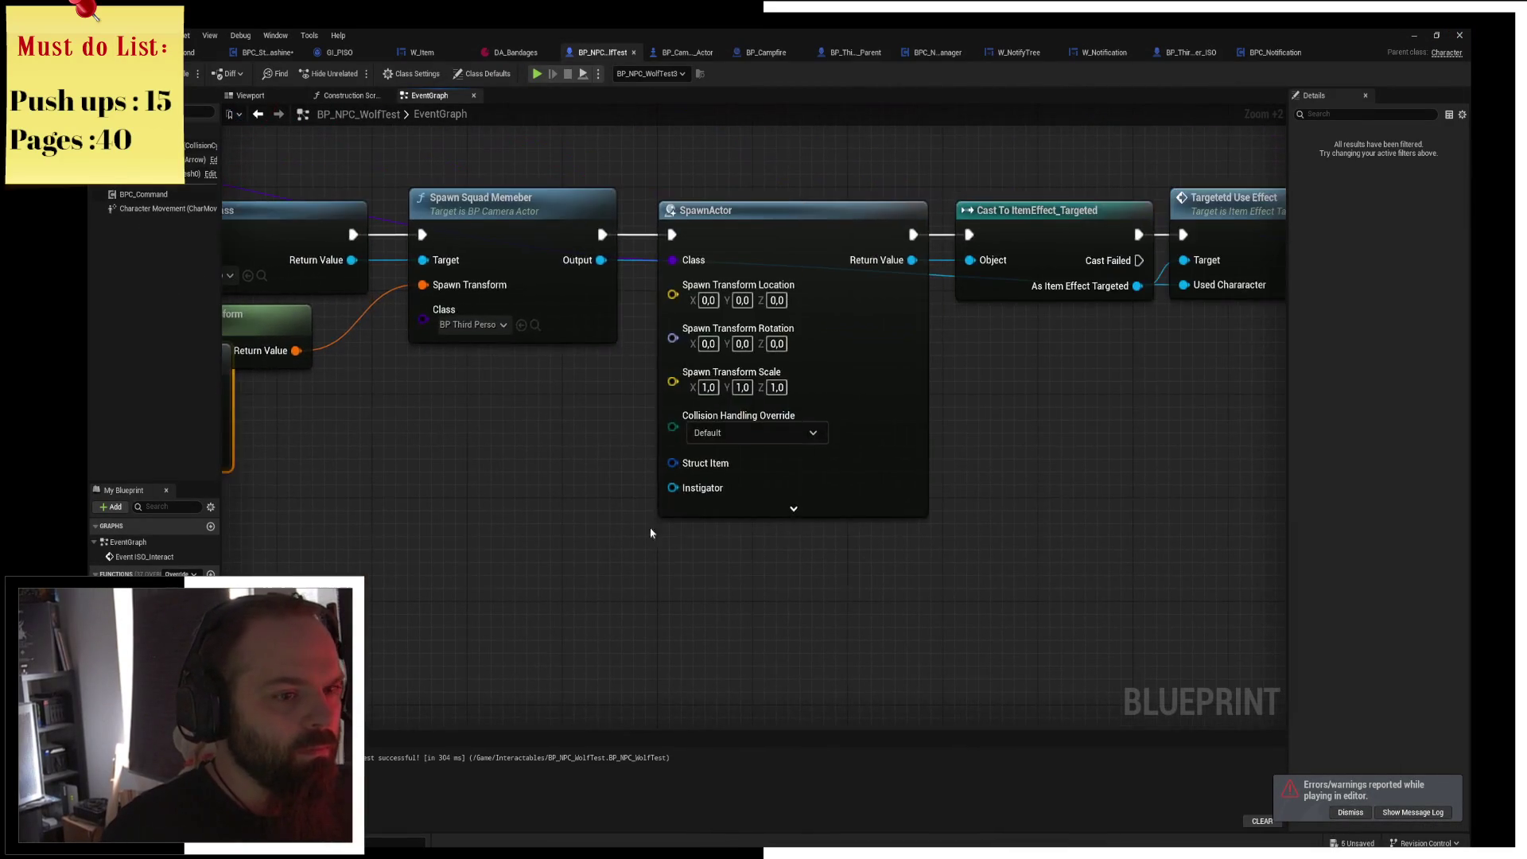
{"action": "key", "text": "ctrl+v"}
{"action": "mouse_move", "coordinate": [724, 264]}
{"action": "left_mouse_down"}
{"action": "mouse_move", "coordinate": [1312, 264]}
{"action": "mouse_move", "coordinate": [1094, 264]}
{"action": "left_mouse_up"}
{"action": "left_click", "coordinate": [664, 409]}
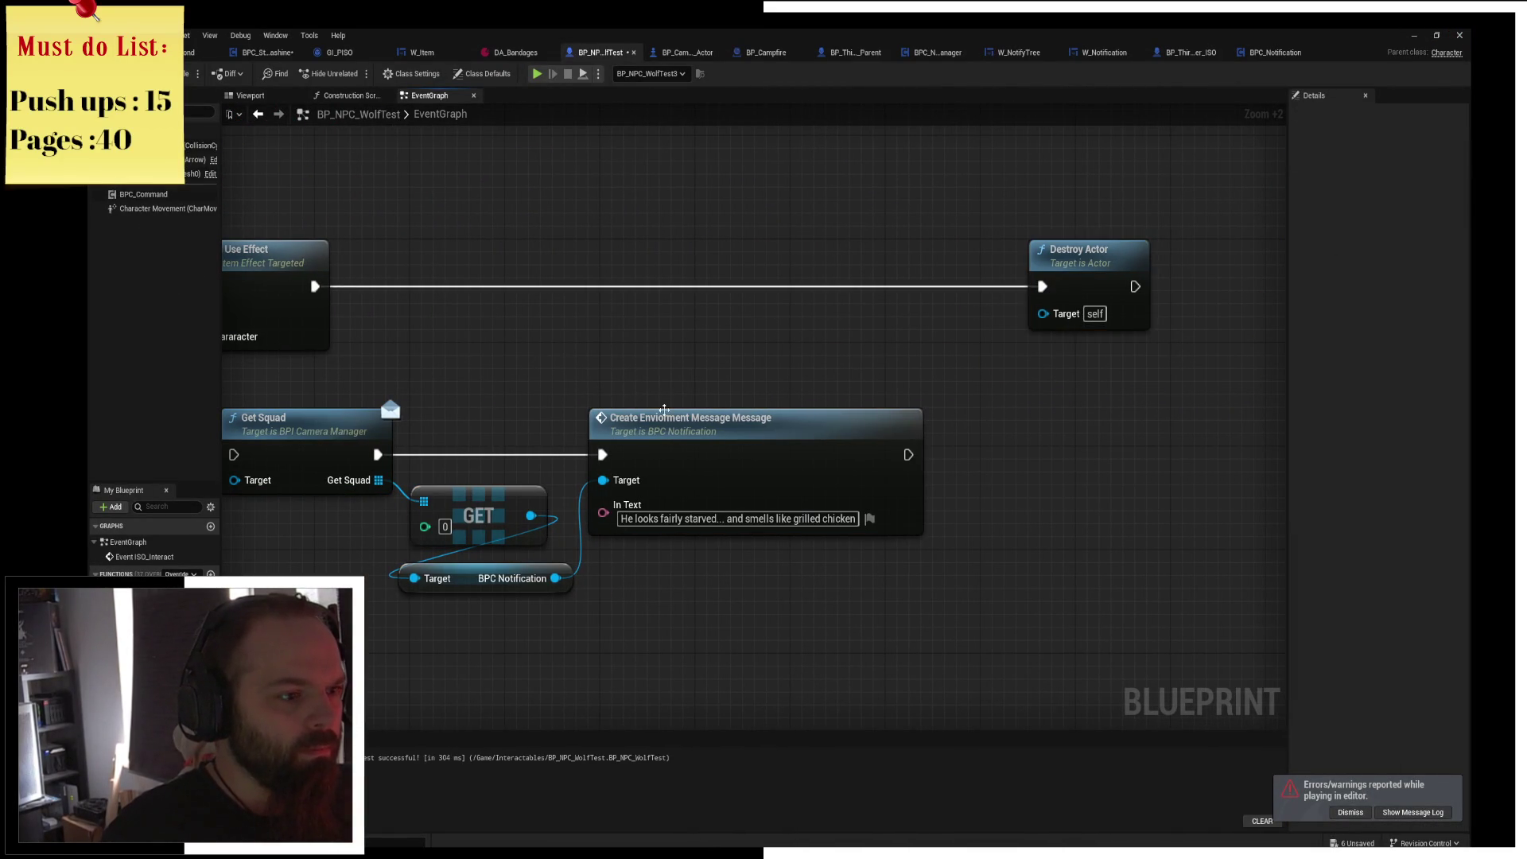
{"action": "left_click_drag", "start_coordinate": [365, 433], "coordinate": [1084, 637]}
{"action": "mouse_move", "coordinate": [940, 454]}
{"action": "left_mouse_down"}
{"action": "mouse_move", "coordinate": [1165, 459]}
{"action": "mouse_move", "coordinate": [1051, 421]}
{"action": "left_mouse_up"}
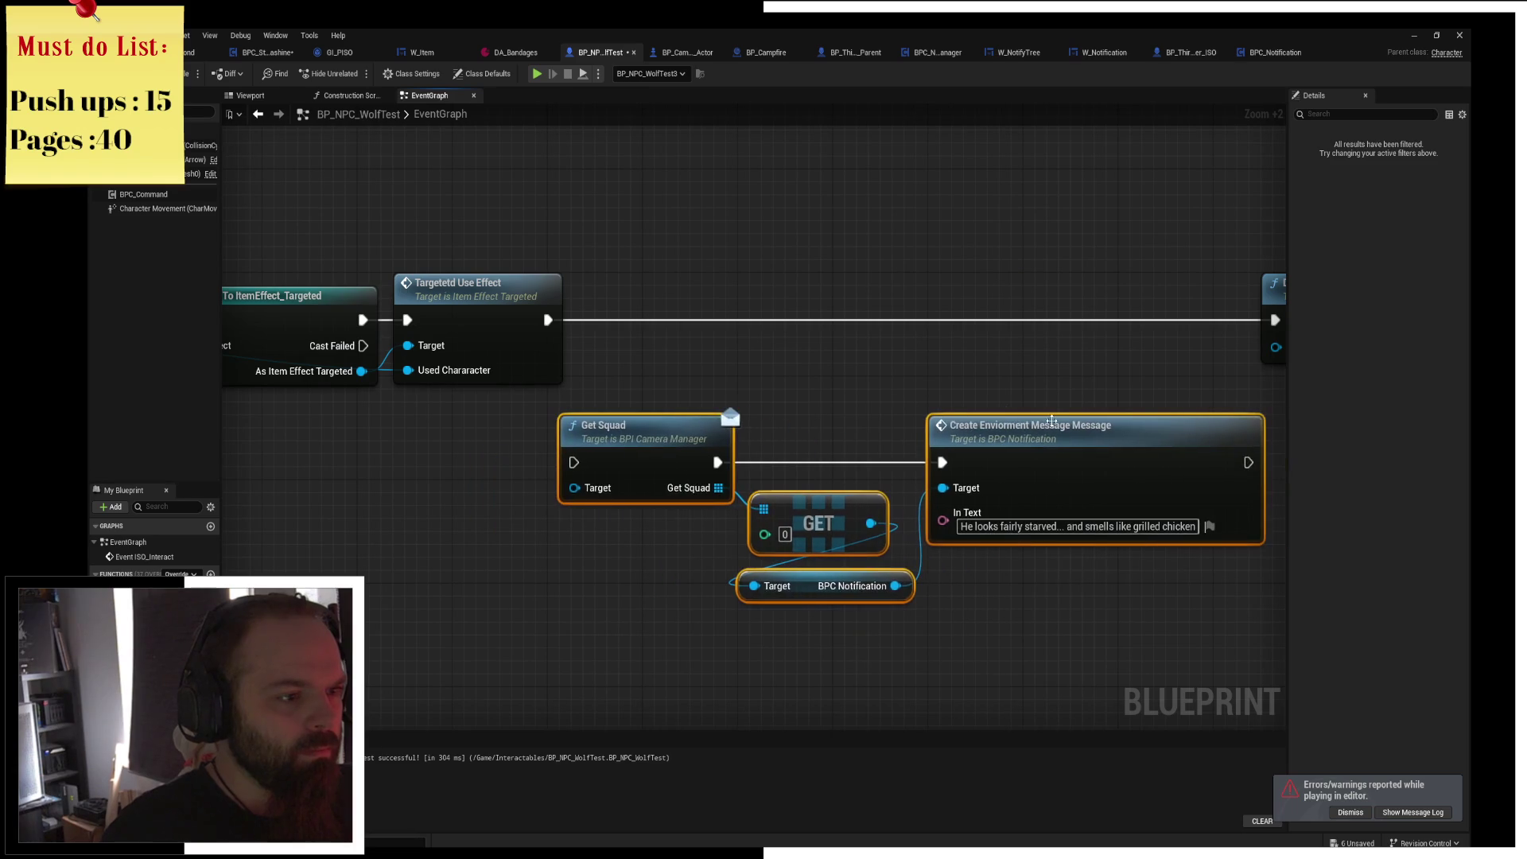
{"action": "left_click_drag", "start_coordinate": [551, 321], "coordinate": [573, 462]}
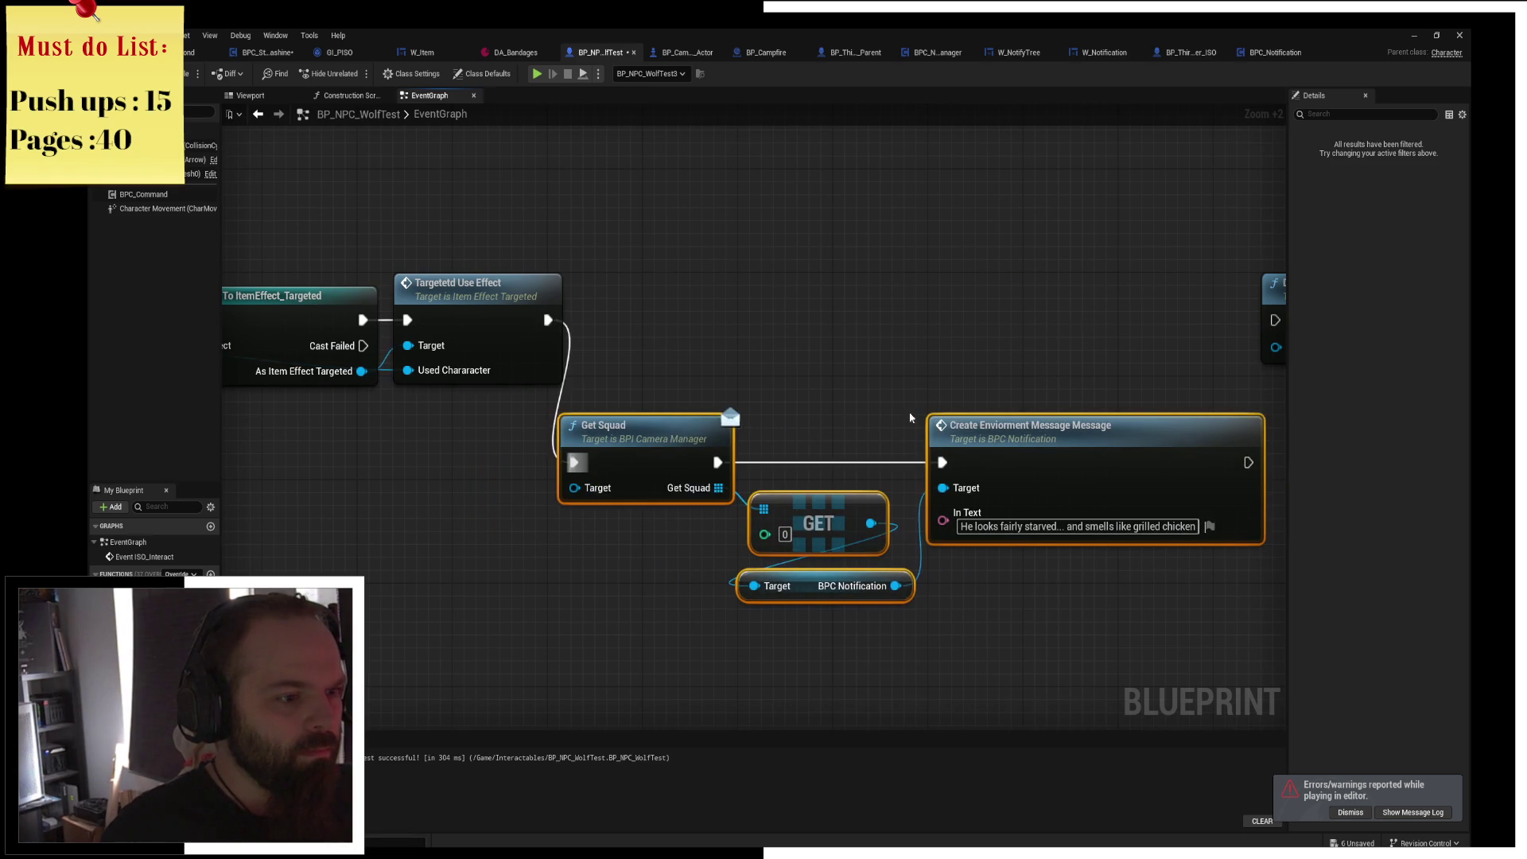
{"action": "mouse_move", "coordinate": [1005, 434]}
{"action": "left_mouse_down"}
{"action": "mouse_move", "coordinate": [1013, 355]}
{"action": "mouse_move", "coordinate": [1029, 421]}
{"action": "mouse_move", "coordinate": [1091, 411]}
{"action": "mouse_move", "coordinate": [1021, 287]}
{"action": "mouse_move", "coordinate": [1237, 282]}
{"action": "left_mouse_up"}
Change the pasted message text to 'Look at you good boy'.
{"action": "left_click_drag", "start_coordinate": [512, 299], "coordinate": [888, 307]}
{"action": "left_click", "coordinate": [1145, 469]}
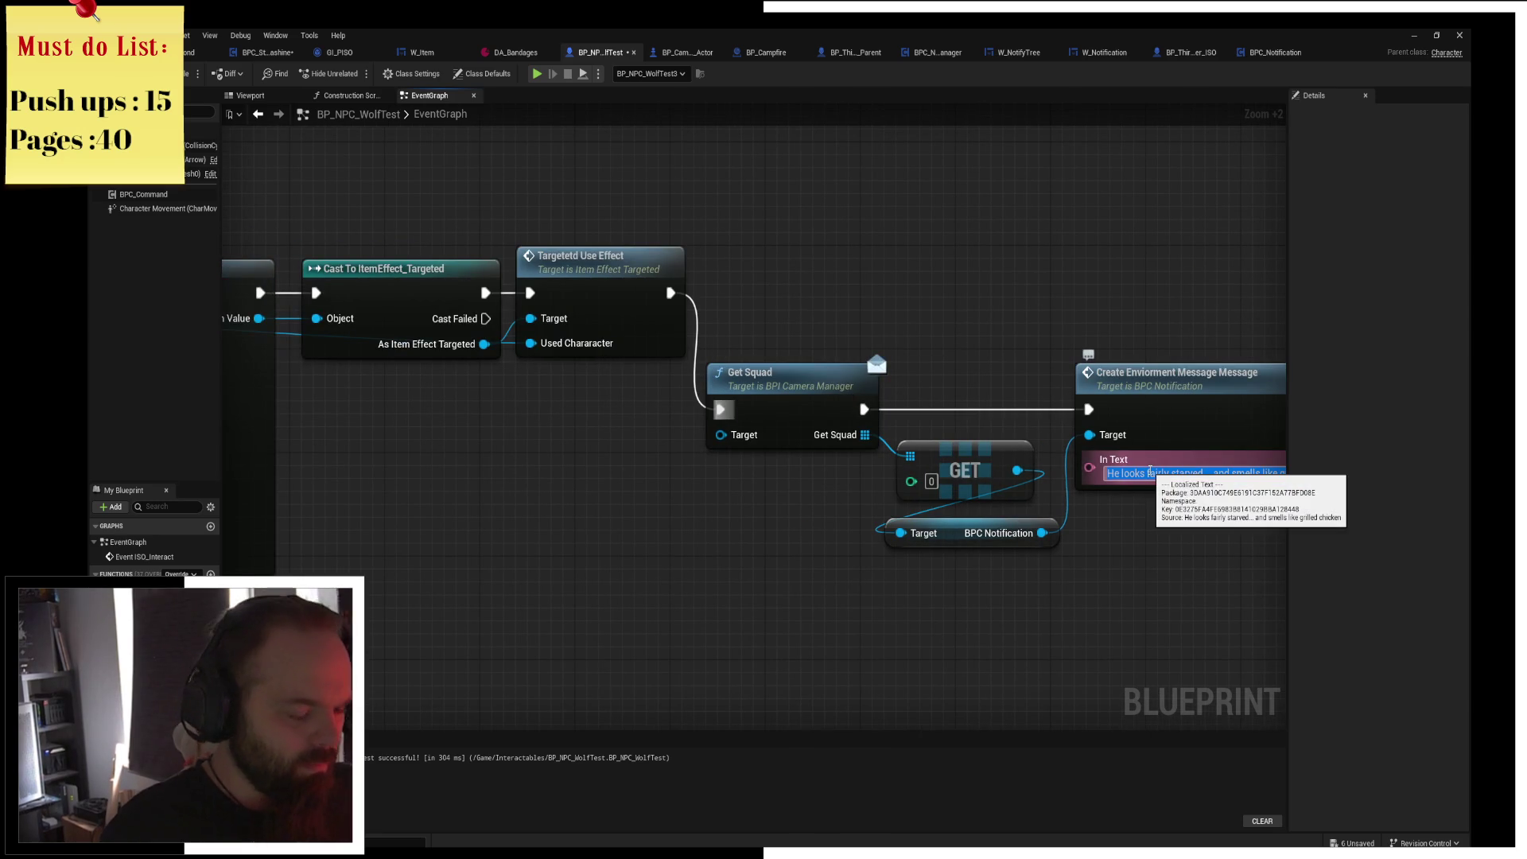
{"action": "type", "text": "Look at you good boy"}
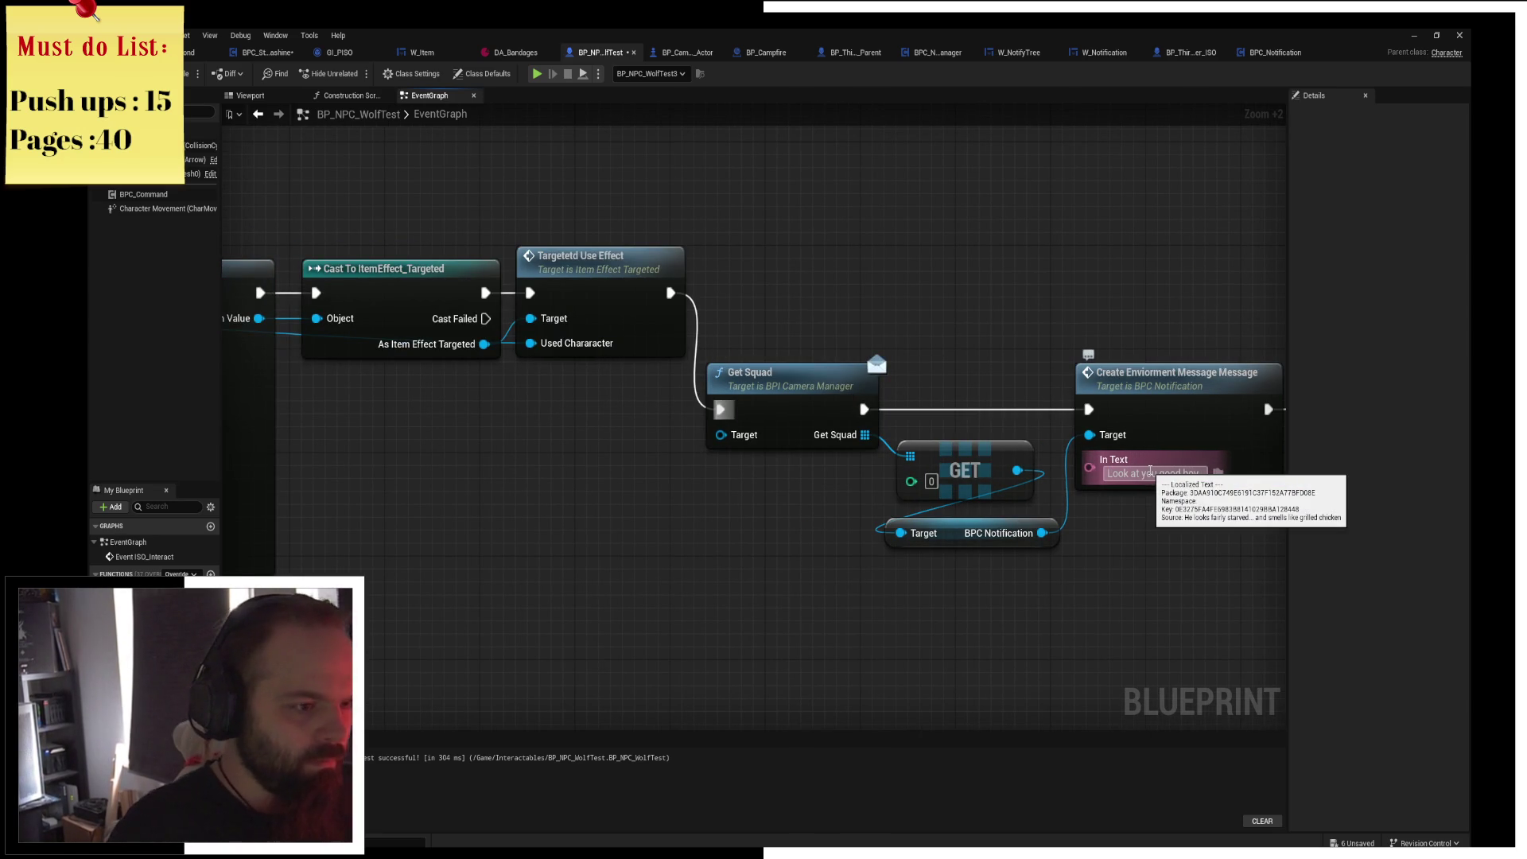
Paste a copy of Get Player Pawn and wire it into the new Get Squad's target.
{"action": "left_click_drag", "start_coordinate": [647, 395], "coordinate": [1155, 454]}
{"action": "scroll", "coordinate": [1156, 454], "scroll_direction": "down", "scroll_amount": 2}
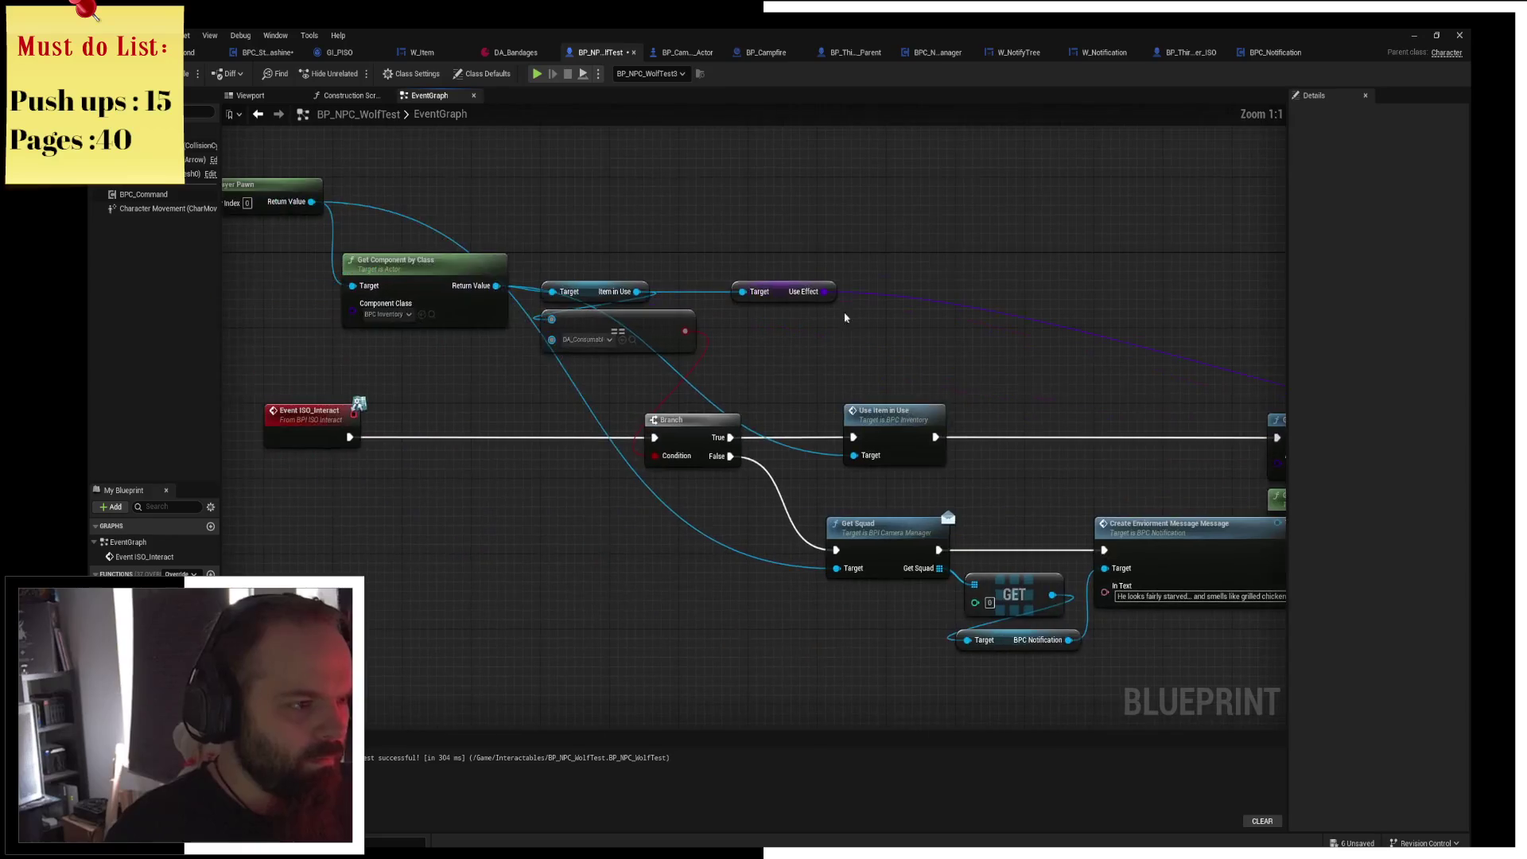
{"action": "left_click_drag", "start_coordinate": [843, 312], "coordinate": [1105, 342]}
{"action": "mouse_move", "coordinate": [514, 172]}
{"action": "left_mouse_down"}
{"action": "mouse_move", "coordinate": [581, 228]}
{"action": "mouse_move", "coordinate": [628, 223]}
{"action": "left_mouse_up"}
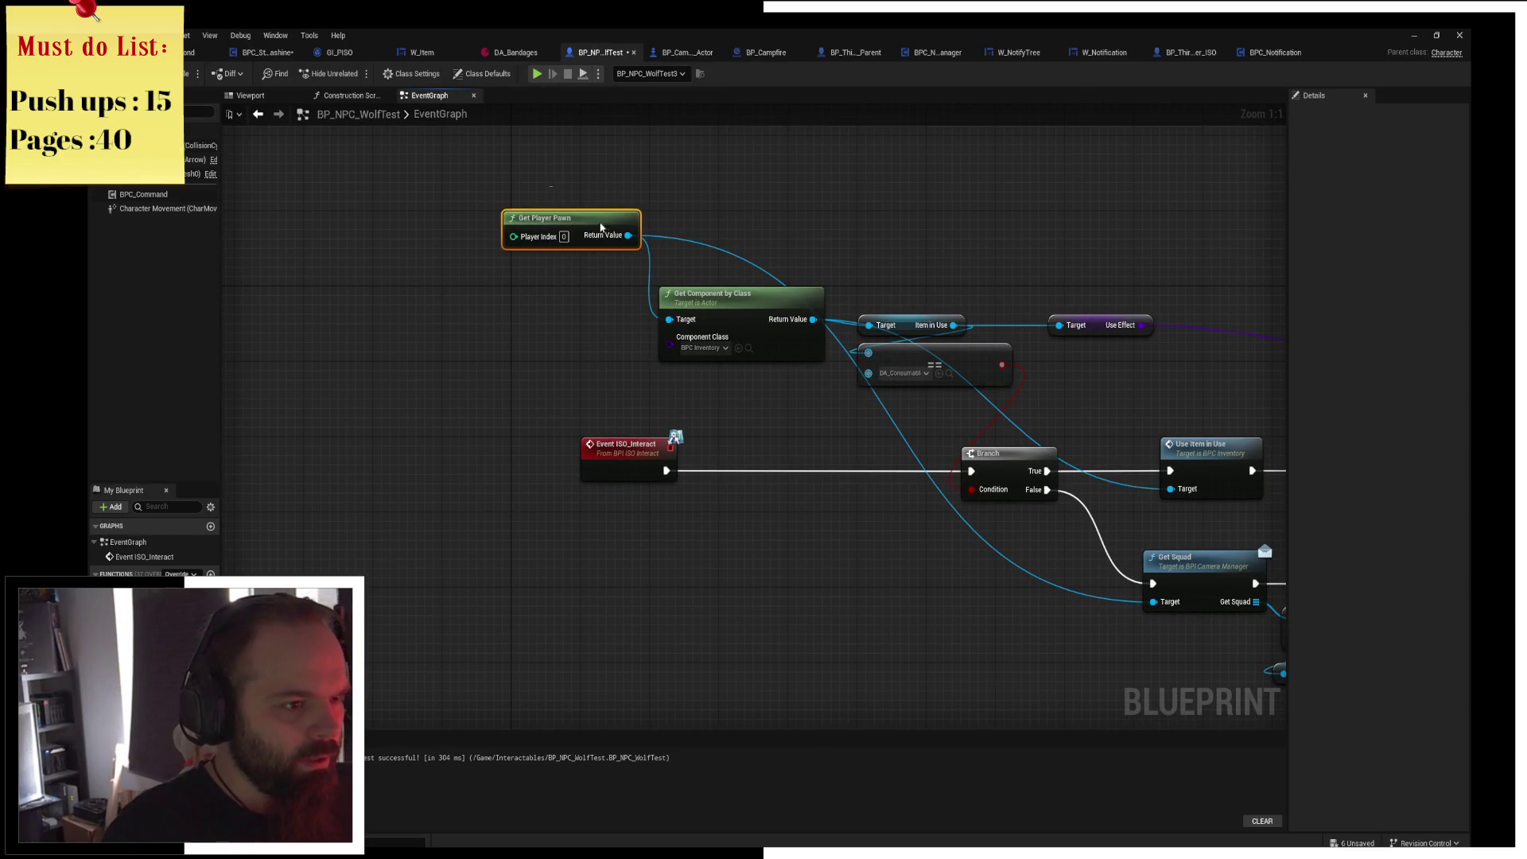
{"action": "mouse_move", "coordinate": [557, 263]}
{"action": "left_mouse_down"}
{"action": "mouse_move", "coordinate": [777, 518]}
{"action": "mouse_move", "coordinate": [768, 508]}
{"action": "left_mouse_up"}
{"action": "key", "text": "ctrl+v"}
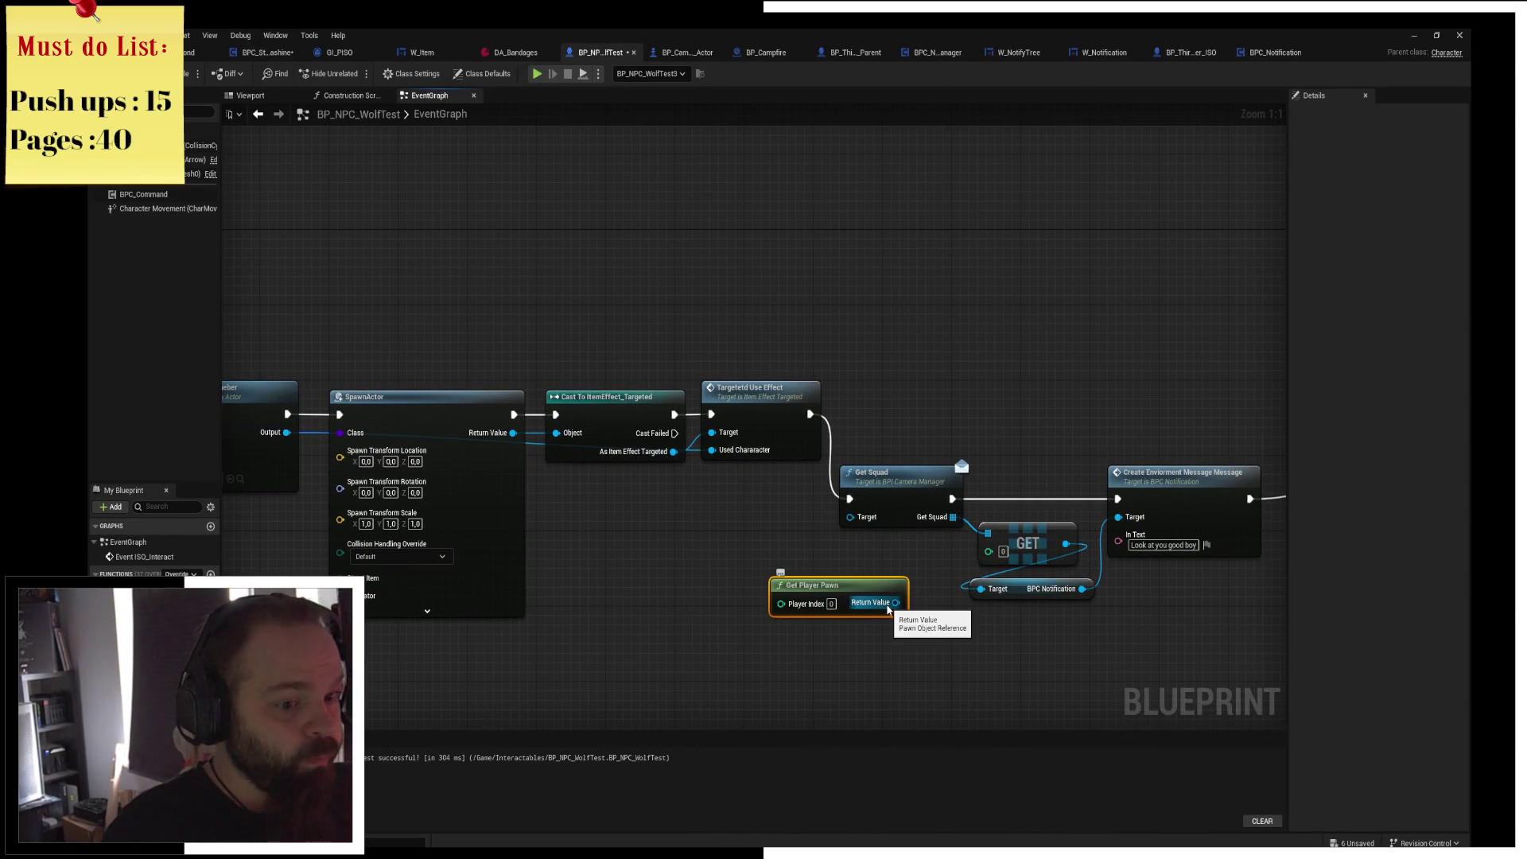
{"action": "mouse_move", "coordinate": [888, 609]}
{"action": "left_mouse_down"}
{"action": "mouse_move", "coordinate": [862, 579]}
{"action": "mouse_move", "coordinate": [653, 523]}
{"action": "mouse_move", "coordinate": [641, 460]}
{"action": "left_mouse_up"}
{"action": "left_click_drag", "start_coordinate": [615, 510], "coordinate": [529, 501]}
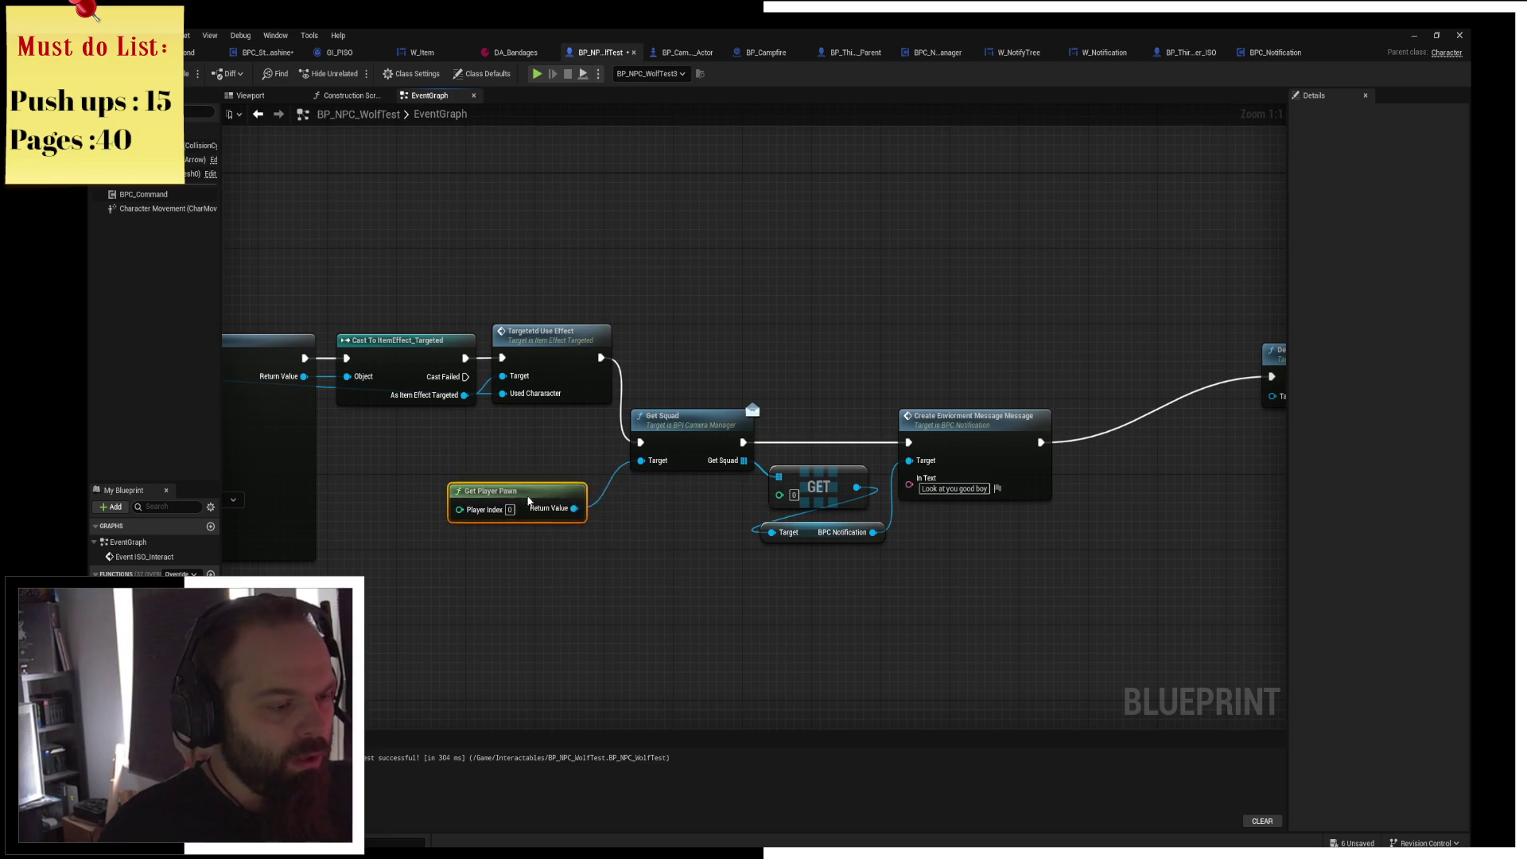
Save the wolf blueprint and start a playtest.
{"action": "key", "text": "ctrl+s"}
{"action": "left_click_drag", "start_coordinate": [765, 369], "coordinate": [909, 332]}
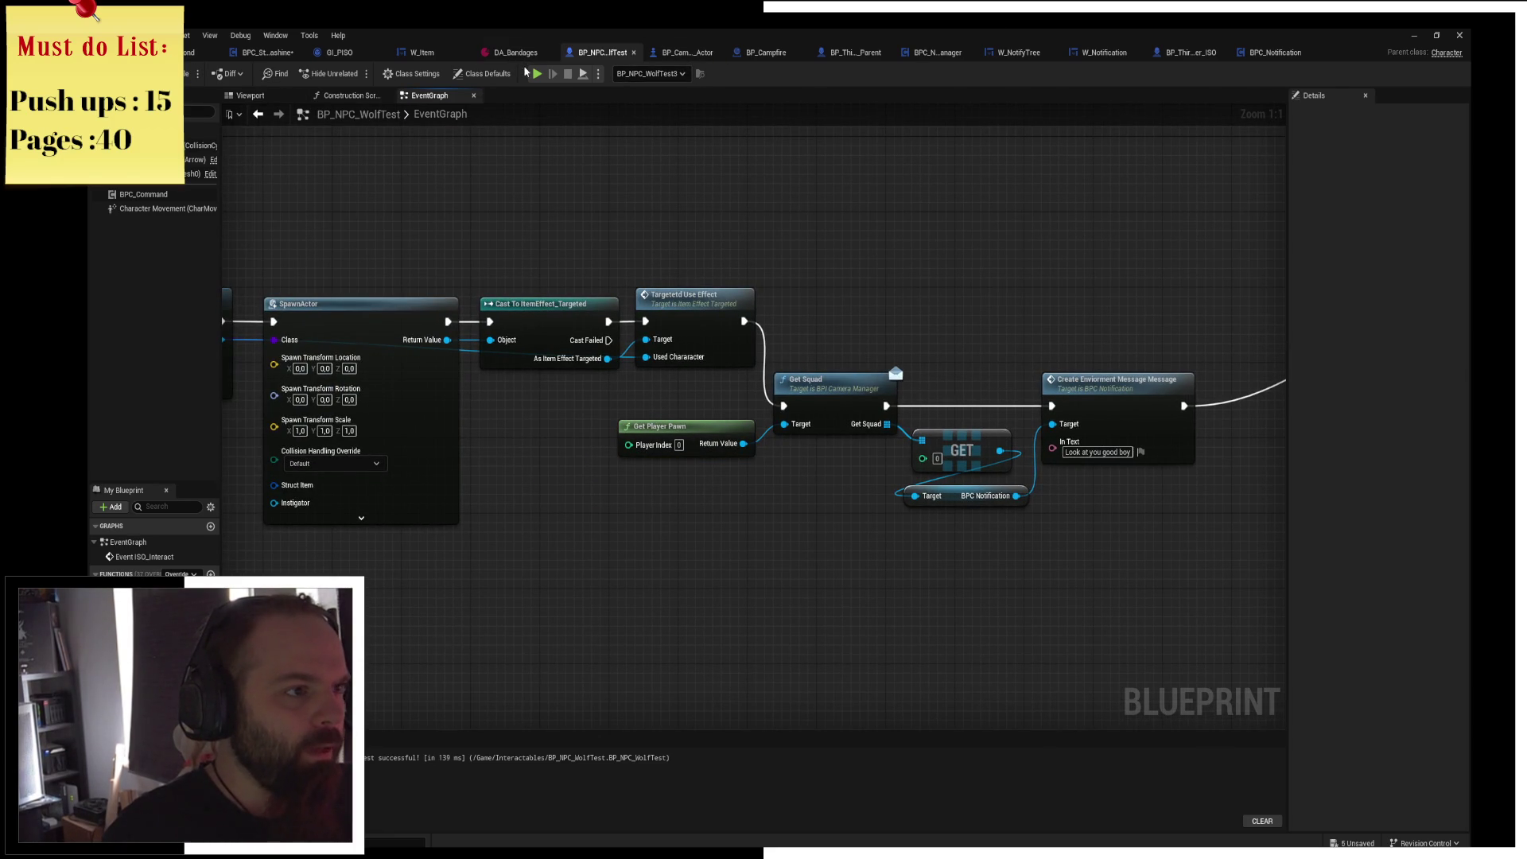
{"action": "left_click", "coordinate": [535, 74]}
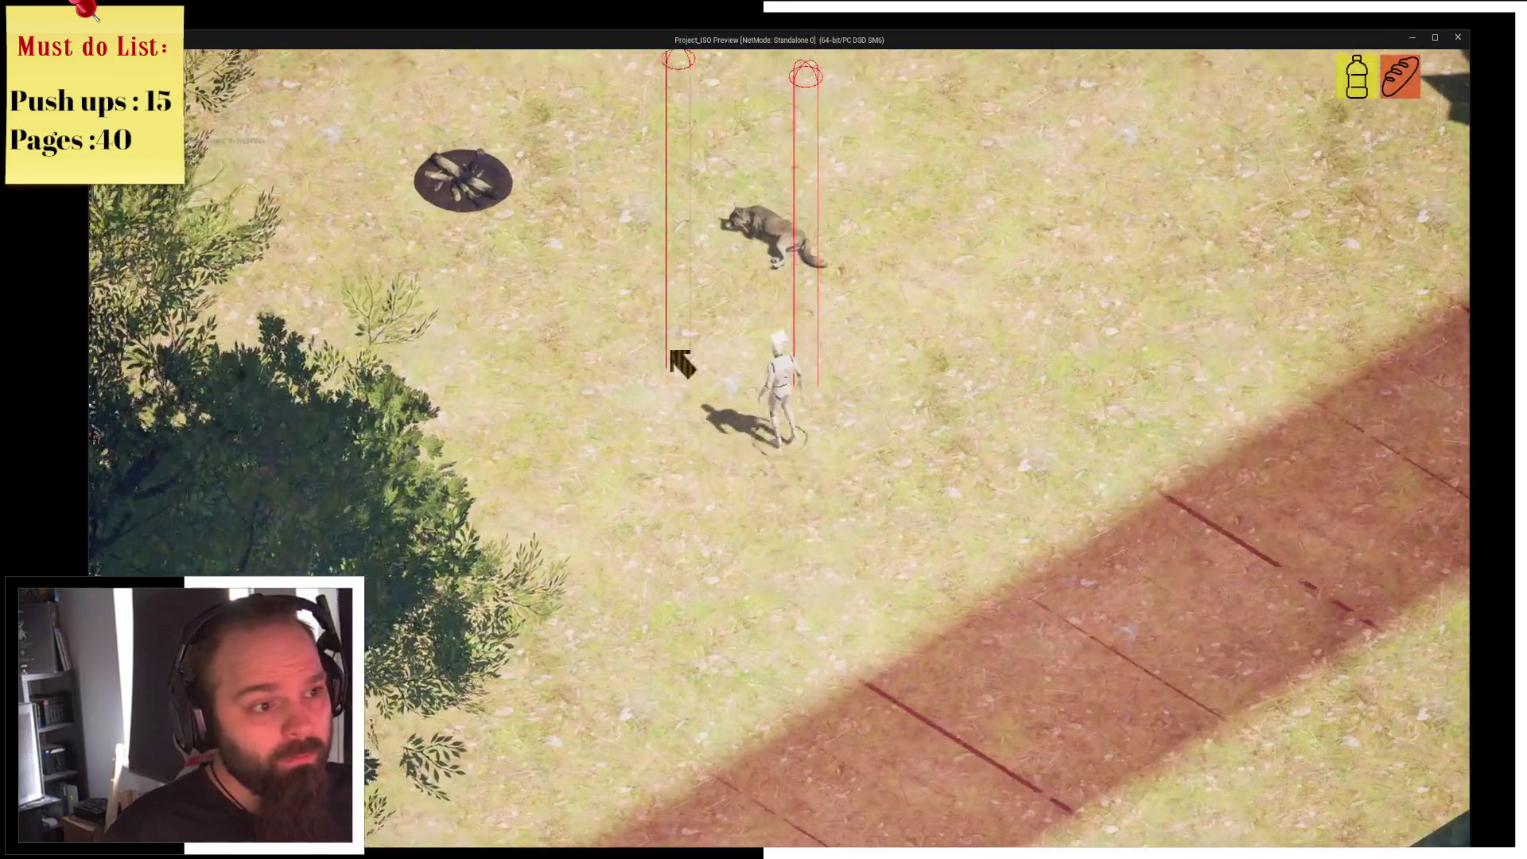
Open the inventory, rest at the campfire, then stop play and close the Message Log.
{"action": "key", "text": "i"}
{"action": "key", "text": "i"}
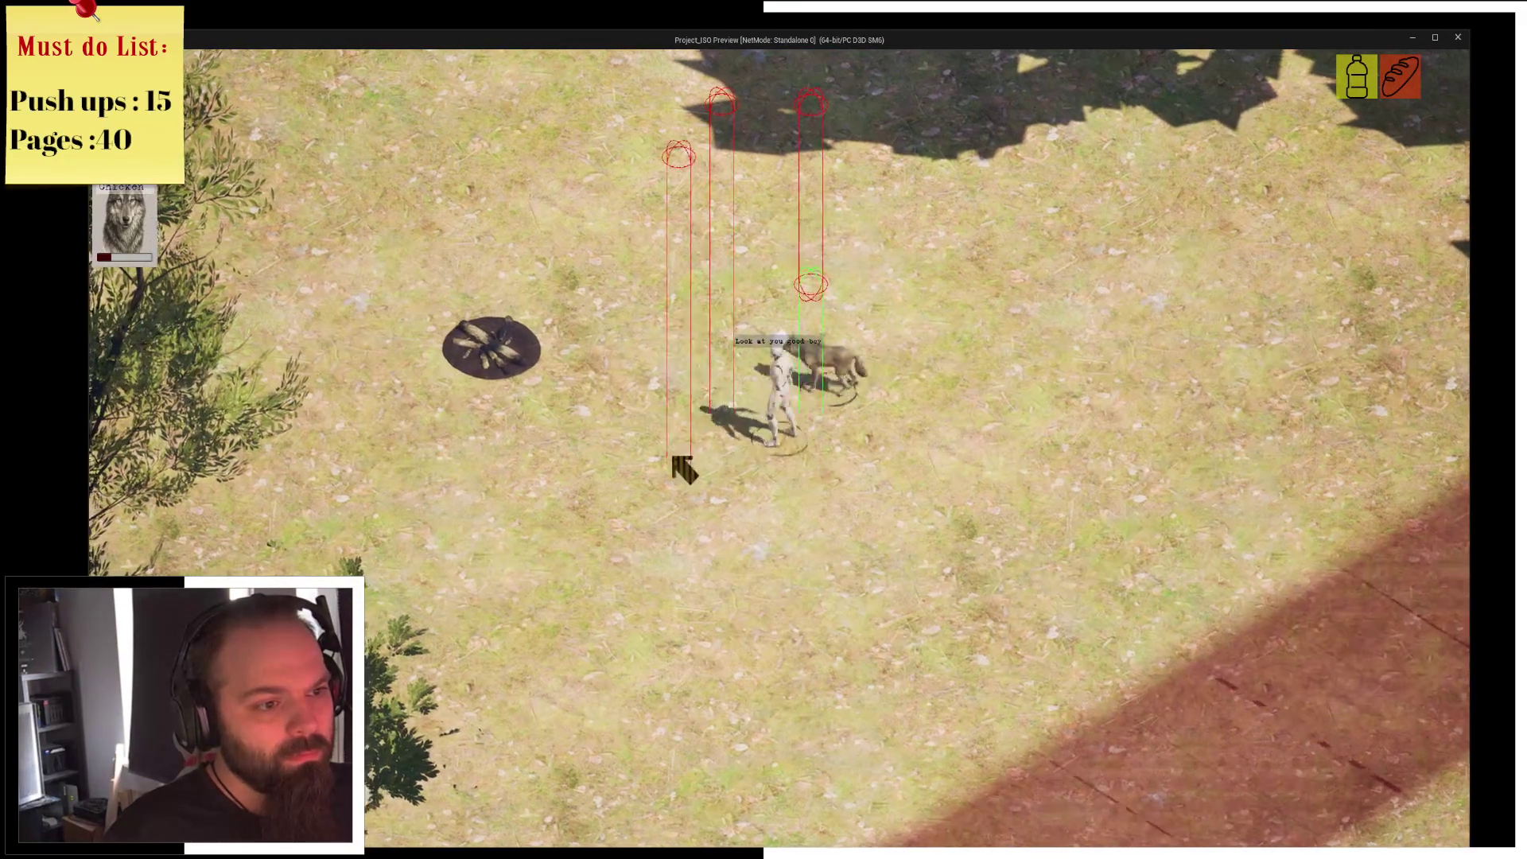
{"action": "left_click", "coordinate": [565, 360]}
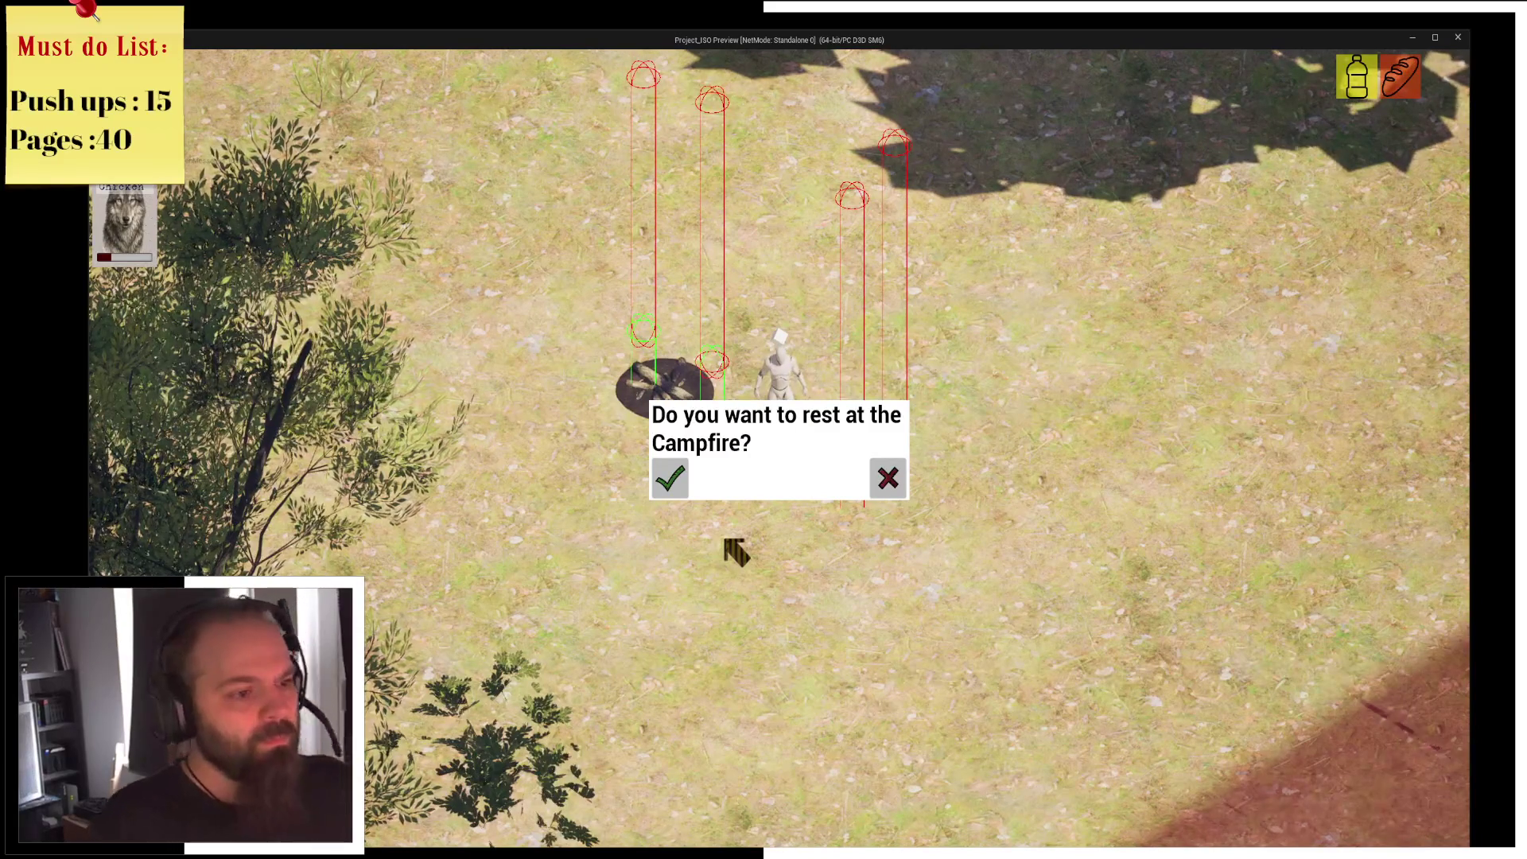
{"action": "left_click", "coordinate": [672, 478]}
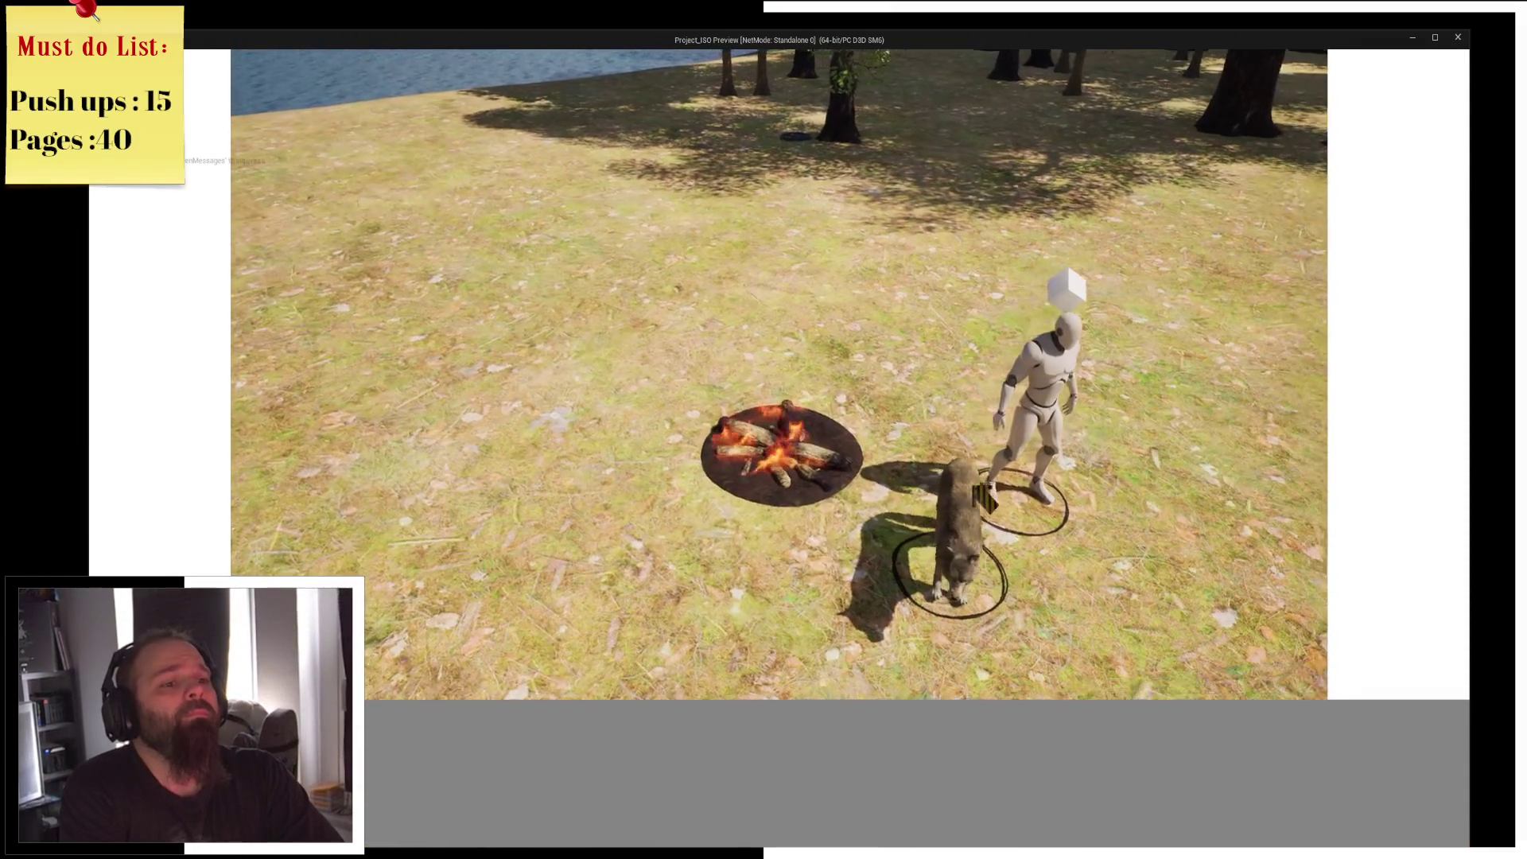
{"action": "key", "text": "Escape"}
{"action": "left_click", "coordinate": [1459, 35]}
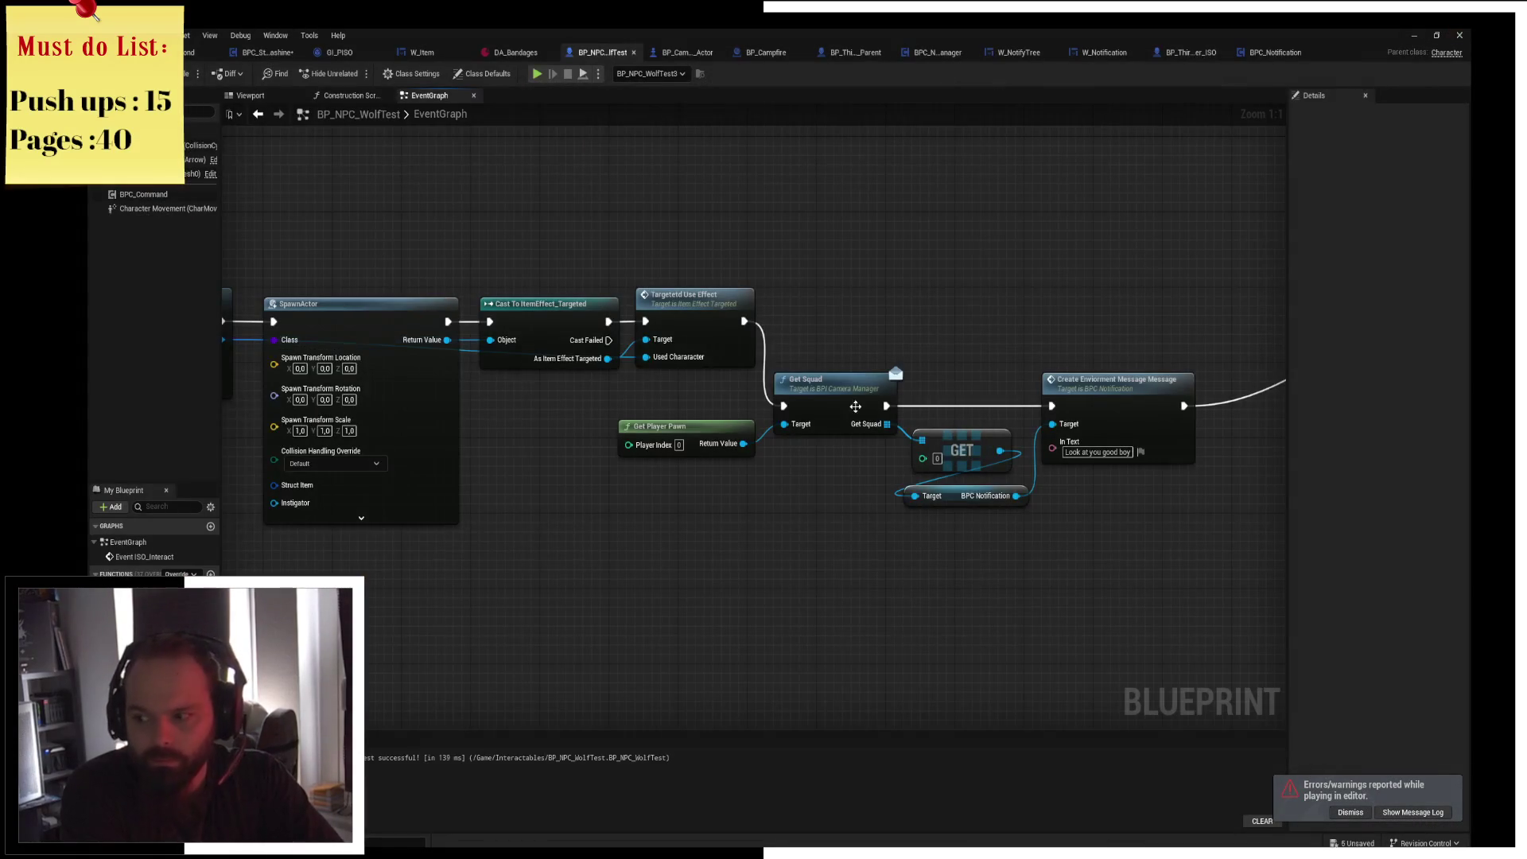
Review the wolf's event graph and save BP_NPC_WolfTest.
{"action": "left_click_drag", "start_coordinate": [526, 408], "coordinate": [534, 318]}
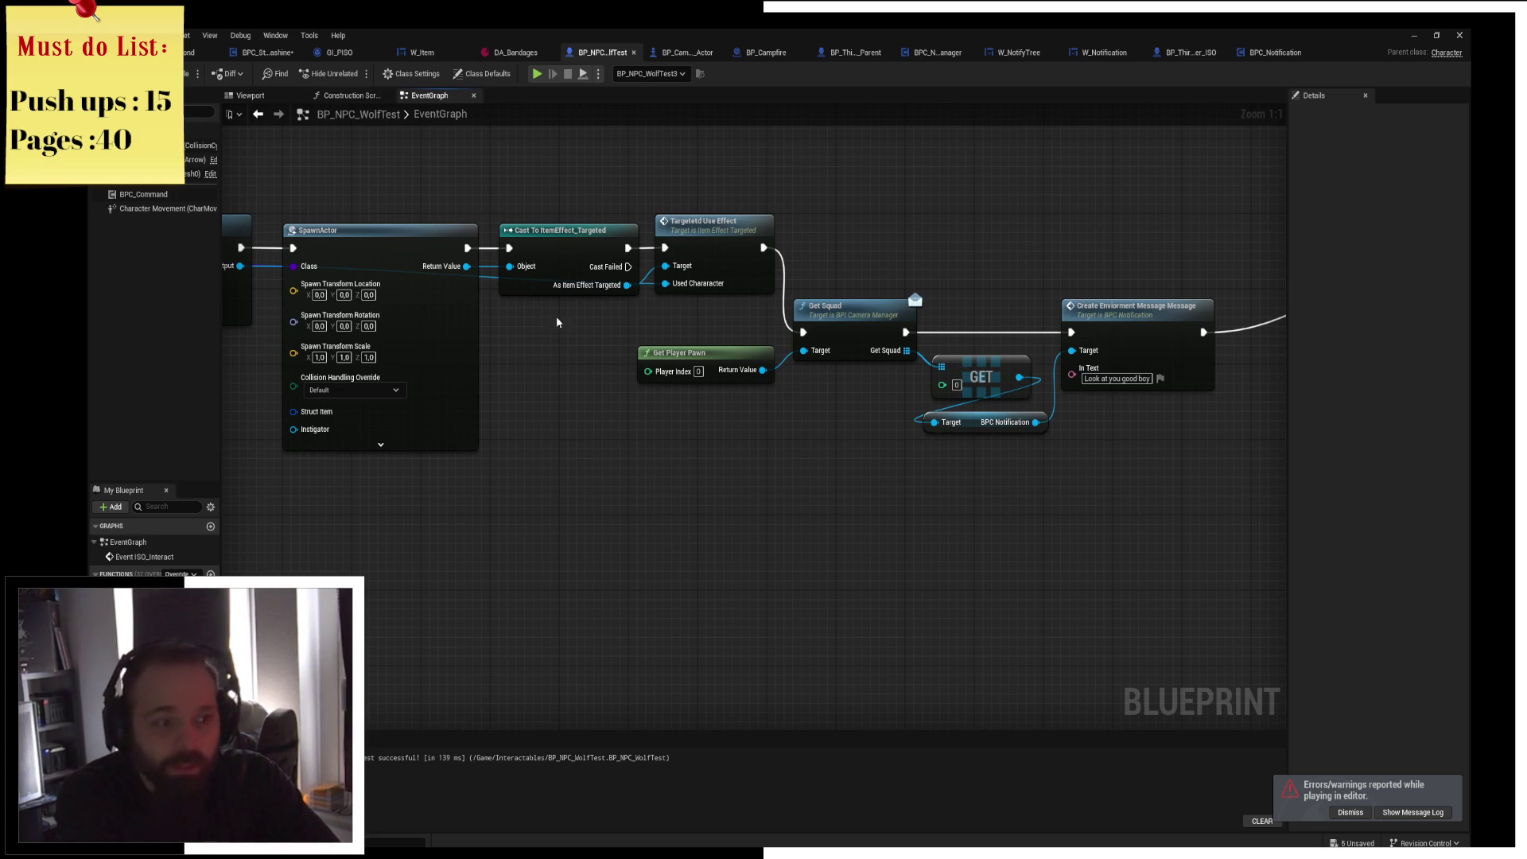
{"action": "left_click_drag", "start_coordinate": [774, 512], "coordinate": [535, 517]}
{"action": "mouse_move", "coordinate": [679, 232]}
{"action": "left_mouse_down"}
{"action": "mouse_move", "coordinate": [866, 345]}
{"action": "mouse_move", "coordinate": [764, 354]}
{"action": "left_mouse_up"}
{"action": "key", "text": "ctrl+s"}
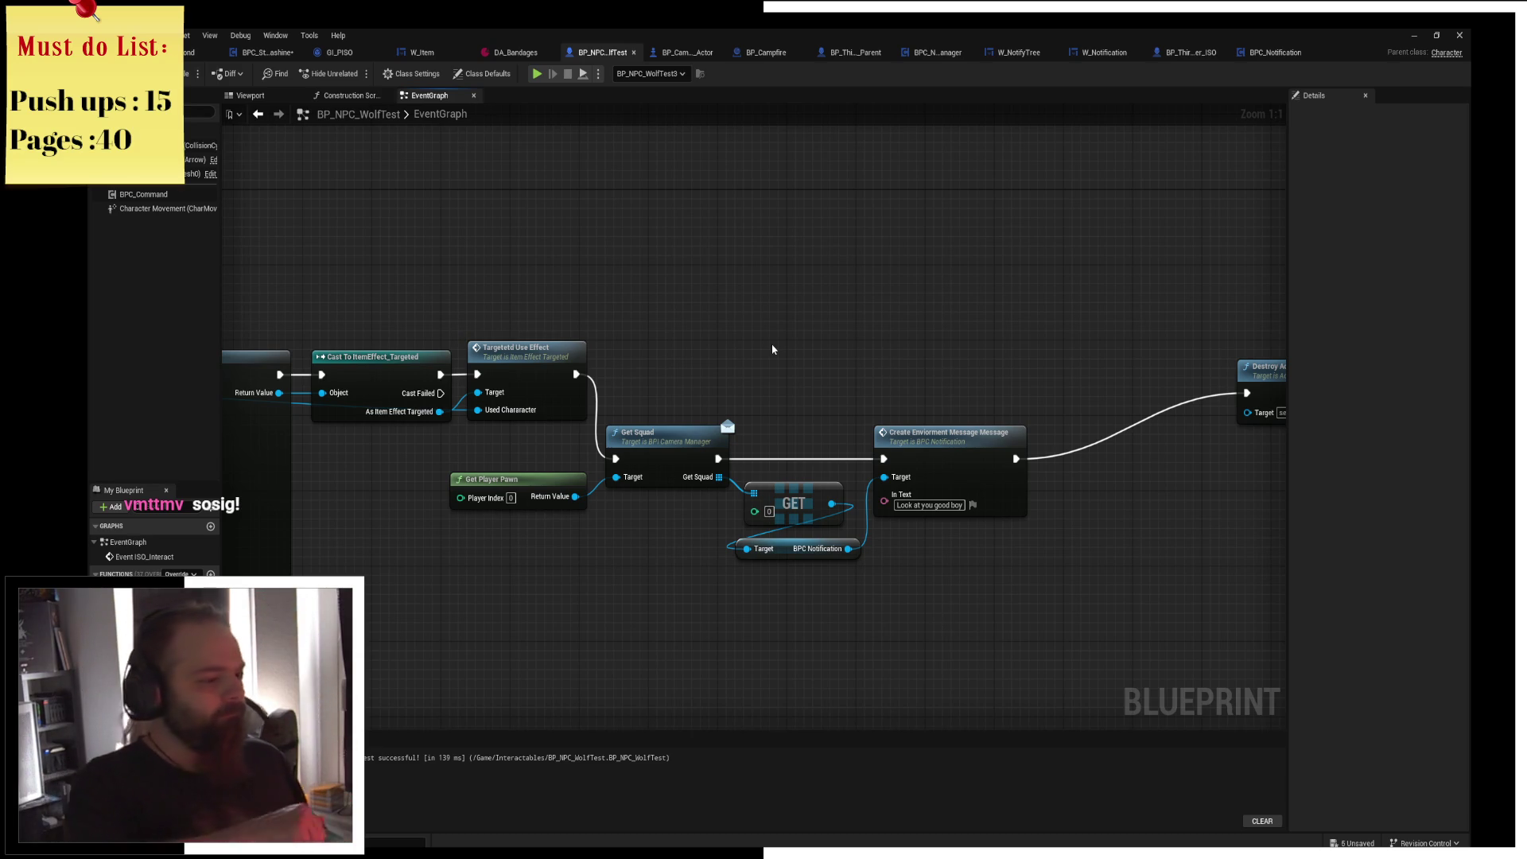
Move Destroy Actor beside the Create Enviorment Message node and save again.
{"action": "left_click_drag", "start_coordinate": [772, 349], "coordinate": [316, 376]}
{"action": "left_click_drag", "start_coordinate": [811, 380], "coordinate": [629, 438]}
{"action": "left_click_drag", "start_coordinate": [377, 318], "coordinate": [673, 318]}
{"action": "key", "text": "ctrl+s"}
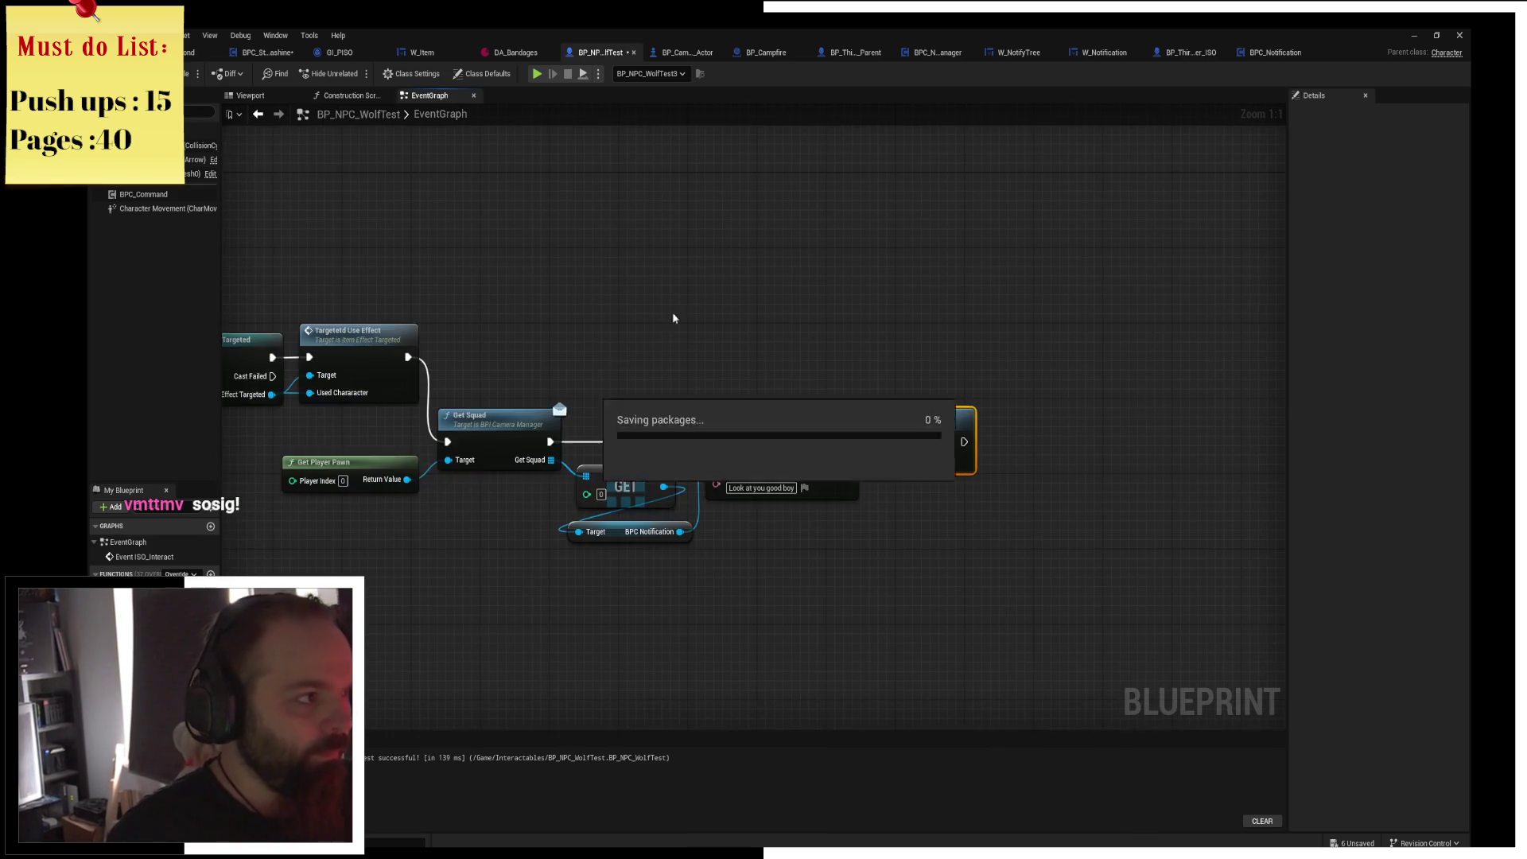
{"action": "left_click", "coordinate": [191, 52]}
Search the project's Content Browser for meat assets, find none, clear the search and open Fab.
{"action": "left_click", "coordinate": [113, 565]}
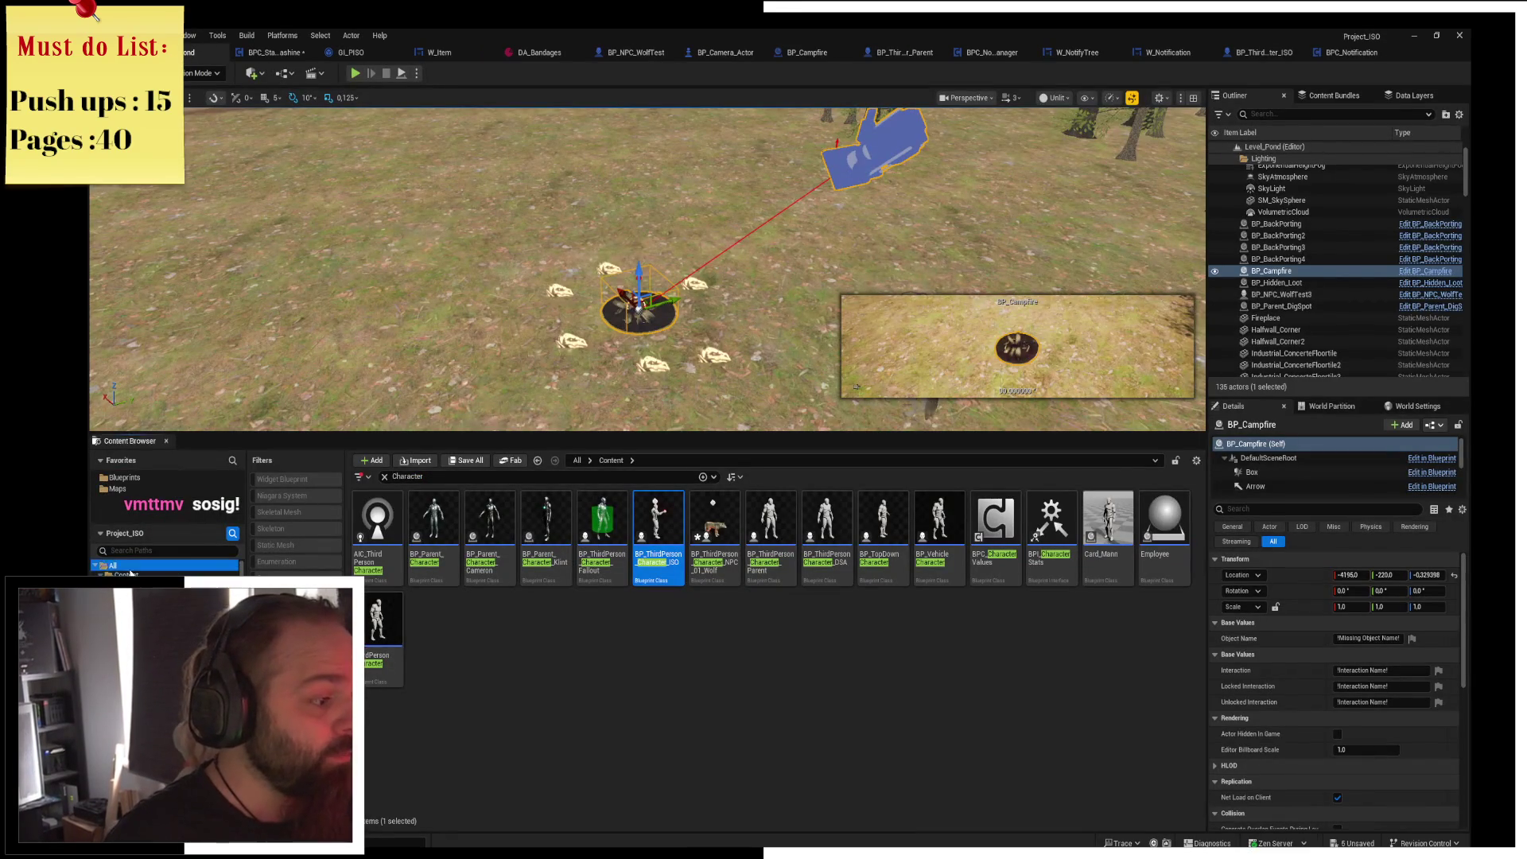
{"action": "key", "text": "ctrl+a"}
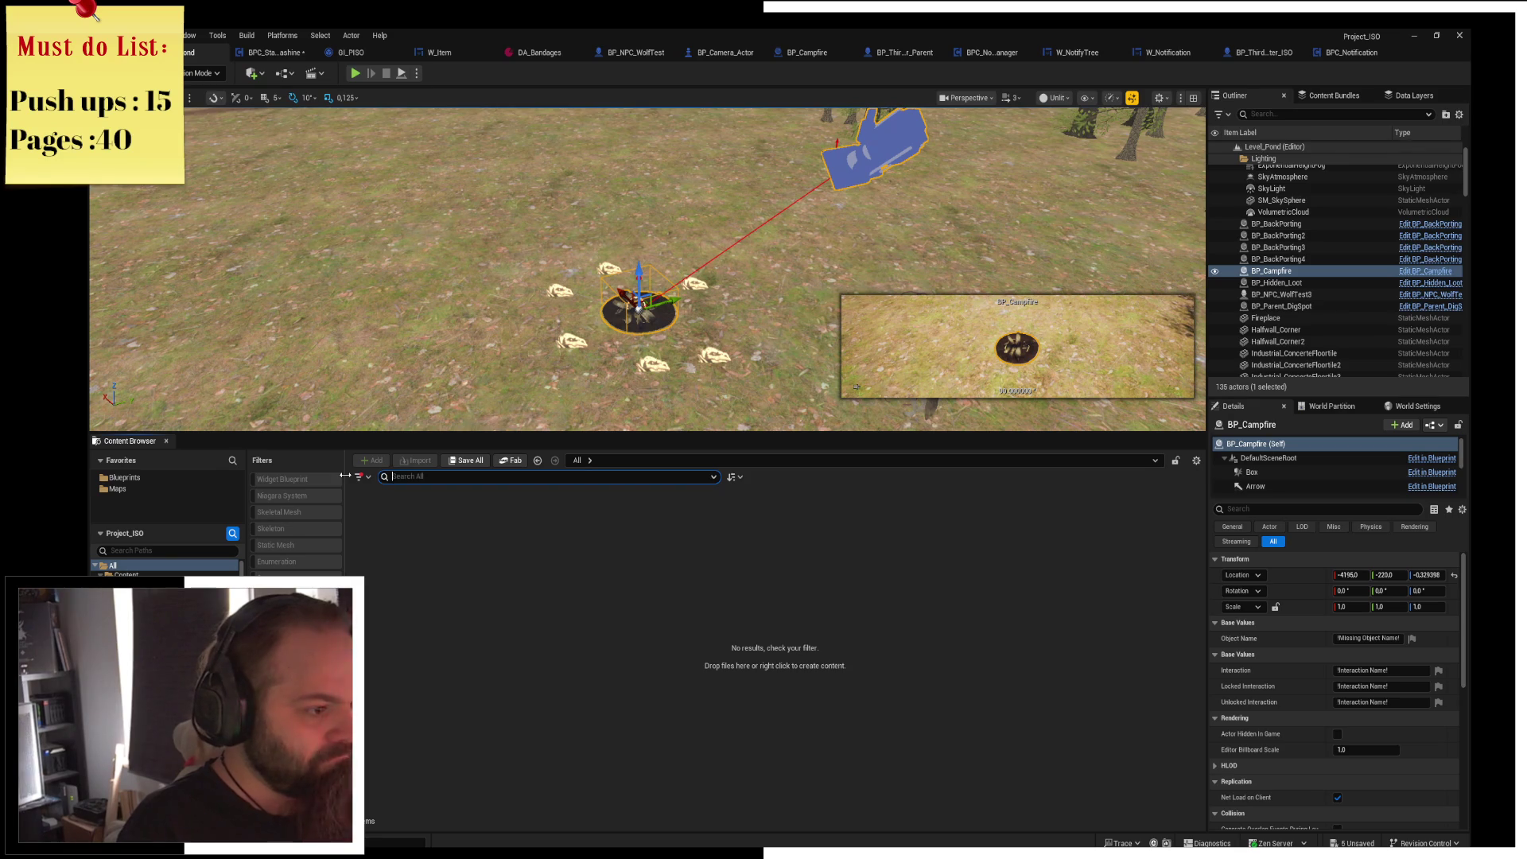
{"action": "type", "text": "meaz"}
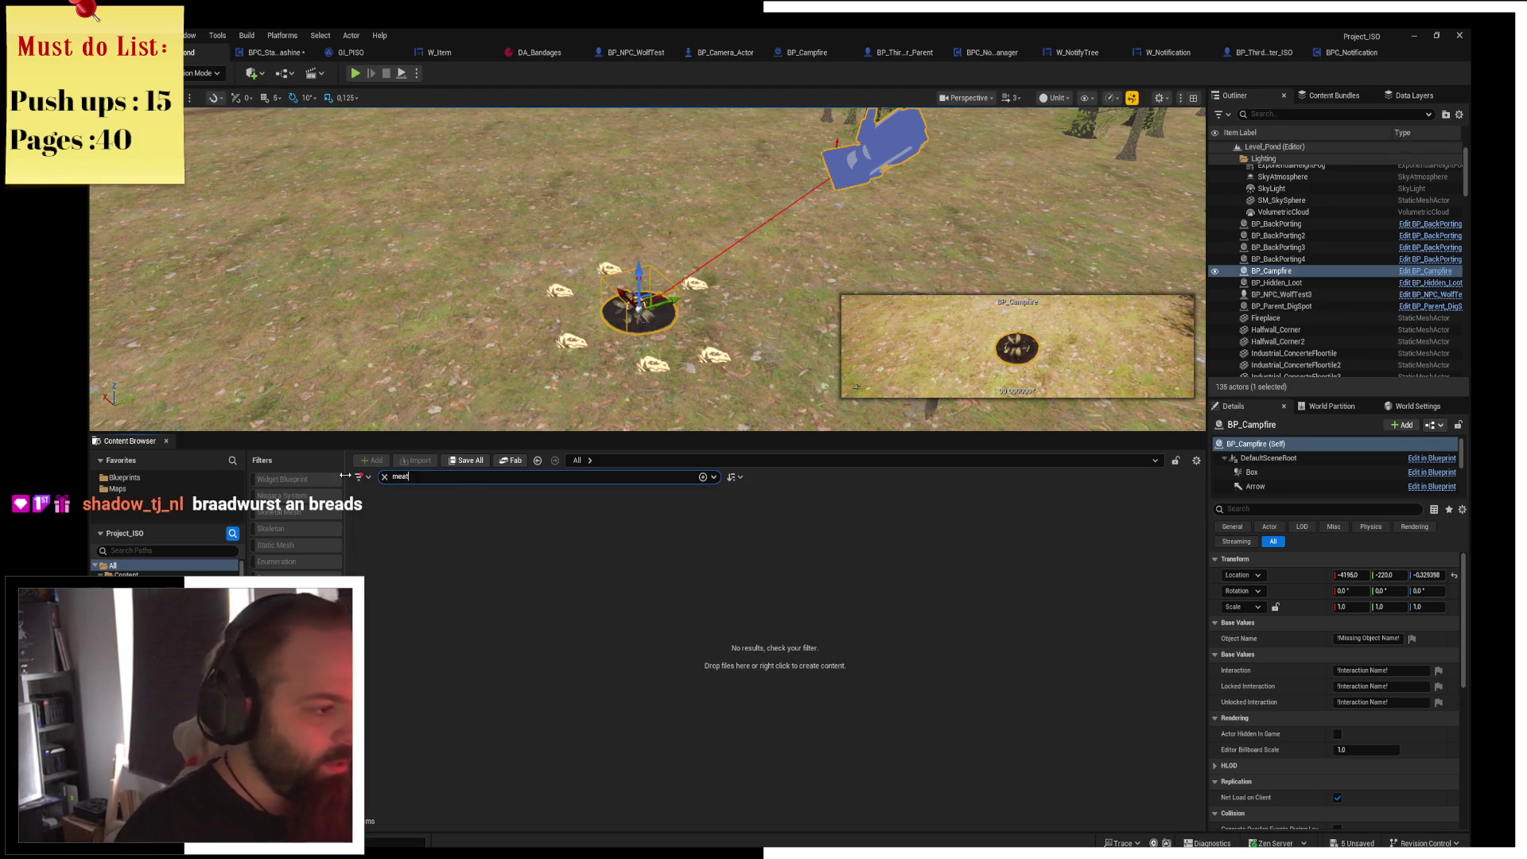
{"action": "left_click", "coordinate": [168, 572]}
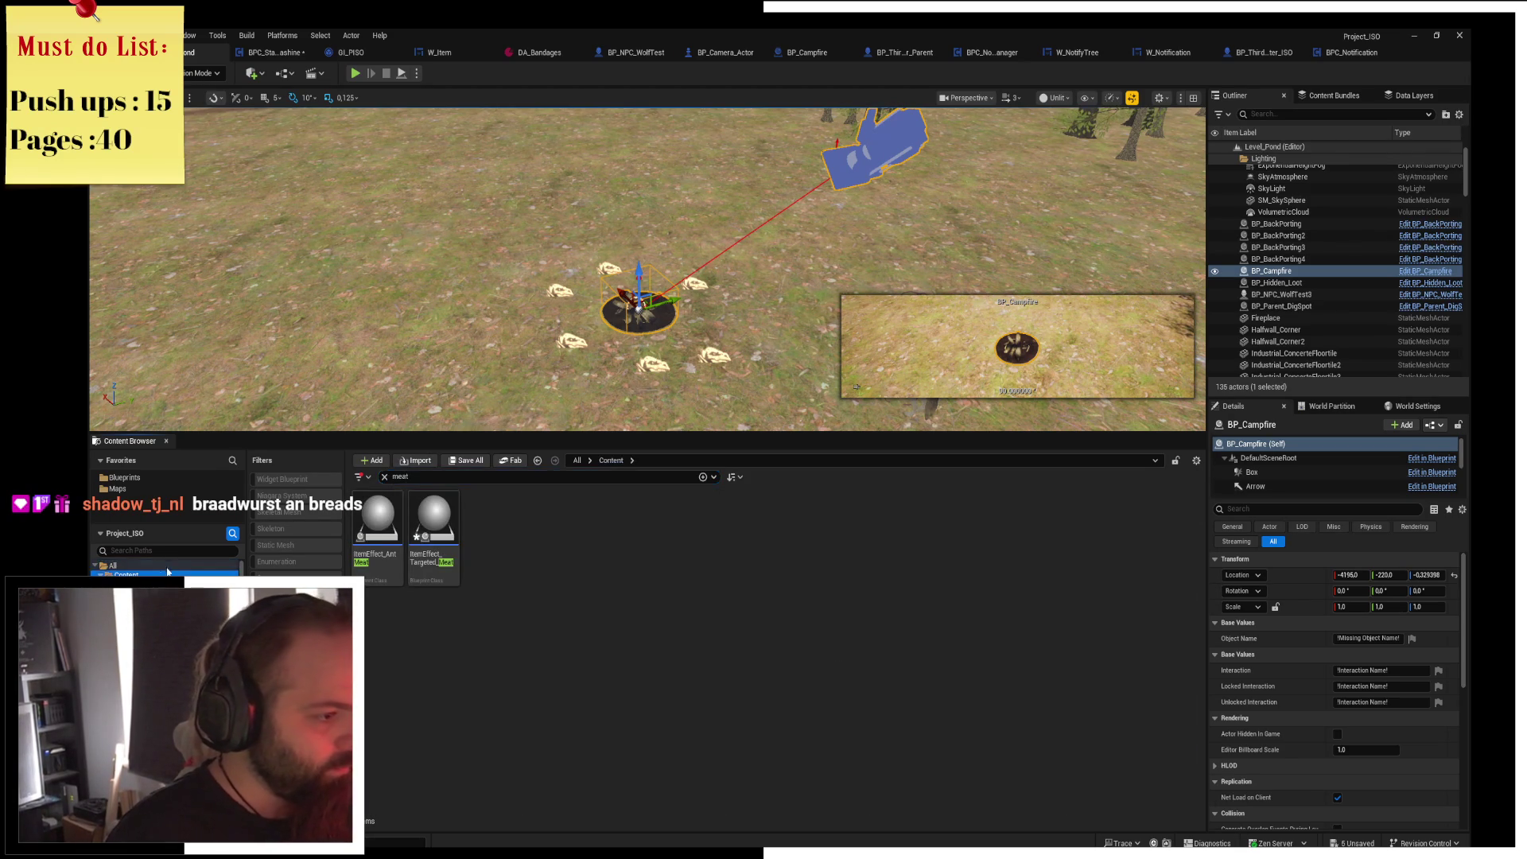
{"action": "key", "text": "BackSpace"}
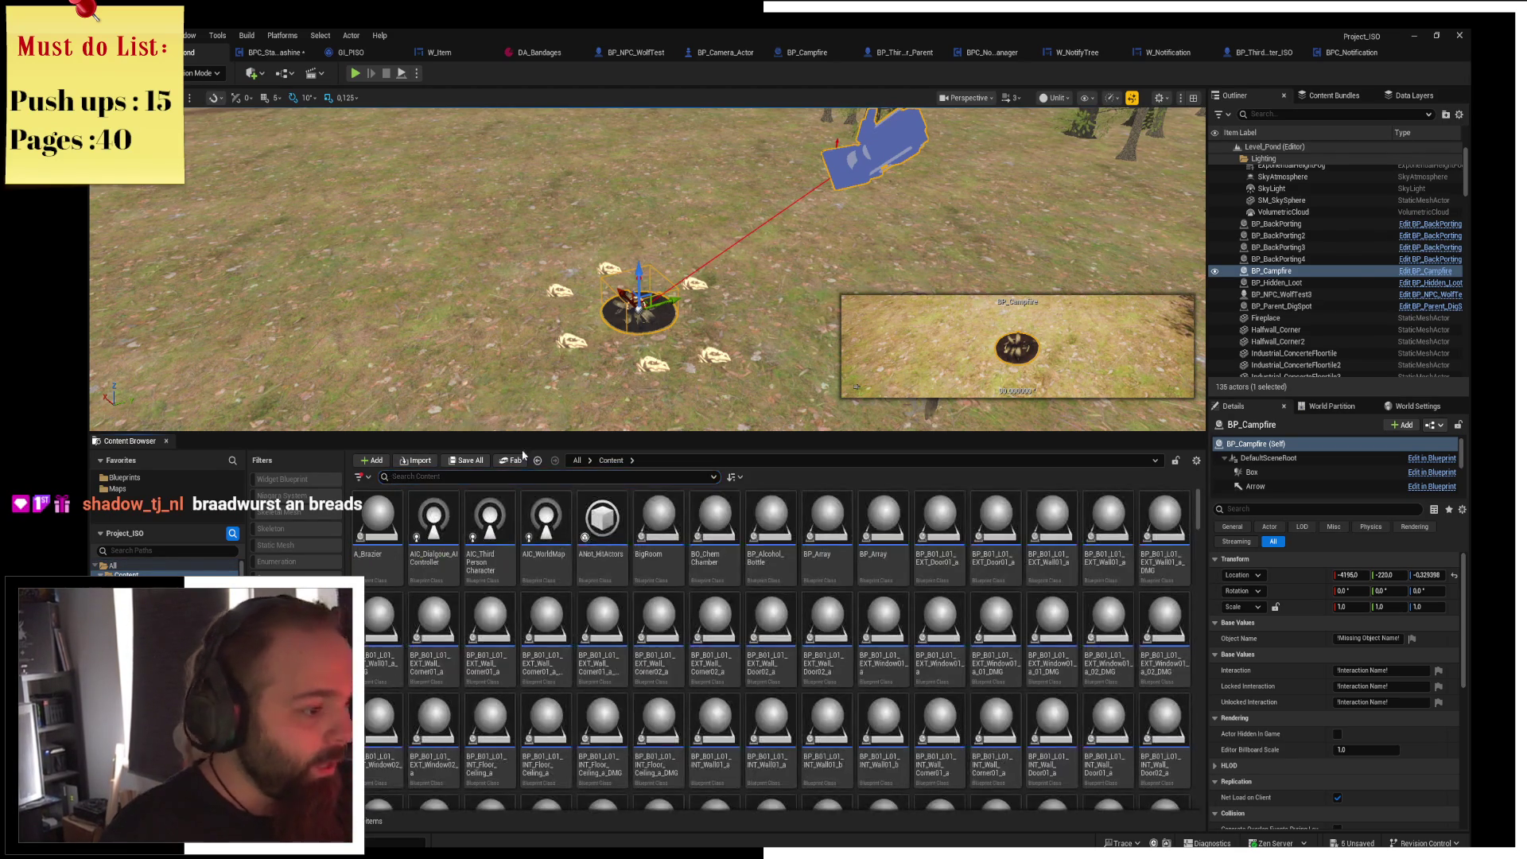
{"action": "left_click", "coordinate": [510, 459]}
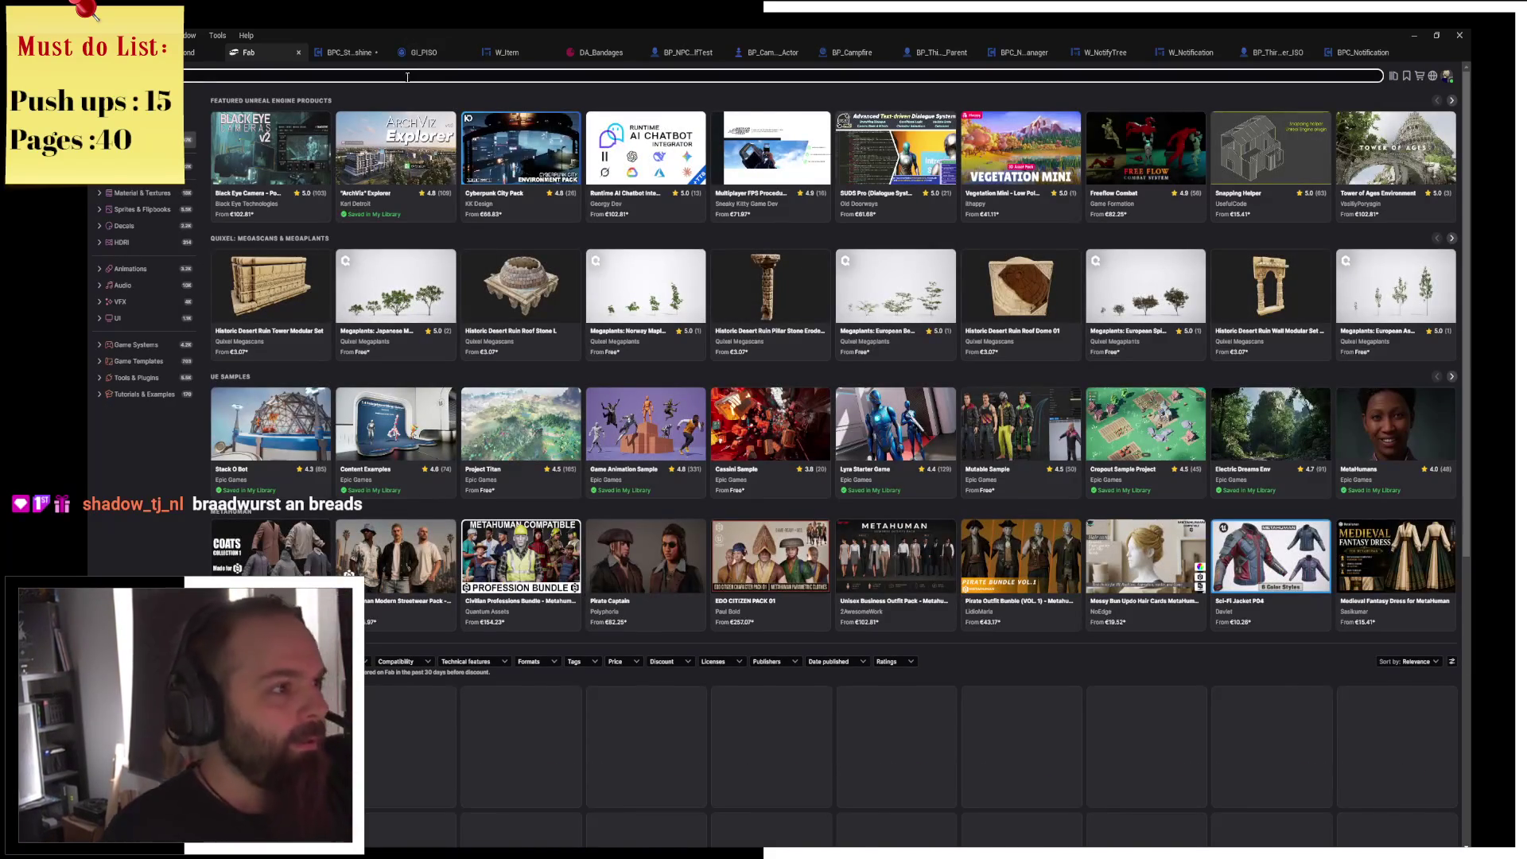
Search Fab for 'sausage' and filter the results to free products only.
{"action": "left_click", "coordinate": [407, 76]}
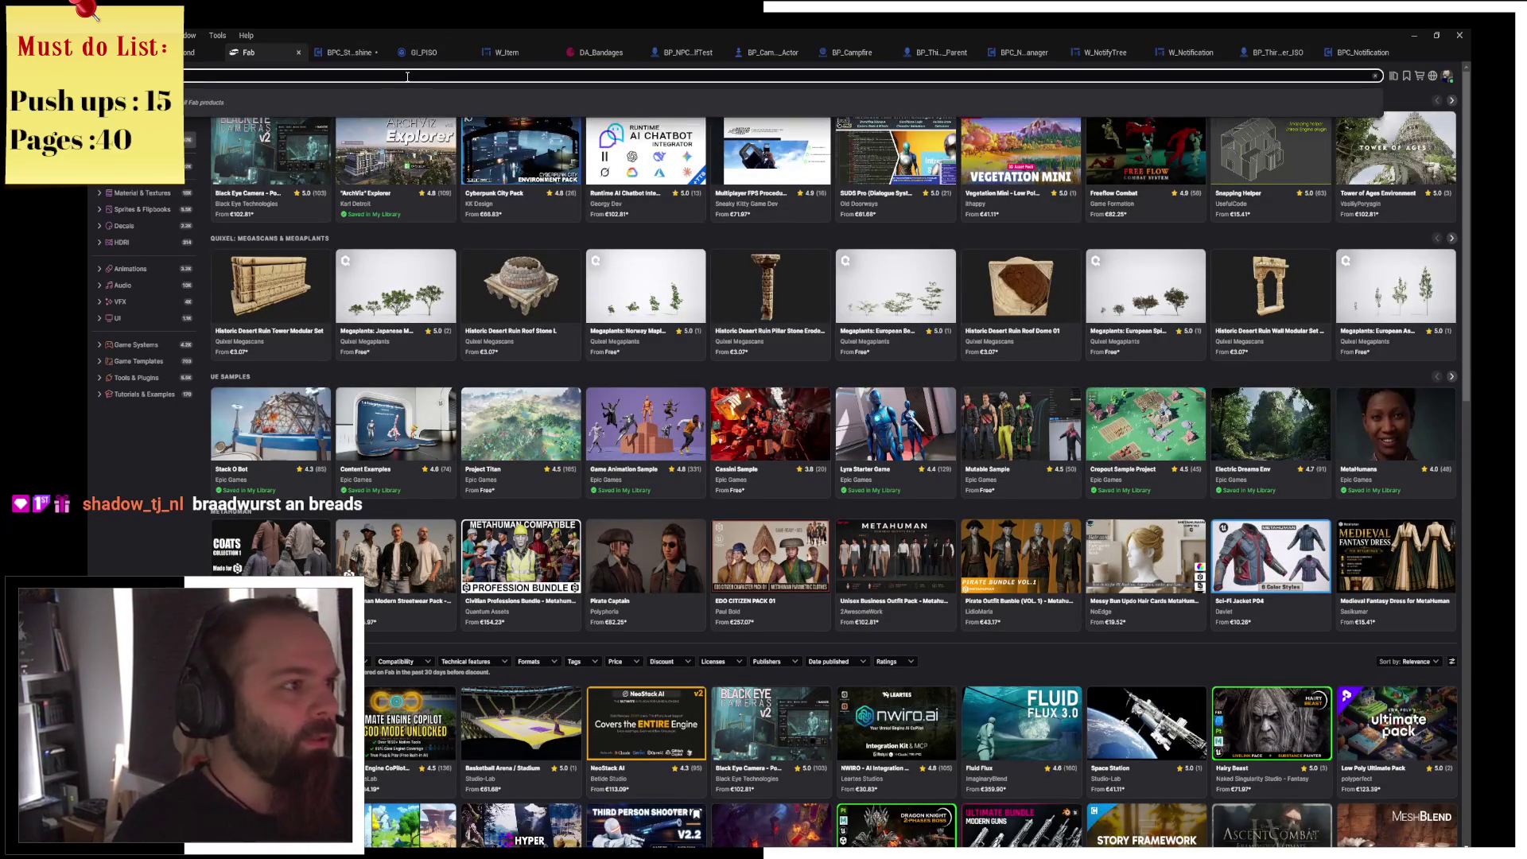
{"action": "key", "text": "Return"}
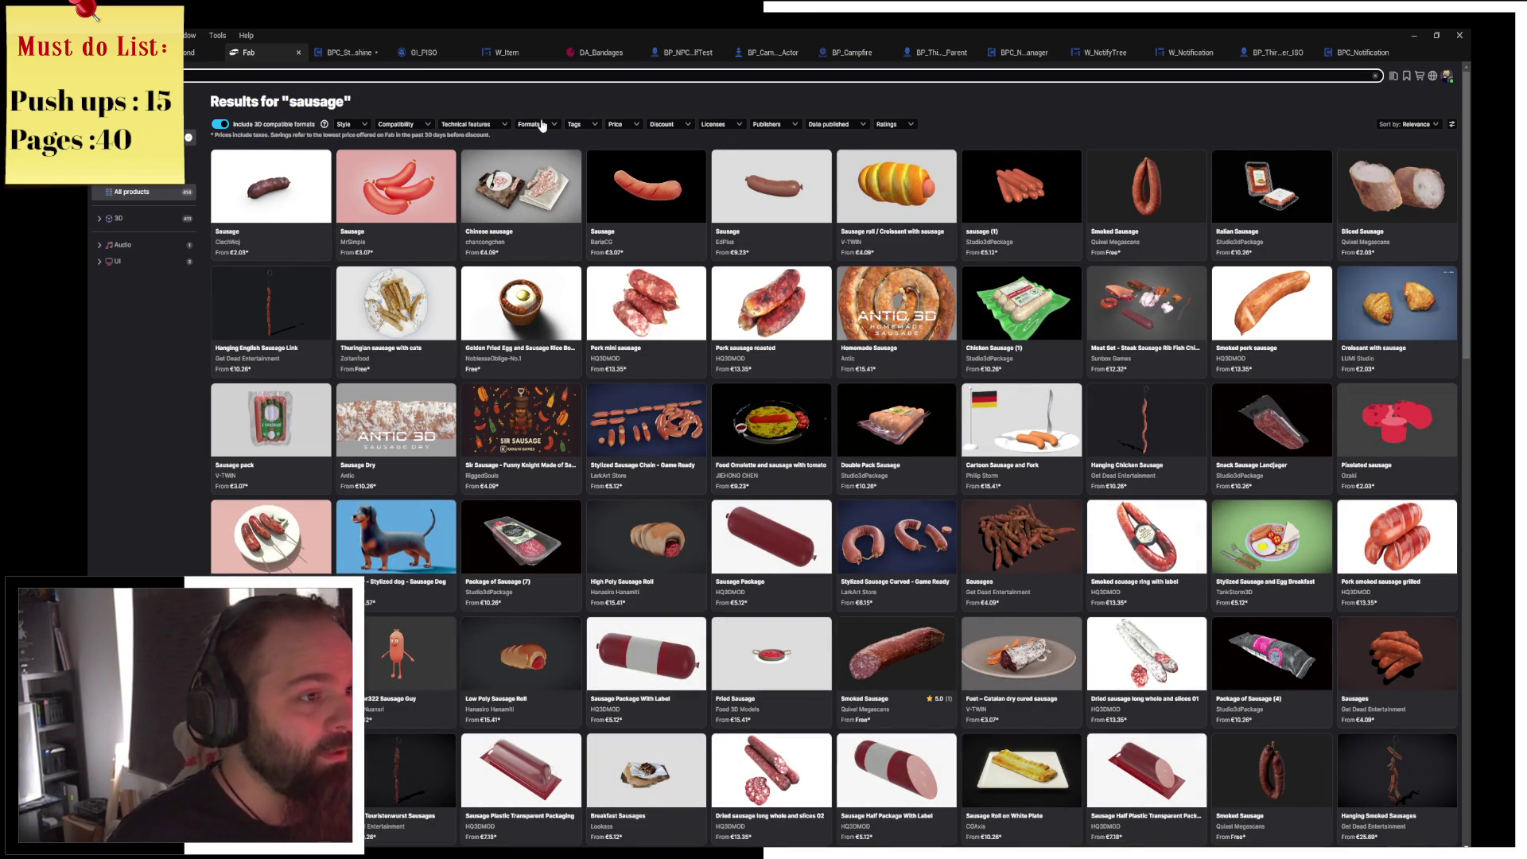
{"action": "left_click", "coordinate": [616, 127]}
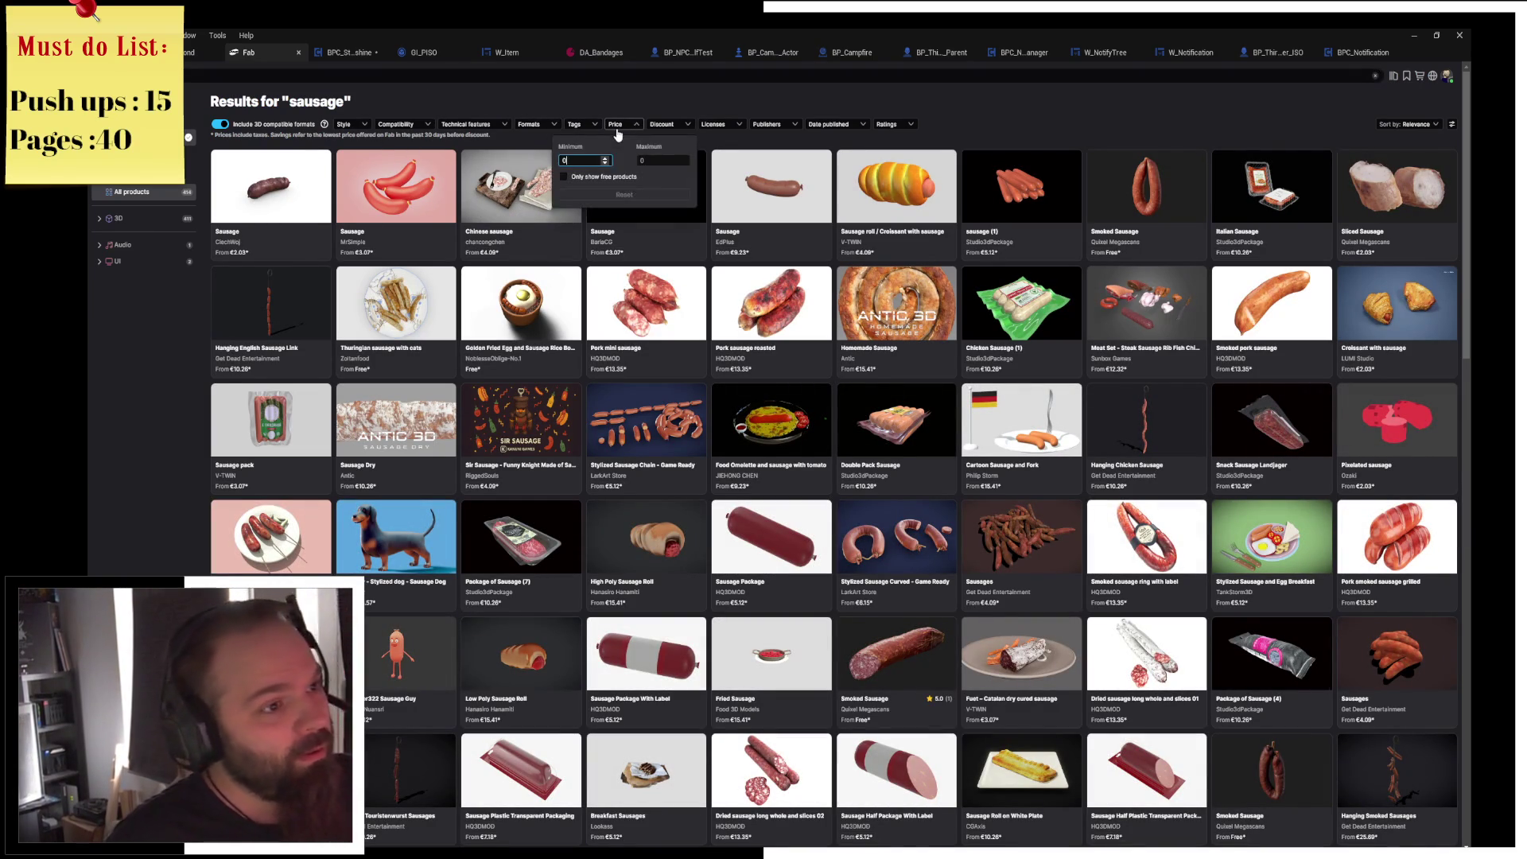
{"action": "left_click", "coordinate": [603, 179]}
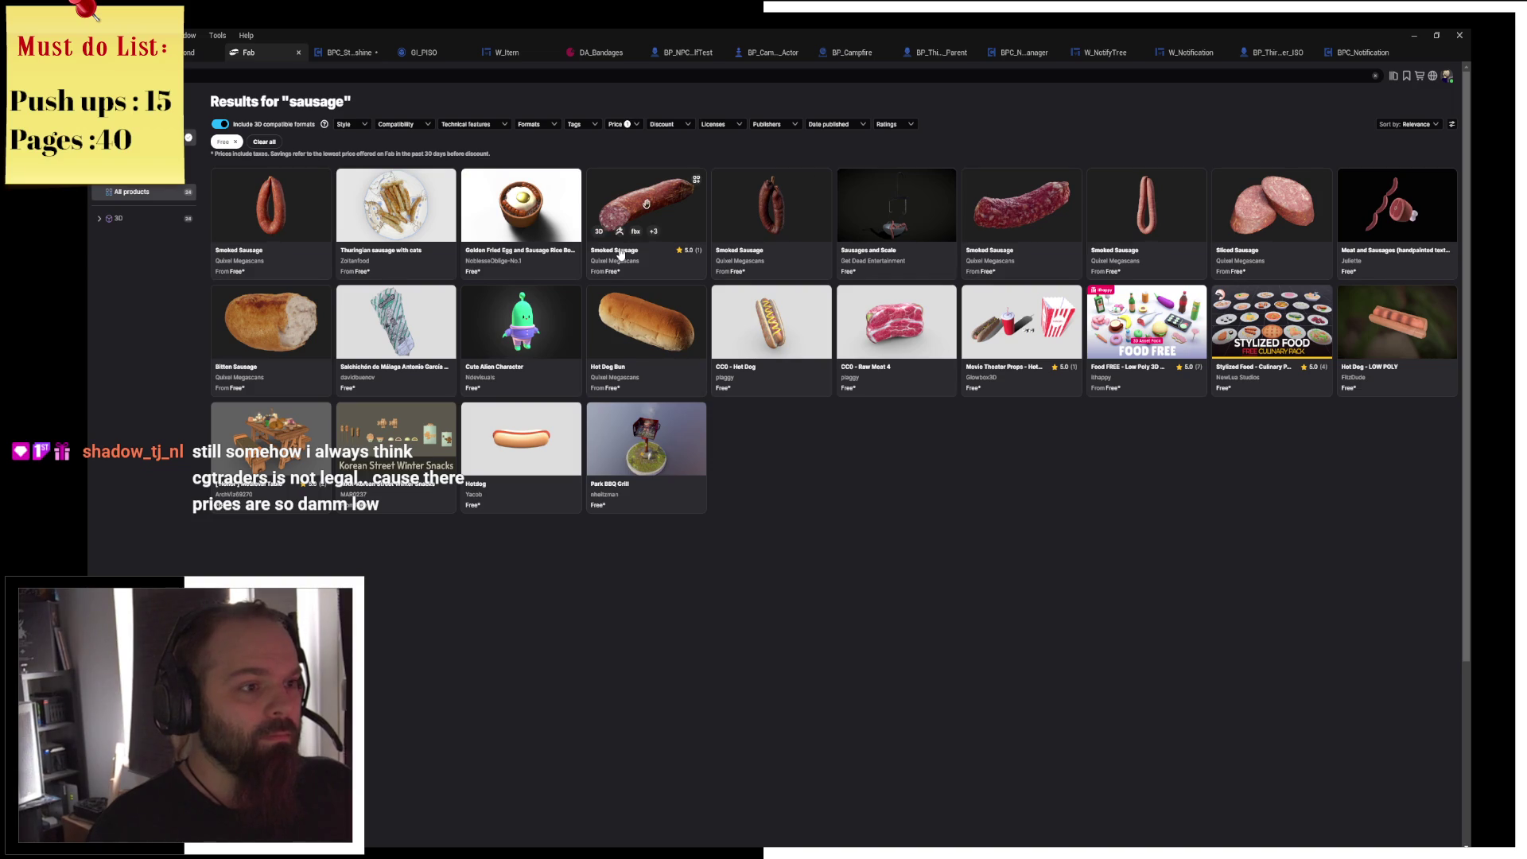
{"action": "left_click", "coordinate": [683, 238]}
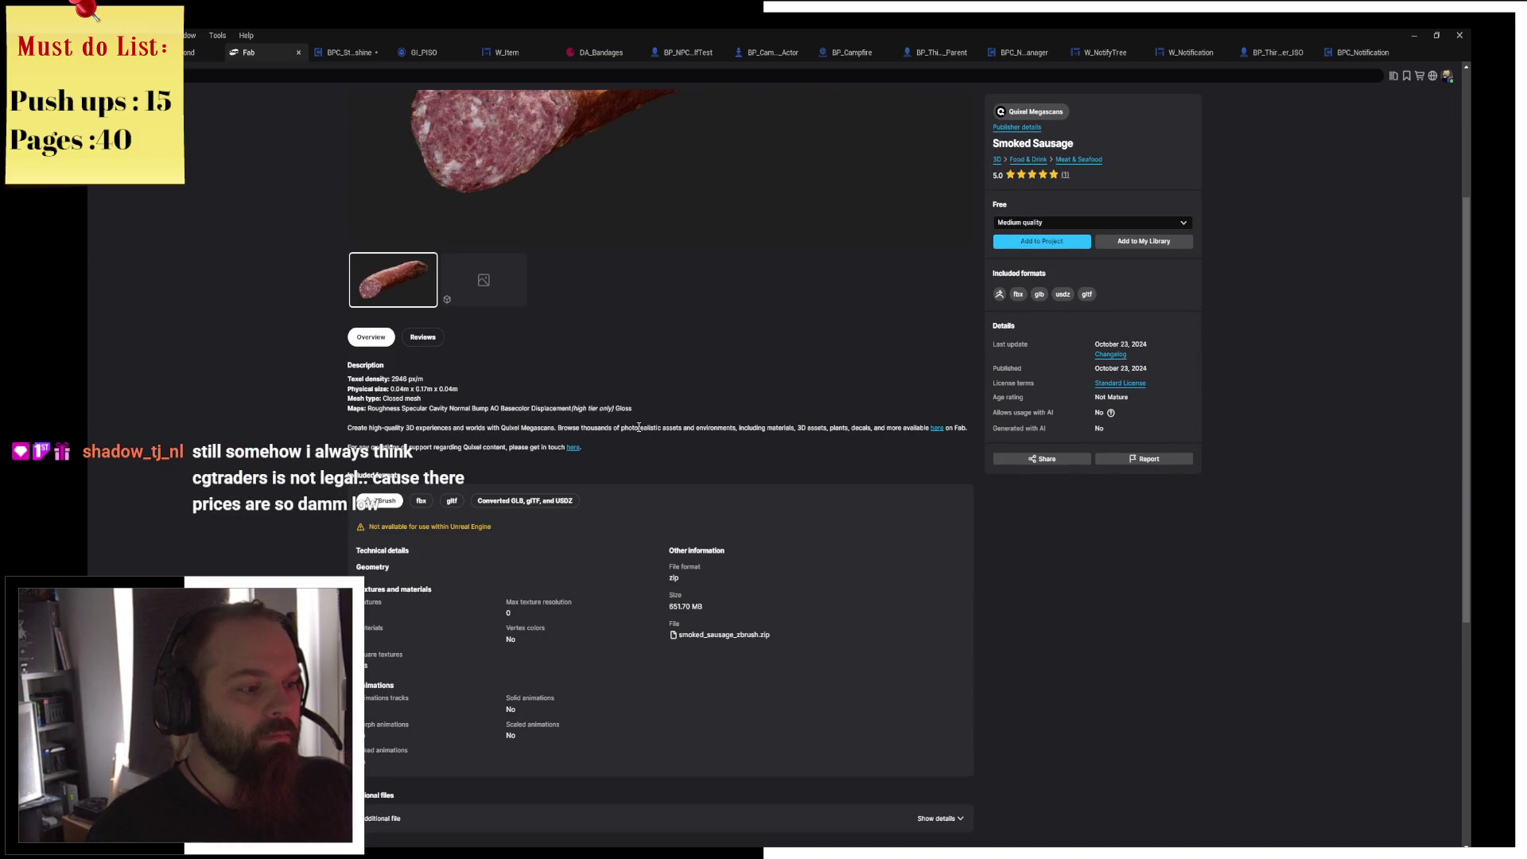
{"action": "scroll", "coordinate": [638, 427], "scroll_direction": "up", "scroll_amount": 2}
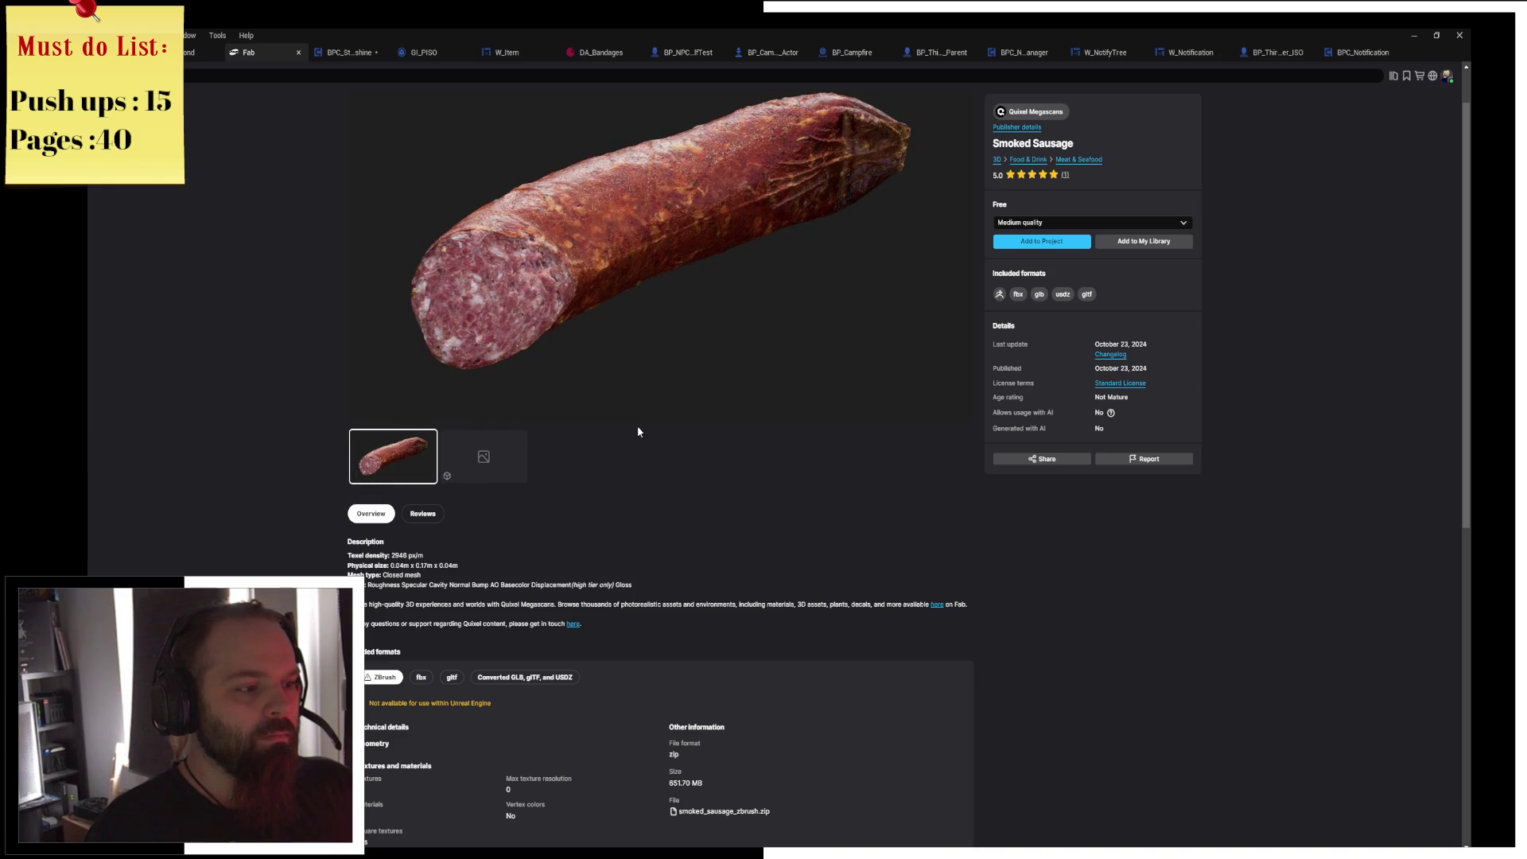
{"action": "scroll", "coordinate": [638, 432], "scroll_direction": "up", "scroll_amount": 1}
{"action": "scroll", "coordinate": [637, 432], "scroll_direction": "down", "scroll_amount": 2}
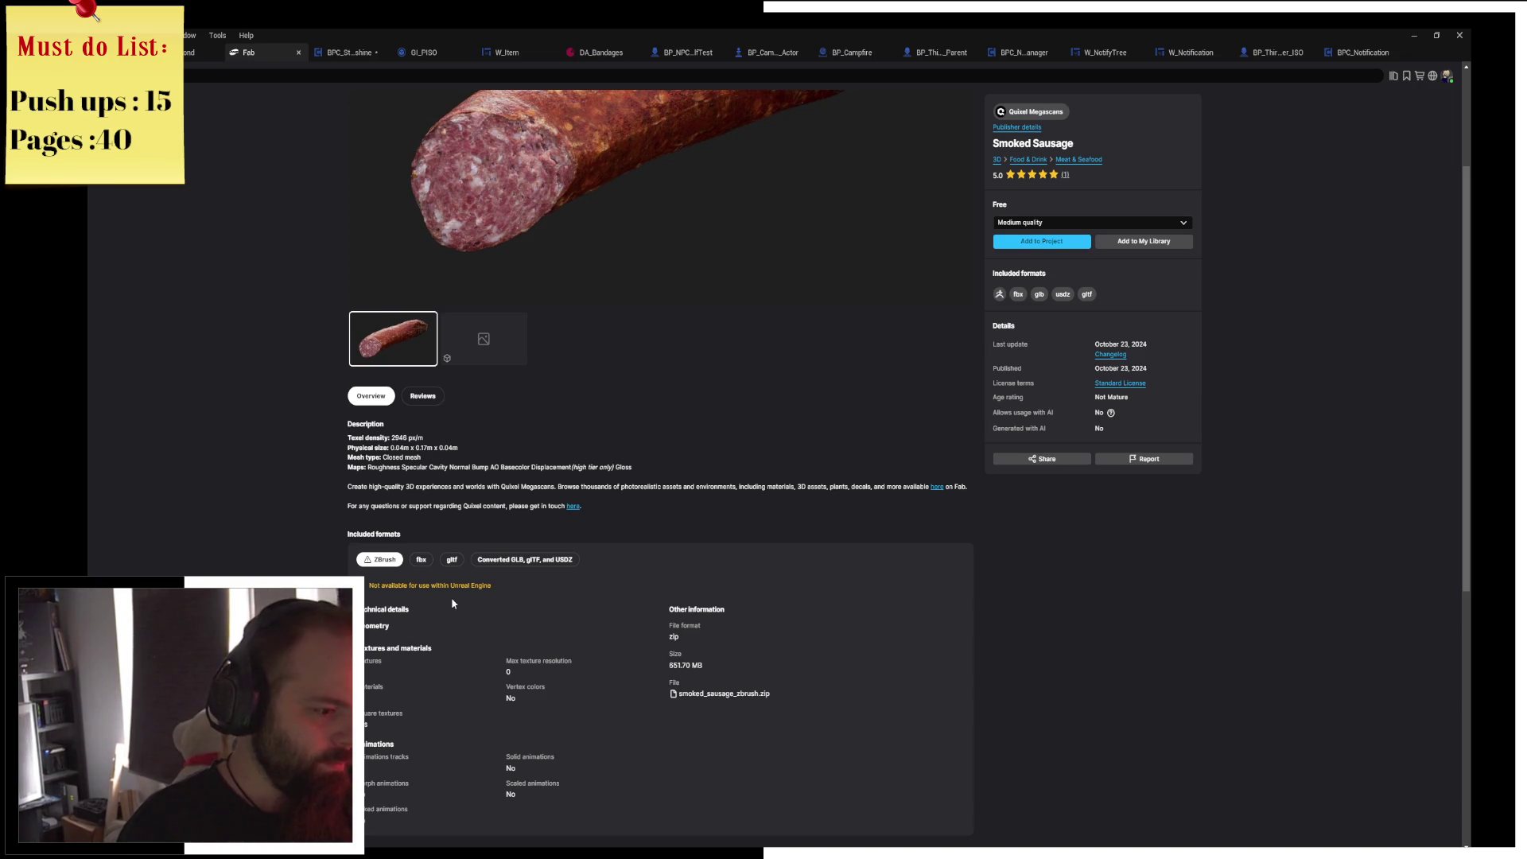
{"action": "scroll", "coordinate": [451, 598], "scroll_direction": "up", "scroll_amount": 2}
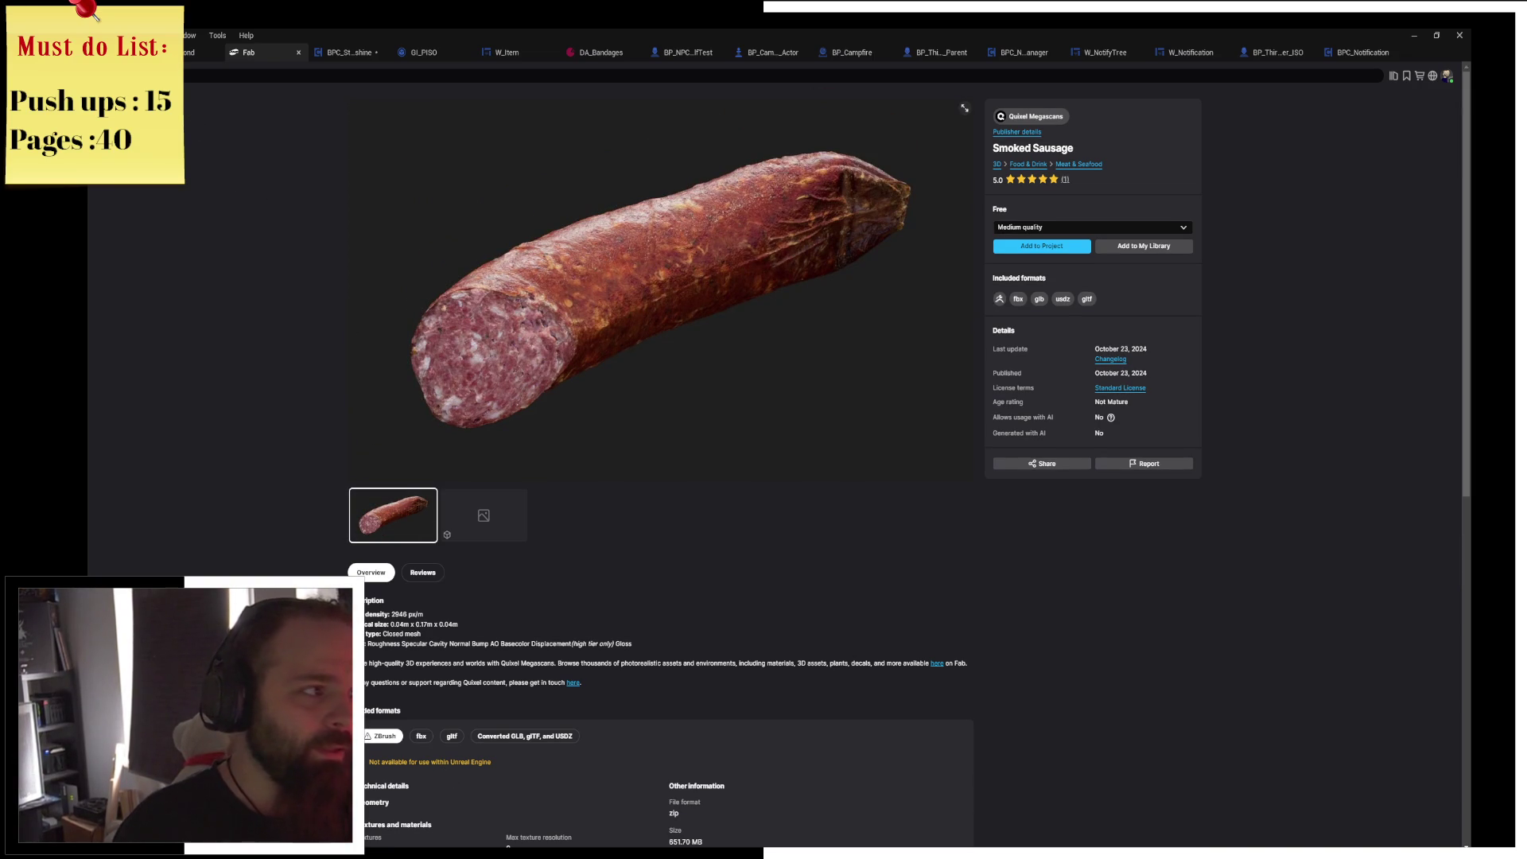
{"action": "key", "text": "Escape"}
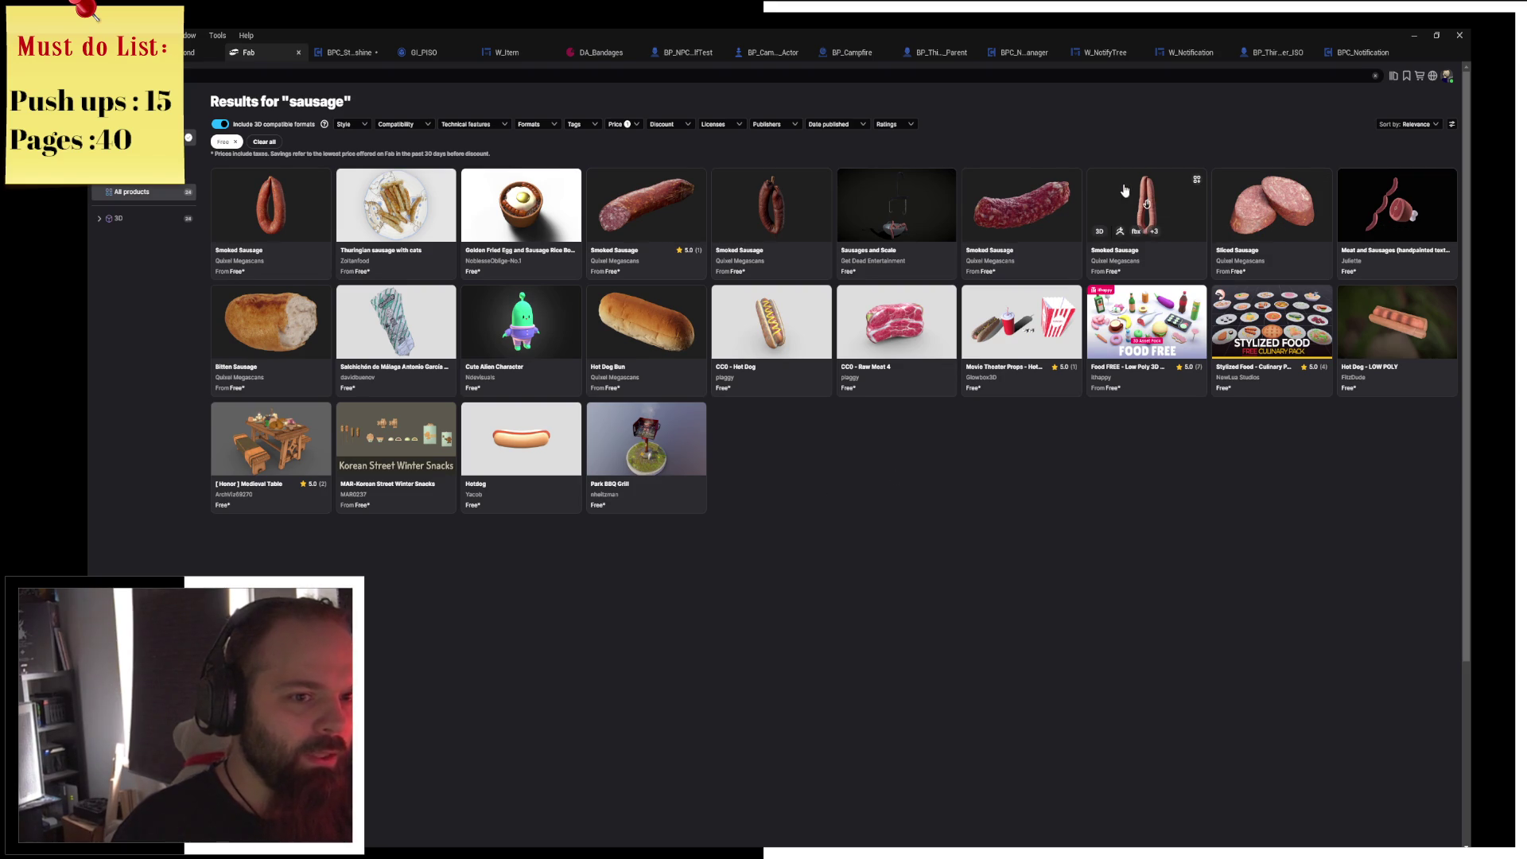
{"action": "left_click", "coordinate": [1016, 197]}
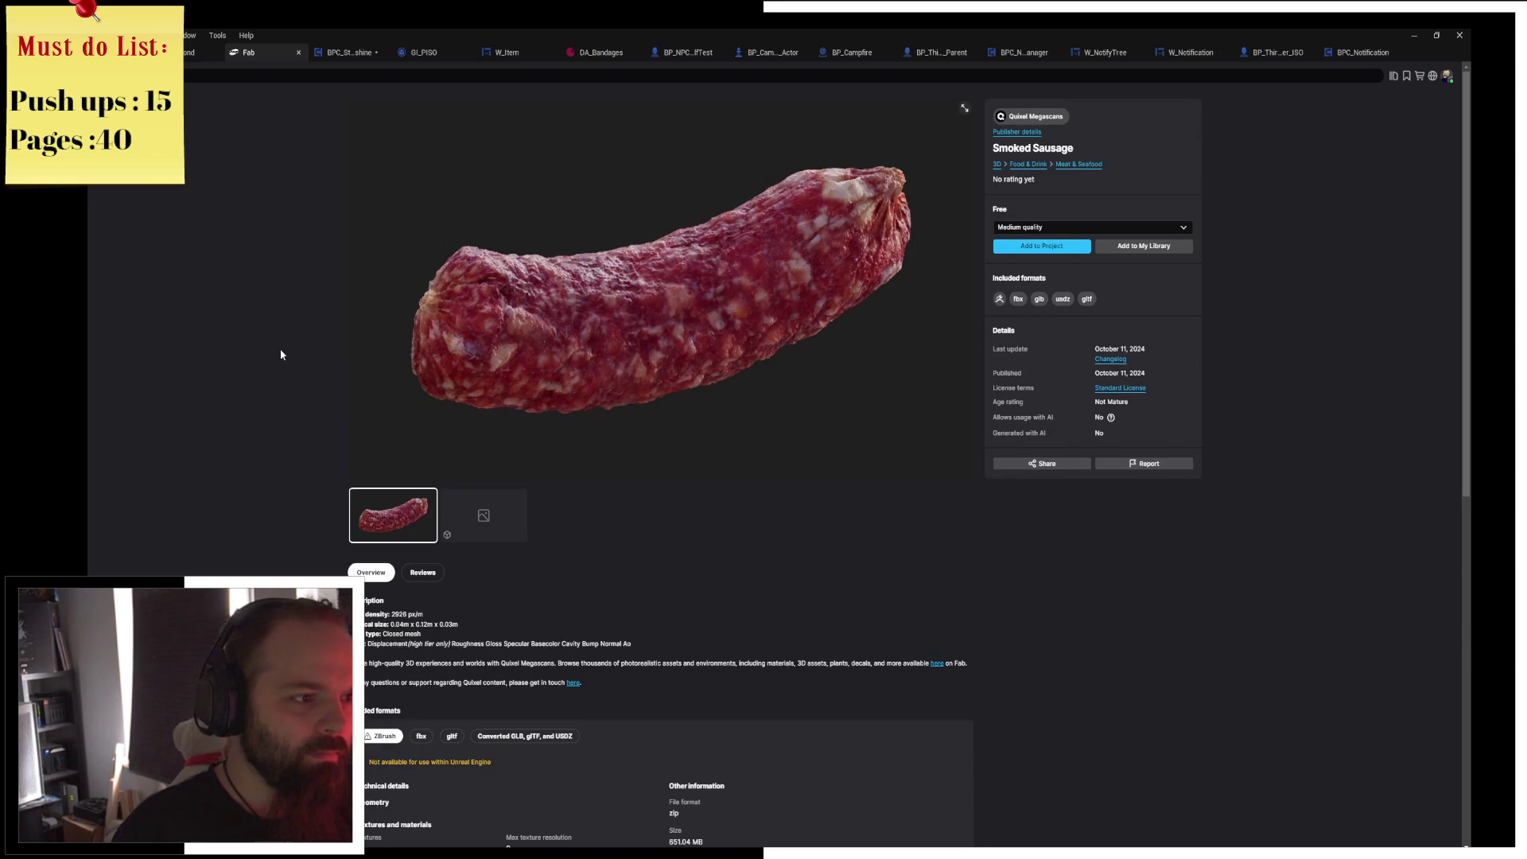
{"action": "scroll", "coordinate": [281, 354], "scroll_direction": "down", "scroll_amount": 3}
{"action": "scroll", "coordinate": [281, 354], "scroll_direction": "up", "scroll_amount": 3}
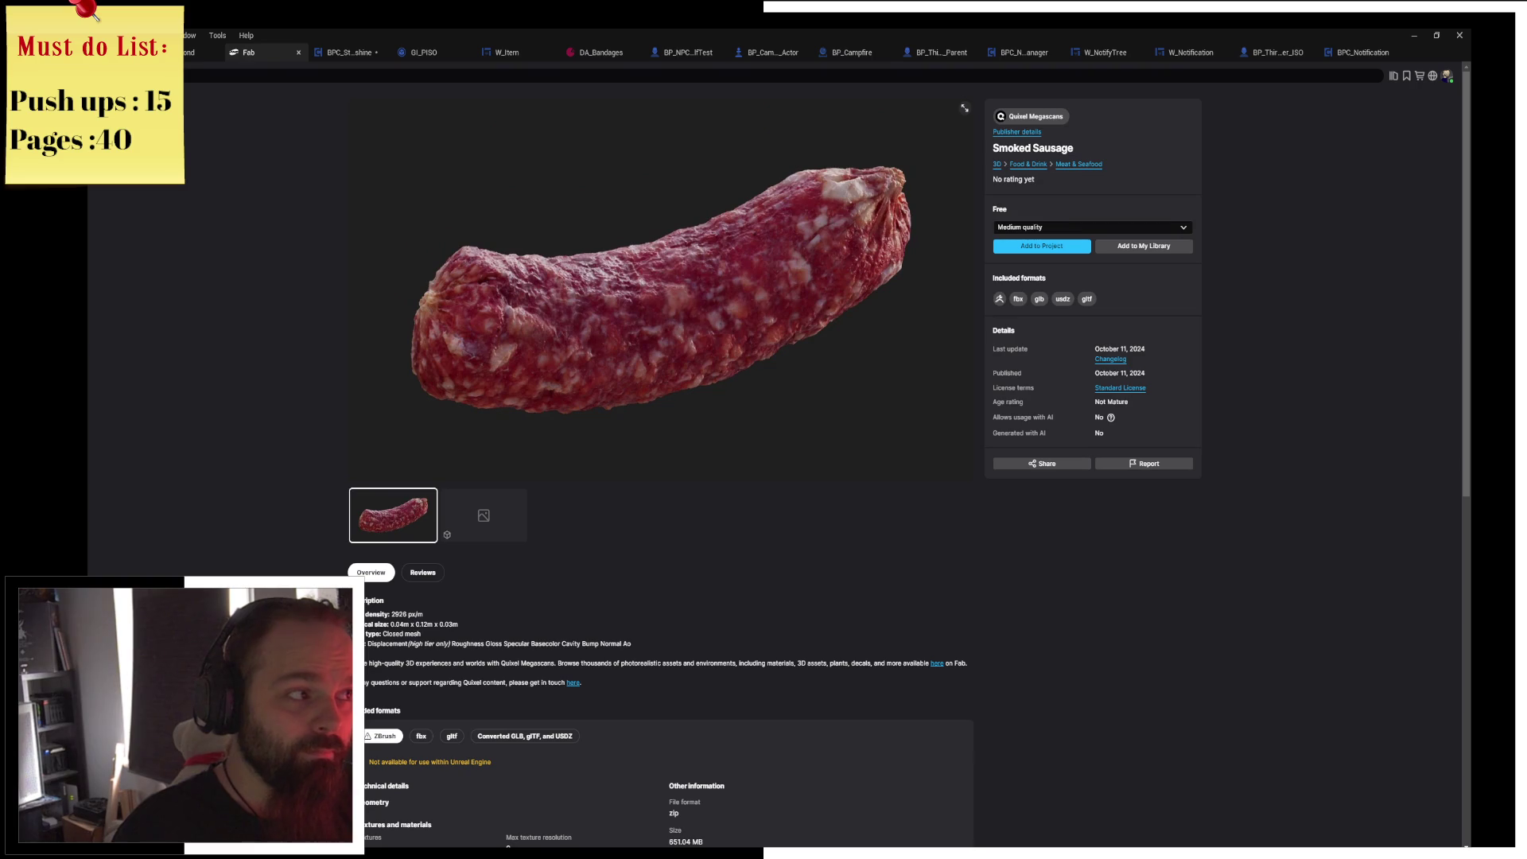
{"action": "key", "text": "alt+Left"}
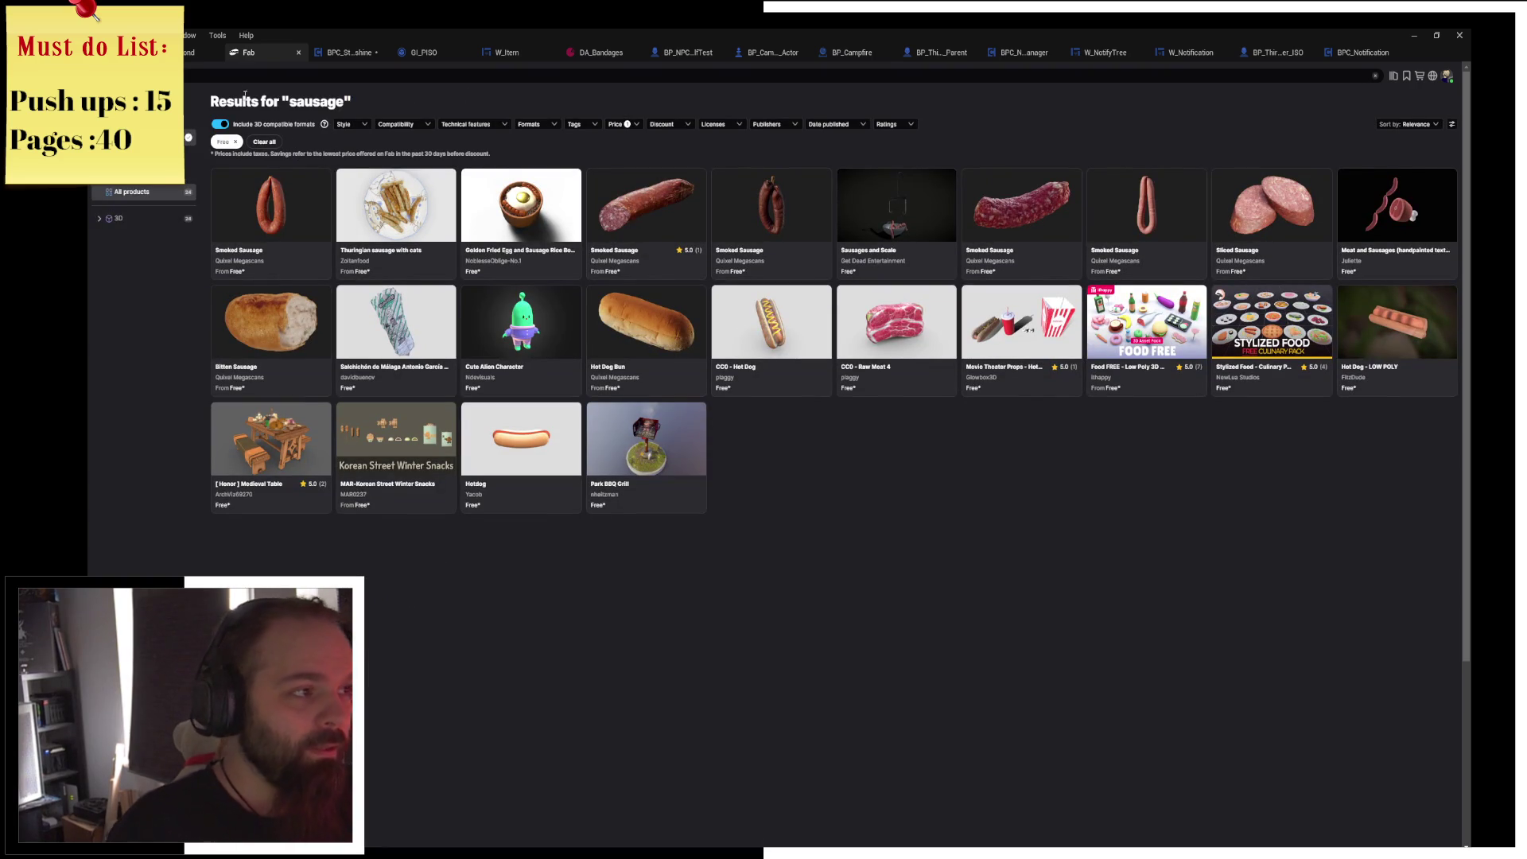
{"action": "left_click", "coordinate": [395, 78]}
{"action": "type", "text": "mea"}
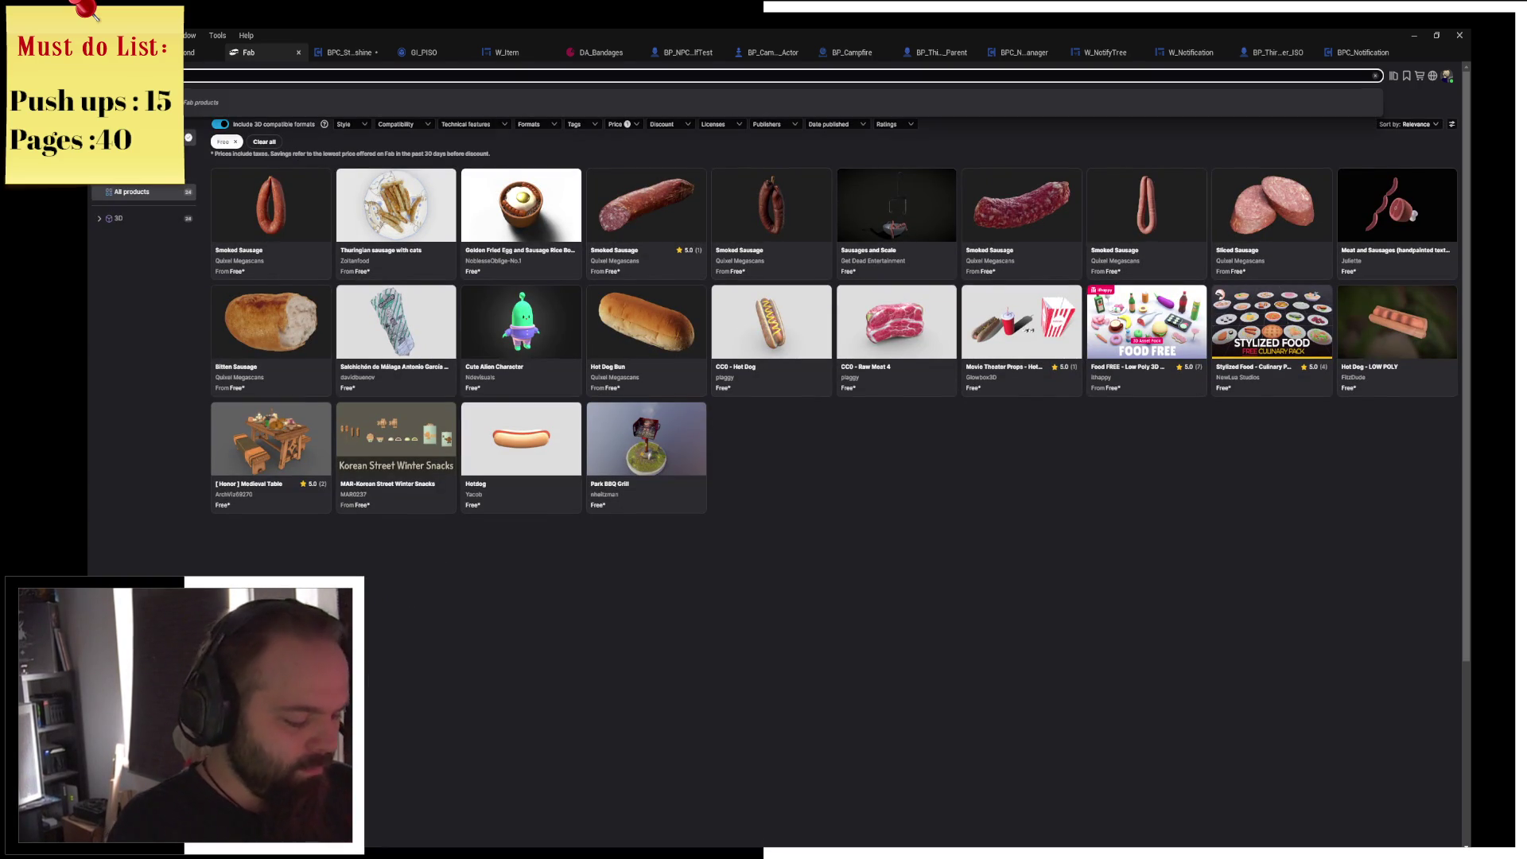
{"action": "type", "text": "t"}
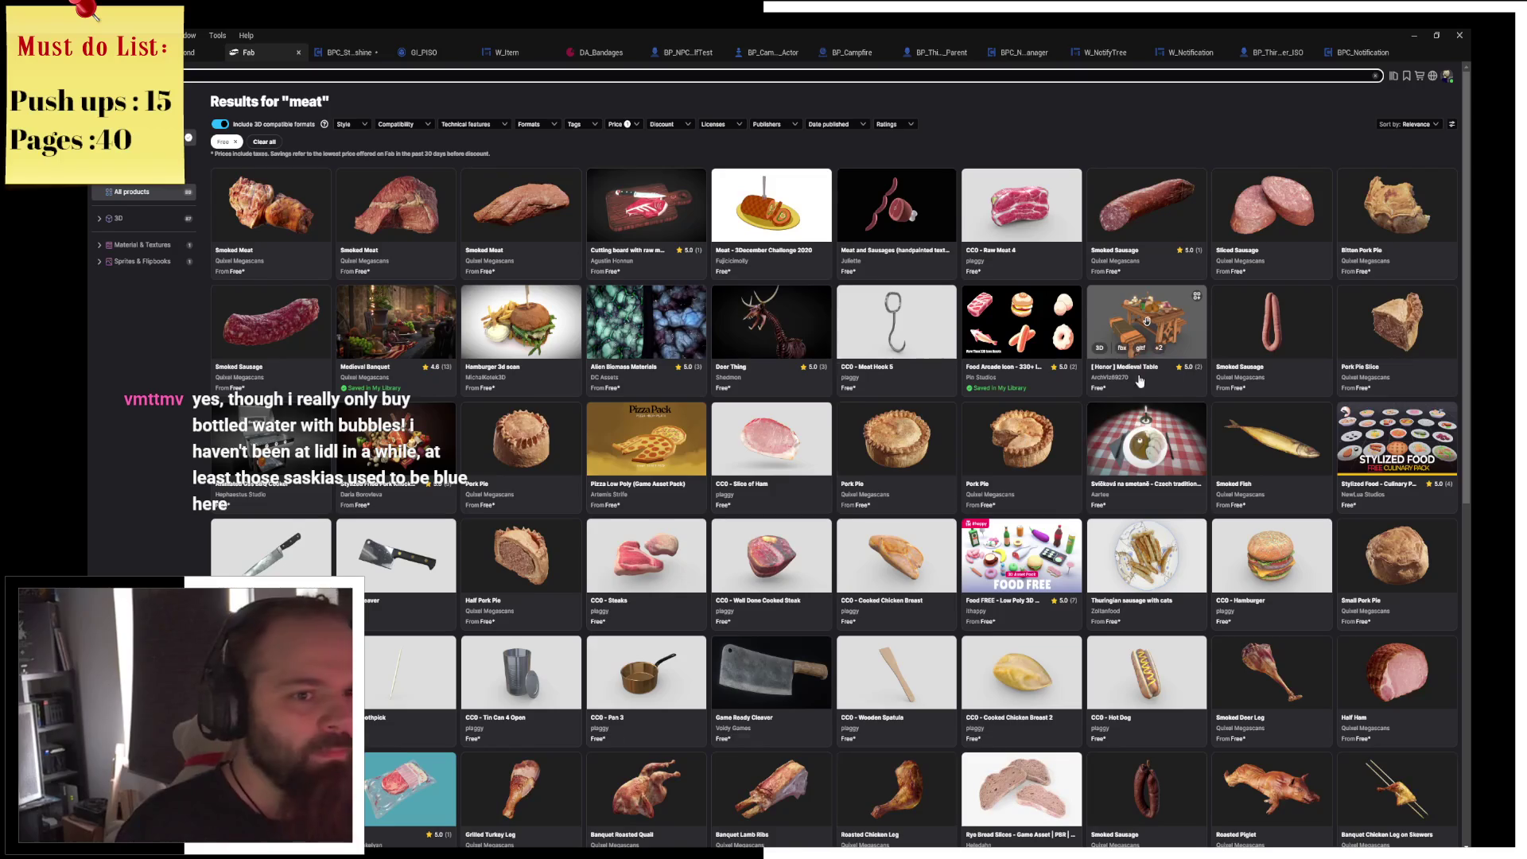
{"action": "scroll", "coordinate": [1107, 369], "scroll_direction": "down", "scroll_amount": 2}
{"action": "scroll", "coordinate": [1102, 374], "scroll_direction": "down", "scroll_amount": 5}
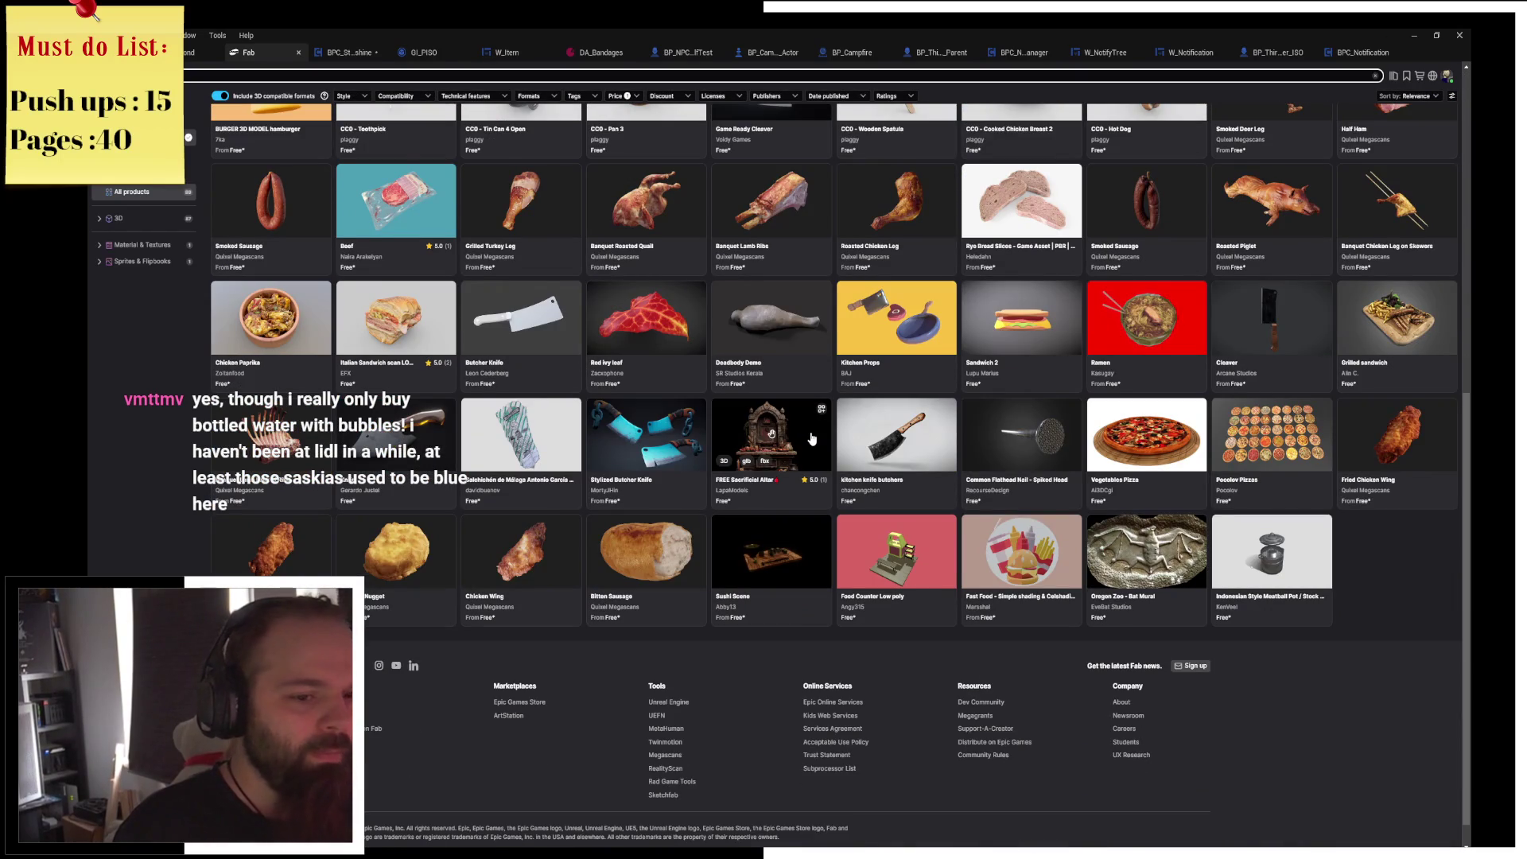
{"action": "scroll", "coordinate": [1034, 556], "scroll_direction": "up", "scroll_amount": 2}
{"action": "scroll", "coordinate": [1034, 636], "scroll_direction": "up", "scroll_amount": 2}
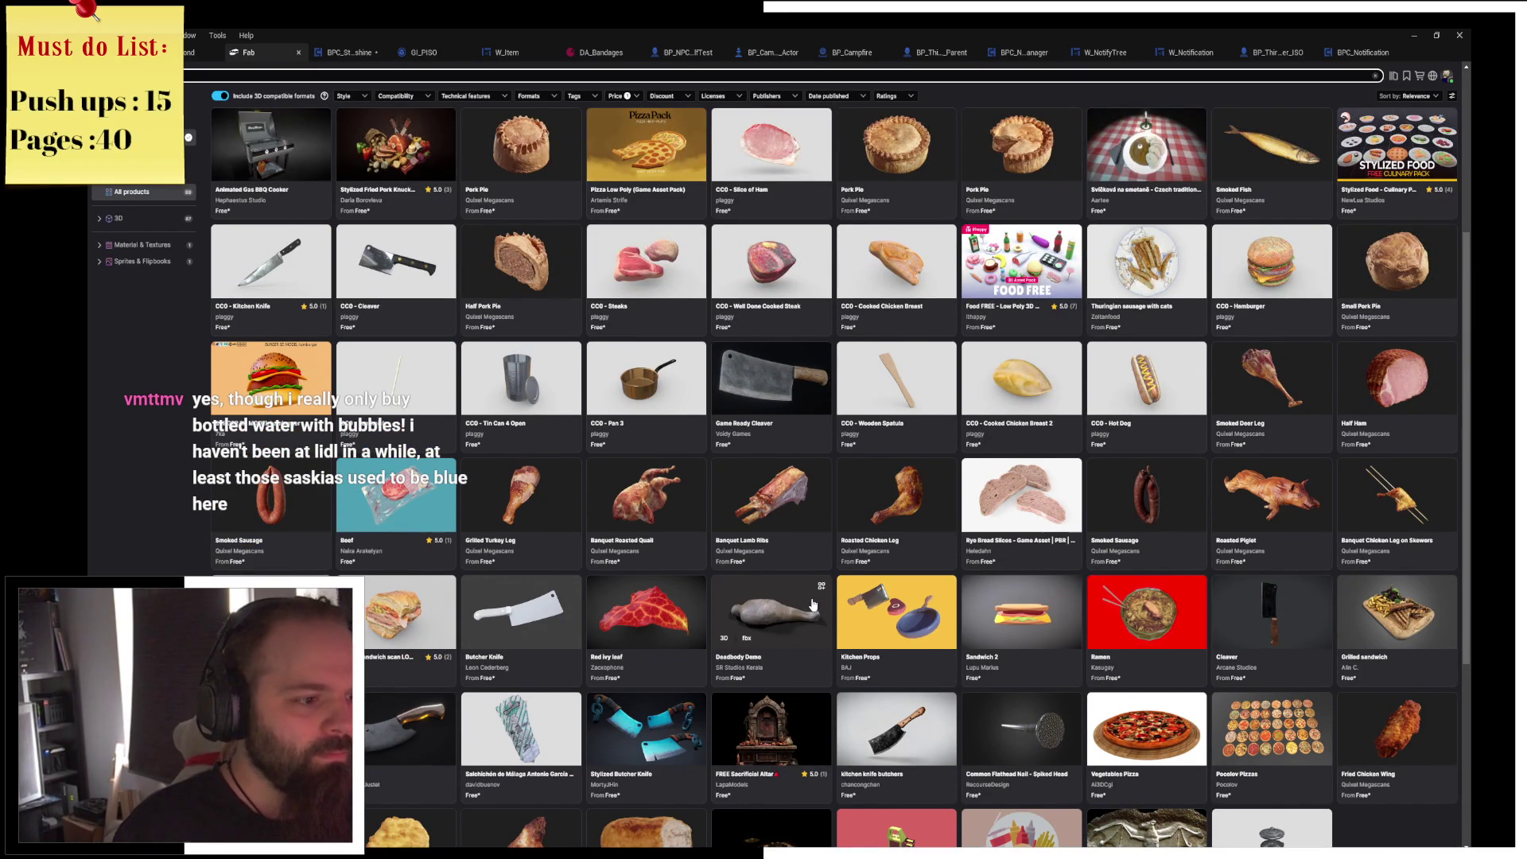
{"action": "scroll", "coordinate": [812, 605], "scroll_direction": "up", "scroll_amount": 5}
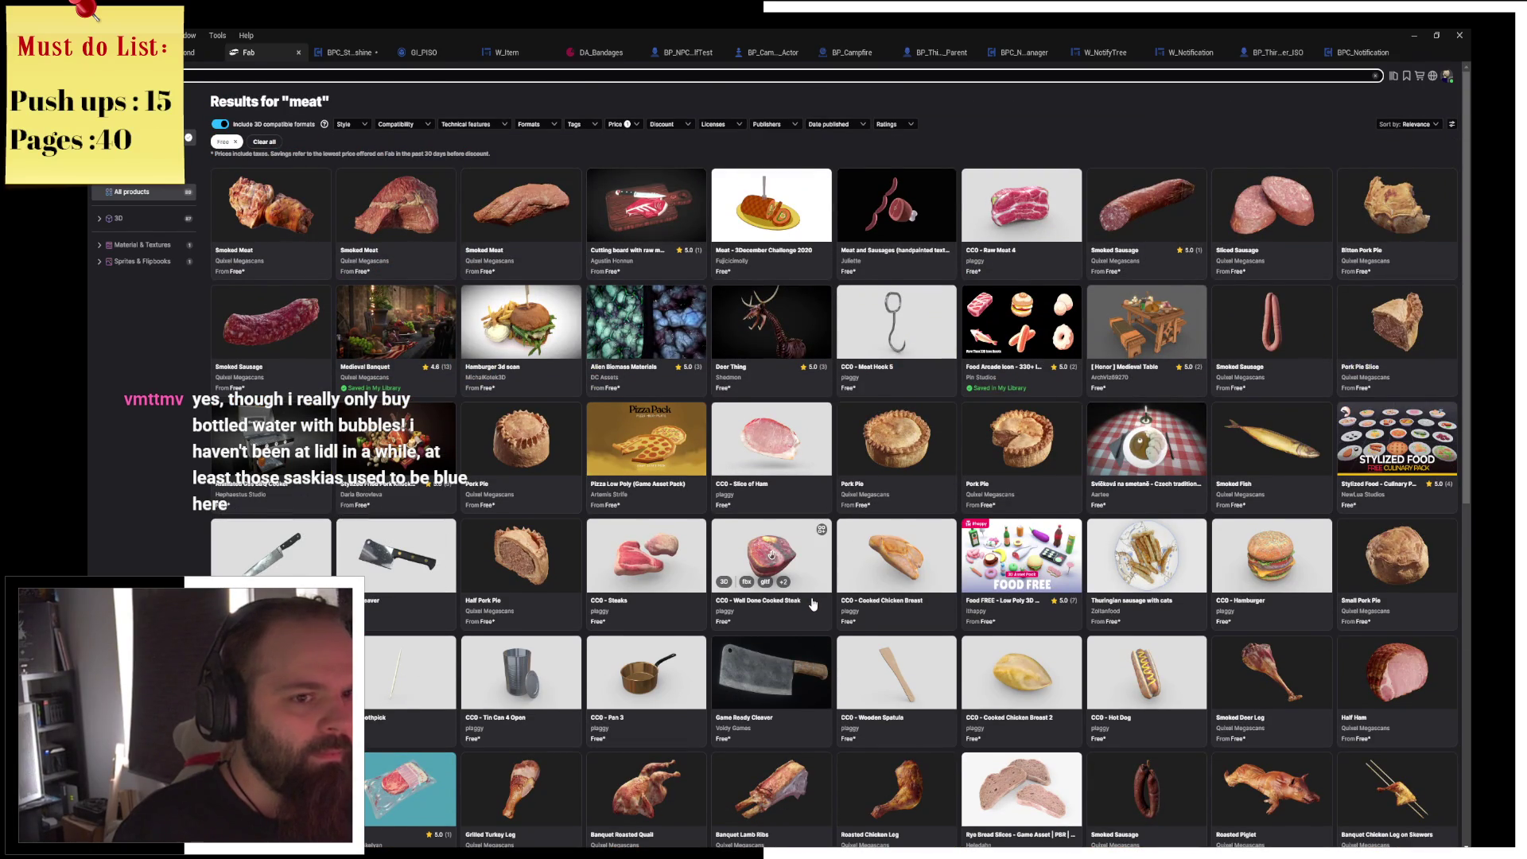
{"action": "scroll", "coordinate": [813, 606], "scroll_direction": "down", "scroll_amount": 2}
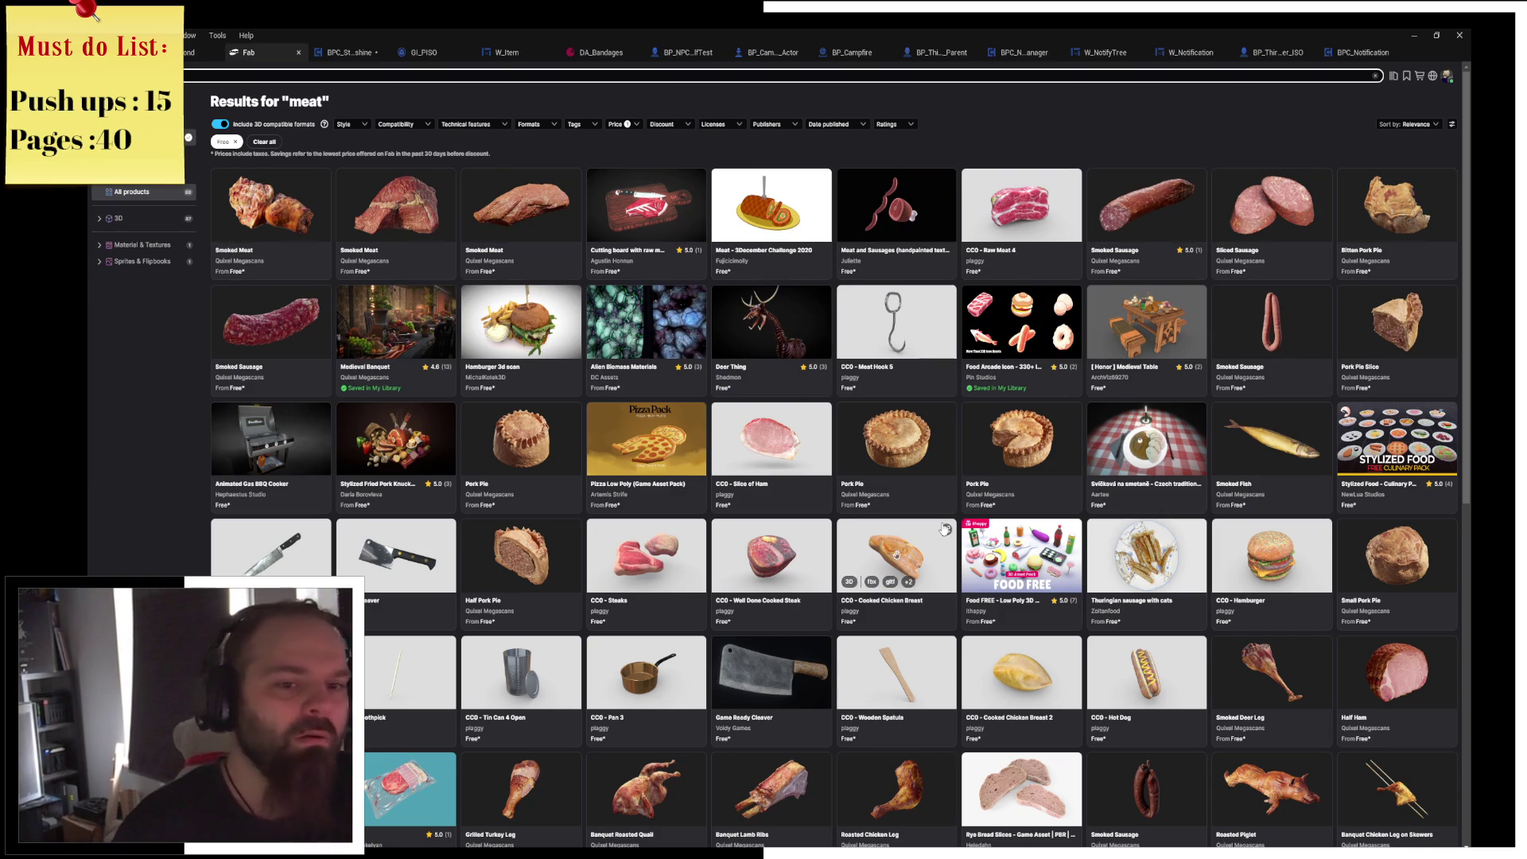
{"action": "scroll", "coordinate": [948, 474], "scroll_direction": "down", "scroll_amount": 1}
{"action": "scroll", "coordinate": [948, 473], "scroll_direction": "down", "scroll_amount": 2}
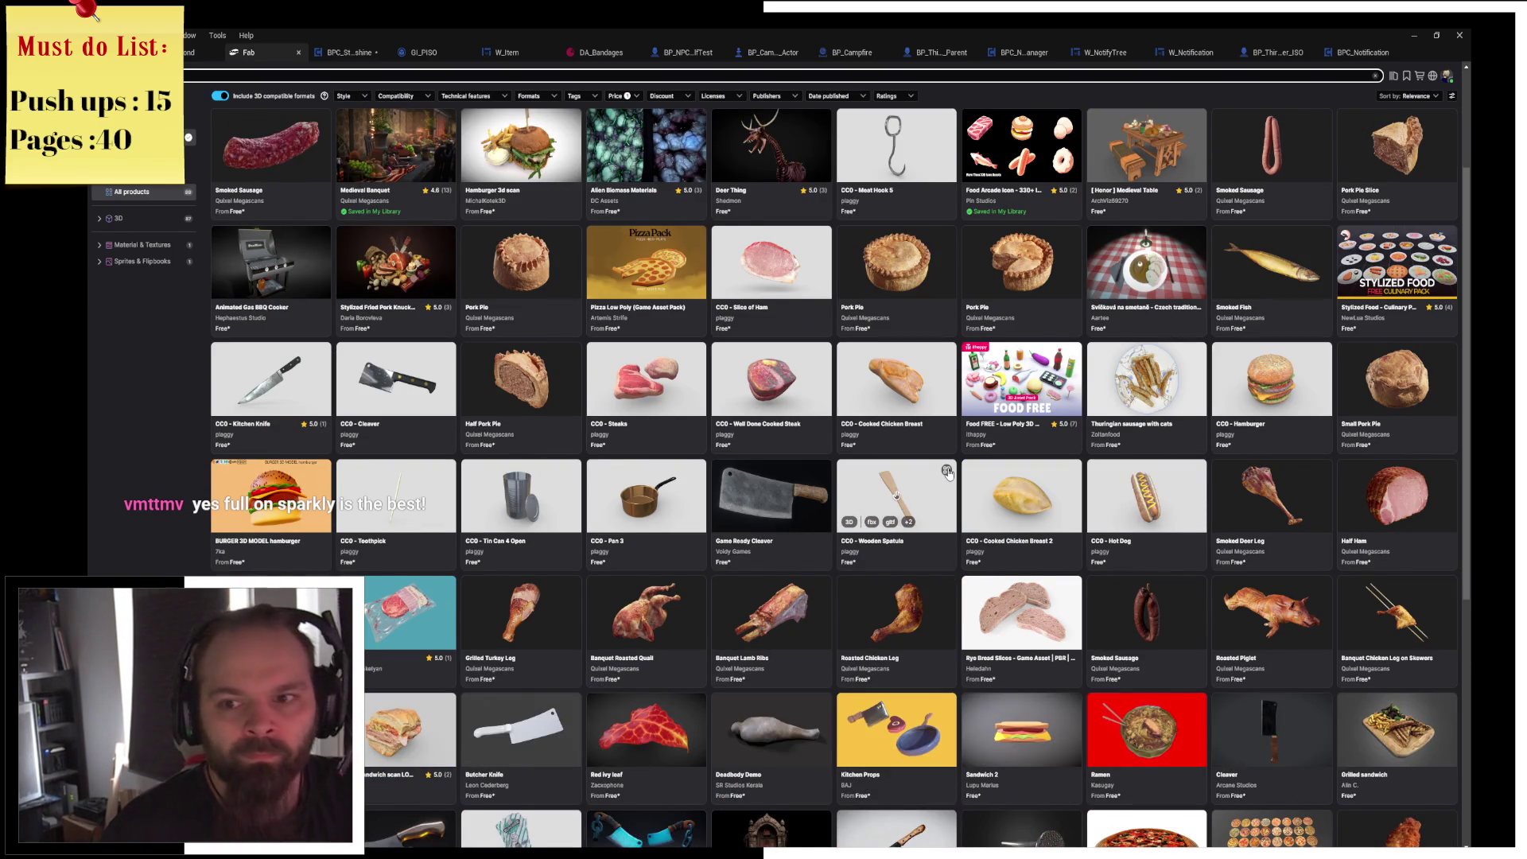
{"action": "scroll", "coordinate": [948, 473], "scroll_direction": "down", "scroll_amount": 2}
{"action": "scroll", "coordinate": [863, 458], "scroll_direction": "down", "scroll_amount": 2}
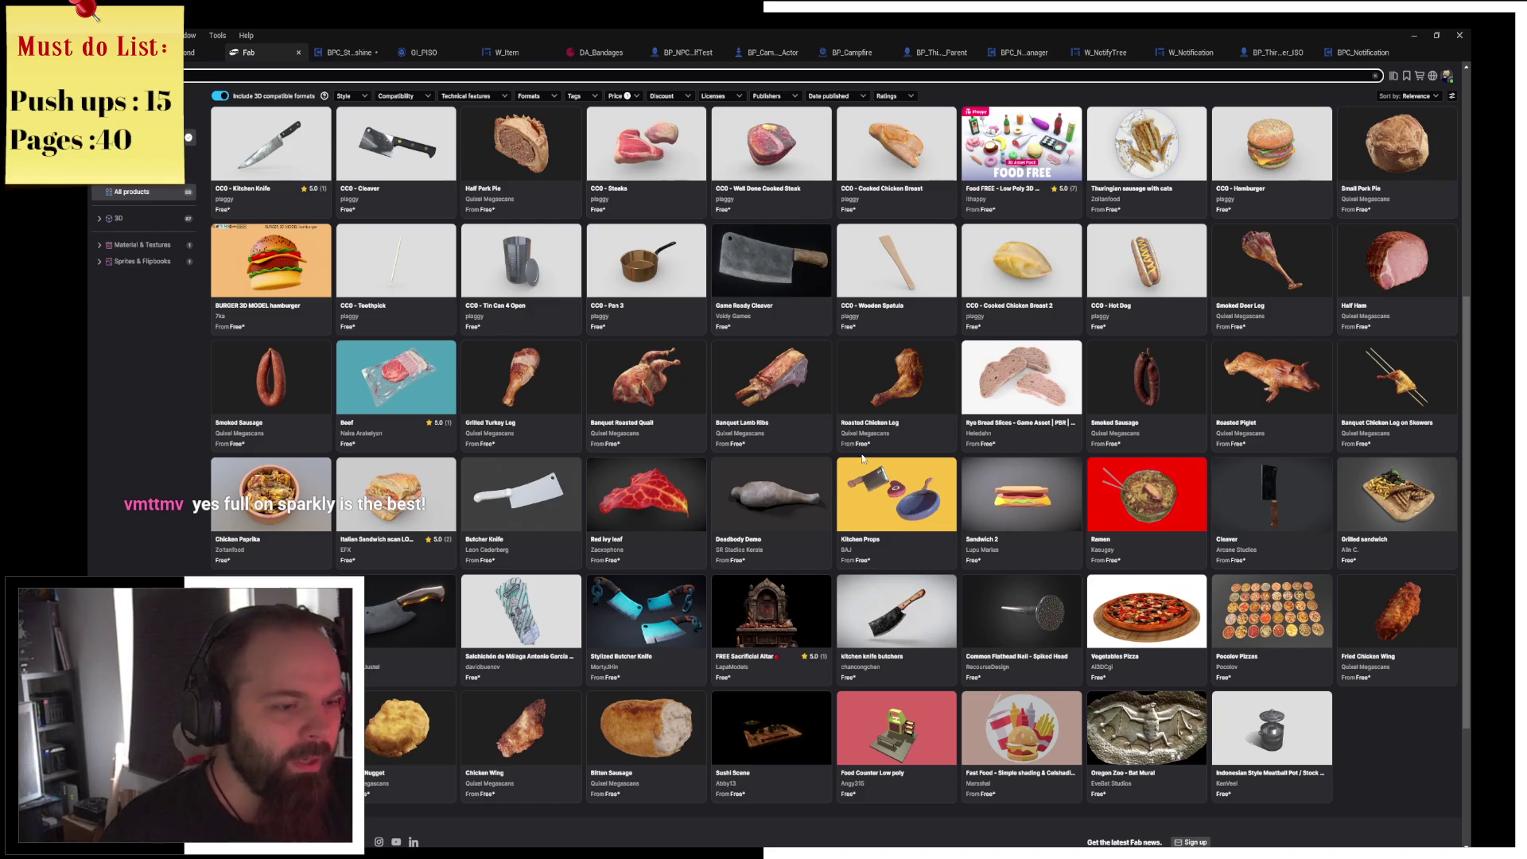
{"action": "scroll", "coordinate": [815, 505], "scroll_direction": "down", "scroll_amount": 2}
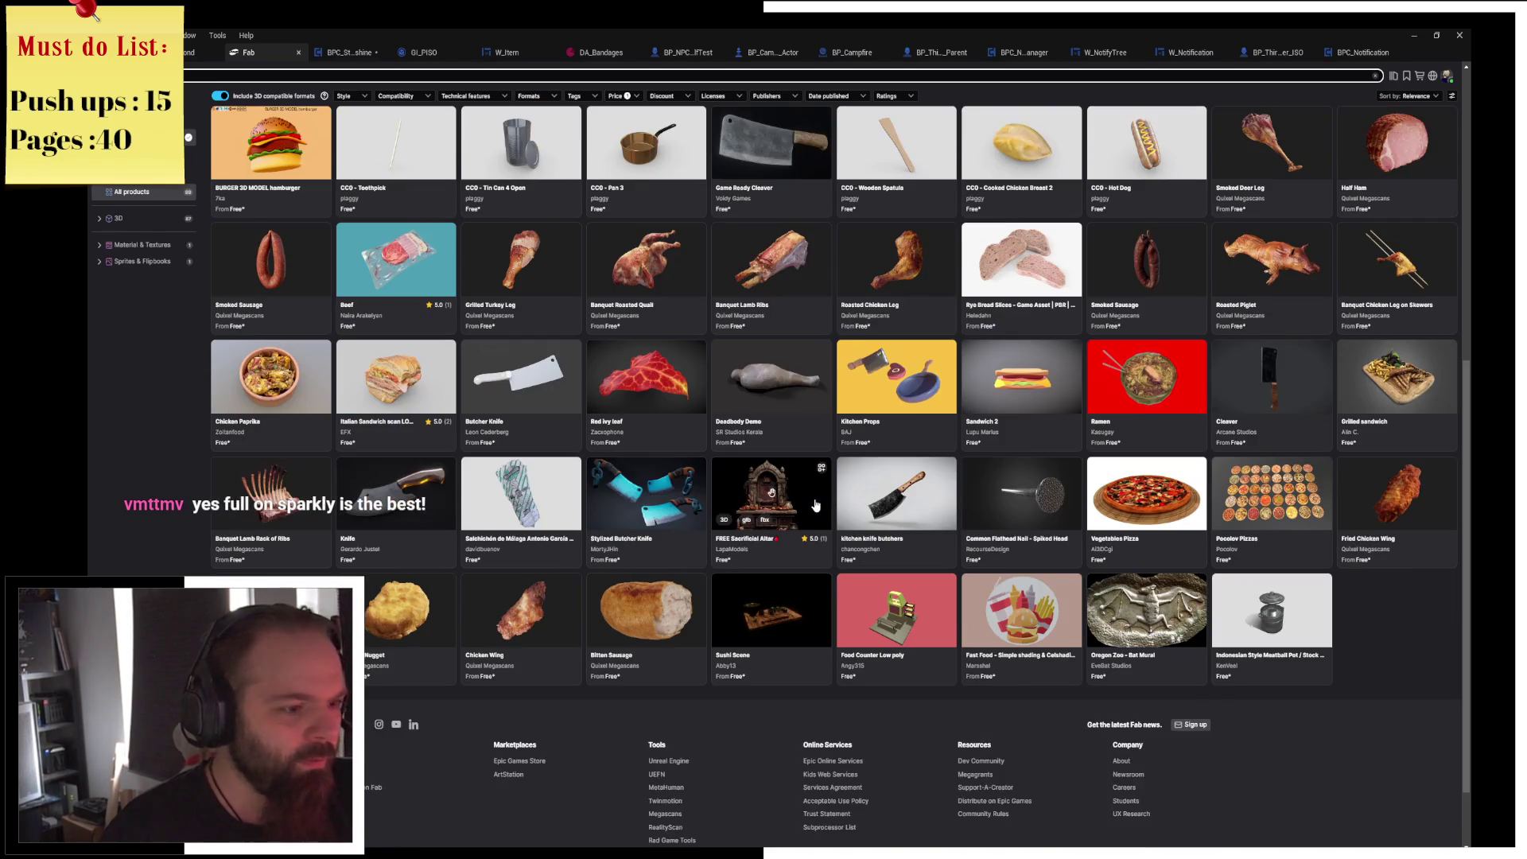
{"action": "scroll", "coordinate": [815, 505], "scroll_direction": "down", "scroll_amount": 1}
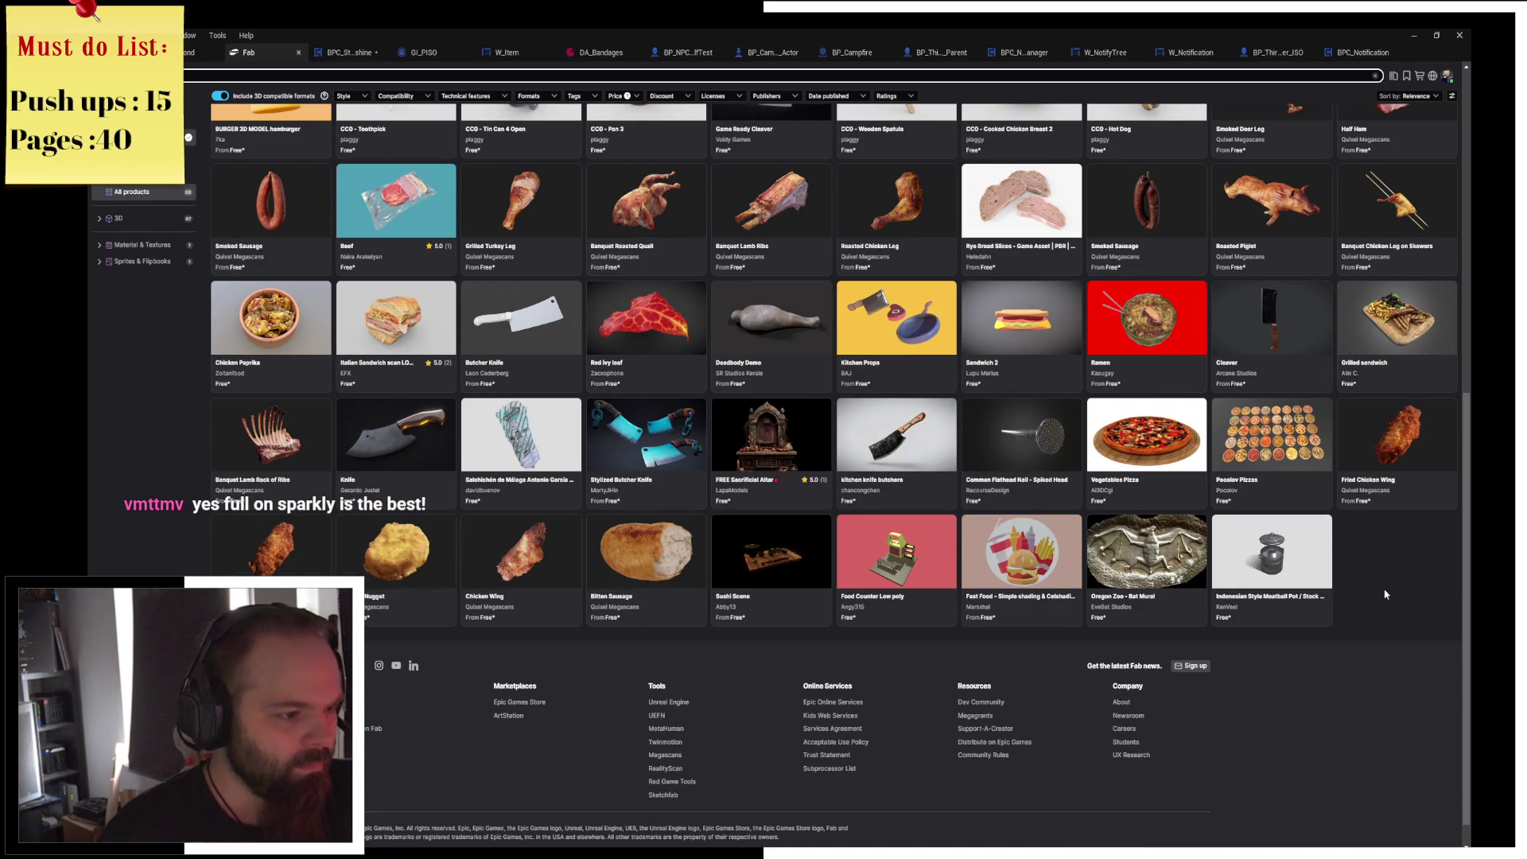
{"action": "scroll", "coordinate": [1385, 593], "scroll_direction": "up", "scroll_amount": 1}
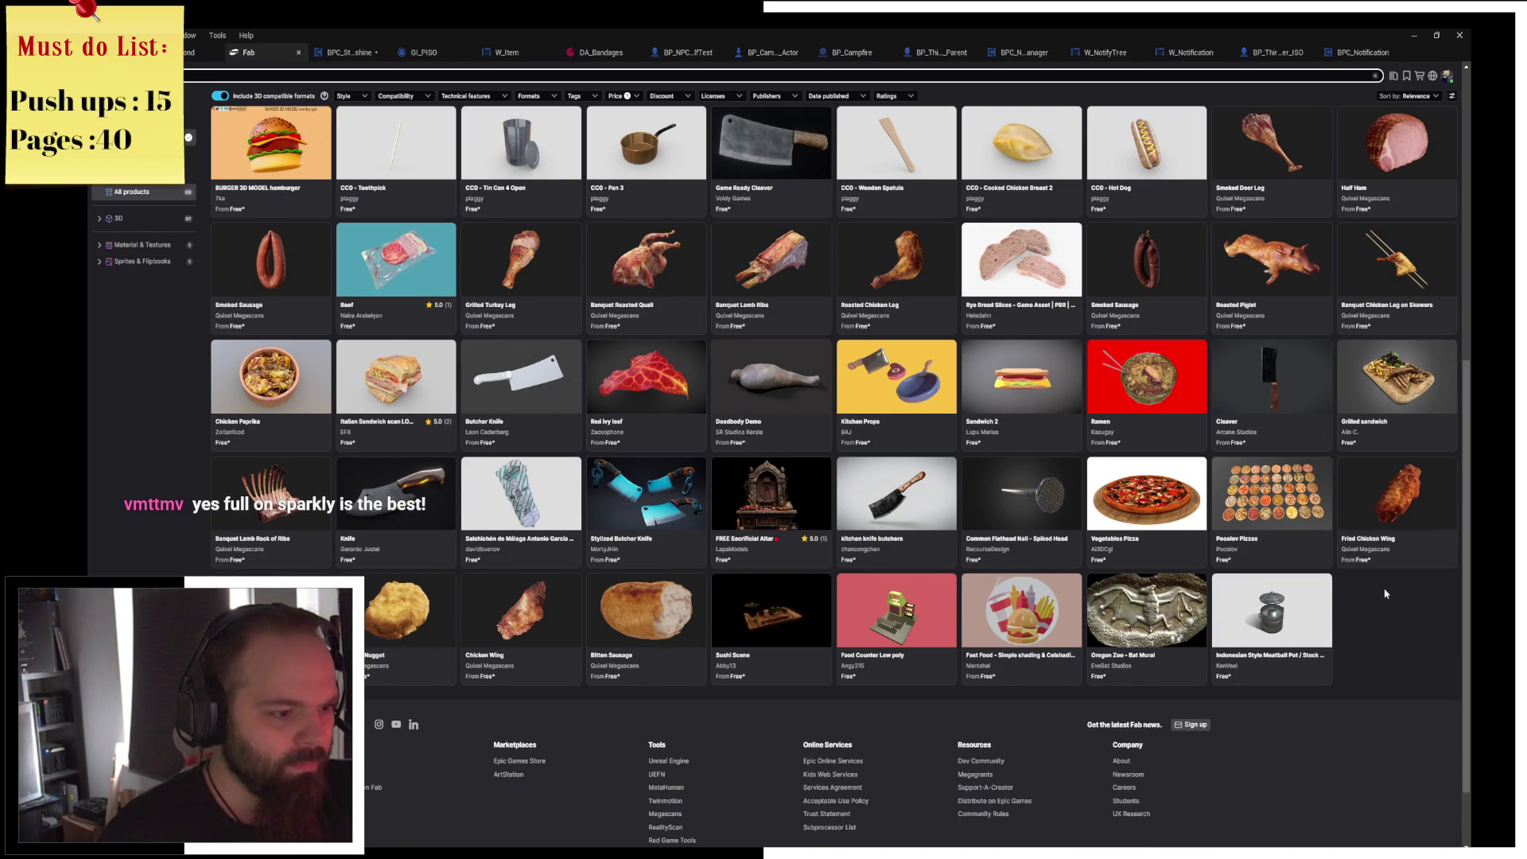
{"action": "scroll", "coordinate": [1384, 594], "scroll_direction": "up", "scroll_amount": 6}
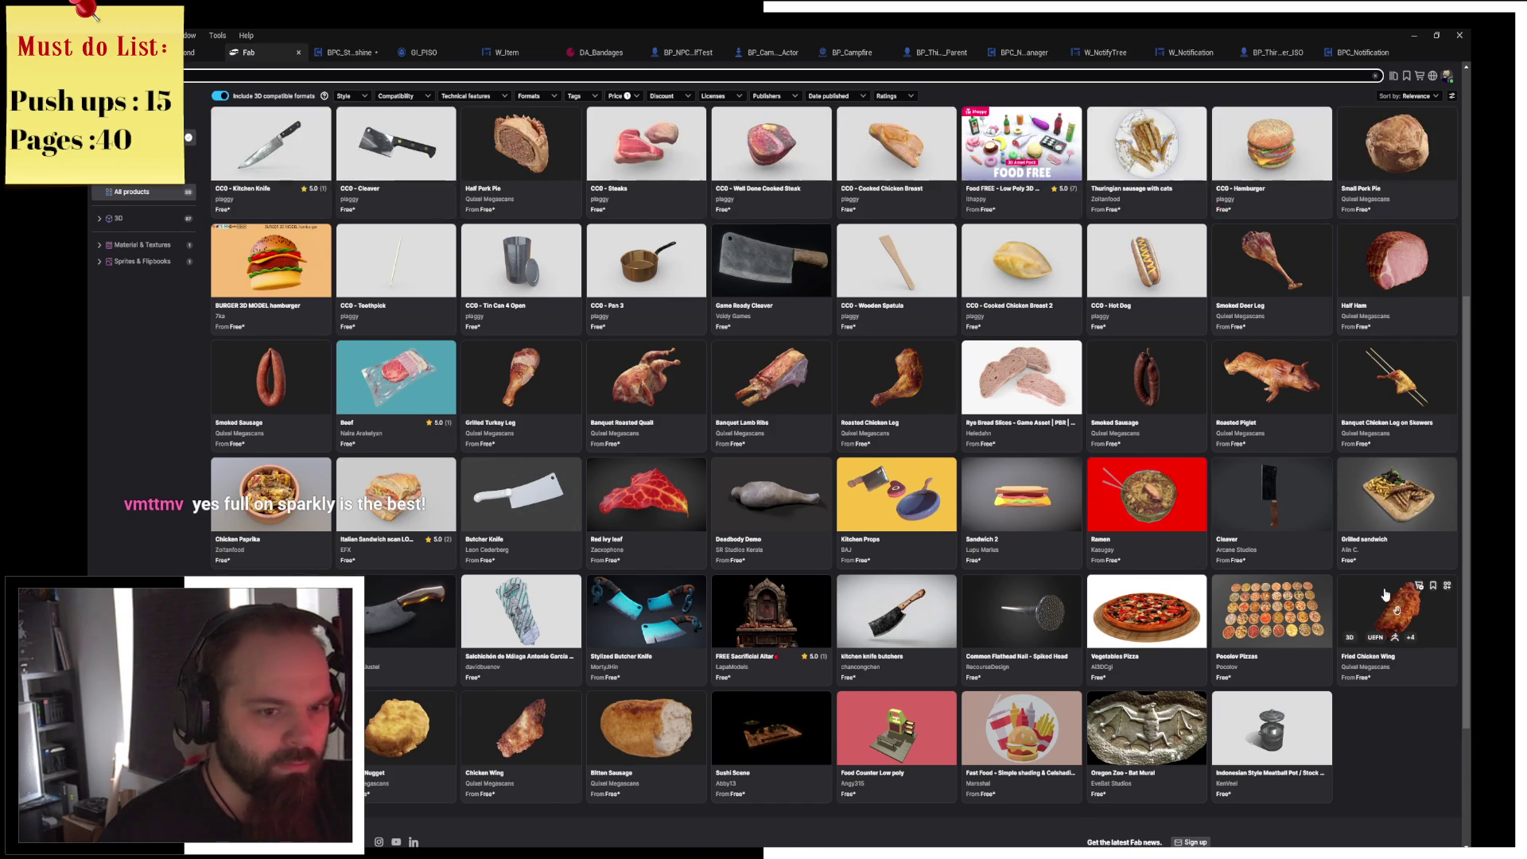
{"action": "scroll", "coordinate": [1384, 593], "scroll_direction": "up", "scroll_amount": 3}
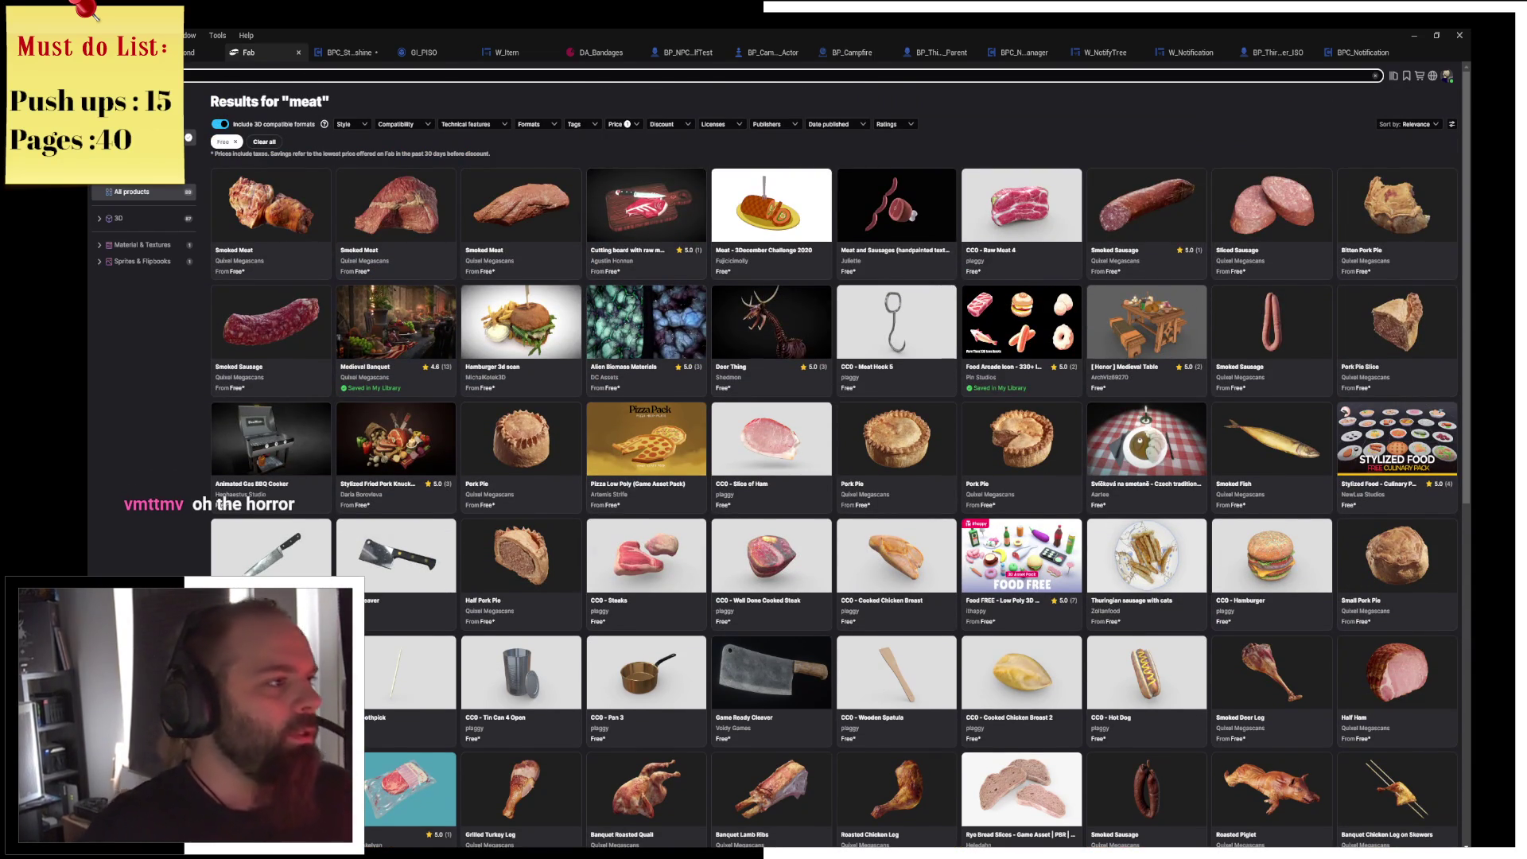
{"action": "left_click", "coordinate": [211, 81]}
Run a Fab search for 'food' and scroll through the free results, then back up.
{"action": "key", "text": "Return"}
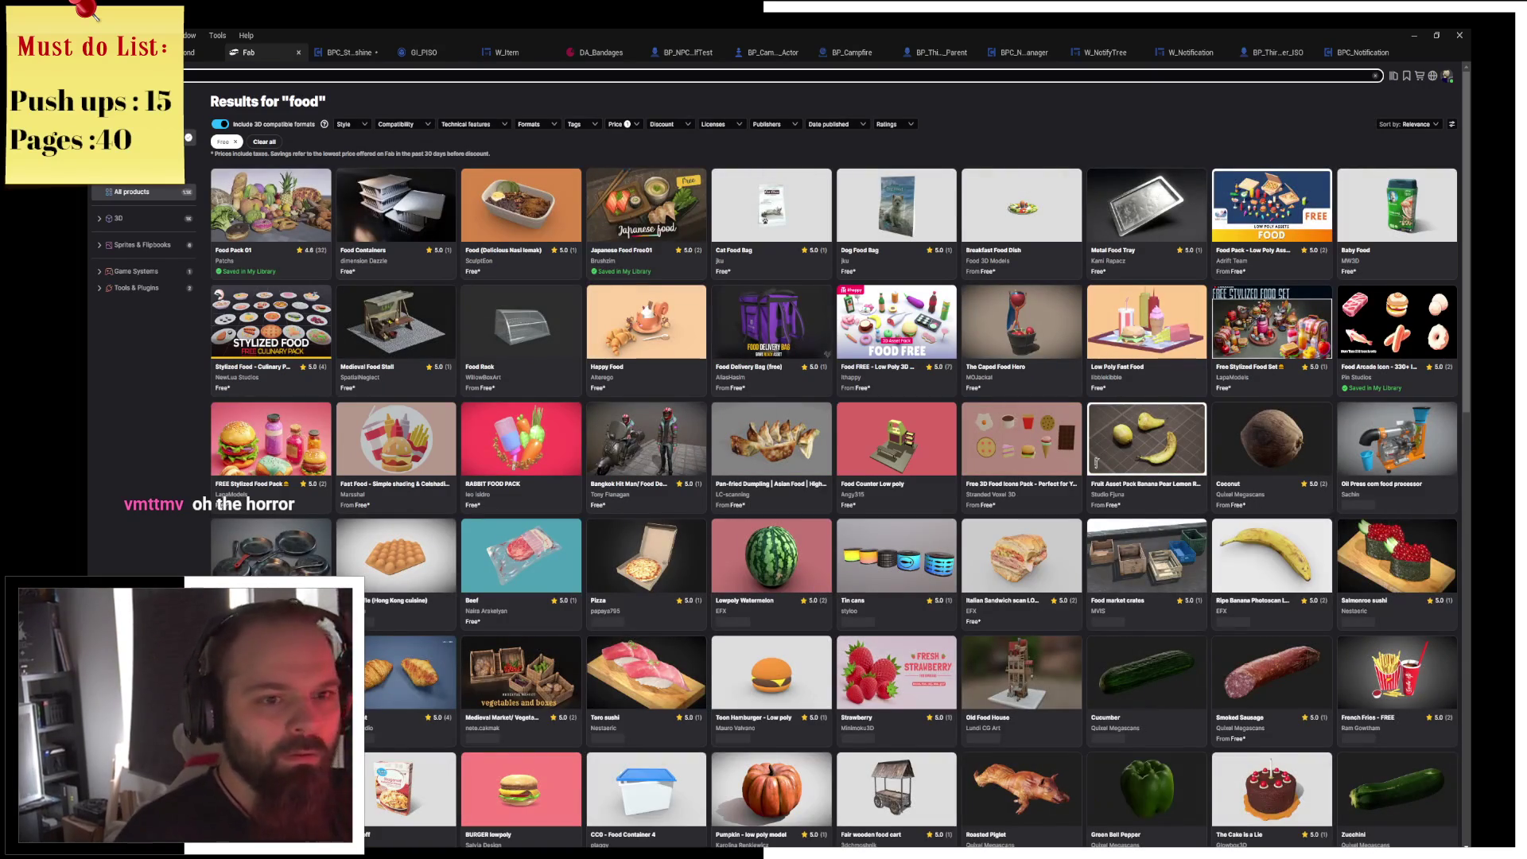
{"action": "scroll", "coordinate": [988, 493], "scroll_direction": "down", "scroll_amount": 2}
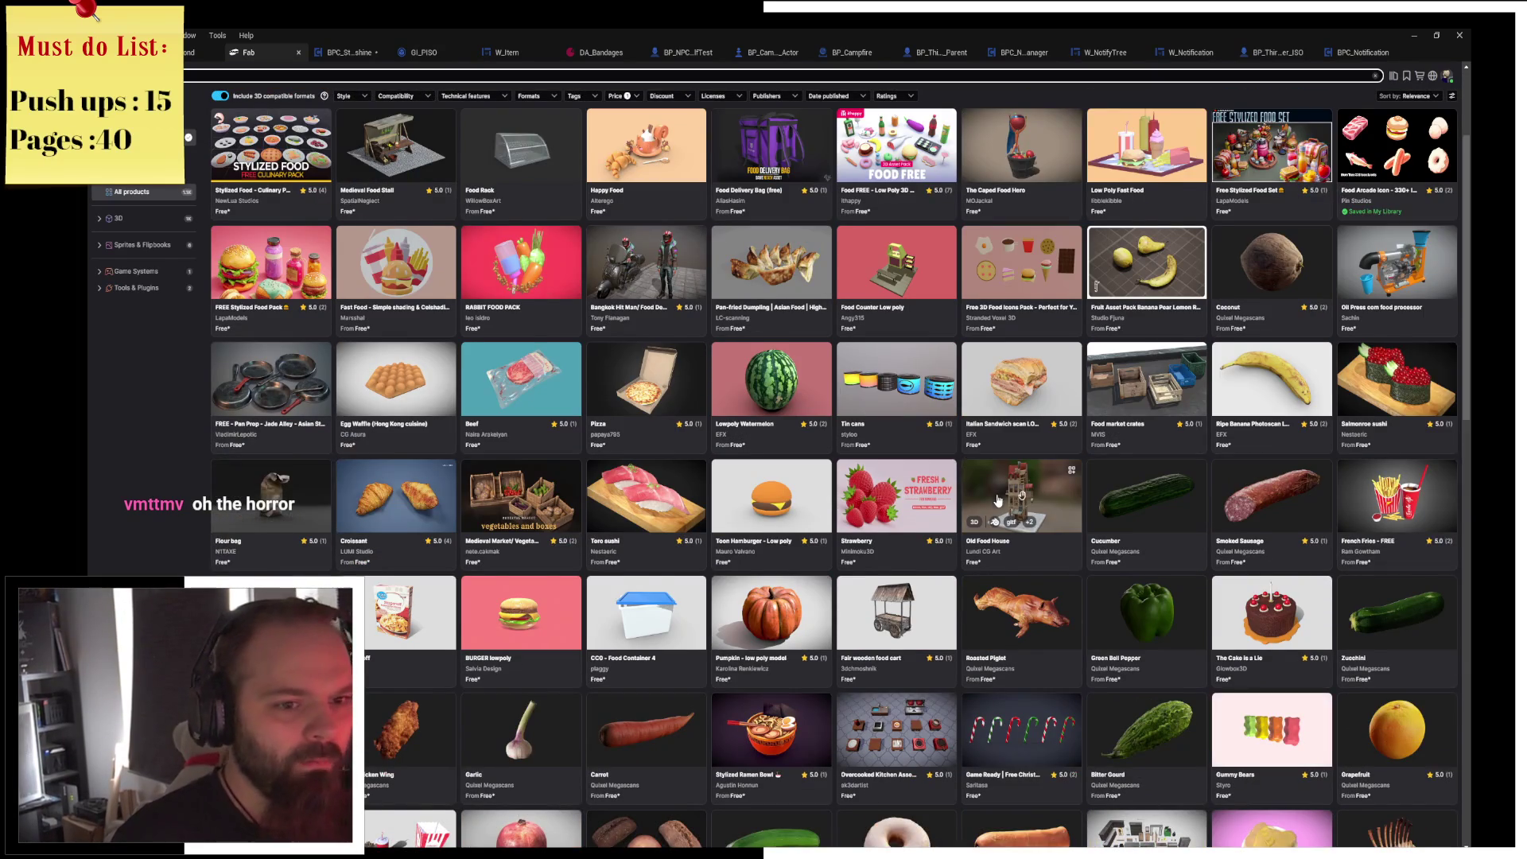
{"action": "scroll", "coordinate": [988, 493], "scroll_direction": "down", "scroll_amount": 2}
{"action": "scroll", "coordinate": [1001, 508], "scroll_direction": "down", "scroll_amount": 3}
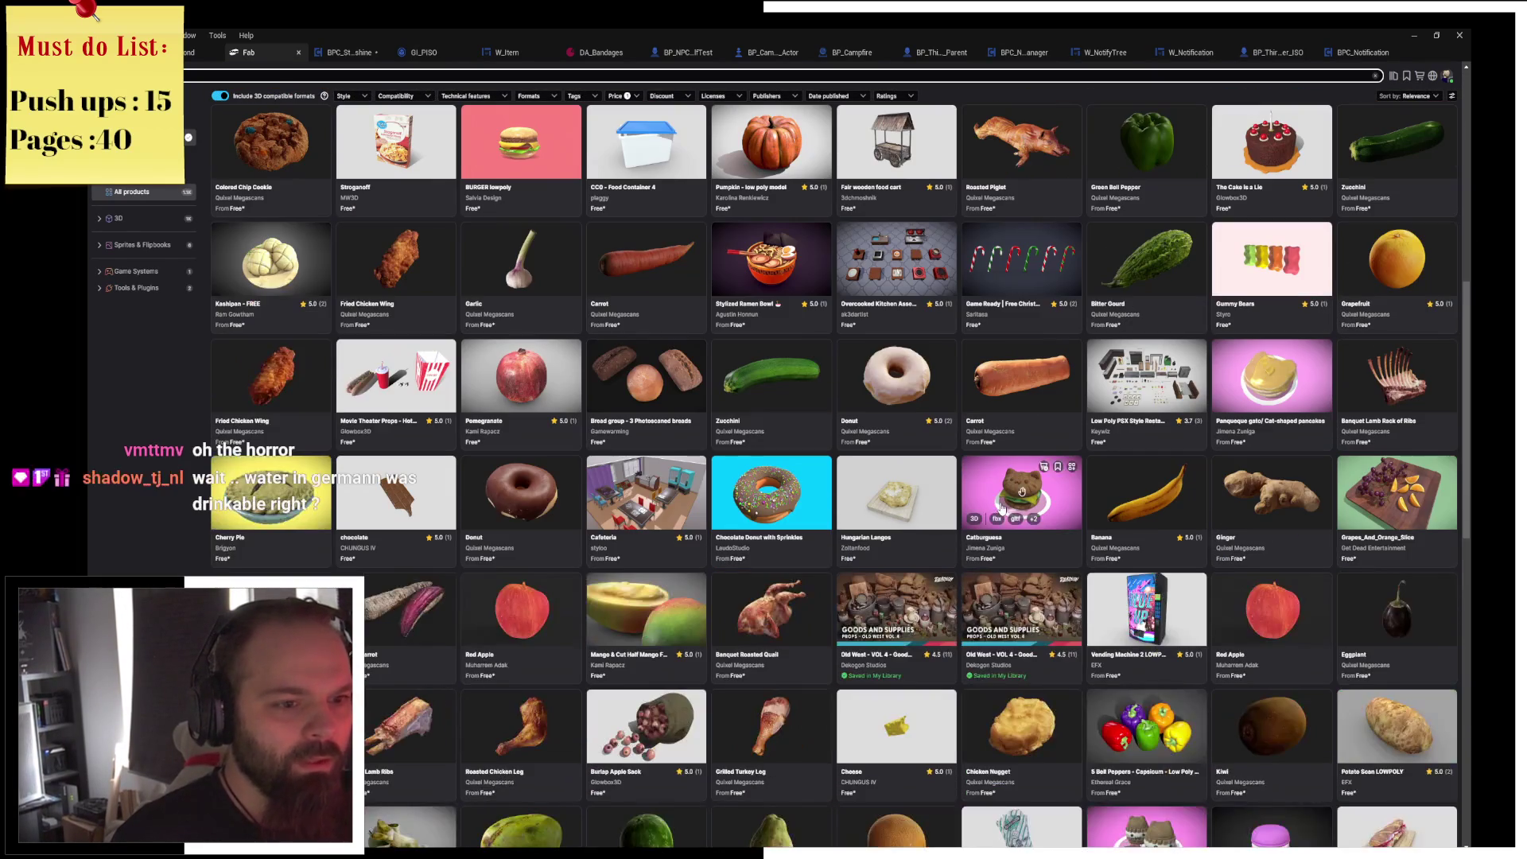
{"action": "scroll", "coordinate": [1002, 513], "scroll_direction": "down", "scroll_amount": 2}
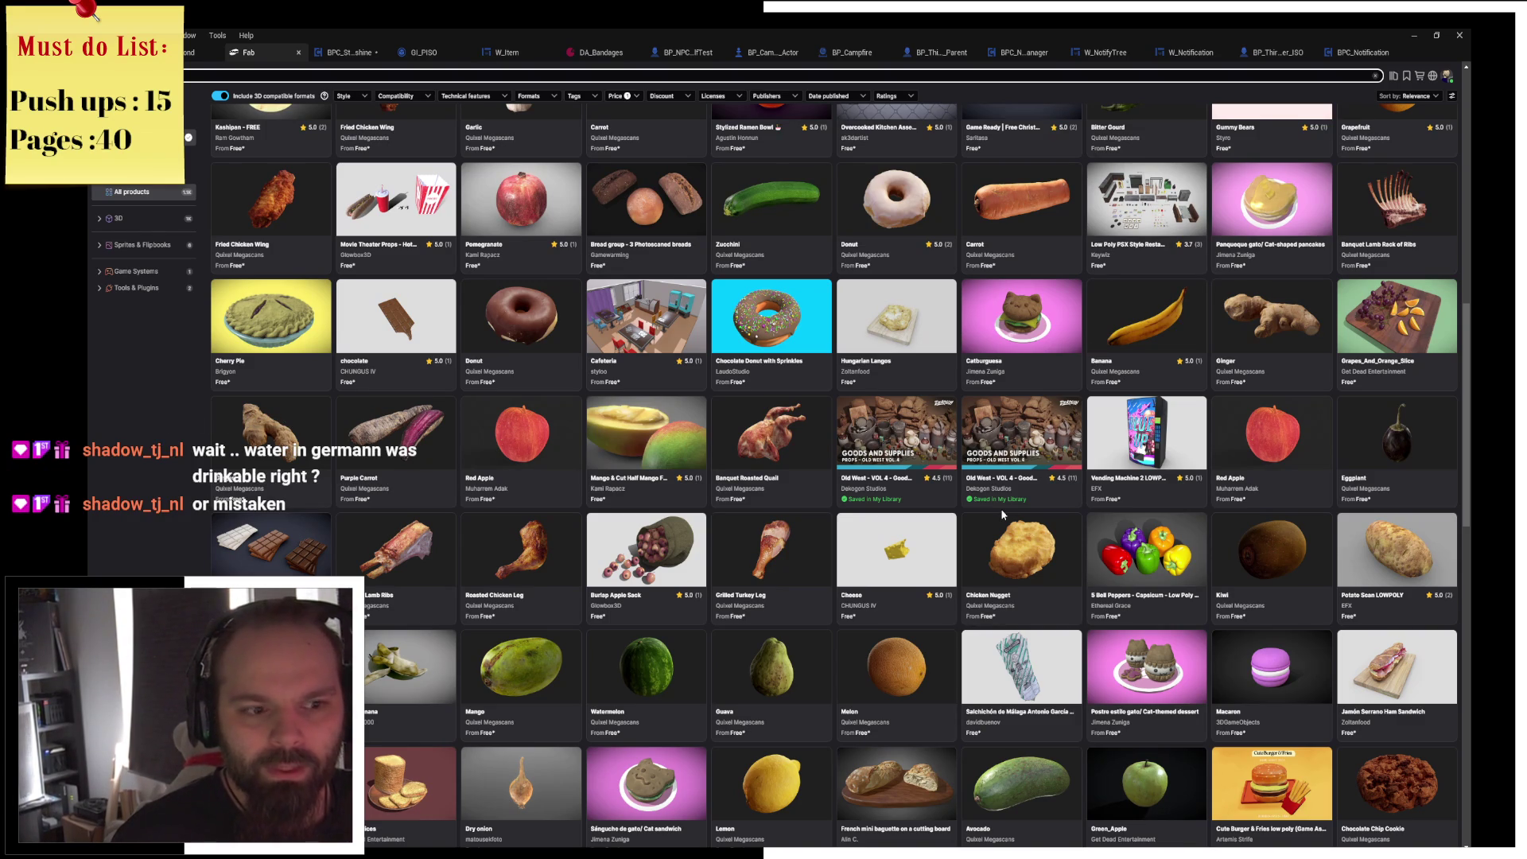
{"action": "scroll", "coordinate": [1002, 514], "scroll_direction": "down", "scroll_amount": 4}
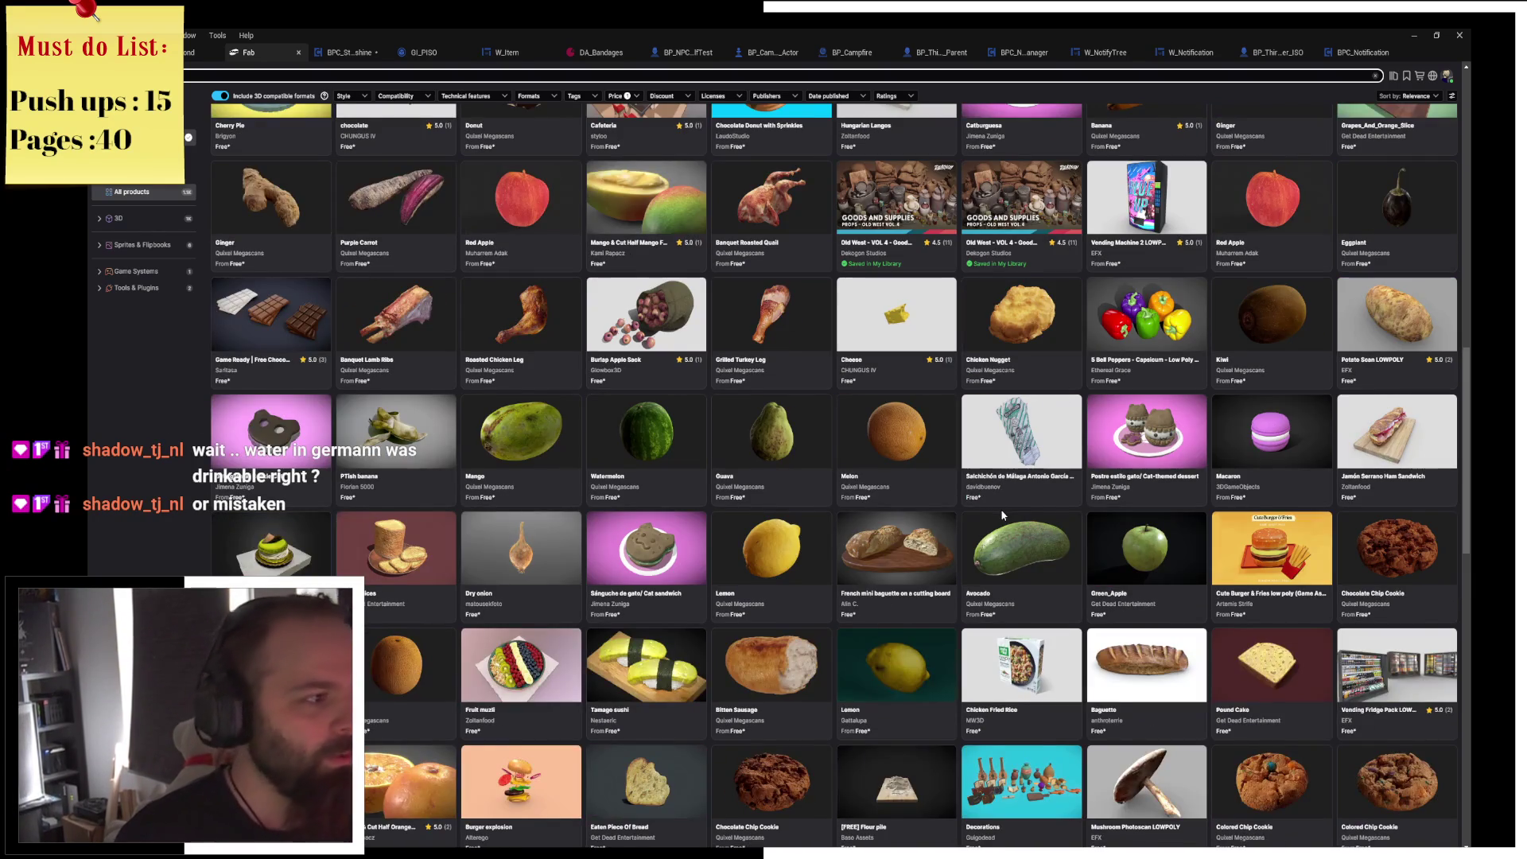
{"action": "scroll", "coordinate": [1002, 514], "scroll_direction": "down", "scroll_amount": 2}
{"action": "scroll", "coordinate": [1002, 517], "scroll_direction": "down", "scroll_amount": 6}
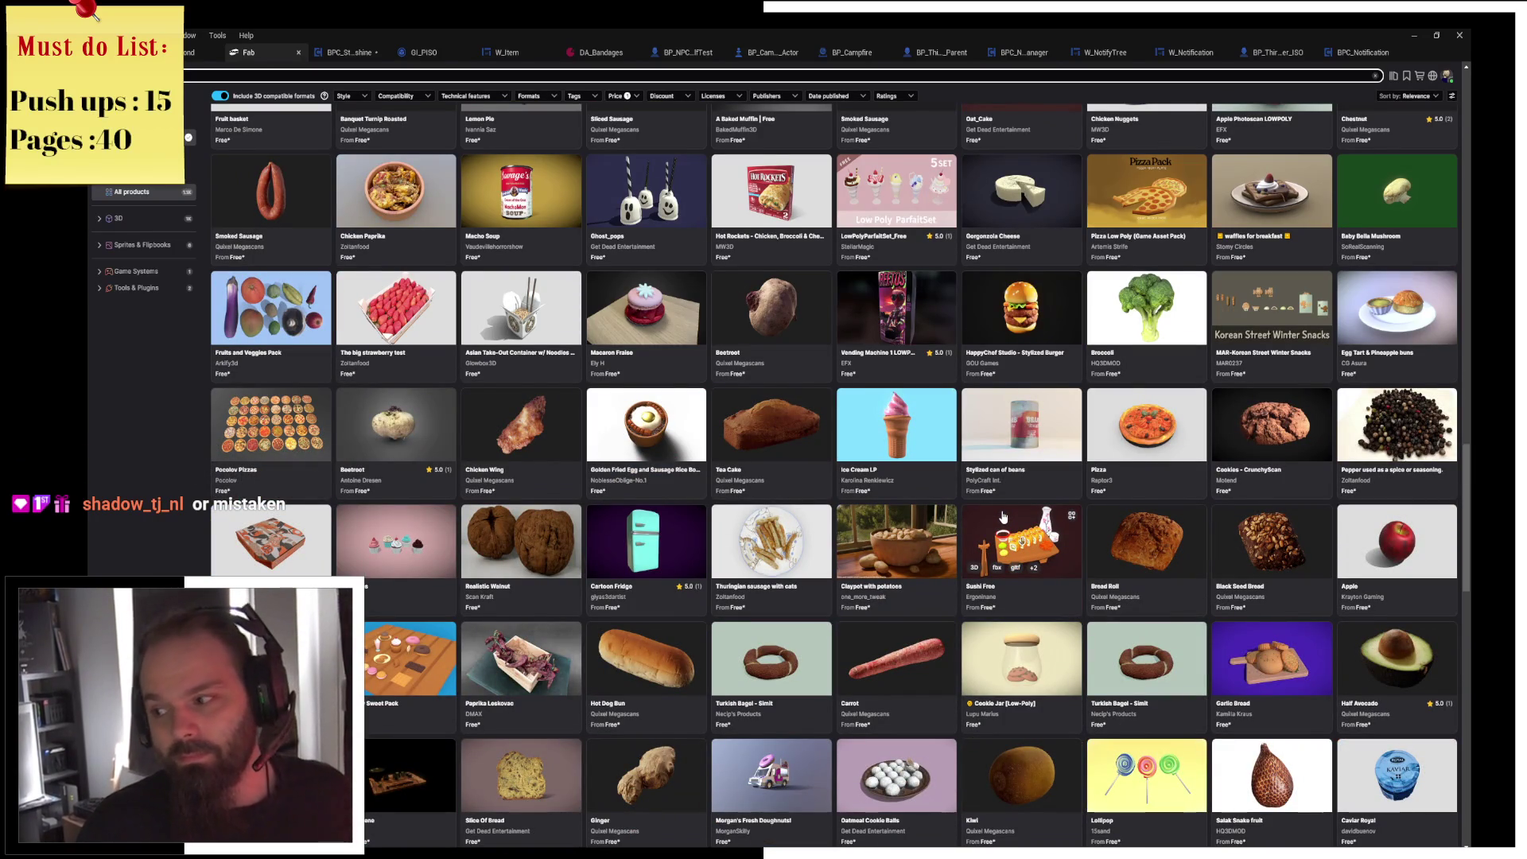
{"action": "scroll", "coordinate": [1004, 518], "scroll_direction": "down", "scroll_amount": 3}
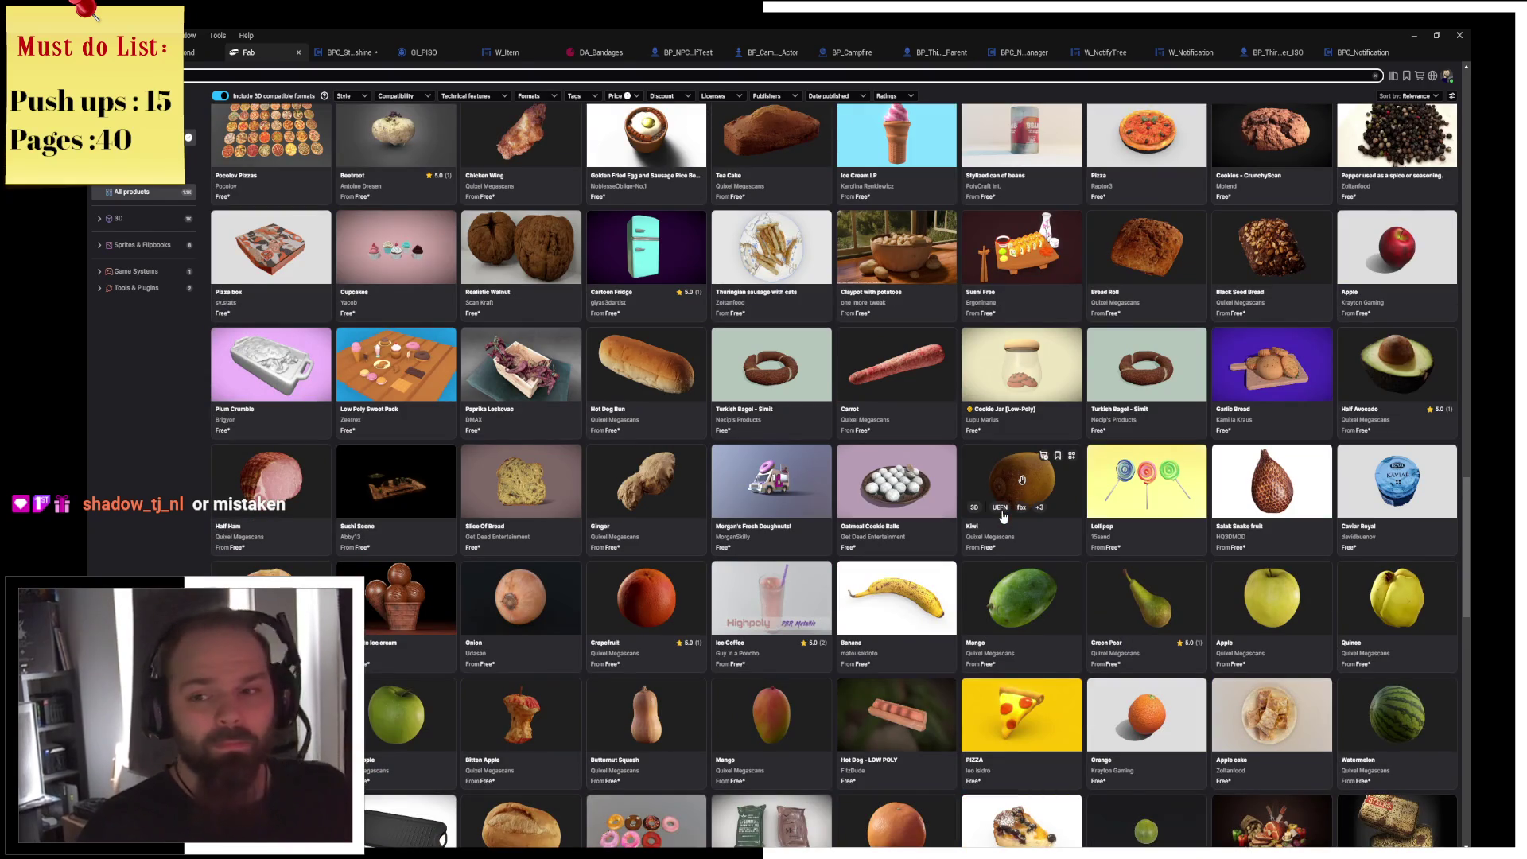
{"action": "scroll", "coordinate": [1004, 518], "scroll_direction": "down", "scroll_amount": 5}
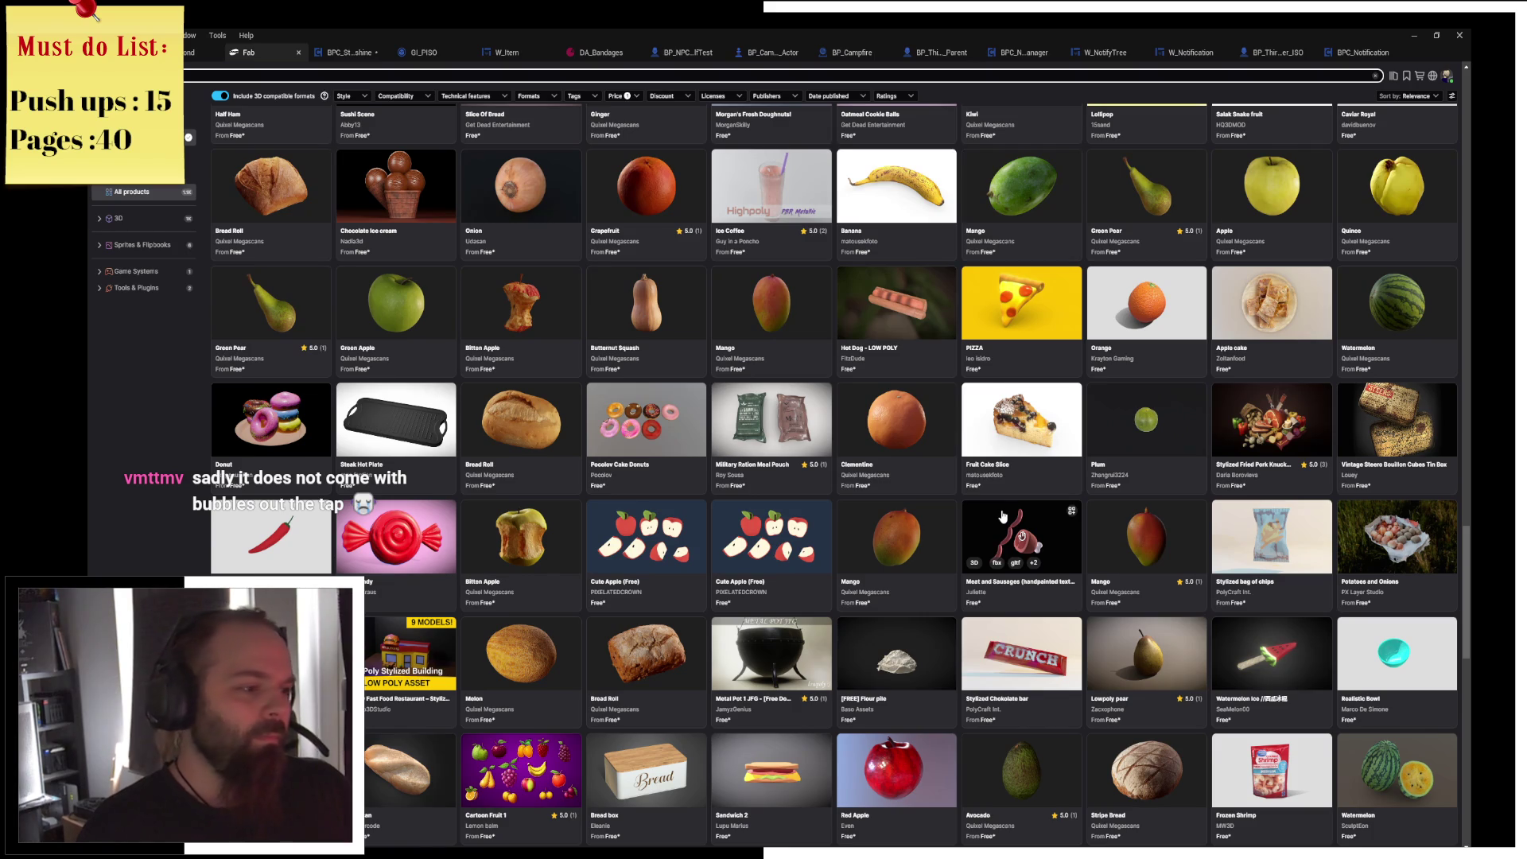
{"action": "scroll", "coordinate": [1003, 517], "scroll_direction": "down", "scroll_amount": 5}
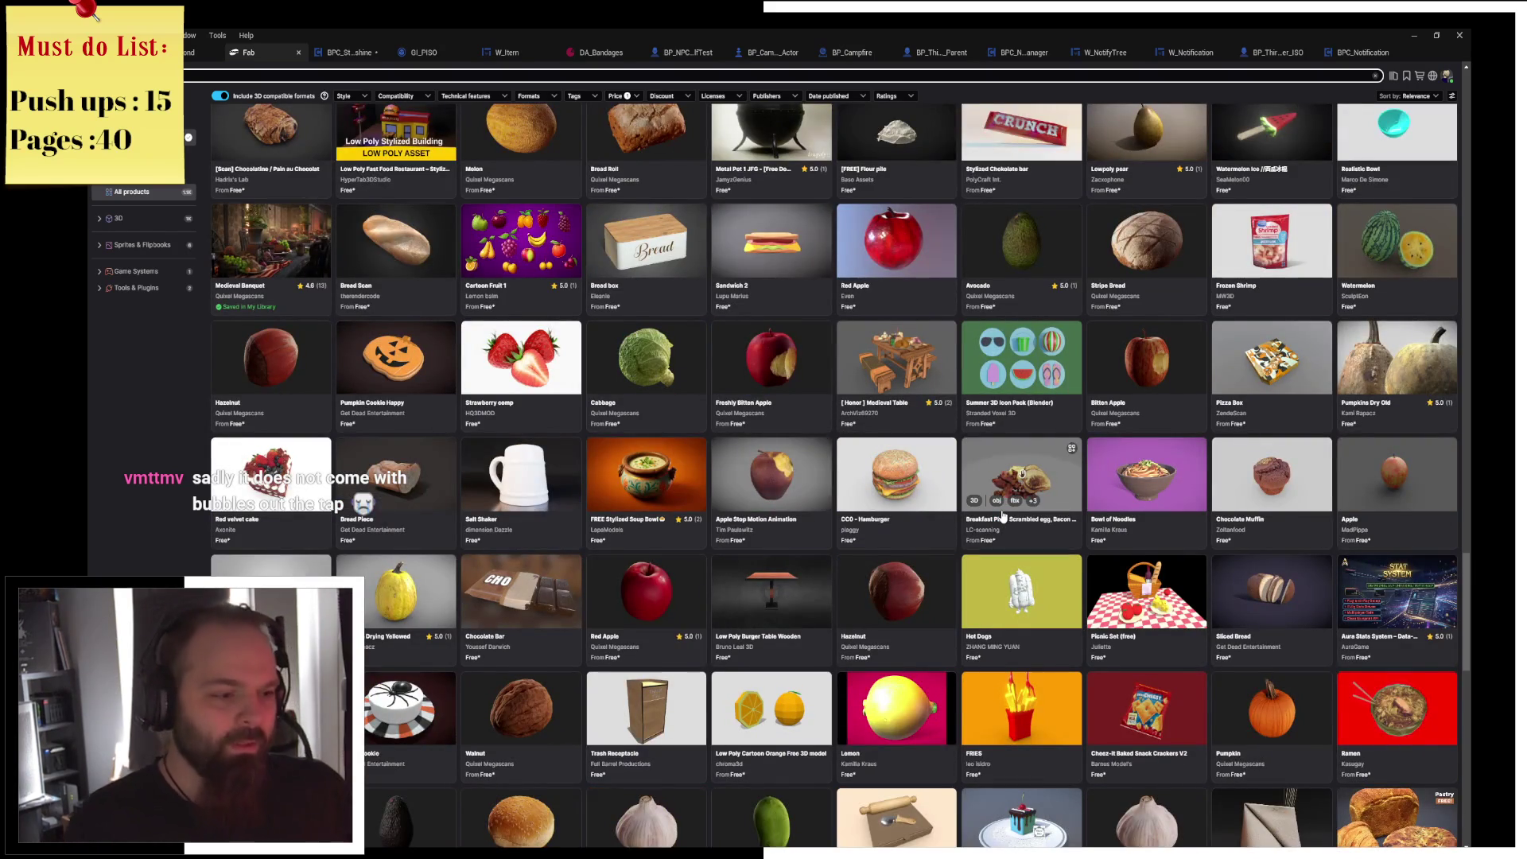
{"action": "scroll", "coordinate": [1003, 517], "scroll_direction": "down", "scroll_amount": 2}
{"action": "scroll", "coordinate": [1004, 517], "scroll_direction": "down", "scroll_amount": 4}
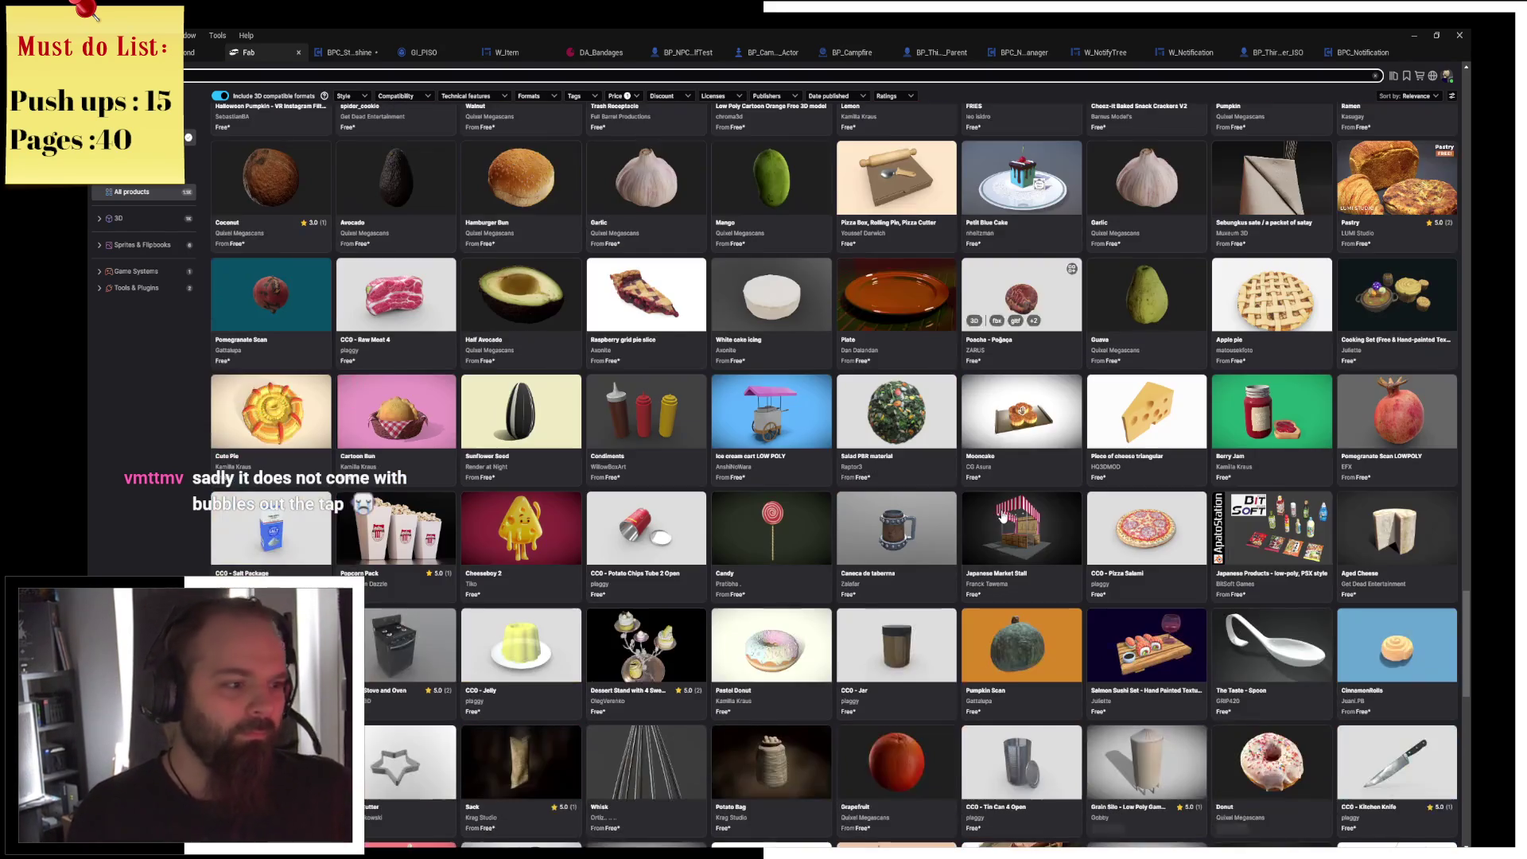
{"action": "scroll", "coordinate": [1004, 516], "scroll_direction": "down", "scroll_amount": 4}
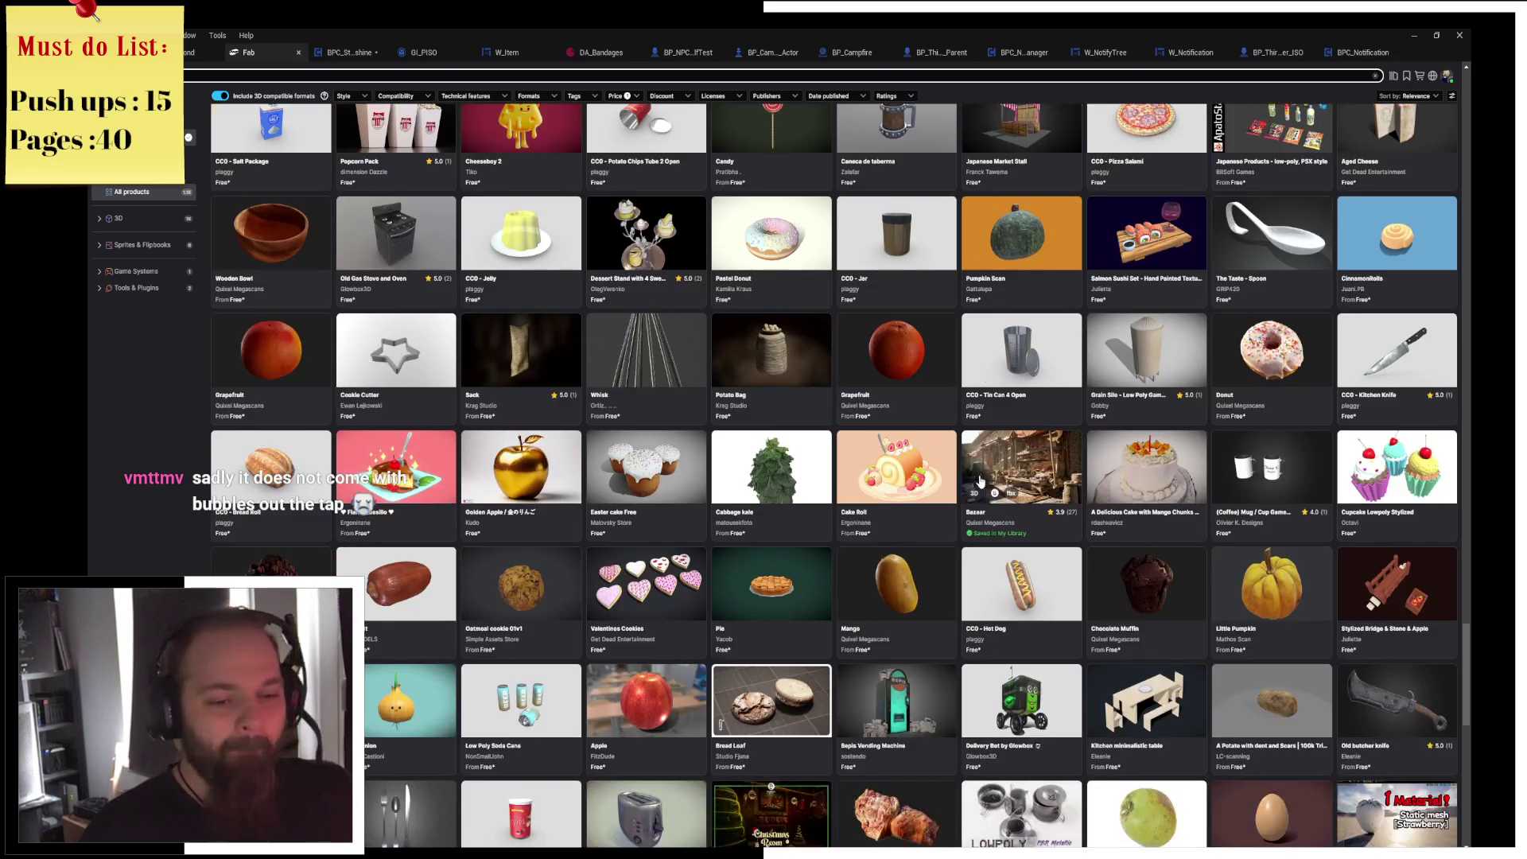
{"action": "scroll", "coordinate": [980, 481], "scroll_direction": "down", "scroll_amount": 7}
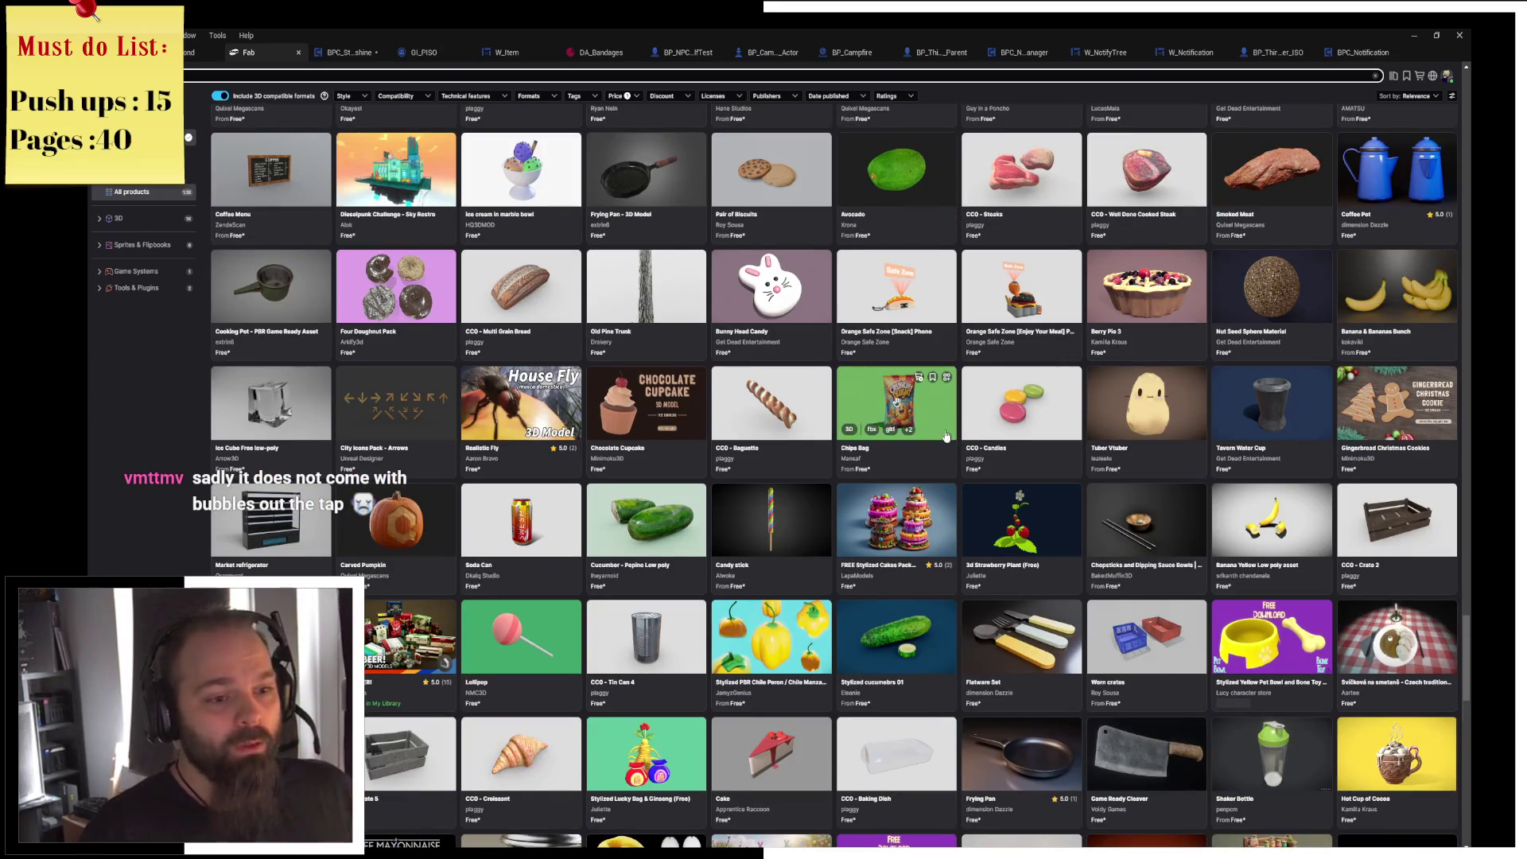
{"action": "scroll", "coordinate": [961, 467], "scroll_direction": "down", "scroll_amount": 3}
{"action": "scroll", "coordinate": [960, 468], "scroll_direction": "down", "scroll_amount": 6}
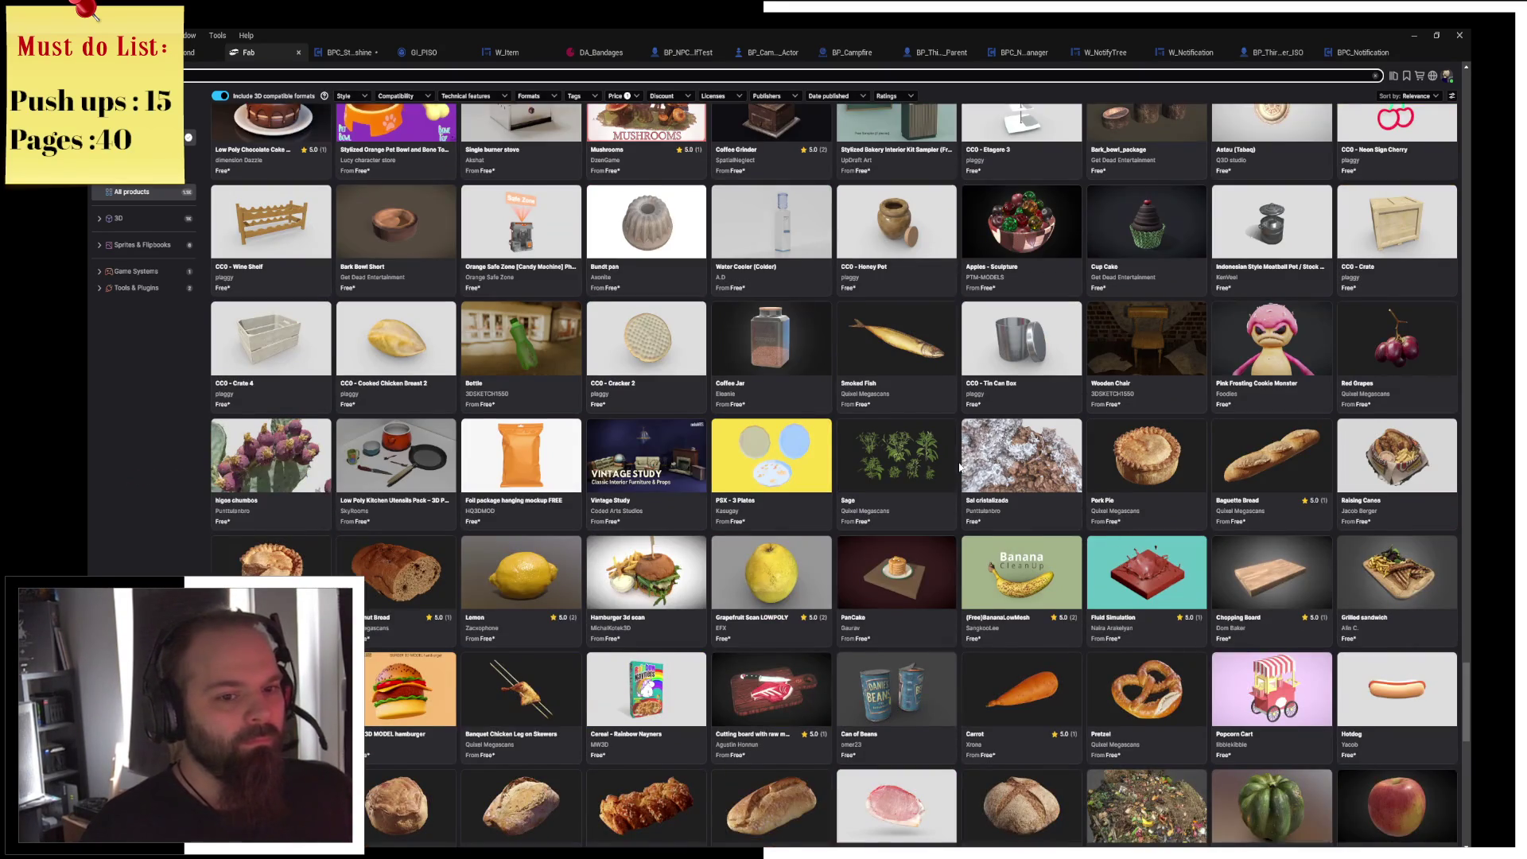
{"action": "scroll", "coordinate": [960, 467], "scroll_direction": "down", "scroll_amount": 6}
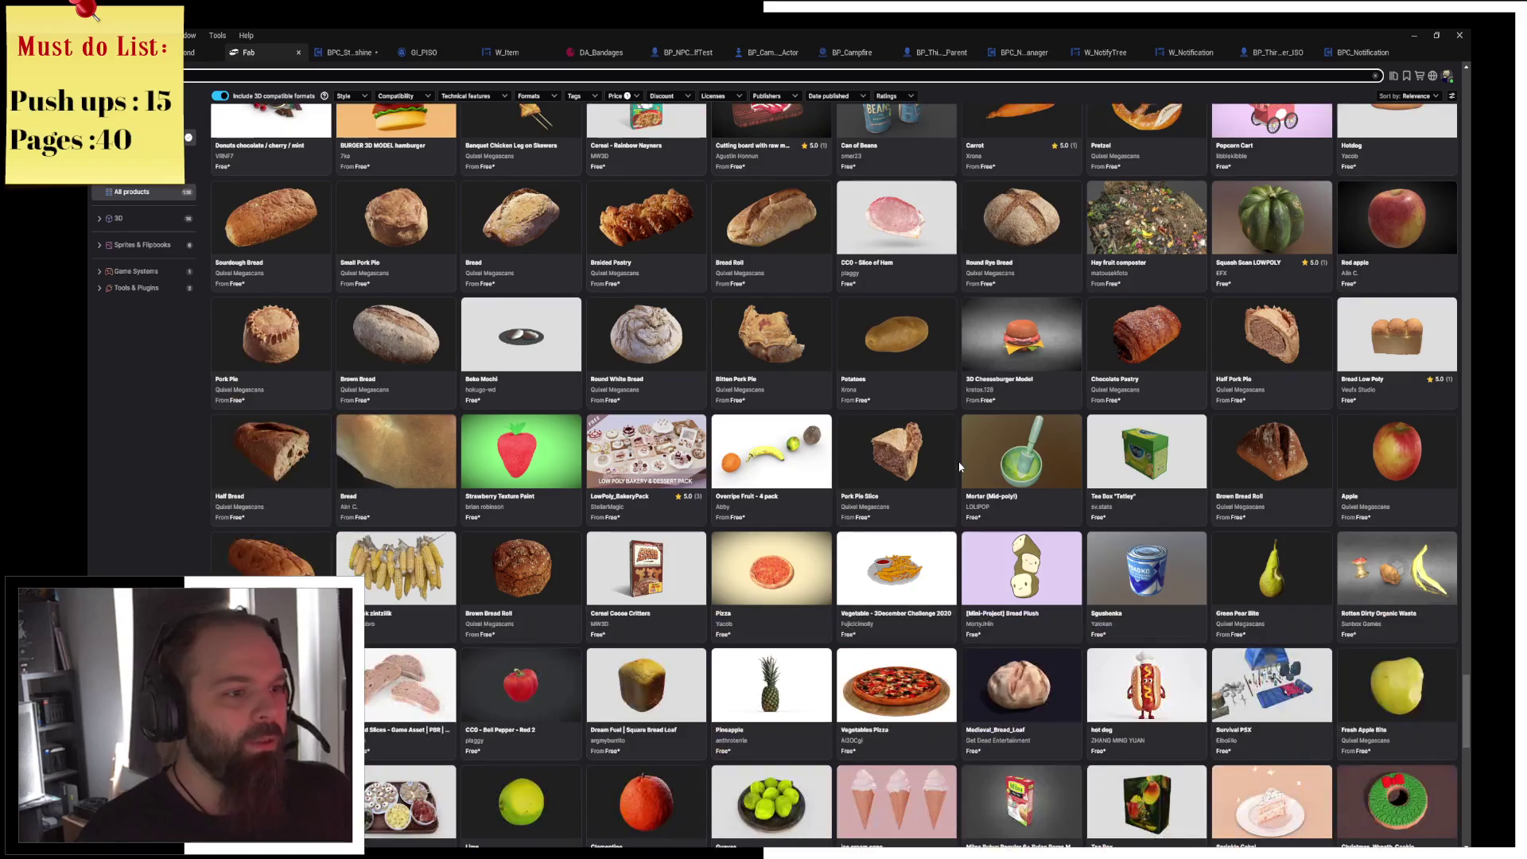
{"action": "scroll", "coordinate": [959, 467], "scroll_direction": "down", "scroll_amount": 8}
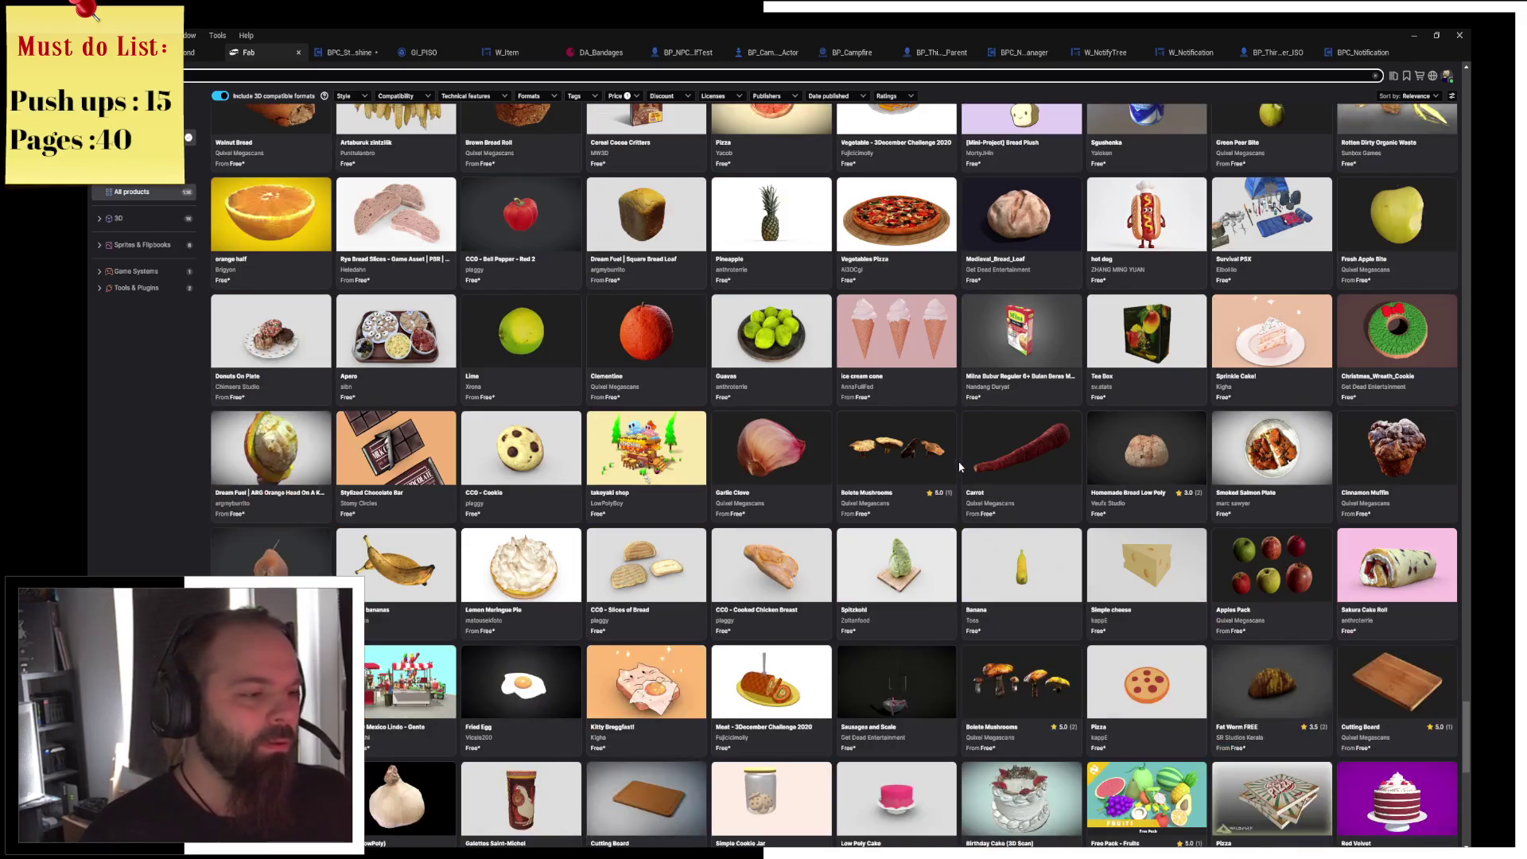
{"action": "scroll", "coordinate": [960, 468], "scroll_direction": "down", "scroll_amount": 5}
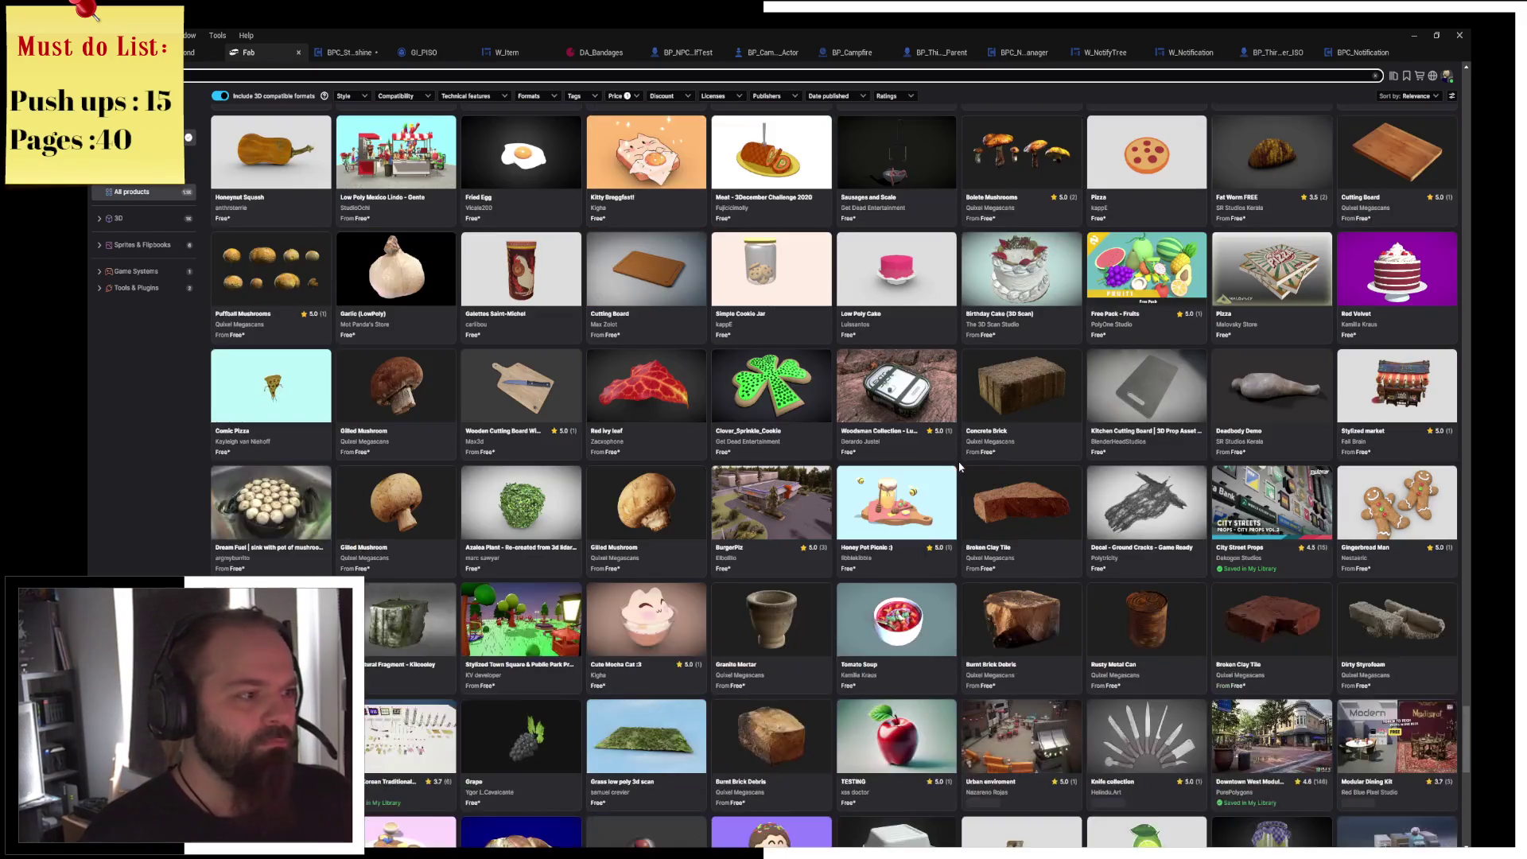
{"action": "scroll", "coordinate": [960, 467], "scroll_direction": "down", "scroll_amount": 7}
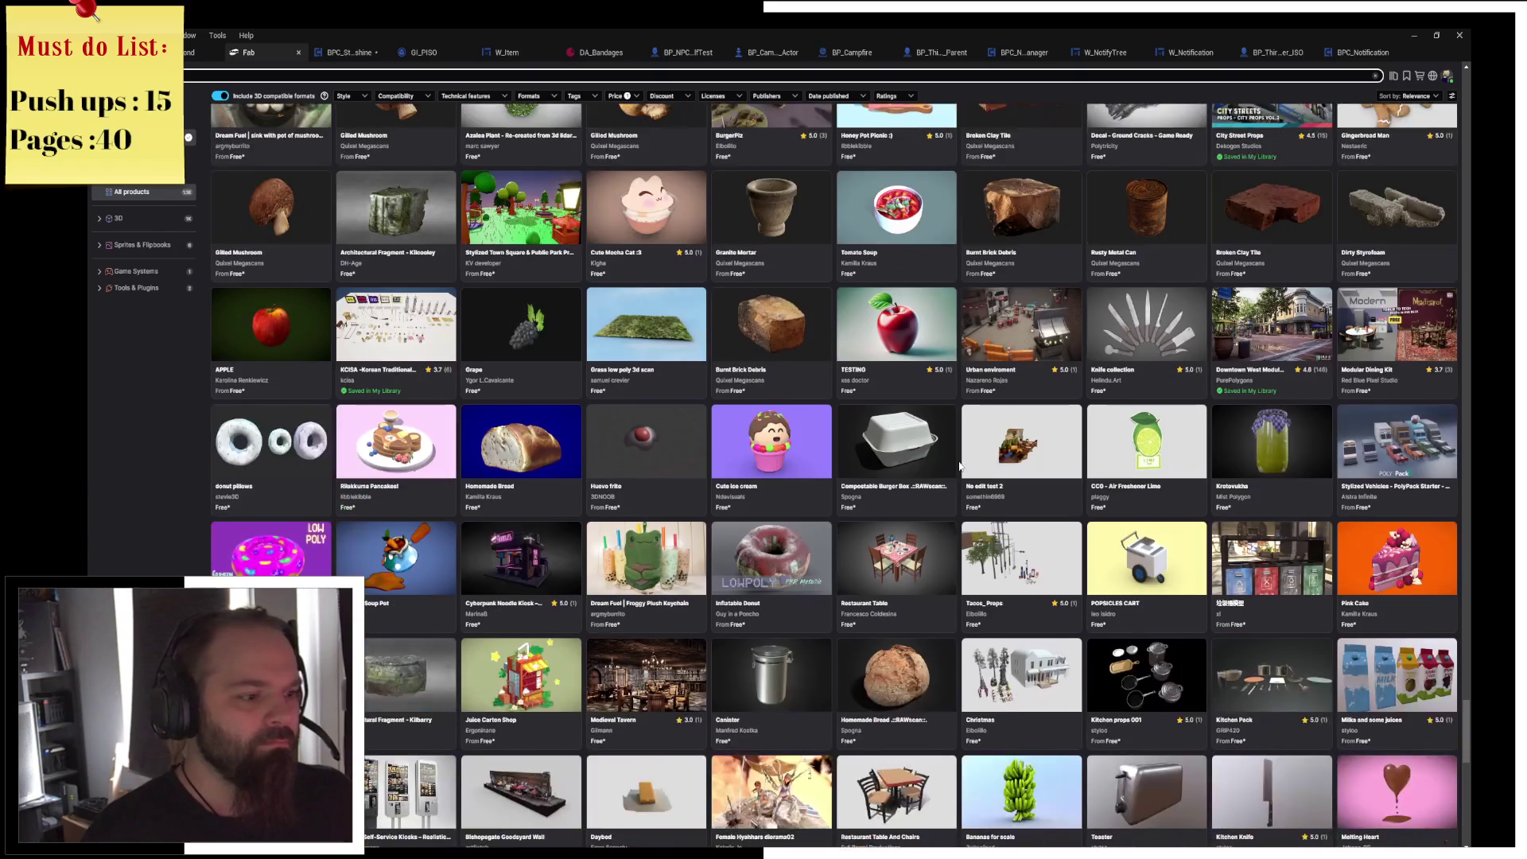
{"action": "scroll", "coordinate": [960, 467], "scroll_direction": "down", "scroll_amount": 3}
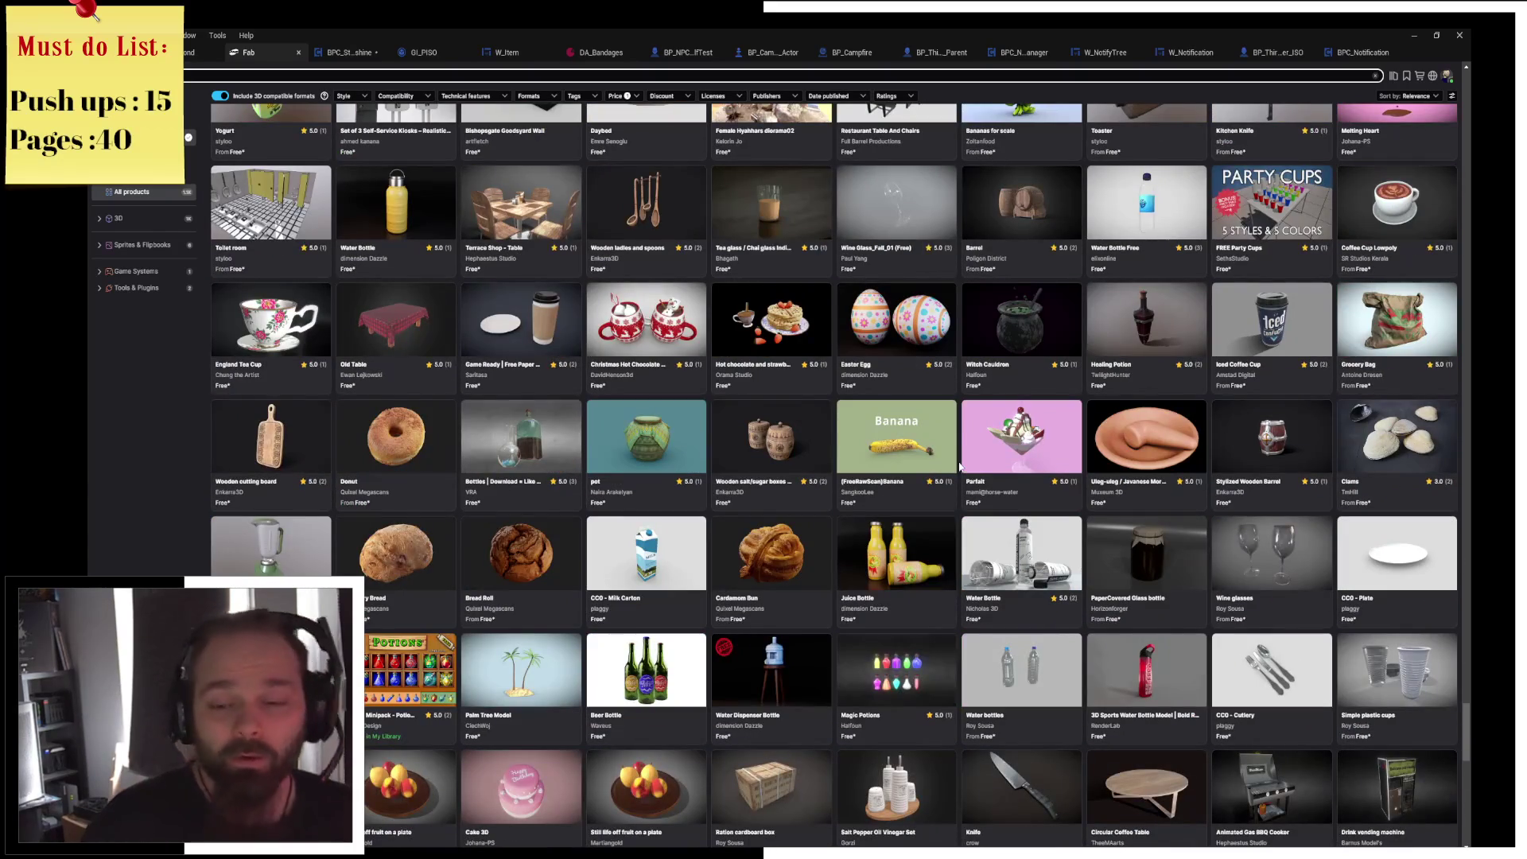
{"action": "scroll", "coordinate": [960, 468], "scroll_direction": "down", "scroll_amount": 8}
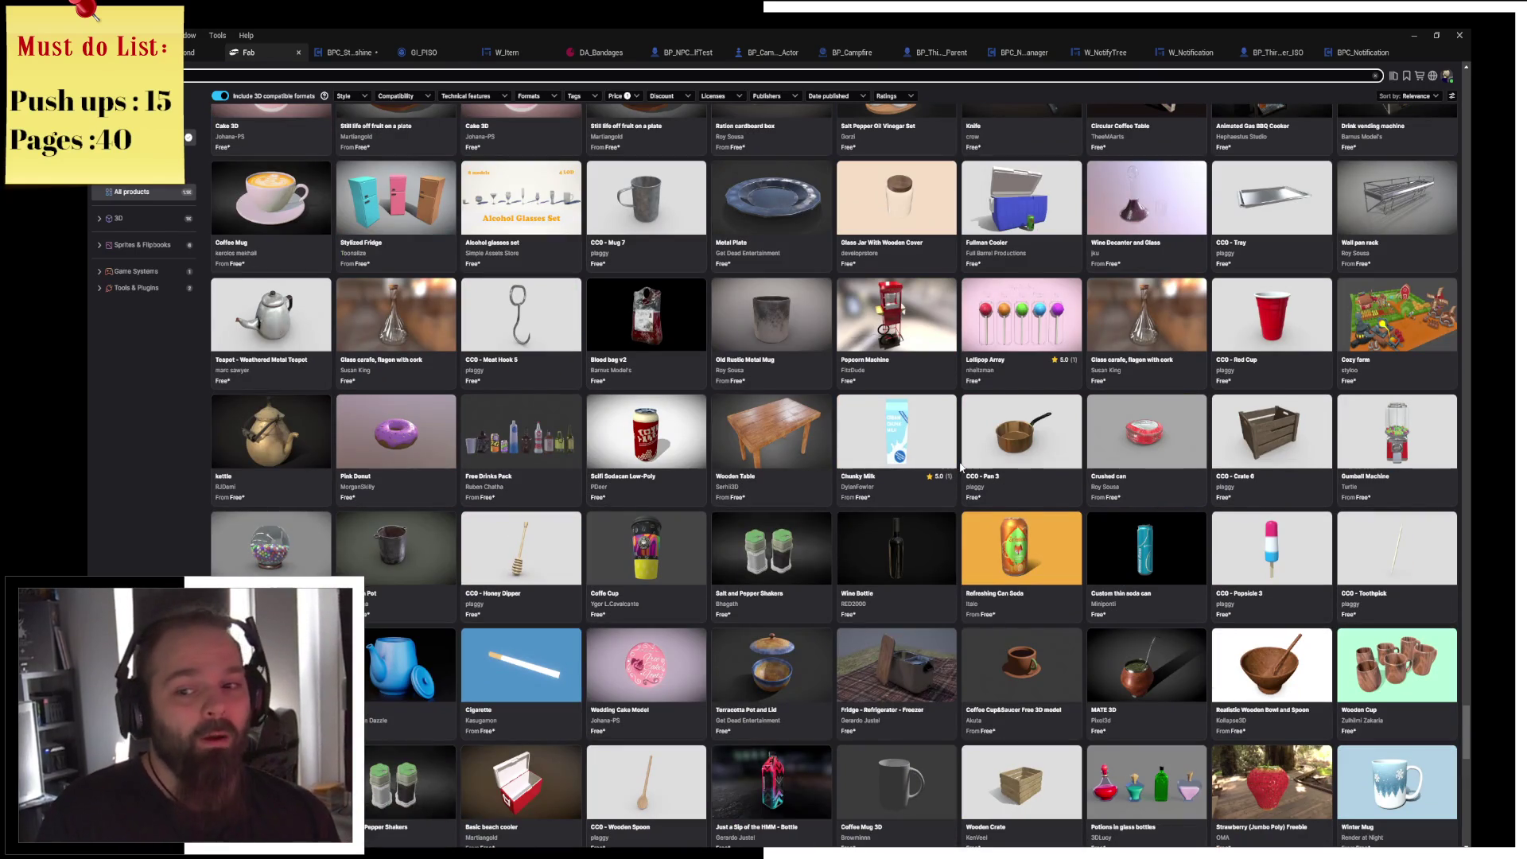
{"action": "scroll", "coordinate": [960, 467], "scroll_direction": "down", "scroll_amount": 2}
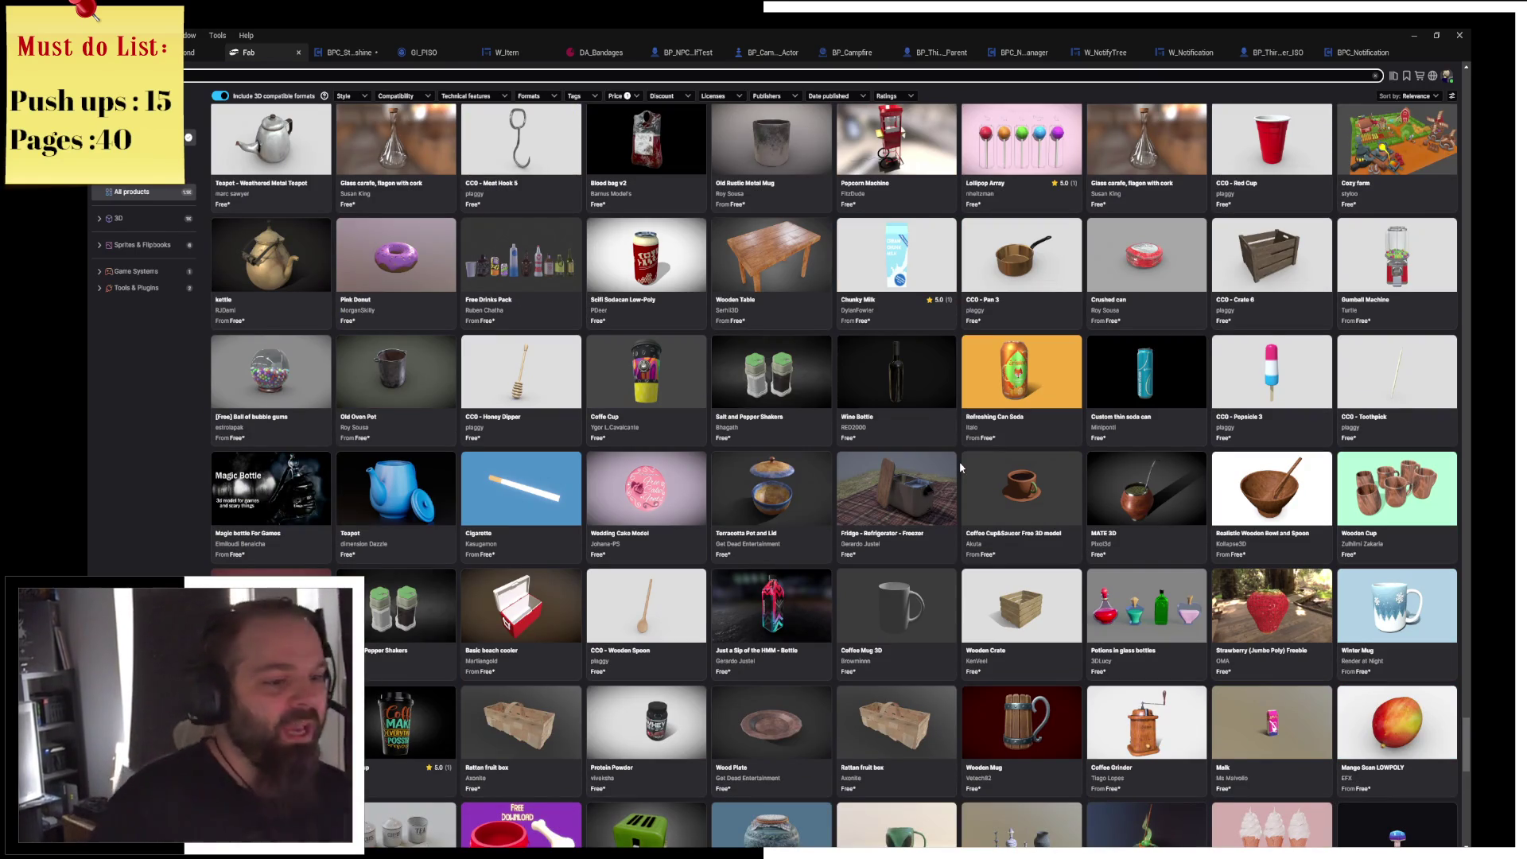
{"action": "scroll", "coordinate": [960, 466], "scroll_direction": "down", "scroll_amount": 5}
{"action": "scroll", "coordinate": [960, 468], "scroll_direction": "down", "scroll_amount": 7}
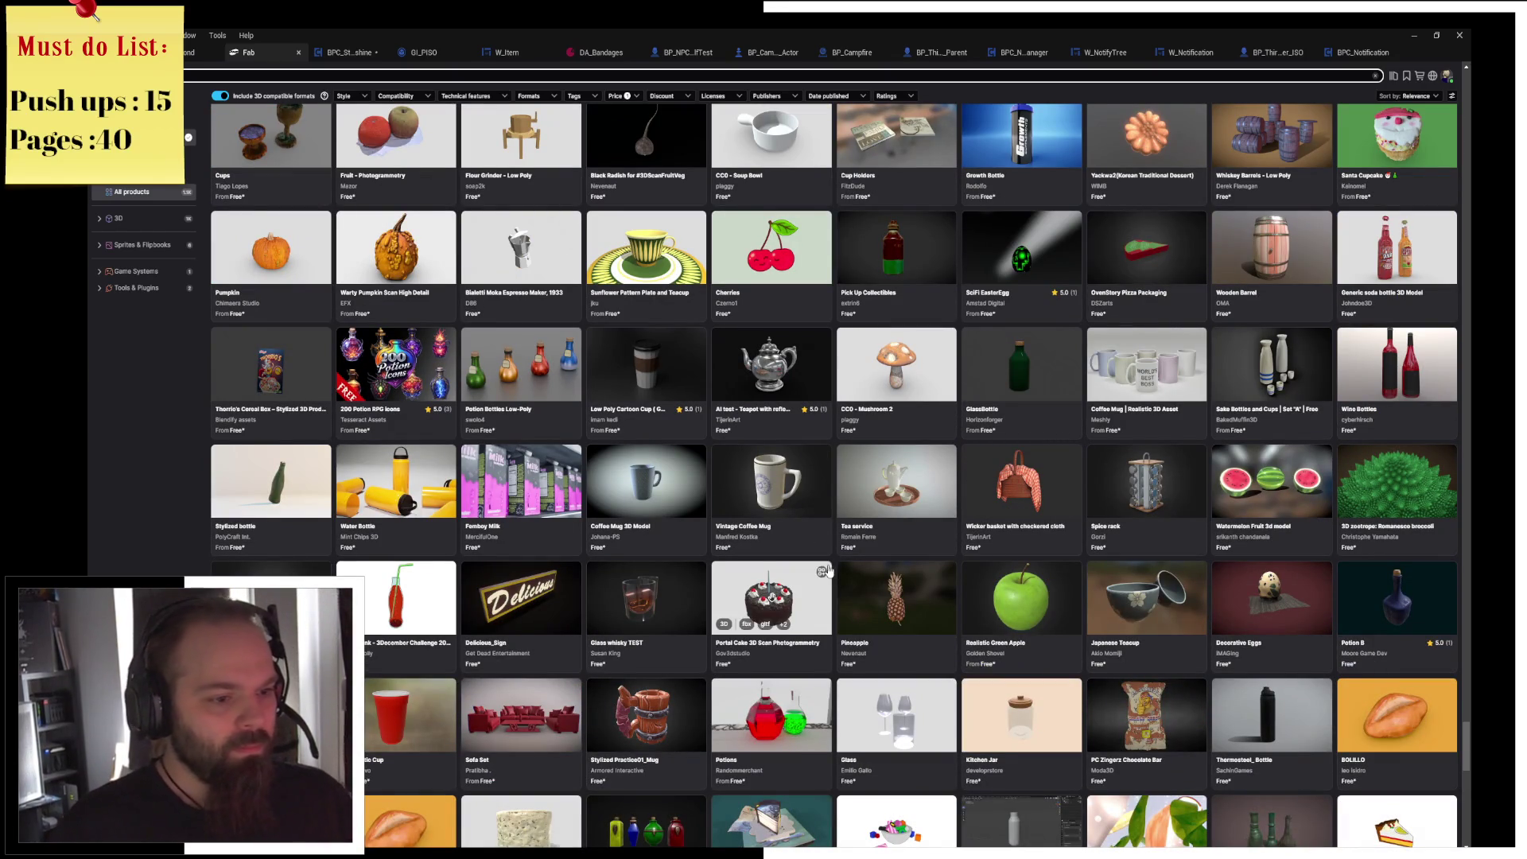
{"action": "scroll", "coordinate": [816, 156], "scroll_direction": "up", "scroll_amount": 10}
{"action": "scroll", "coordinate": [815, 157], "scroll_direction": "up", "scroll_amount": 10}
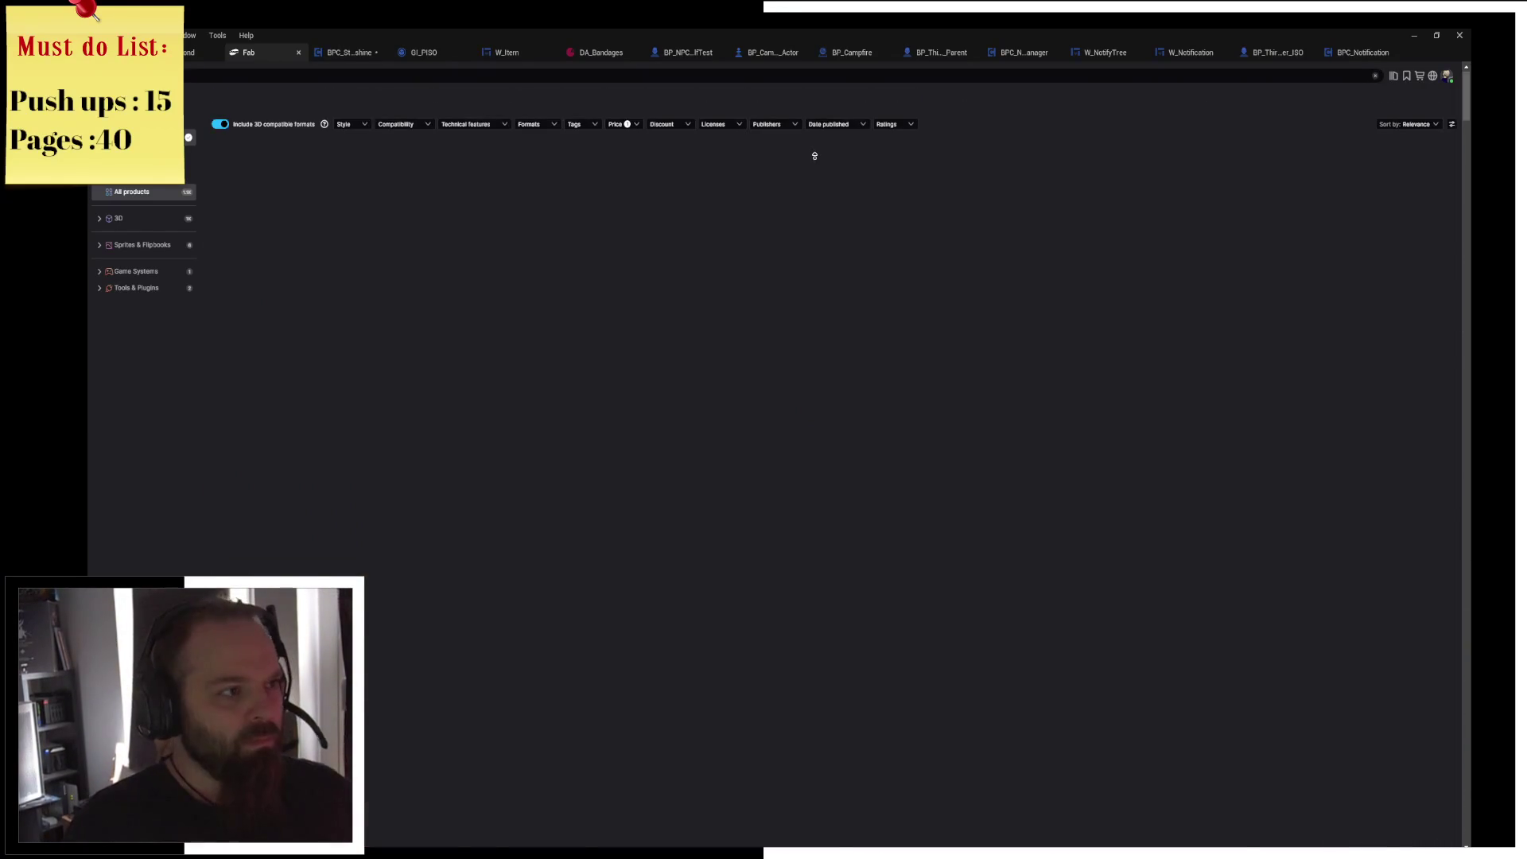
Search Fab for 'fruit' and skim the returned results.
{"action": "left_click", "coordinate": [222, 75]}
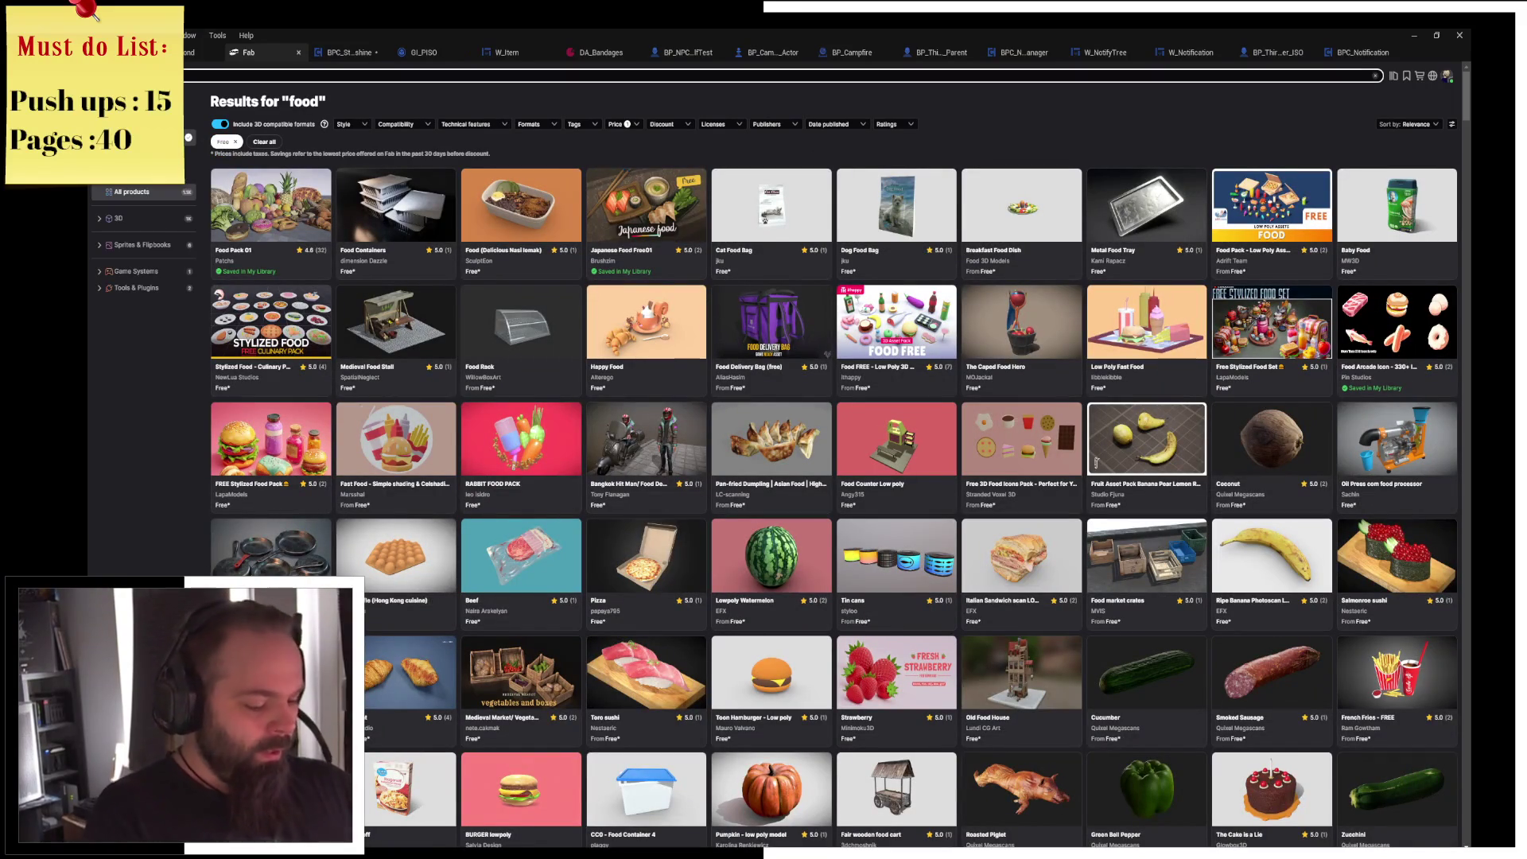
{"action": "type", "text": "fruit"}
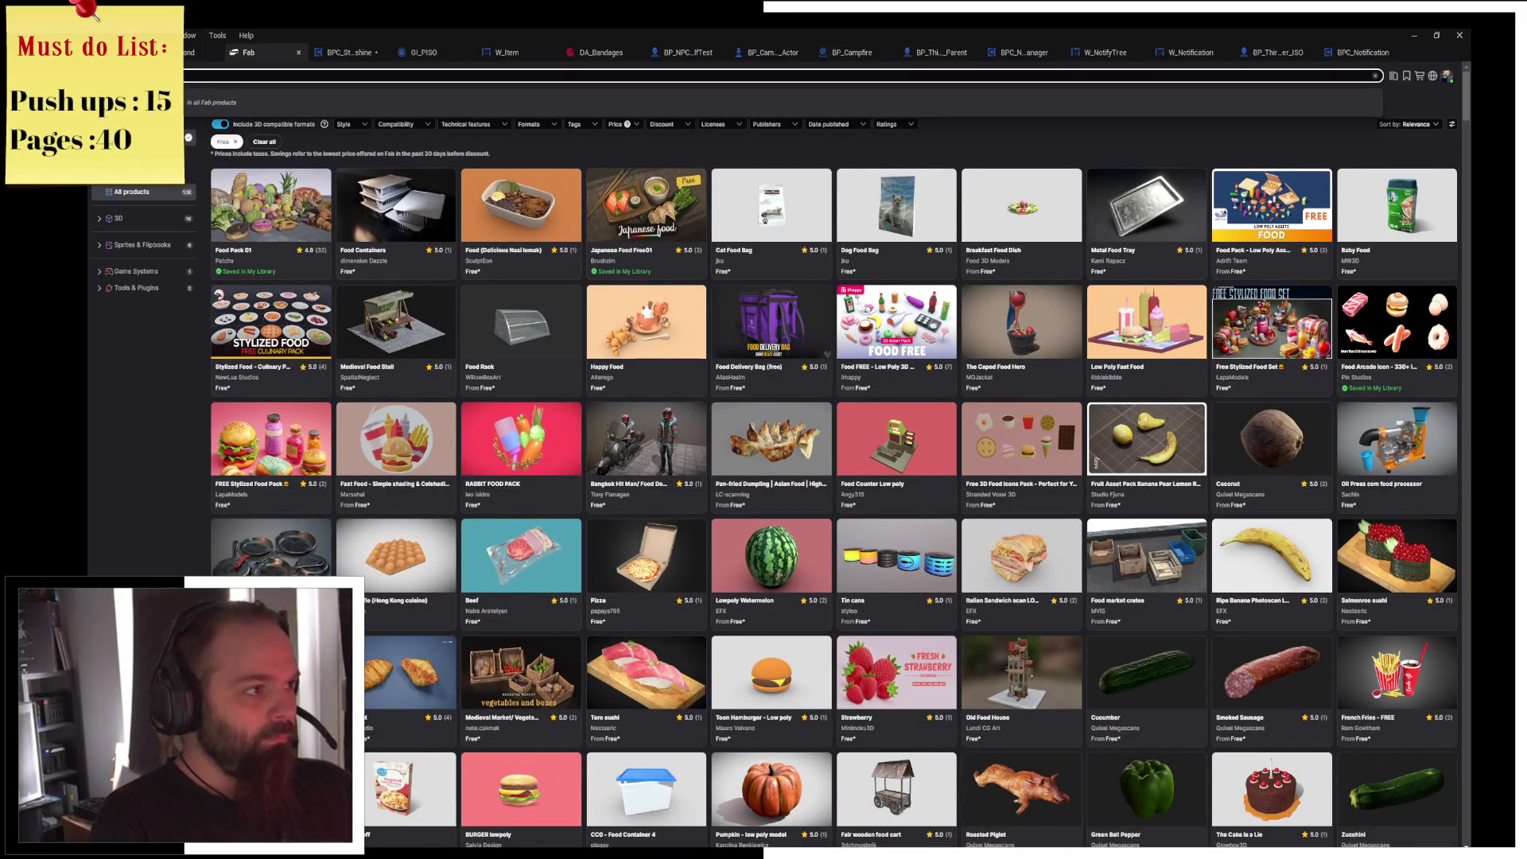
{"action": "key", "text": "Return"}
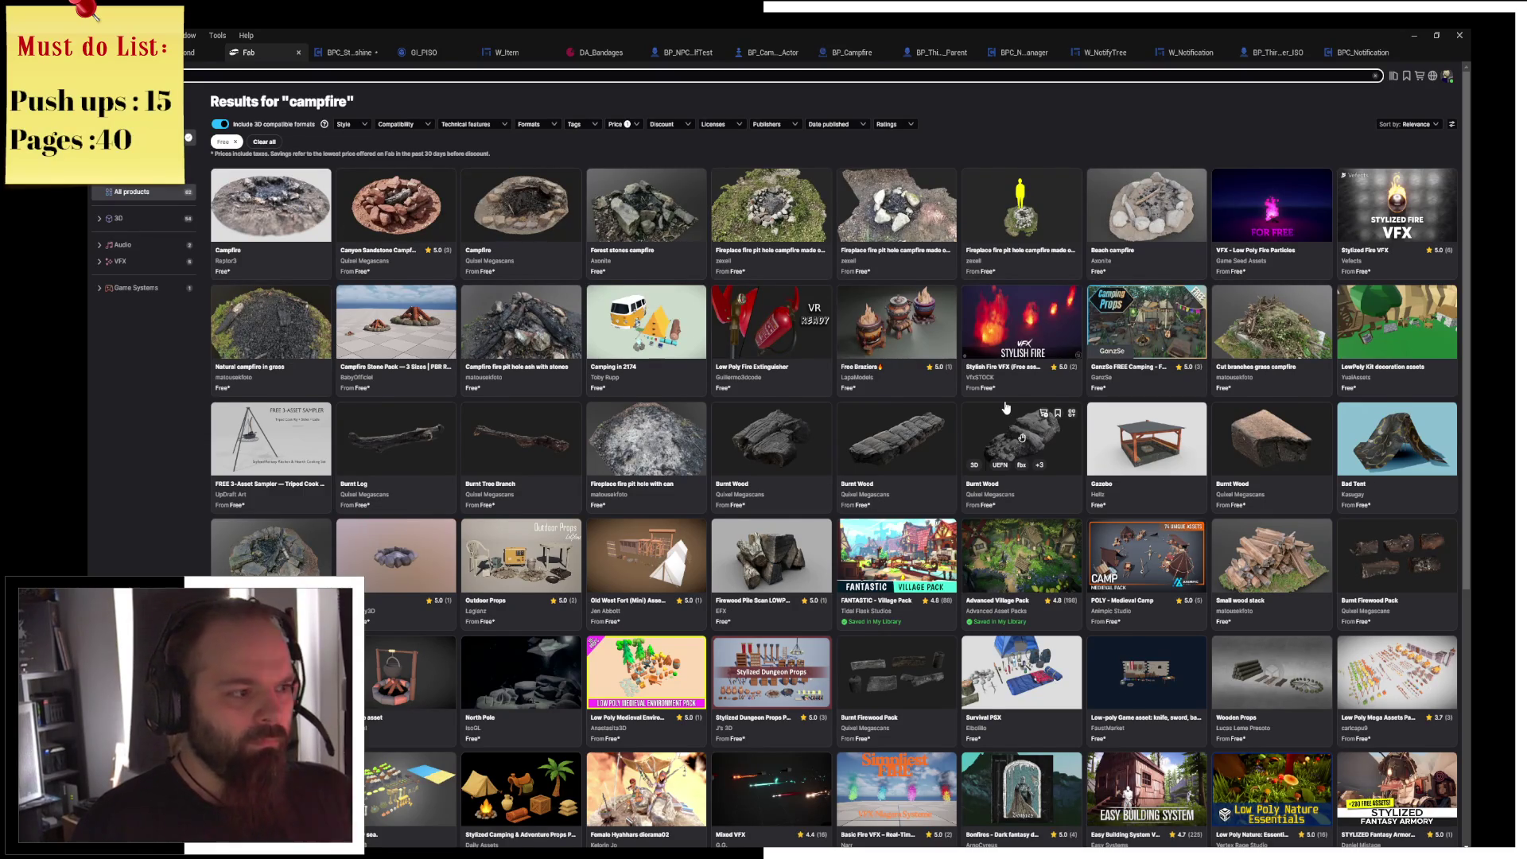
{"action": "scroll", "coordinate": [1006, 408], "scroll_direction": "down", "scroll_amount": 3}
{"action": "scroll", "coordinate": [1006, 407], "scroll_direction": "down", "scroll_amount": 2}
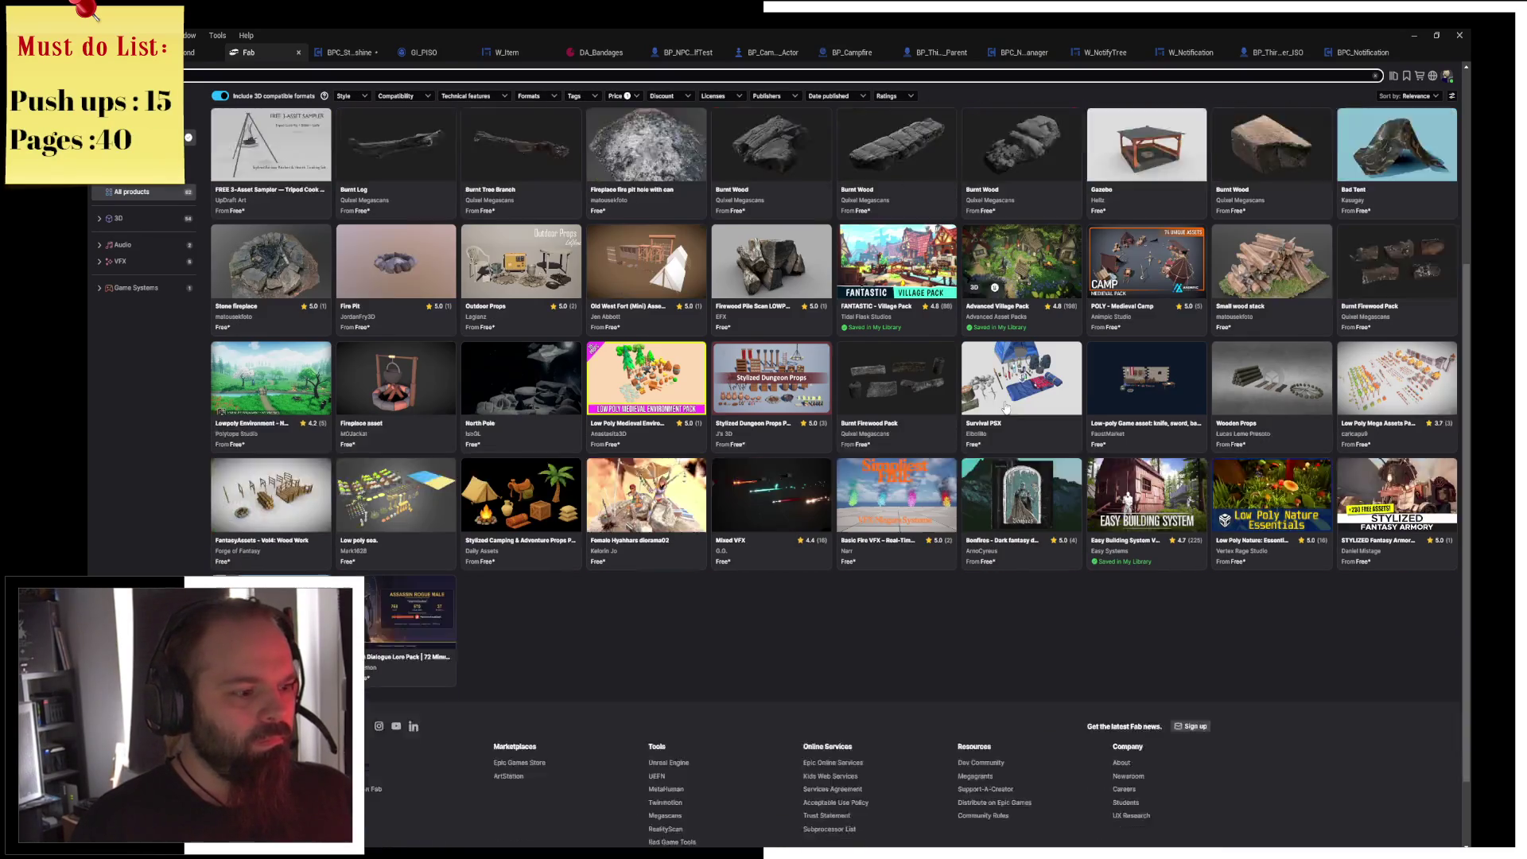
{"action": "scroll", "coordinate": [930, 480], "scroll_direction": "up", "scroll_amount": 2}
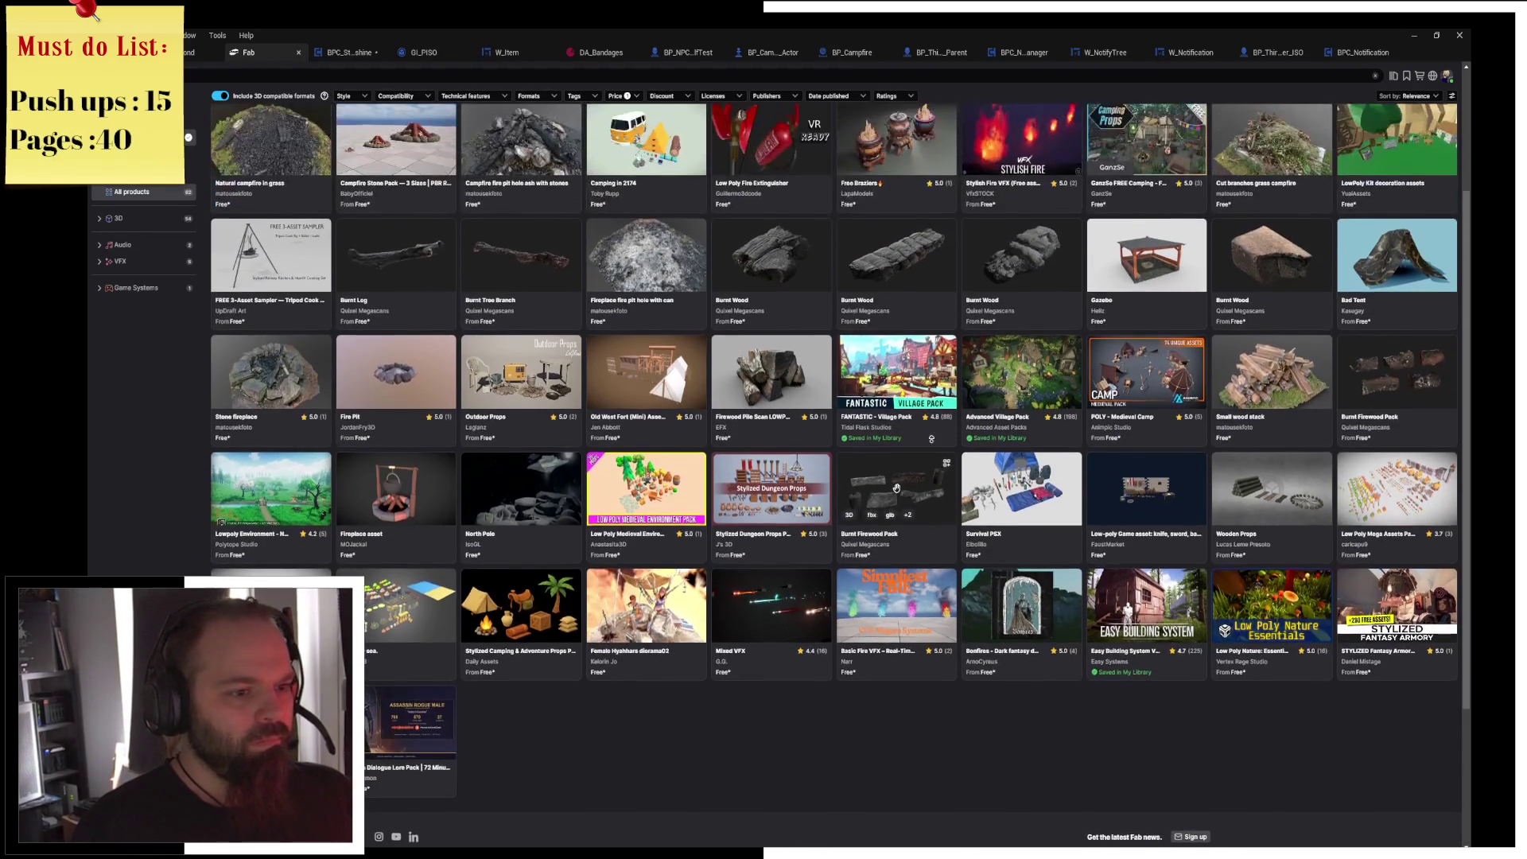
Show paid as well as free sausage results and open the Medieval Meat Tent page.
{"action": "left_click", "coordinate": [229, 74]}
{"action": "type", "text": "sausage"}
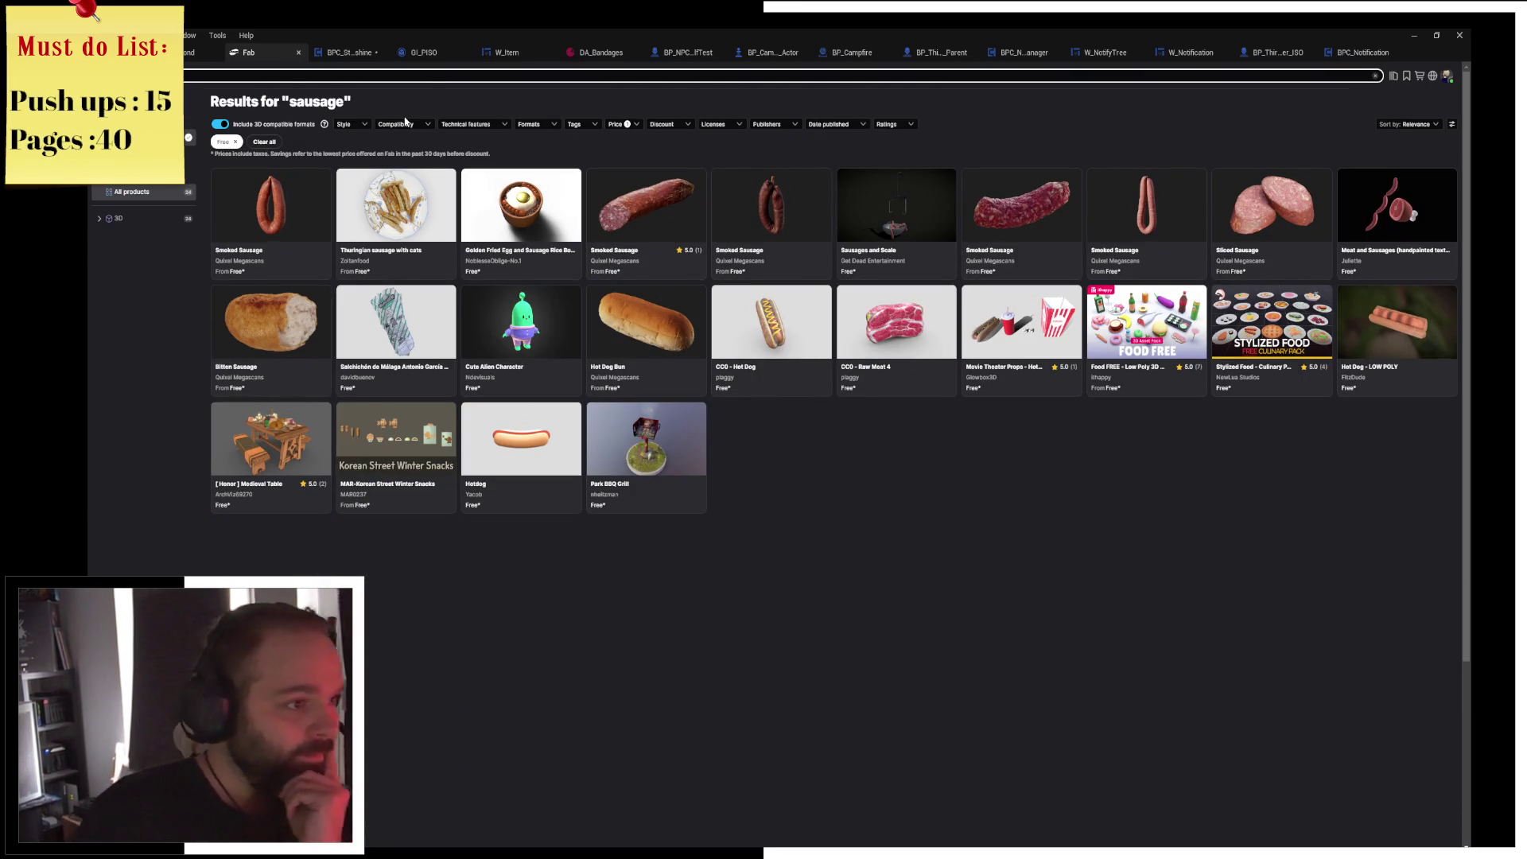
{"action": "left_click", "coordinate": [629, 125]}
{"action": "left_click", "coordinate": [564, 178]}
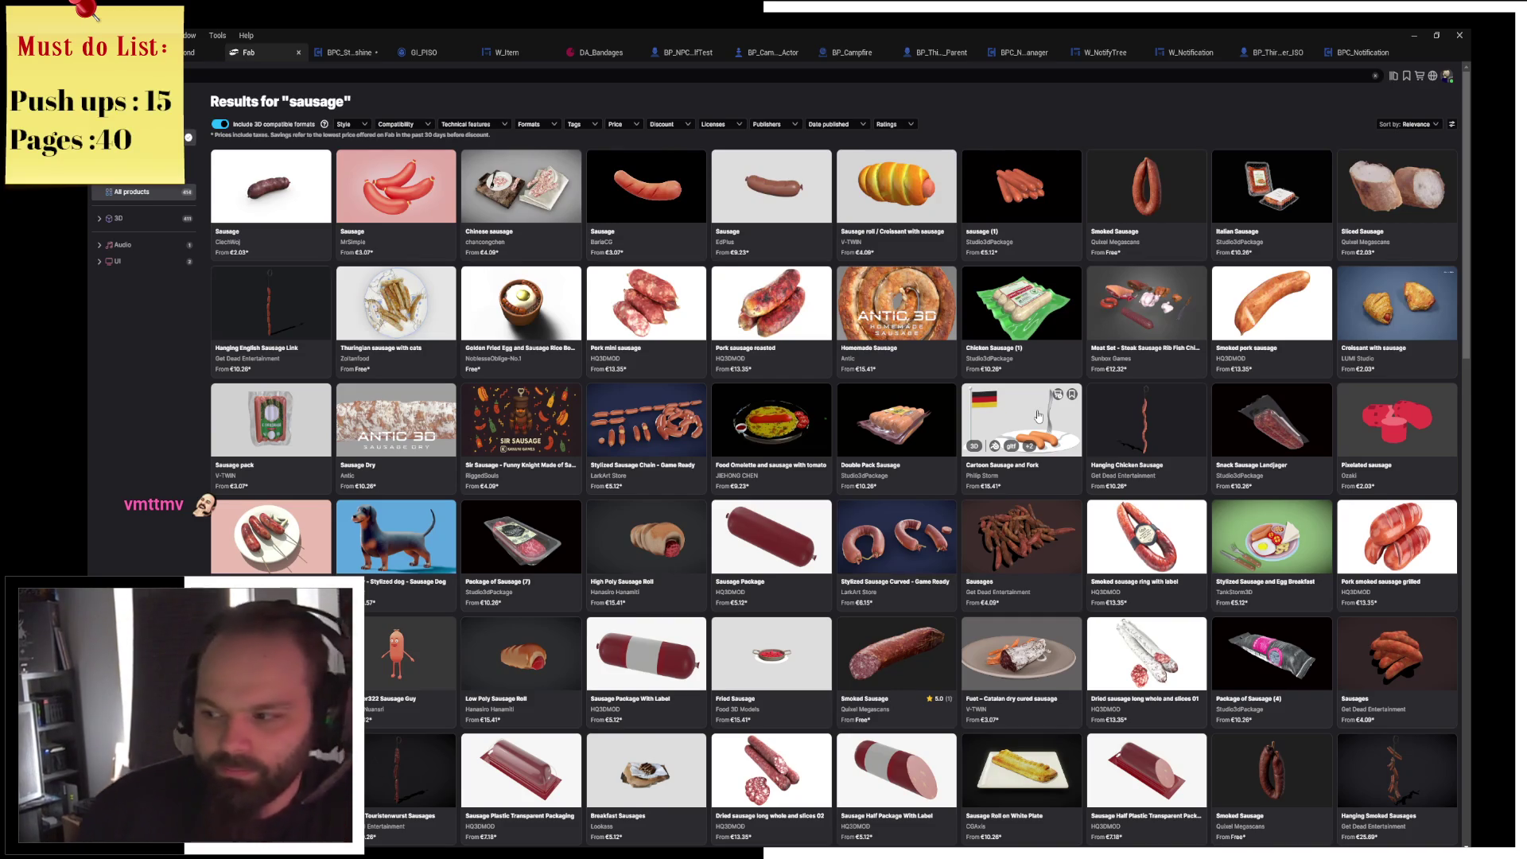
{"action": "mouse_move", "coordinate": [907, 566]}
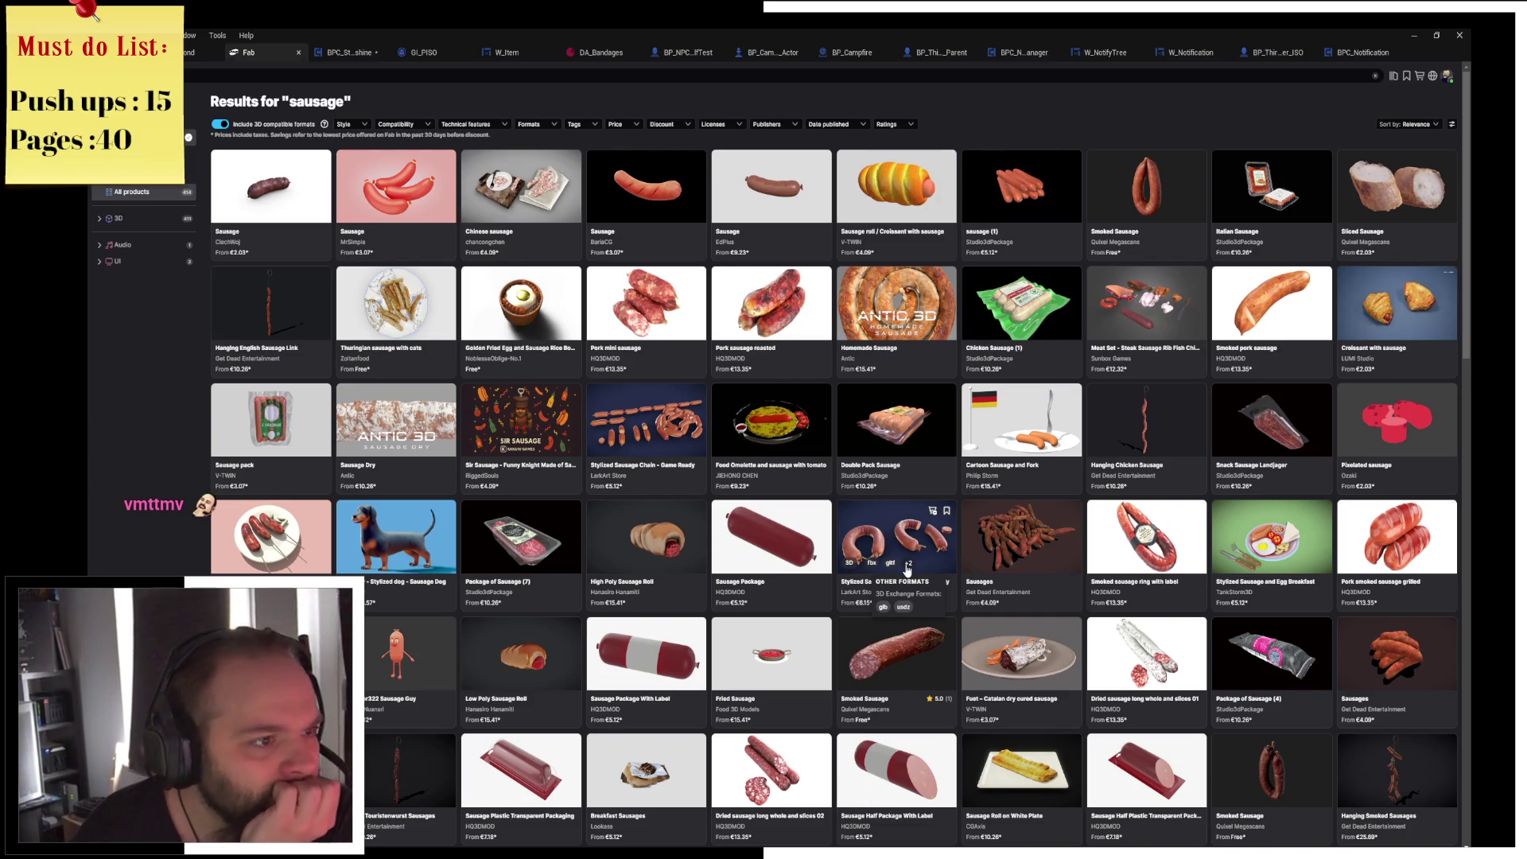
{"action": "scroll", "coordinate": [902, 567], "scroll_direction": "down", "scroll_amount": 2}
{"action": "scroll", "coordinate": [899, 566], "scroll_direction": "up", "scroll_amount": 1}
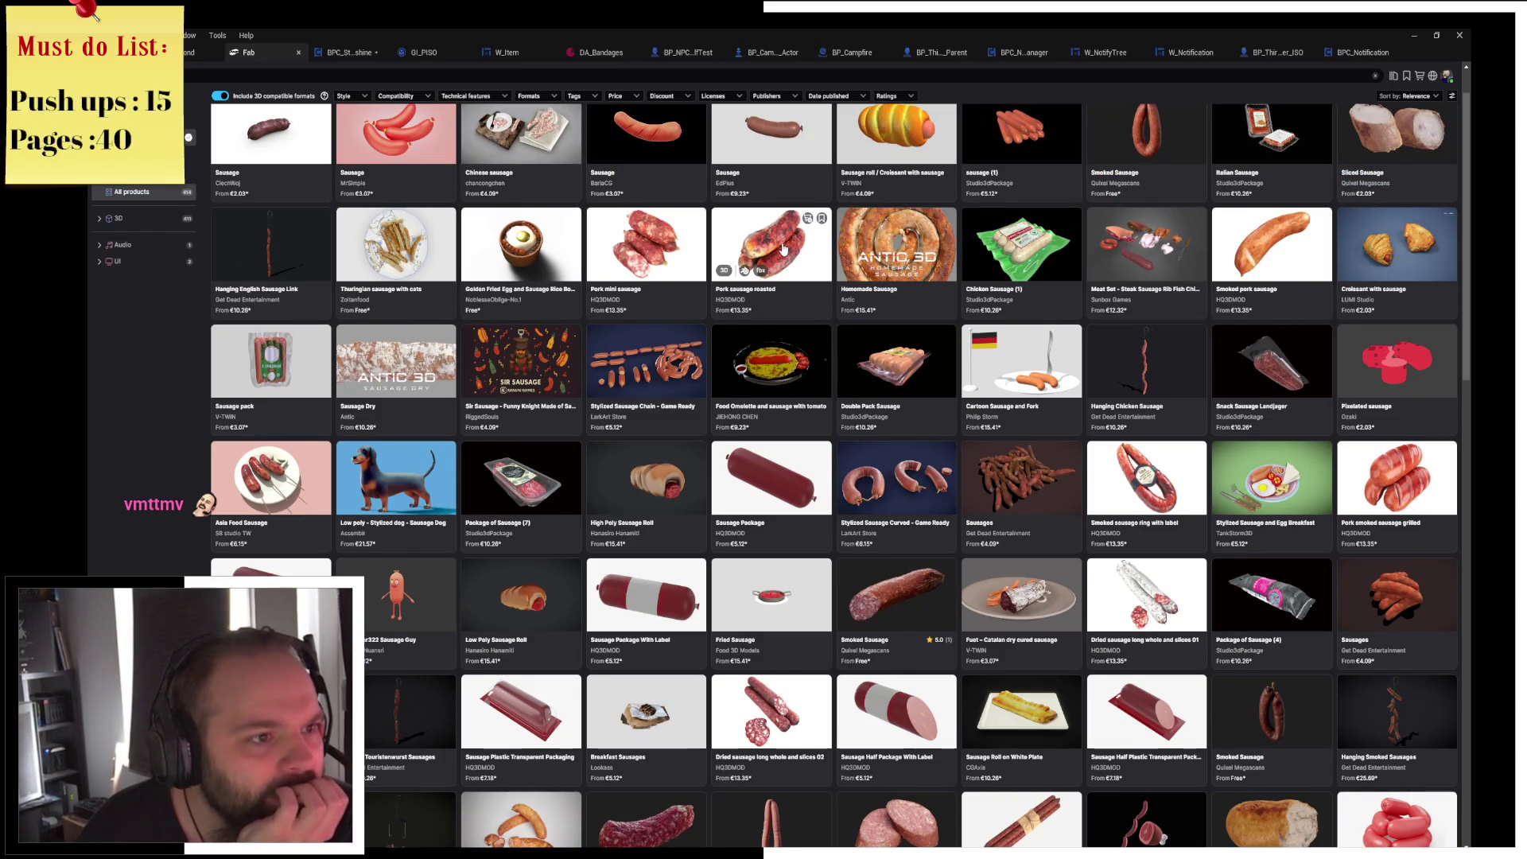
{"action": "scroll", "coordinate": [781, 241], "scroll_direction": "down", "scroll_amount": 4}
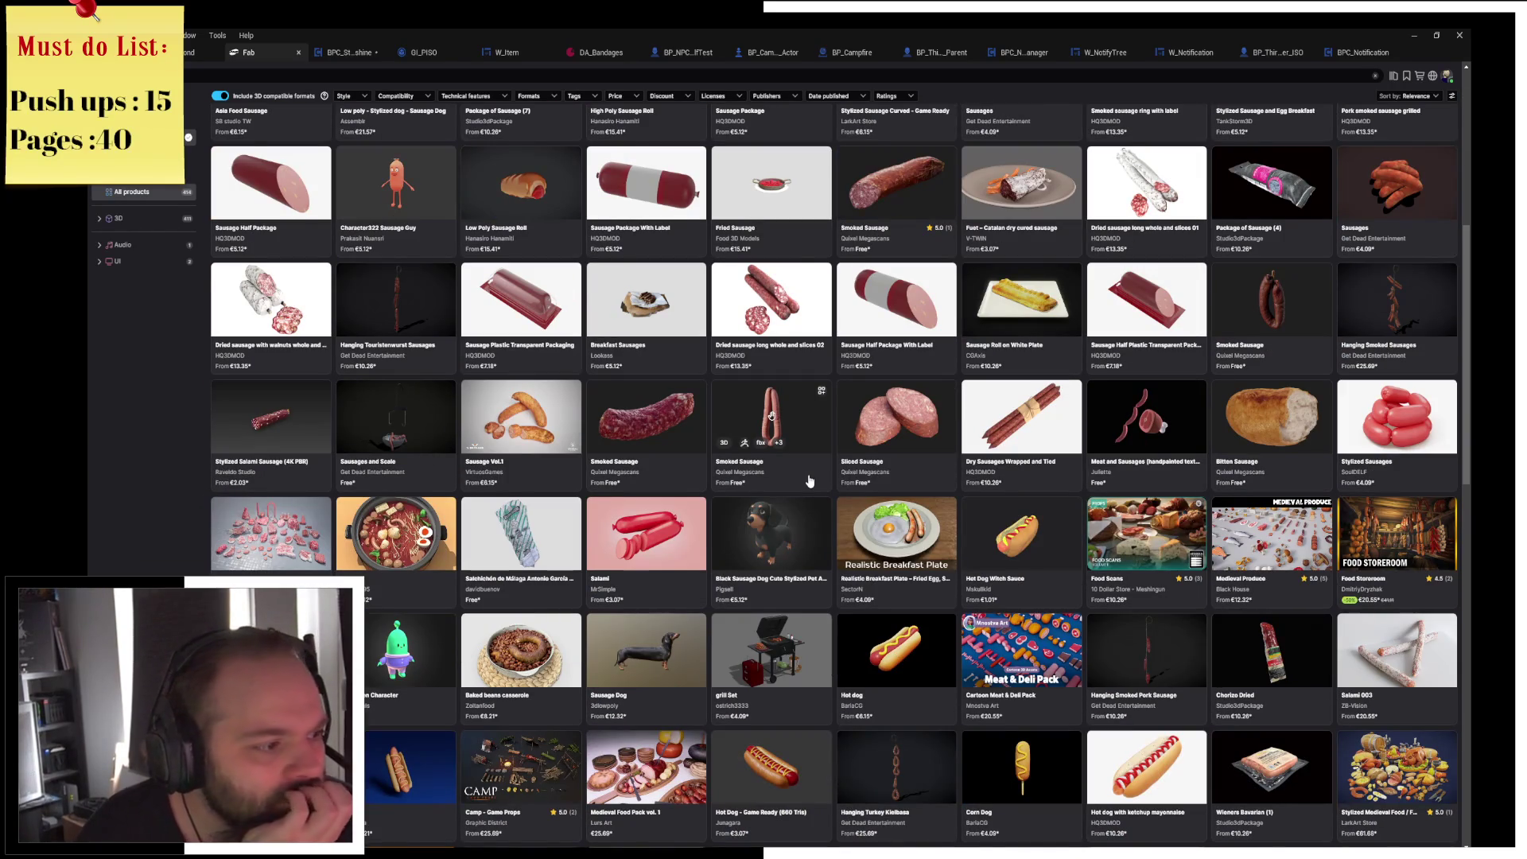
{"action": "scroll", "coordinate": [810, 480], "scroll_direction": "down", "scroll_amount": 2}
{"action": "scroll", "coordinate": [810, 480], "scroll_direction": "down", "scroll_amount": 3}
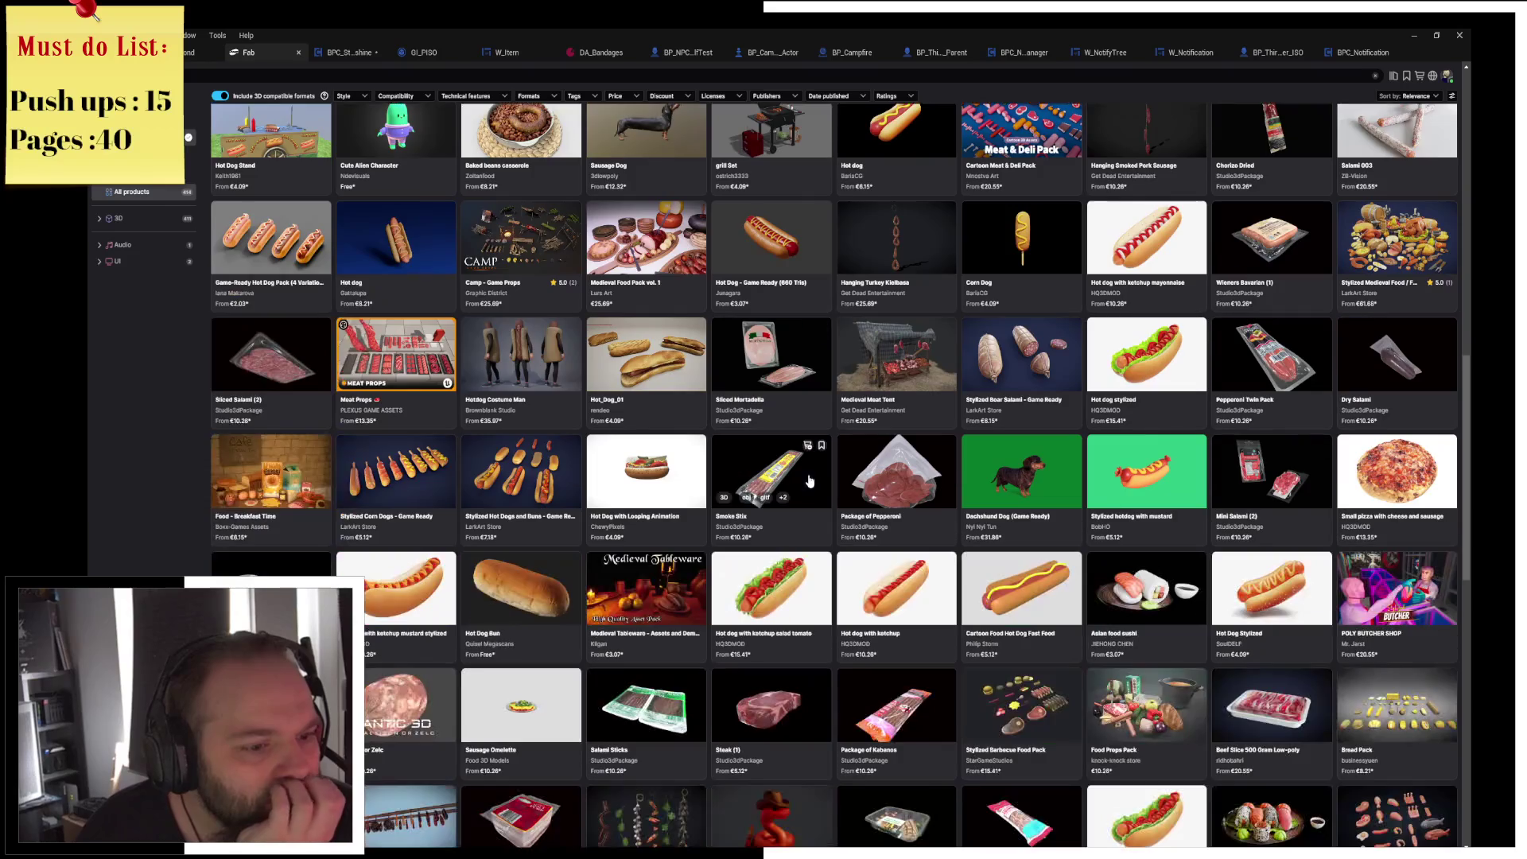
{"action": "left_click", "coordinate": [897, 366]}
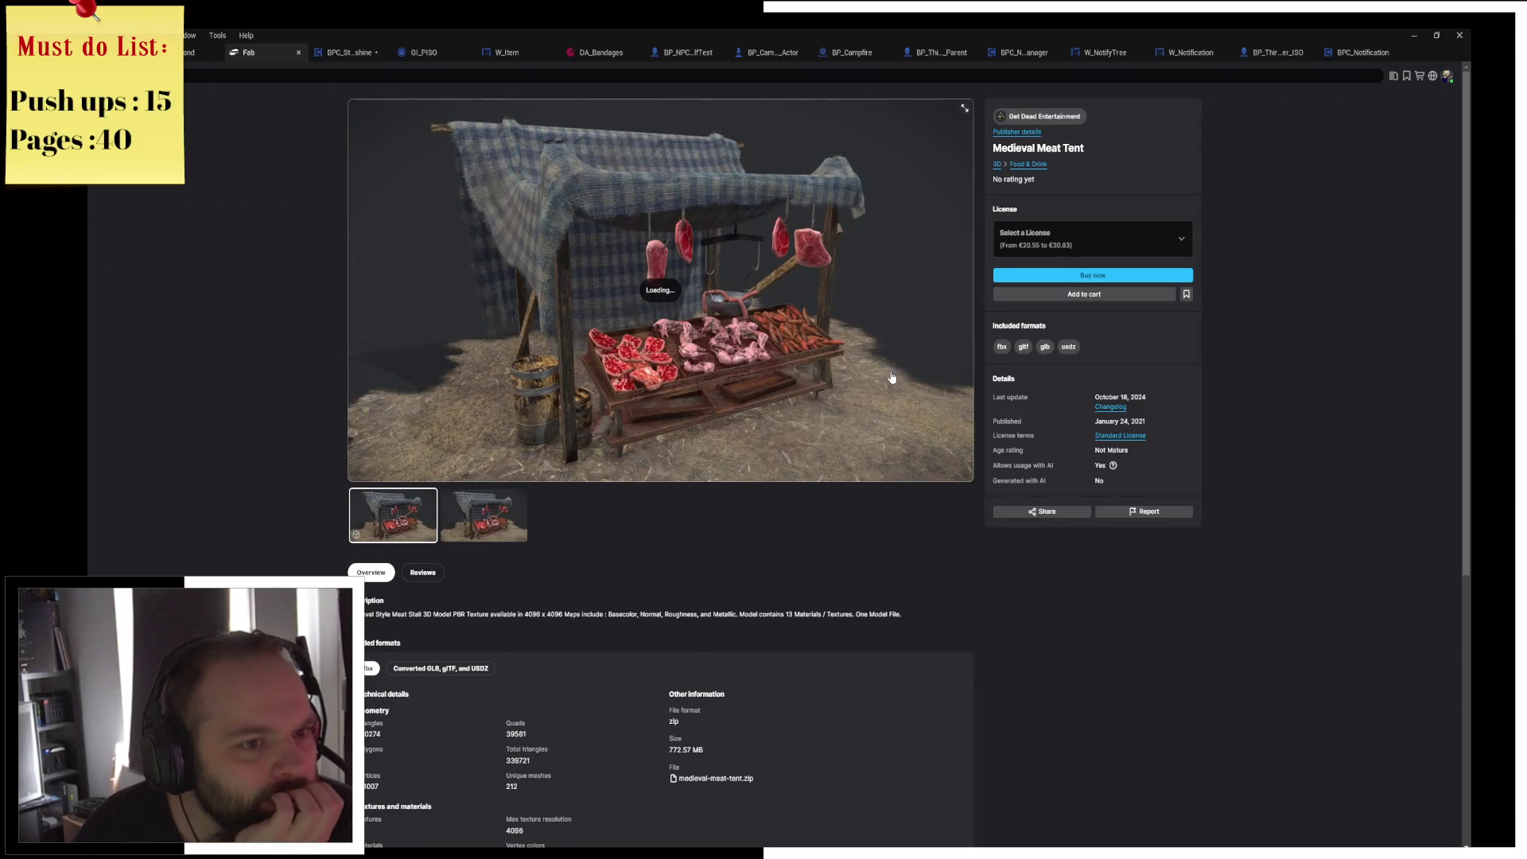
View the Meat Tent's second preview, return to the sausage results, and re-enable the free-only filter.
{"action": "left_click", "coordinate": [498, 525]}
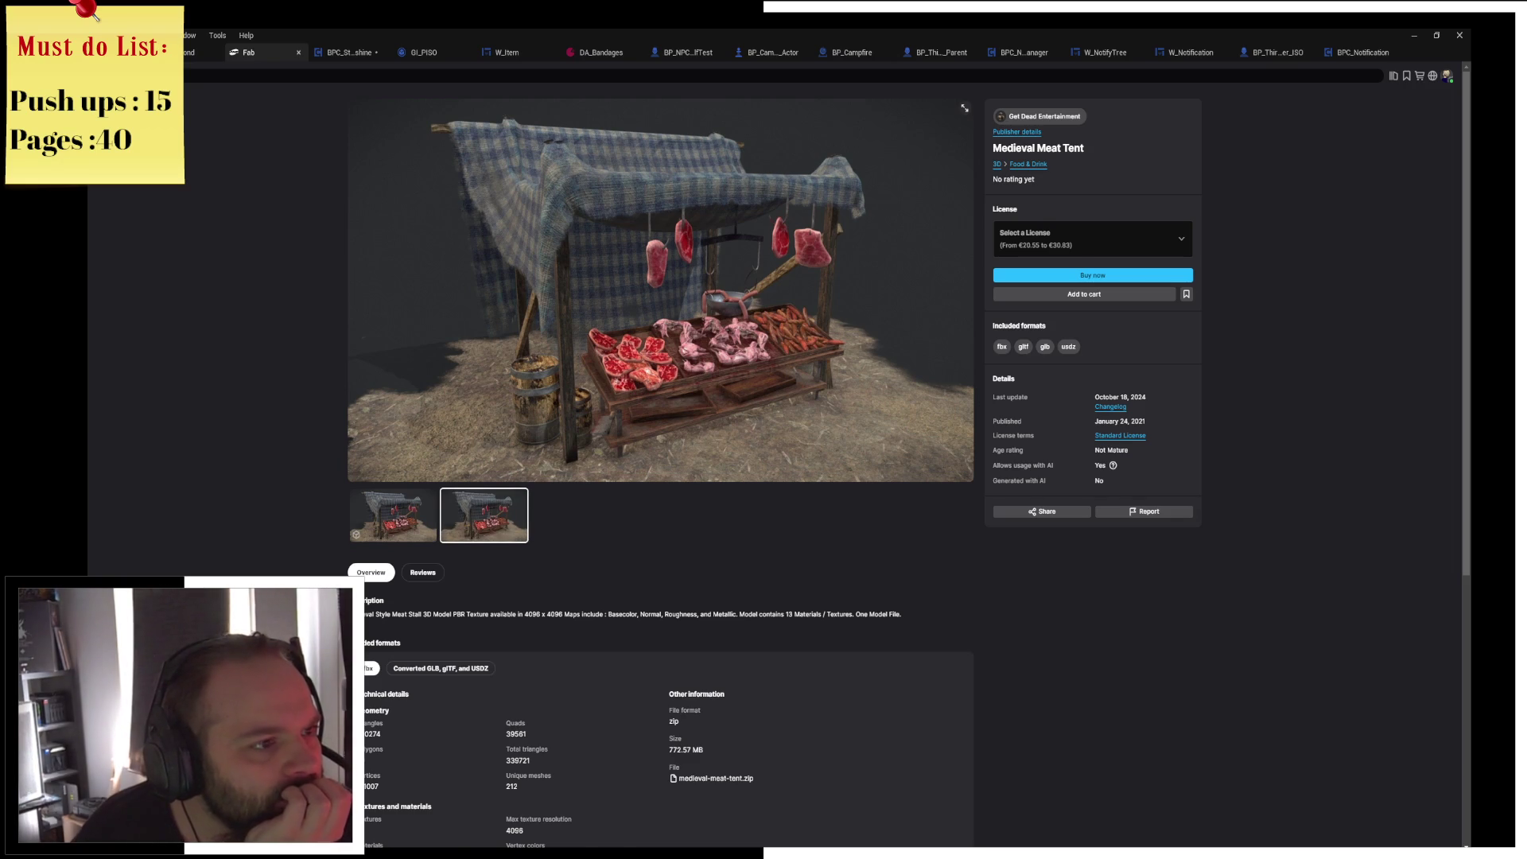
{"action": "key", "text": "Escape"}
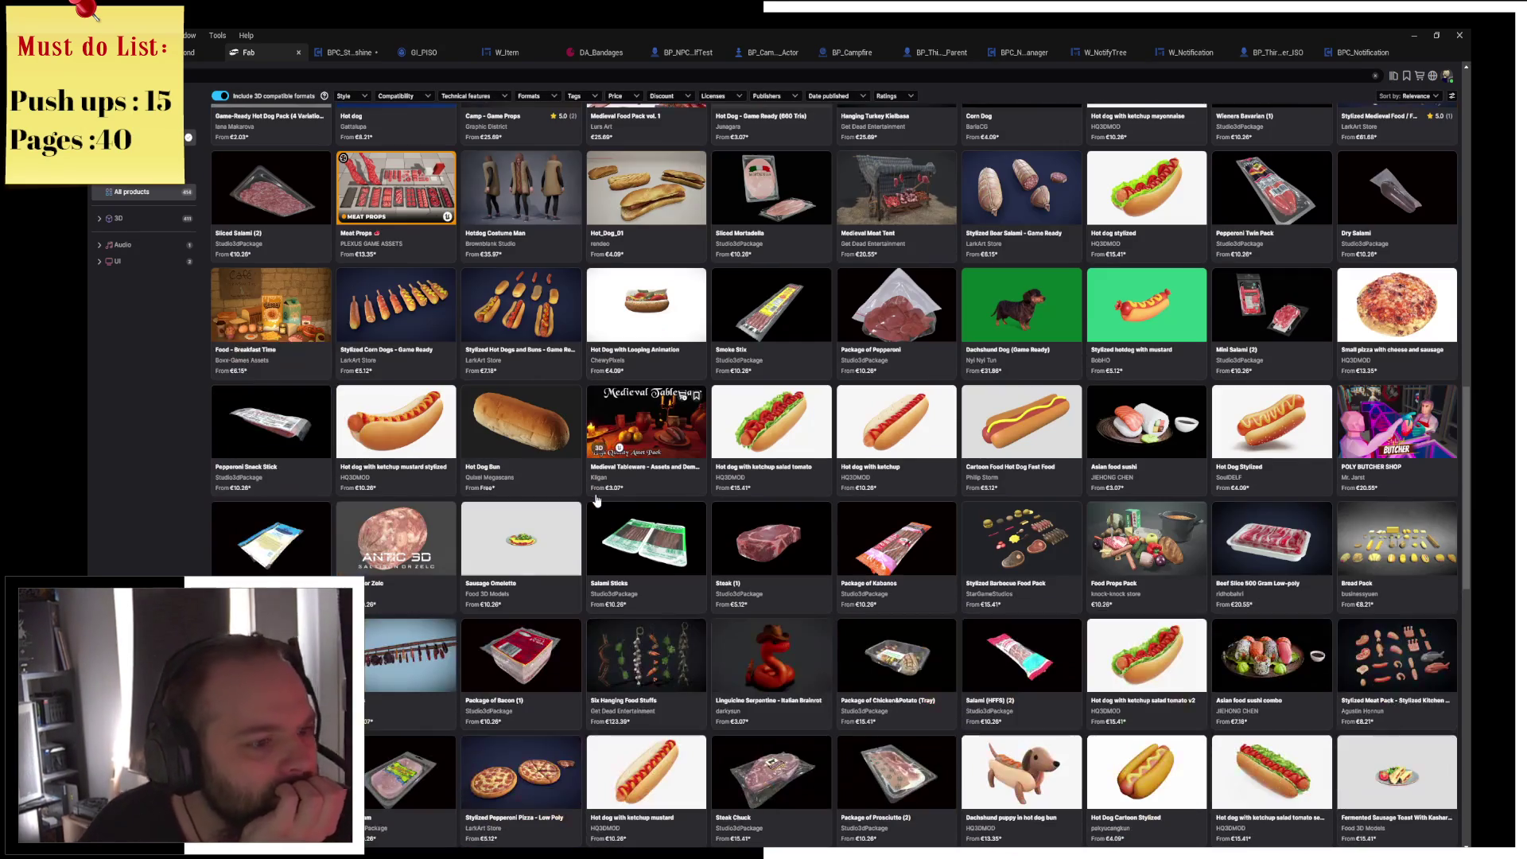
{"action": "scroll", "coordinate": [712, 526], "scroll_direction": "down", "scroll_amount": 5}
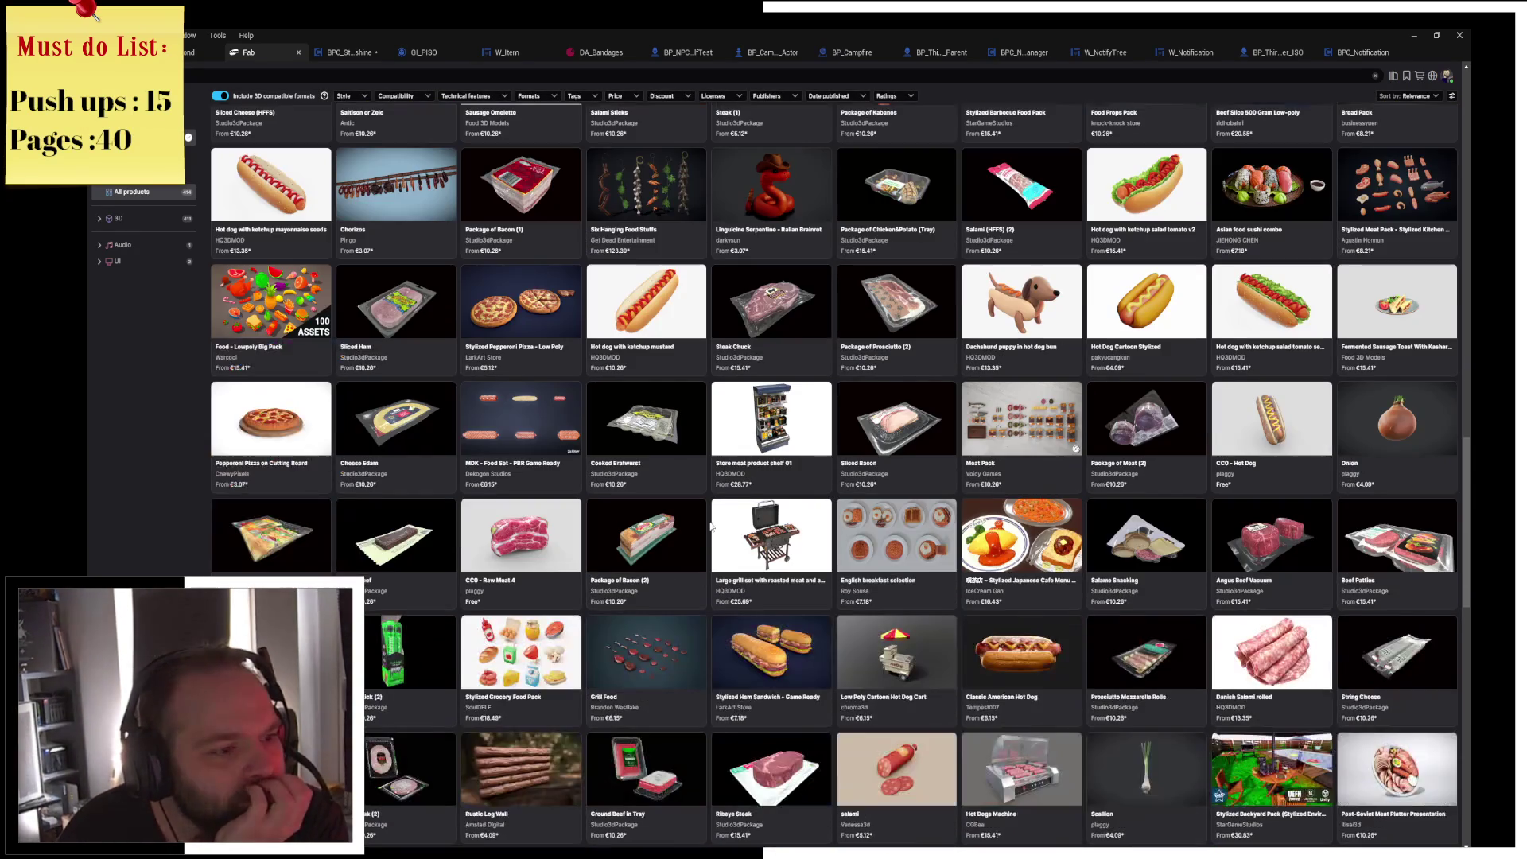
{"action": "scroll", "coordinate": [712, 527], "scroll_direction": "down", "scroll_amount": 2}
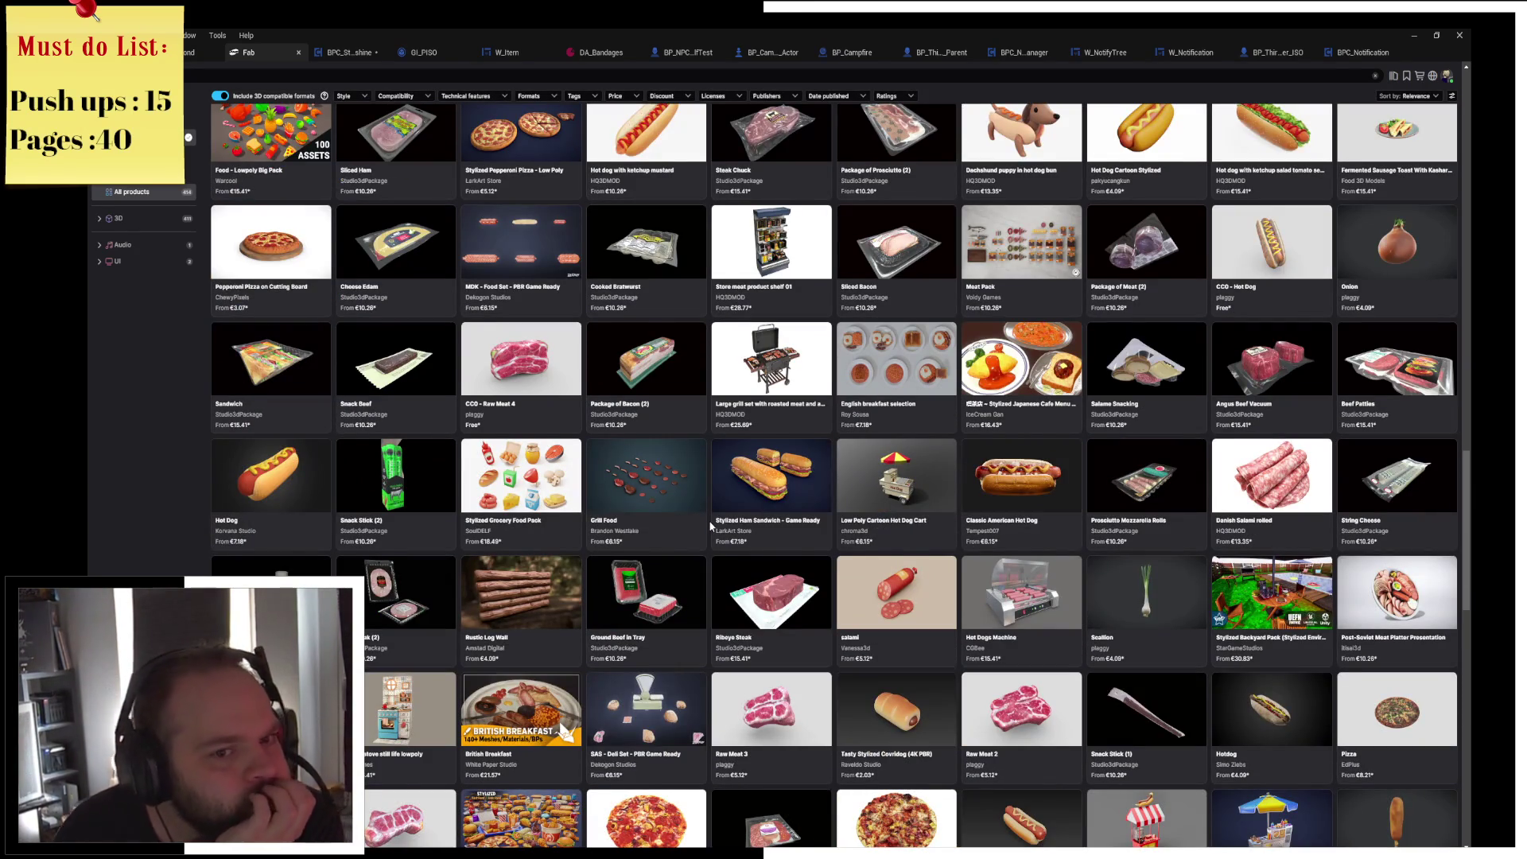
{"action": "scroll", "coordinate": [712, 526], "scroll_direction": "down", "scroll_amount": 2}
{"action": "scroll", "coordinate": [712, 526], "scroll_direction": "down", "scroll_amount": 5}
{"action": "scroll", "coordinate": [710, 525], "scroll_direction": "down", "scroll_amount": 7}
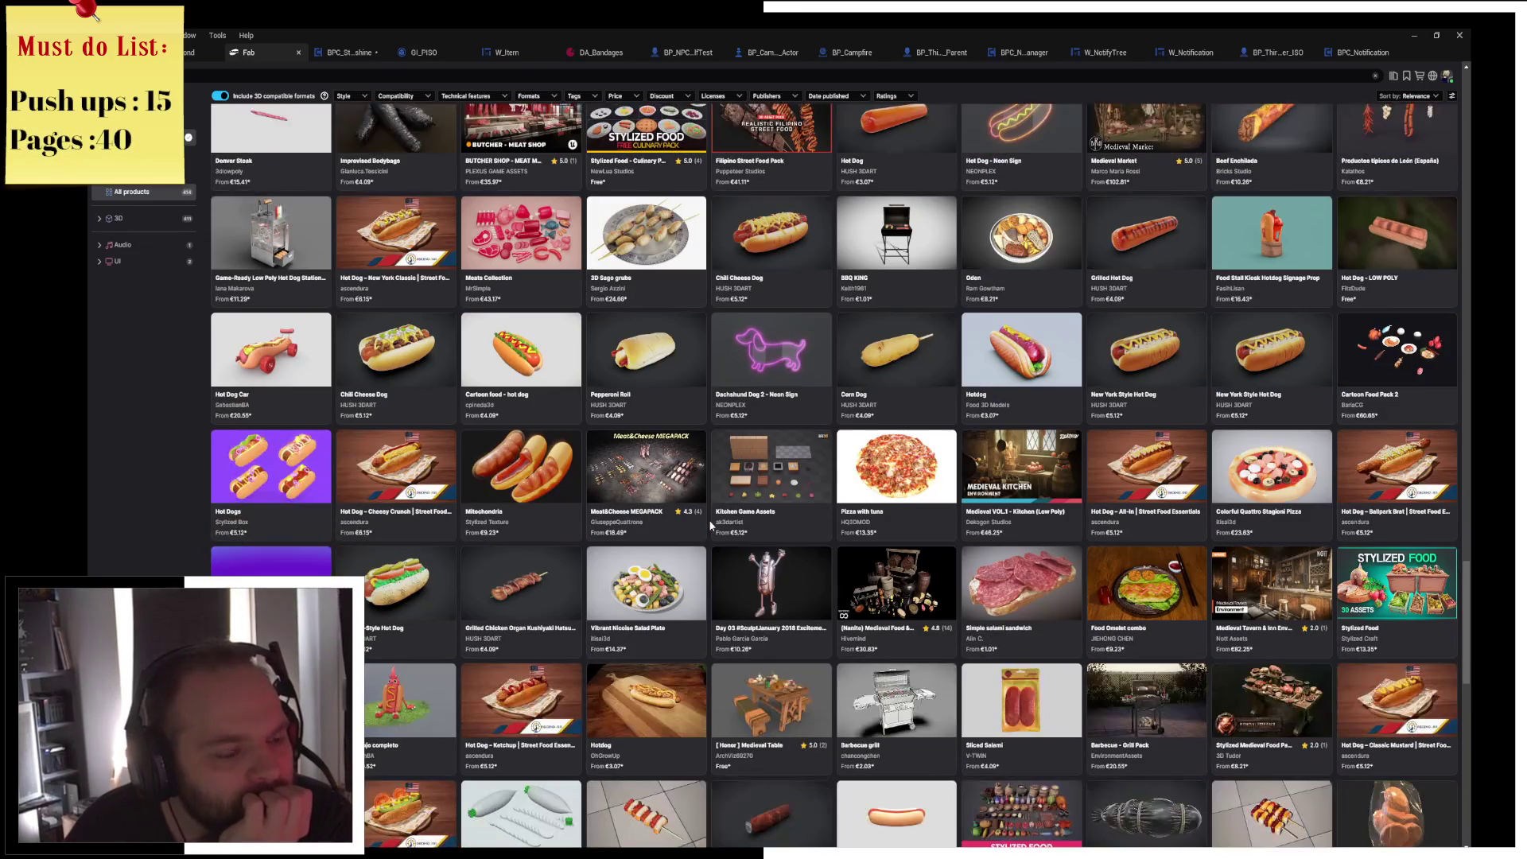
{"action": "scroll", "coordinate": [710, 525], "scroll_direction": "down", "scroll_amount": 1}
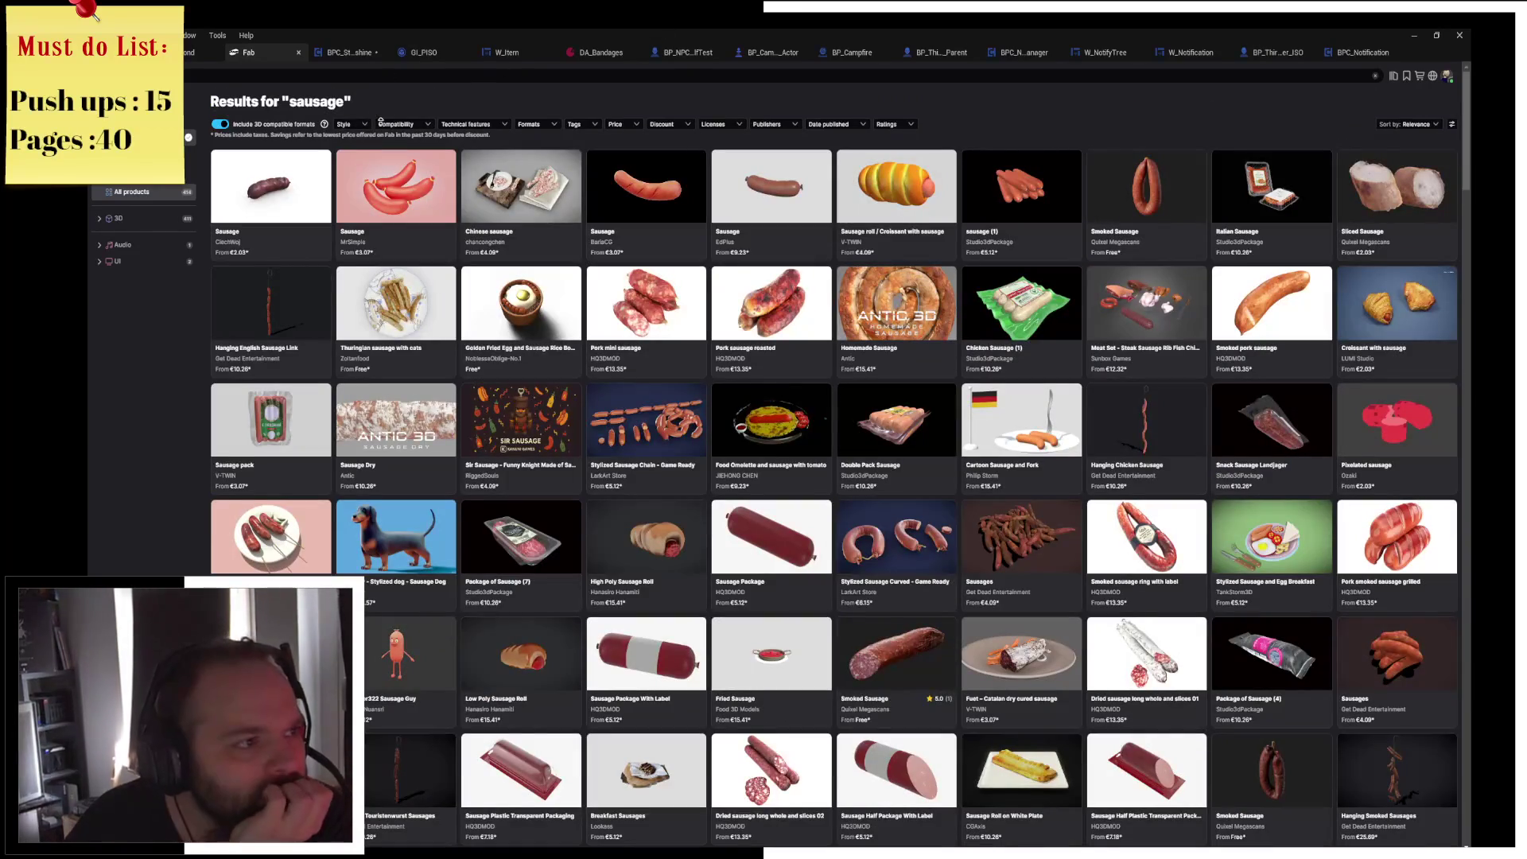
{"action": "left_click", "coordinate": [616, 124]}
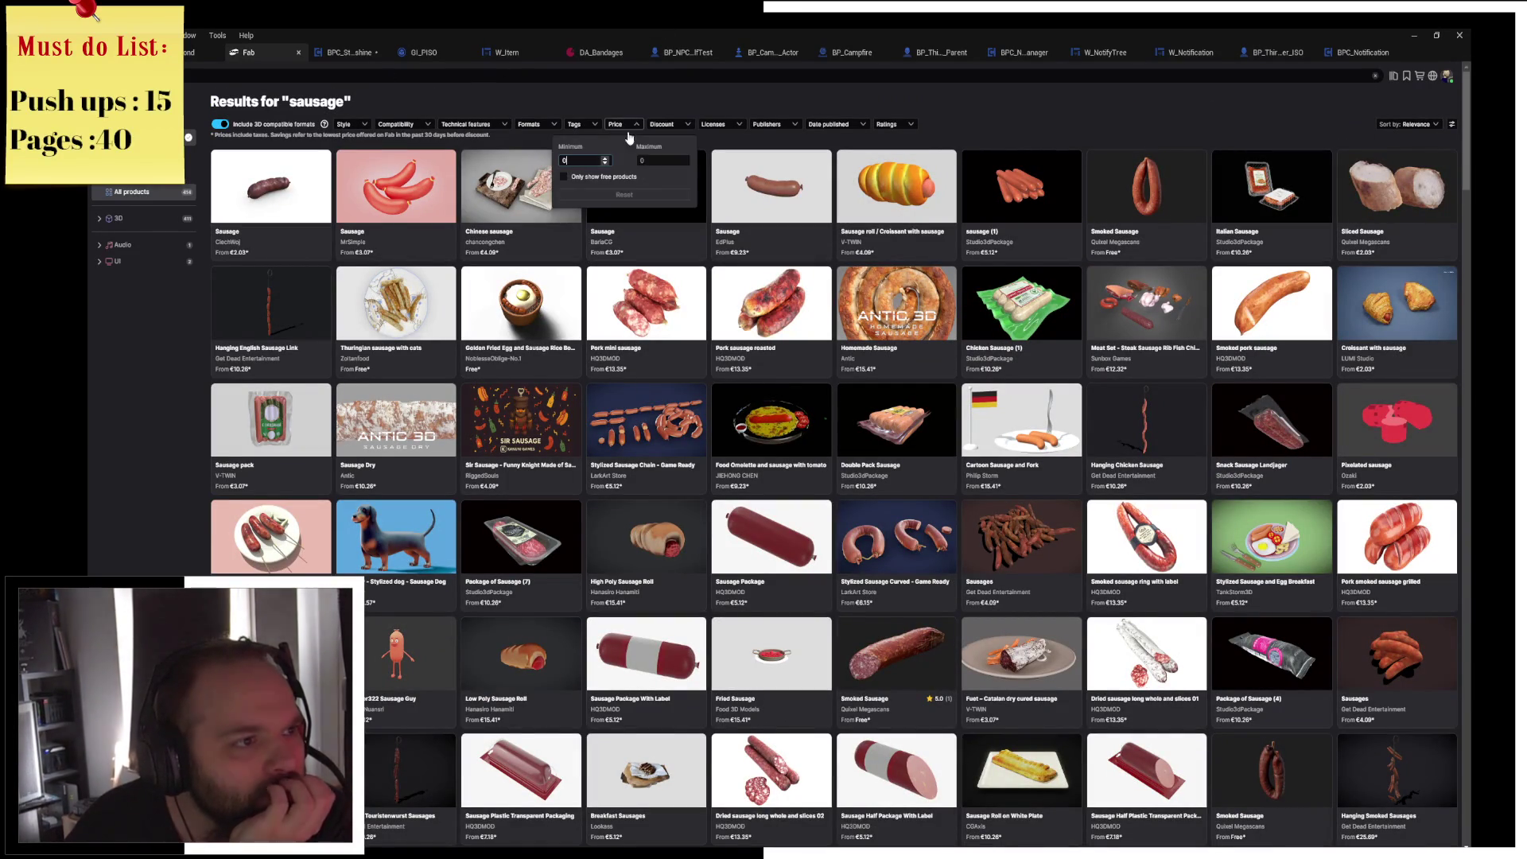
{"action": "left_click", "coordinate": [593, 178]}
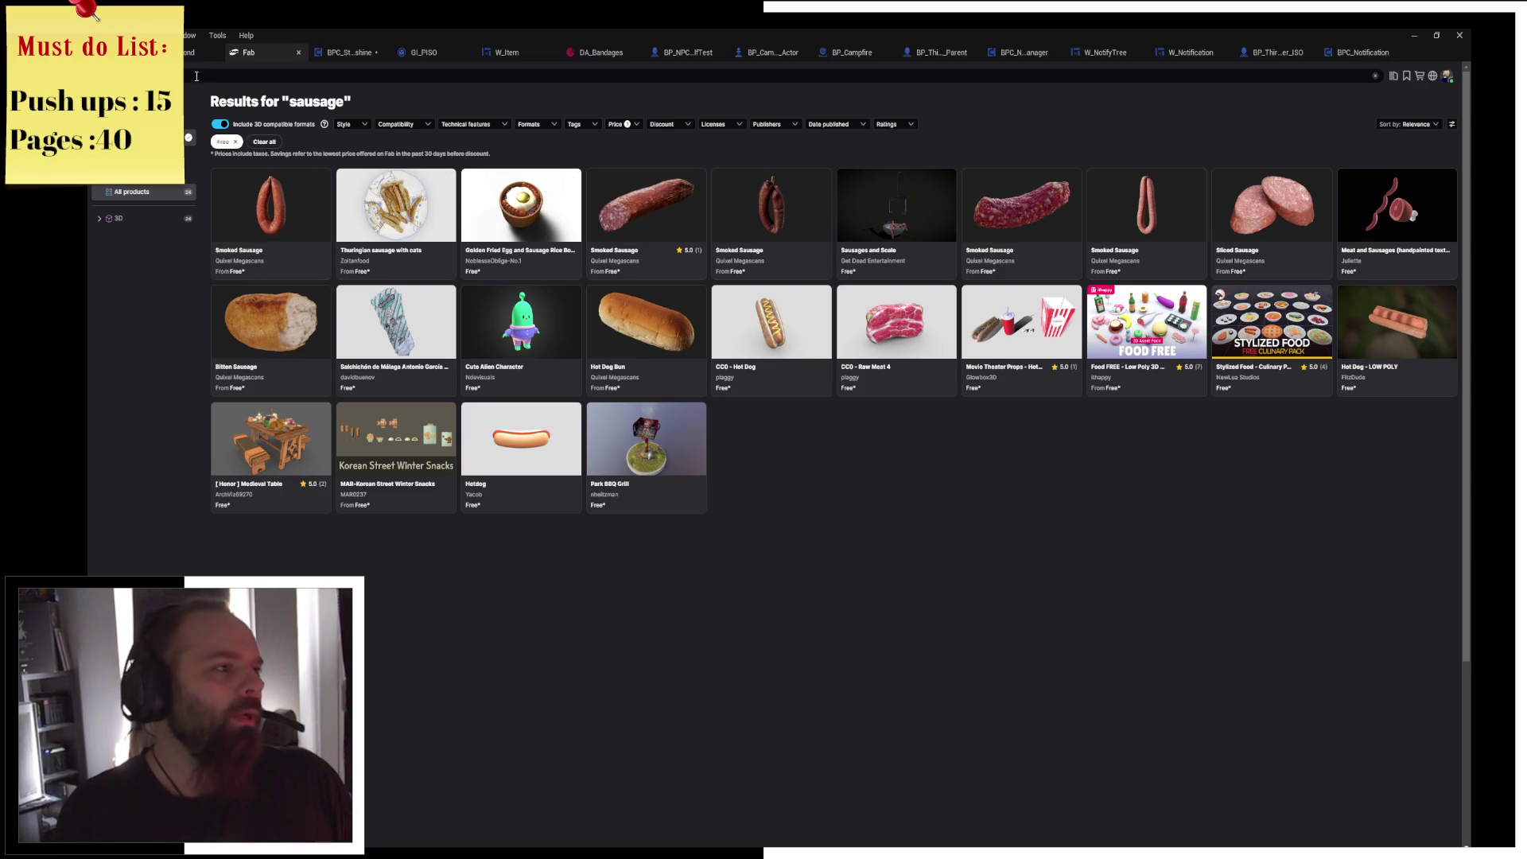
Search Fab for 'mre', then 'food', then 'BBQ' to list free BBQ assets.
{"action": "left_click", "coordinate": [197, 75]}
{"action": "type", "text": "mre"}
{"action": "key", "text": "Return"}
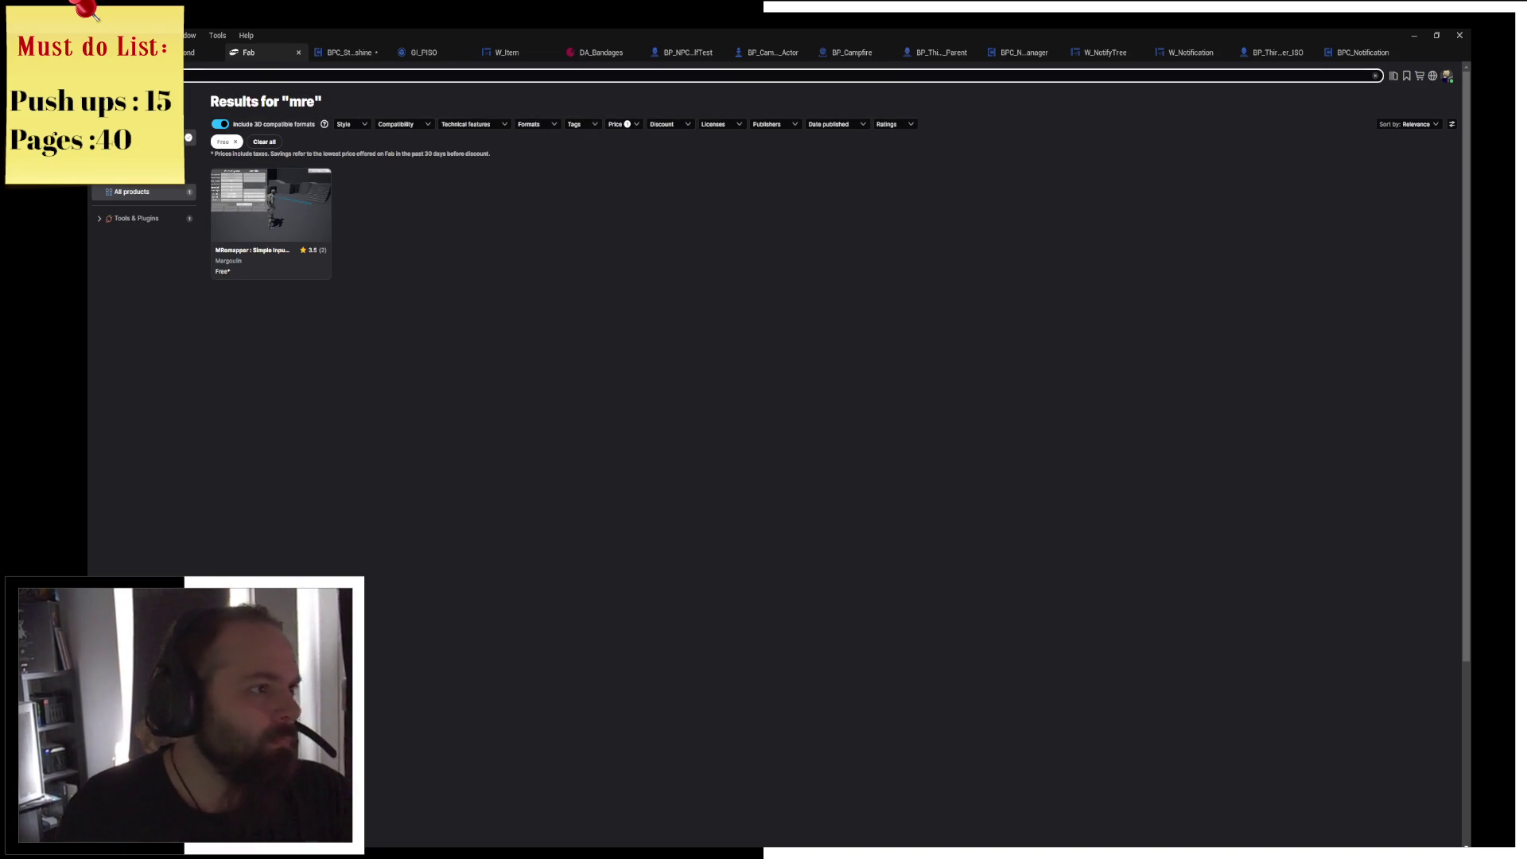
{"action": "key", "text": "BackSpace"}
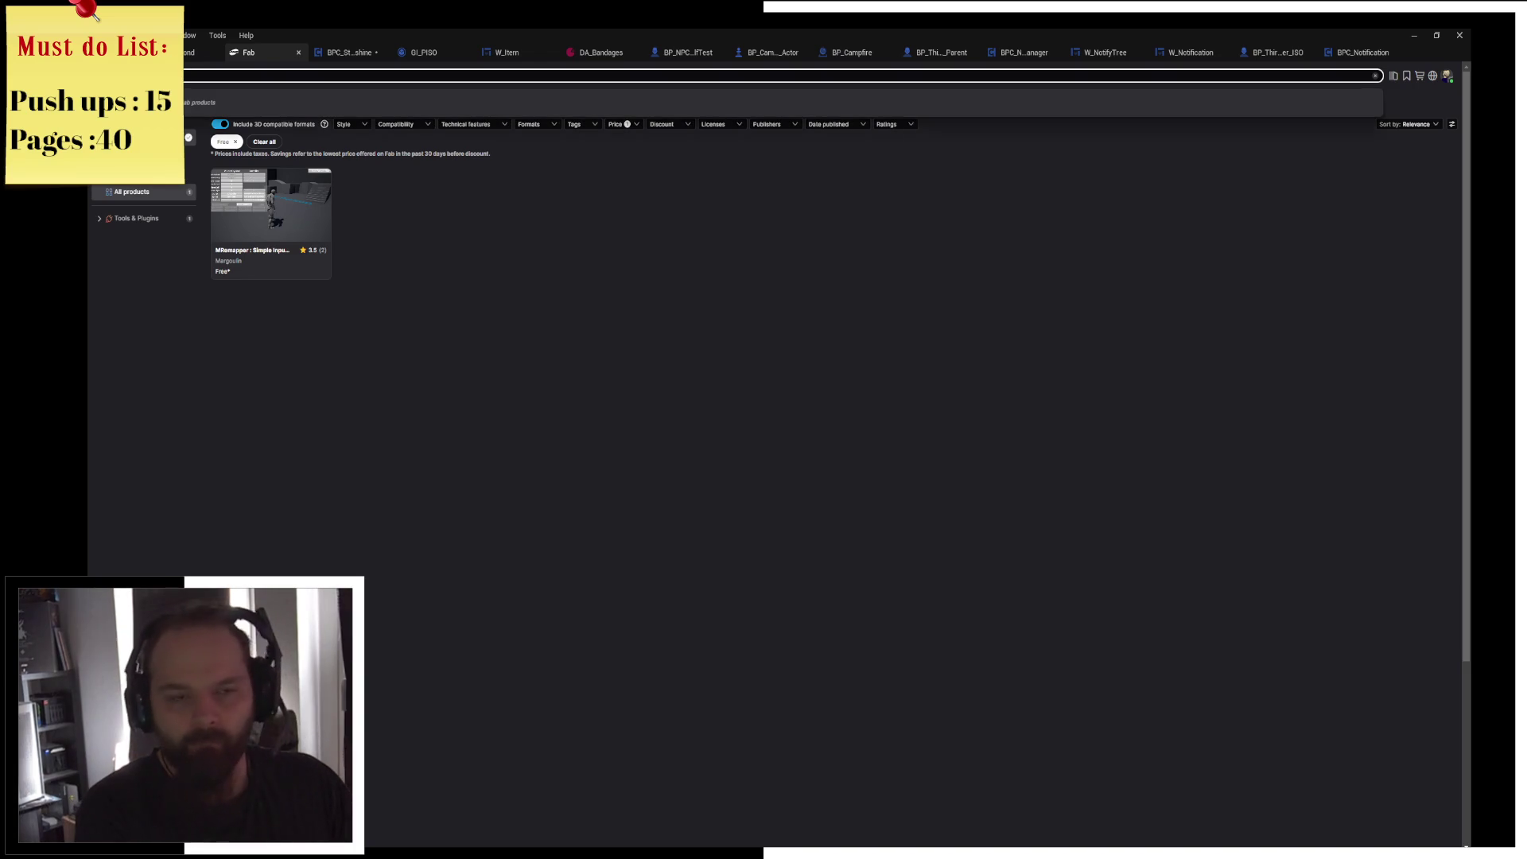
{"action": "key", "text": "Return"}
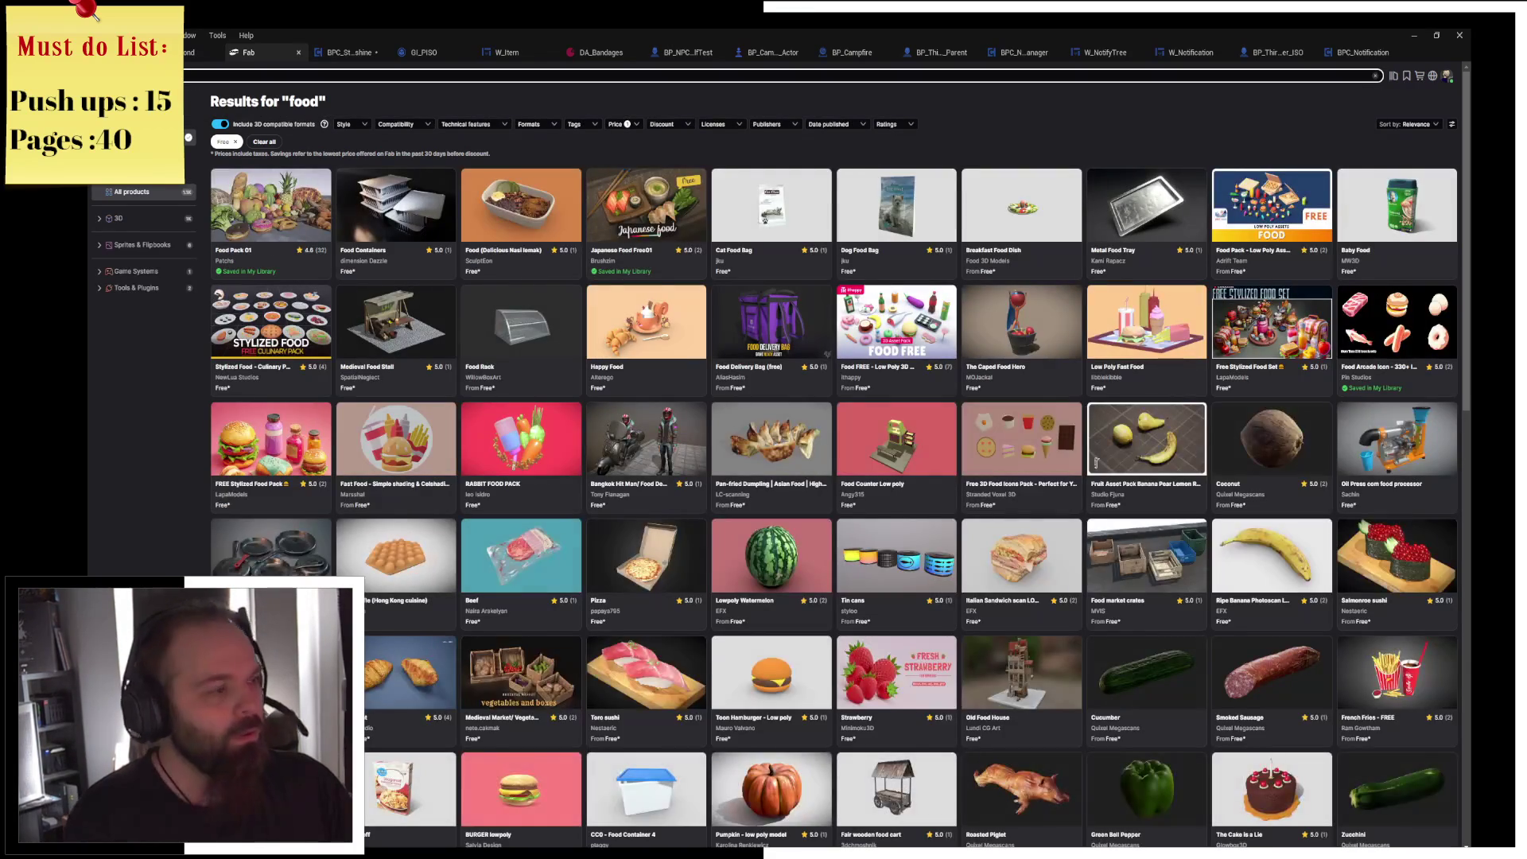
{"action": "key", "text": "BackSpace"}
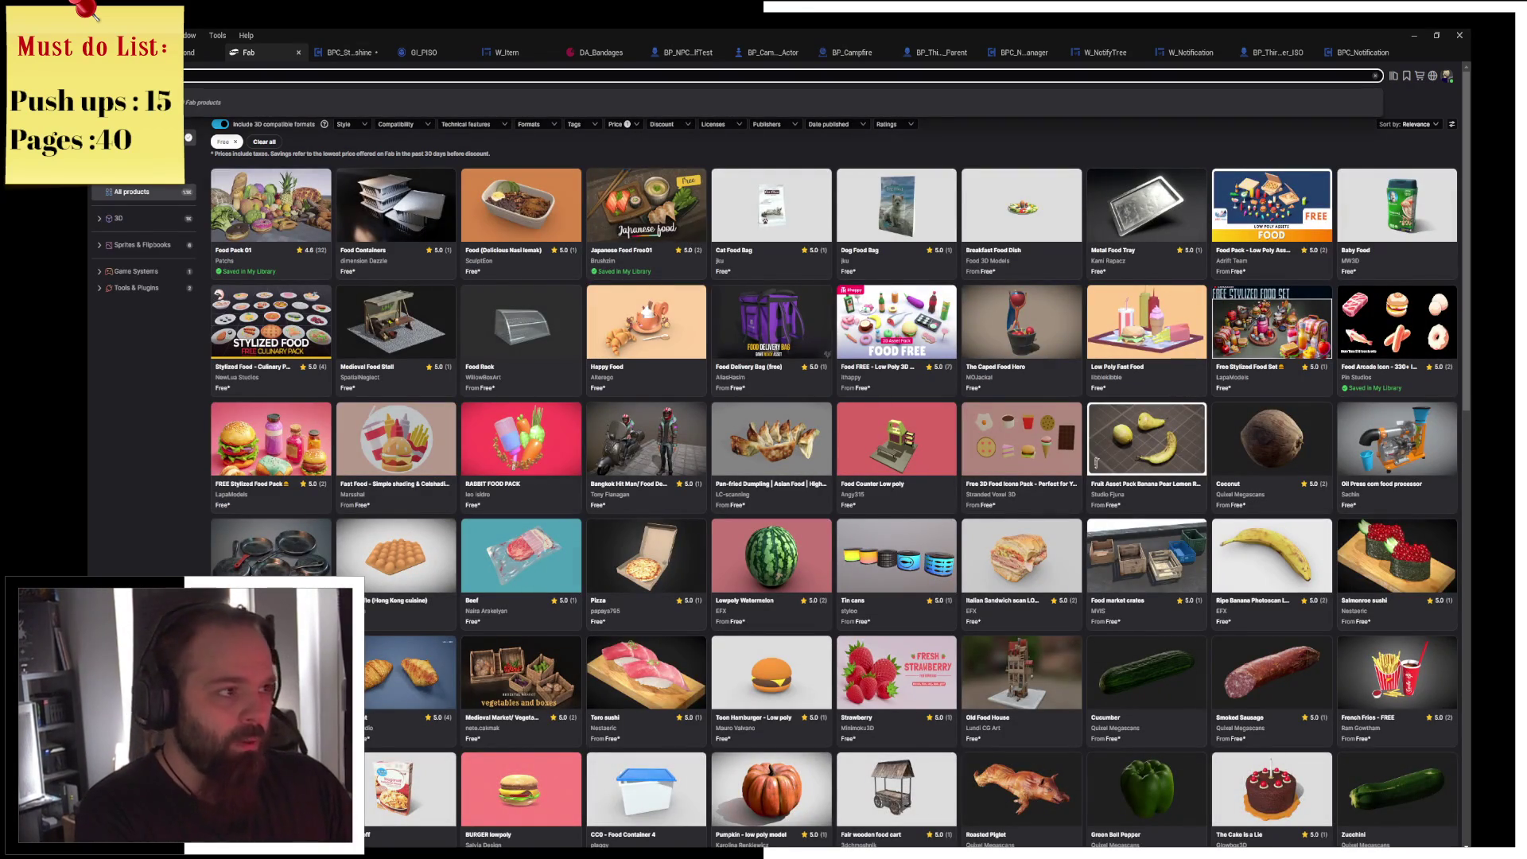
{"action": "type", "text": "BBQ"}
{"action": "key", "text": "Return"}
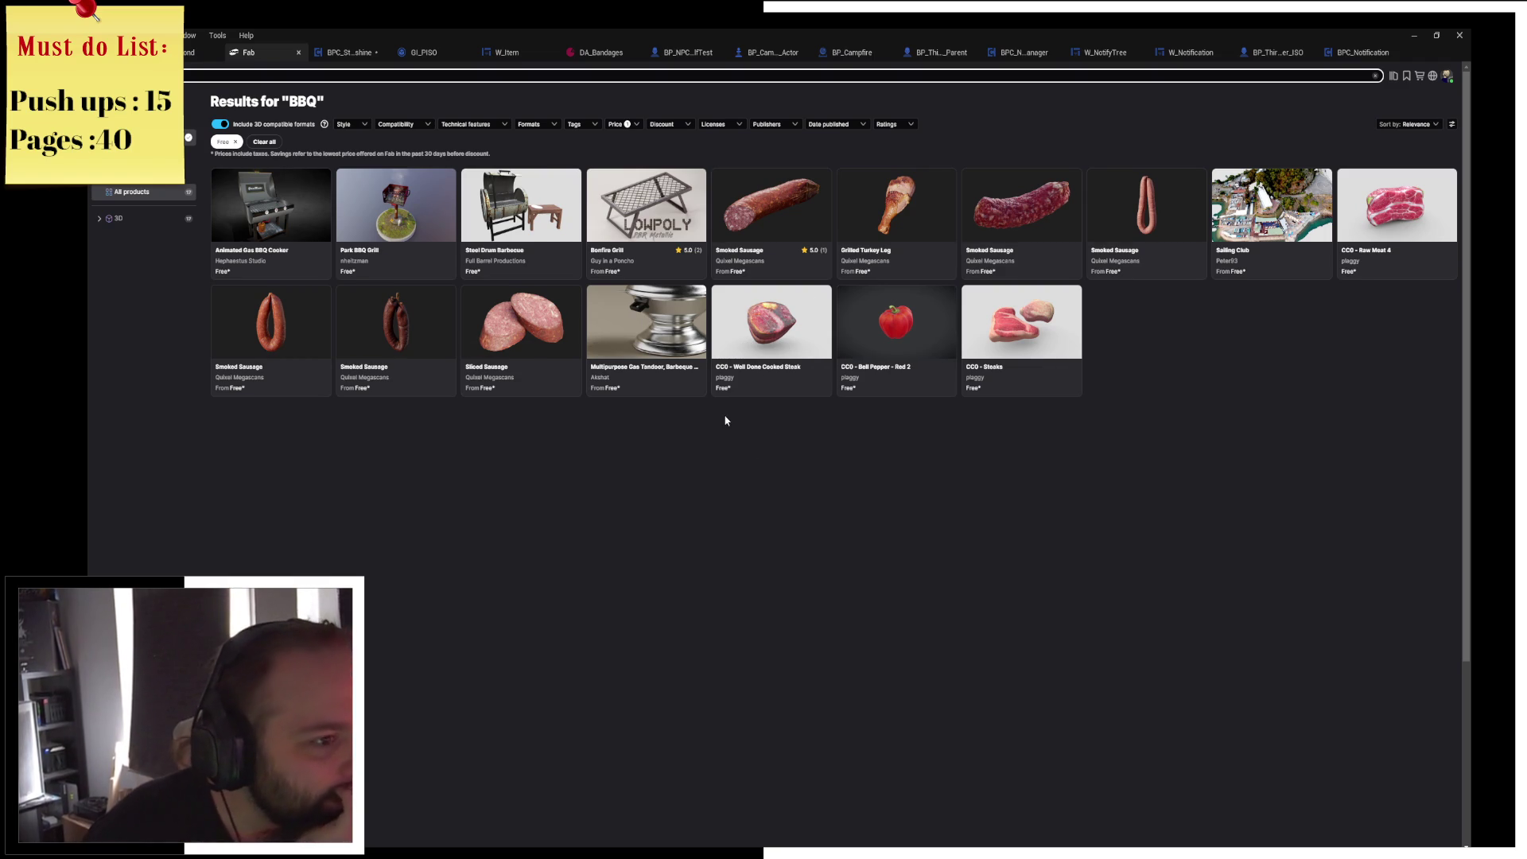
Open the CC0 Well Done Cooked Steak page and orbit its 3D preview from several angles.
{"action": "left_click", "coordinate": [762, 321]}
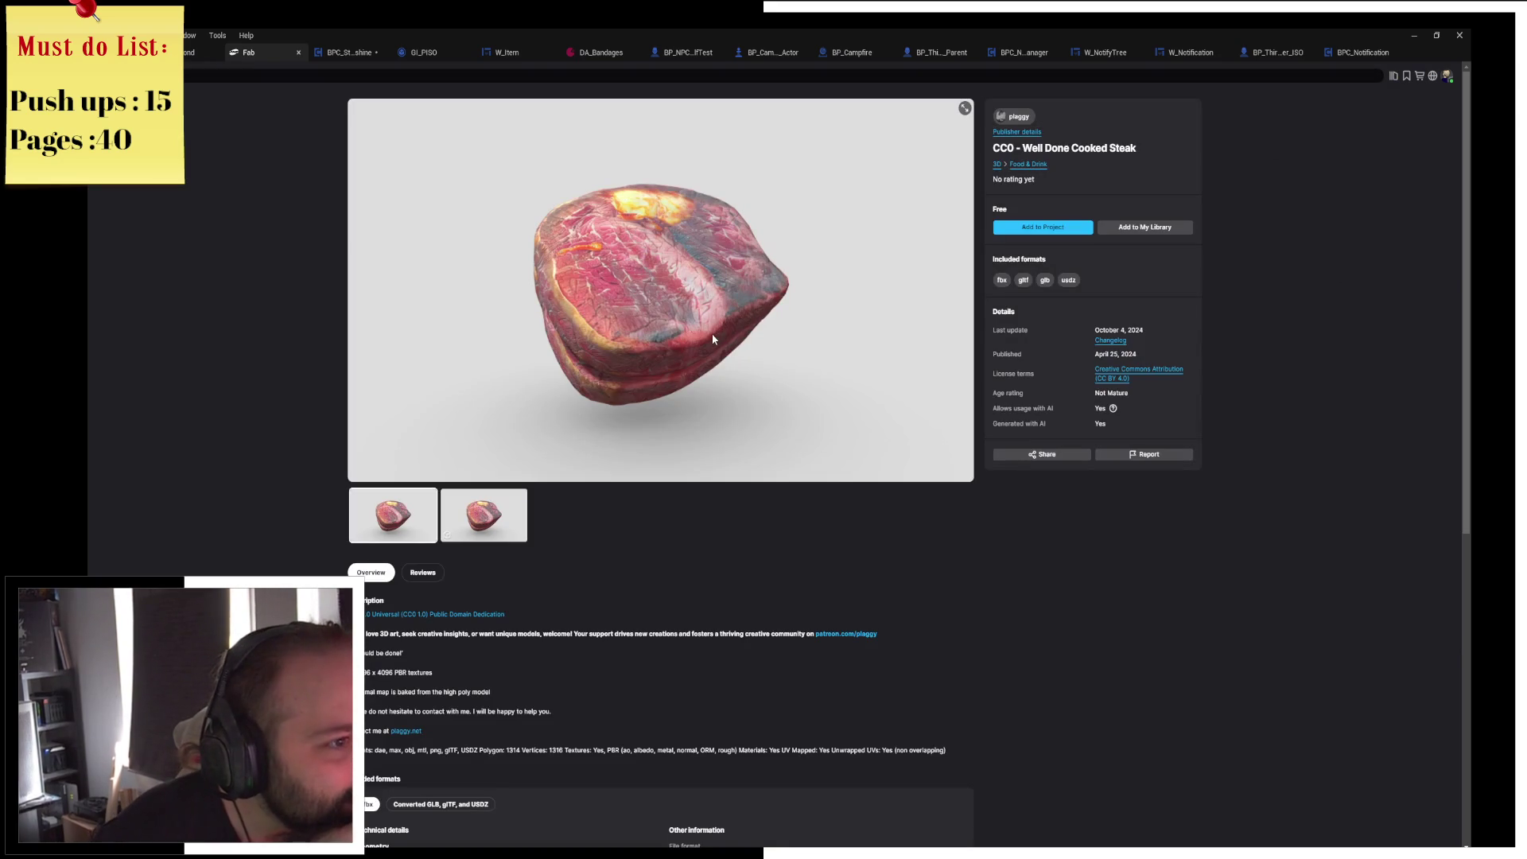
{"action": "left_click", "coordinate": [484, 516]}
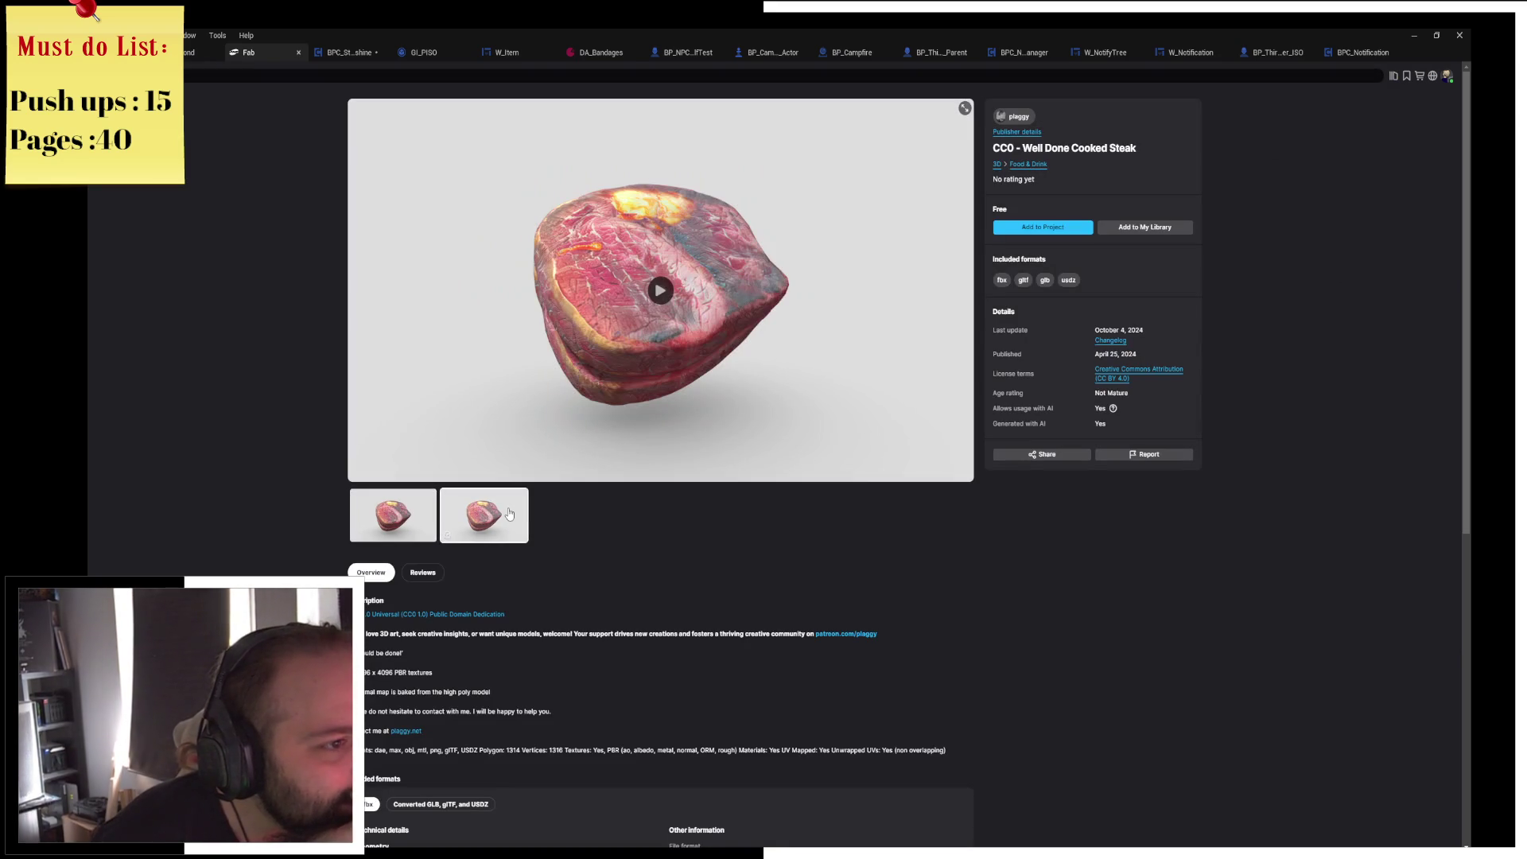
{"action": "left_click", "coordinate": [579, 361]}
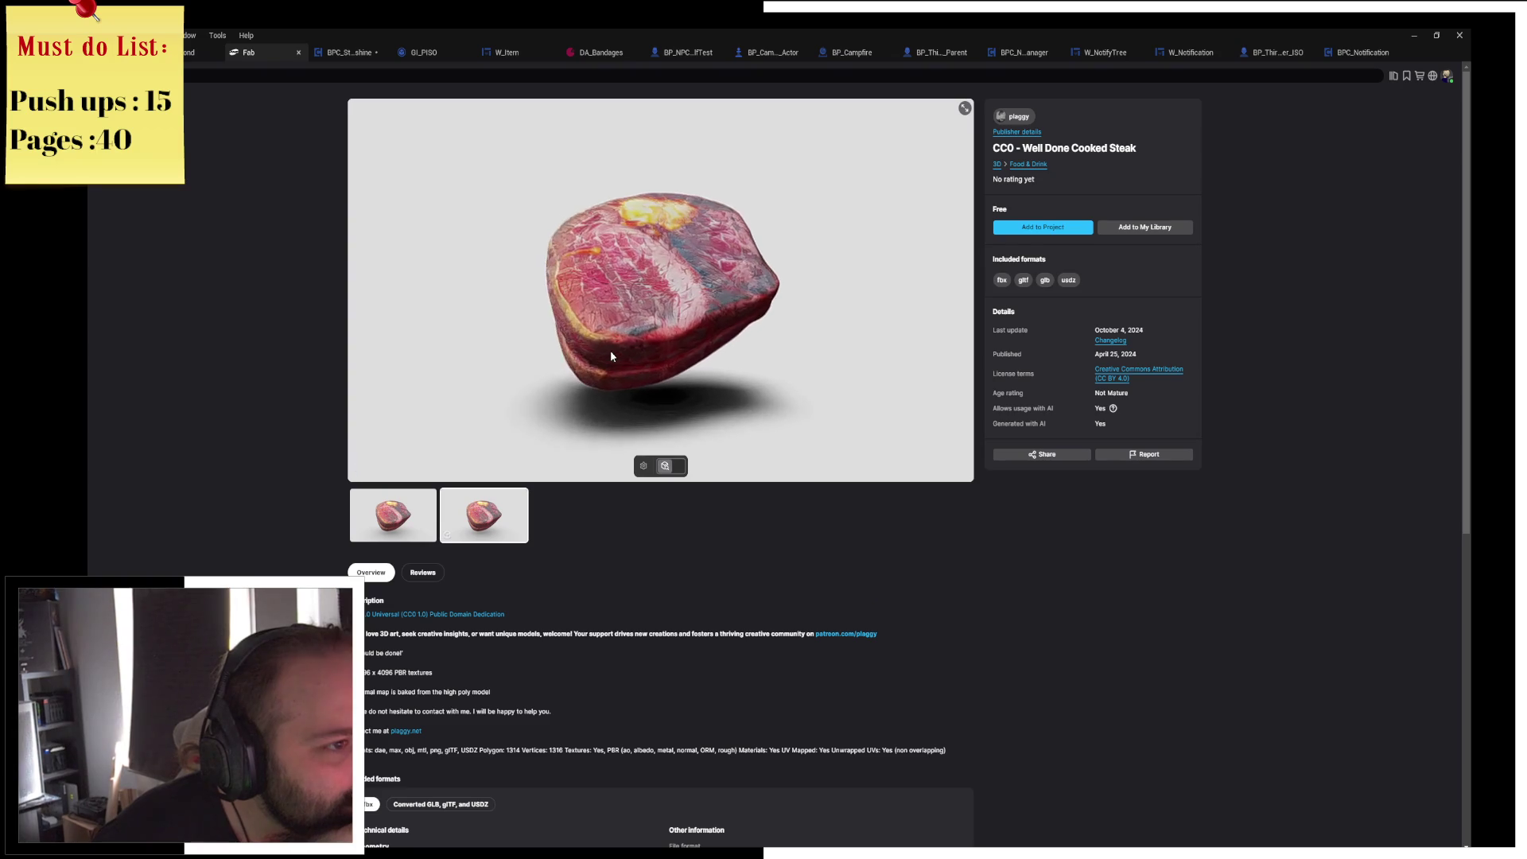
{"action": "mouse_move", "coordinate": [560, 300]}
{"action": "left_mouse_down"}
{"action": "mouse_move", "coordinate": [724, 284]}
{"action": "mouse_move", "coordinate": [862, 327]}
{"action": "mouse_move", "coordinate": [662, 274]}
{"action": "mouse_move", "coordinate": [703, 208]}
{"action": "mouse_move", "coordinate": [724, 237]}
{"action": "mouse_move", "coordinate": [610, 359]}
{"action": "left_mouse_up"}
{"action": "left_click_drag", "start_coordinate": [669, 263], "coordinate": [617, 275]}
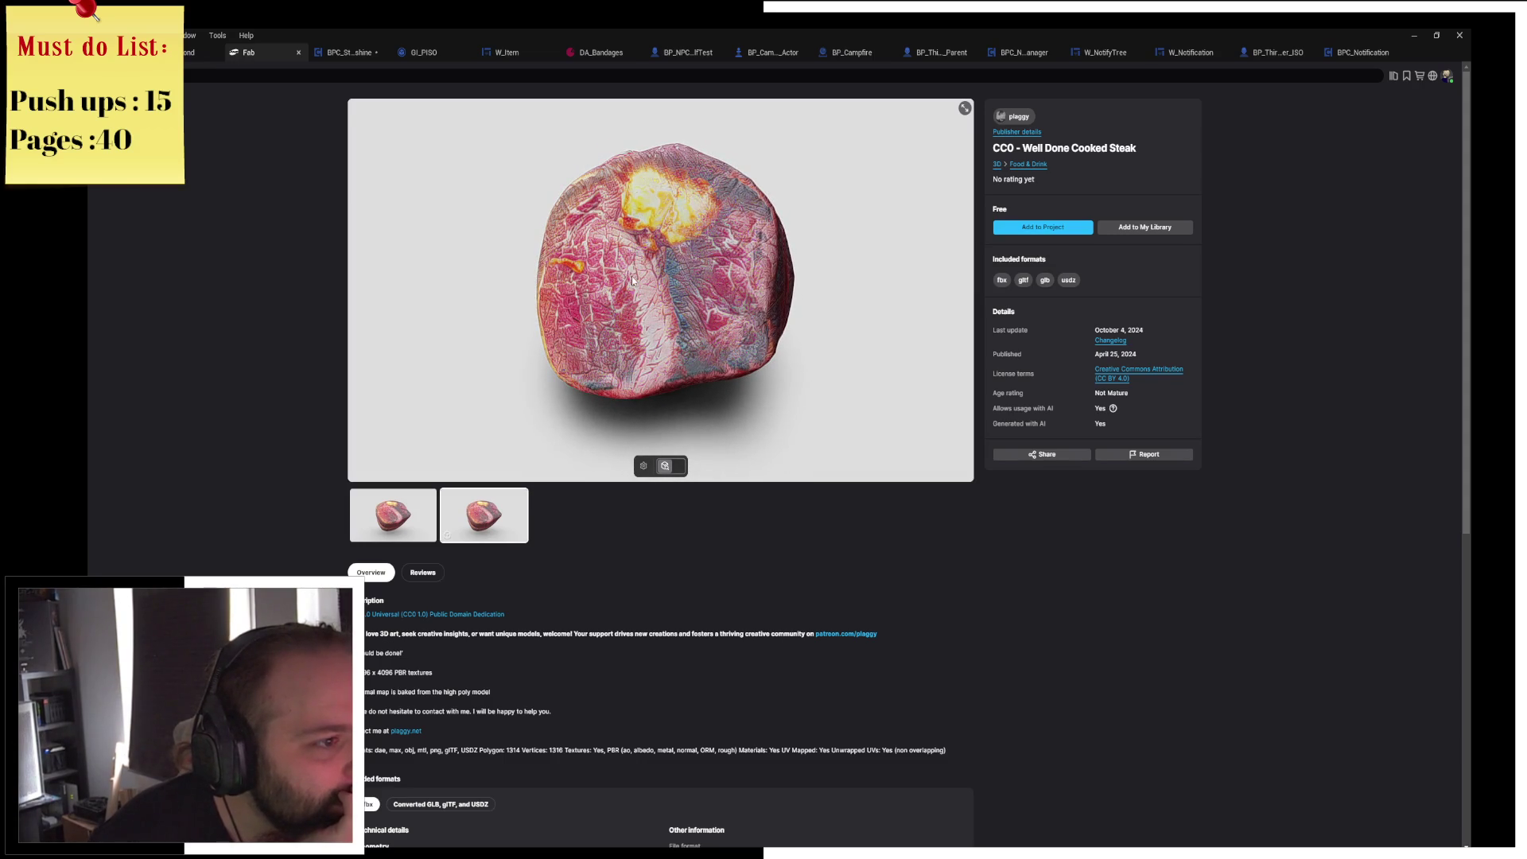
{"action": "scroll", "coordinate": [645, 271], "scroll_direction": "up", "scroll_amount": 5}
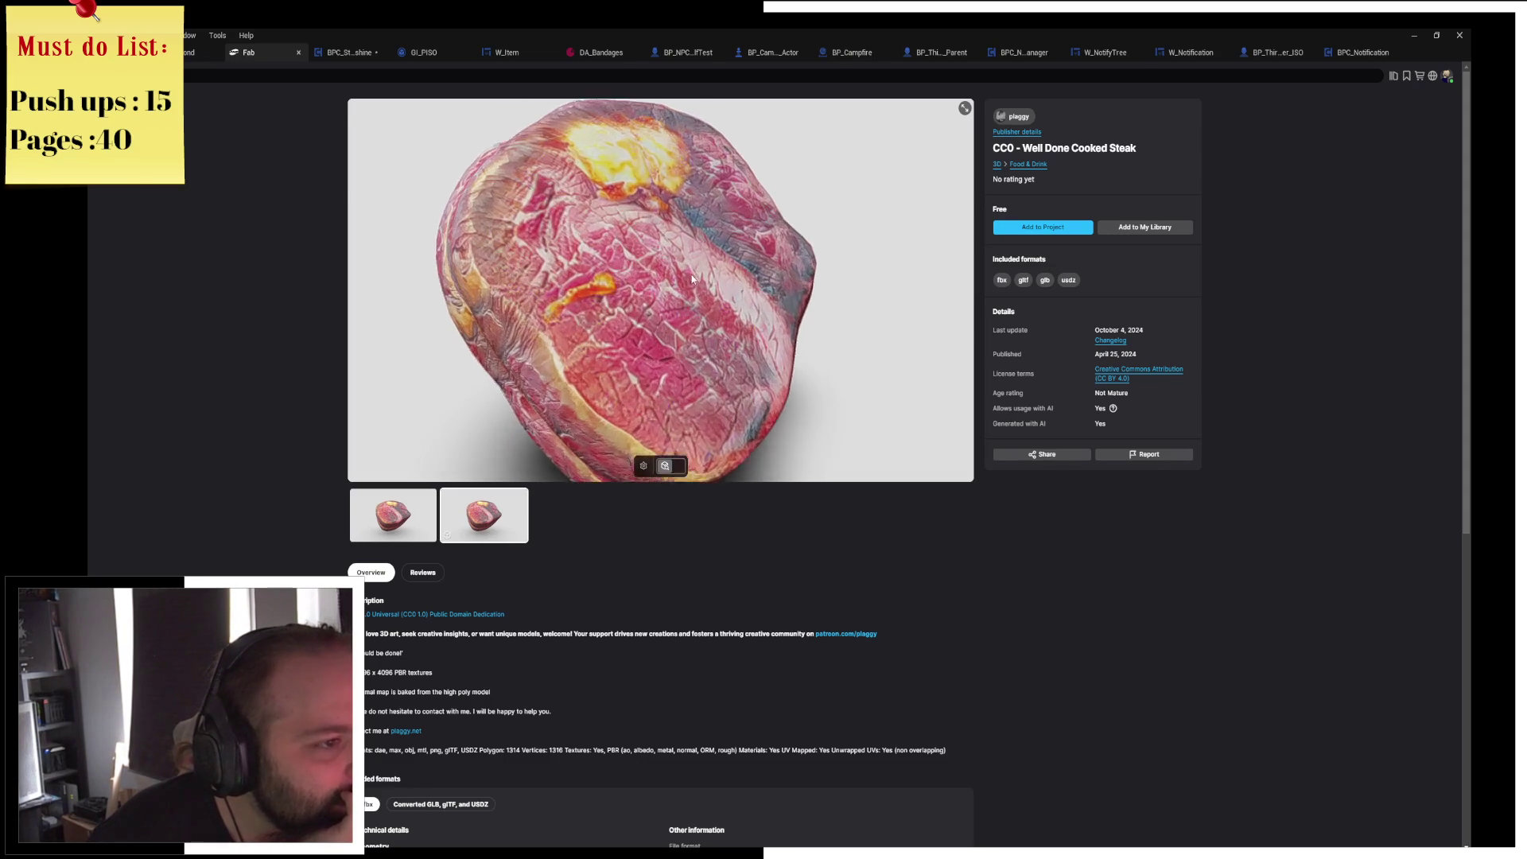
{"action": "left_click_drag", "start_coordinate": [650, 269], "coordinate": [696, 272]}
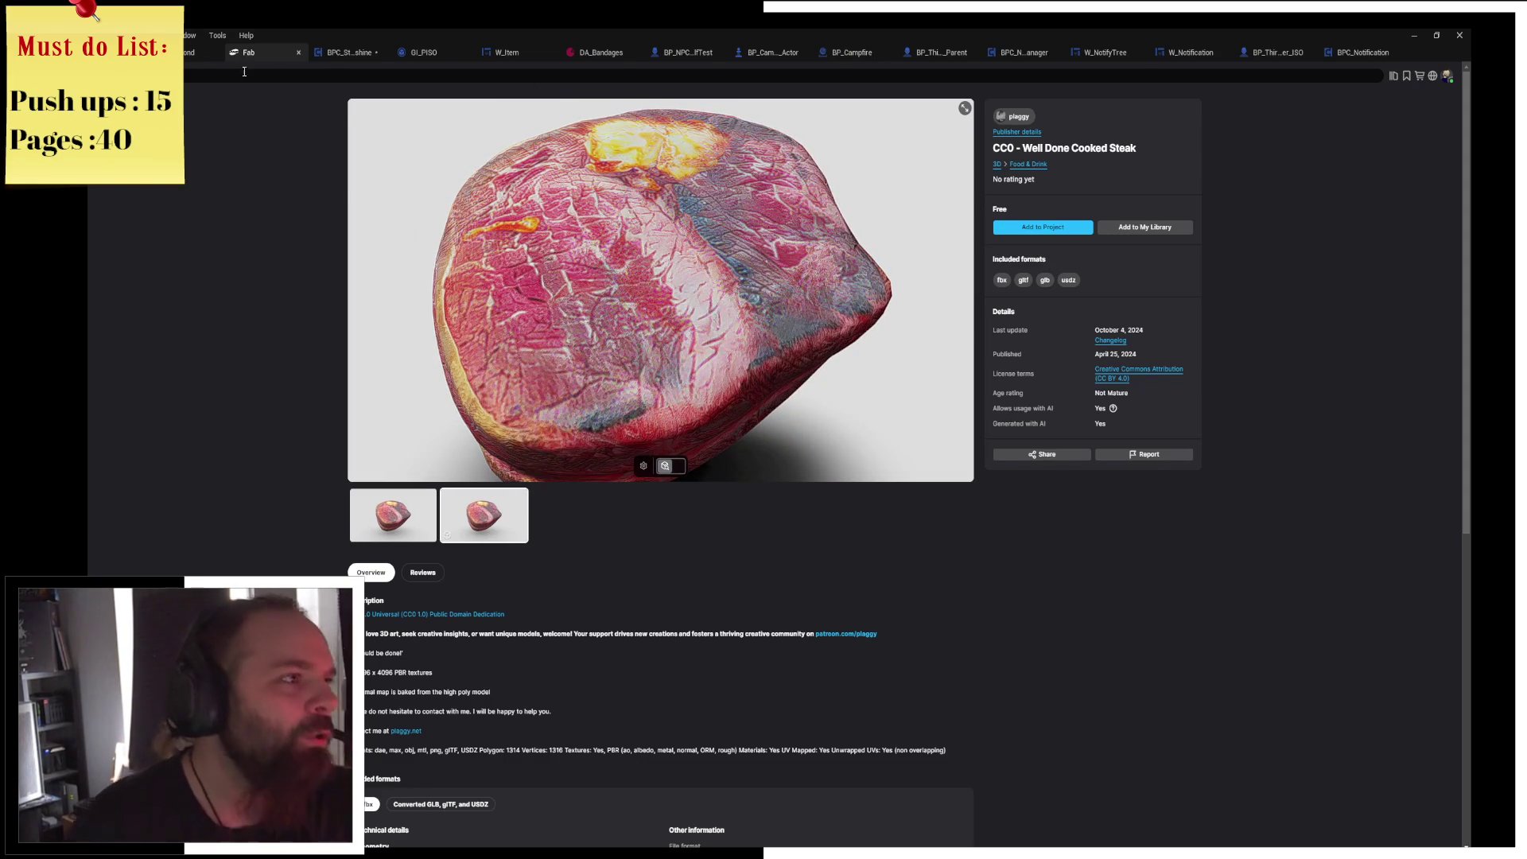
Return to the BBQ results and add the Smoked Sausage at High quality to the project.
{"action": "key", "text": "alt+Left"}
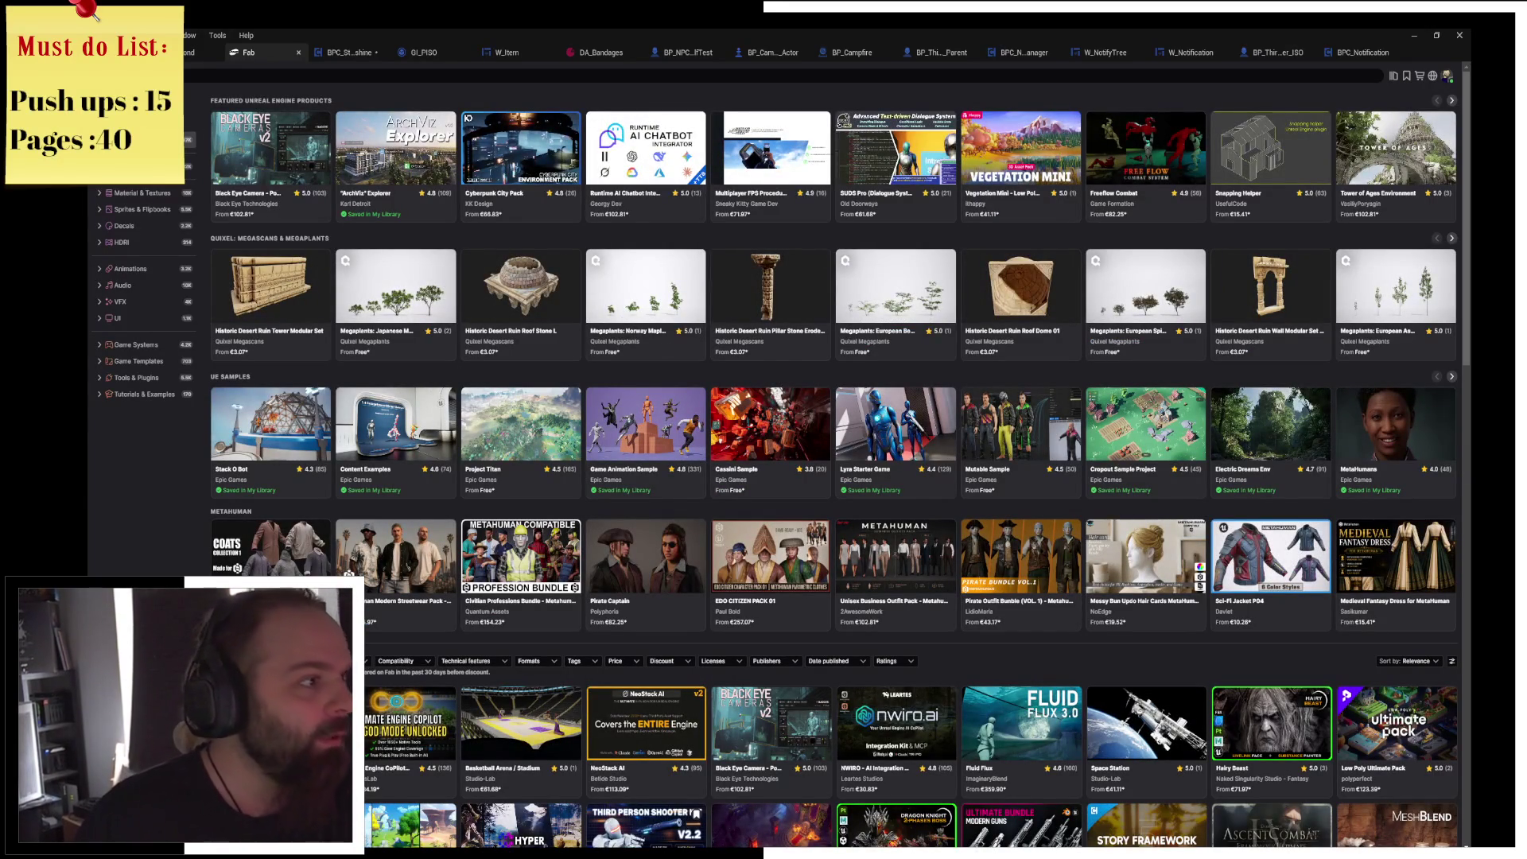
{"action": "key", "text": "alt+Left"}
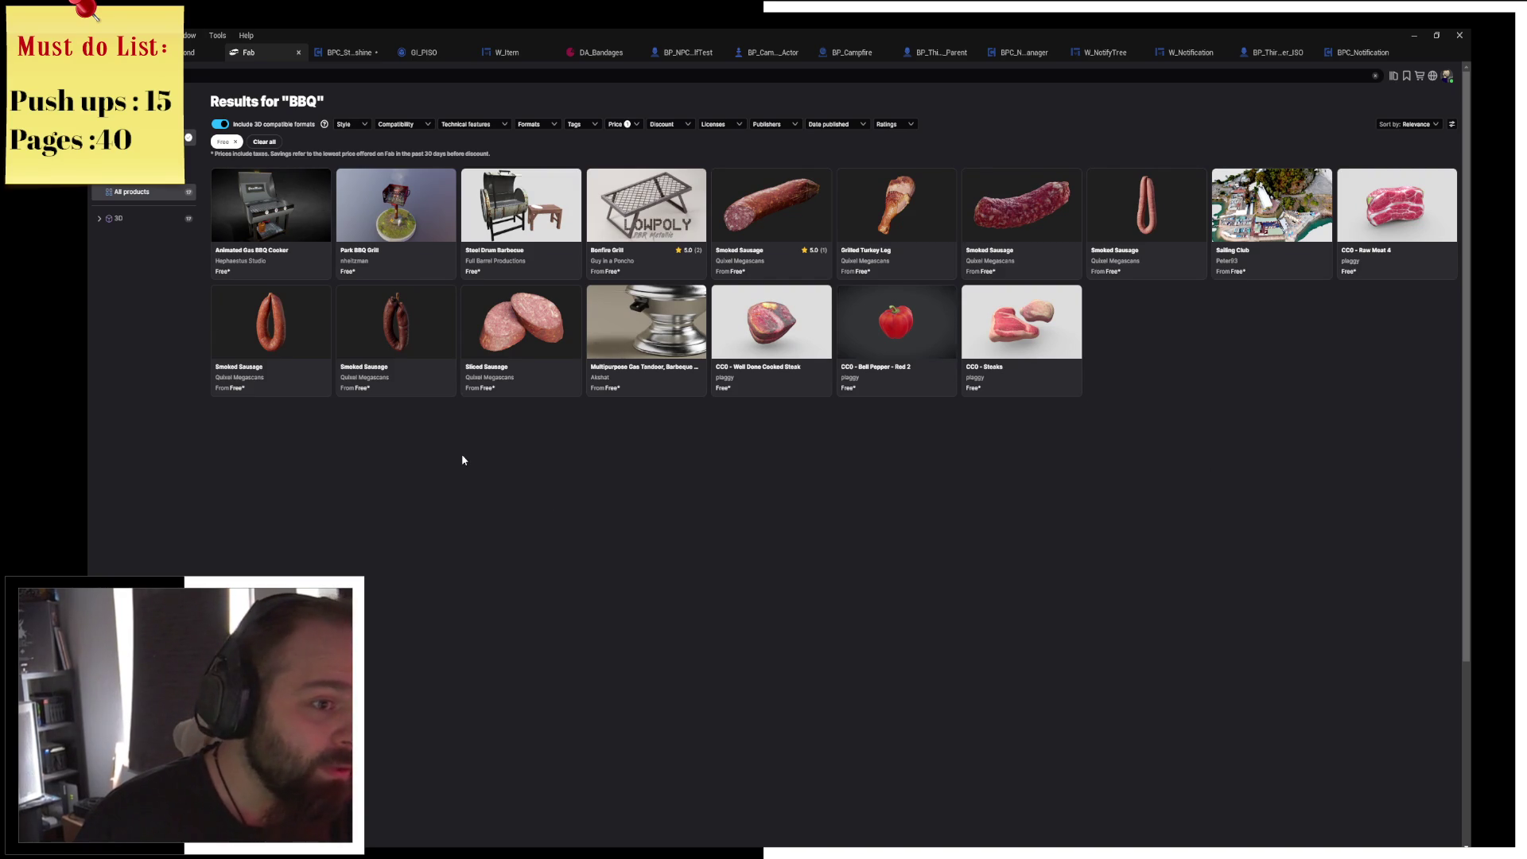
{"action": "left_click", "coordinate": [789, 223]}
{"action": "left_click", "coordinate": [1033, 228]}
{"action": "left_click", "coordinate": [1025, 249]}
{"action": "left_click", "coordinate": [1039, 248]}
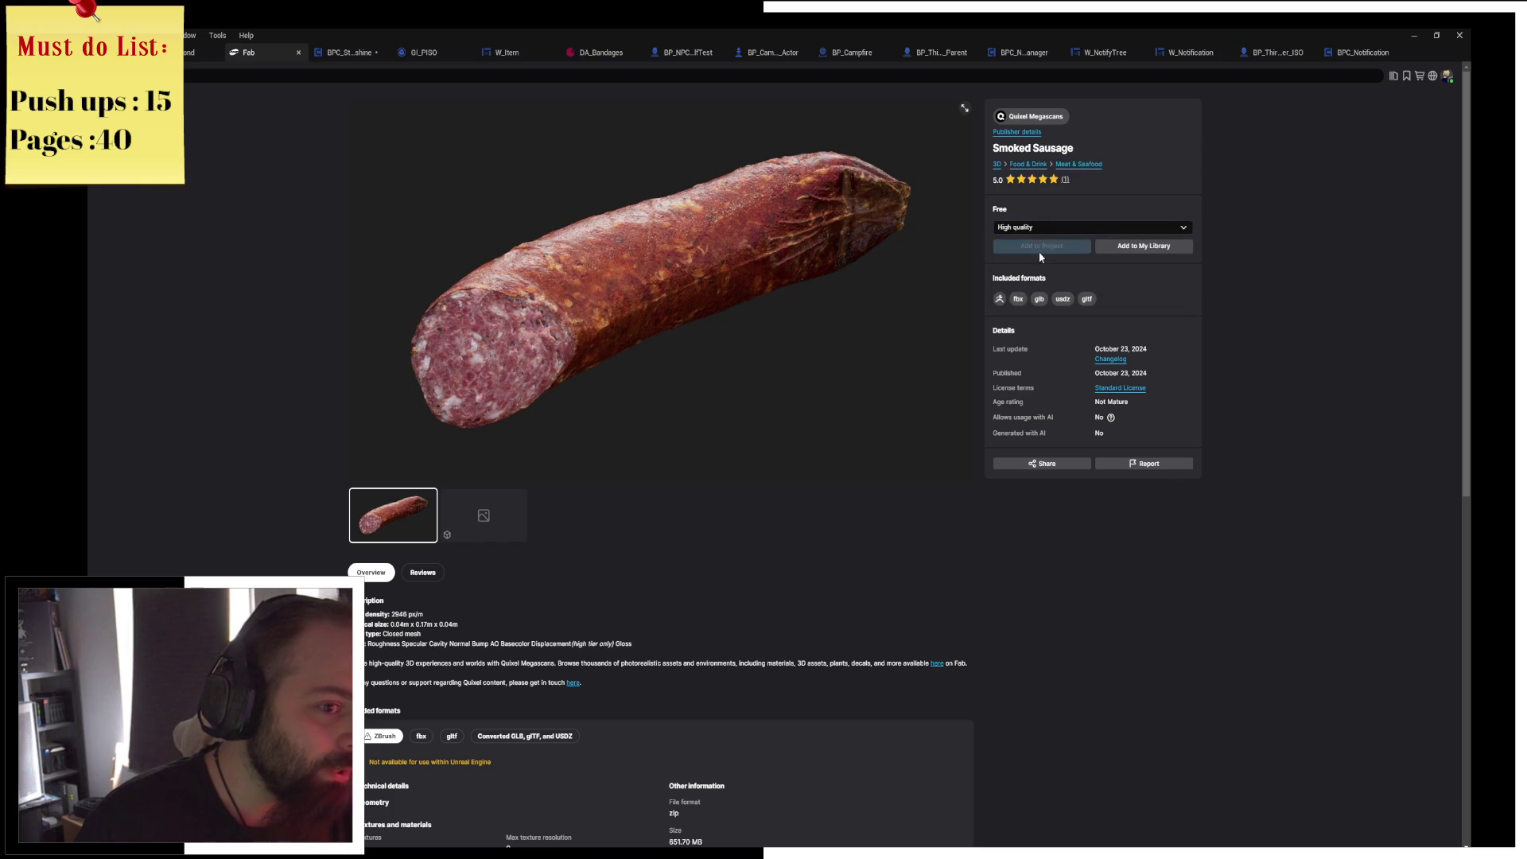
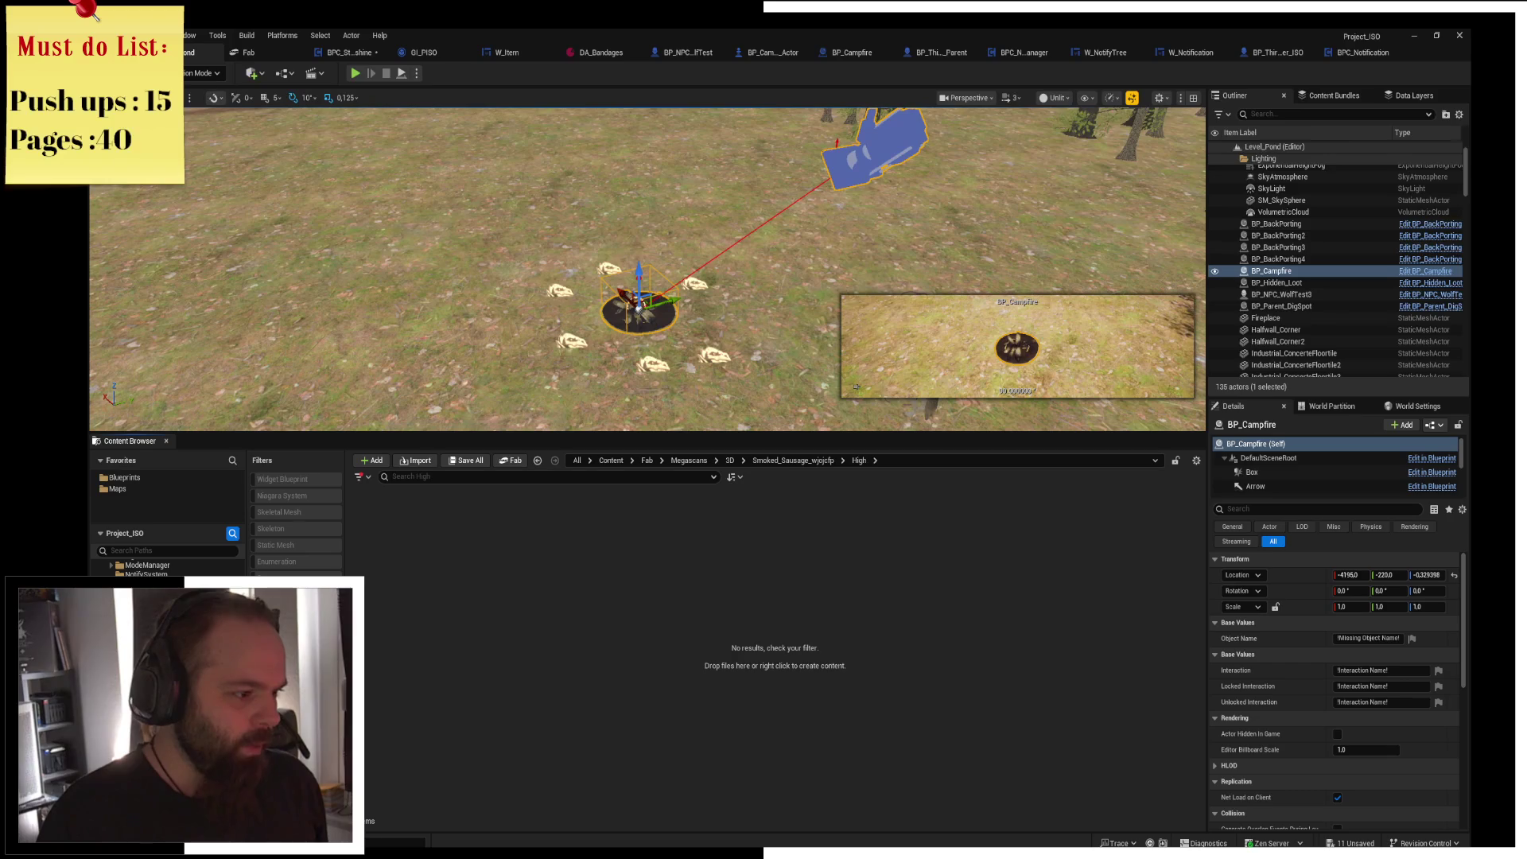
Open the smoked sausage static mesh from wjojcfp_tier_1 > StaticMeshes.
{"action": "double_click", "coordinate": [380, 549]}
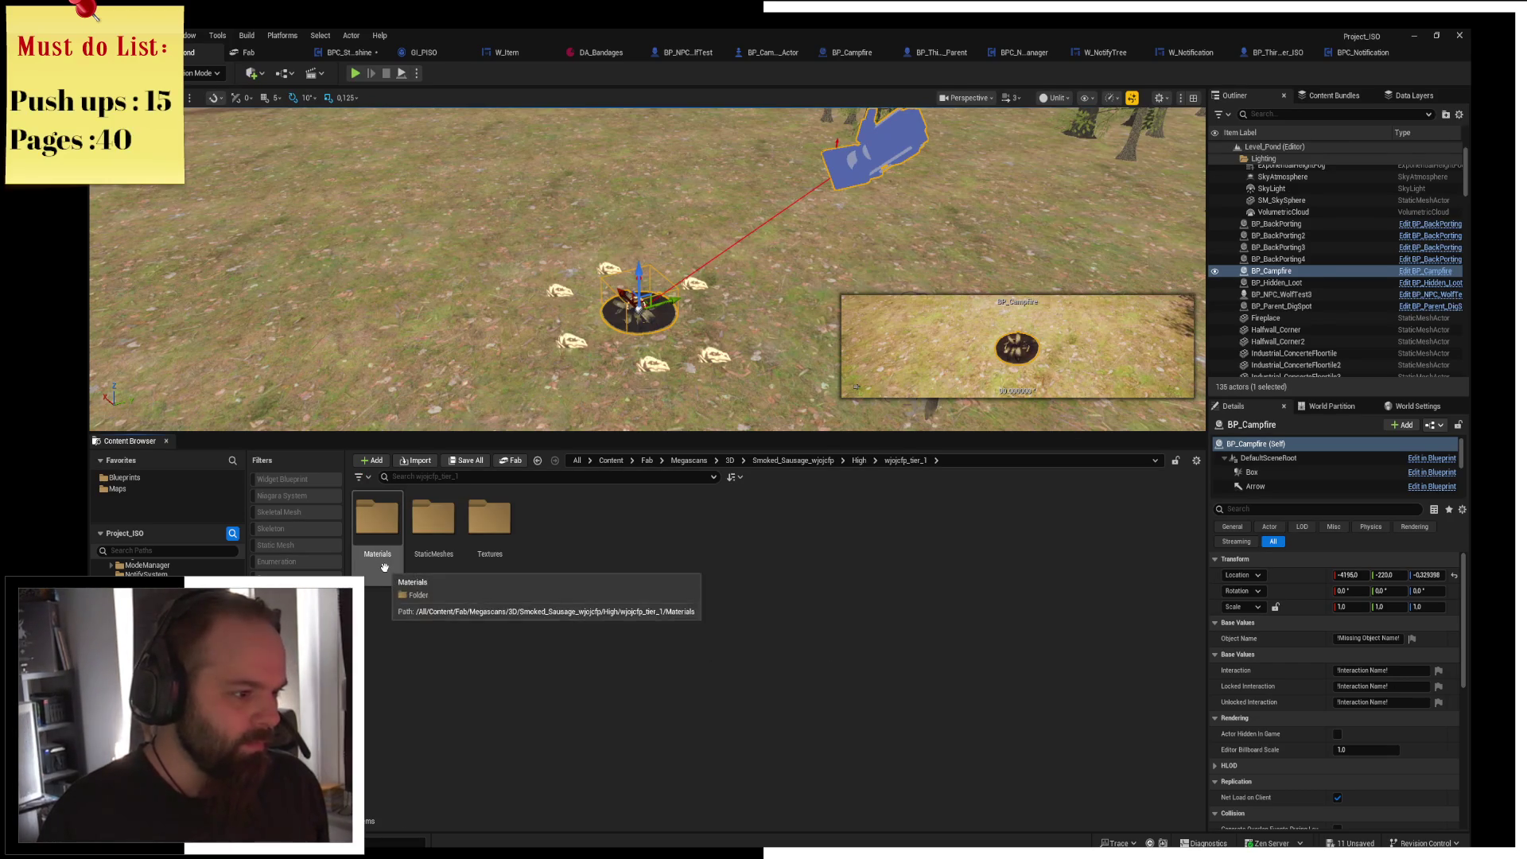
{"action": "double_click", "coordinate": [434, 549]}
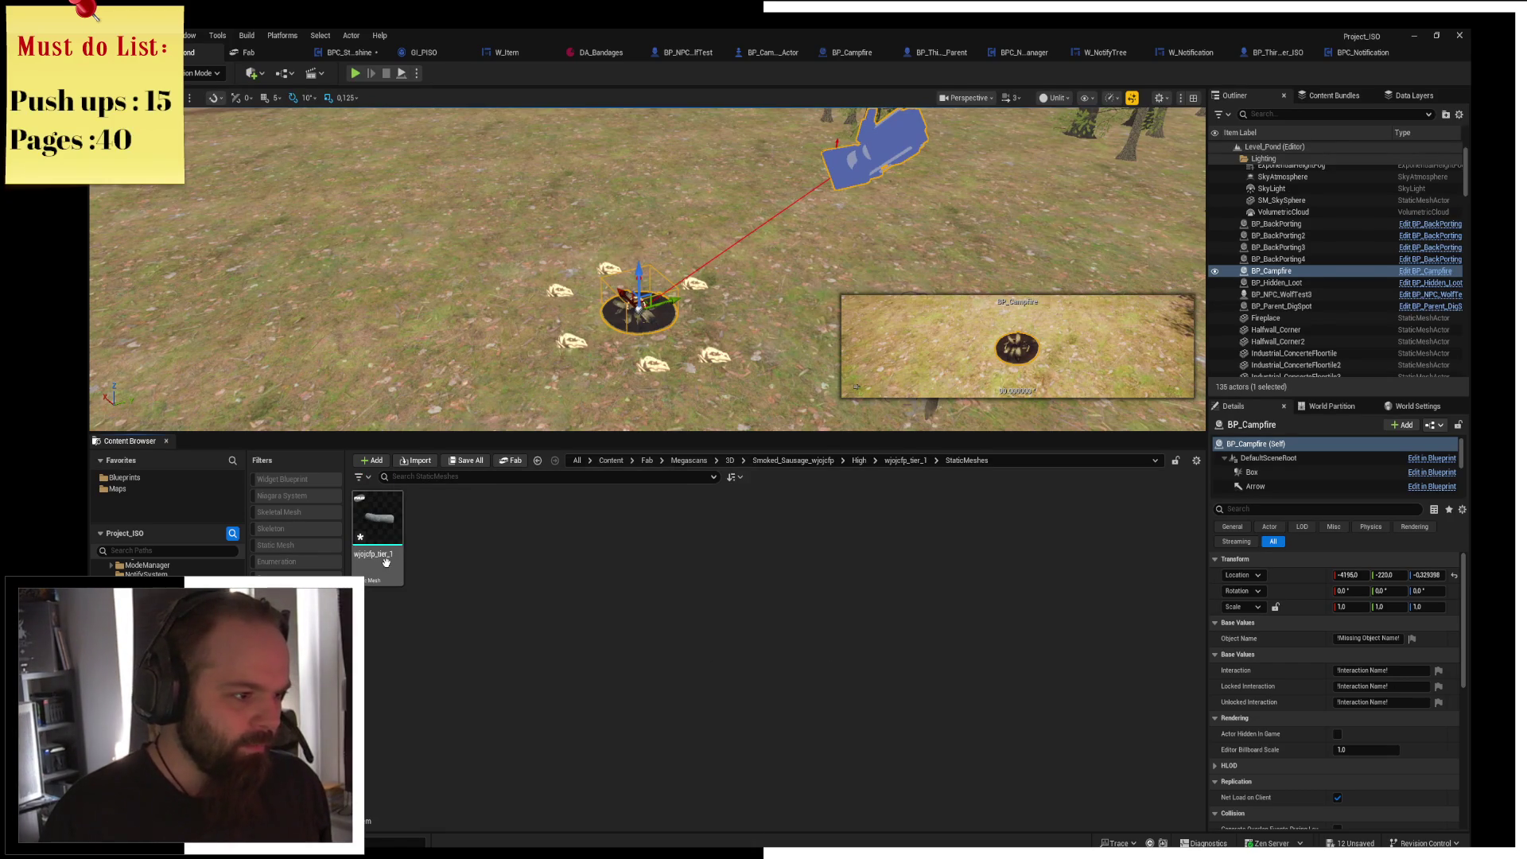
{"action": "mouse_move", "coordinate": [385, 562]}
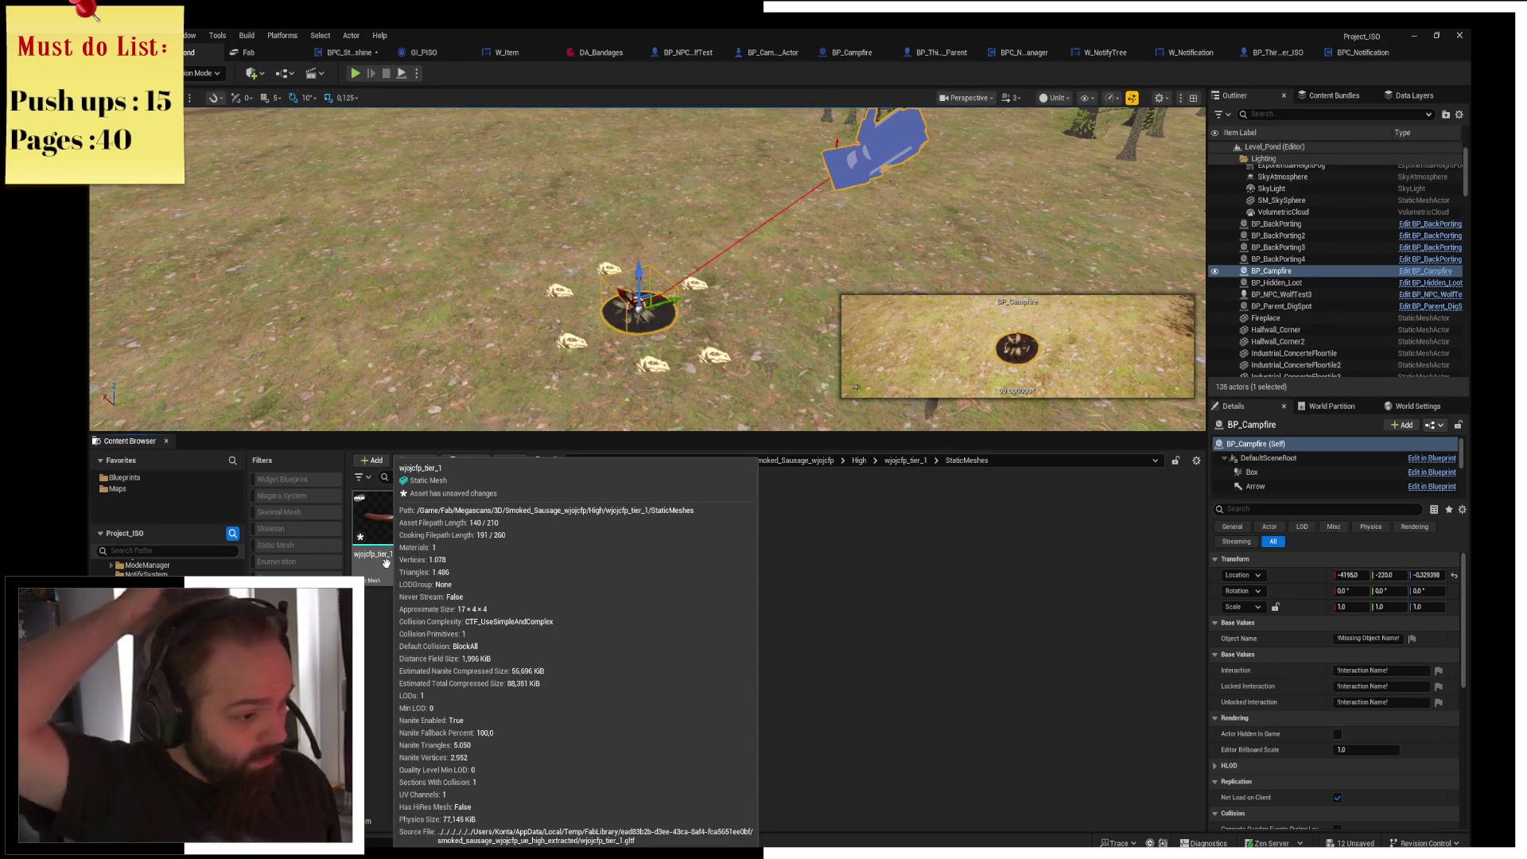
{"action": "double_click", "coordinate": [388, 566]}
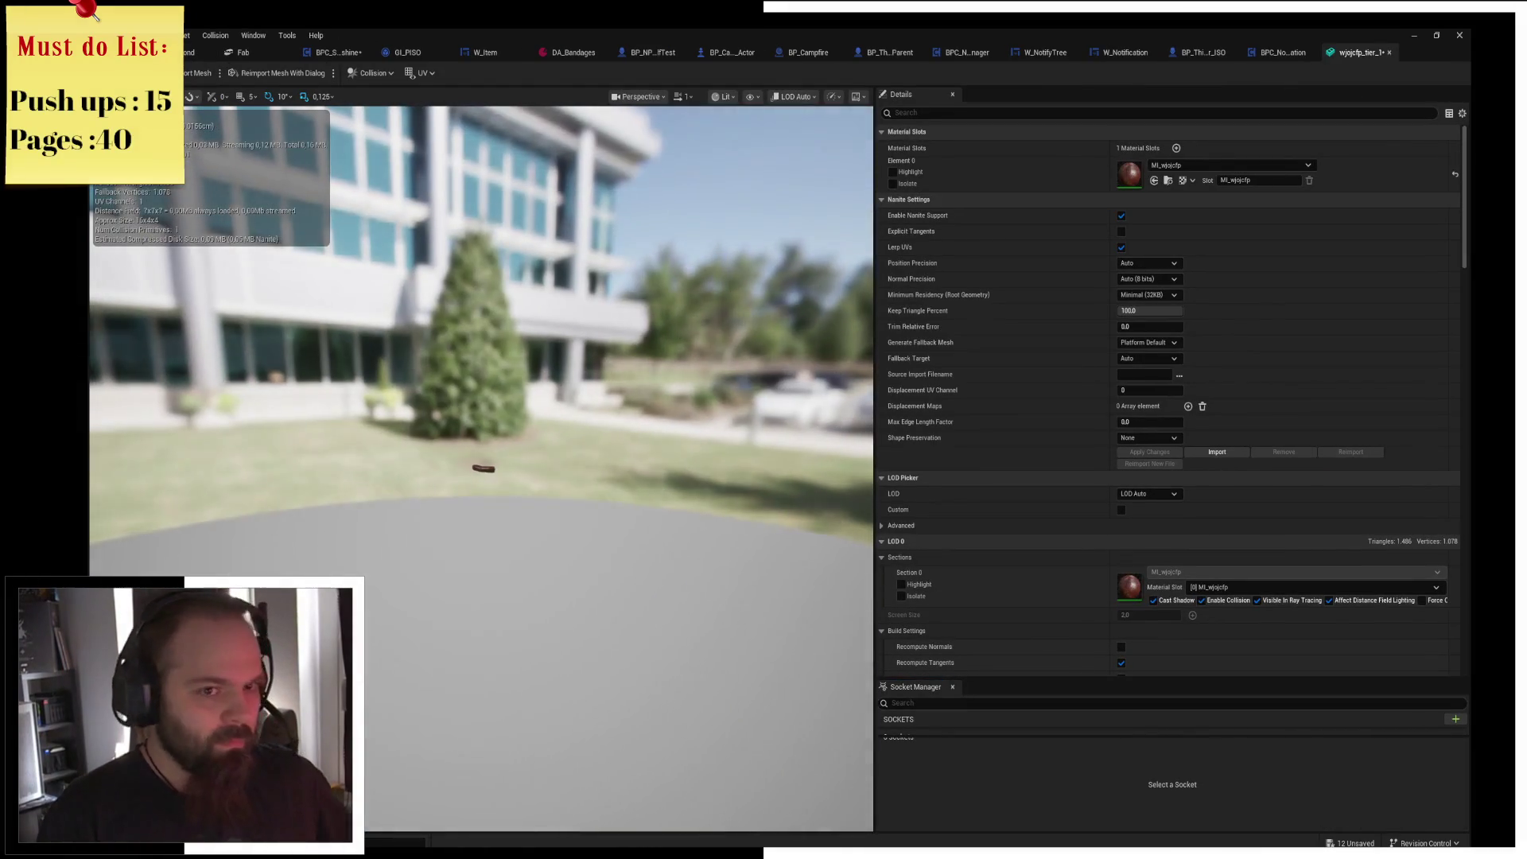
{"action": "scroll", "coordinate": [497, 506], "scroll_direction": "up", "scroll_amount": 5}
{"action": "scroll", "coordinate": [496, 506], "scroll_direction": "down", "scroll_amount": 5}
{"action": "scroll", "coordinate": [498, 511], "scroll_direction": "up", "scroll_amount": 5}
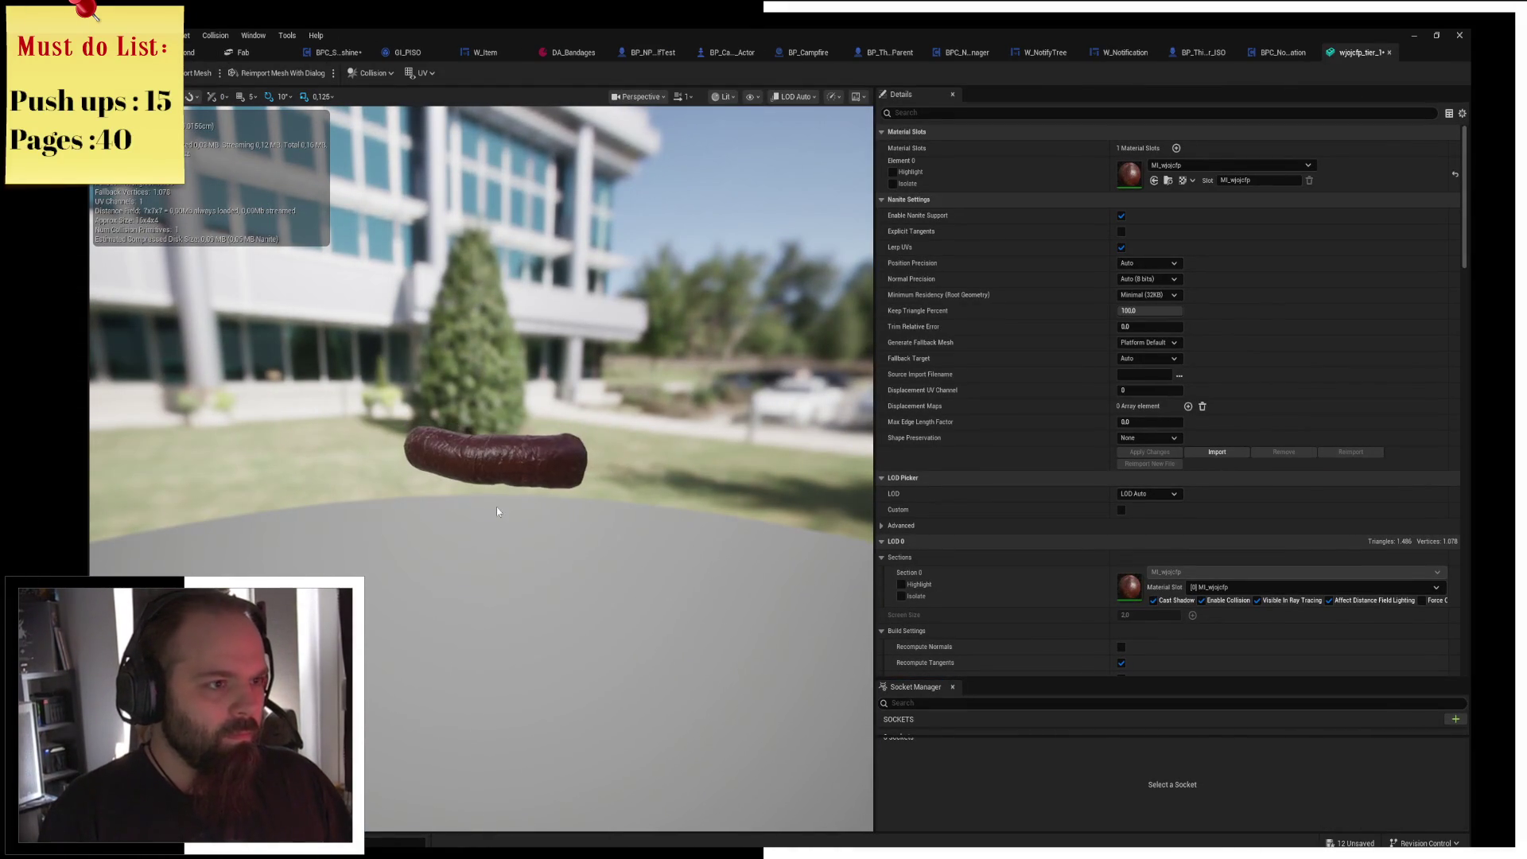
View the sausage mesh in Wireframe mode, then close its editor.
{"action": "left_click", "coordinate": [723, 96]}
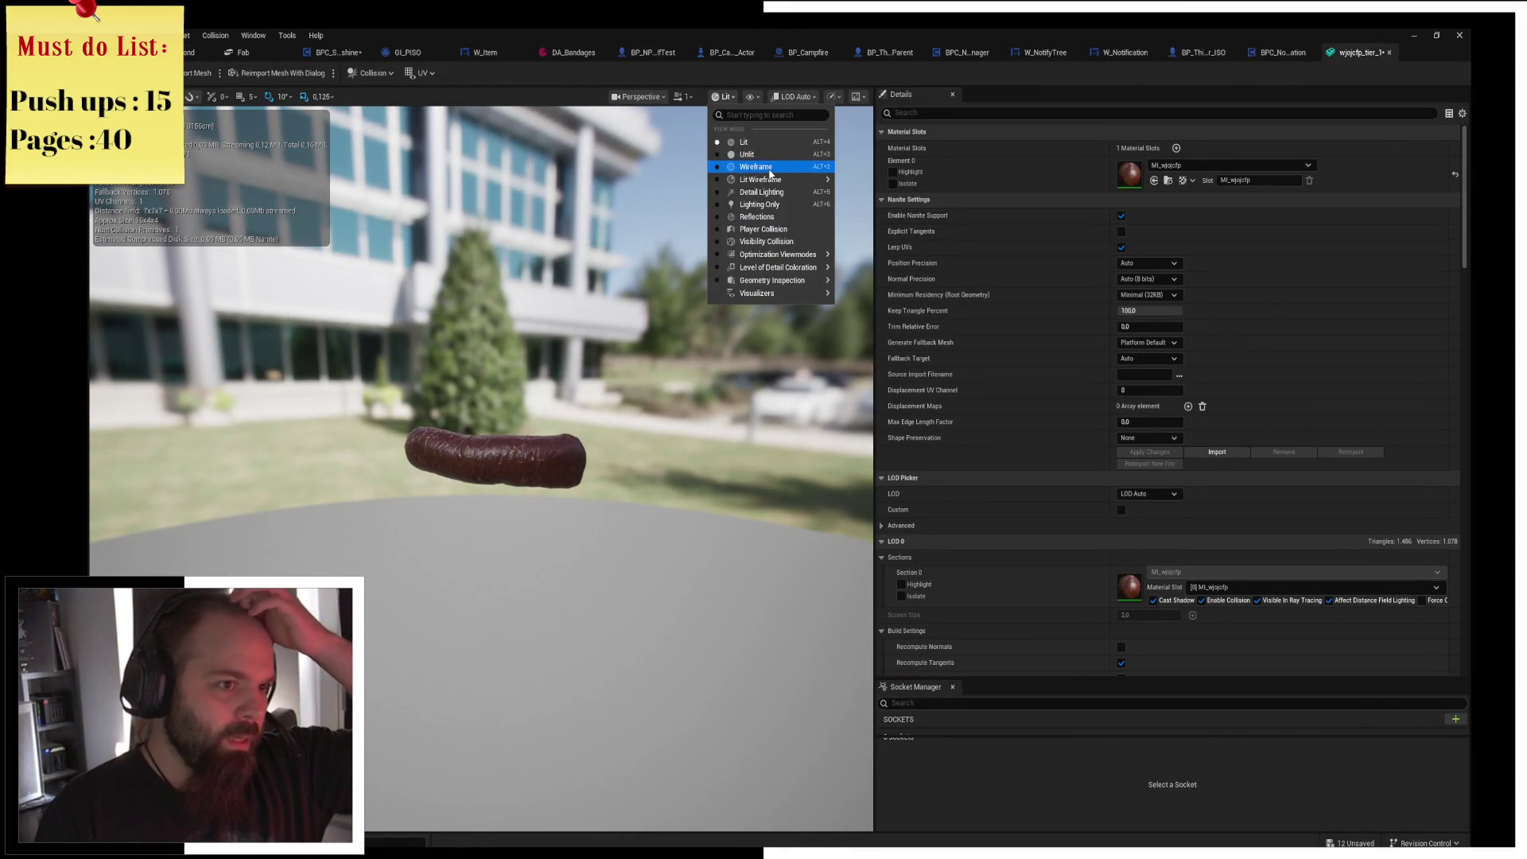
{"action": "left_click", "coordinate": [770, 169]}
{"action": "scroll", "coordinate": [453, 340], "scroll_direction": "up", "scroll_amount": 5}
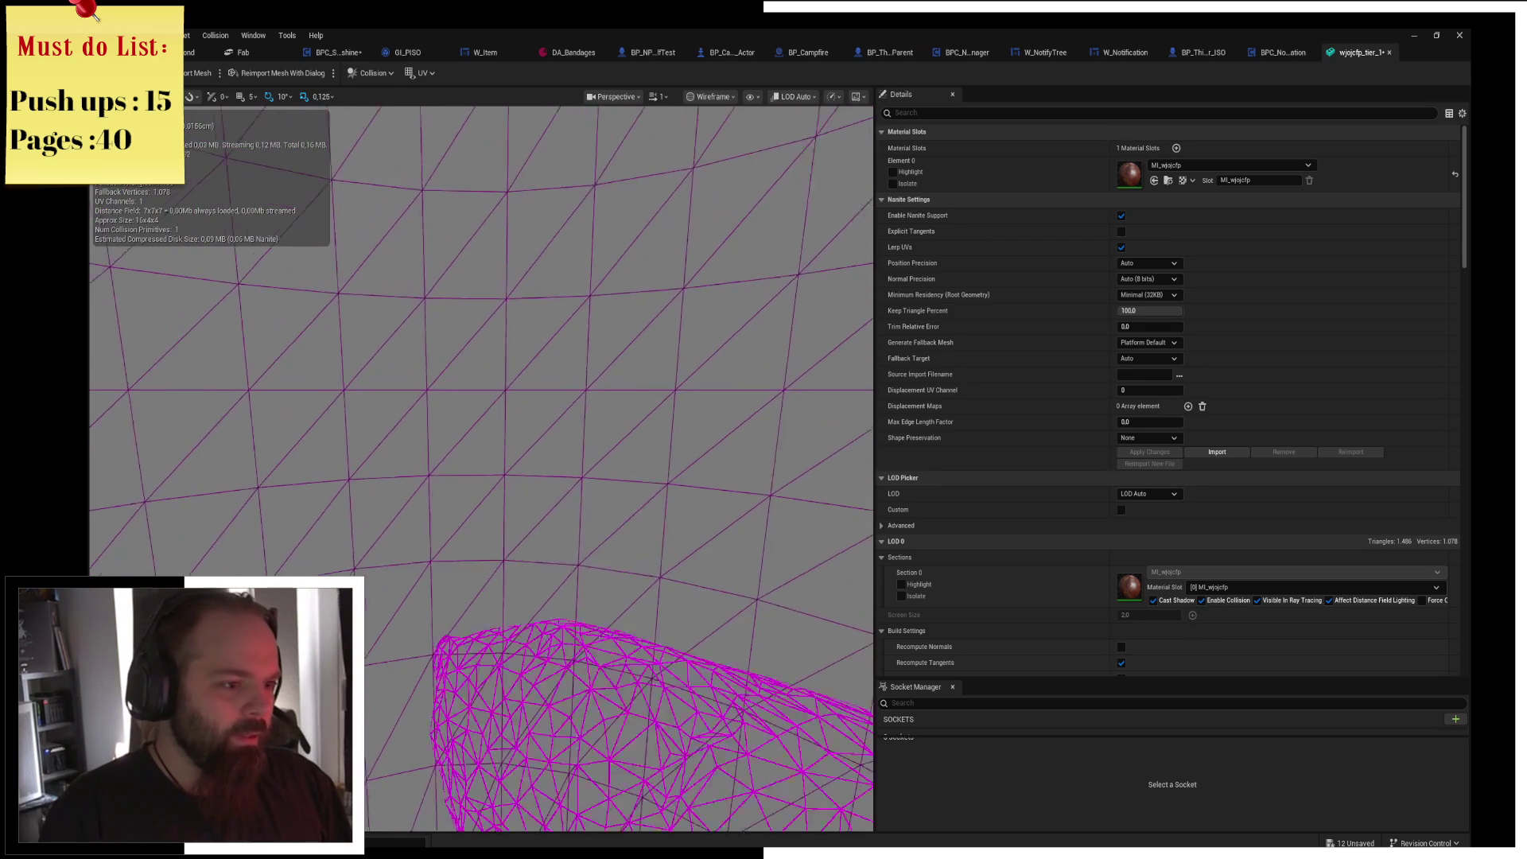
{"action": "scroll", "coordinate": [332, 186], "scroll_direction": "down", "scroll_amount": 5}
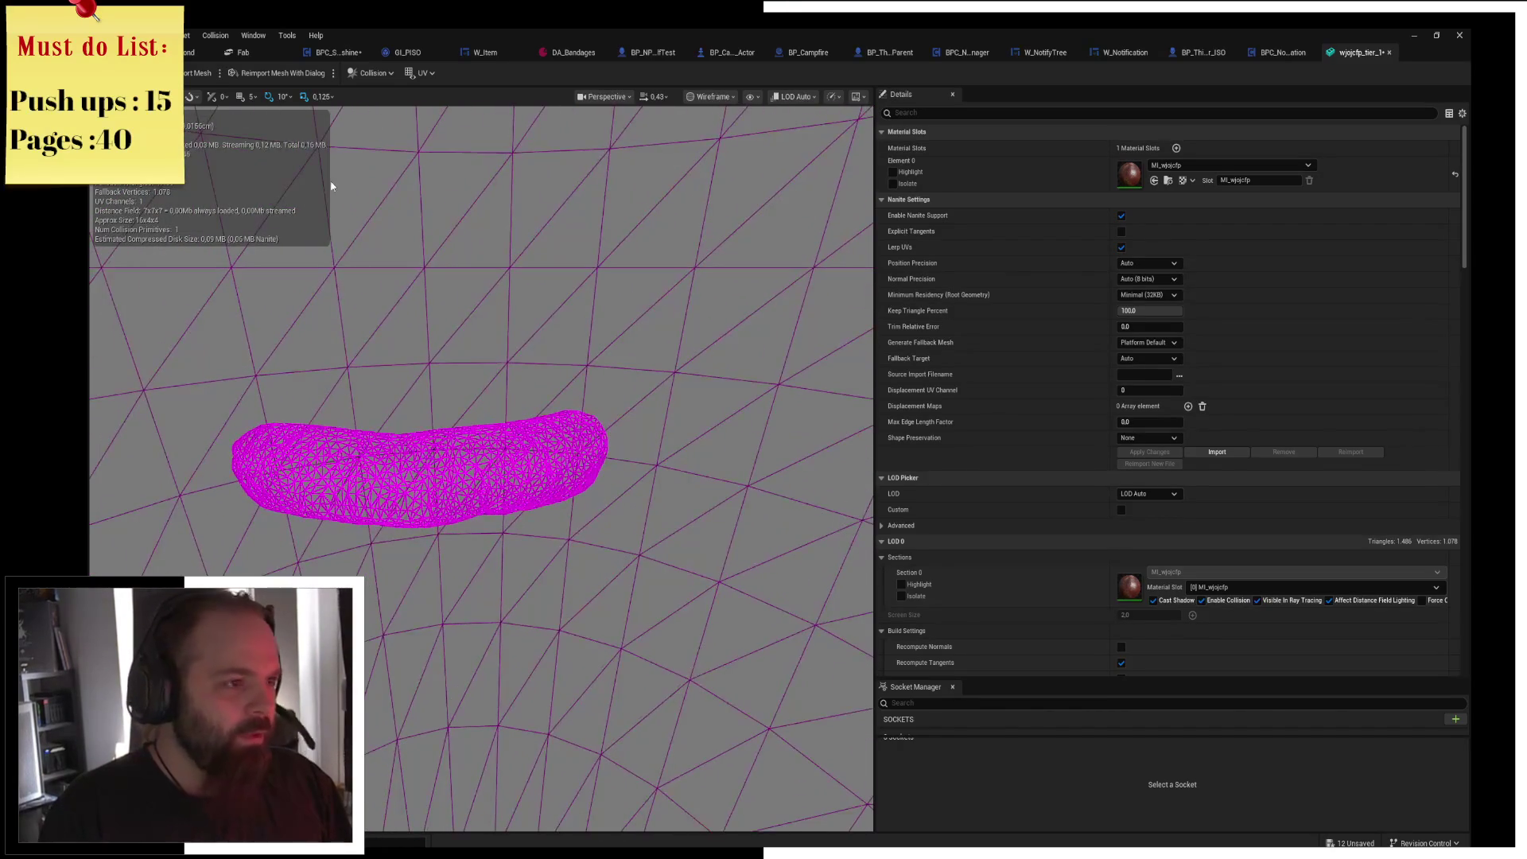
{"action": "left_click", "coordinate": [1389, 52]}
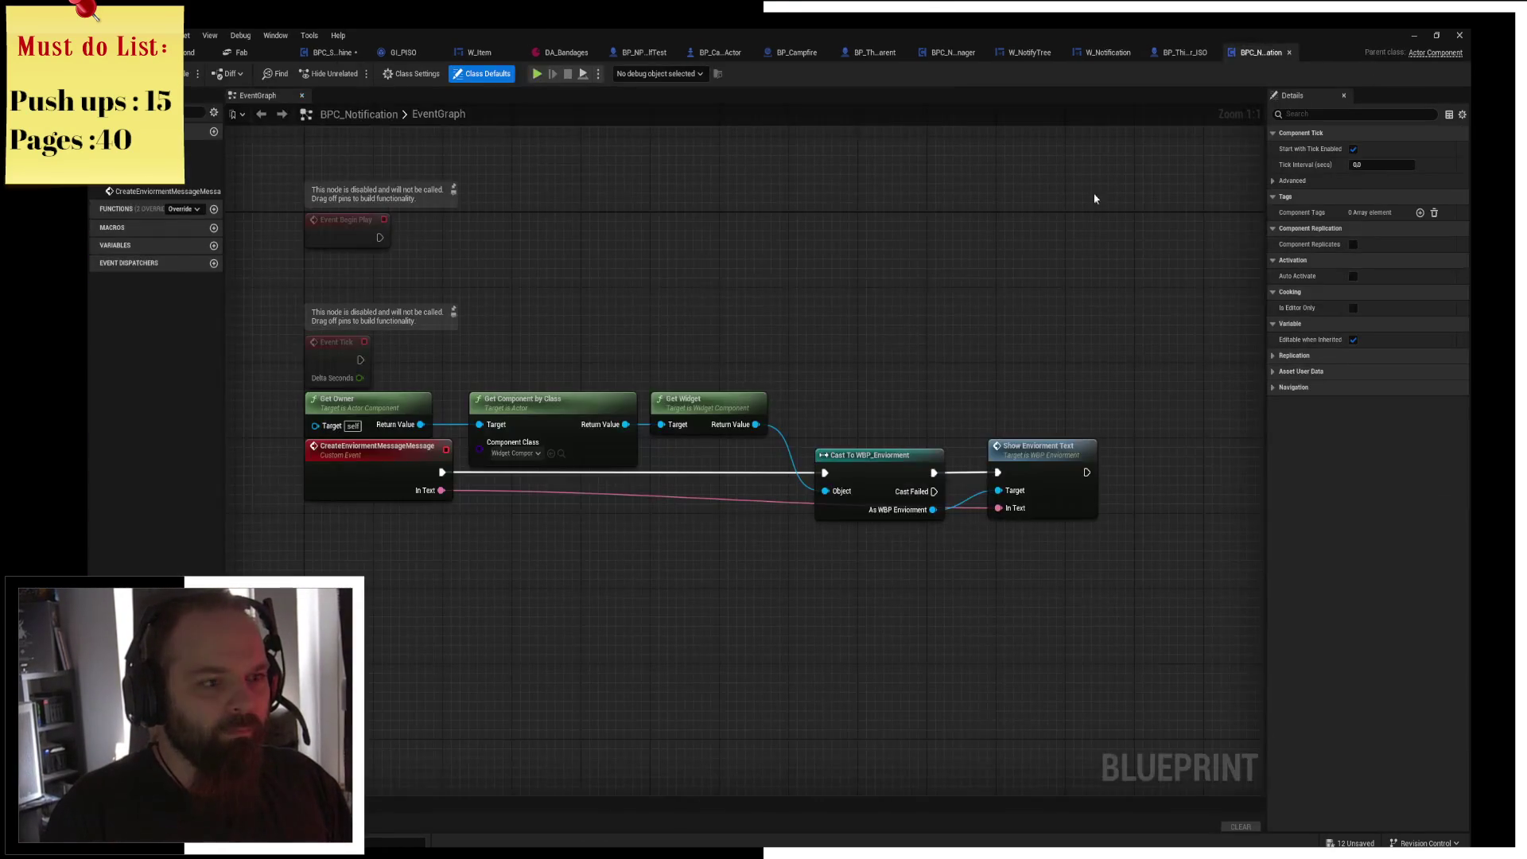
Open BP_Campfire's Viewport and select the campfire's StaticMesh component.
{"action": "left_click", "coordinate": [191, 52]}
{"action": "key", "text": "f"}
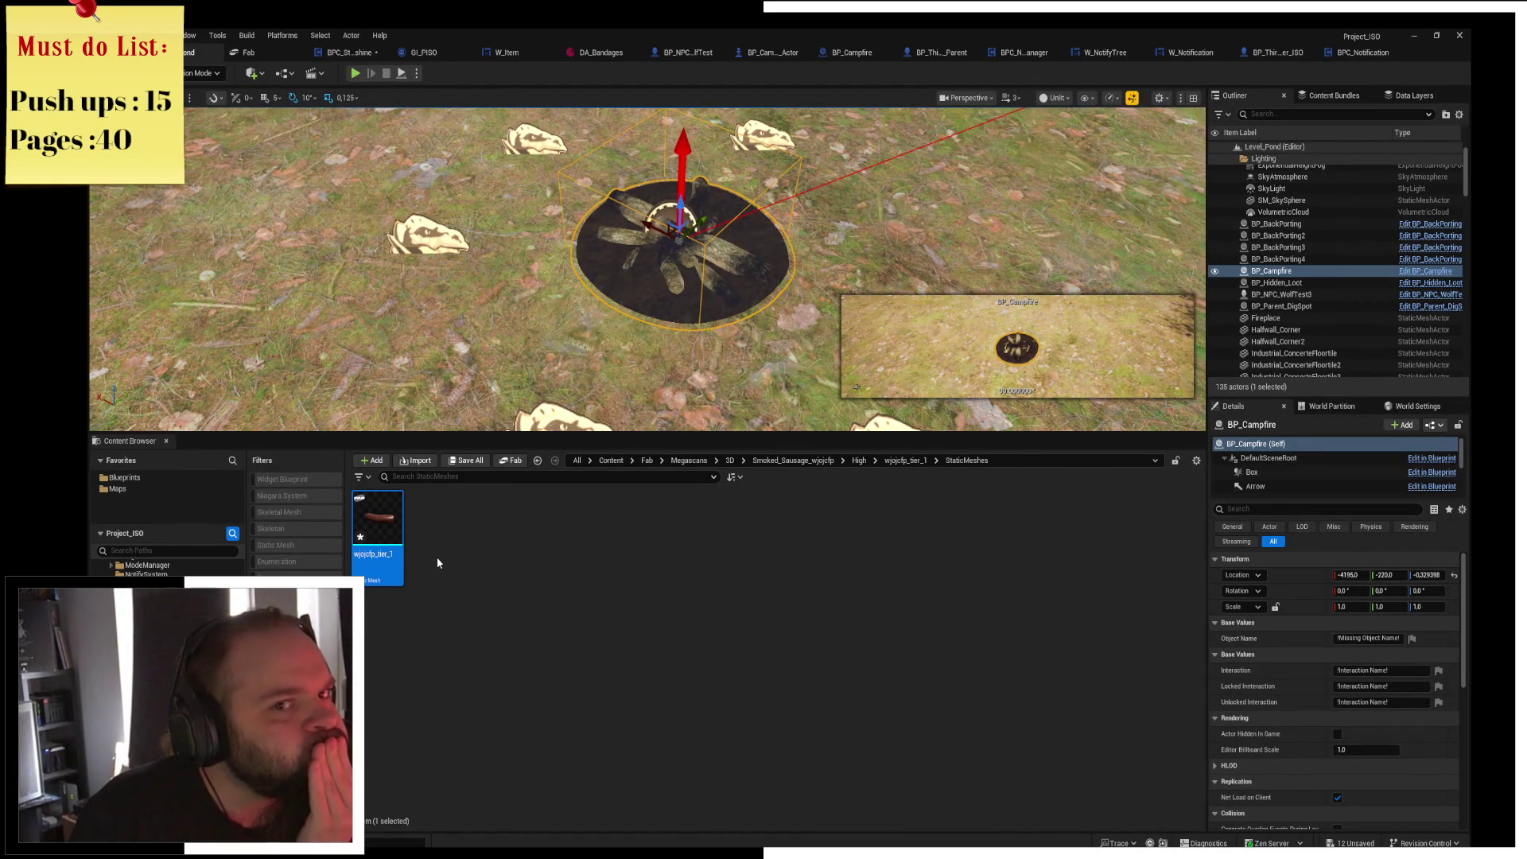
{"action": "left_click", "coordinate": [1440, 272]}
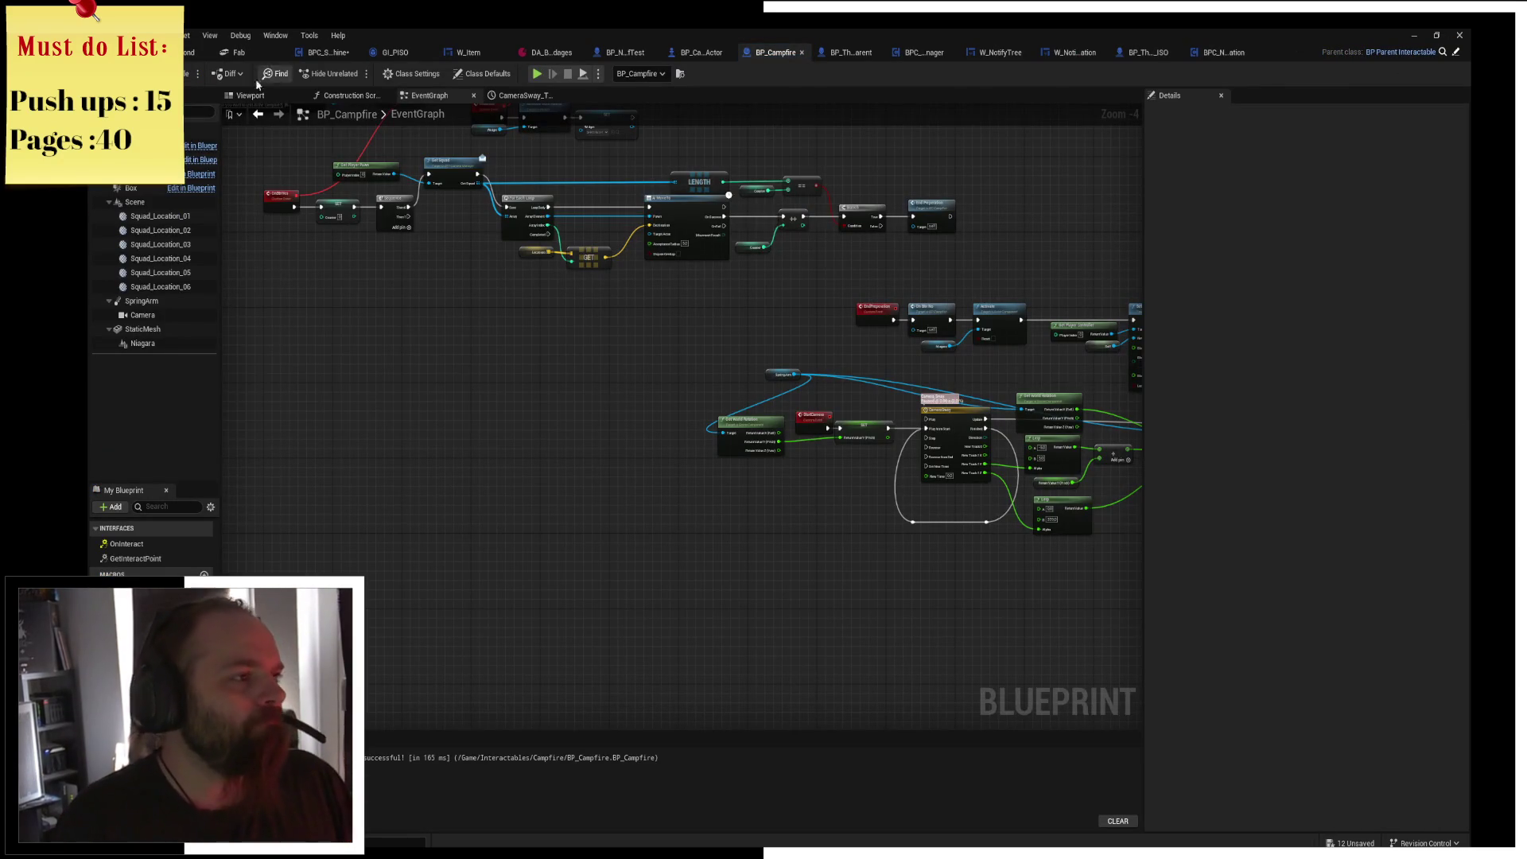
{"action": "left_click", "coordinate": [249, 95]}
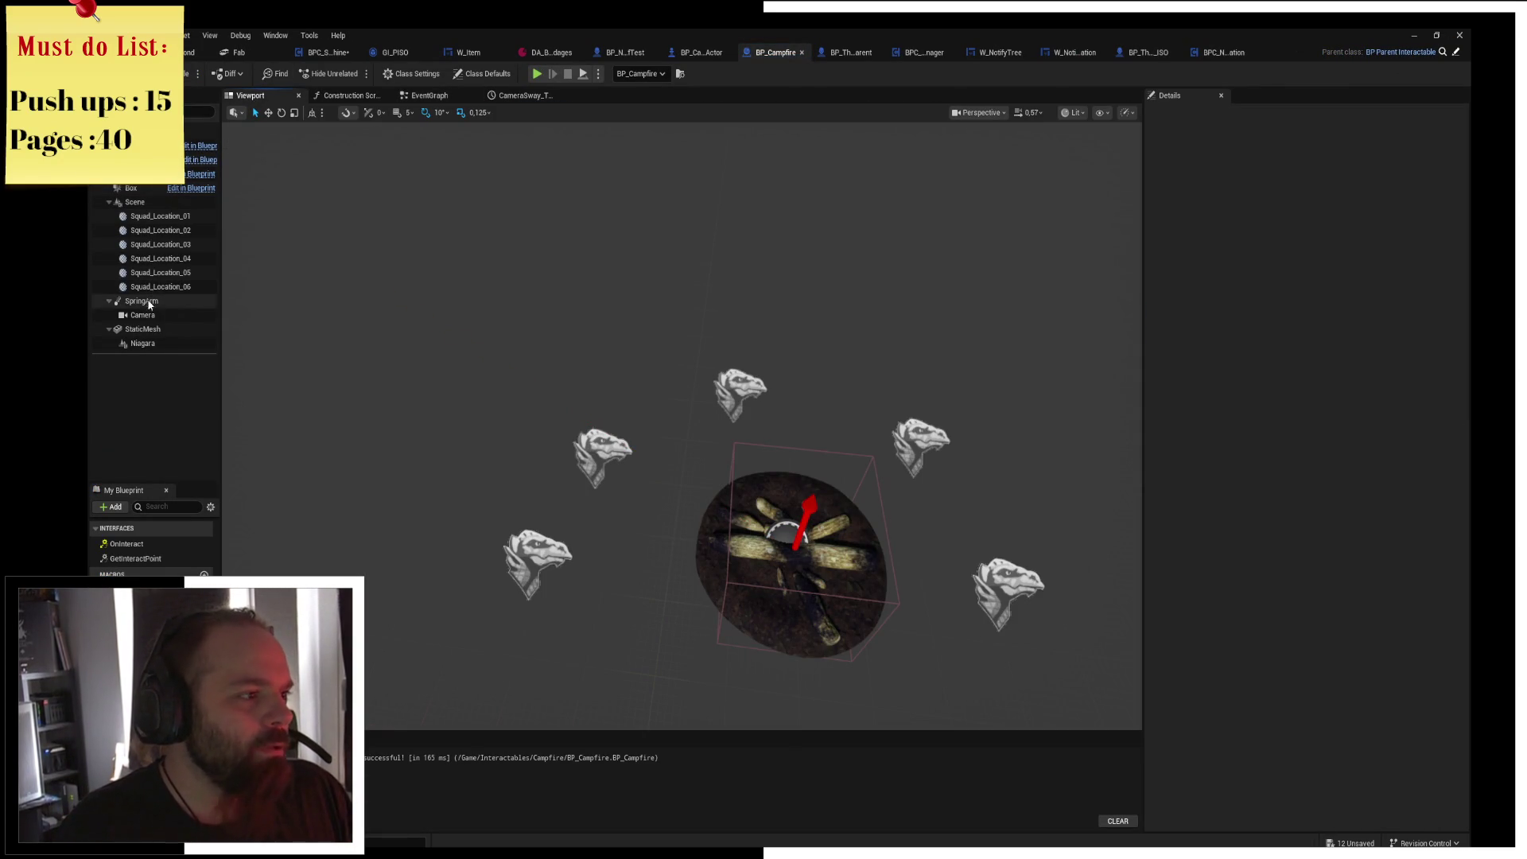
{"action": "left_click", "coordinate": [143, 329]}
Add the wjojcfp_tier_1 sausage Static Mesh component under the campfire's StaticMesh.
{"action": "left_click", "coordinate": [116, 112]}
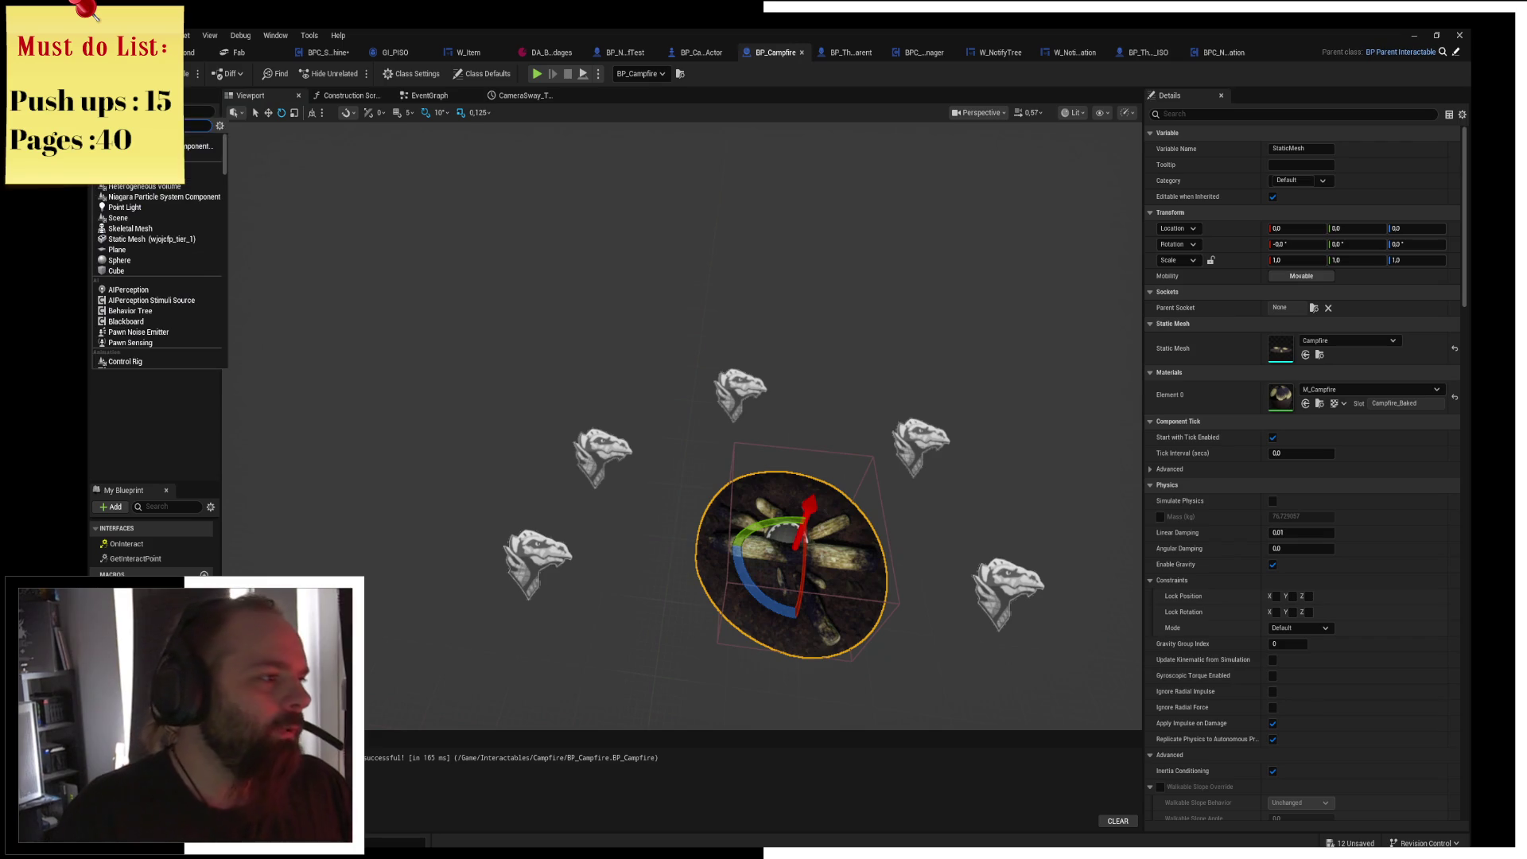
{"action": "type", "text": "sta"}
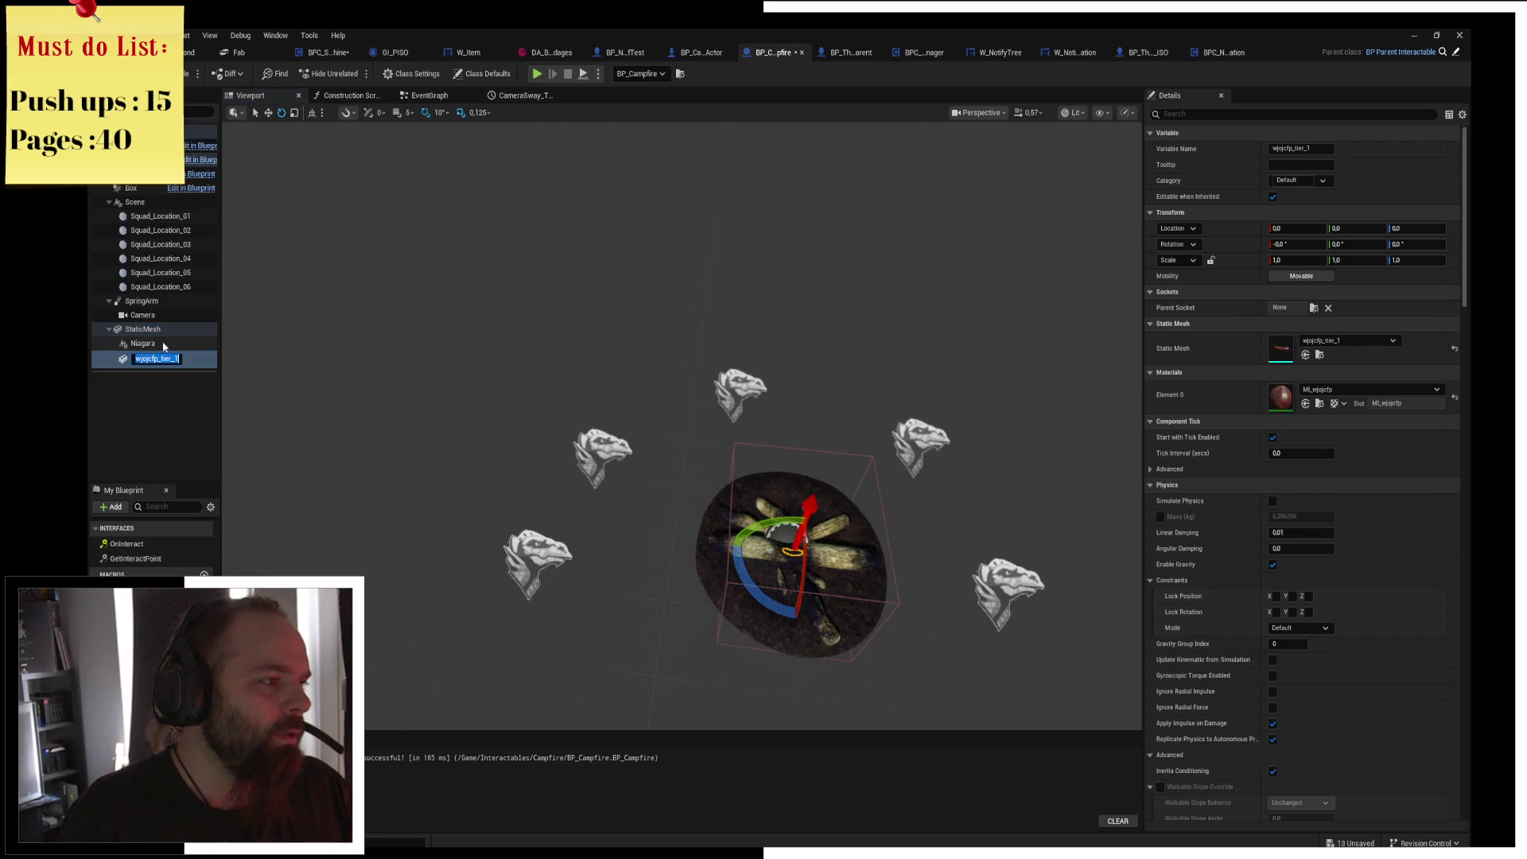
{"action": "key", "text": "Return"}
{"action": "left_click", "coordinate": [143, 315]}
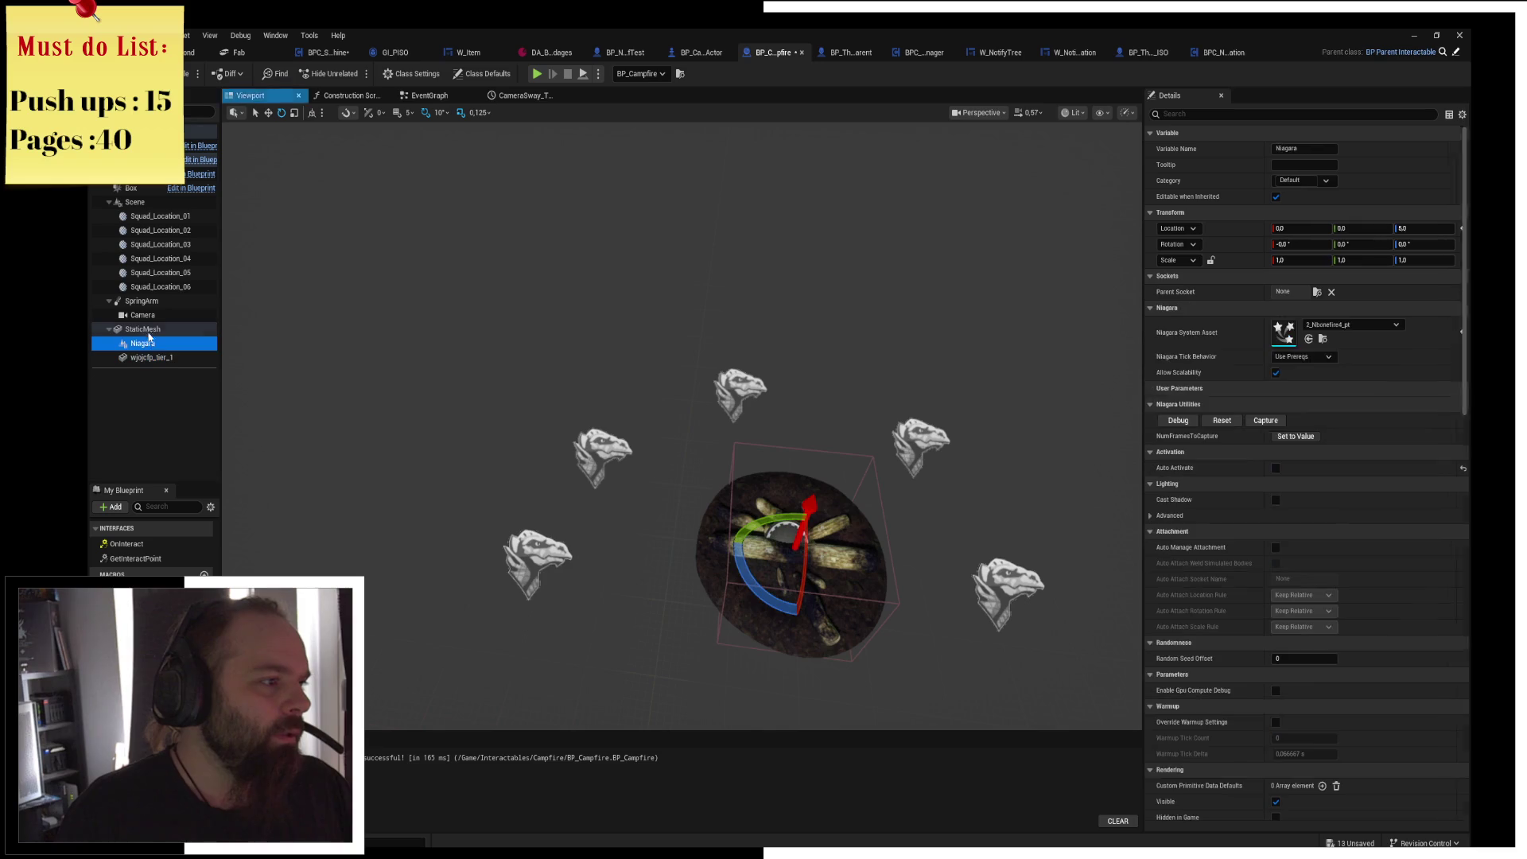
{"action": "left_click", "coordinate": [143, 329]}
{"action": "left_click", "coordinate": [111, 111]}
{"action": "type", "text": "st"}
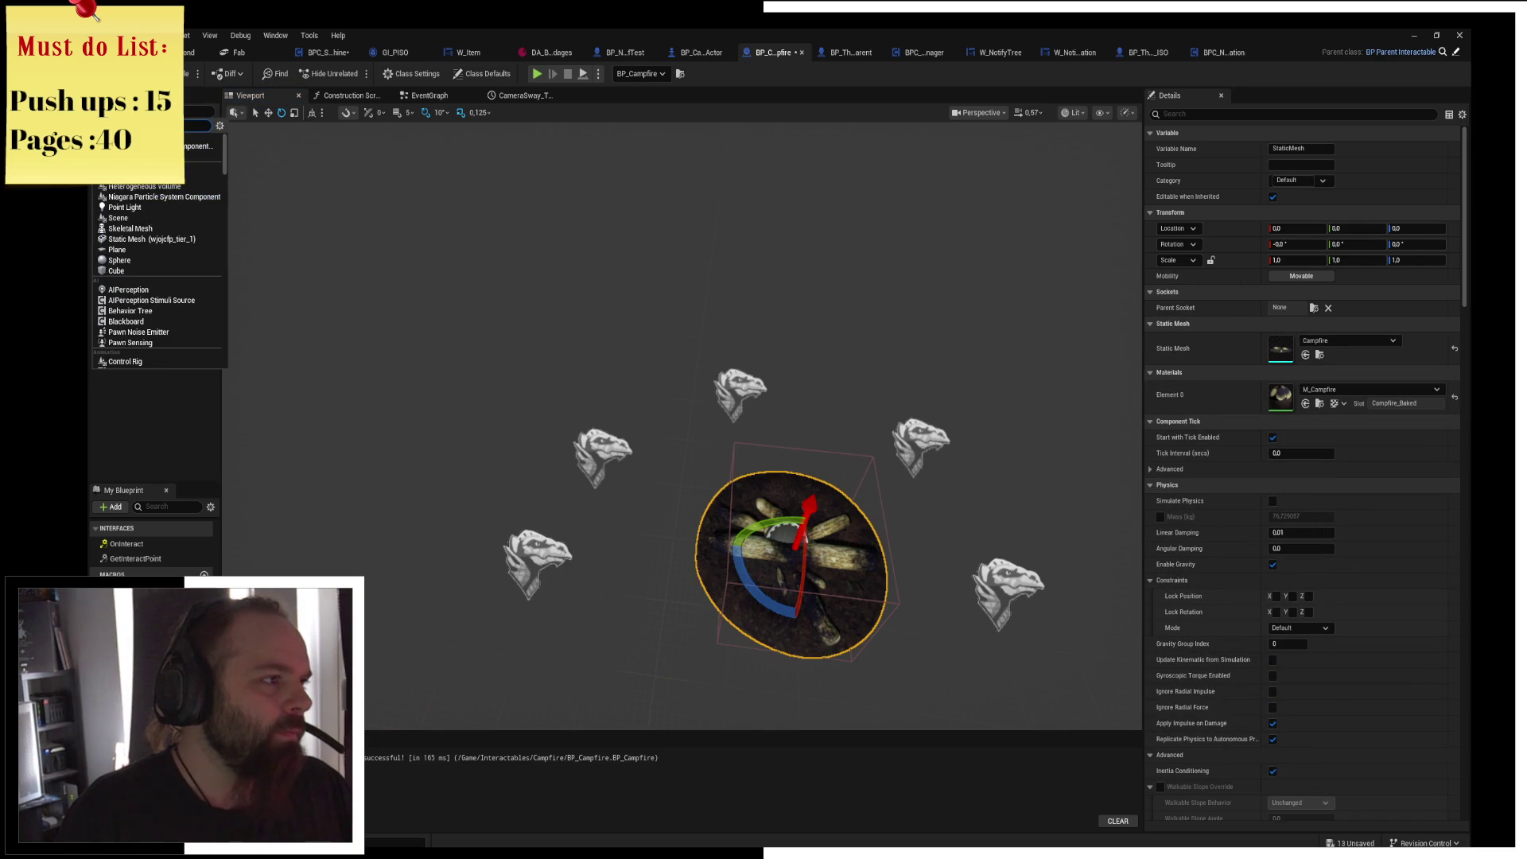
{"action": "type", "text": "at"}
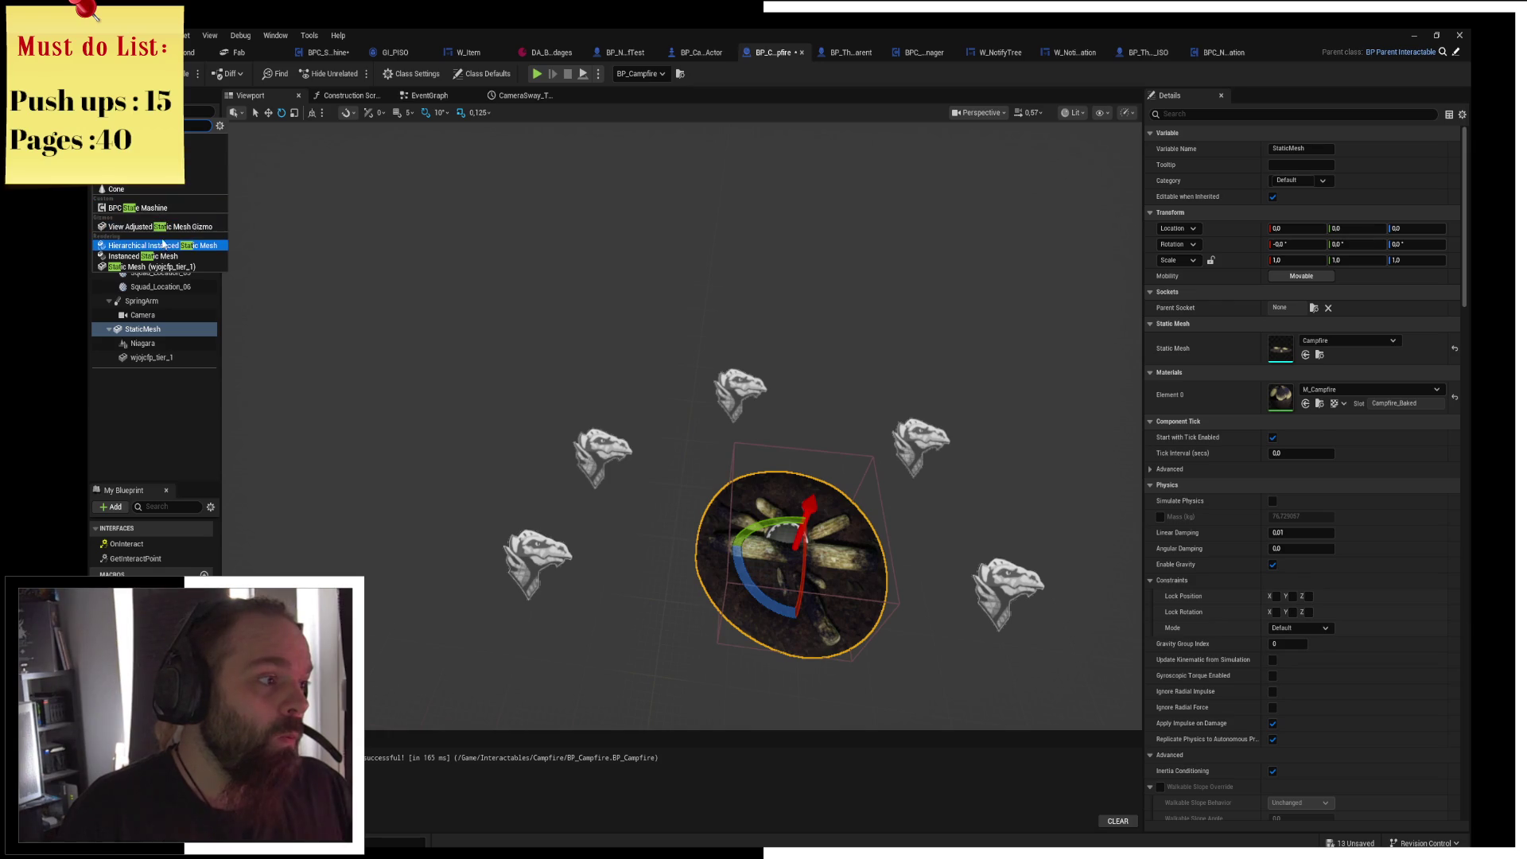
{"action": "key", "text": "ctrl+space"}
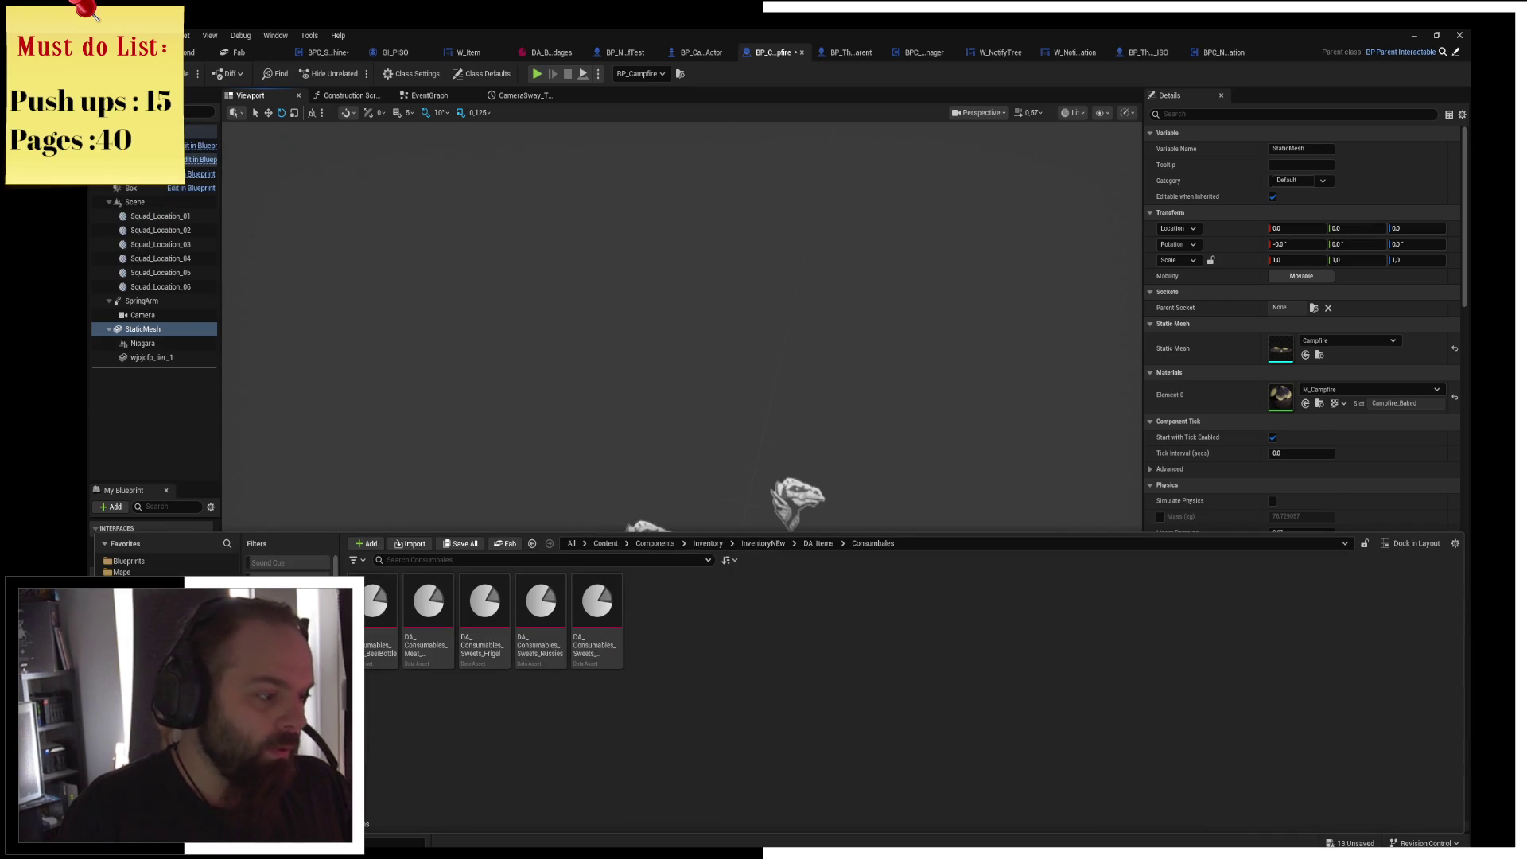
Search all content for 'stick', preview SM_For_Sca_Stick_Set_02_B, then return to Level_Pond.
{"action": "left_click", "coordinate": [605, 543]}
{"action": "left_click", "coordinate": [395, 559]}
{"action": "type", "text": "stick"}
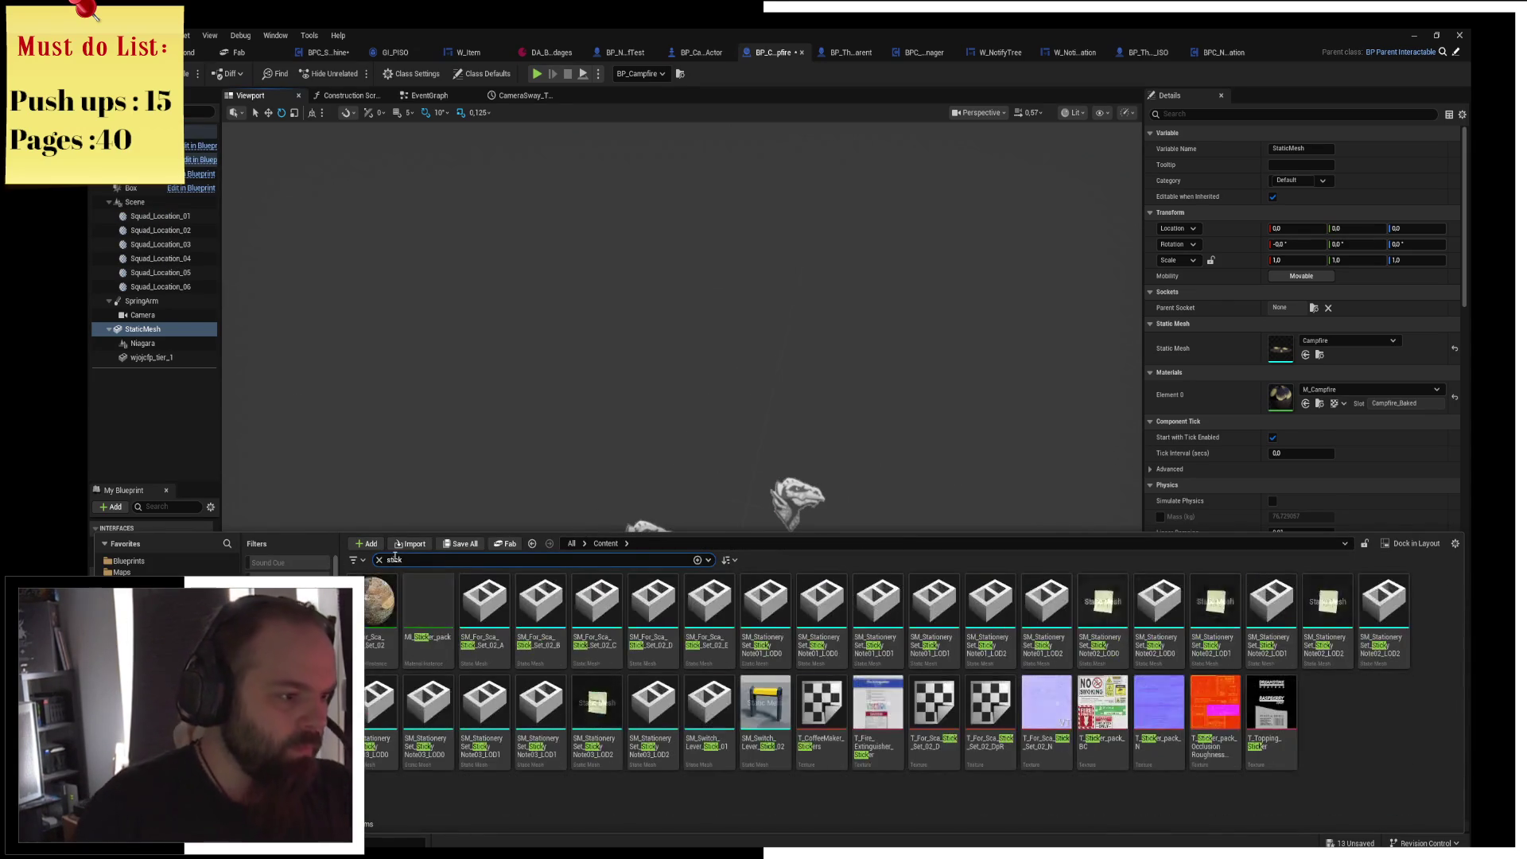
{"action": "left_click", "coordinate": [546, 613]}
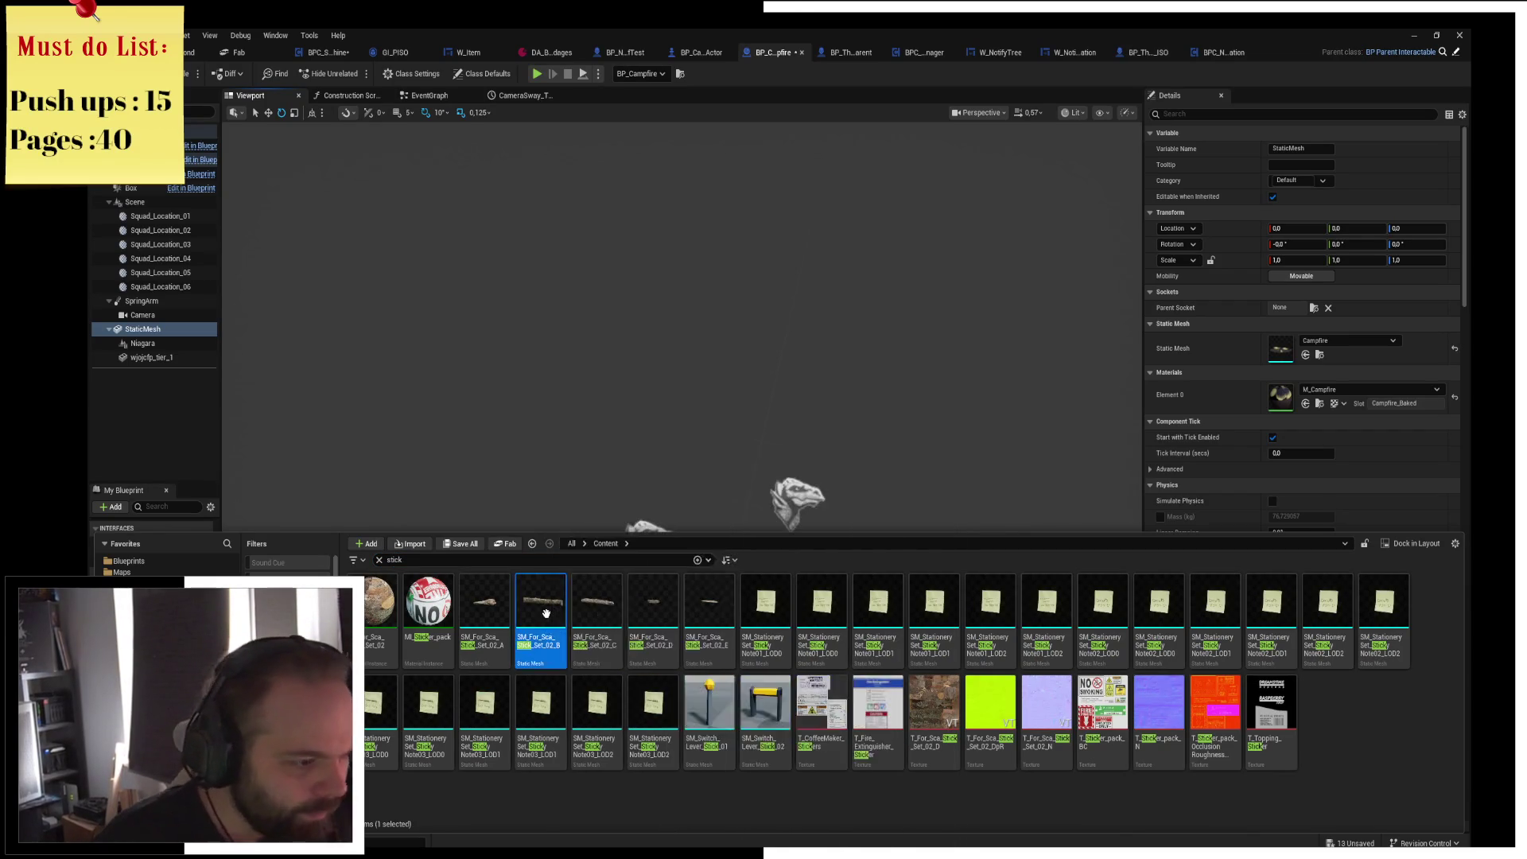
{"action": "double_click", "coordinate": [546, 613]}
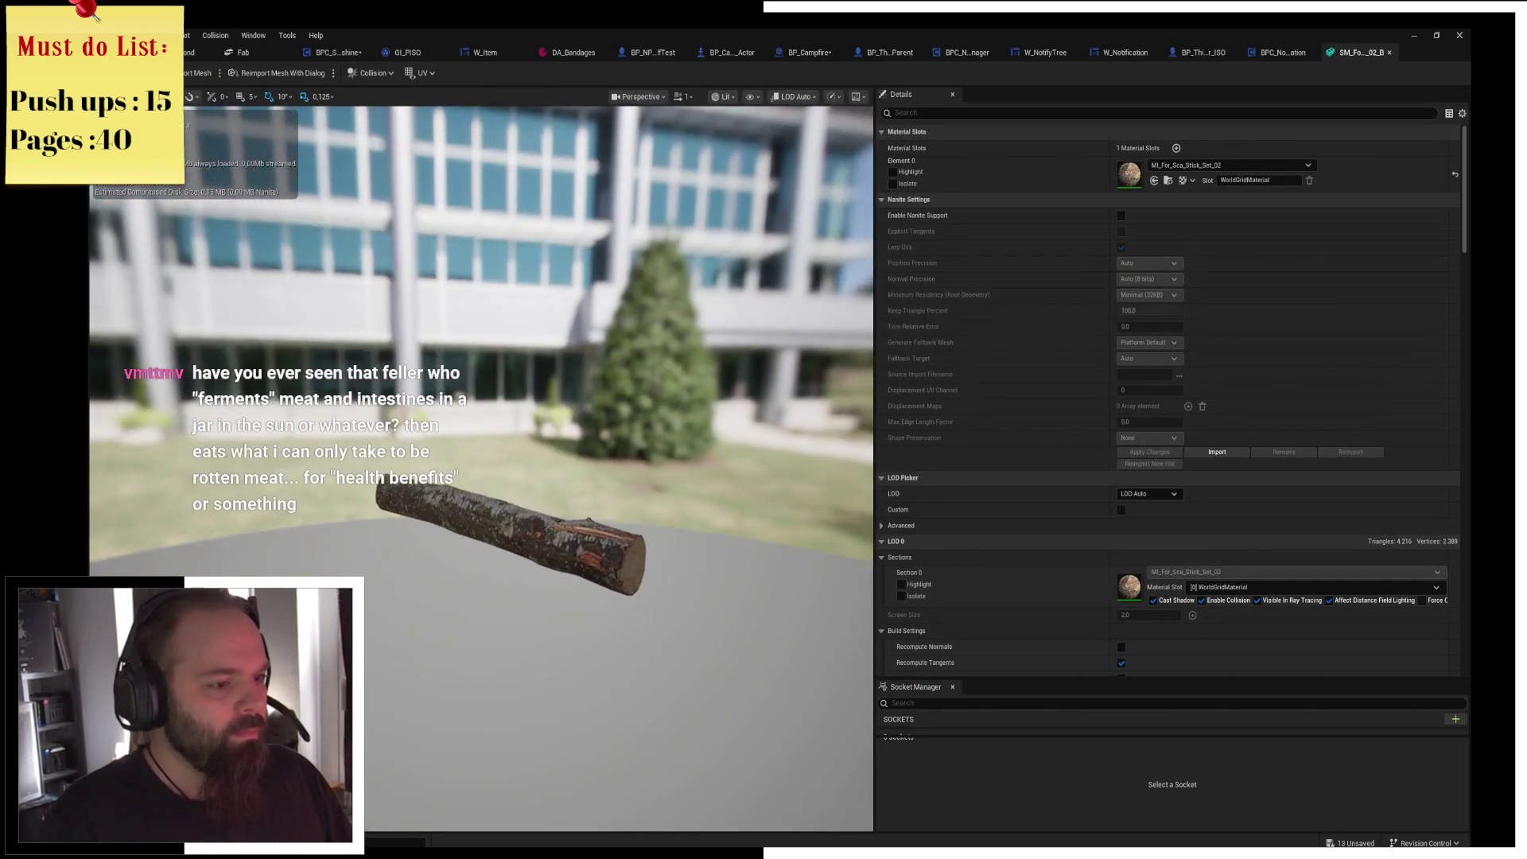
{"action": "left_click_drag", "start_coordinate": [465, 266], "coordinate": [465, 265]}
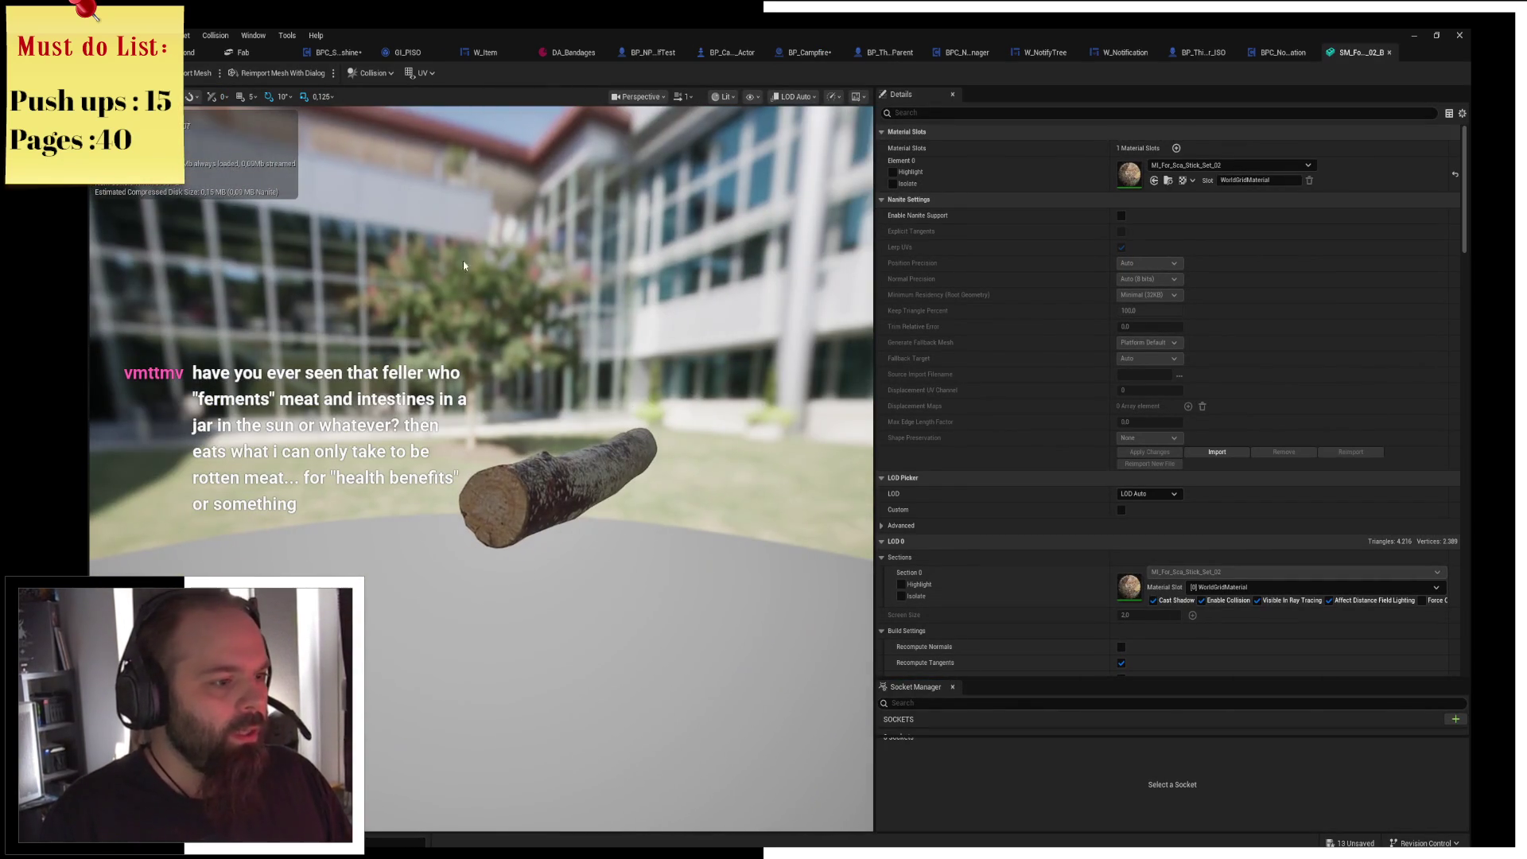
{"action": "left_click", "coordinate": [188, 55]}
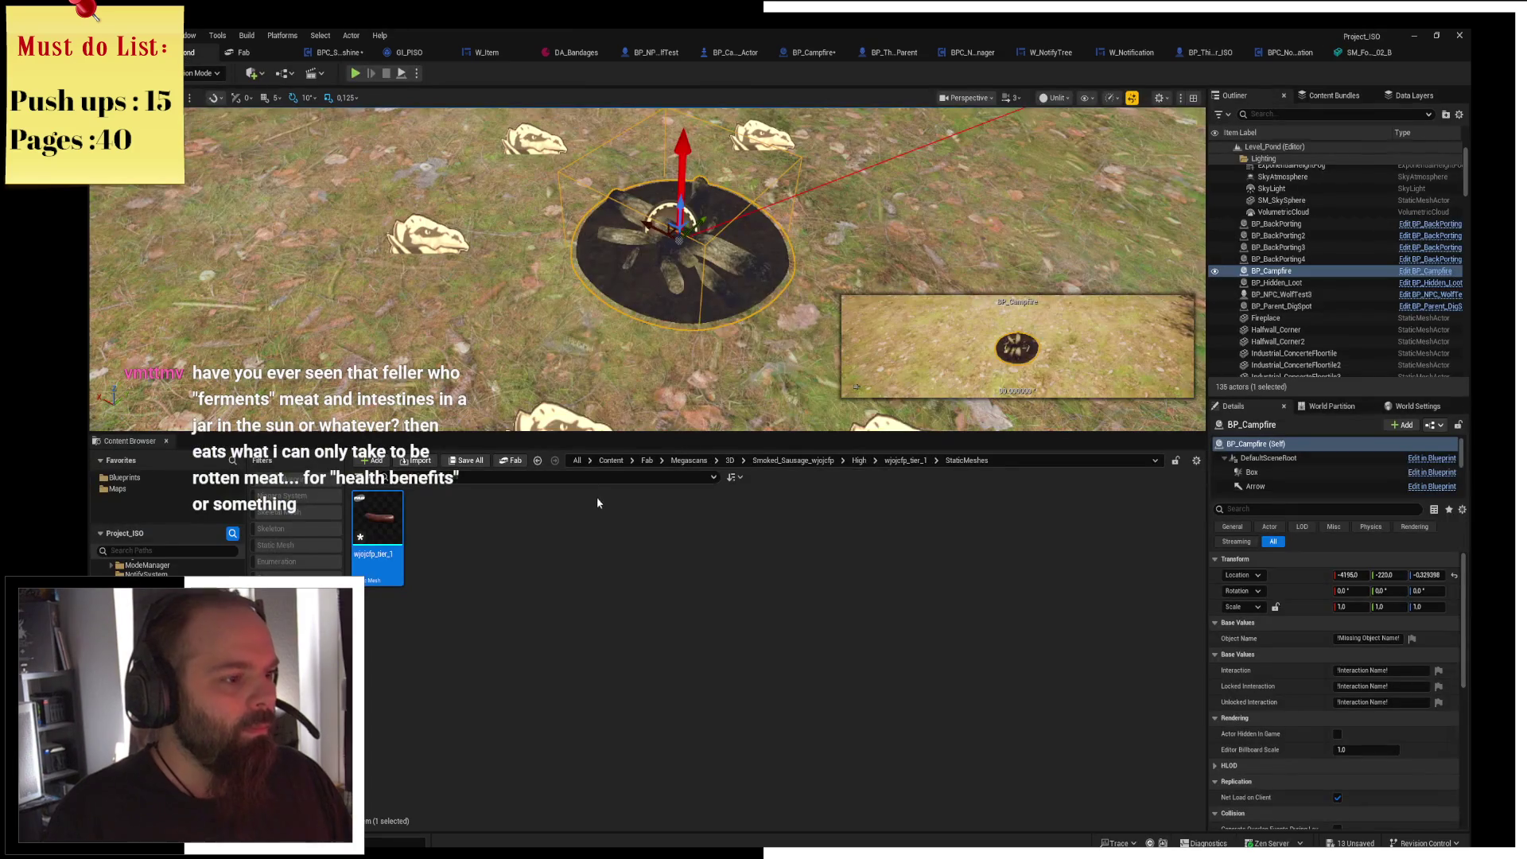
Switch back to the BP_Campfire blueprint and select its StaticMesh component.
{"action": "left_click", "coordinate": [491, 585]}
{"action": "left_click", "coordinate": [1304, 52]}
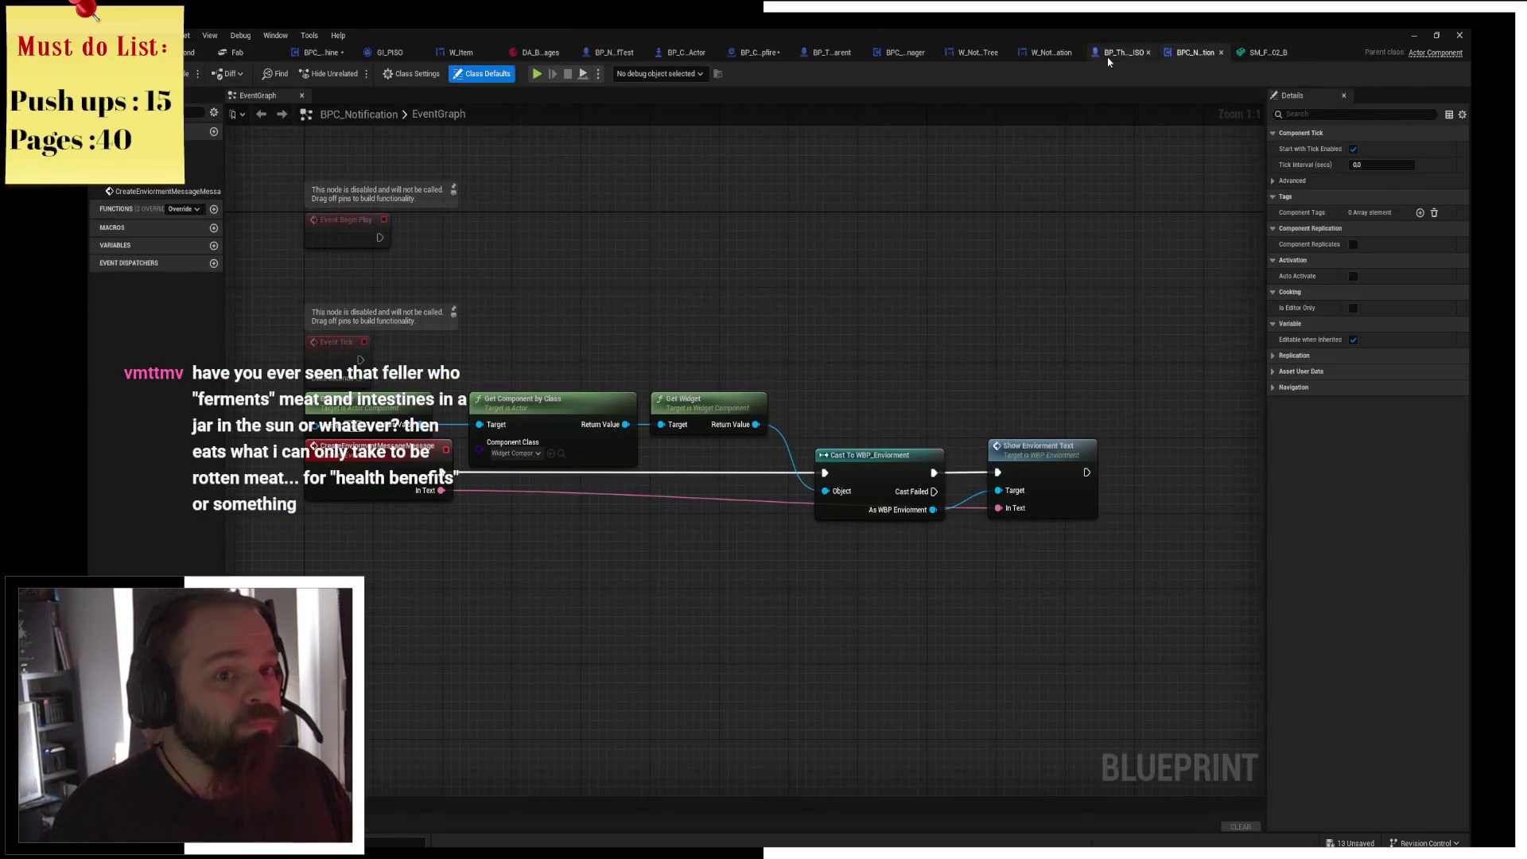
{"action": "left_click", "coordinate": [1121, 54]}
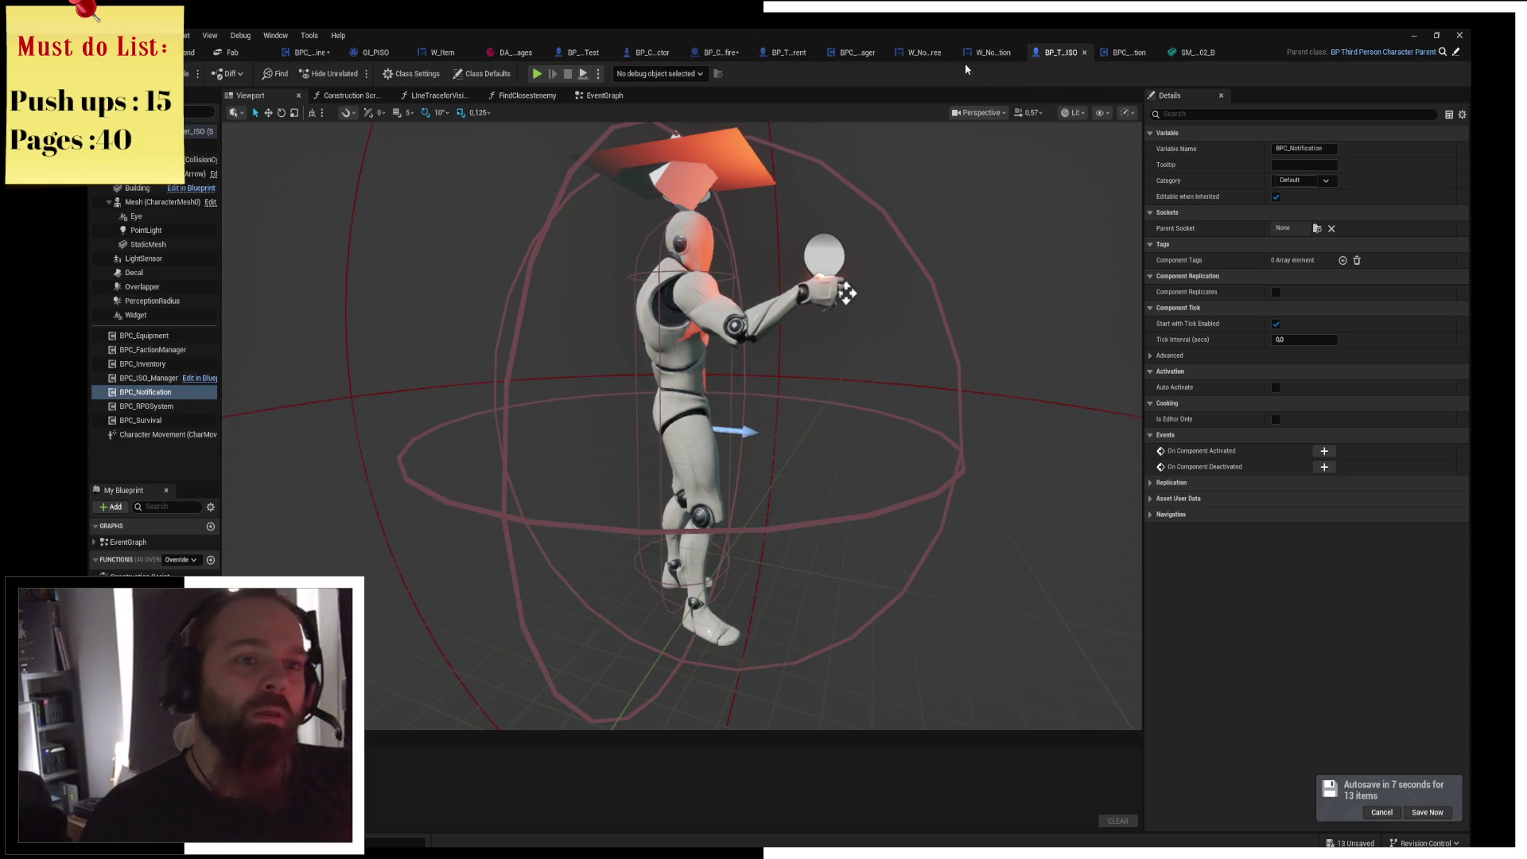
{"action": "left_click", "coordinate": [707, 56]}
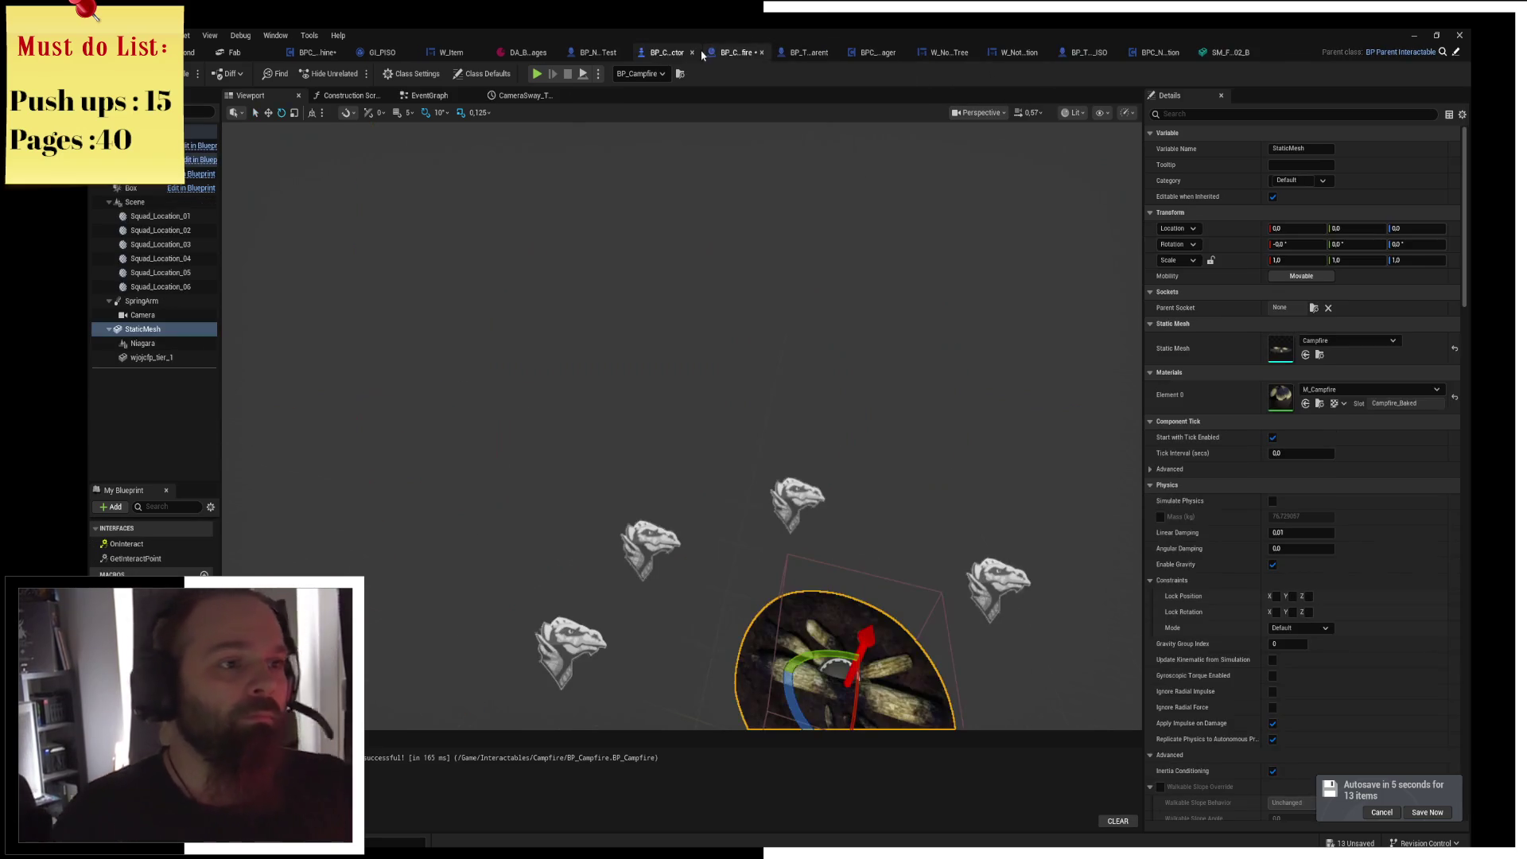
{"action": "left_click", "coordinate": [133, 330]}
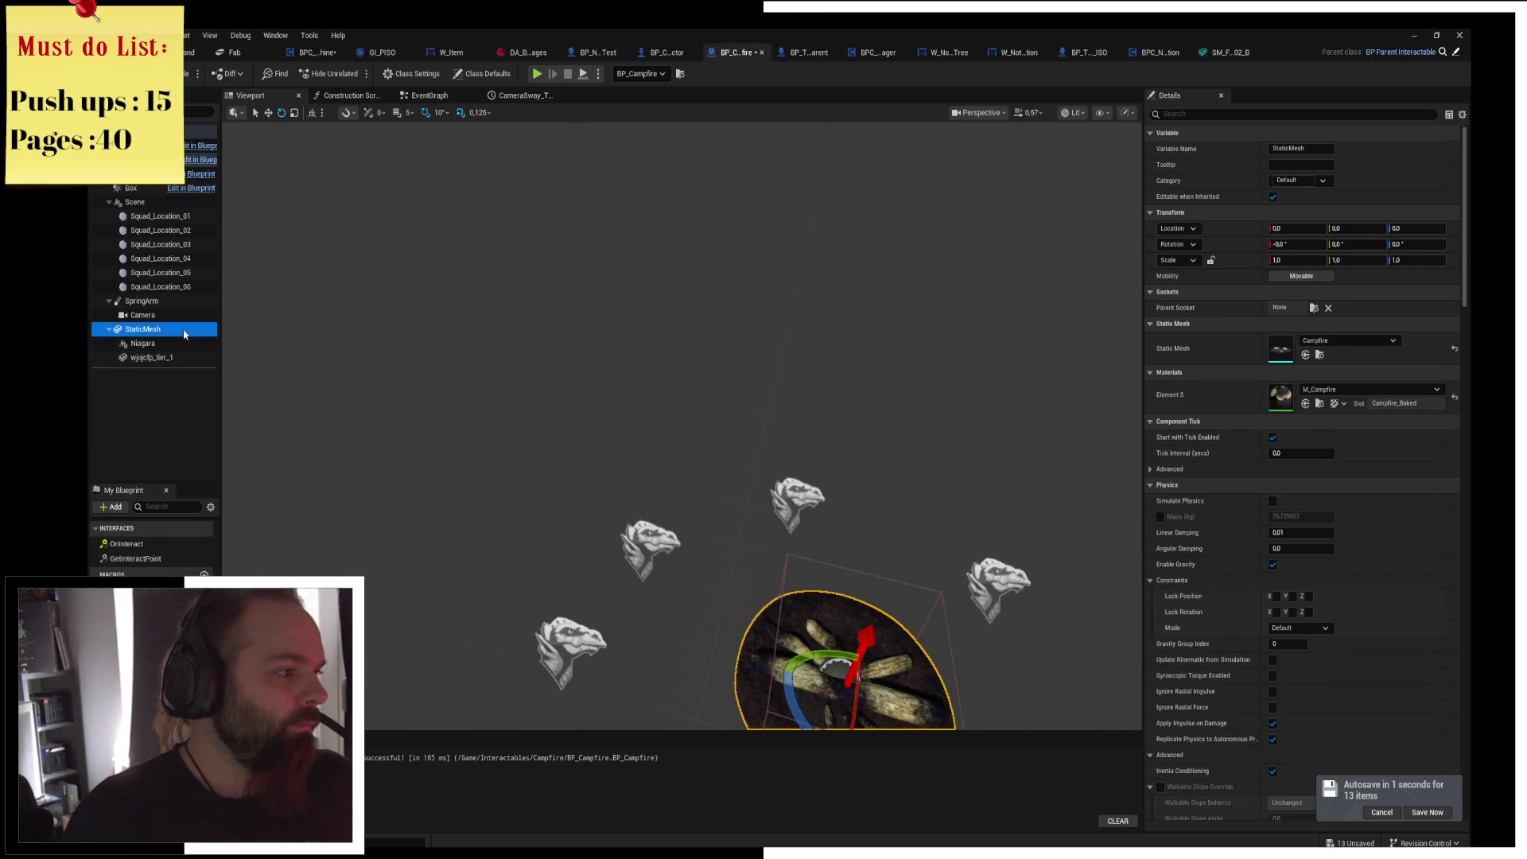
{"action": "left_click", "coordinate": [107, 112]}
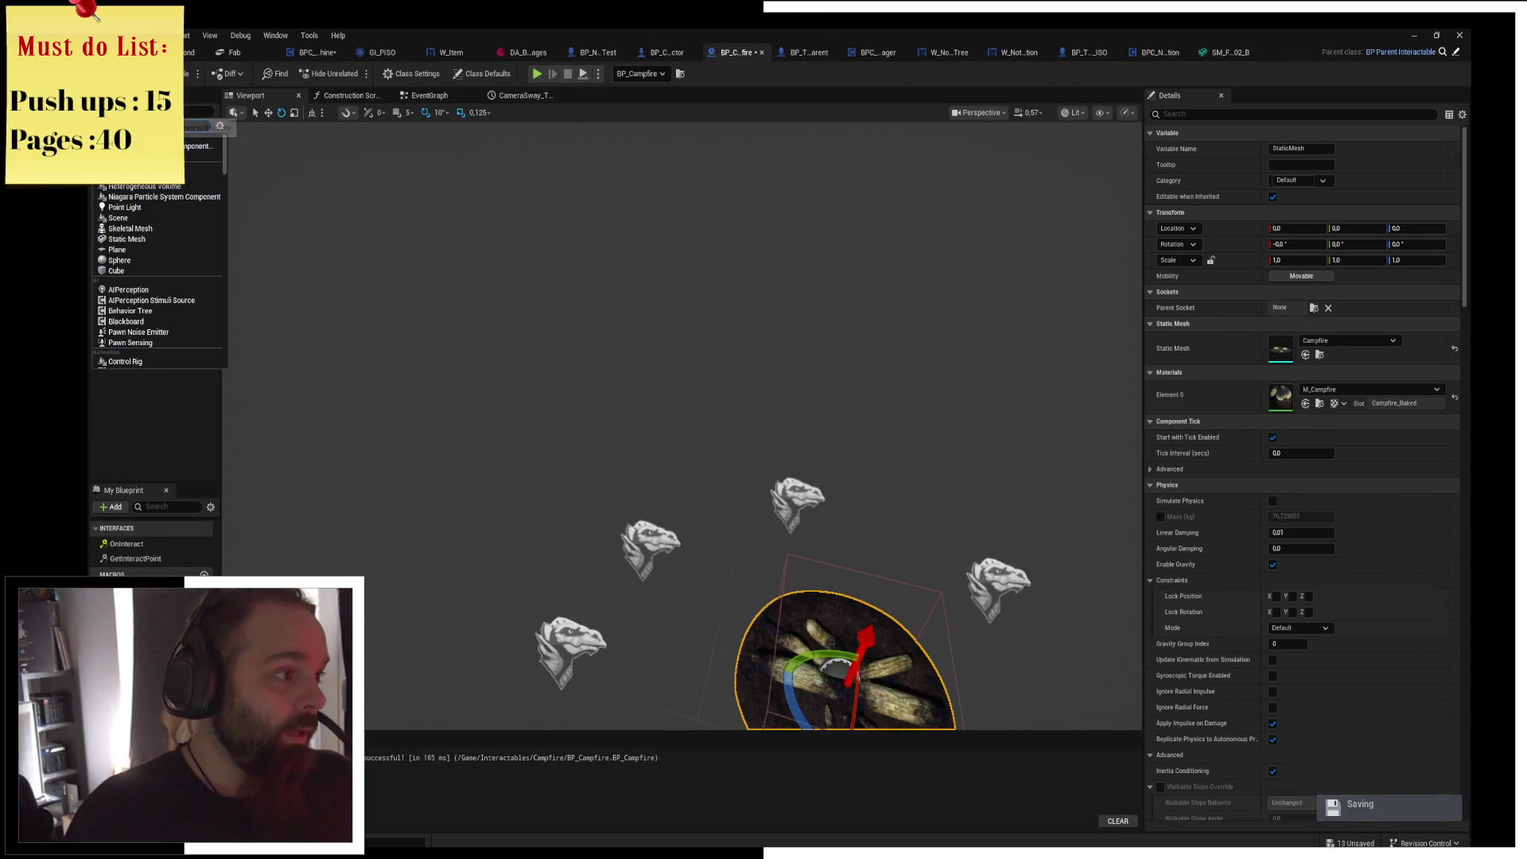
Add a Static Mesh component and assign it the SM_For_Sca_Stick_Set_02_B stick mesh.
{"action": "type", "text": "static"}
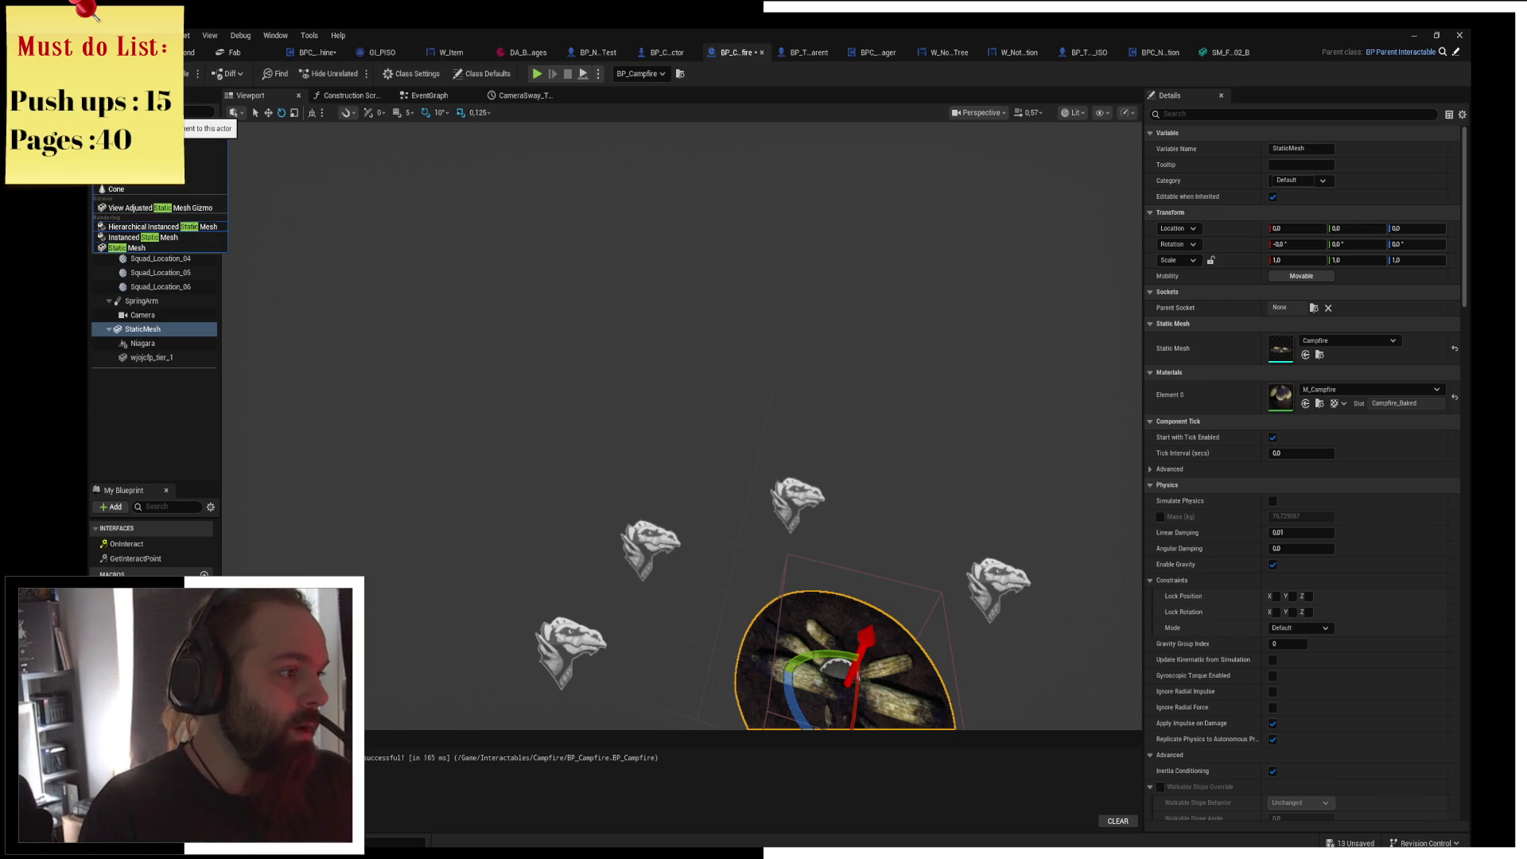
{"action": "key", "text": "Return"}
{"action": "key", "text": "f"}
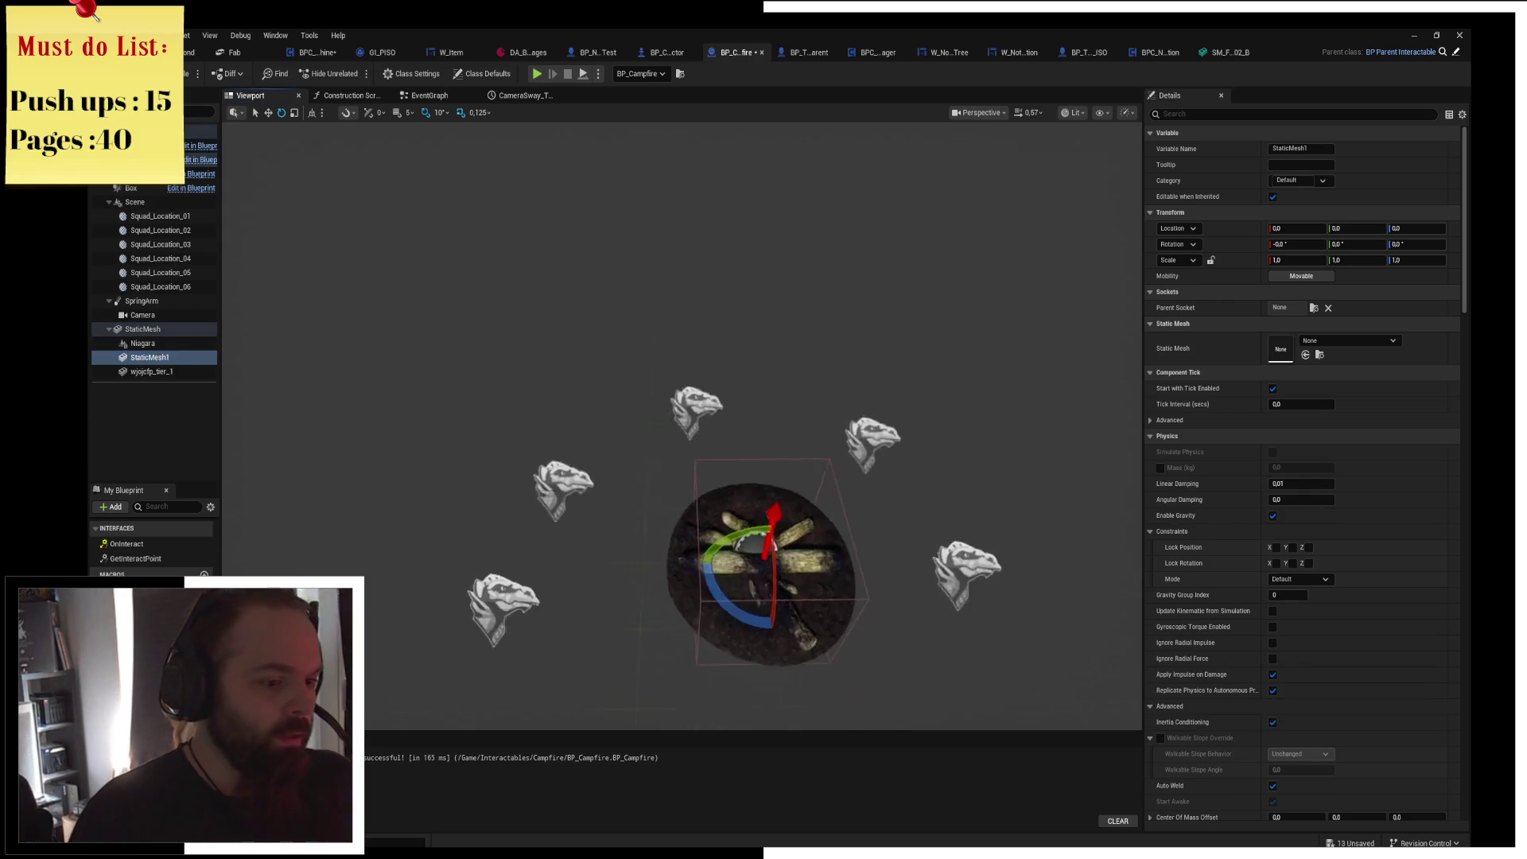
{"action": "left_click", "coordinate": [1317, 342]}
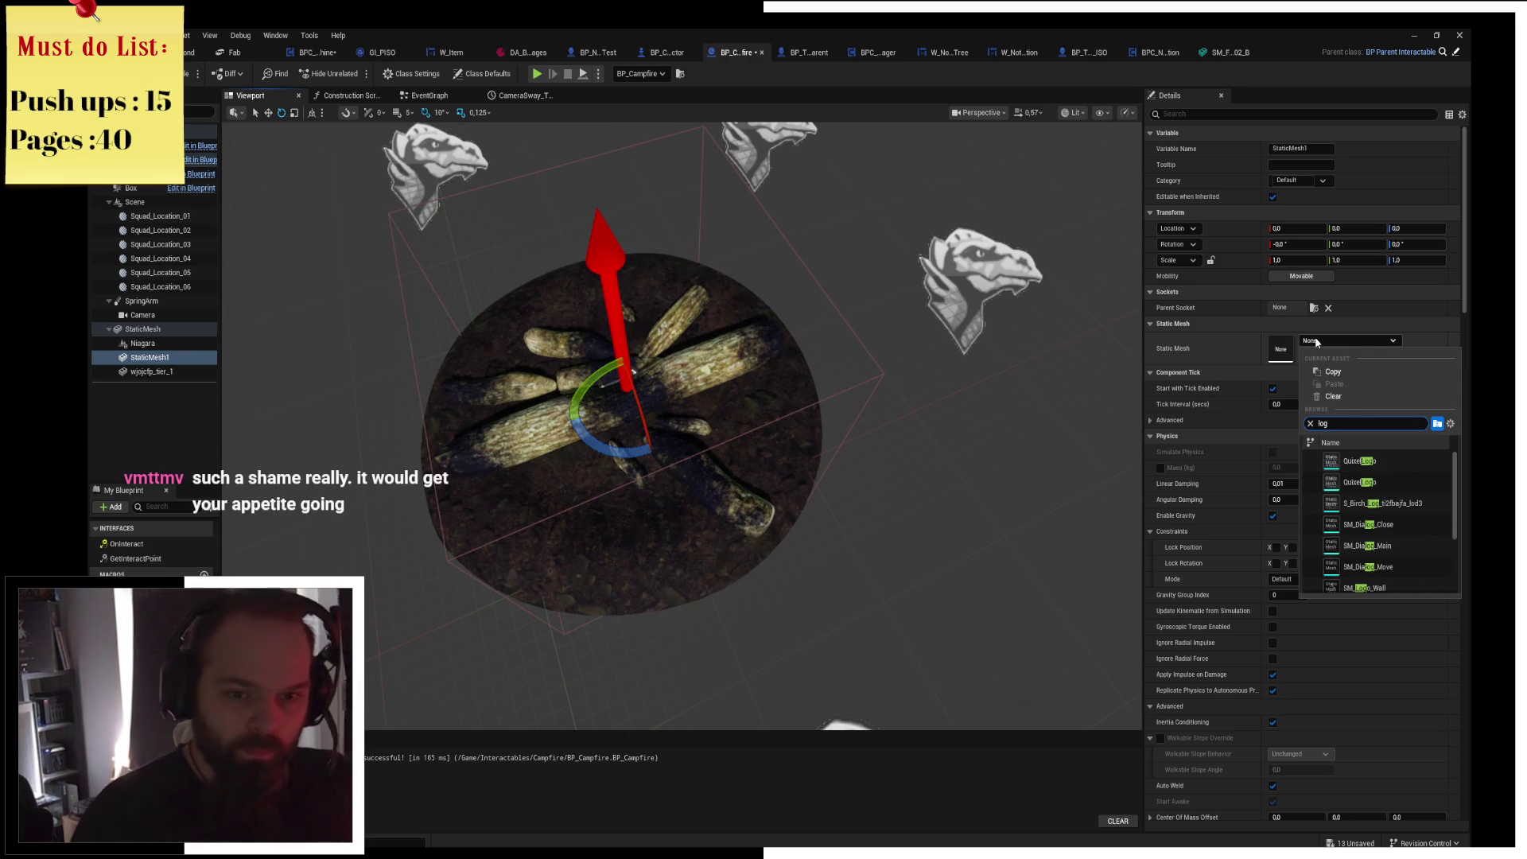
{"action": "key", "text": "ctrl+space"}
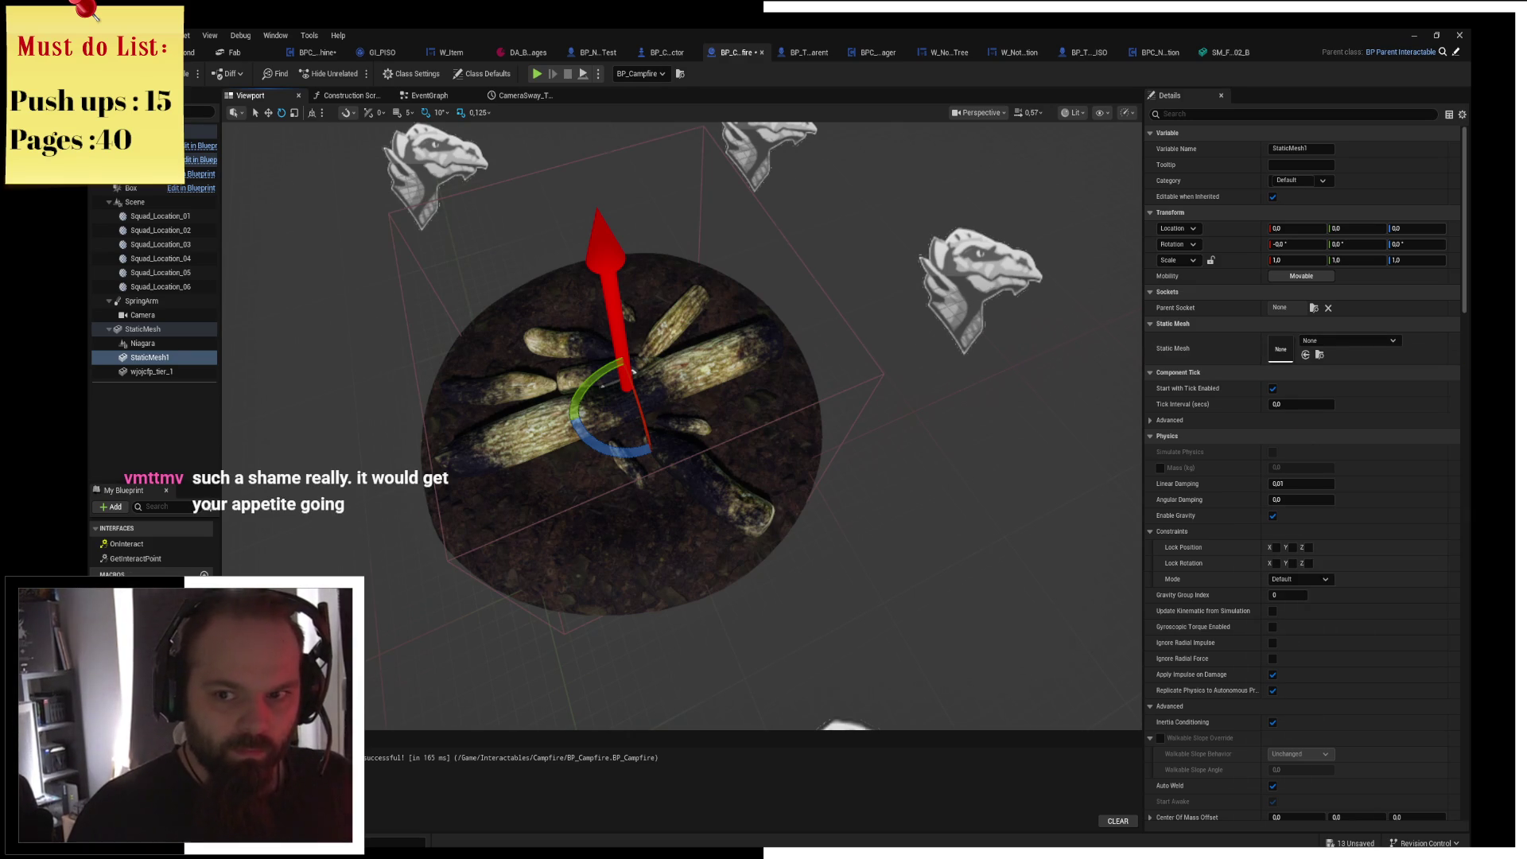
{"action": "left_click_drag", "start_coordinate": [559, 636], "coordinate": [1281, 350]}
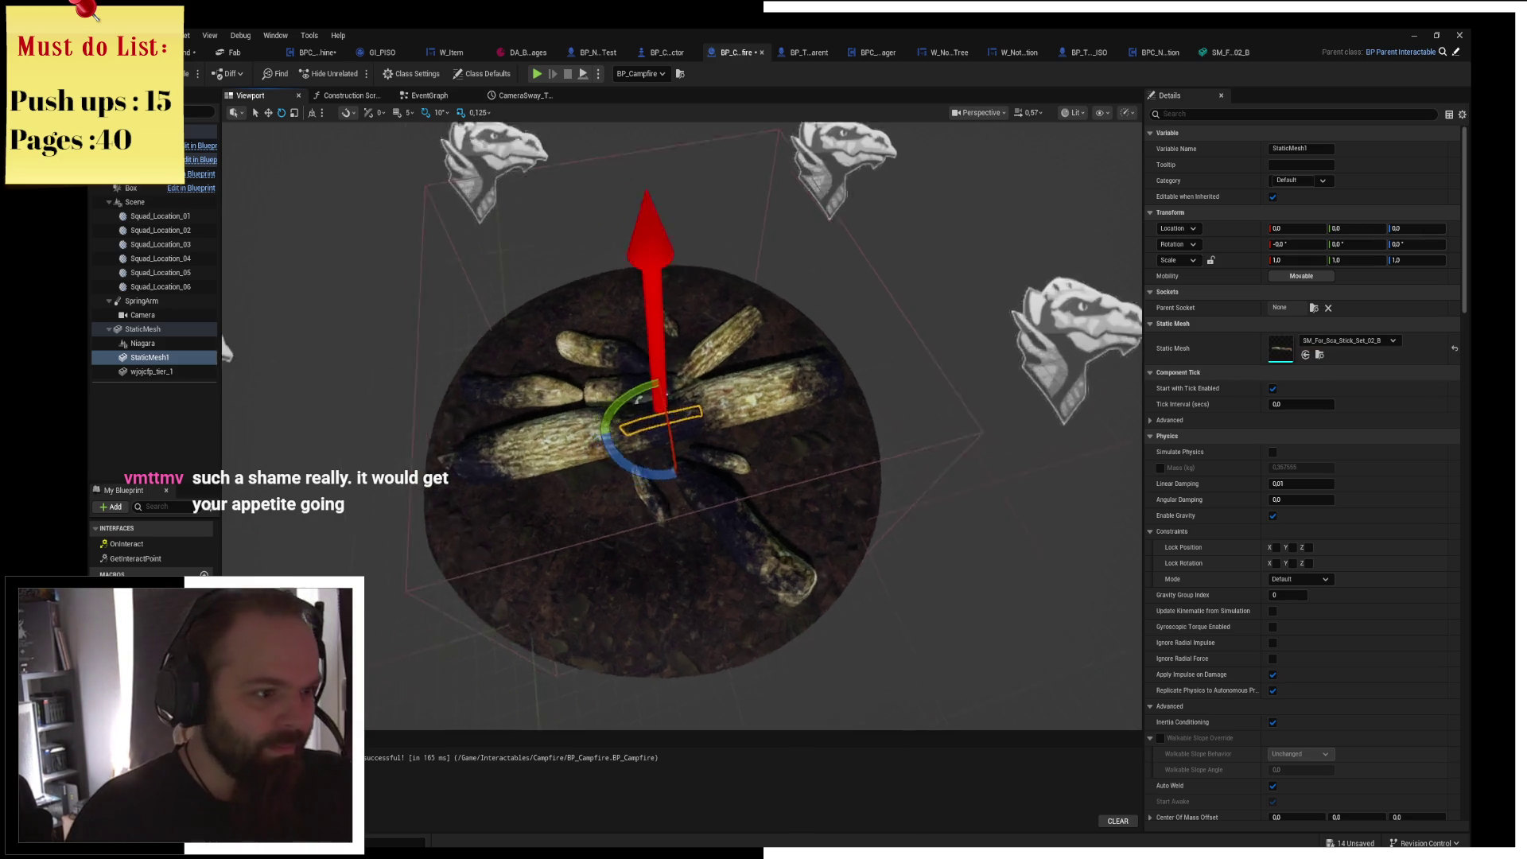
Raise, thin and lengthen the stick to 2.25×0.125×0.125 scale, angled across the fire.
{"action": "scroll", "coordinate": [718, 423], "scroll_direction": "up", "scroll_amount": 5}
{"action": "left_click_drag", "start_coordinate": [718, 423], "coordinate": [732, 344]}
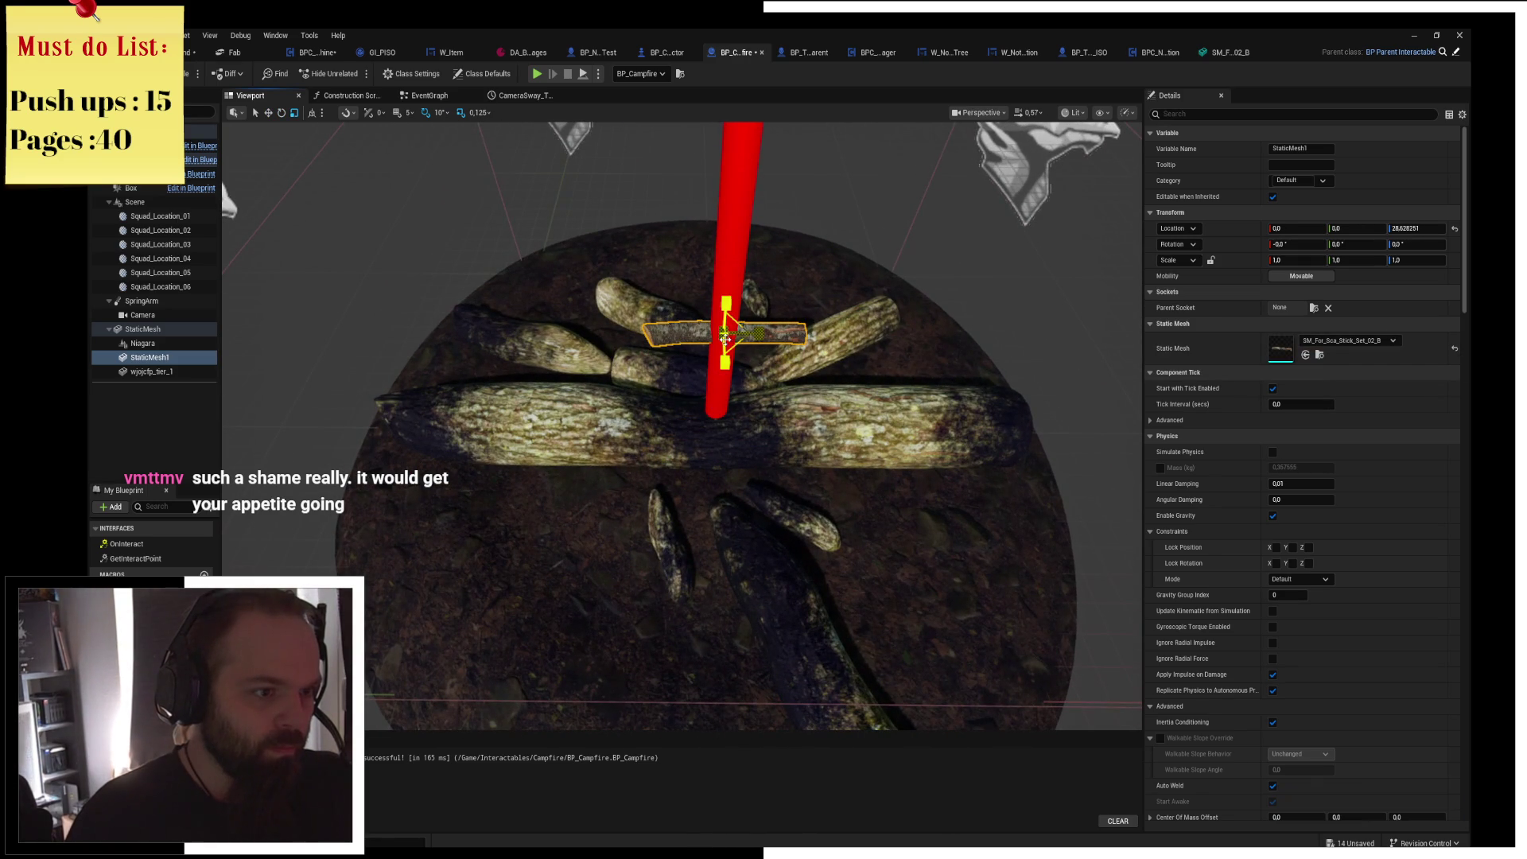
{"action": "left_click_drag", "start_coordinate": [725, 338], "coordinate": [724, 329]}
{"action": "scroll", "coordinate": [571, 382], "scroll_direction": "up", "scroll_amount": 5}
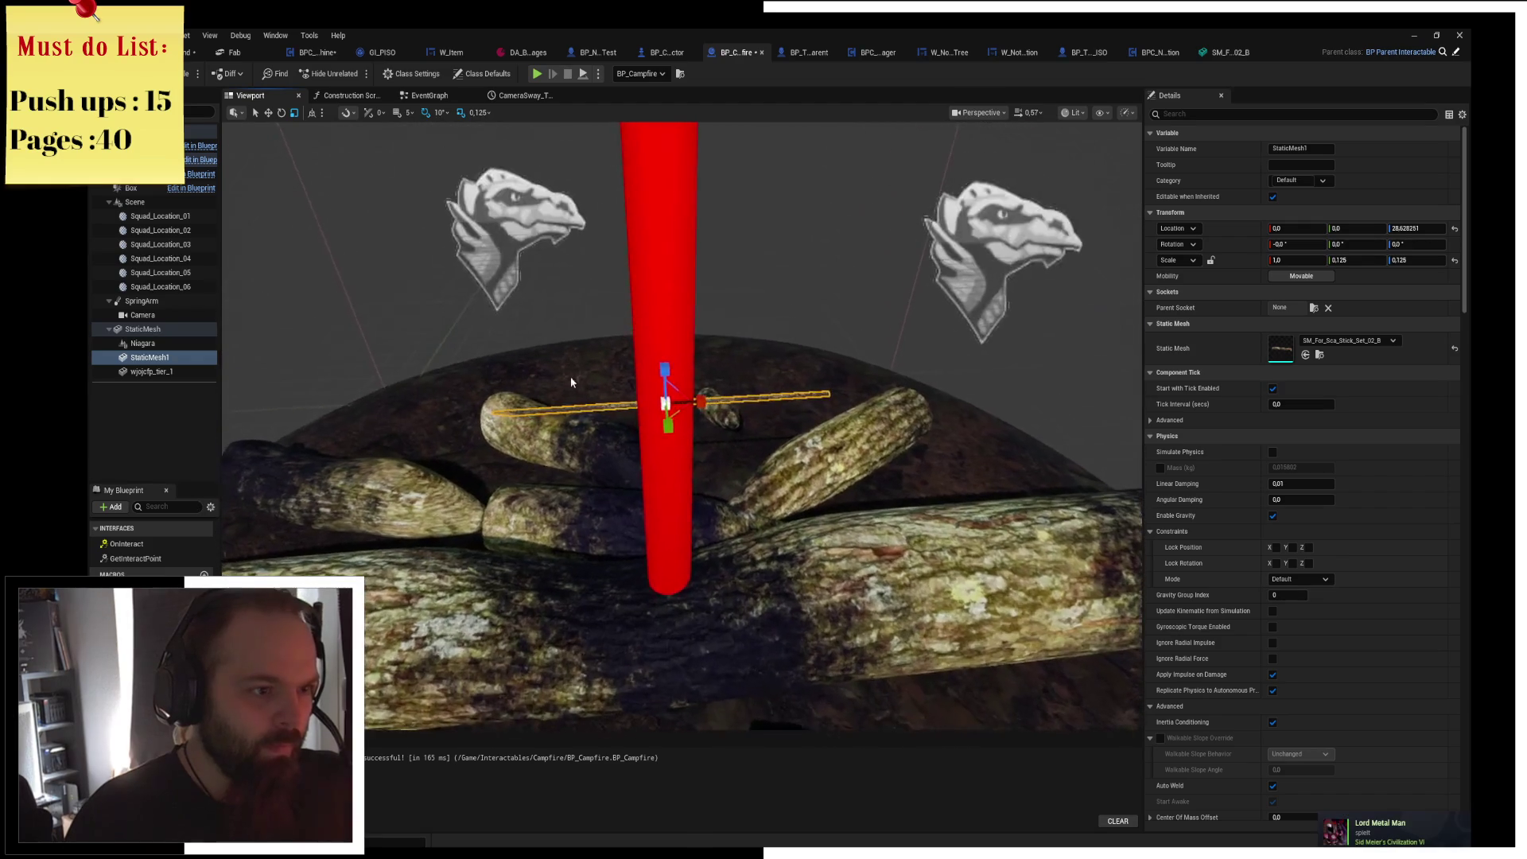
{"action": "mouse_move", "coordinate": [708, 395]}
{"action": "left_mouse_down"}
{"action": "mouse_move", "coordinate": [693, 415]}
{"action": "mouse_move", "coordinate": [709, 434]}
{"action": "mouse_move", "coordinate": [802, 495]}
{"action": "mouse_move", "coordinate": [1013, 433]}
{"action": "mouse_move", "coordinate": [1049, 368]}
{"action": "mouse_move", "coordinate": [1114, 535]}
{"action": "mouse_move", "coordinate": [1073, 503]}
{"action": "left_mouse_up"}
{"action": "key", "text": "w"}
{"action": "key", "text": "f"}
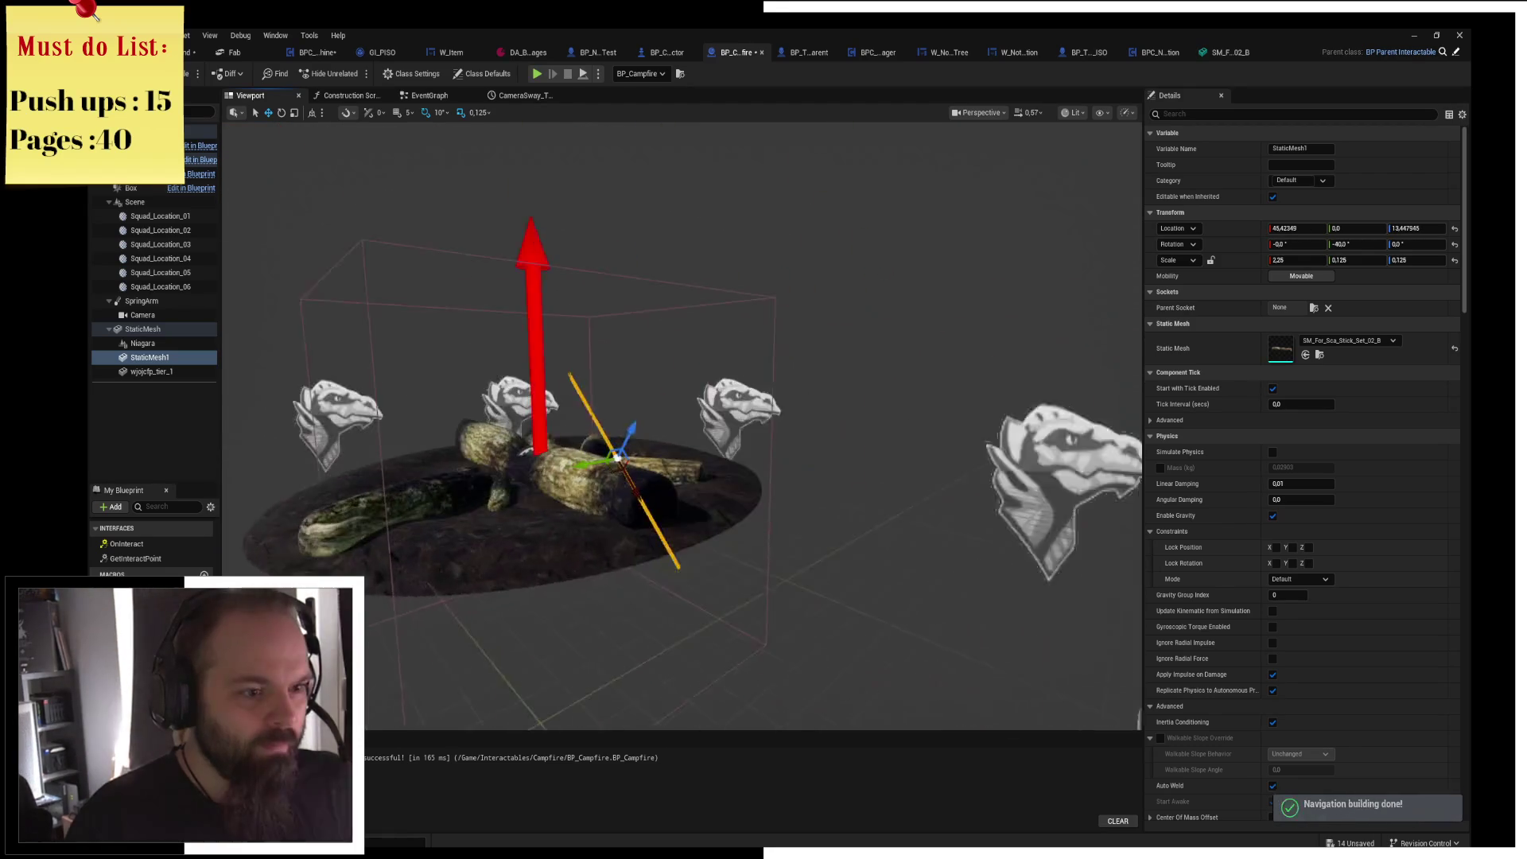
{"action": "mouse_move", "coordinate": [682, 491]}
{"action": "left_mouse_down"}
{"action": "mouse_move", "coordinate": [586, 483]}
{"action": "mouse_move", "coordinate": [567, 443]}
{"action": "left_mouse_up"}
{"action": "key", "text": "f"}
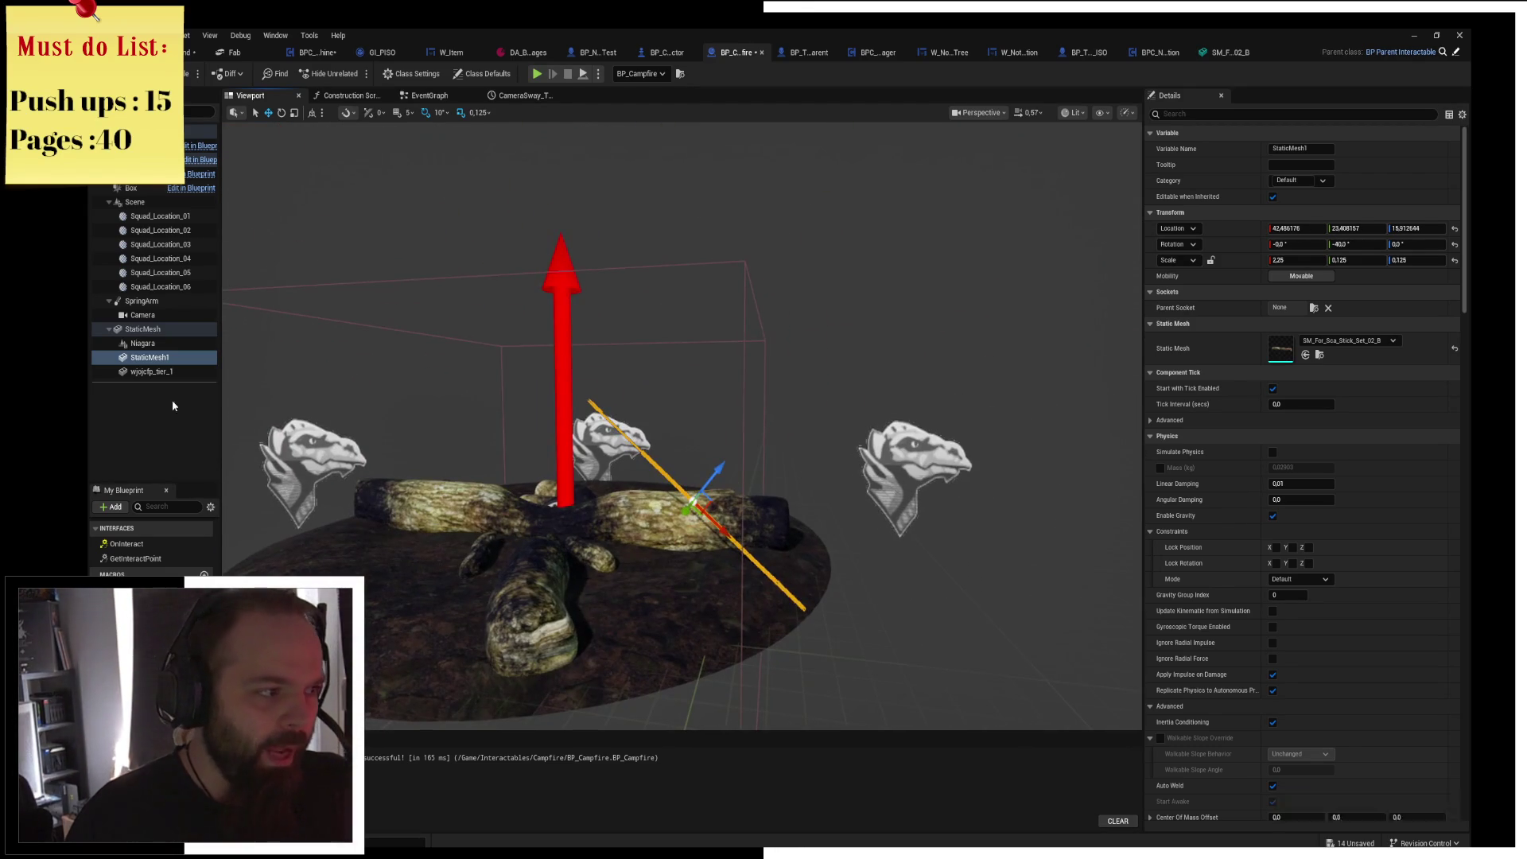
Parent the sausage mesh to the stick and move it up toward the stick.
{"action": "left_click_drag", "start_coordinate": [145, 378], "coordinate": [148, 358]}
{"action": "left_click_drag", "start_coordinate": [570, 495], "coordinate": [566, 415]}
{"action": "left_click", "coordinate": [1393, 228]}
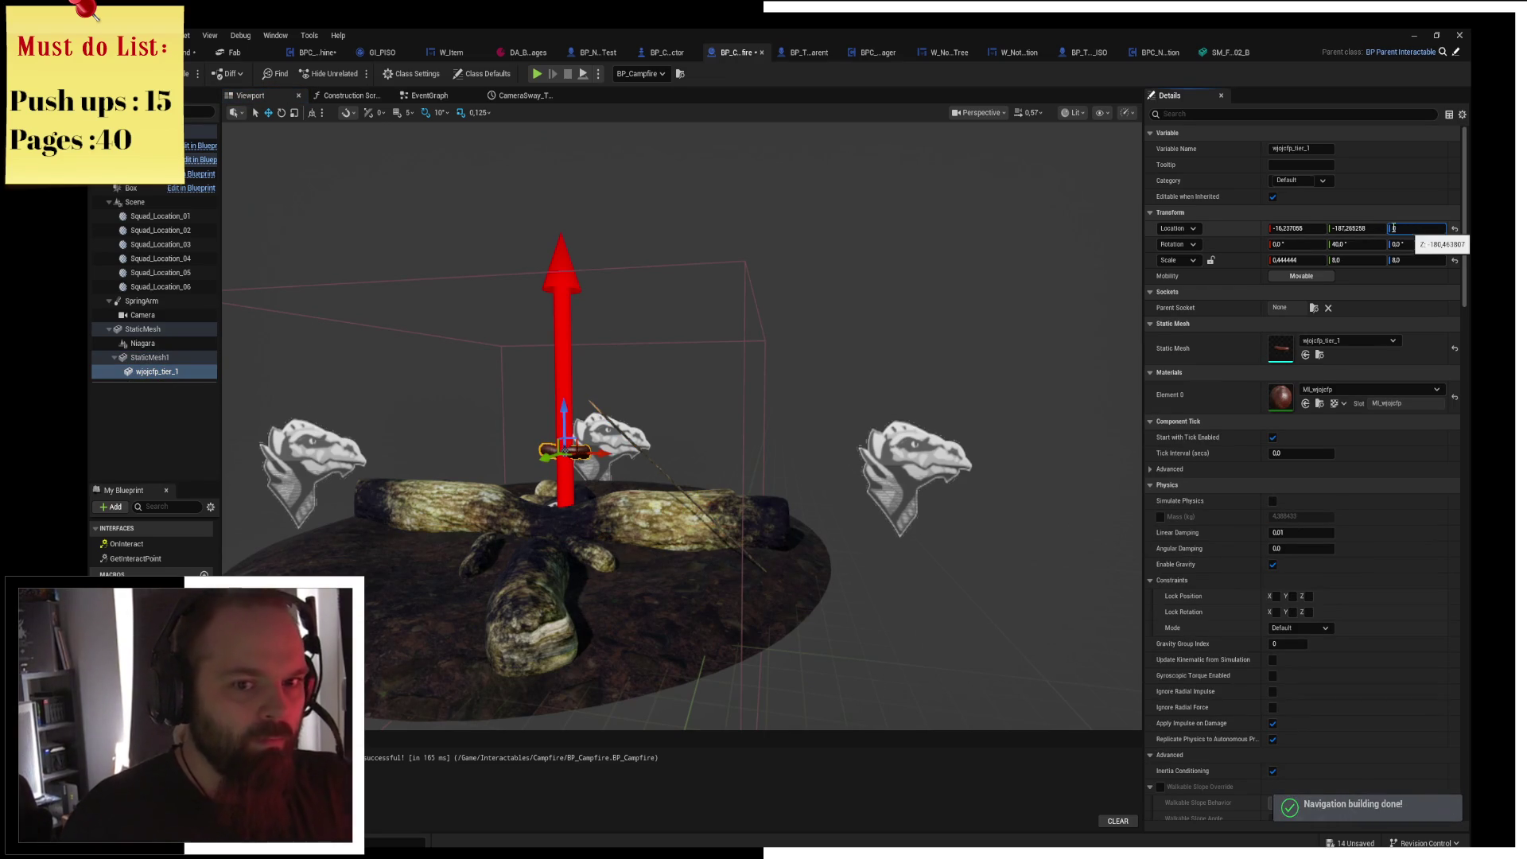
Set the sausage's Location X, Y and Z to 0 on the stick.
{"action": "type", "text": "0"}
{"action": "key", "text": "Return"}
{"action": "left_click", "coordinate": [1355, 229]}
{"action": "key", "text": "Return"}
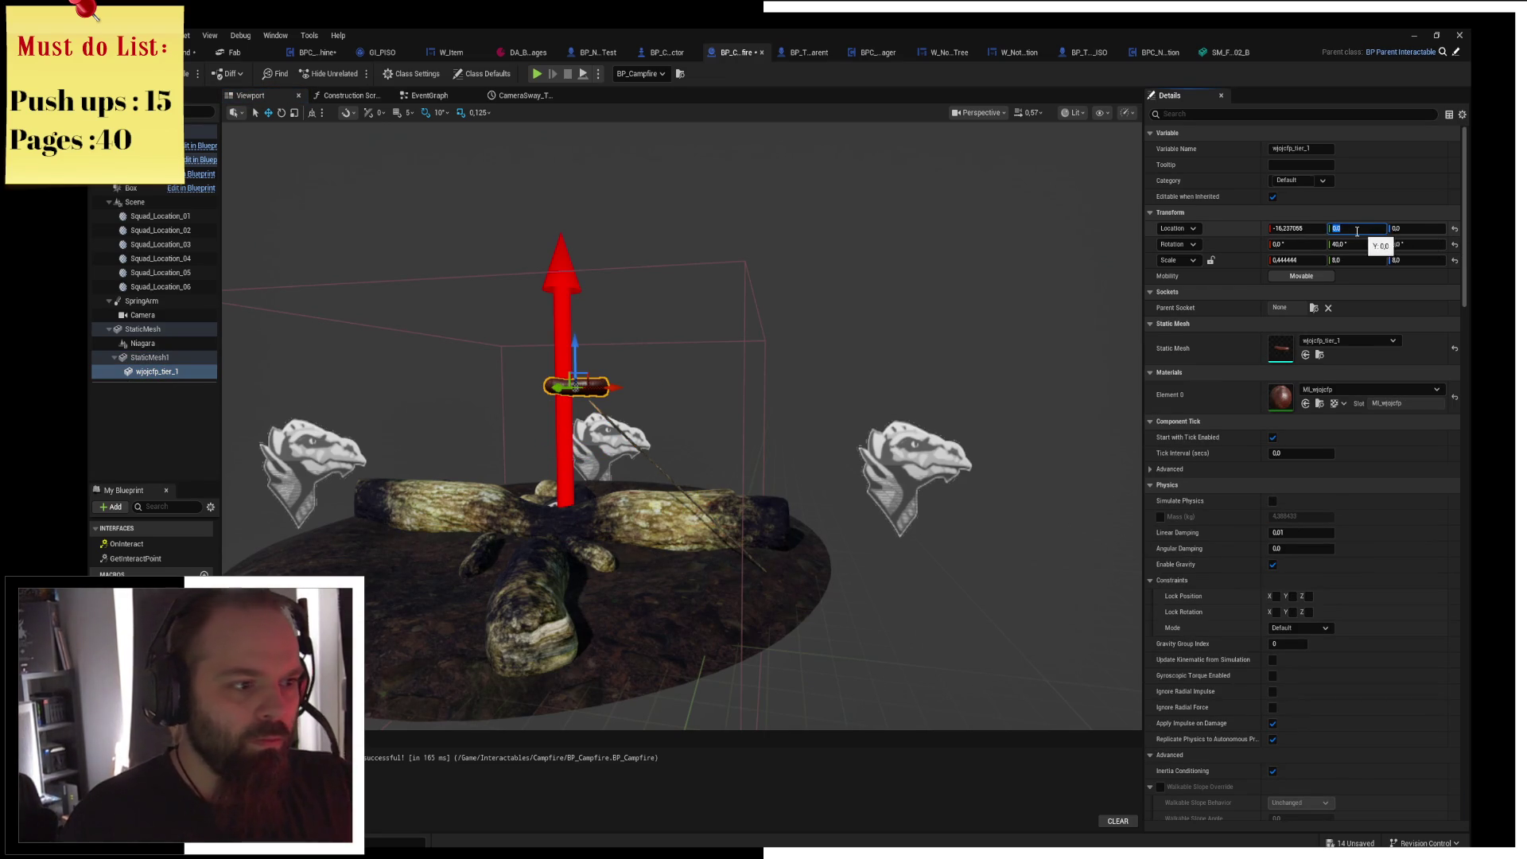
{"action": "type", "text": "0"}
{"action": "key", "text": "Return"}
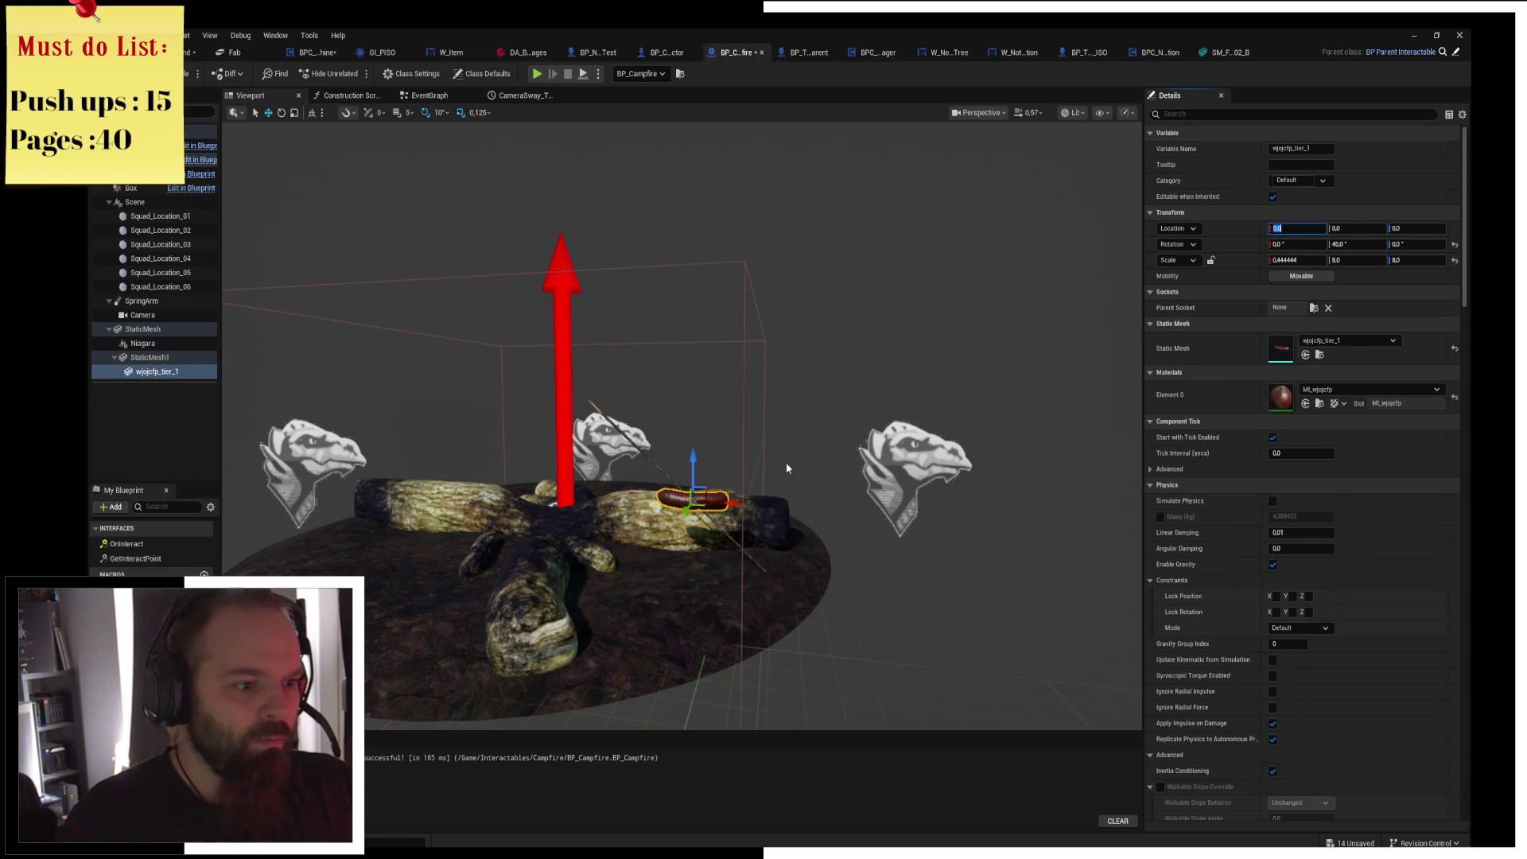
{"action": "mouse_move", "coordinate": [684, 476]}
{"action": "left_mouse_down"}
{"action": "mouse_move", "coordinate": [668, 477]}
{"action": "mouse_move", "coordinate": [670, 394]}
{"action": "mouse_move", "coordinate": [603, 439]}
{"action": "mouse_move", "coordinate": [614, 455]}
{"action": "mouse_move", "coordinate": [600, 480]}
{"action": "mouse_move", "coordinate": [557, 472]}
{"action": "mouse_move", "coordinate": [768, 307]}
{"action": "mouse_move", "coordinate": [756, 342]}
{"action": "mouse_move", "coordinate": [708, 347]}
{"action": "mouse_move", "coordinate": [764, 362]}
{"action": "left_mouse_up"}
Rotate the sausage to follow the roasting stick's angle.
{"action": "key", "text": "e"}
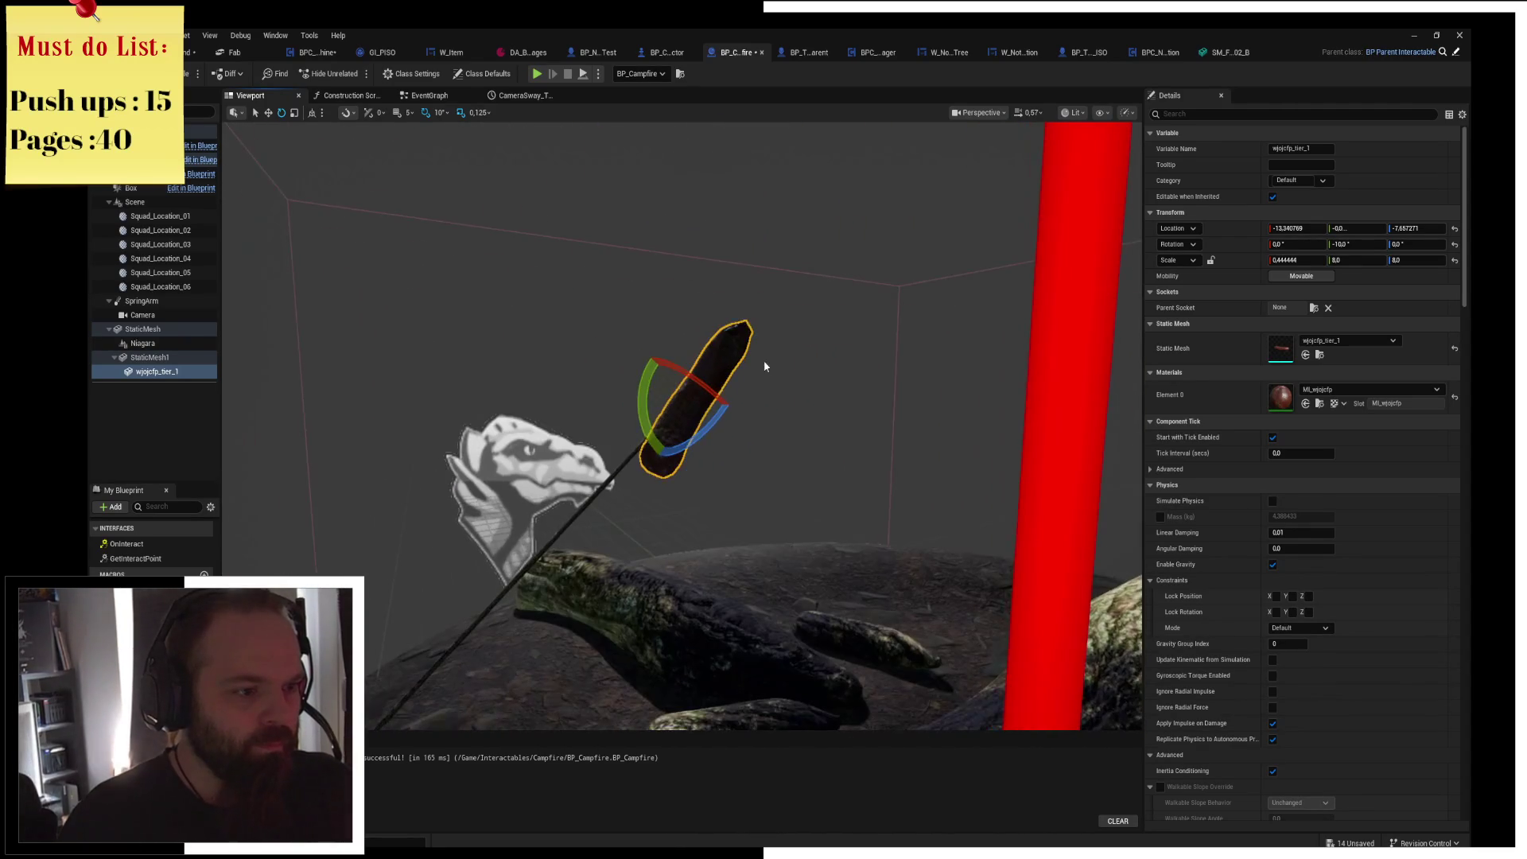
{"action": "mouse_move", "coordinate": [657, 396]}
{"action": "left_mouse_down"}
{"action": "mouse_move", "coordinate": [651, 407]}
{"action": "mouse_move", "coordinate": [668, 413]}
{"action": "mouse_move", "coordinate": [672, 395]}
{"action": "mouse_move", "coordinate": [716, 420]}
{"action": "mouse_move", "coordinate": [800, 531]}
{"action": "left_mouse_up"}
{"action": "key", "text": "w"}
{"action": "key", "text": "e"}
{"action": "left_click", "coordinate": [648, 426]}
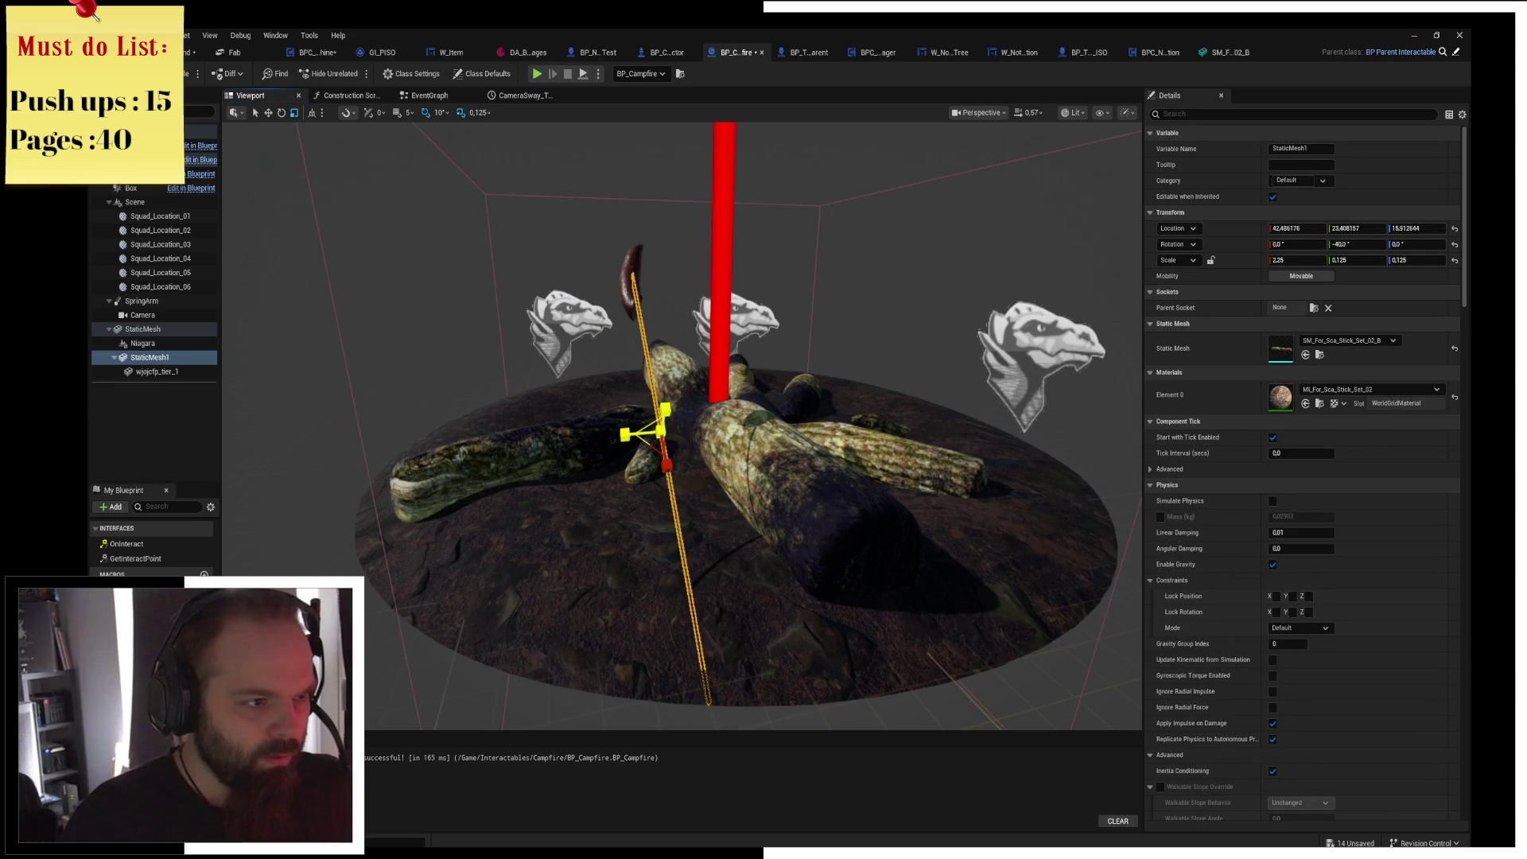
Thicken the stick to 0.25 Y/Z scale and resize the sausage to 4.75 Y/Z on the tip.
{"action": "left_click_drag", "start_coordinate": [648, 430], "coordinate": [654, 422]}
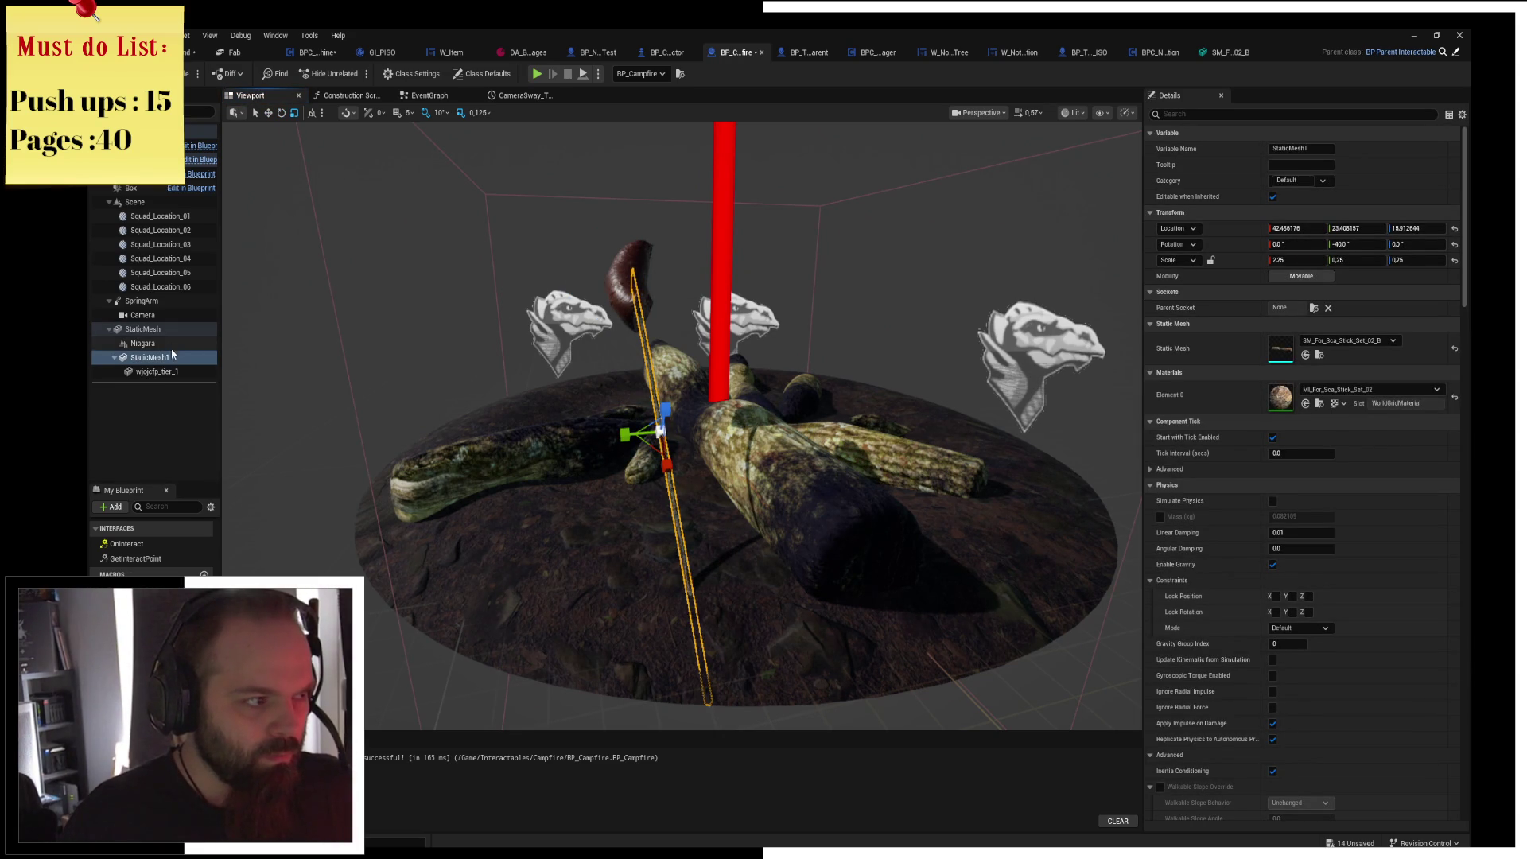
{"action": "left_click", "coordinate": [157, 372]}
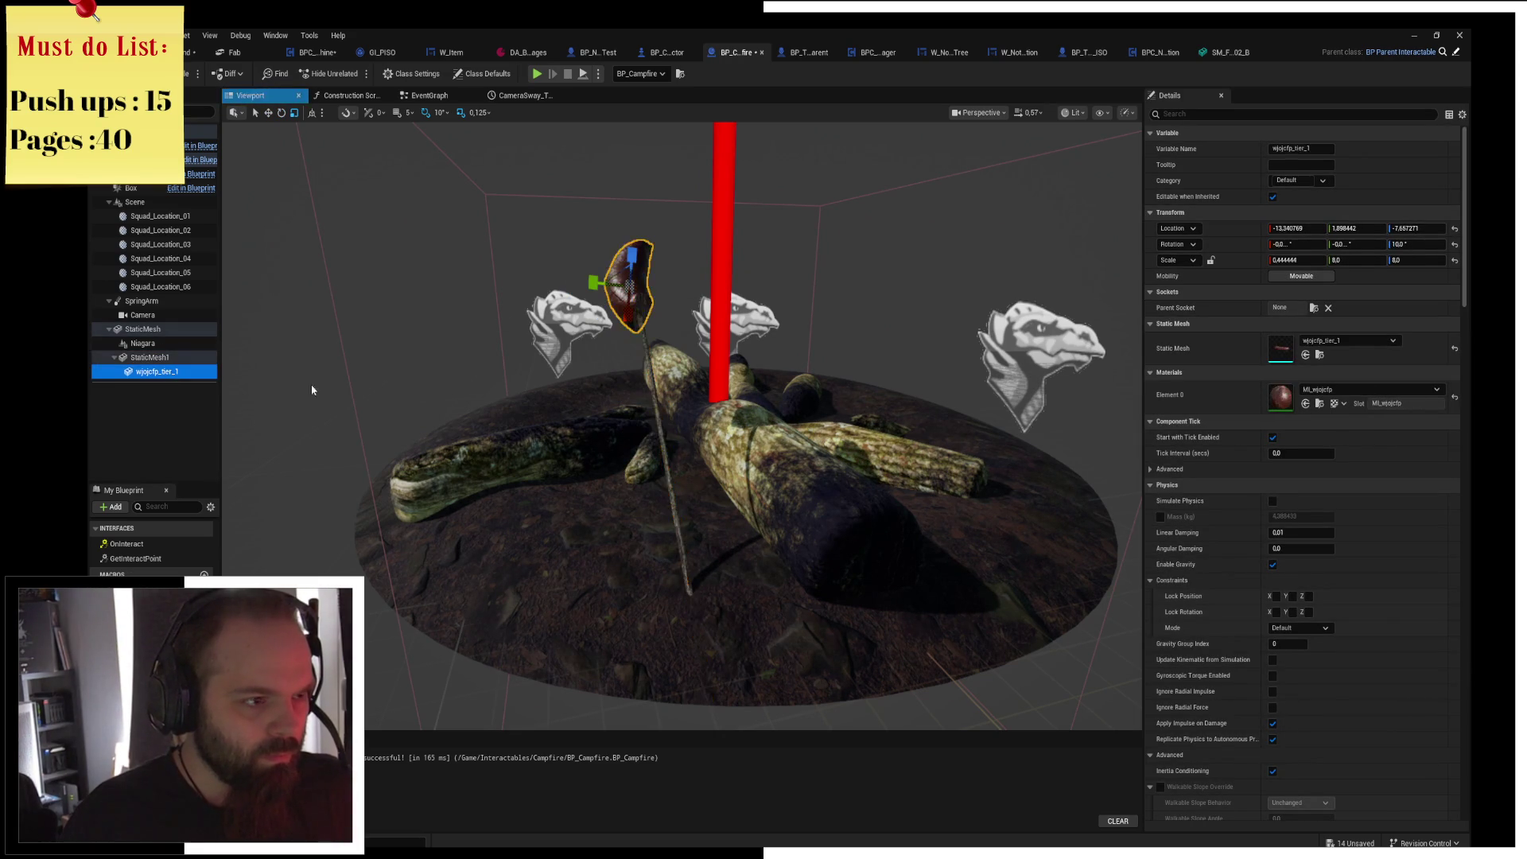
{"action": "left_click", "coordinate": [1209, 262]}
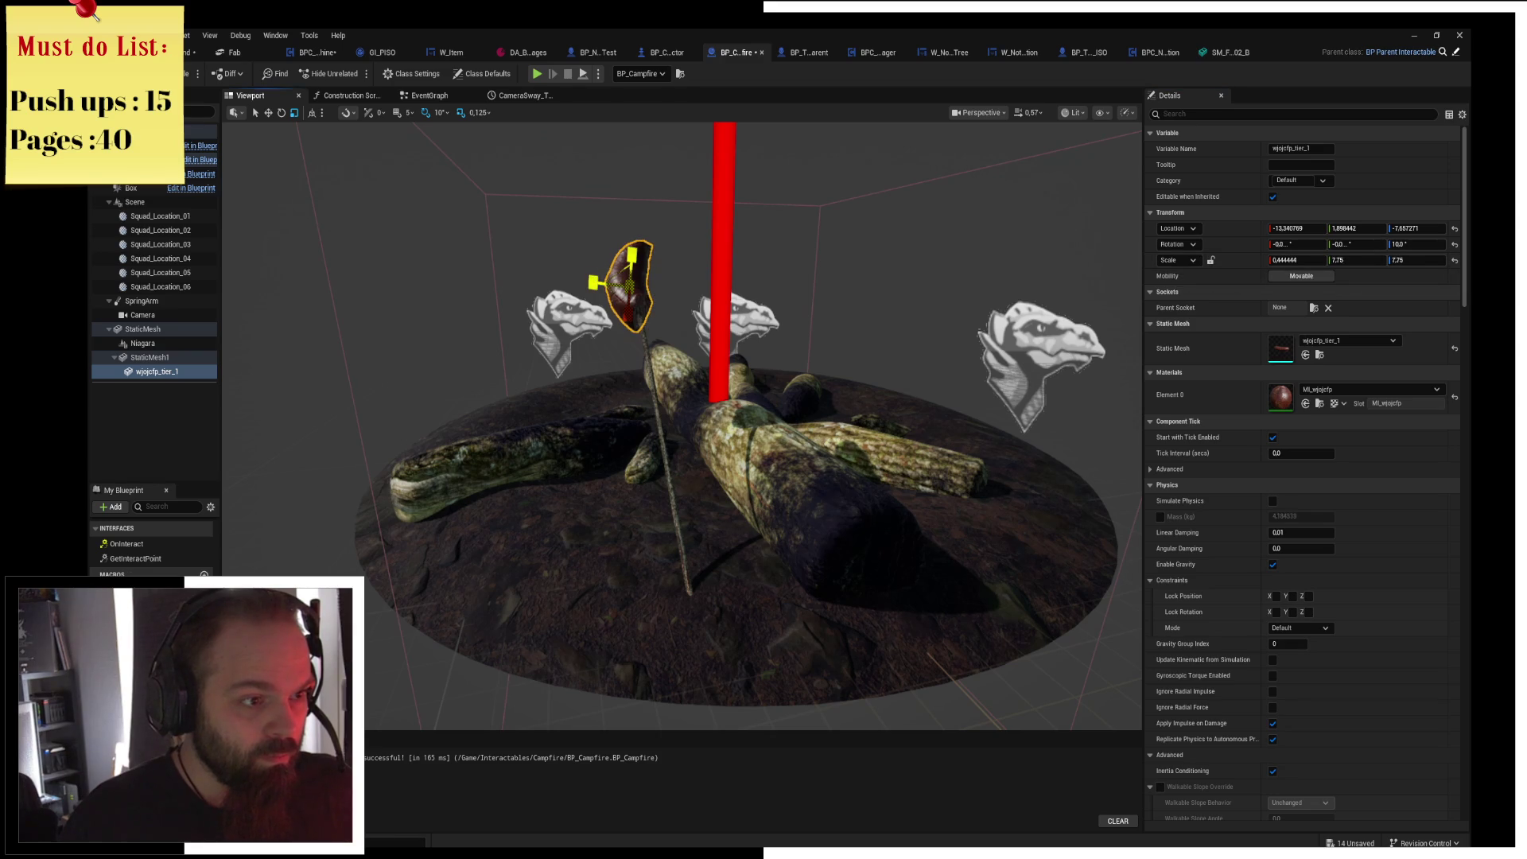
{"action": "left_click_drag", "start_coordinate": [614, 282], "coordinate": [613, 278]}
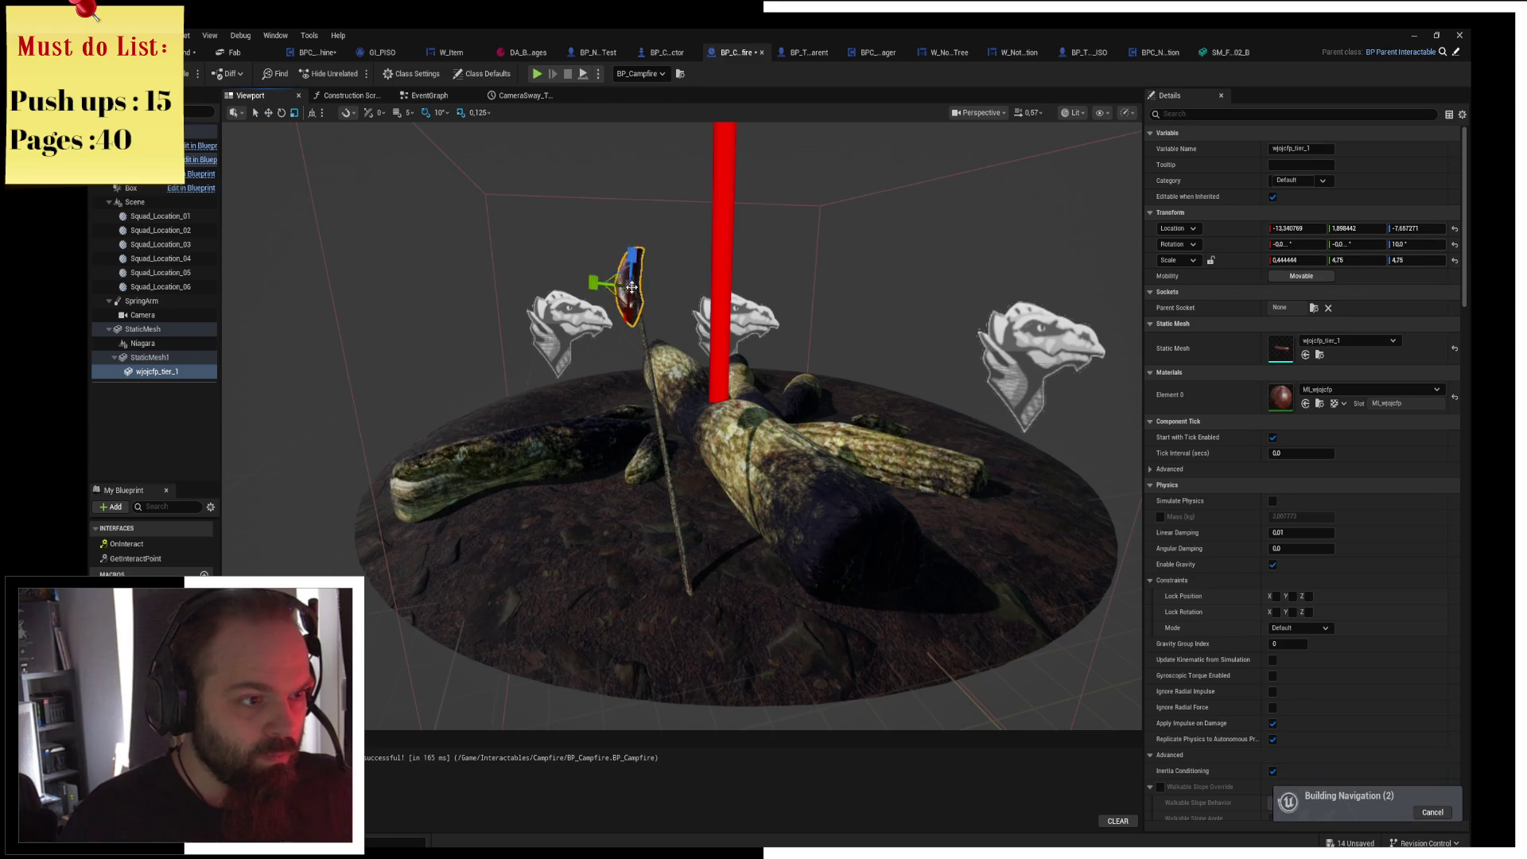
{"action": "key", "text": "f"}
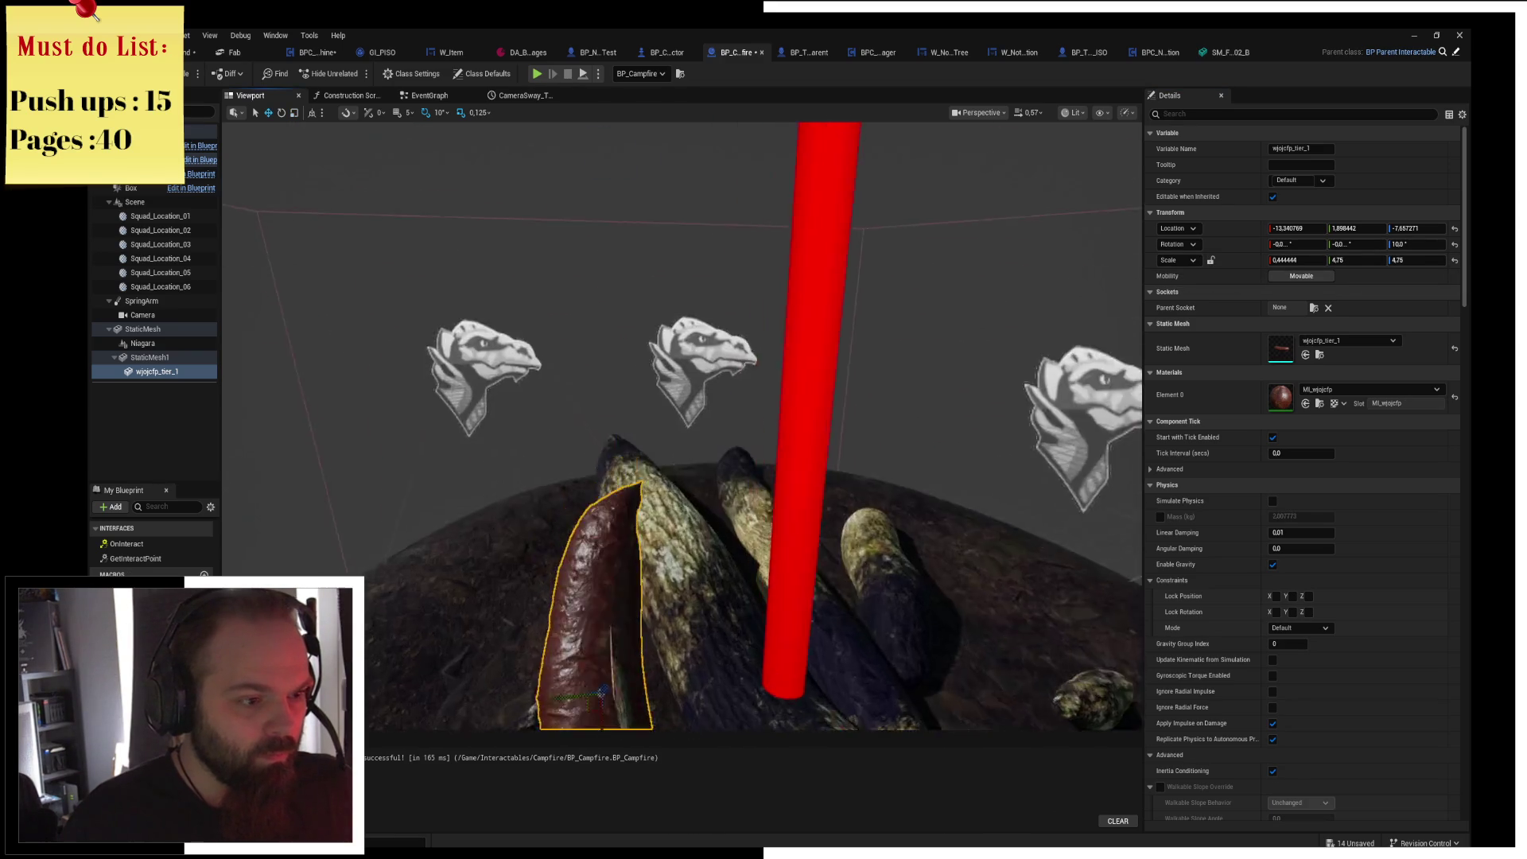
{"action": "mouse_move", "coordinate": [642, 450]}
{"action": "left_mouse_down"}
{"action": "mouse_move", "coordinate": [656, 483]}
{"action": "mouse_move", "coordinate": [599, 386]}
{"action": "left_mouse_up"}
{"action": "mouse_move", "coordinate": [454, 326]}
{"action": "left_mouse_down"}
{"action": "mouse_move", "coordinate": [447, 306]}
{"action": "mouse_move", "coordinate": [445, 329]}
{"action": "mouse_move", "coordinate": [439, 314]}
{"action": "mouse_move", "coordinate": [648, 403]}
{"action": "left_mouse_up"}
Save BP_Campfire and launch a Play Standalone test.
{"action": "key", "text": "ctrl+s"}
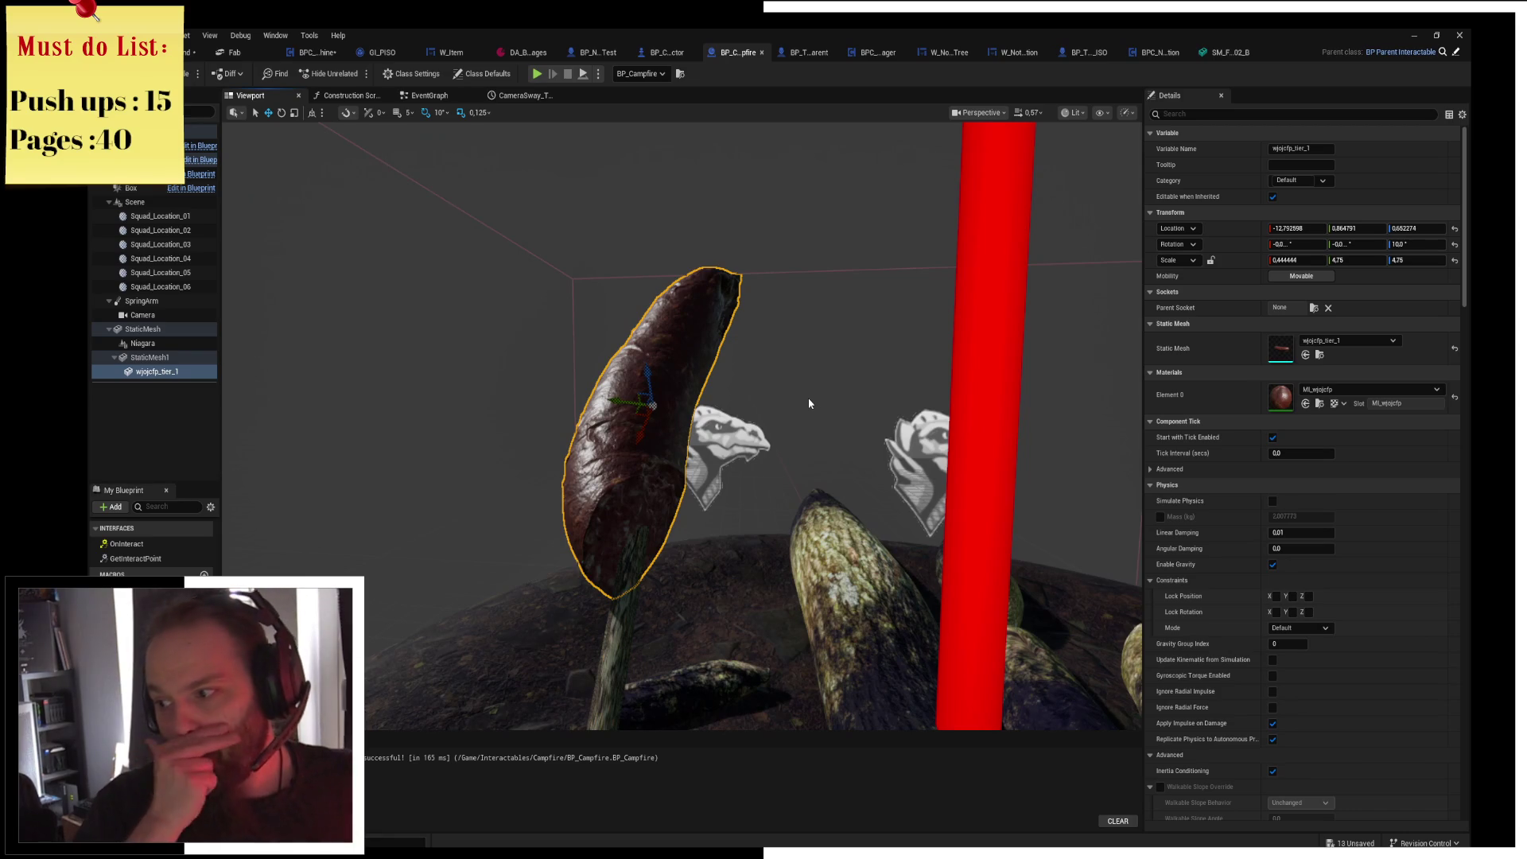
{"action": "mouse_move", "coordinate": [809, 403]}
{"action": "left_mouse_down"}
{"action": "mouse_move", "coordinate": [807, 445]}
{"action": "mouse_move", "coordinate": [795, 398]}
{"action": "mouse_move", "coordinate": [775, 427]}
{"action": "left_mouse_up"}
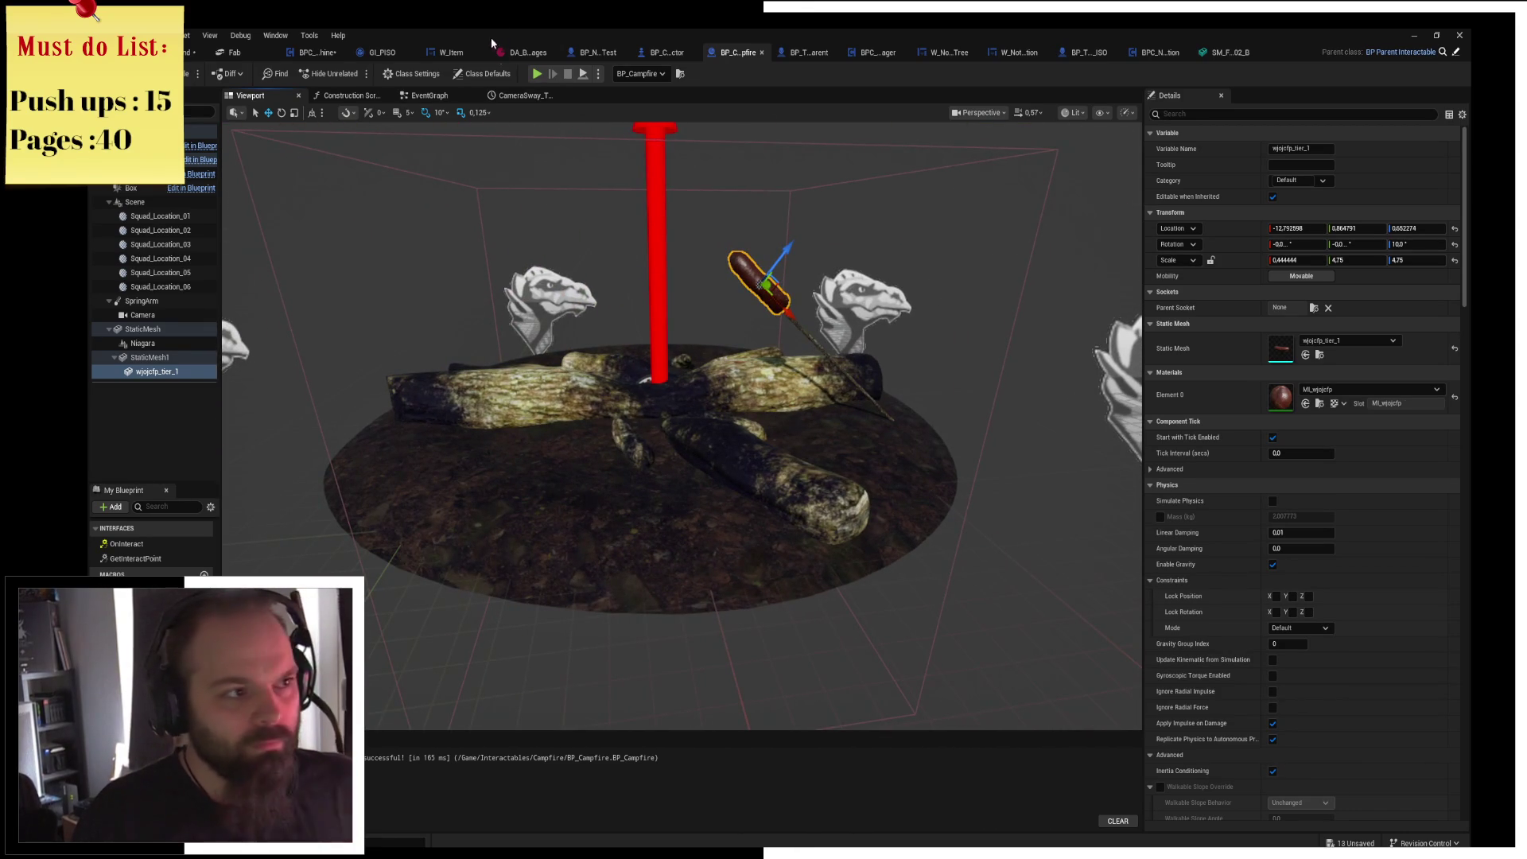
{"action": "left_click", "coordinate": [538, 73]}
{"action": "scroll", "coordinate": [585, 332], "scroll_direction": "up", "scroll_amount": 5}
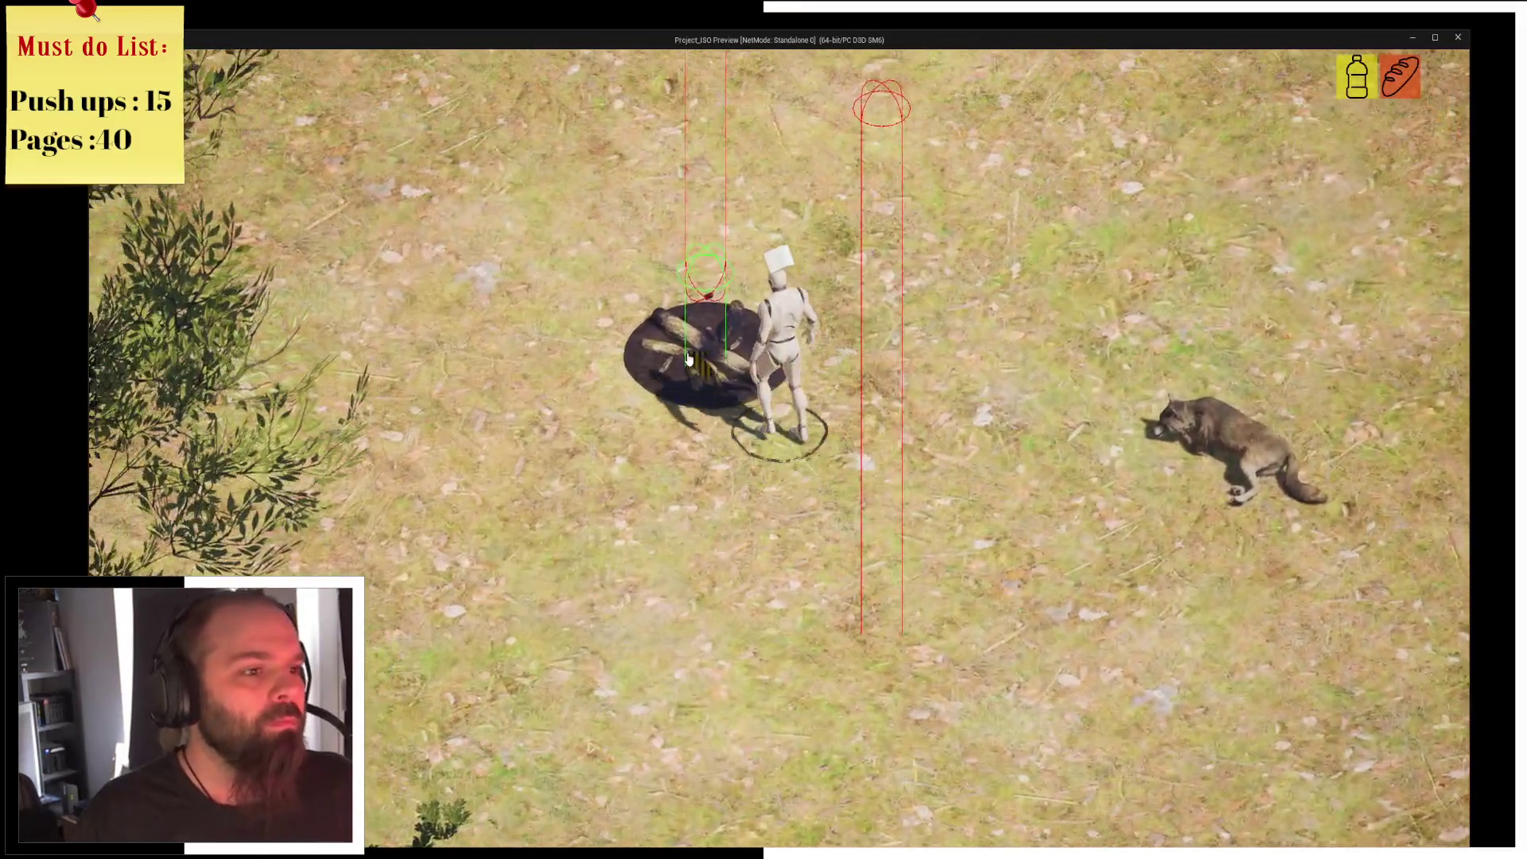
Rest at the campfire in the game preview to light it, then switch to Chrome.
{"action": "left_click", "coordinate": [689, 359]}
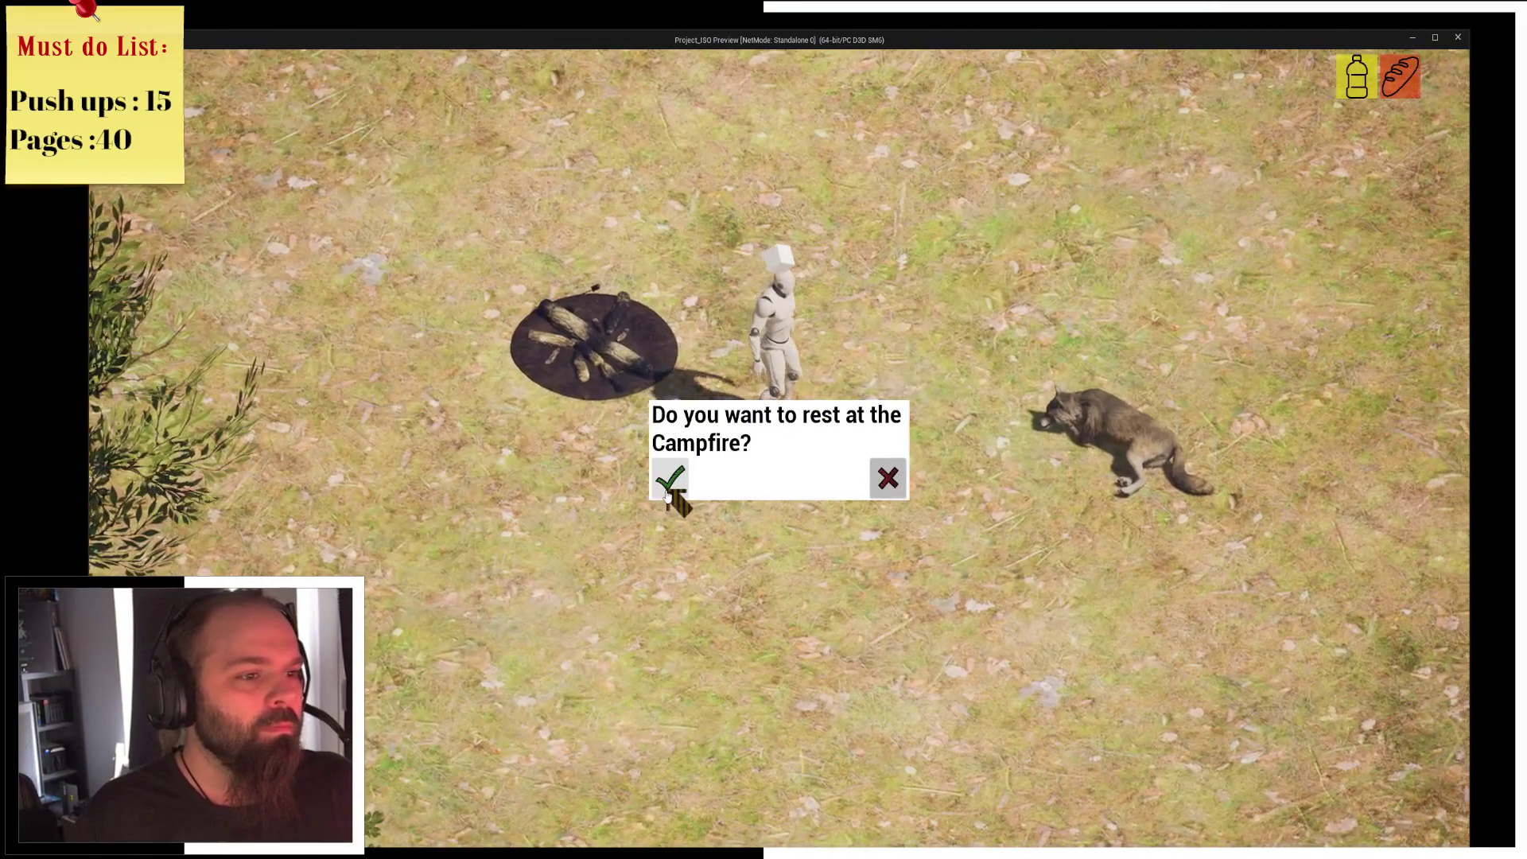
{"action": "left_click", "coordinate": [668, 485]}
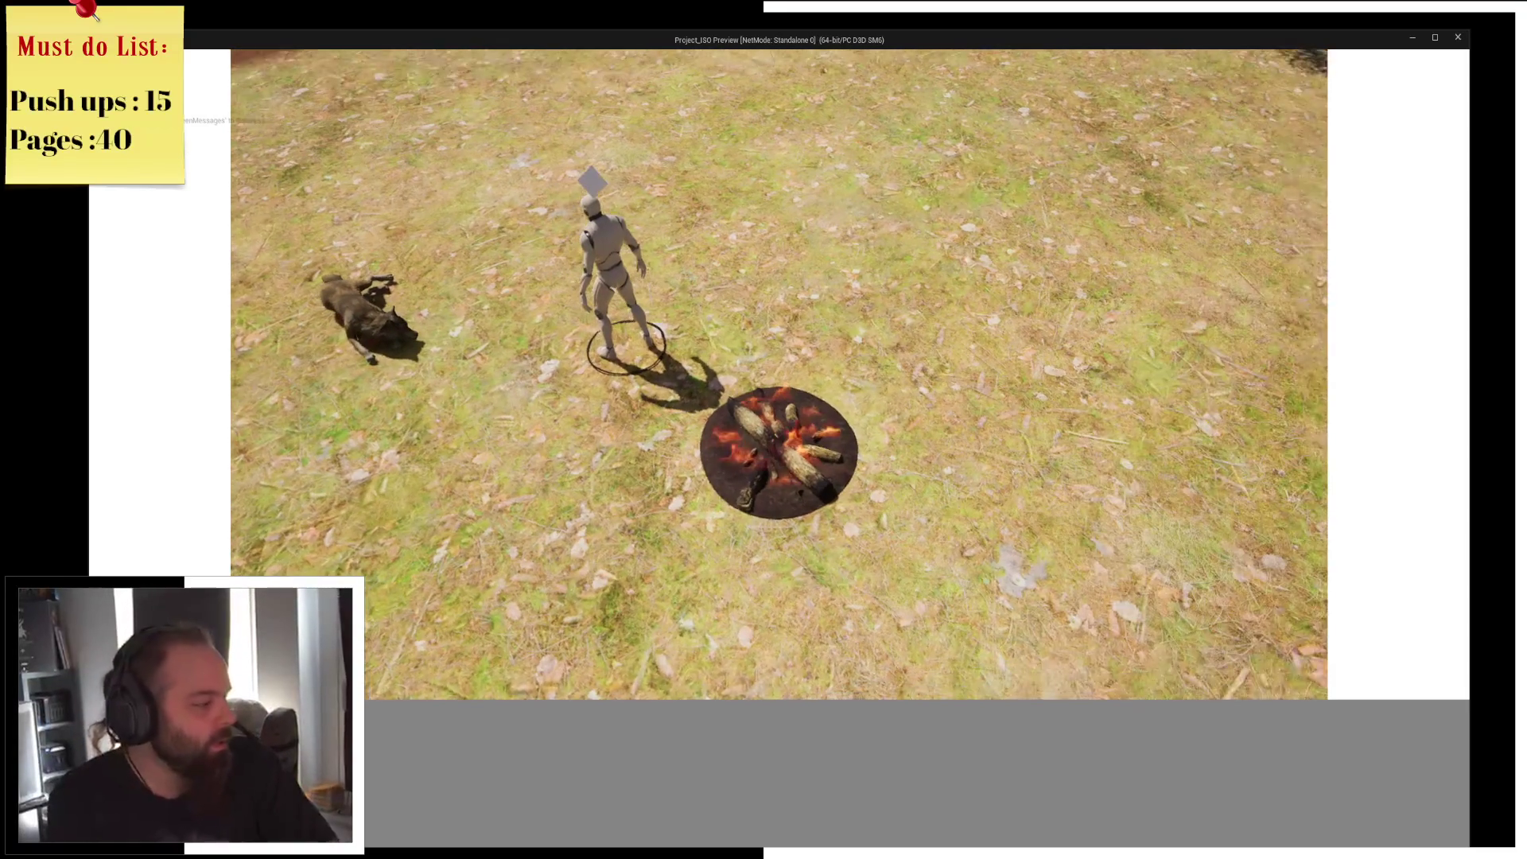
{"action": "key", "text": "alt+Tab"}
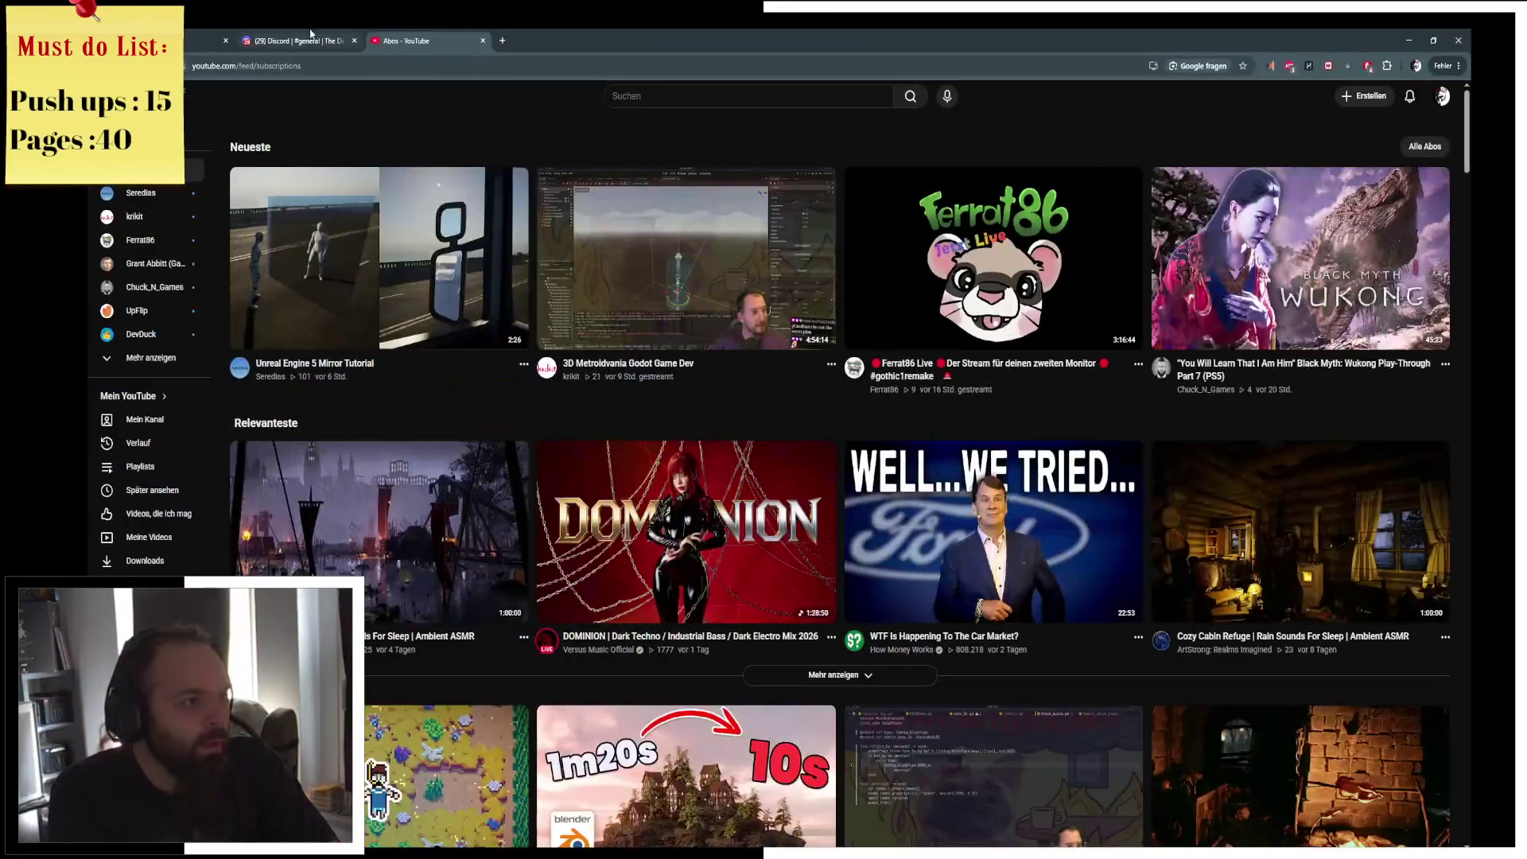
Go to the Twitch tab, expand followed channels, and open a followed streamer's live channel.
{"action": "left_click", "coordinate": [203, 41]}
{"action": "left_click", "coordinate": [130, 356]}
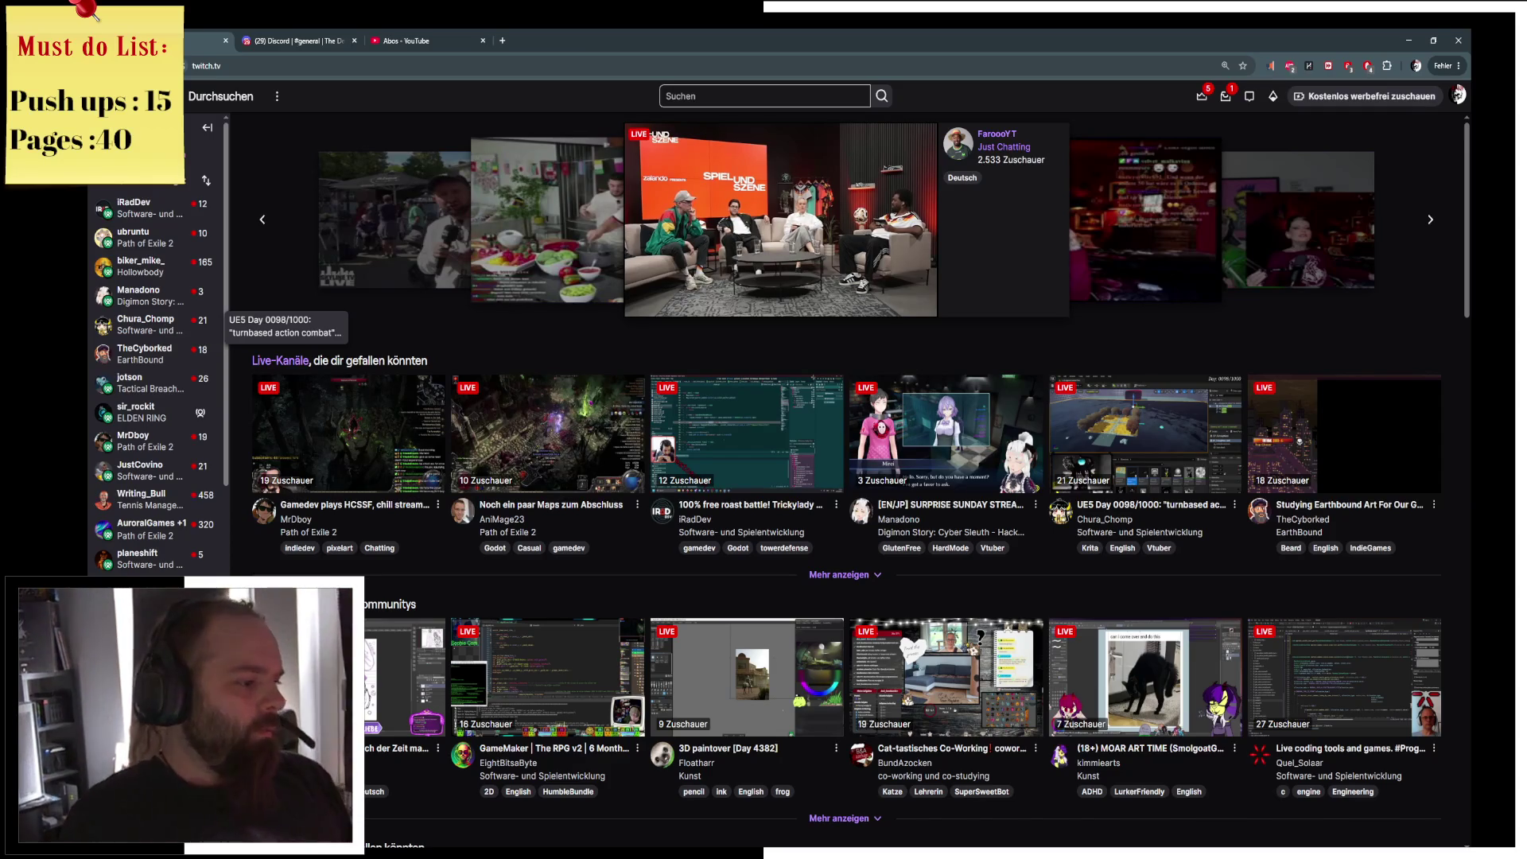
{"action": "left_click", "coordinate": [296, 35]}
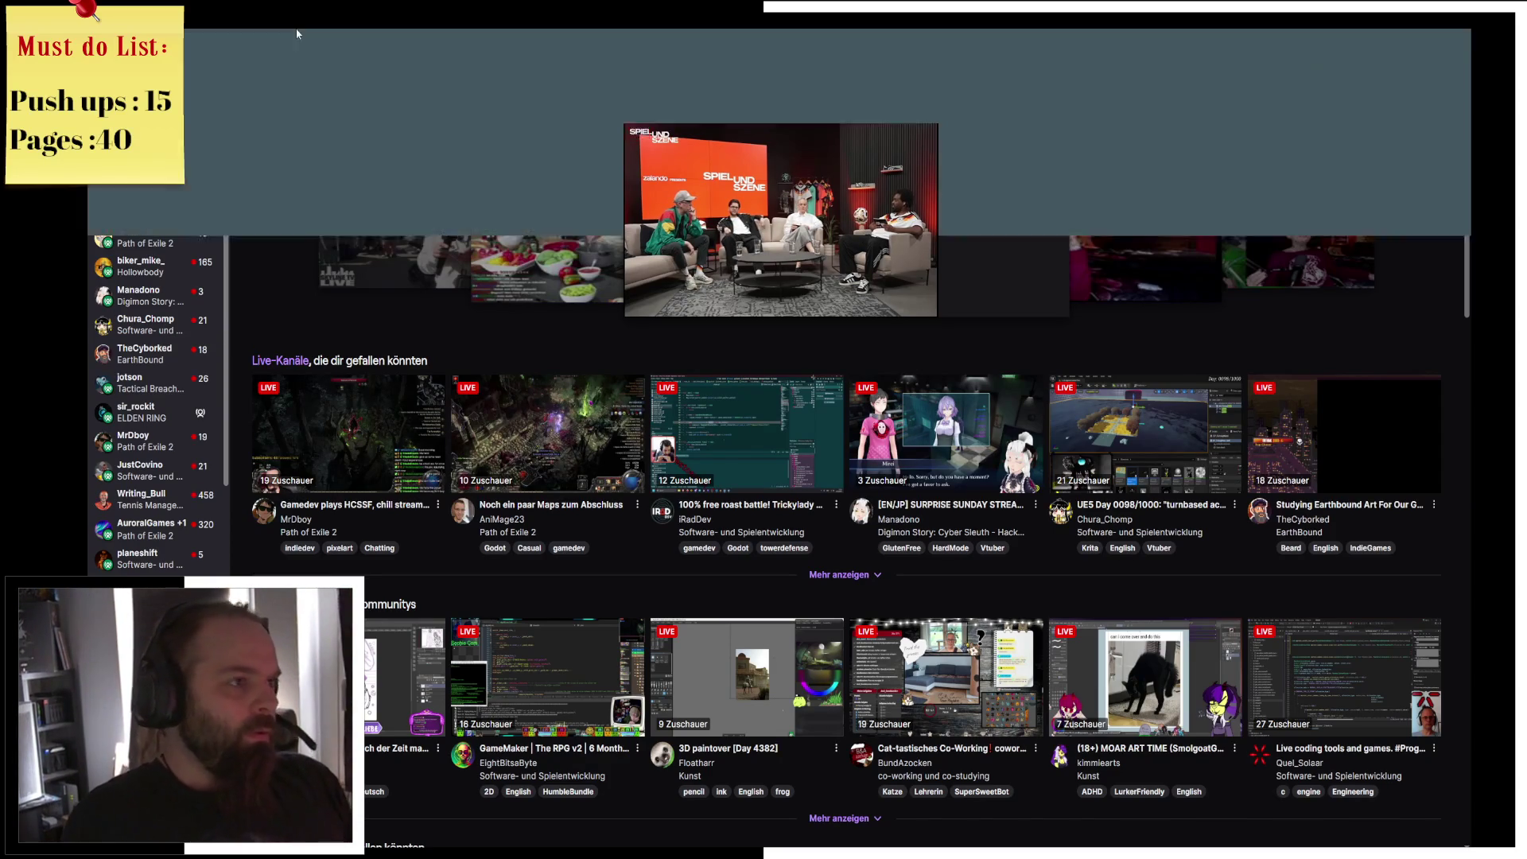